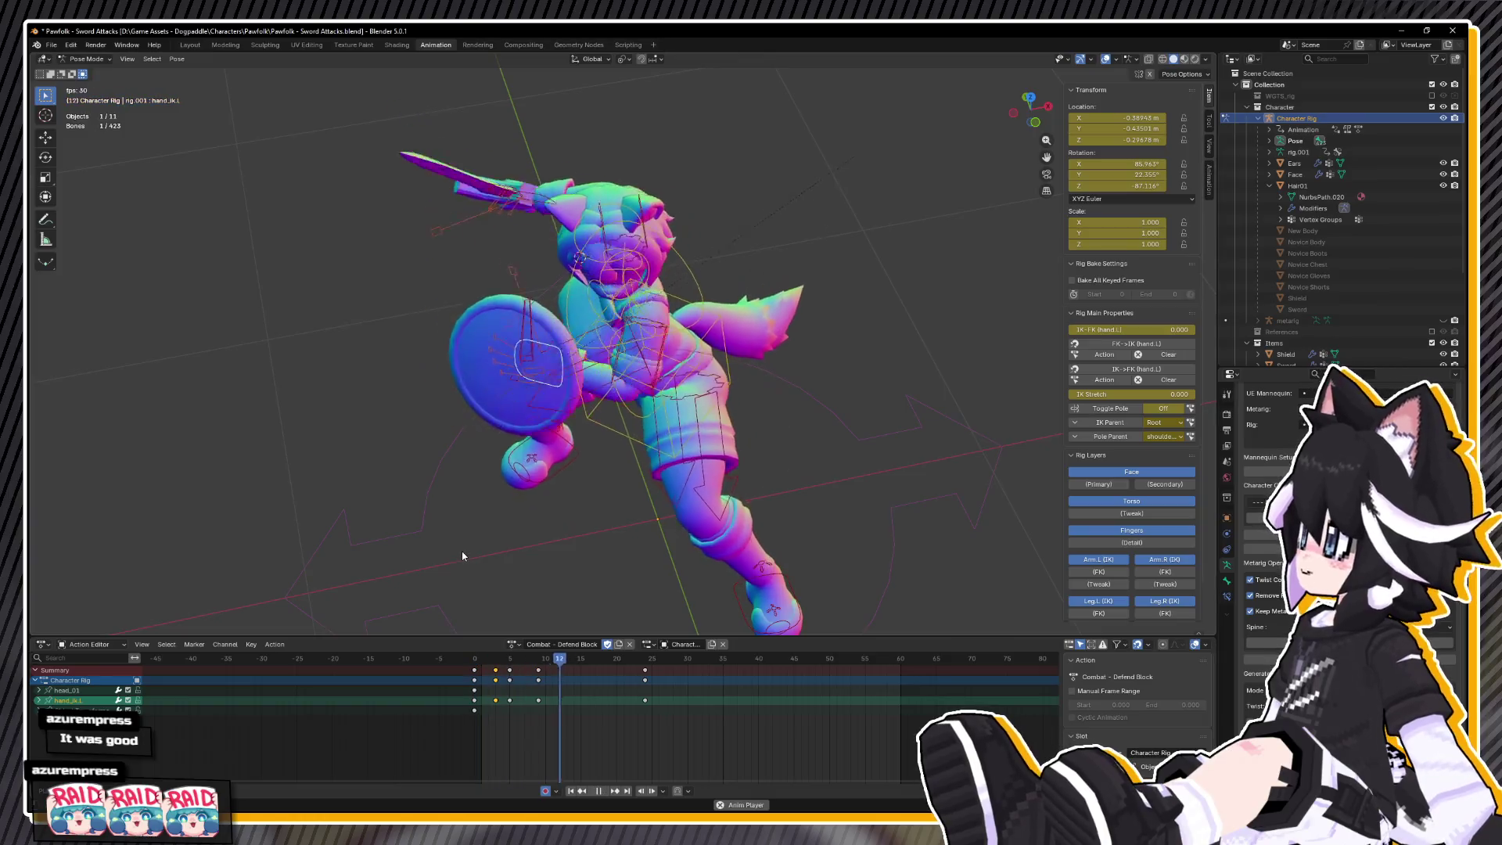
- Key every bone of the rig, paste the copied keys, and review the action by playing and scrubbing to frame 15
left_click(532, 660)
key("space")
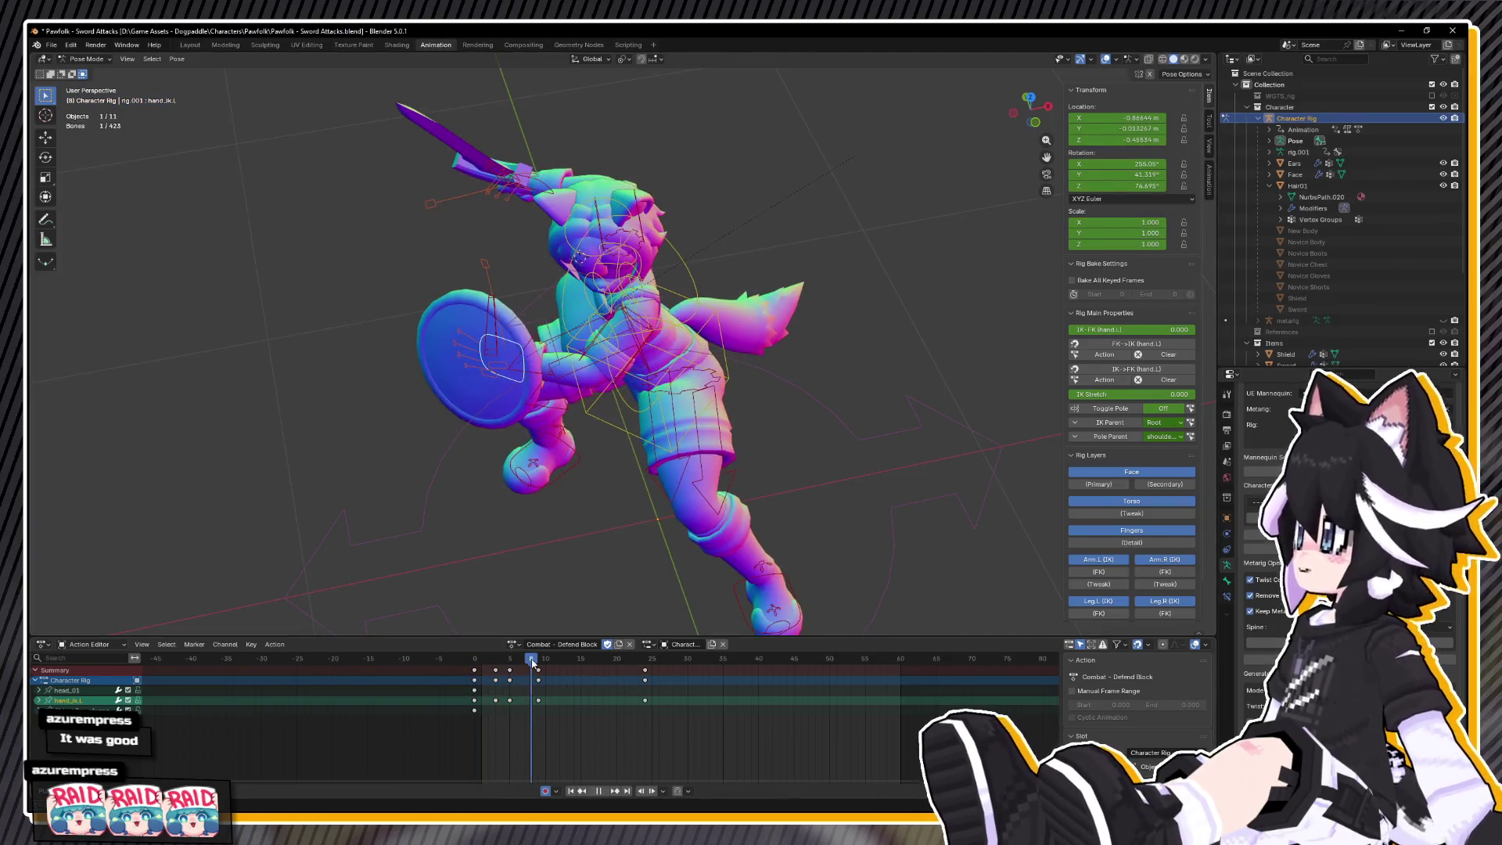
key("space")
key("a")
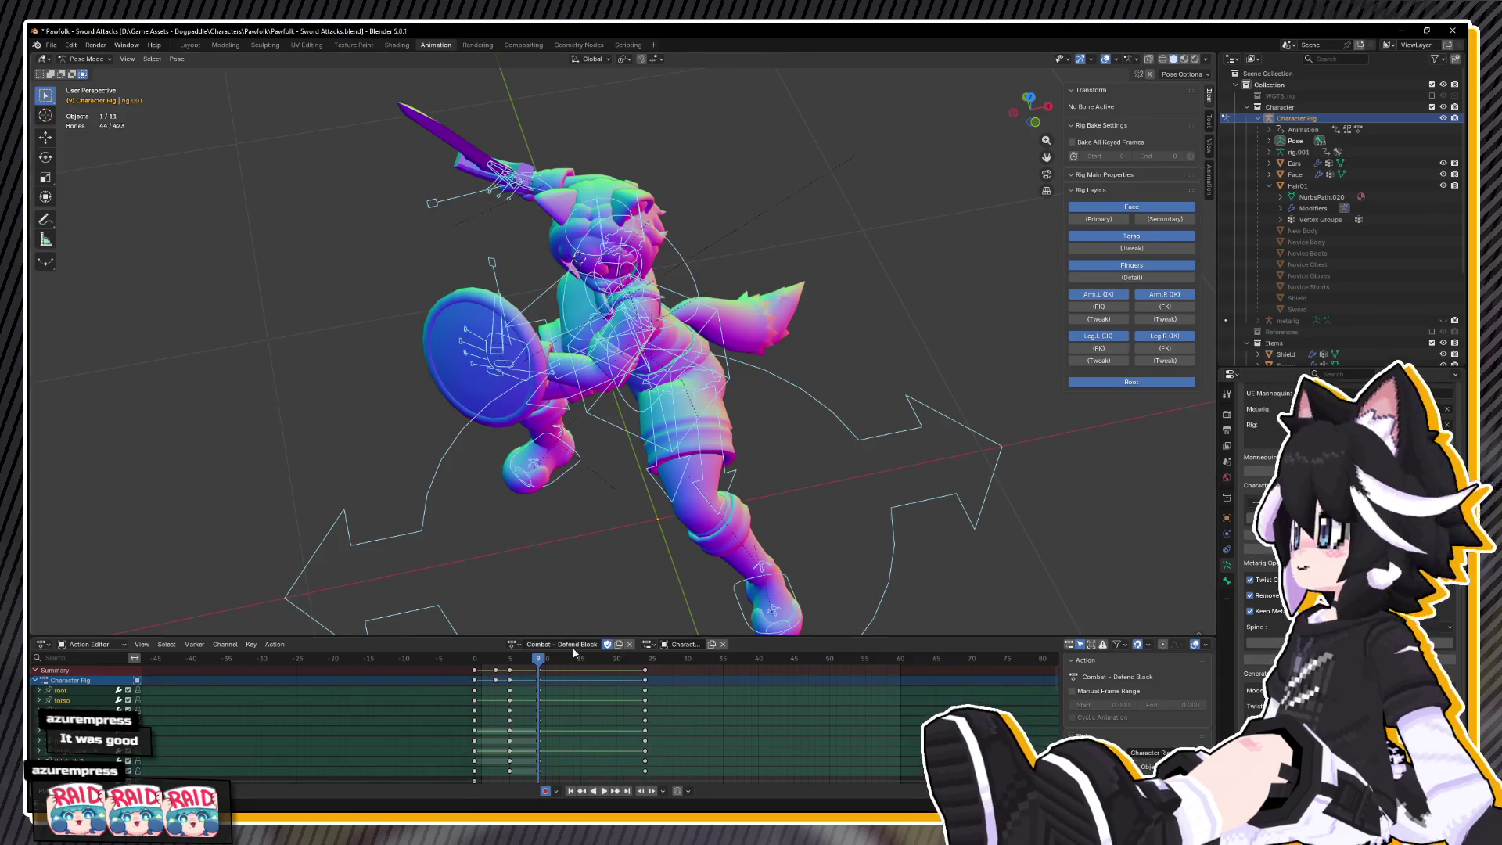
key("i")
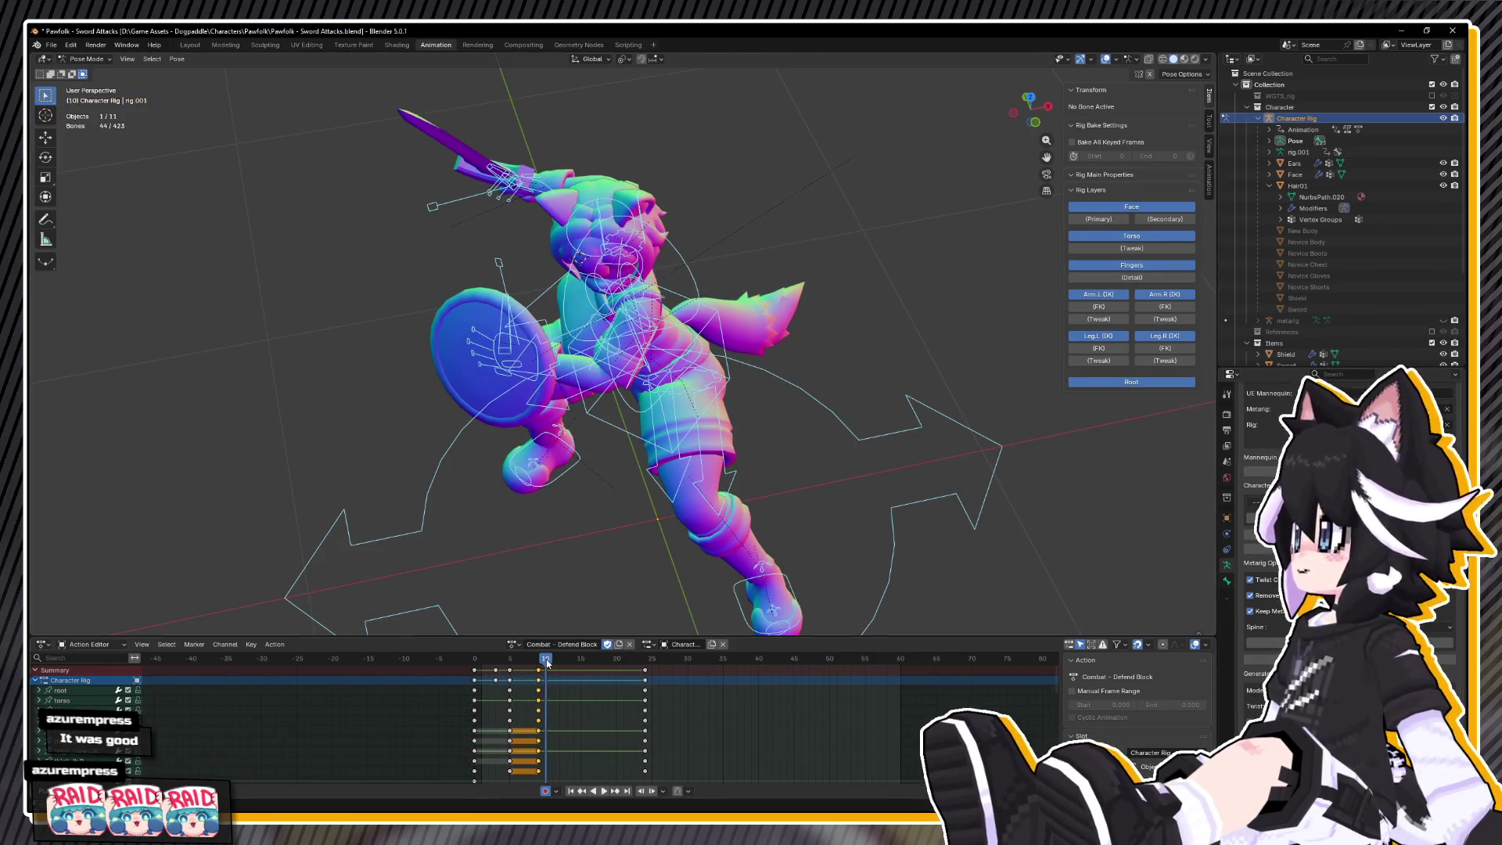
key("ctrl+v")
key("shift+Left")
key("space")
key("space")
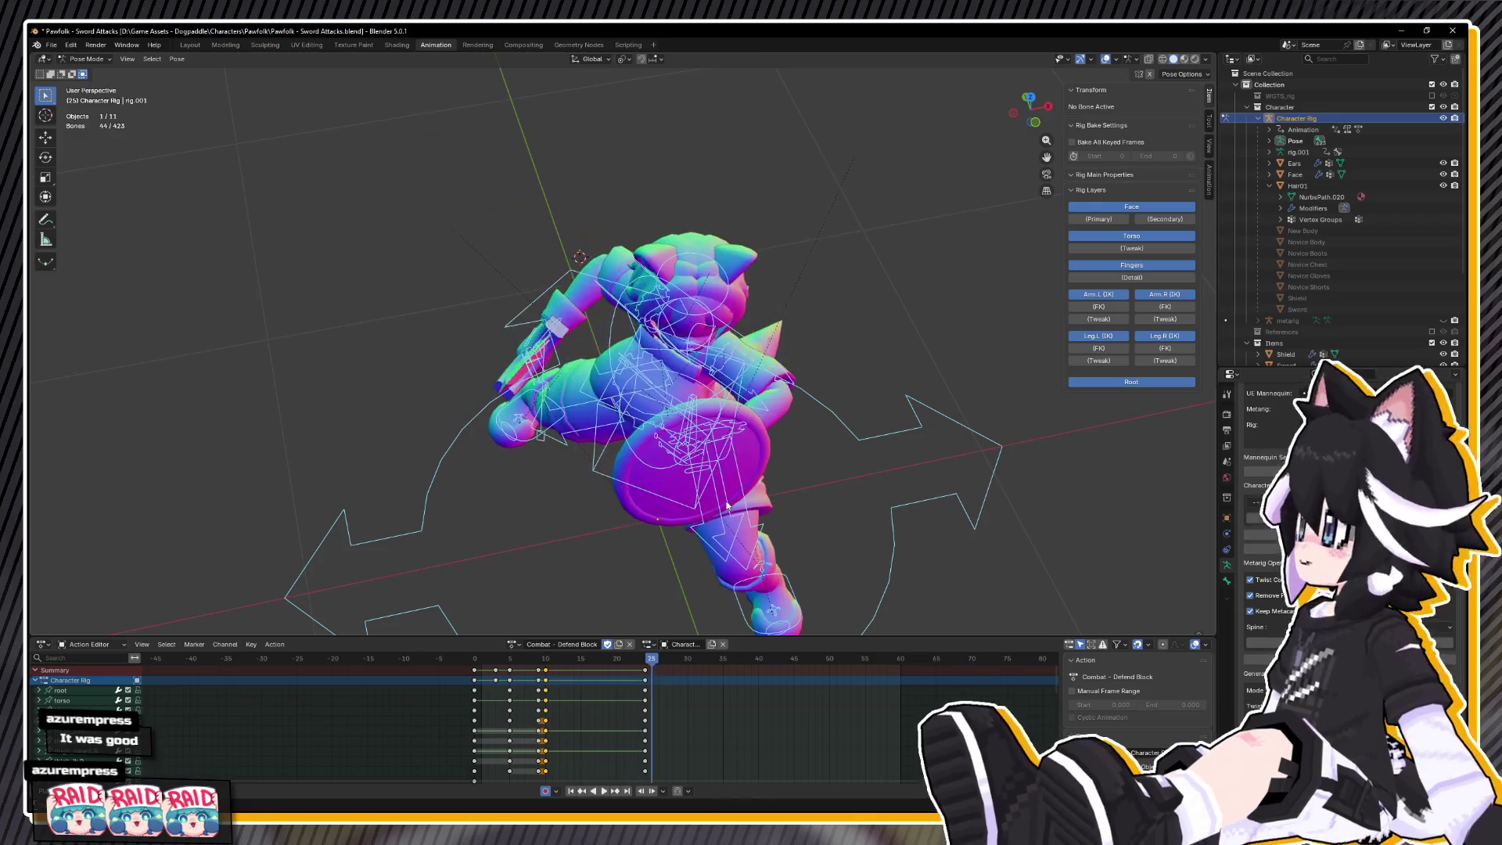
mouse_move(532, 660)
left_mouse_down()
mouse_move(474, 661)
mouse_move(549, 662)
mouse_move(501, 662)
mouse_move(520, 625)
left_mouse_up()
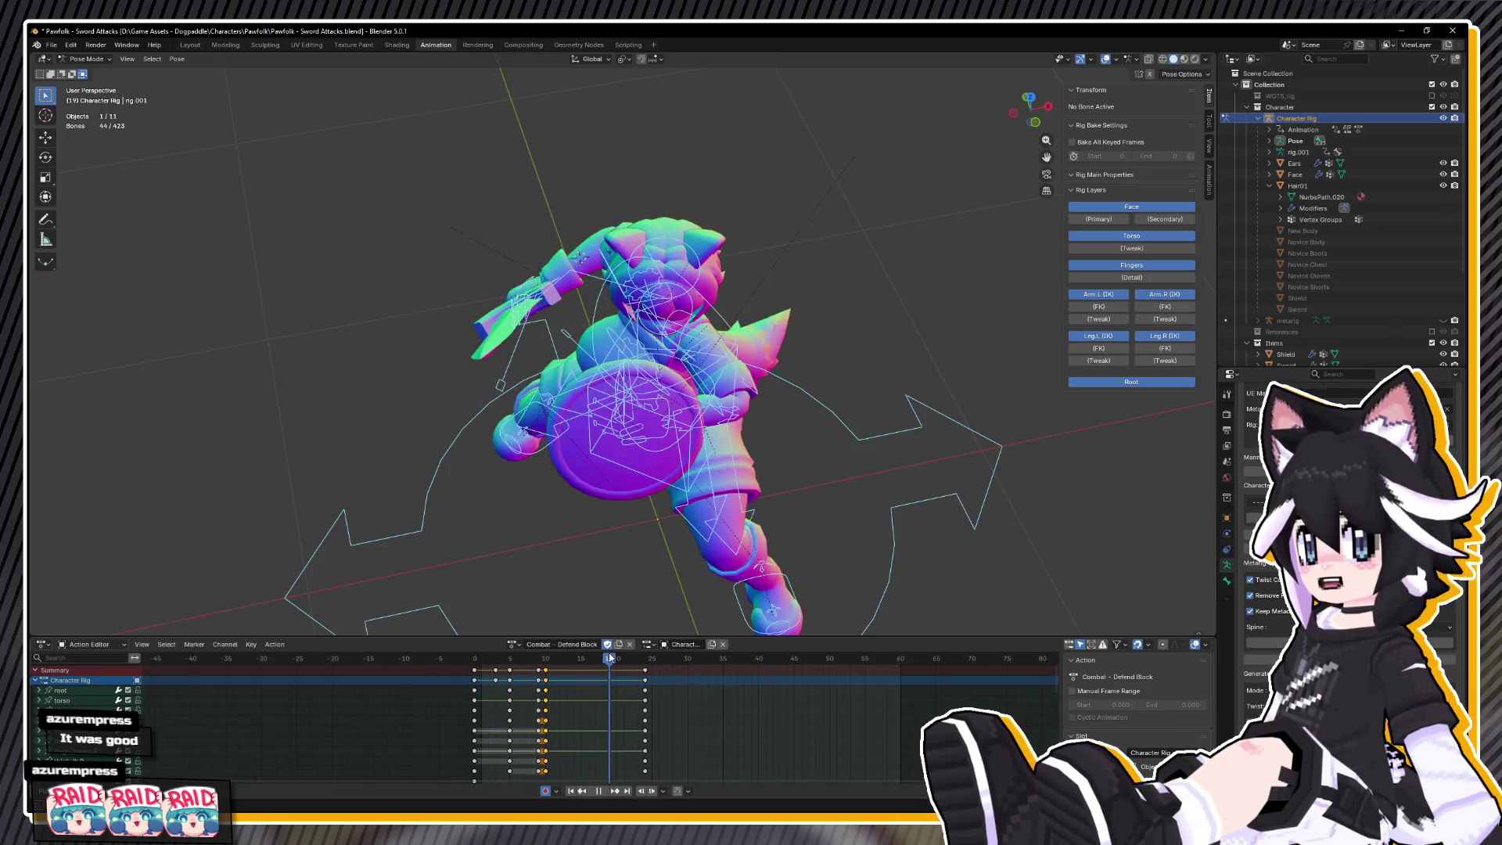
left_click_drag(545, 667, 582, 667)
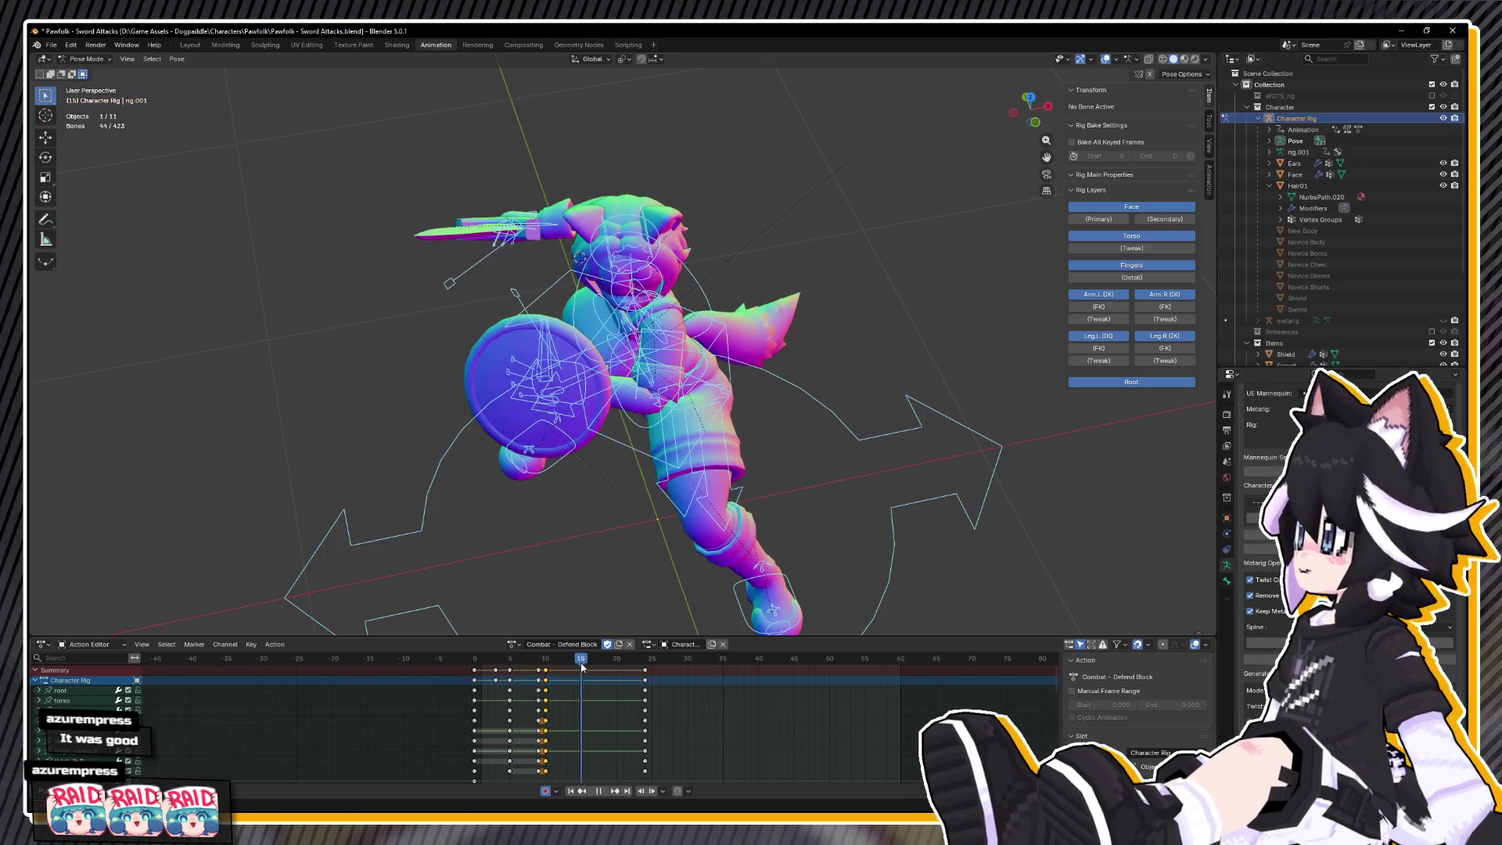
key("space")
- Select the torso and both hand IK controls and move them back along the Y axis
mouse_move(764, 443)
left_mouse_down()
mouse_move(596, 397)
mouse_move(787, 402)
left_mouse_up()
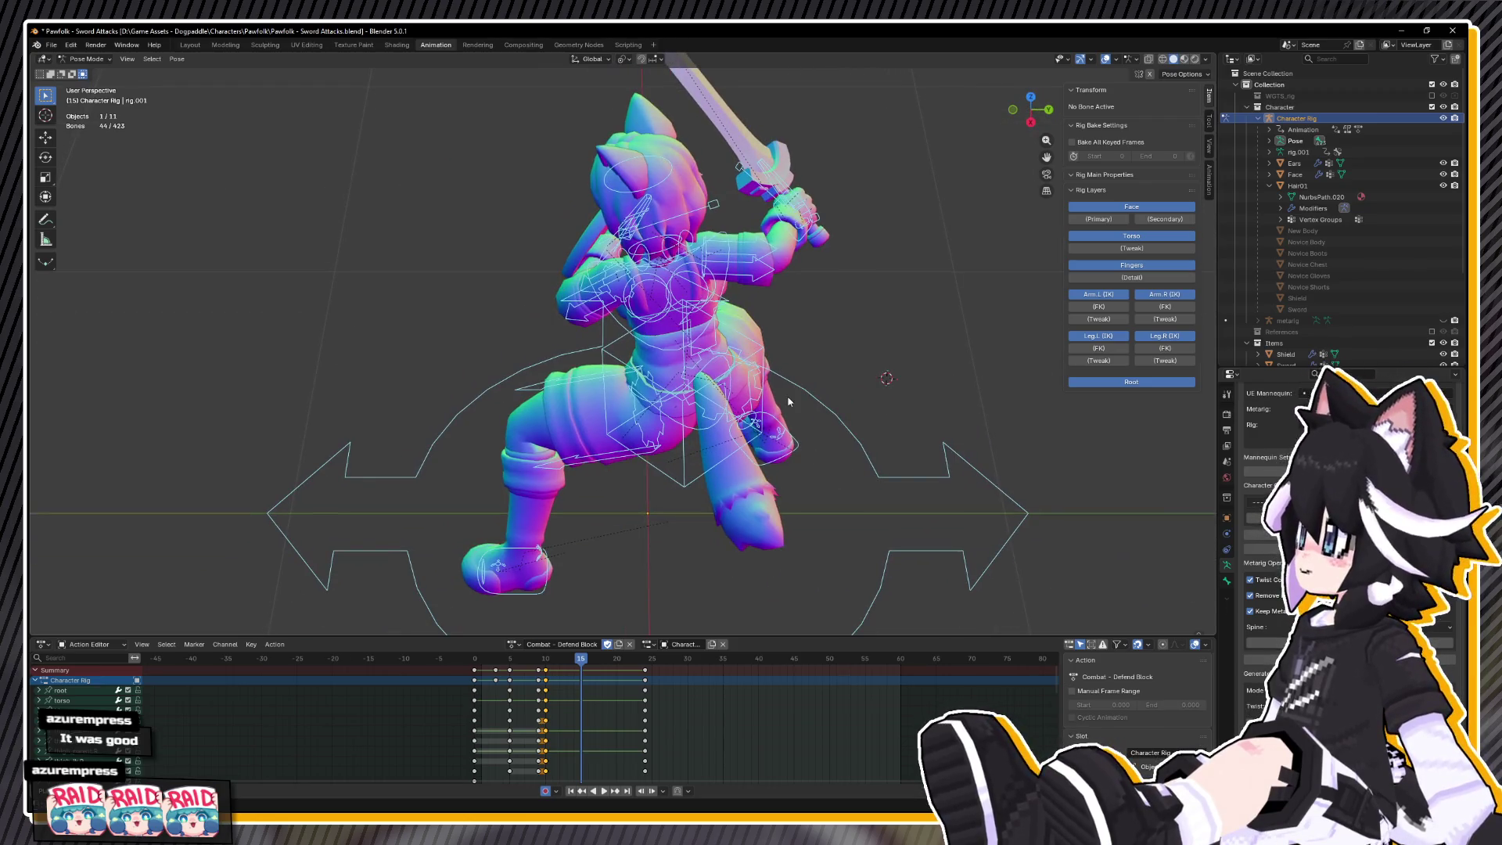
left_click(749, 349)
left_click_drag(749, 349, 812, 349)
mouse_move(565, 268)
left_mouse_down()
mouse_move(579, 303)
mouse_move(626, 258)
mouse_move(734, 221)
left_mouse_up()
left_click(531, 298, "shift")
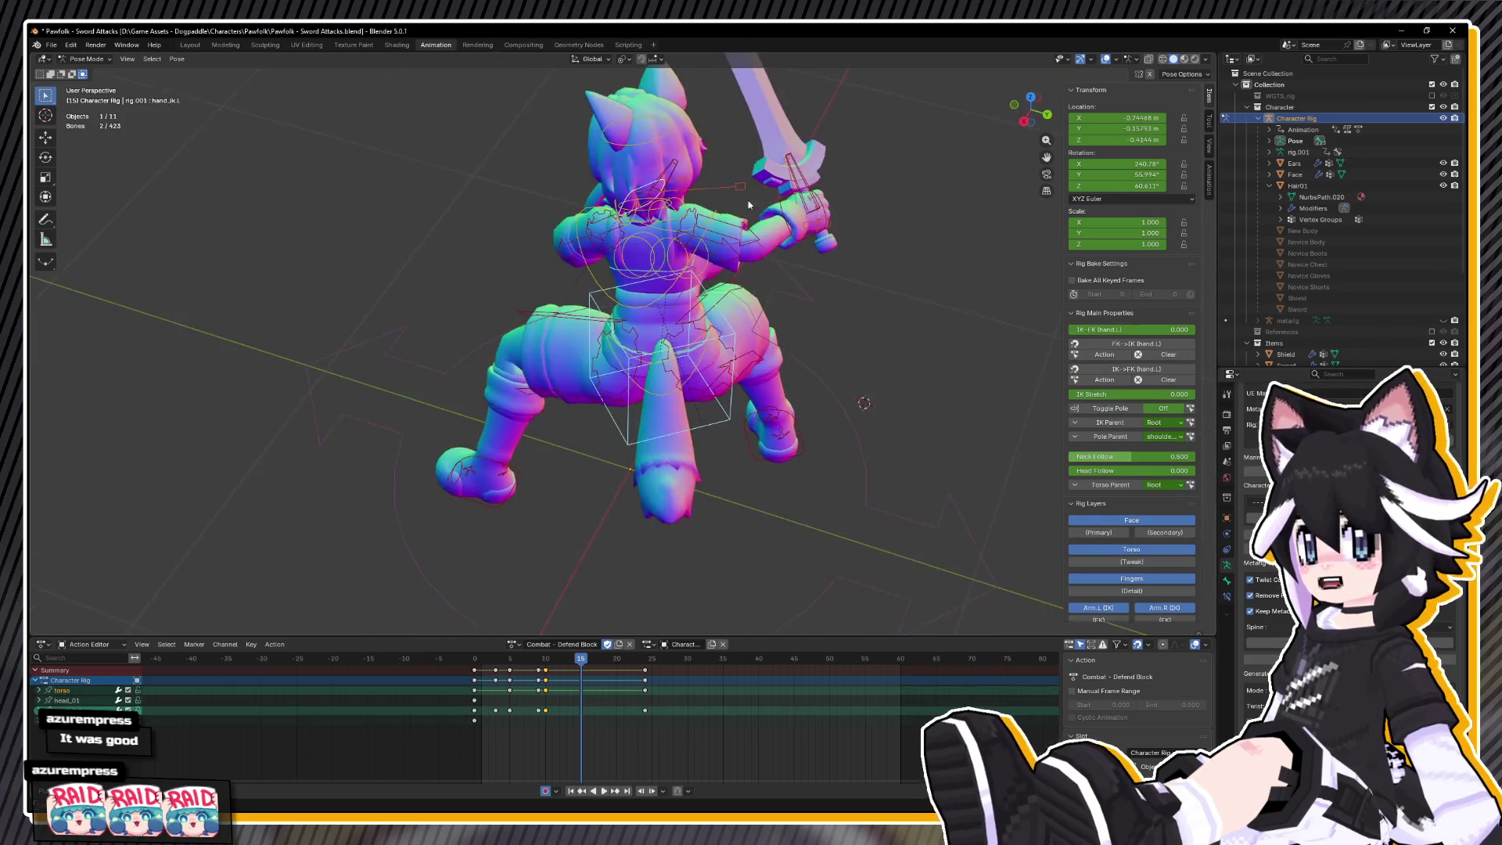
left_click(796, 229, "shift")
key("KP_3")
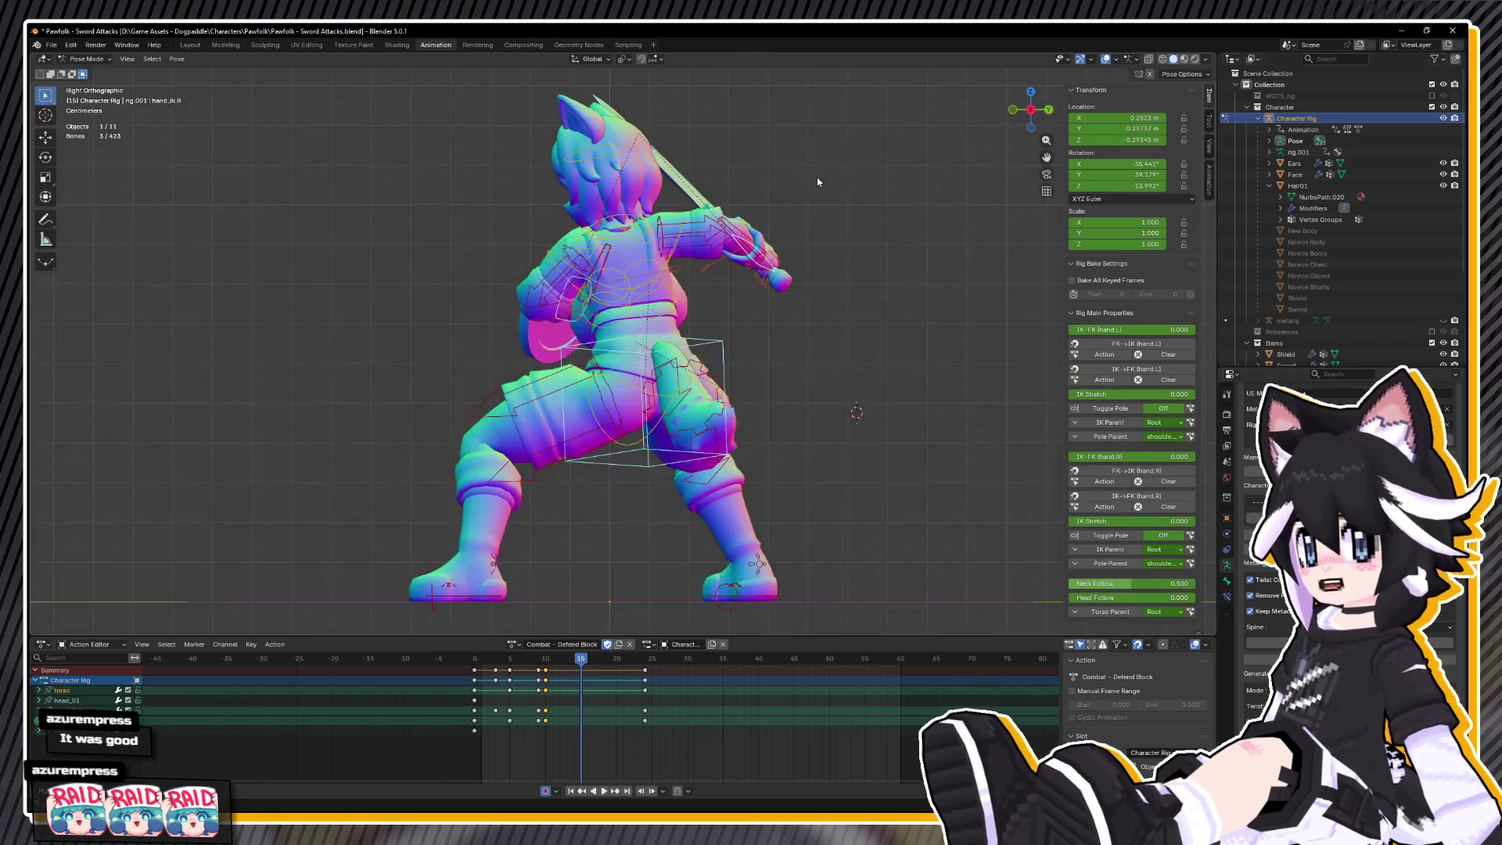
key("y")
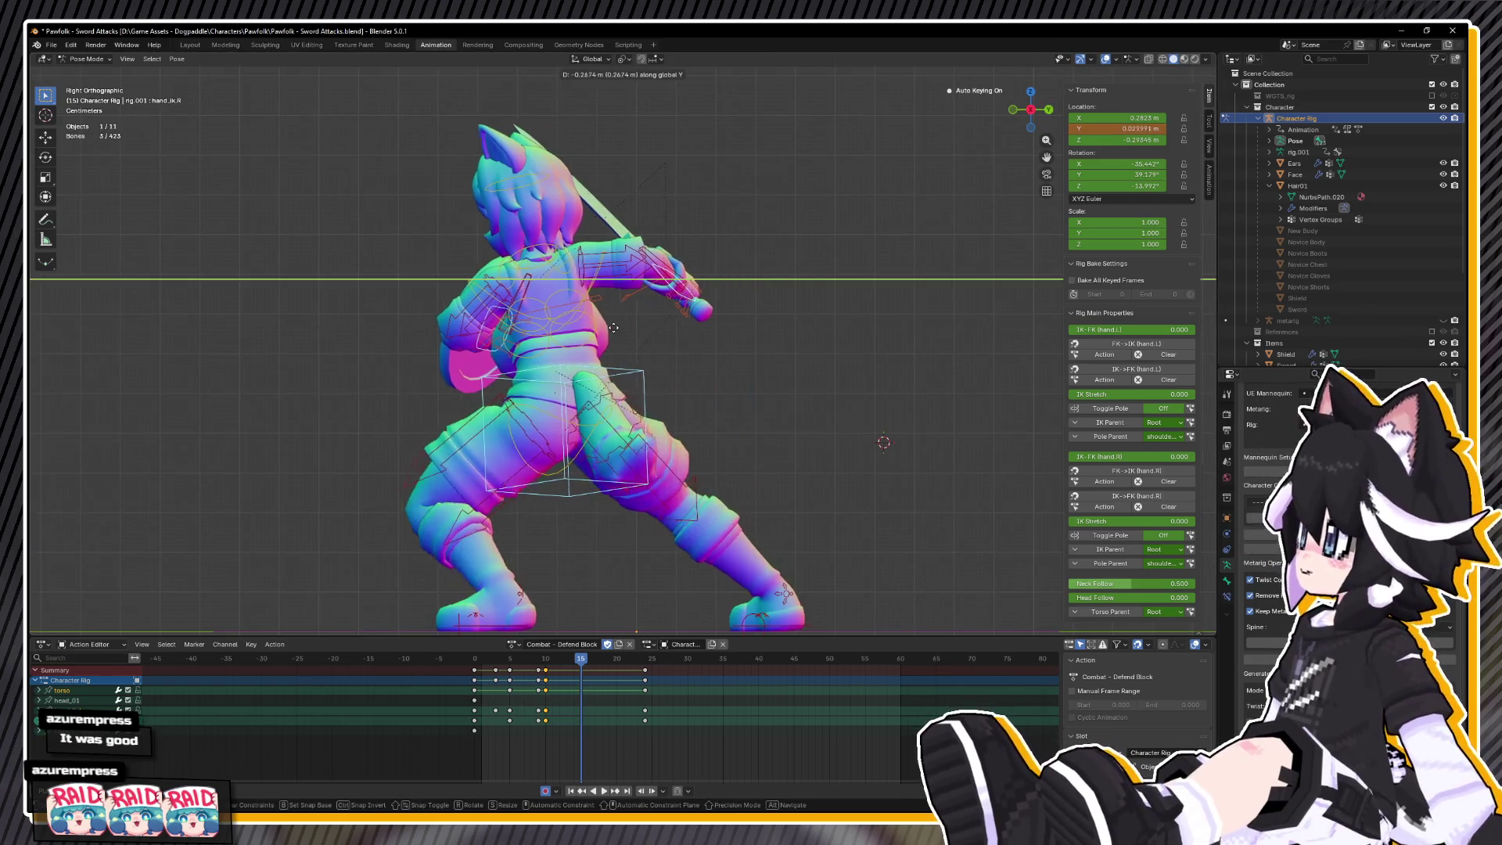
left_click(602, 334)
- Shift and reposition the torso and hand controls to place the sword in the guard pose
mouse_move(602, 335)
left_mouse_down()
mouse_move(481, 387)
mouse_move(503, 419)
mouse_move(648, 354)
left_mouse_up()
key("g")
left_click(644, 342)
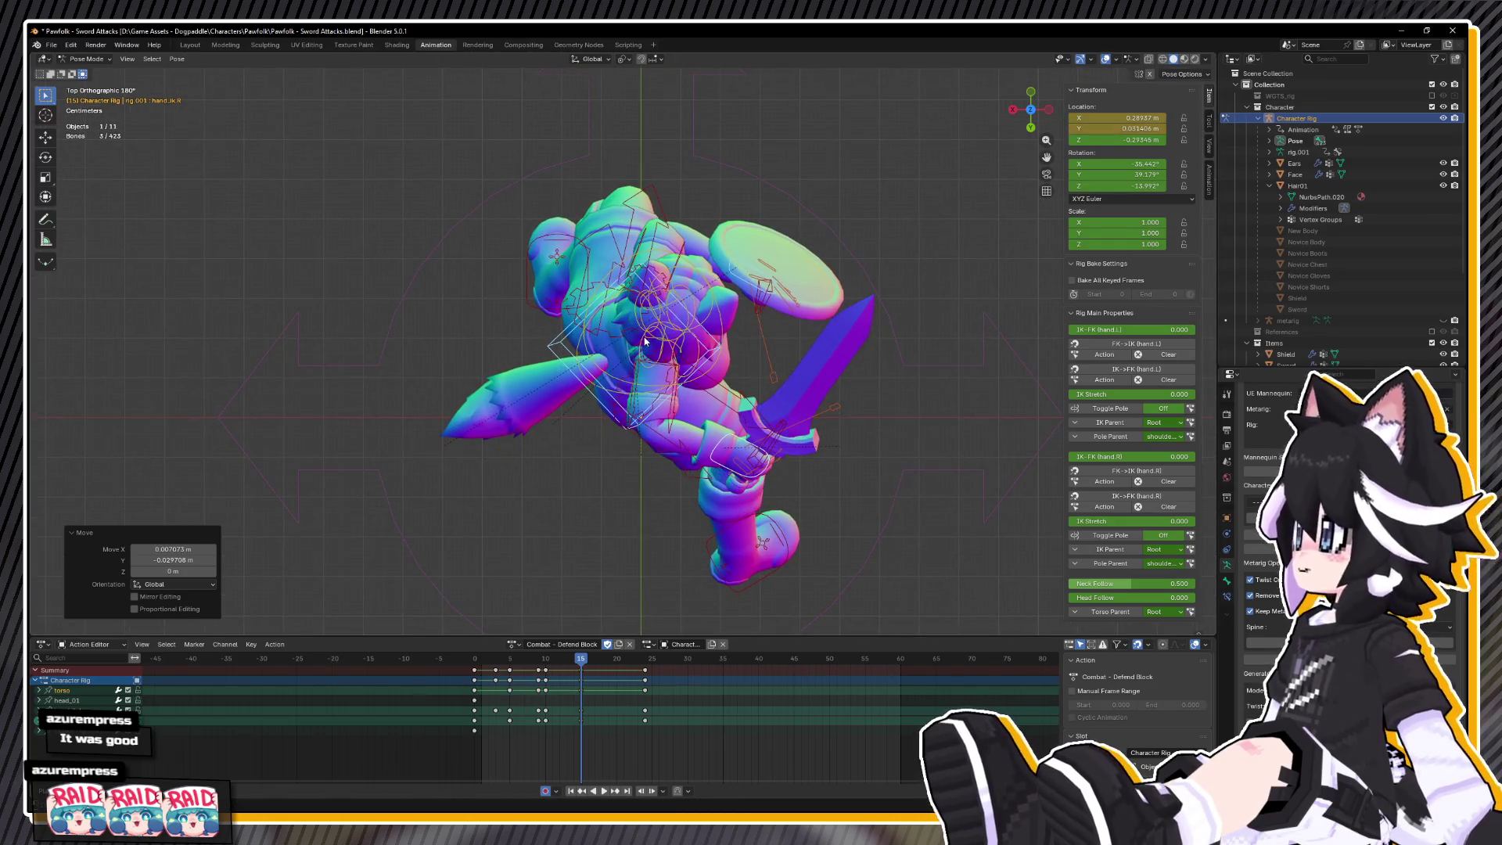
key("z")
key("z")
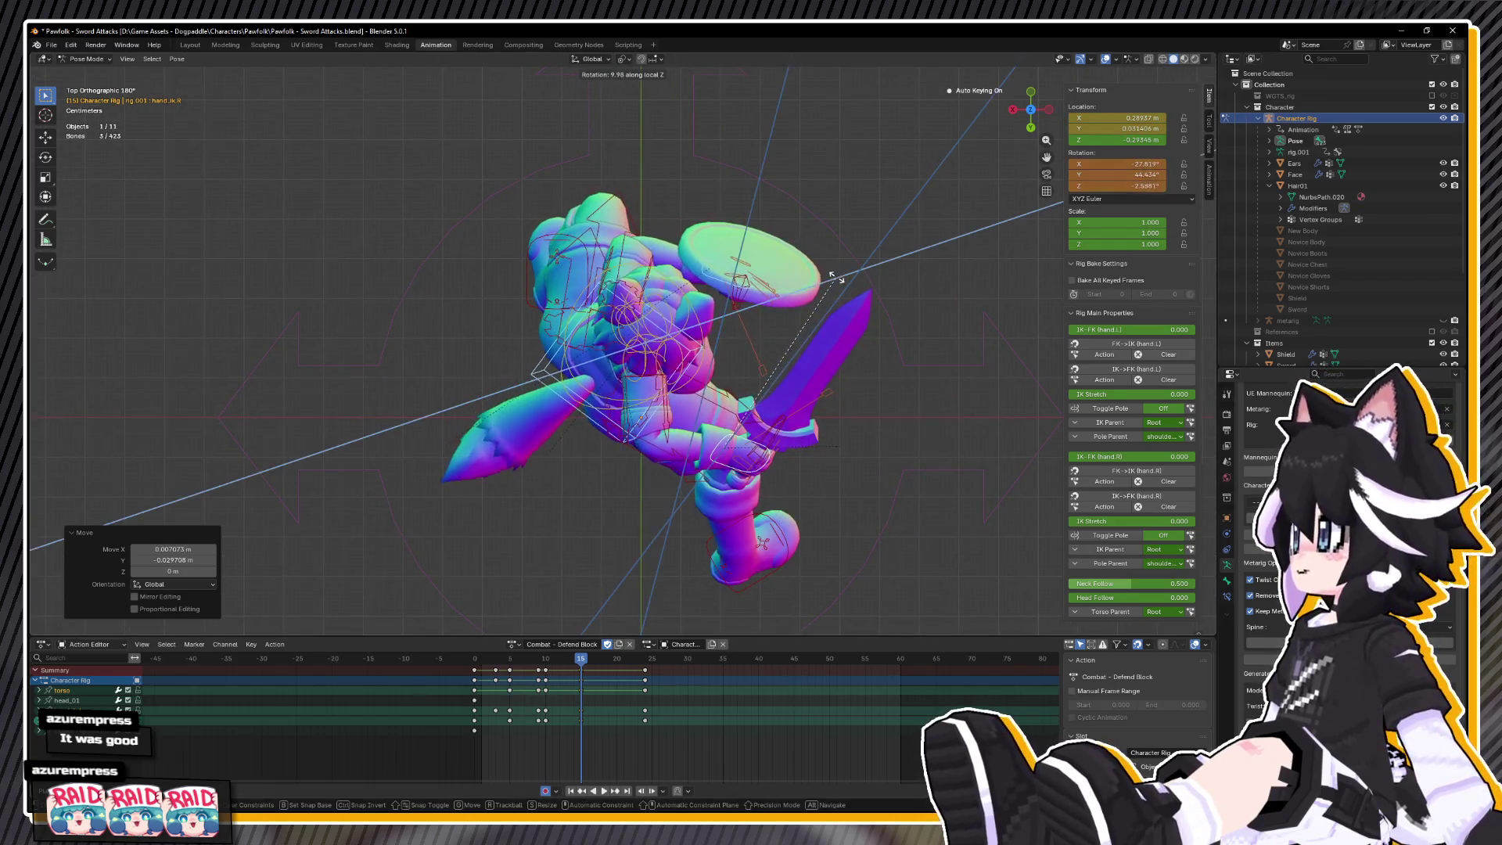
key("g")
left_click(823, 283)
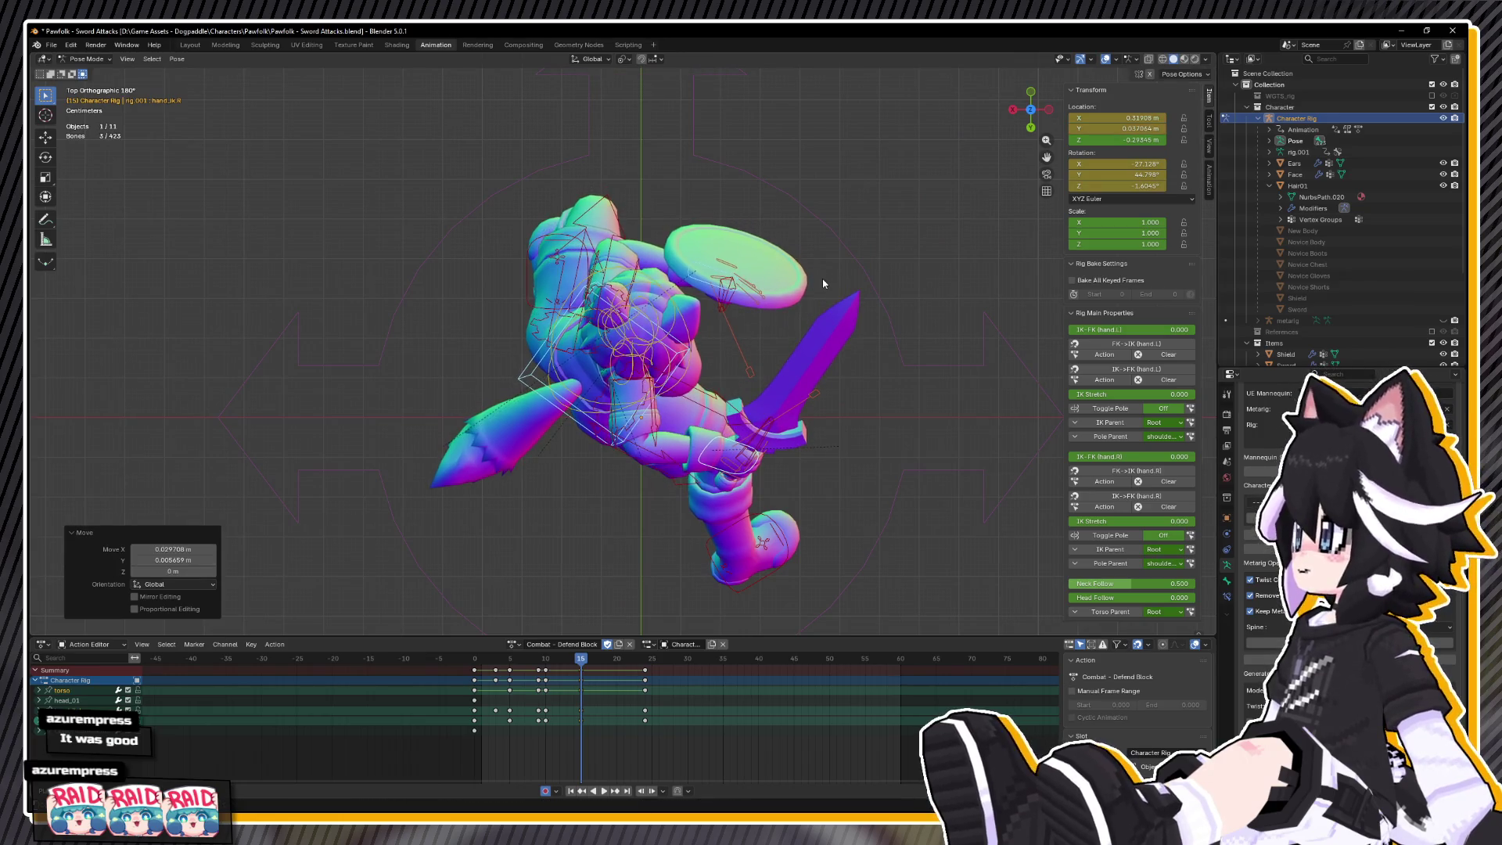
left_click(763, 545)
scroll(799, 501, "down", 3)
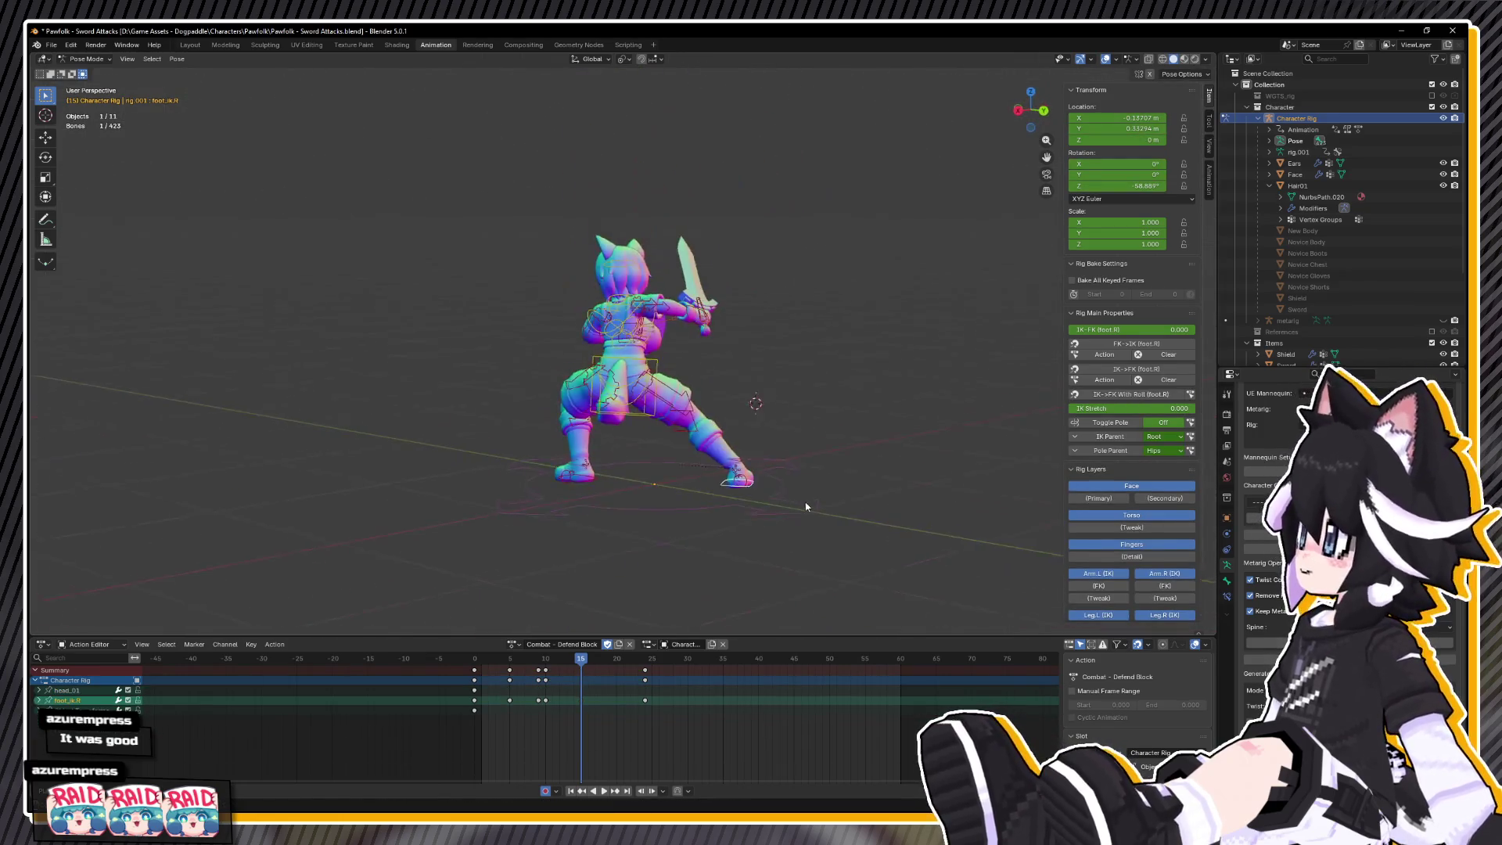
- At frame 18, rotate the right heel control about 43° on its local X axis
scroll(798, 485, "up", 3)
key("space")
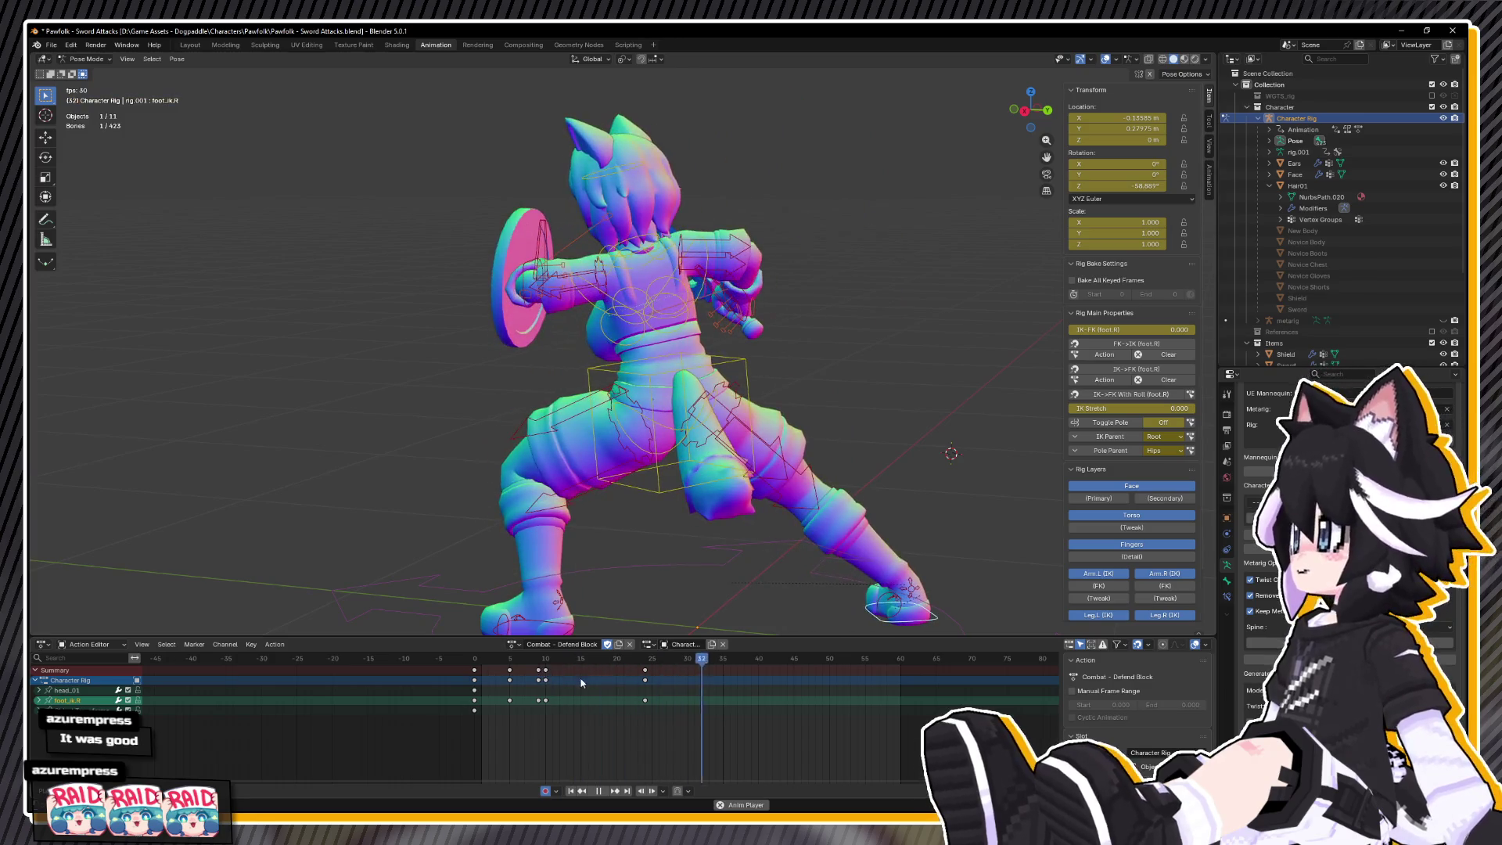
key("space")
left_click(604, 660)
left_click(883, 585)
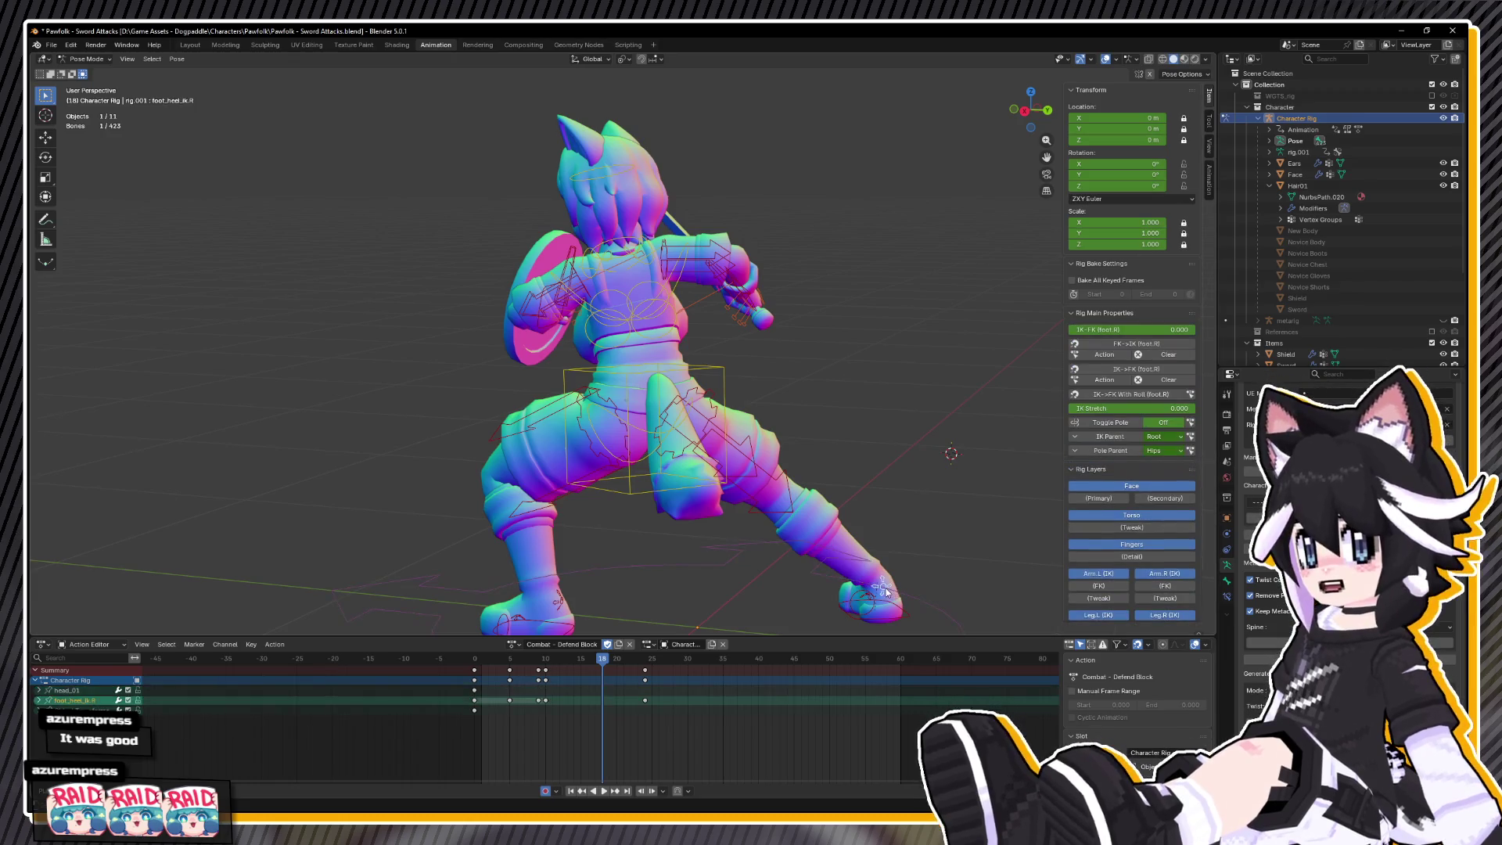
key("r")
key("x")
key("x")
left_click(911, 550)
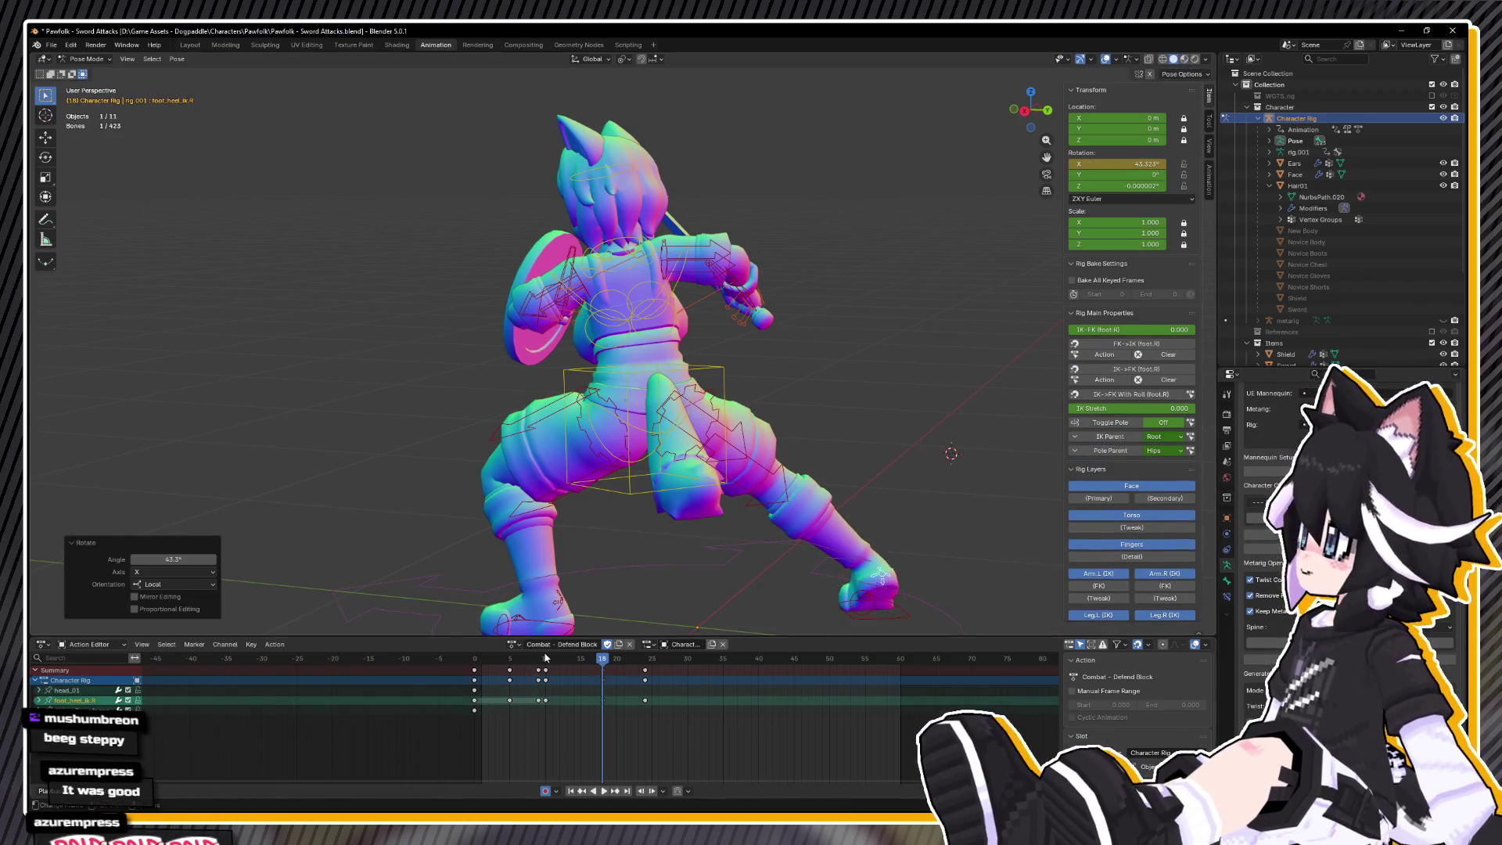
- Review the heel change through frame 23, then key all bones at frame 18
key("space")
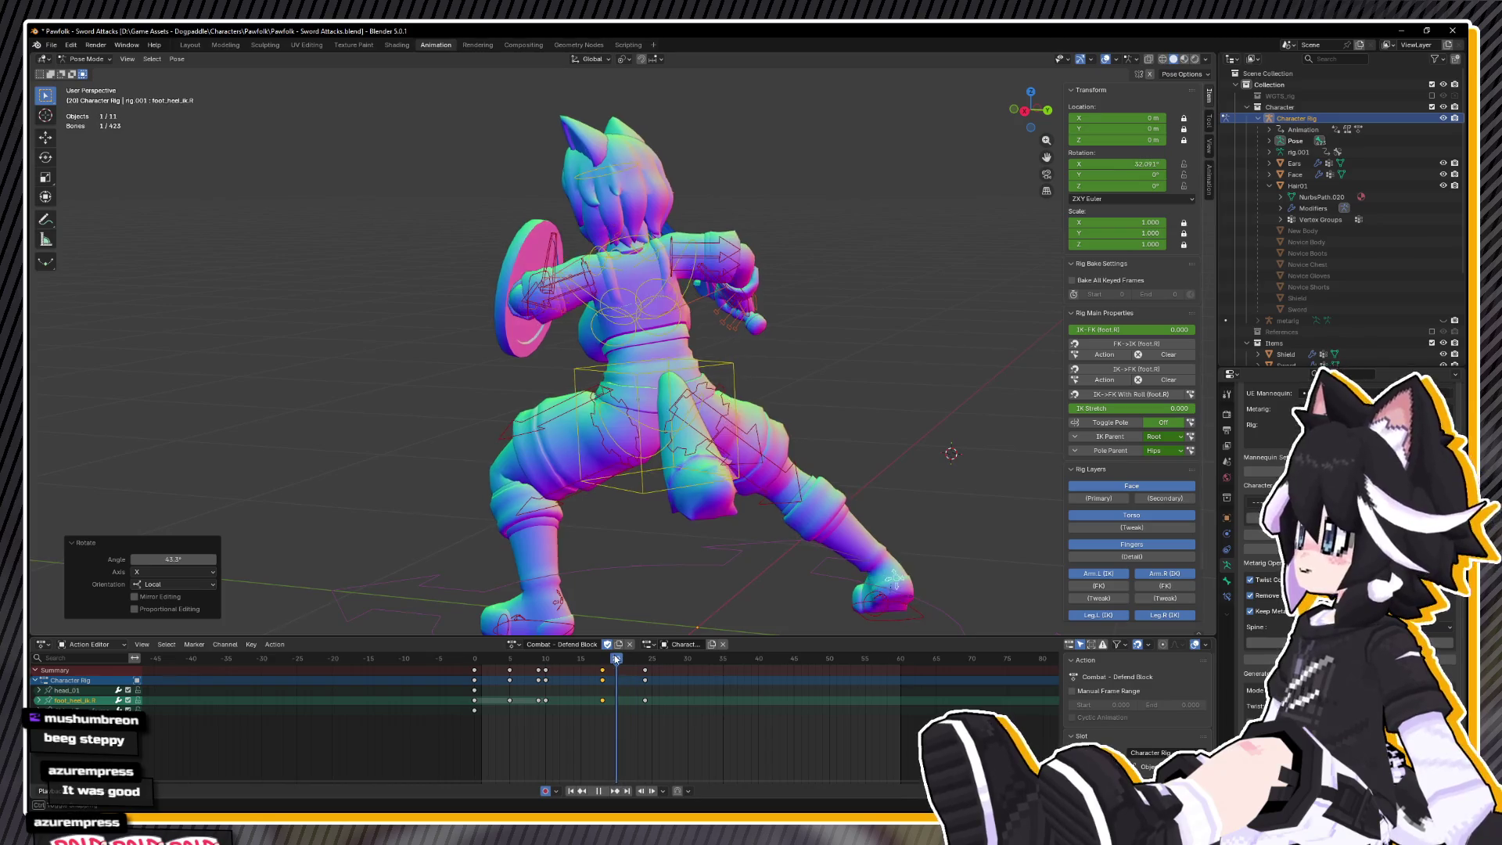
left_click_drag(953, 399, 811, 421)
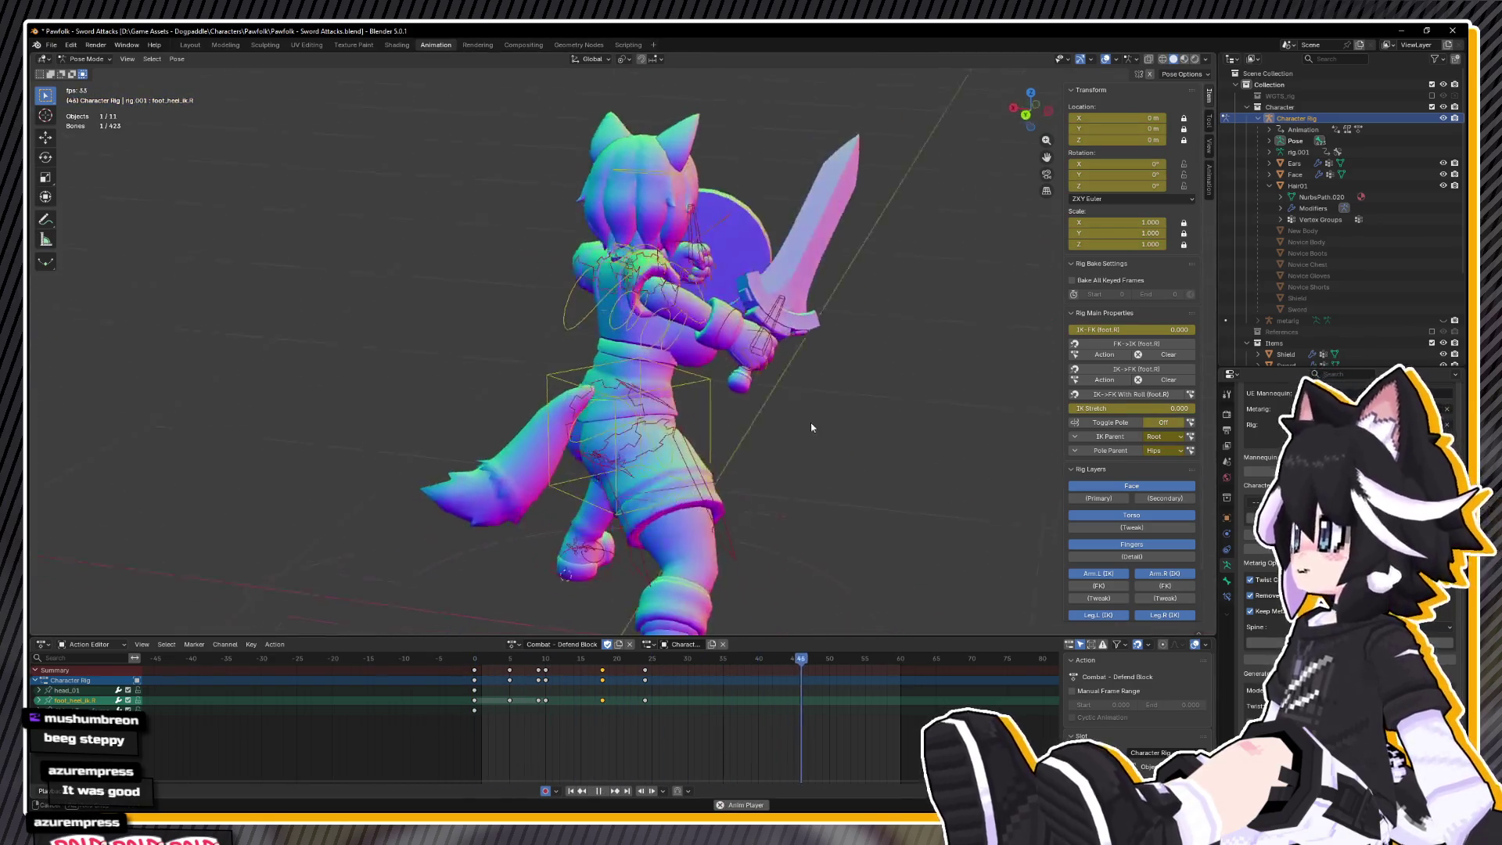
scroll(811, 421, "down", 3)
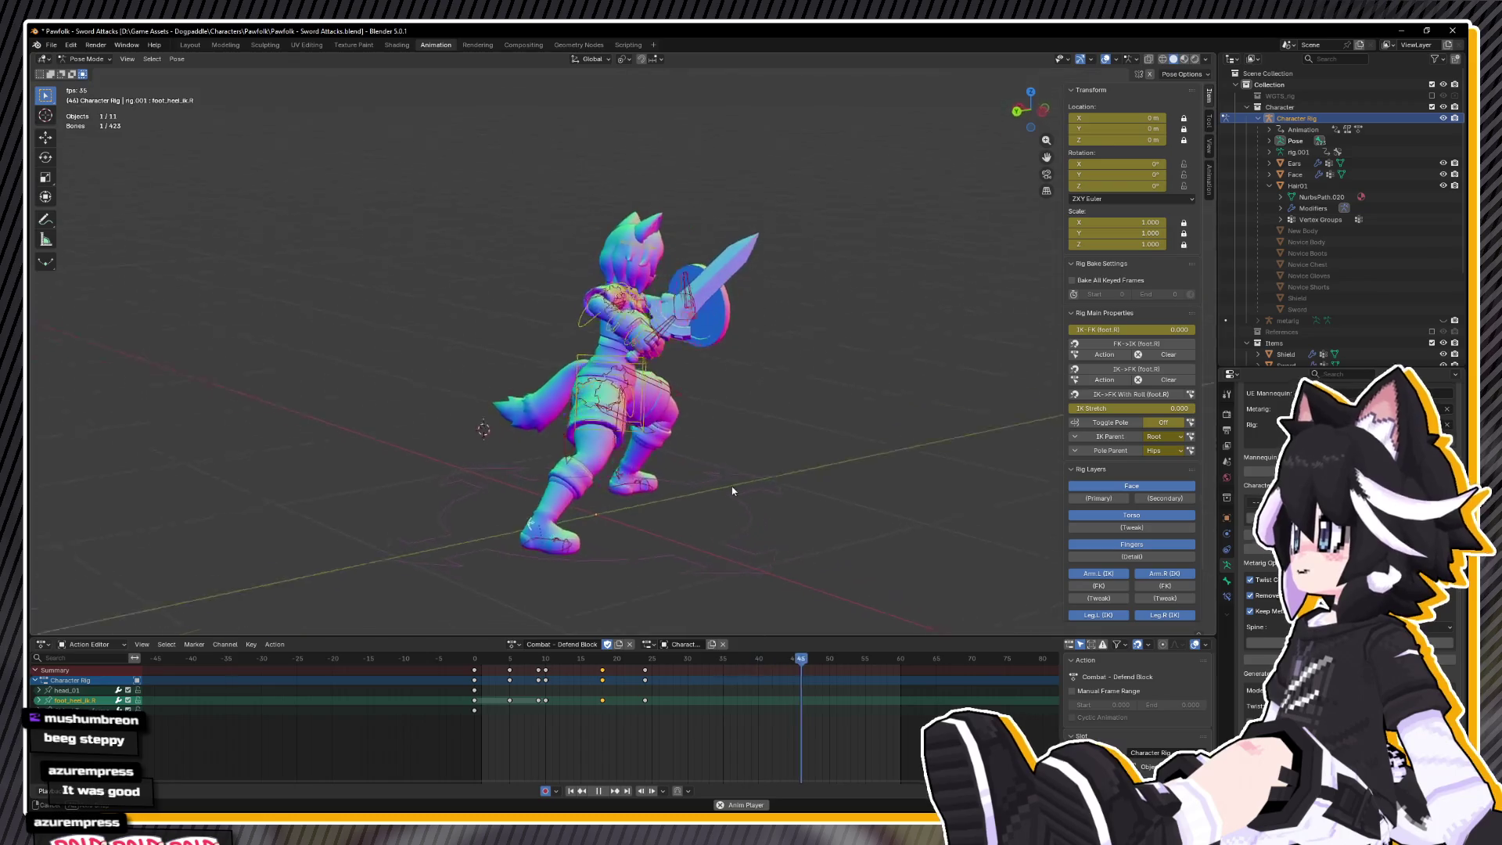
key("space")
left_click(639, 661)
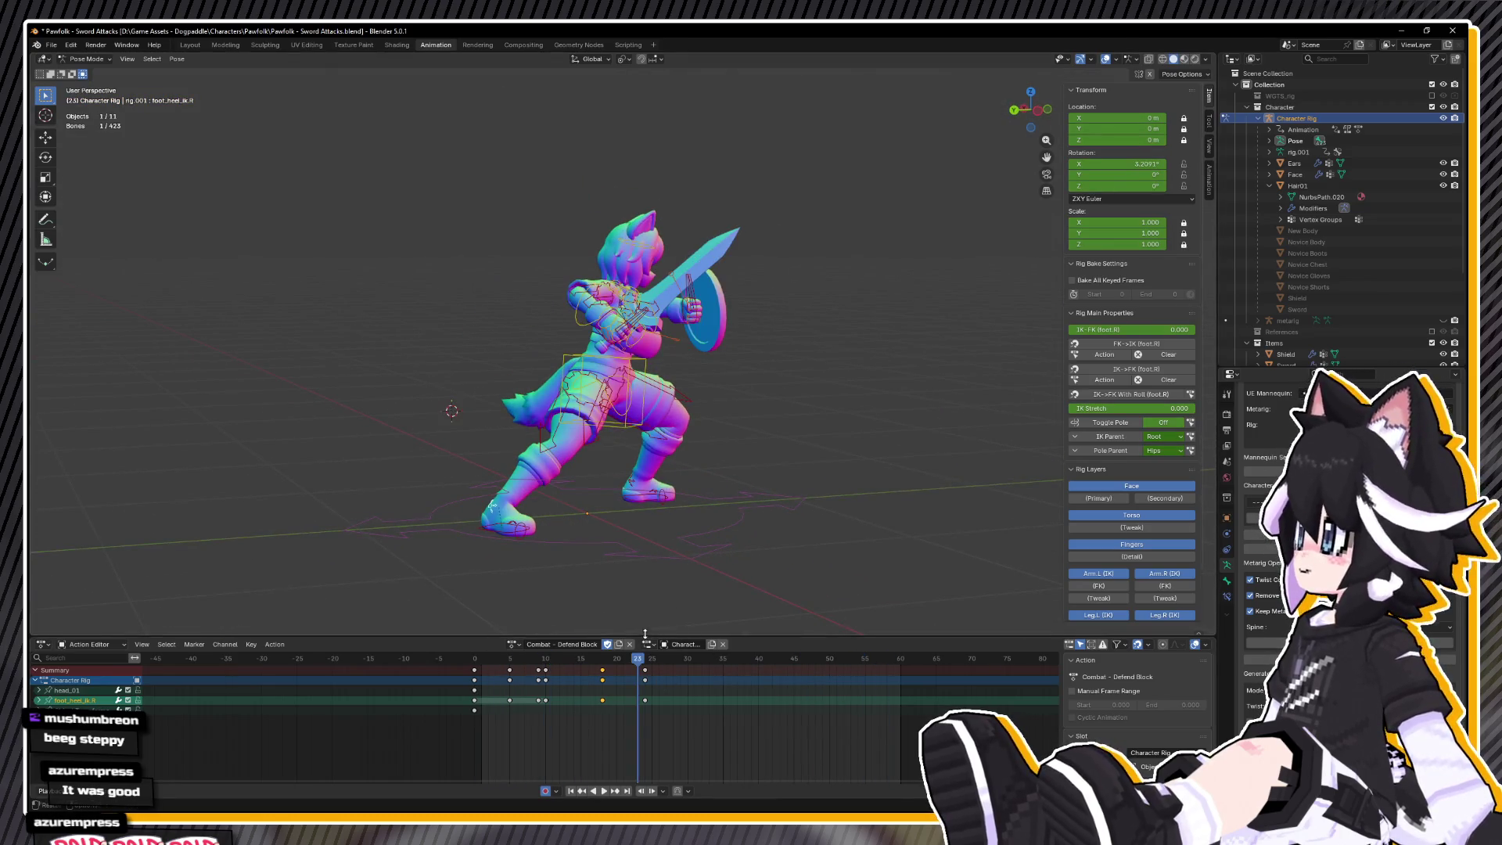
key("ctrl+KP_3")
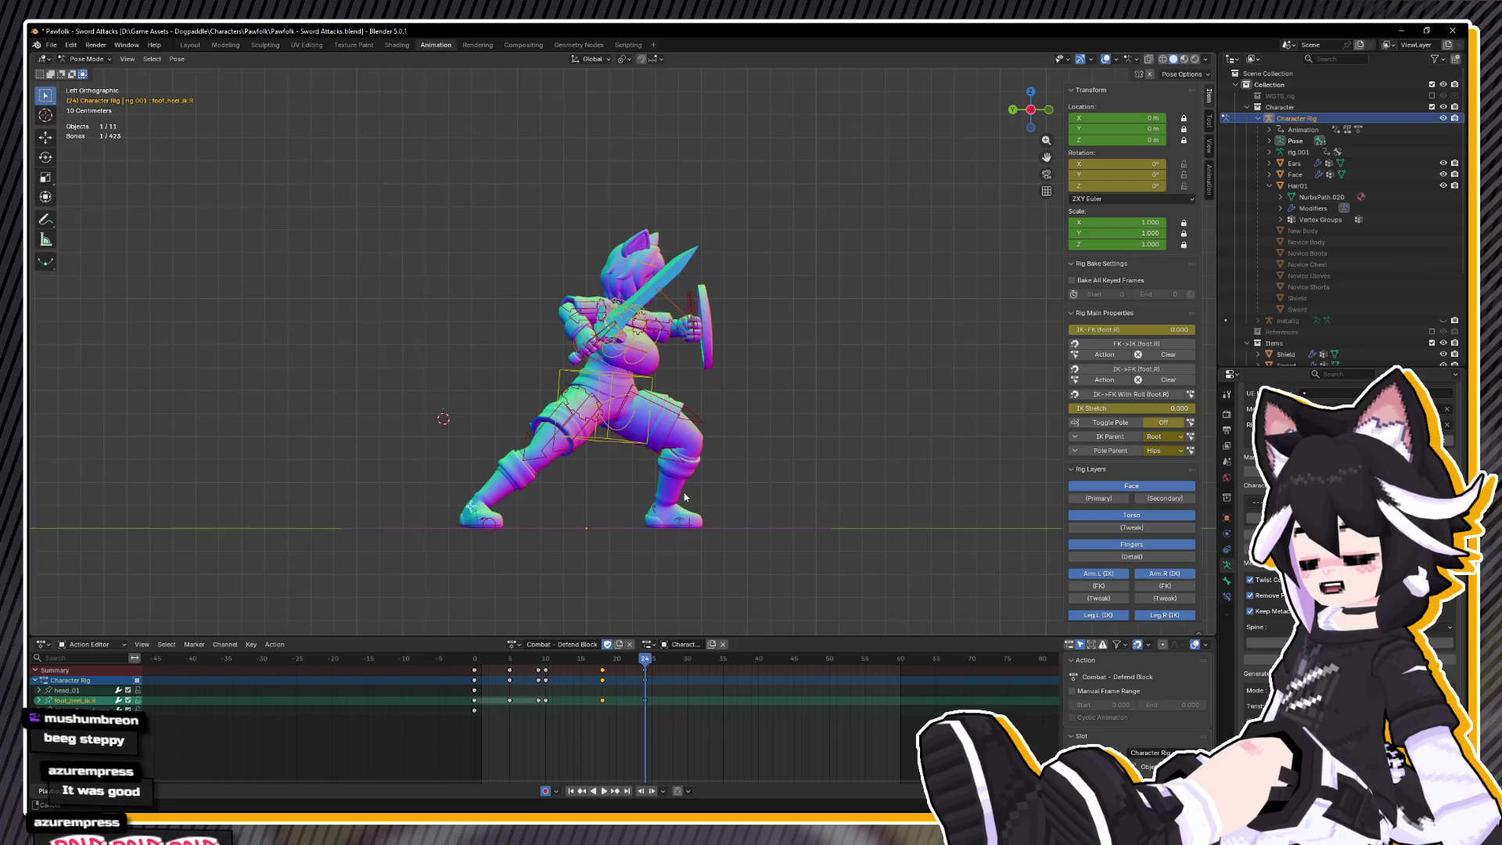
key("space")
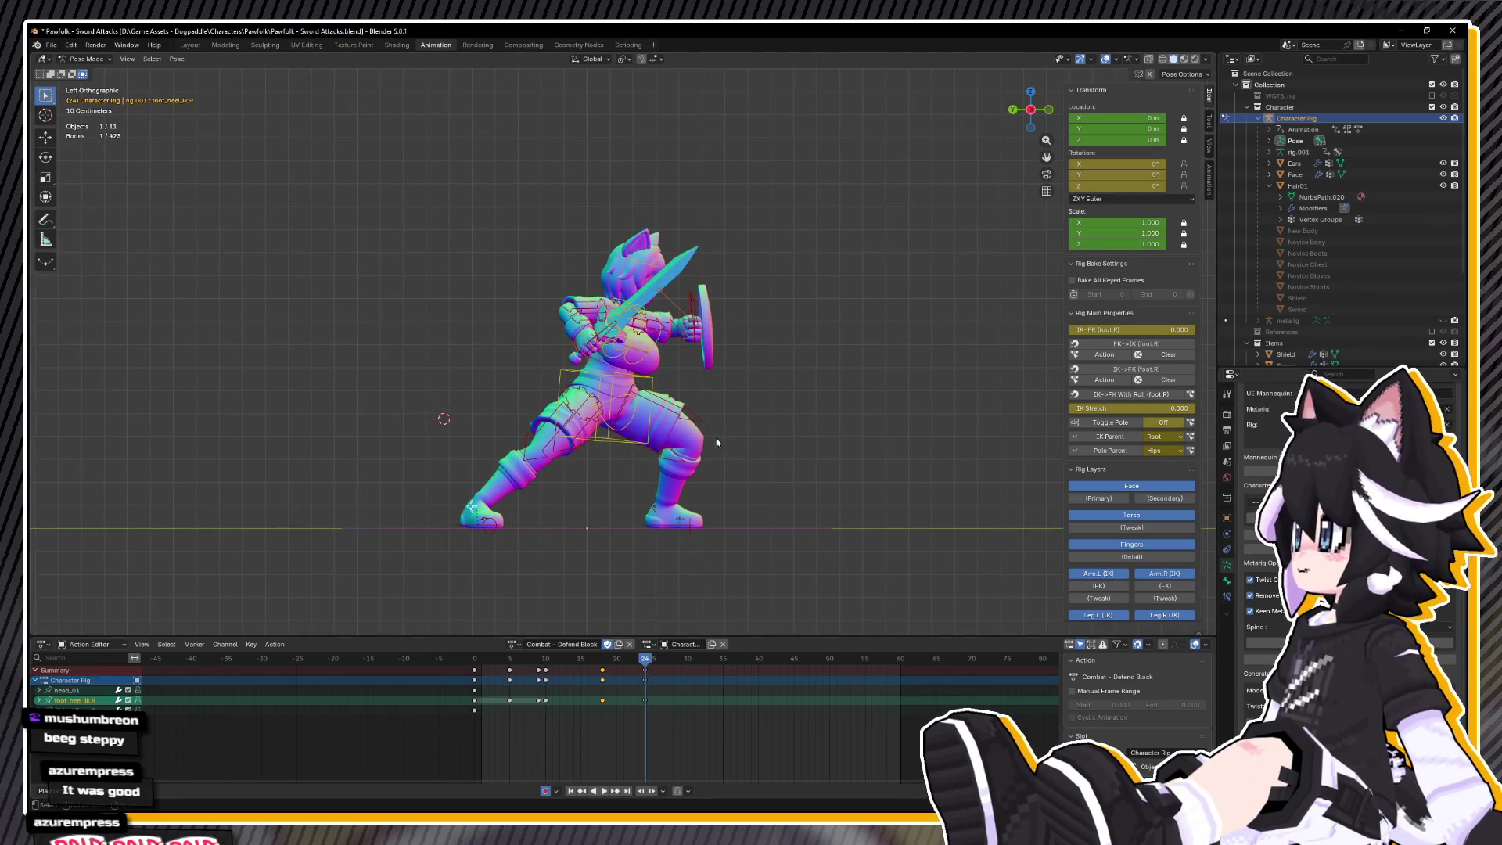
left_click(602, 665)
key("space")
key("i")
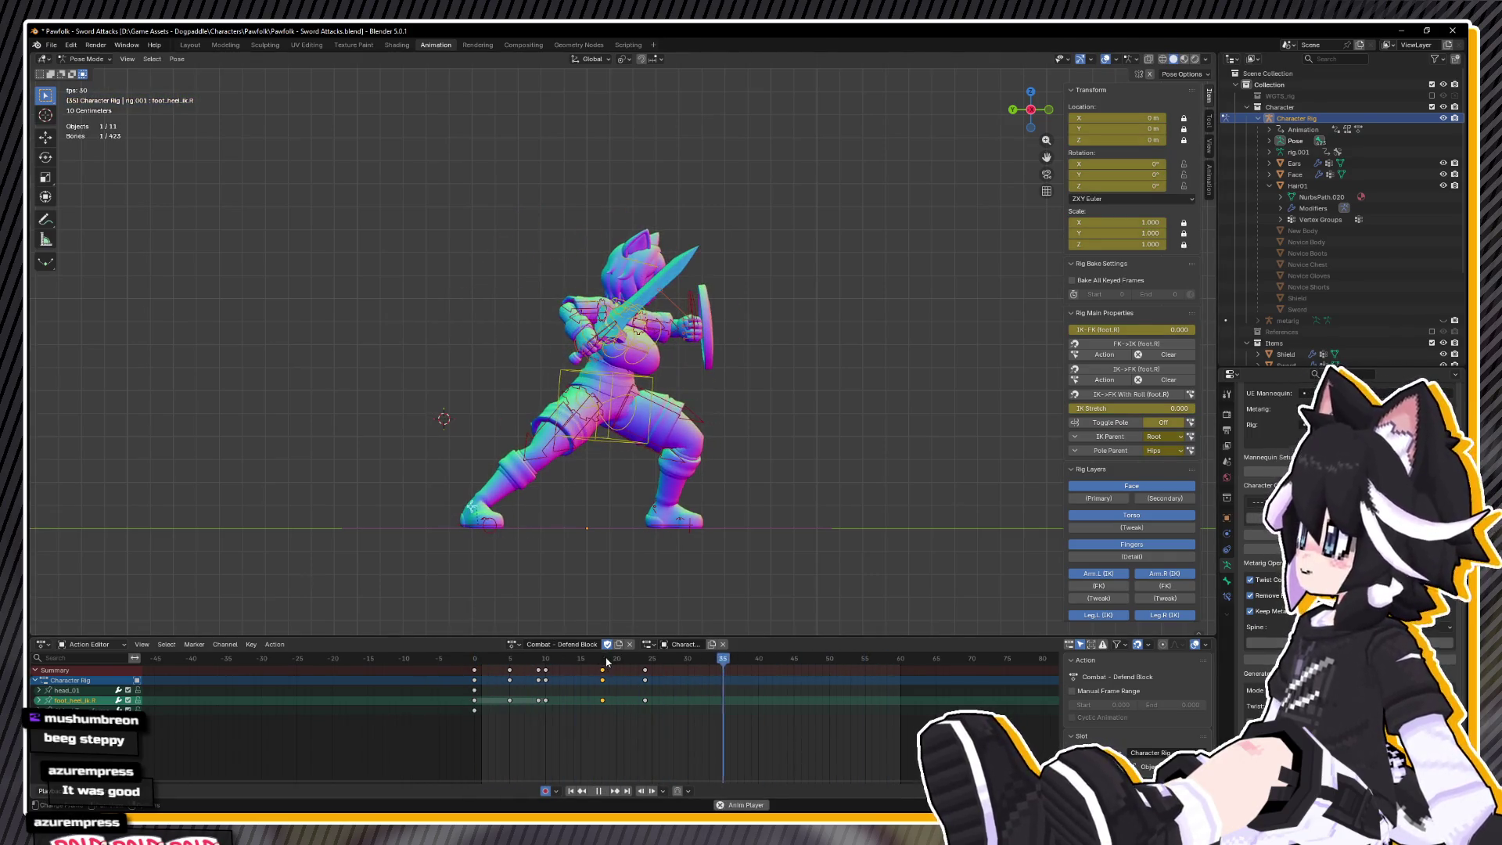
key("Escape")
left_click_drag(729, 427, 634, 503)
- In top view, move and rotate the left hand IK control to reposition the shield
left_click(663, 436)
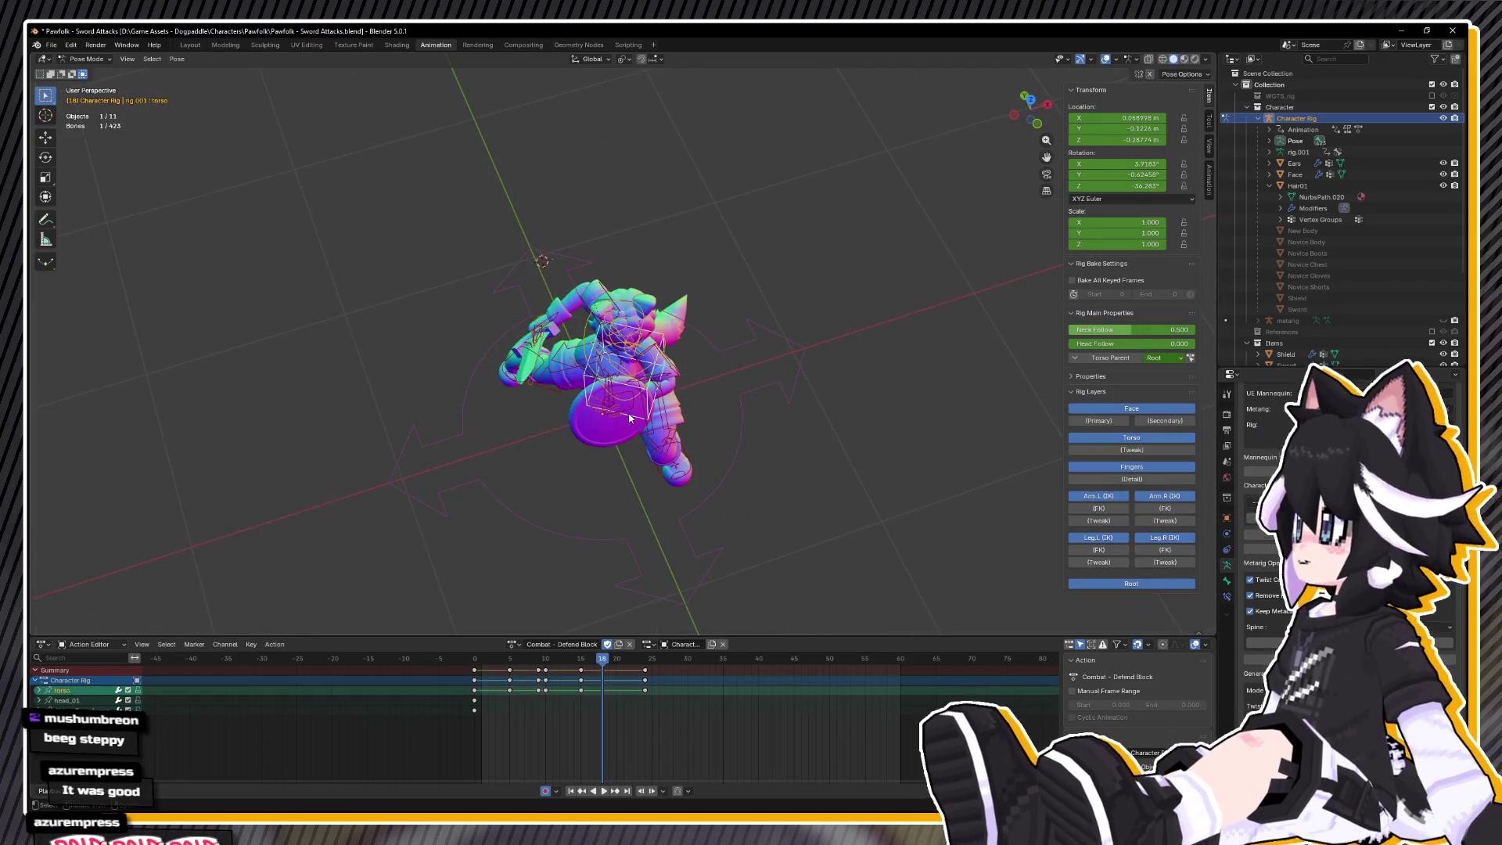
key("KP_7")
key("g")
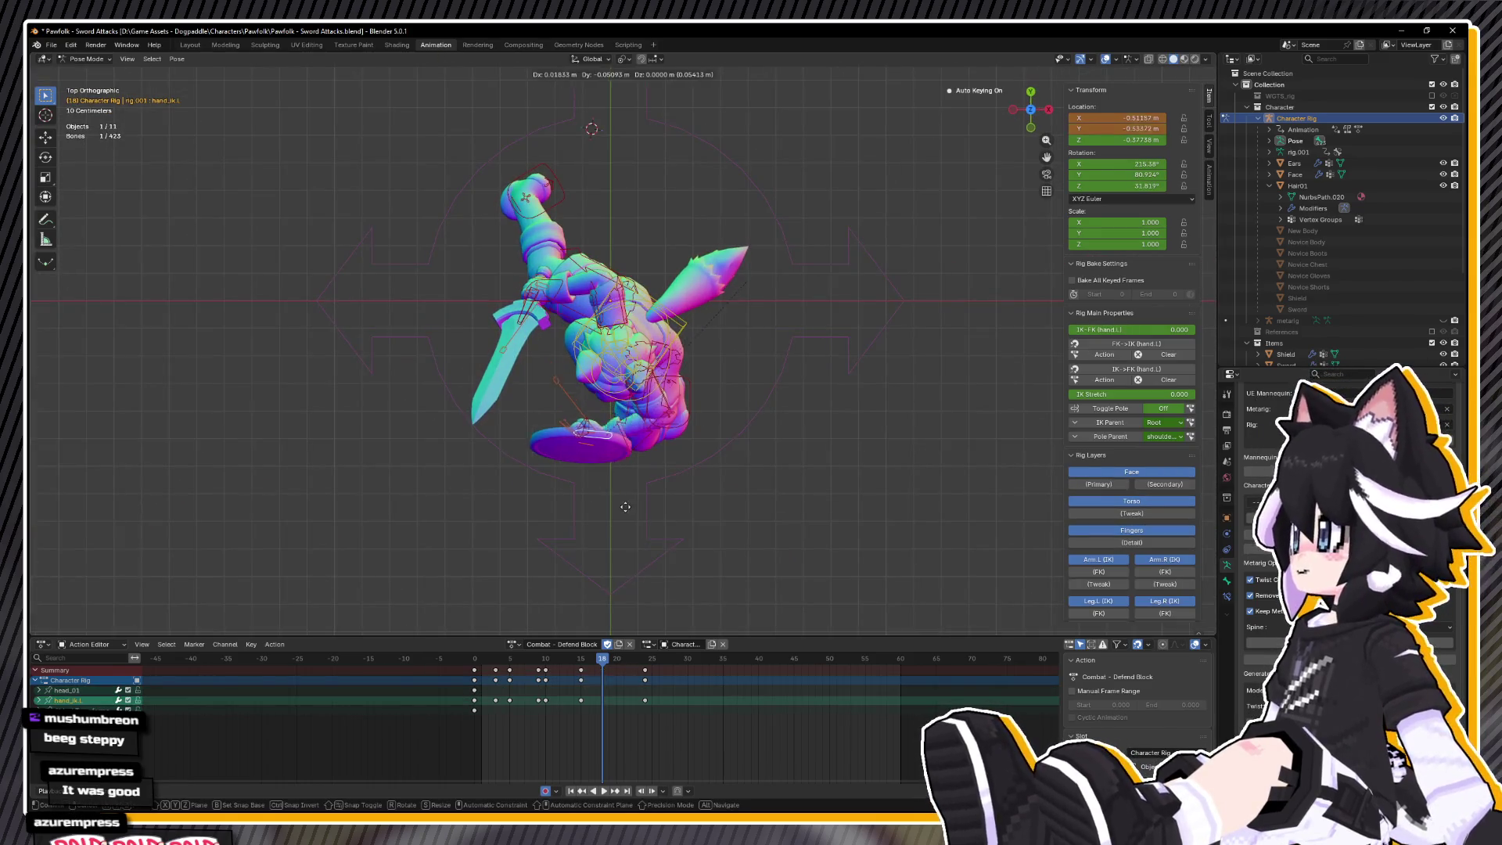
left_click(774, 488)
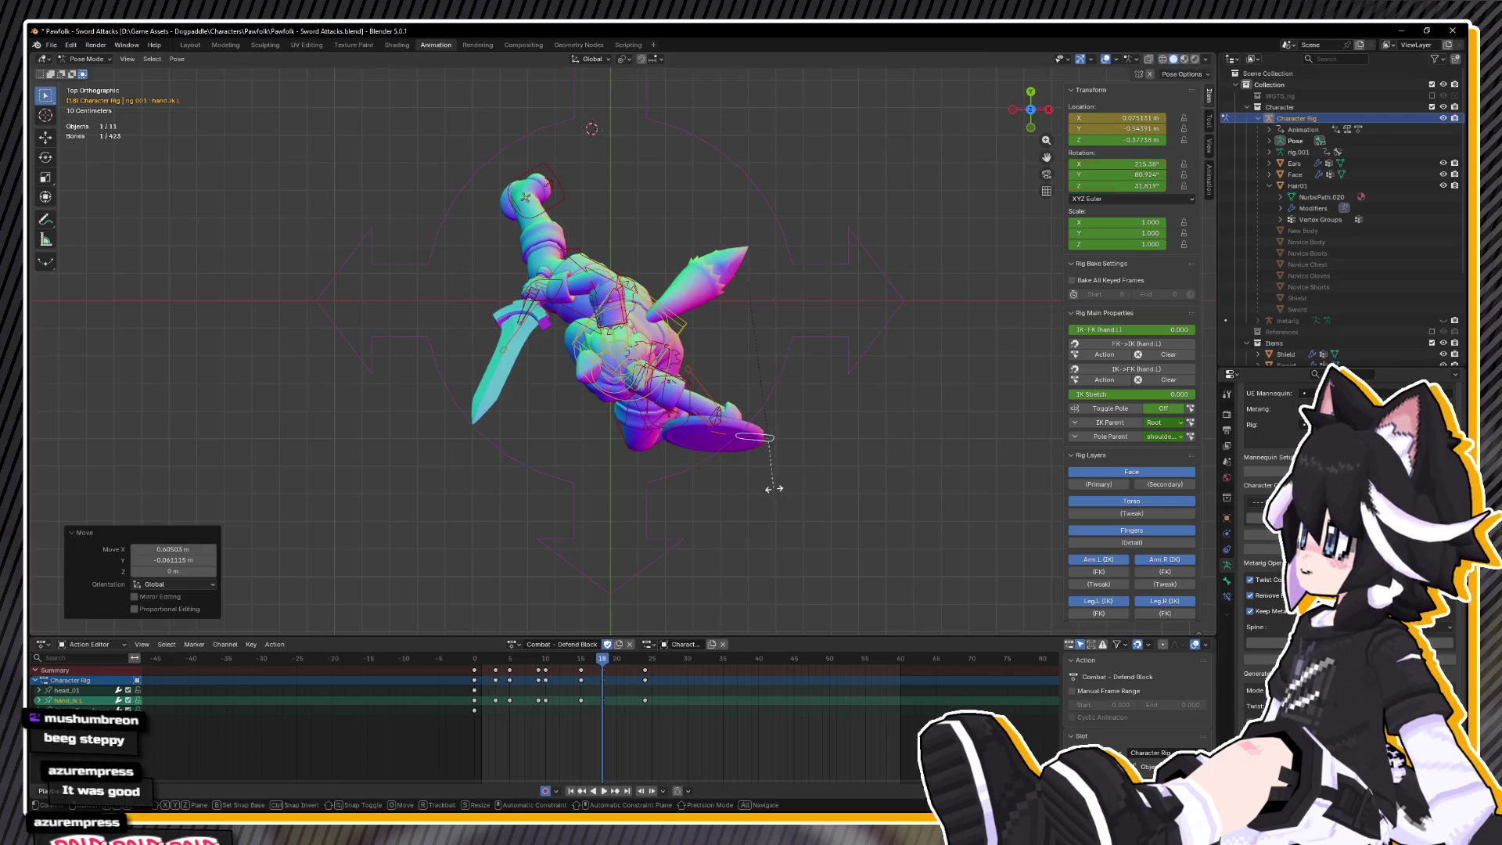
left_click(781, 384)
key("g")
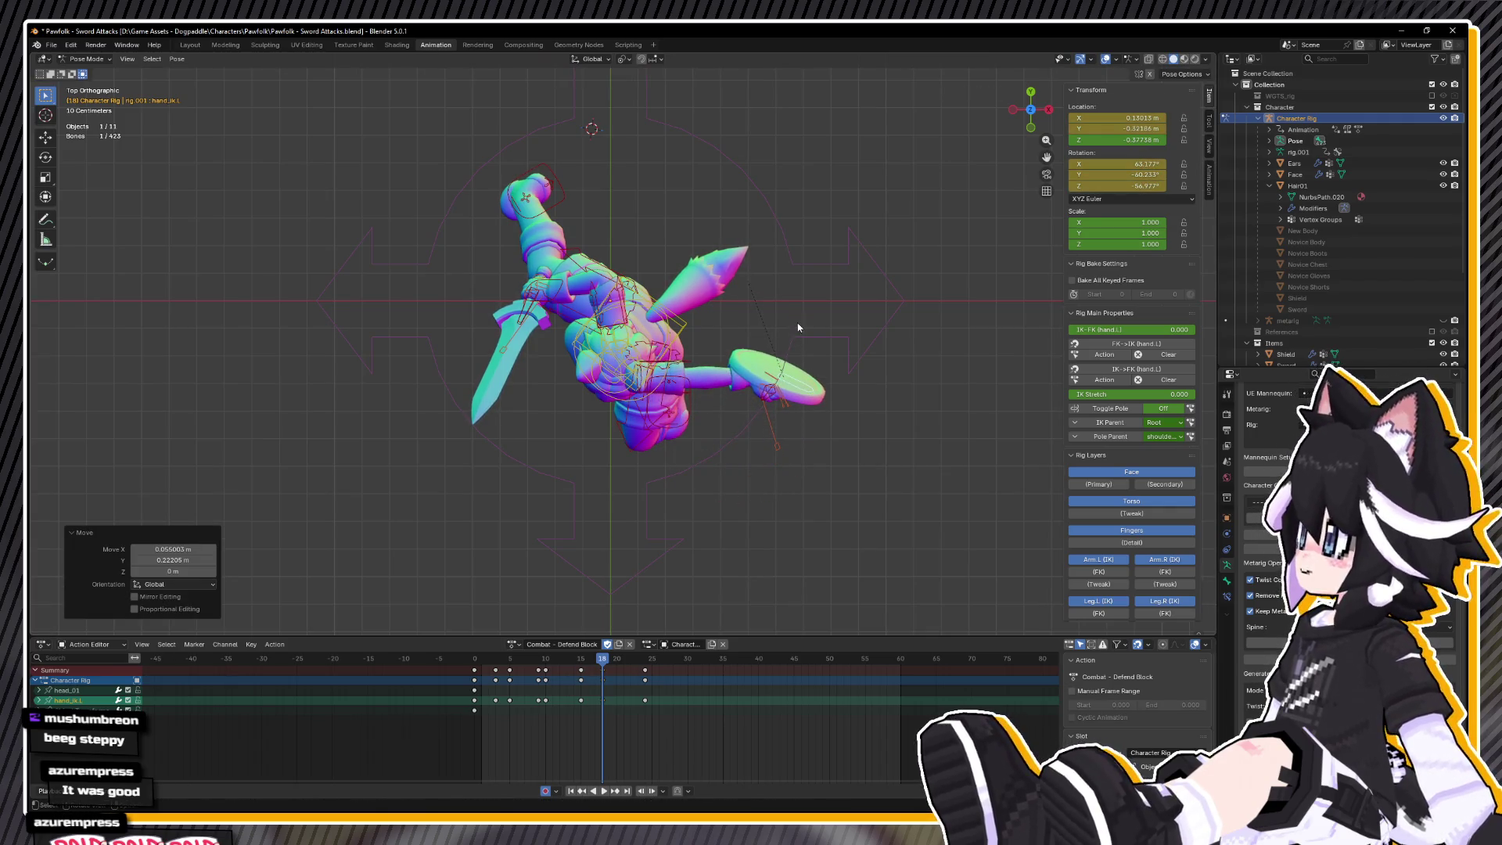
left_click(785, 338)
key("r")
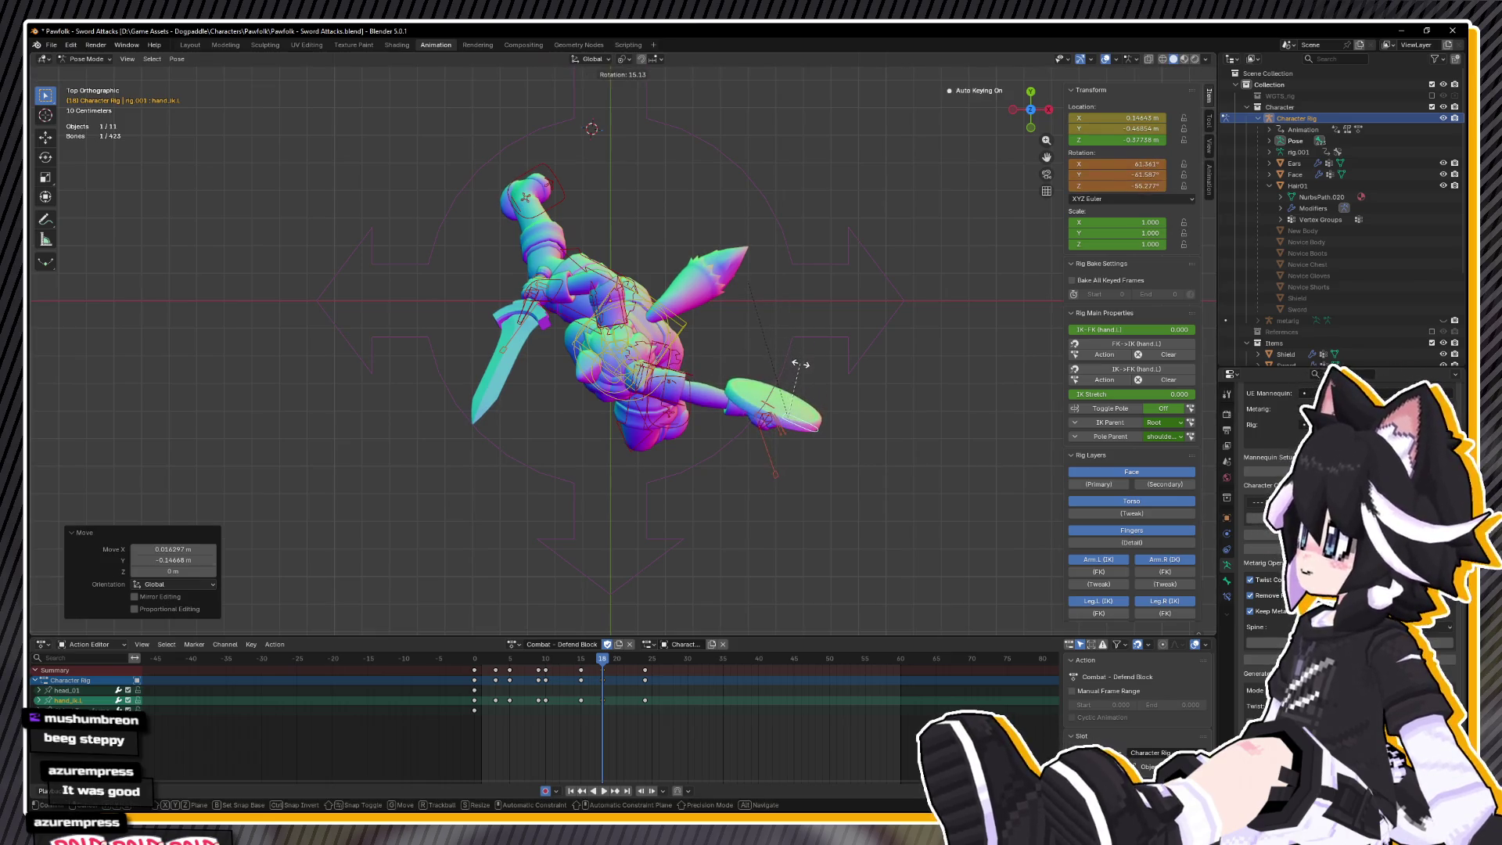
left_click(795, 396)
key("g")
left_click(786, 401)
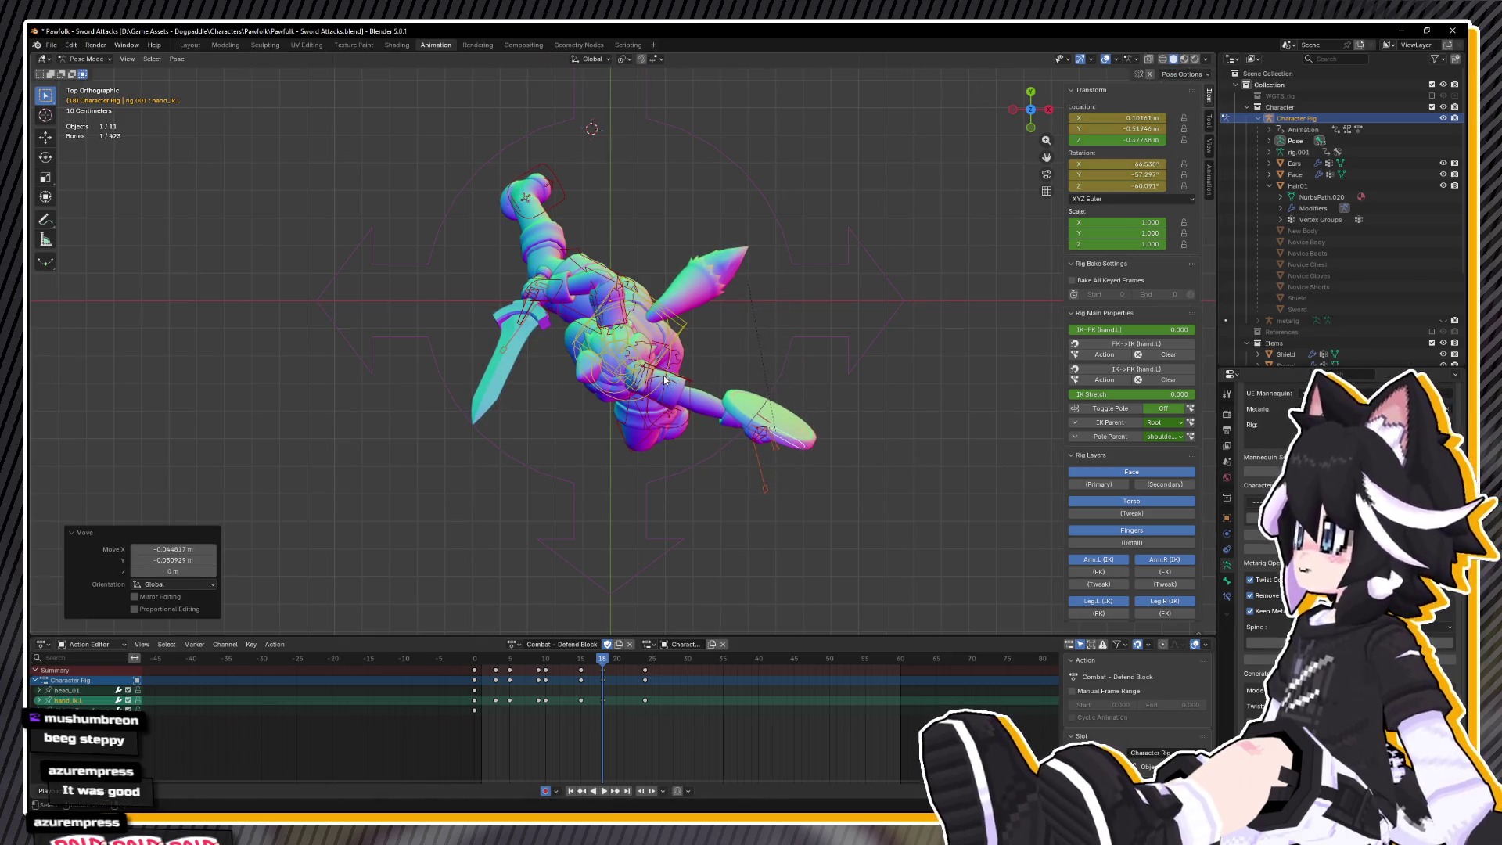
- Turn the left hand IK control −17.5° about its local Z axis
left_click_drag(752, 257, 716, 396)
key("r")
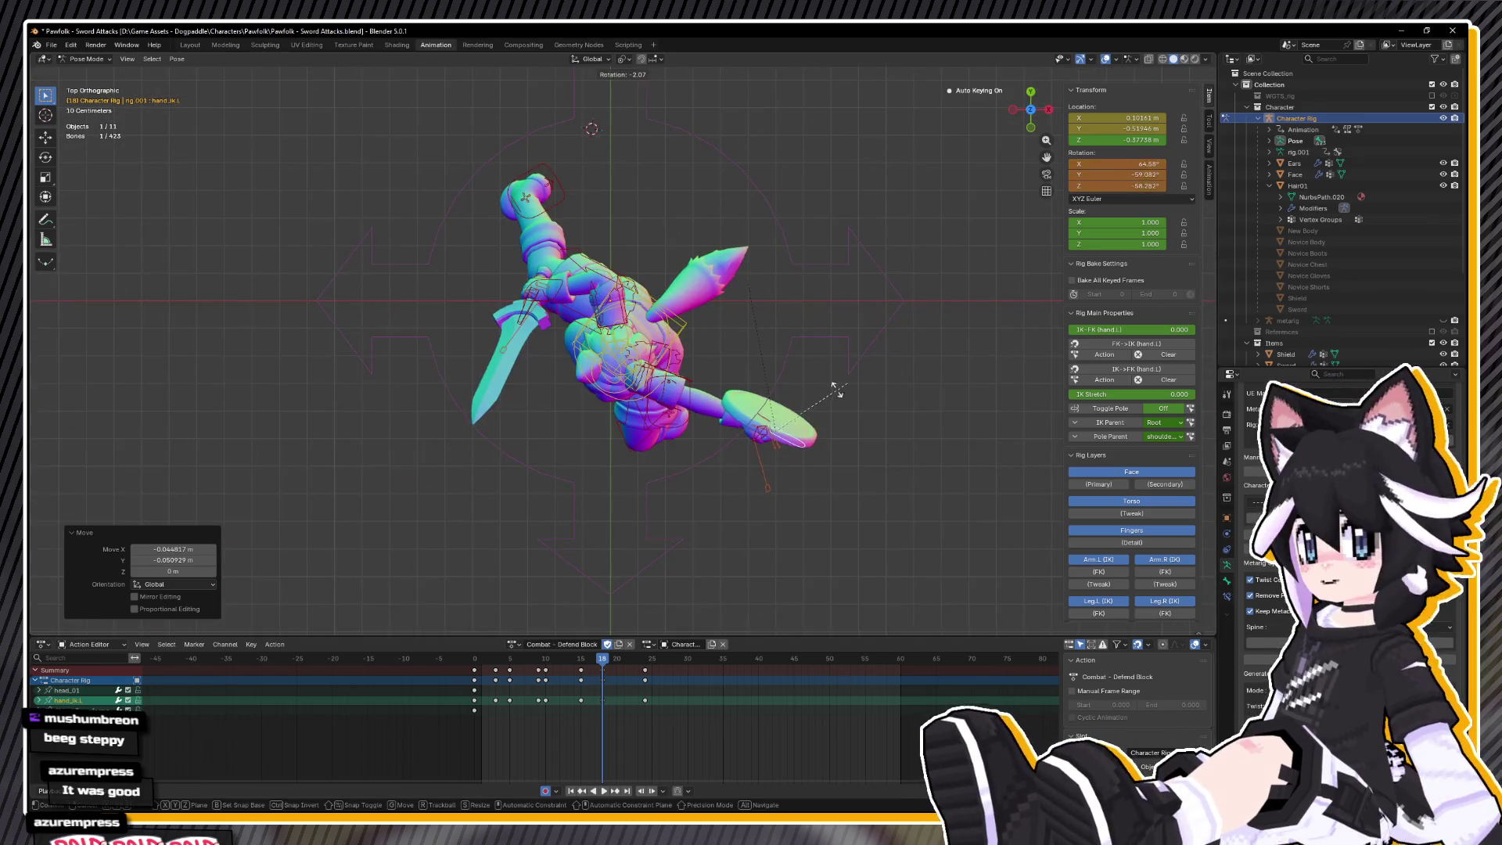
key("g")
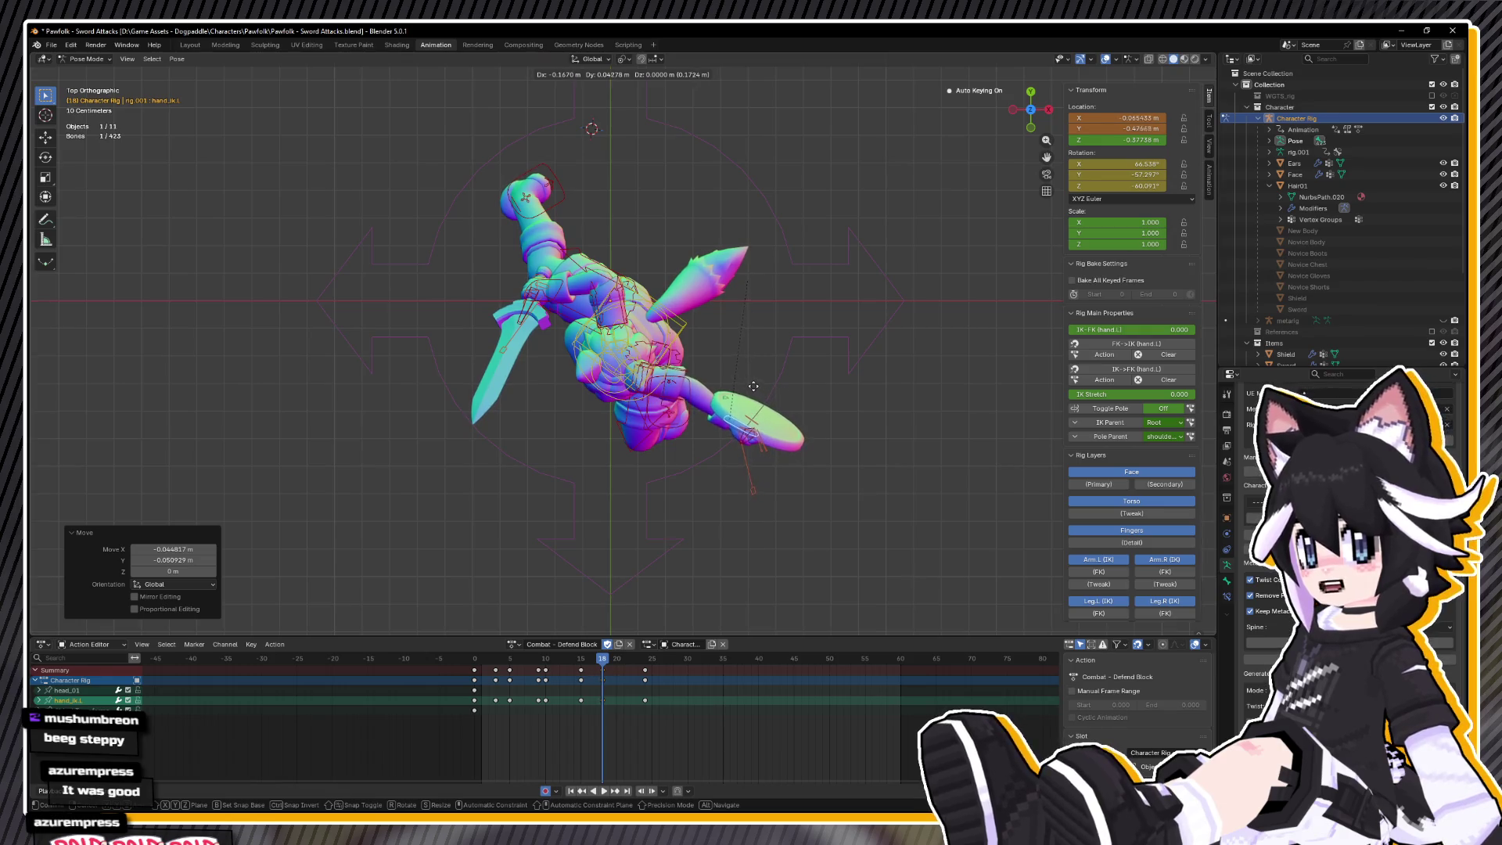
key("r")
key("z")
key("z")
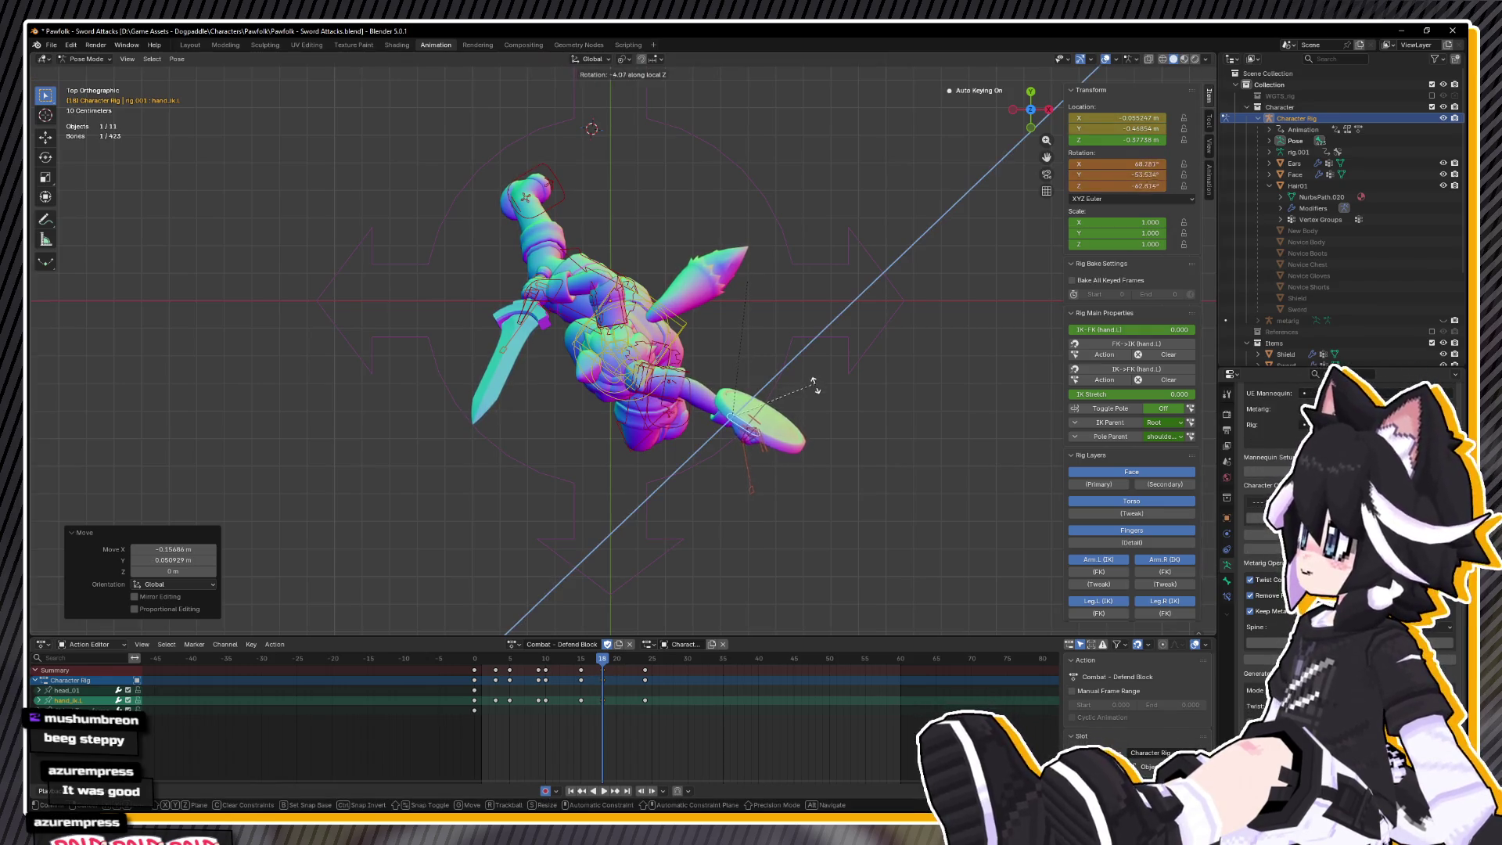
left_click(792, 379)
- Play the action from near frame 1 and scrub back to frame 18 to check the pose
left_click_drag(791, 379, 819, 314)
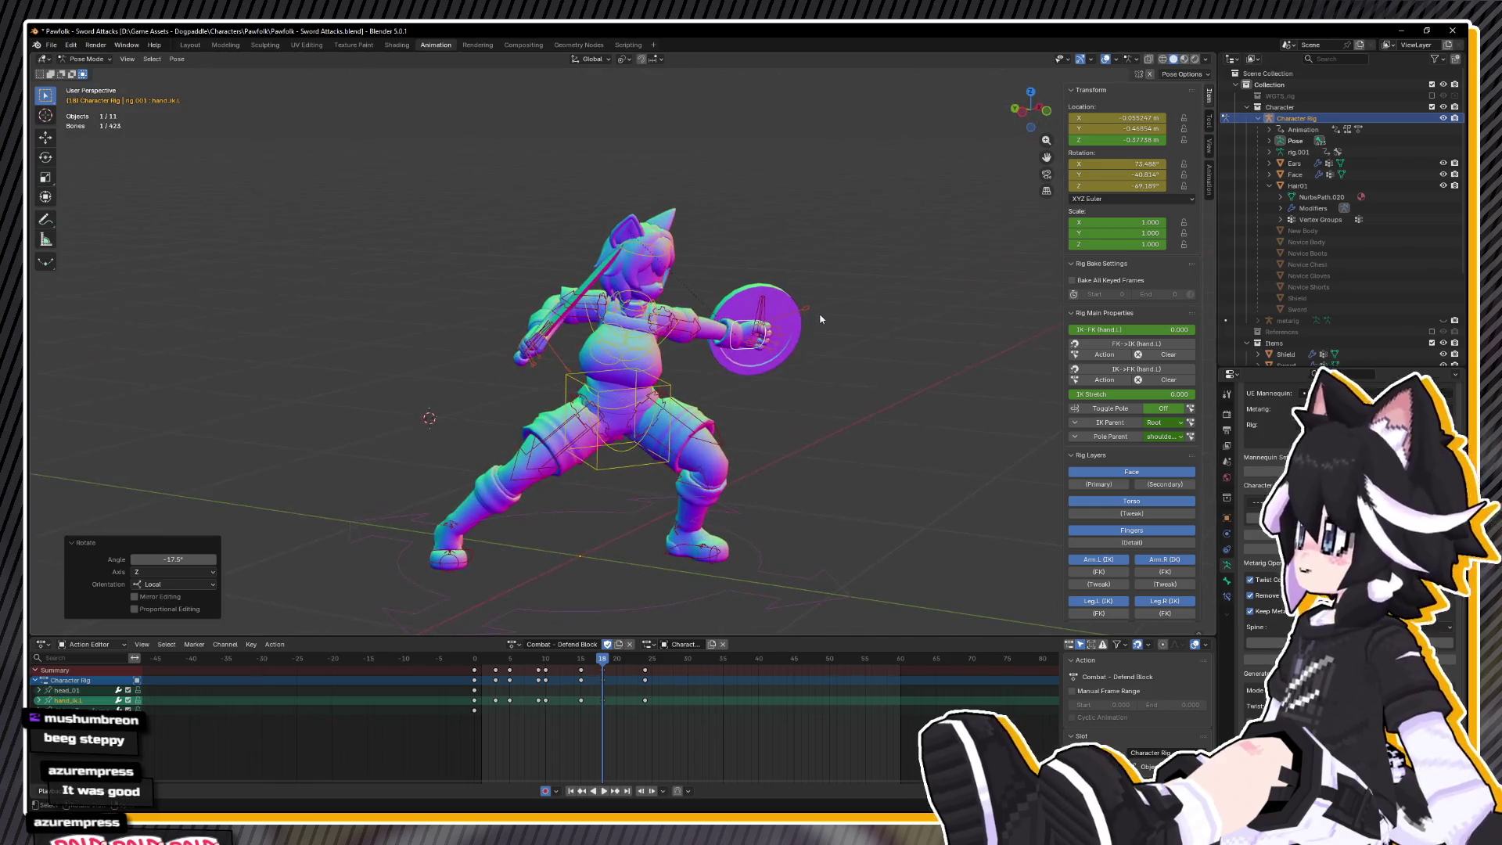
left_click_drag(617, 327, 594, 336)
left_click(483, 661)
key("space")
mouse_move(486, 661)
left_mouse_down()
mouse_move(625, 662)
mouse_move(603, 664)
left_mouse_up()
key("space")
left_click_drag(625, 485, 707, 465)
- Copy the block pose, paste it as keys at frame 18, and play back to frame 21
right_click(713, 462)
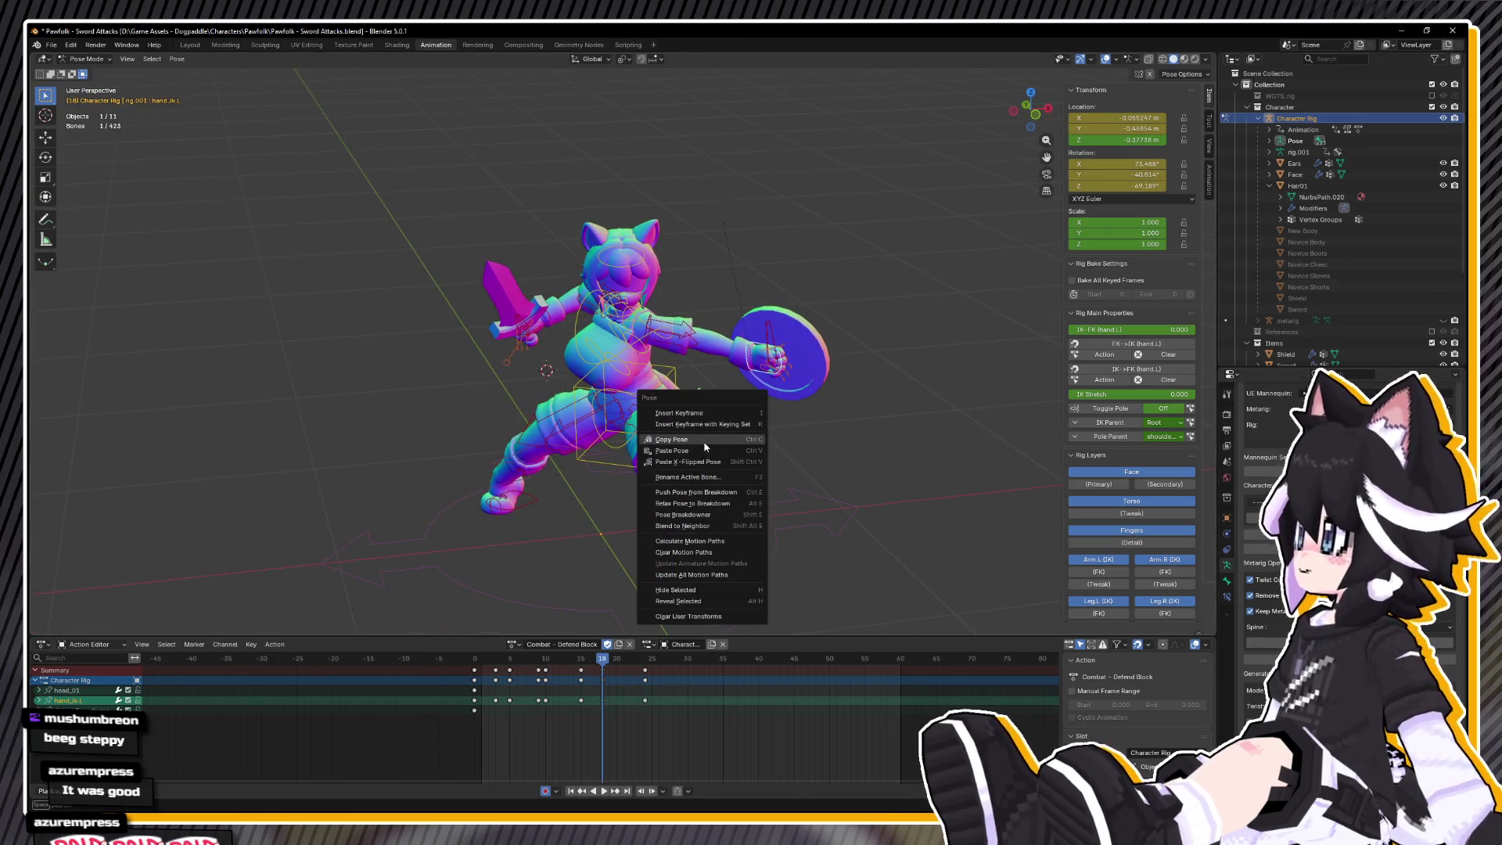
left_click(705, 446)
key("ctrl+v")
key("space")
left_click_drag(613, 660, 645, 666)
key("space")
mouse_move(689, 438)
left_mouse_down()
mouse_move(756, 401)
mouse_move(681, 592)
left_mouse_up()
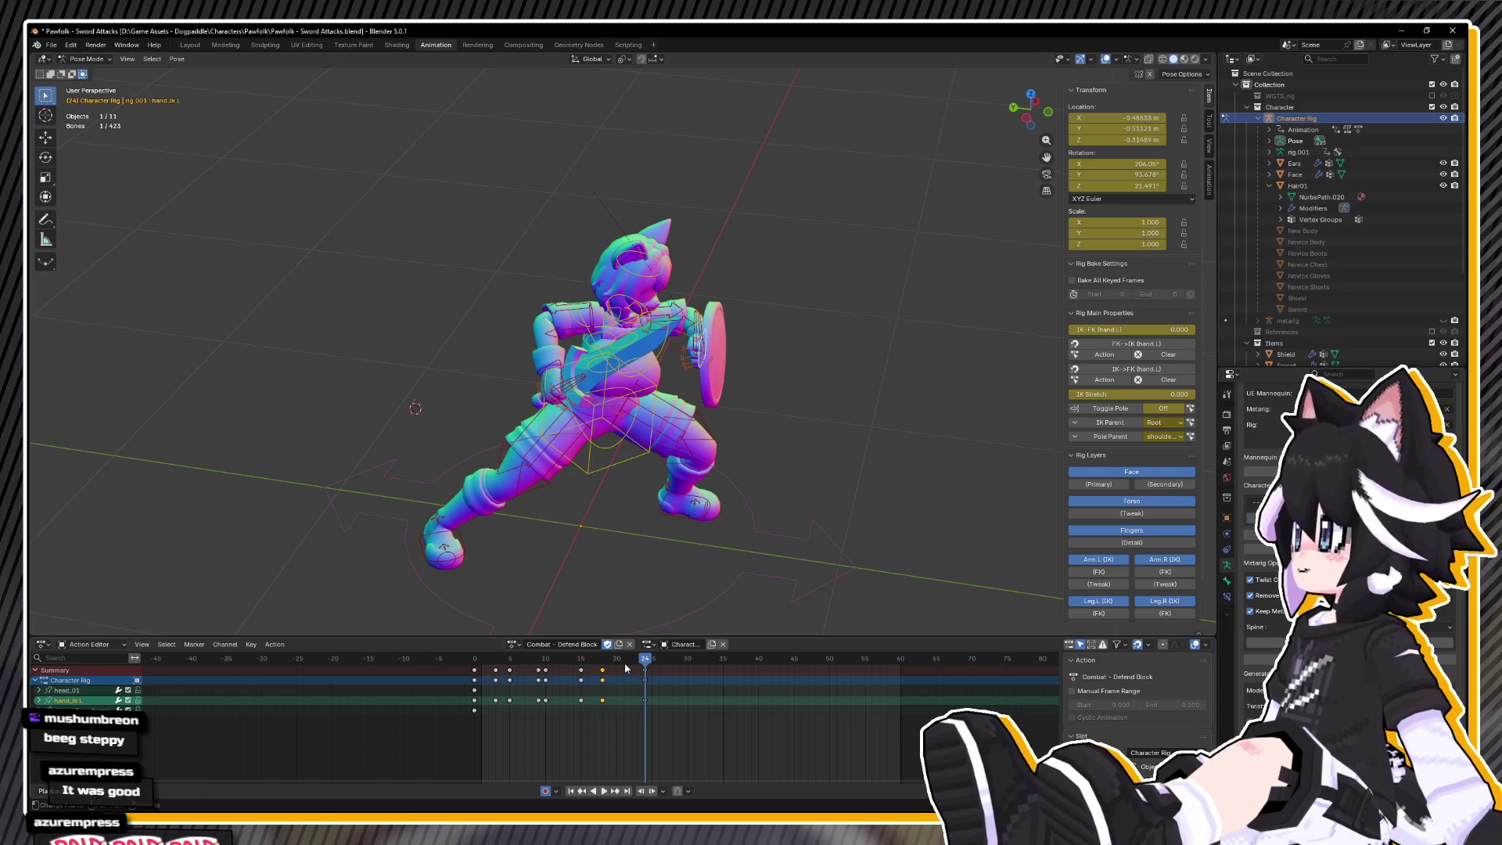
key("space")
mouse_move(590, 675)
left_mouse_down()
mouse_move(647, 674)
mouse_move(614, 674)
mouse_move(630, 677)
left_mouse_up()
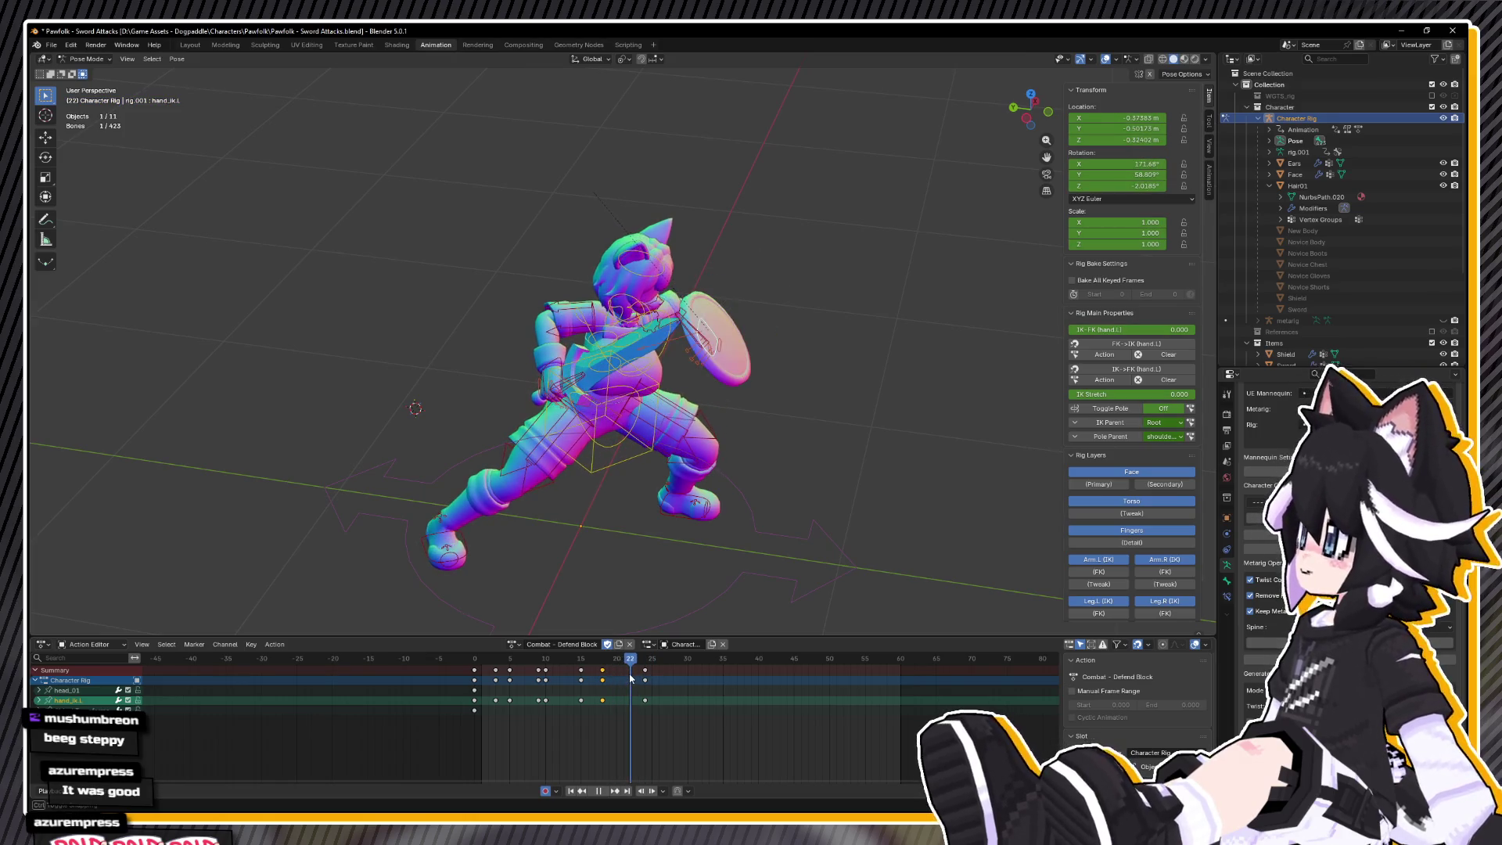
key("space")
- At frame 21, rotate the left hand IK on local Y and move it, finishing at 12.4°
key("r")
key("y")
key("y")
left_click(703, 435)
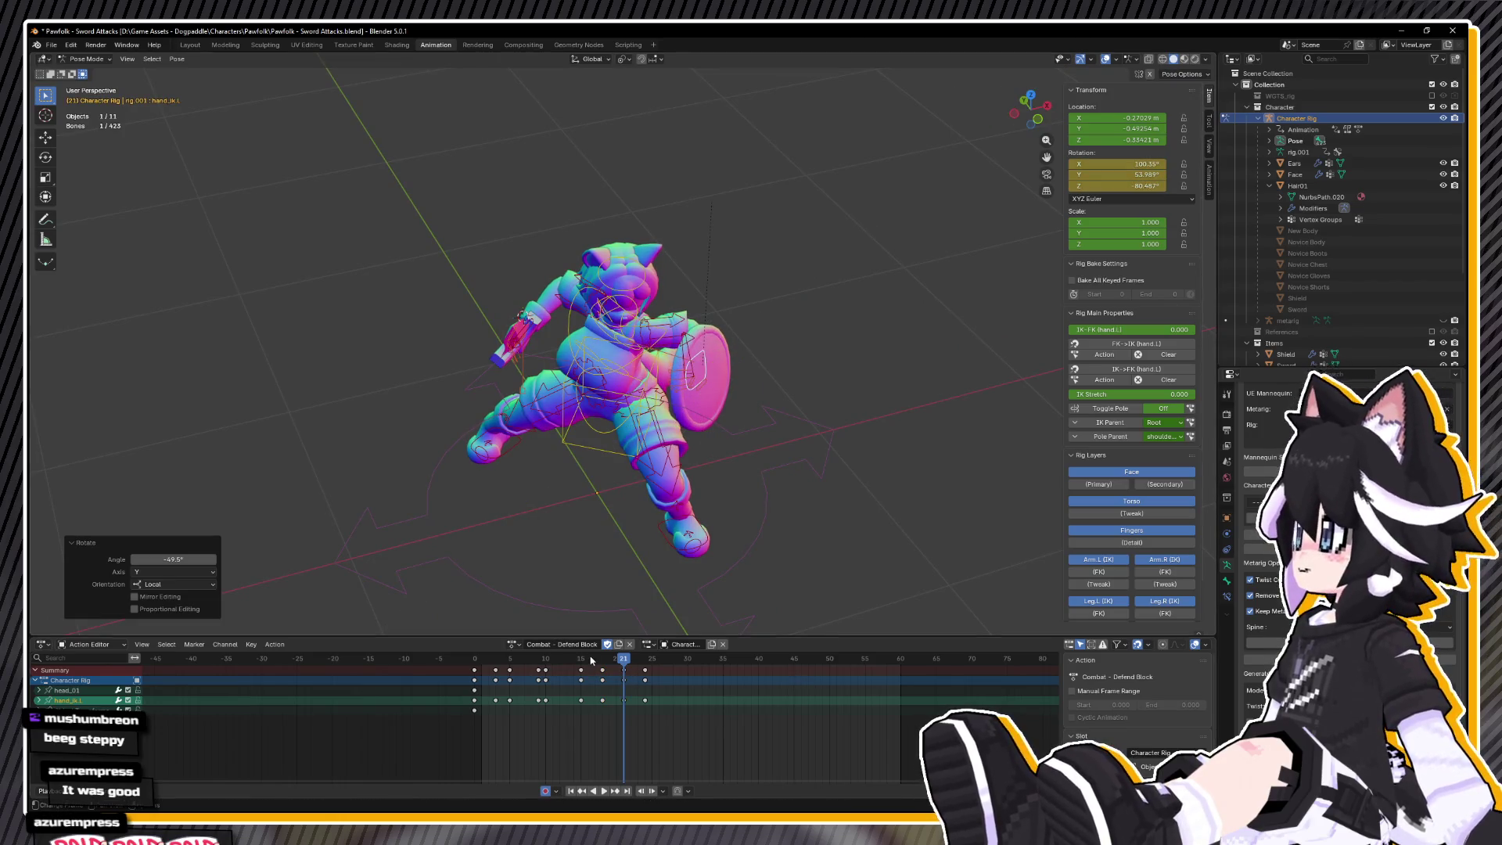
key("space")
key("Escape")
key("KP_7")
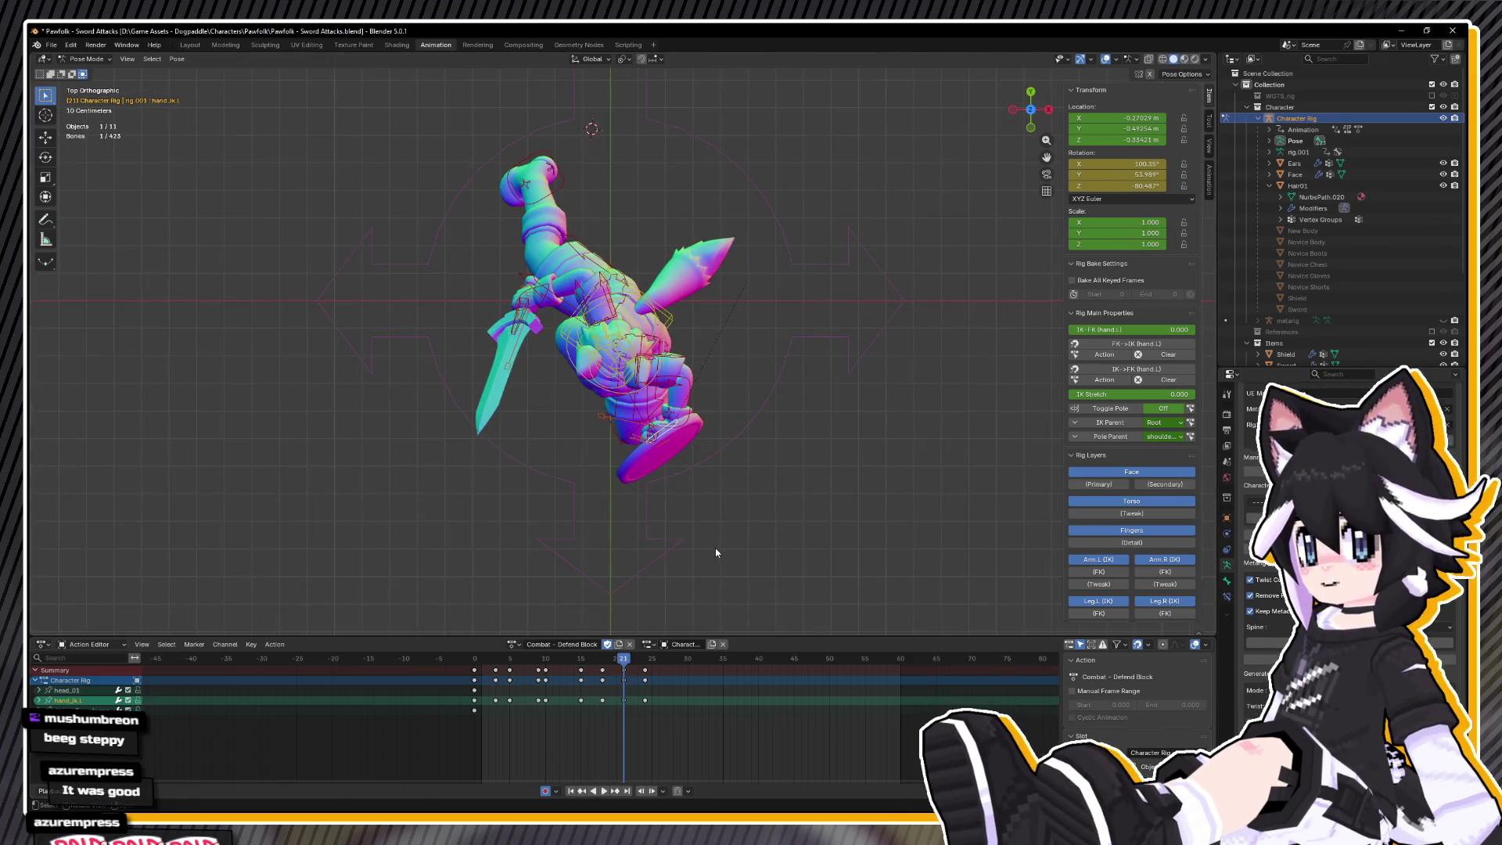
key("g")
left_click(724, 574)
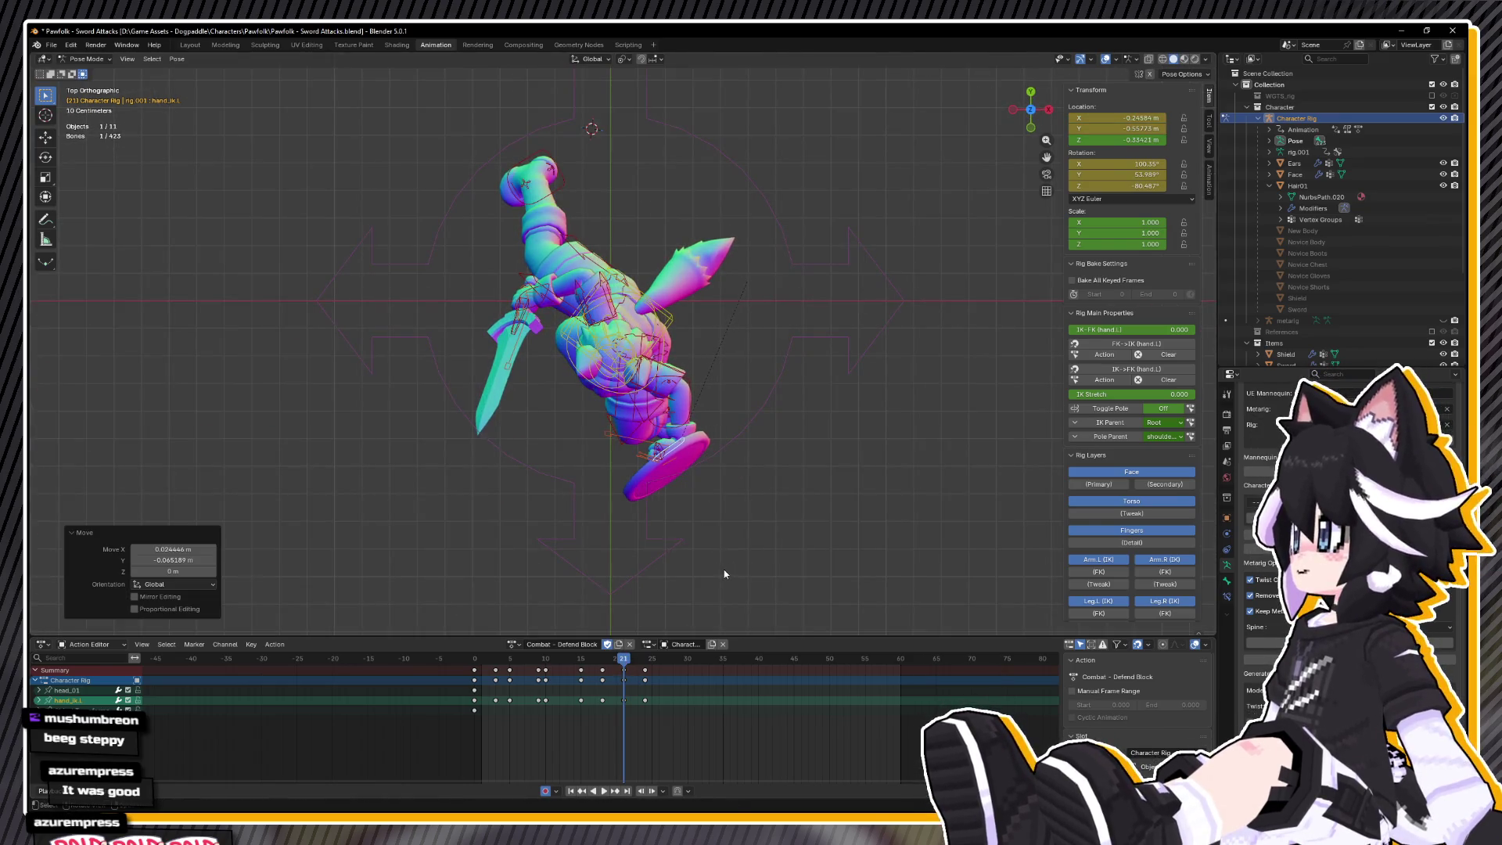
right_click(743, 524)
key("g")
left_click(702, 535)
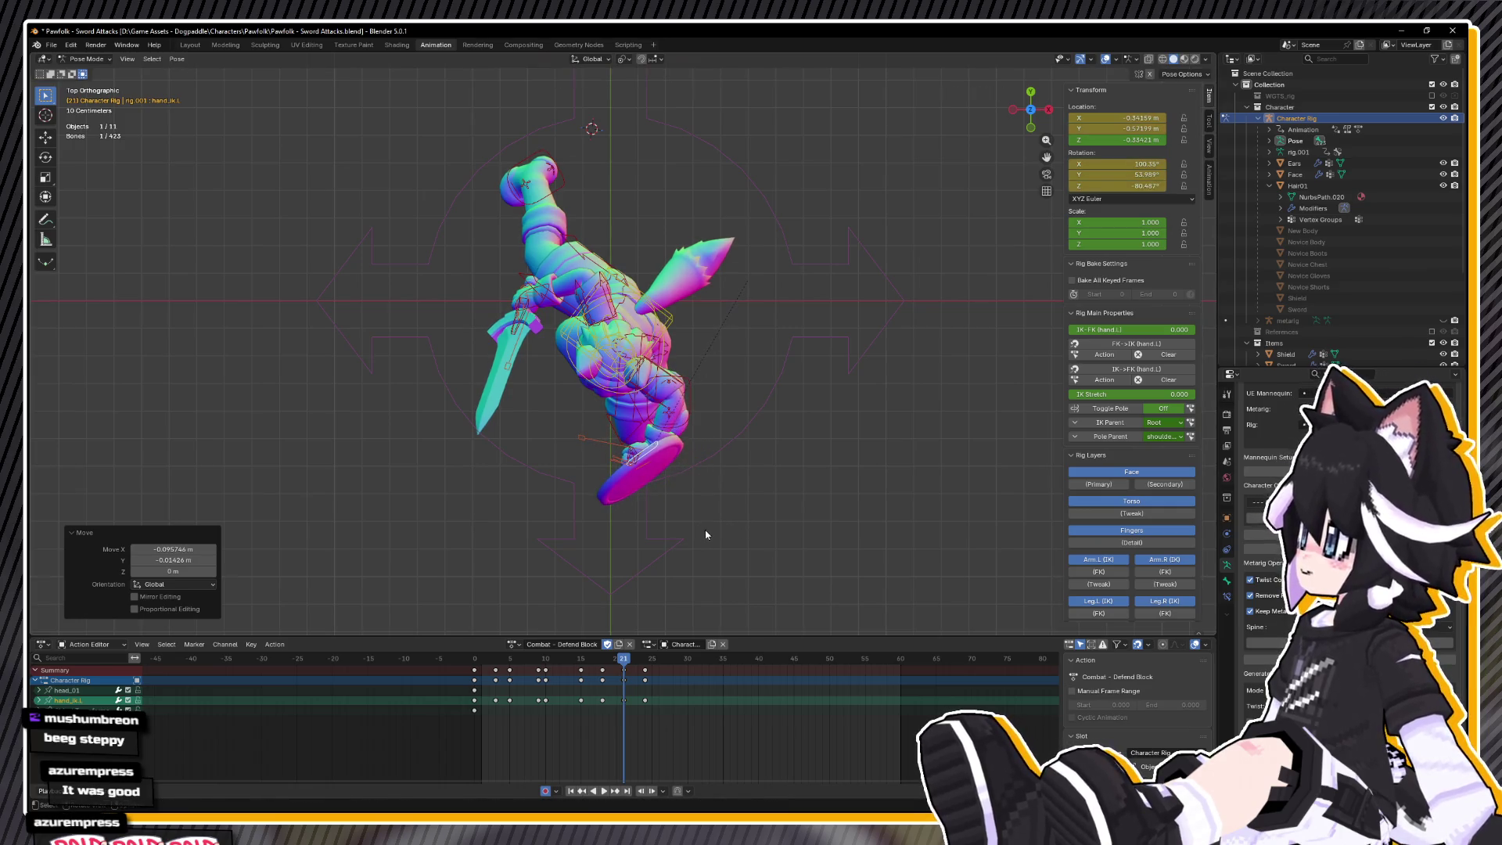
left_click(718, 507)
- Play back to frame 19, select all bones, then pick the chest bone
key("space")
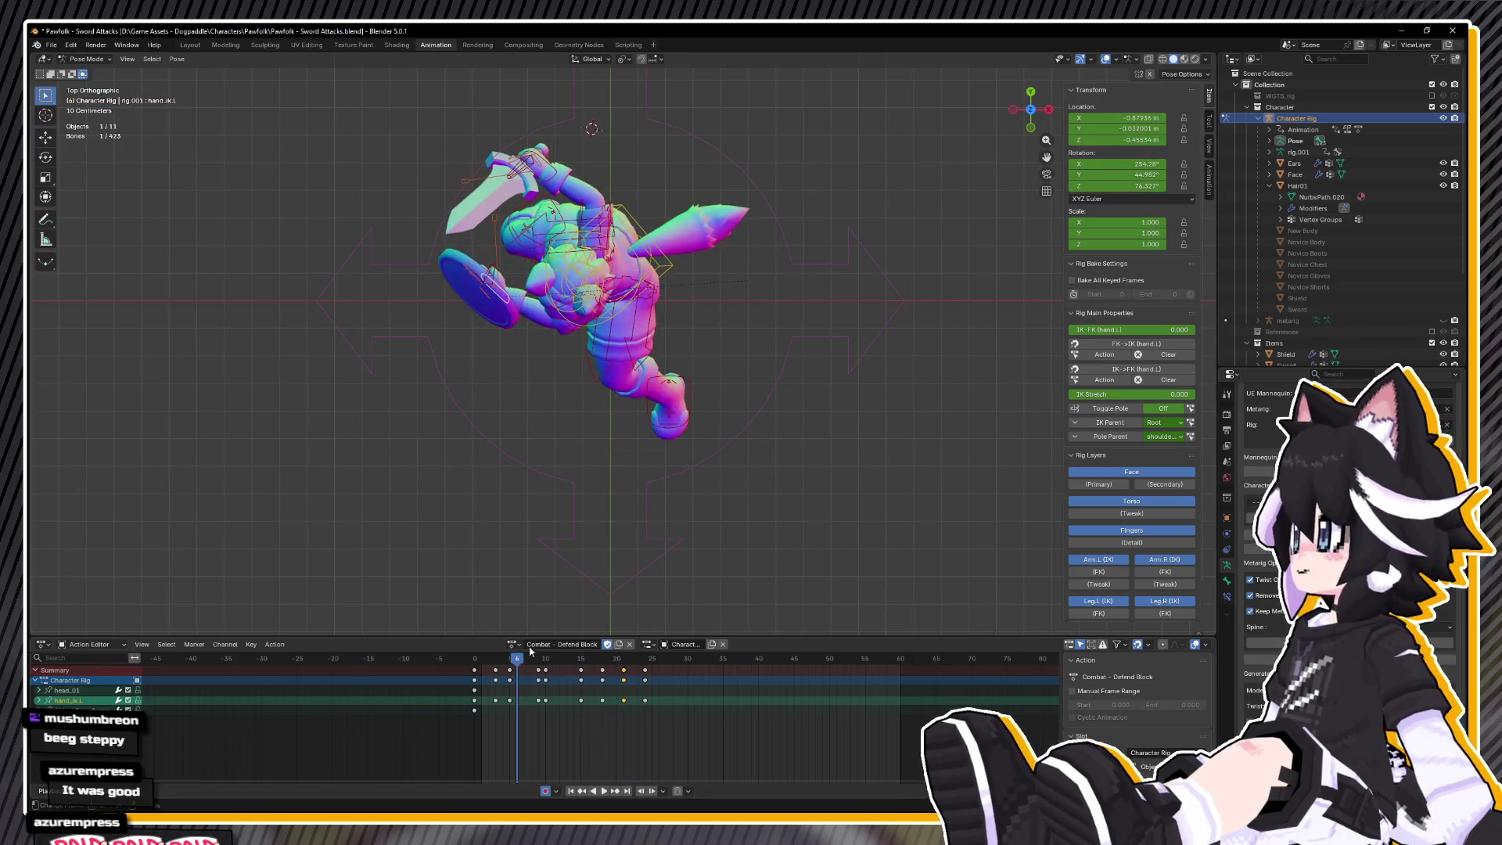
left_click_drag(560, 658, 600, 665)
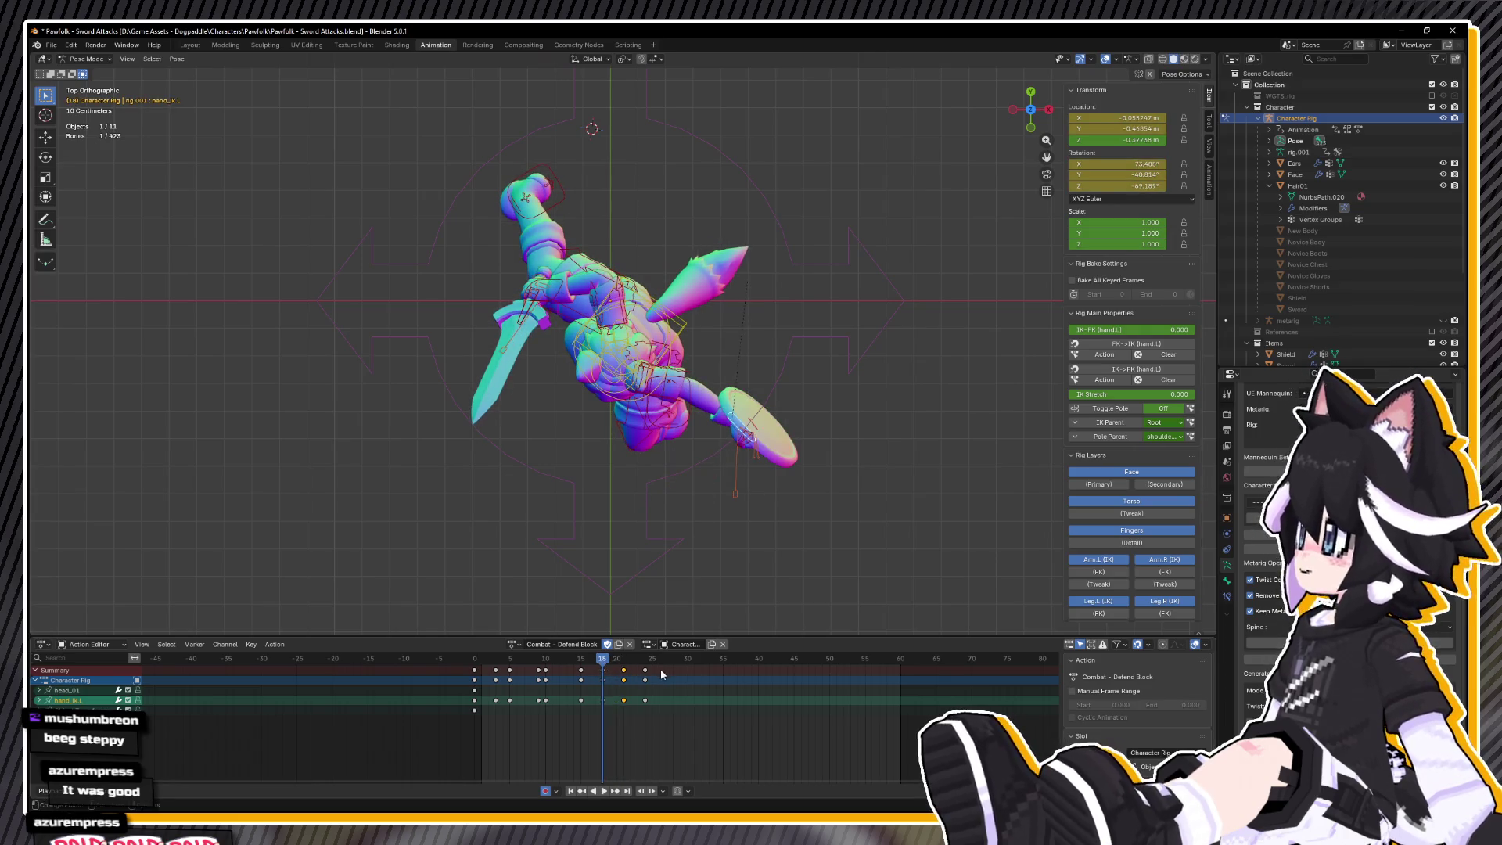
key("a")
mouse_move(743, 477)
left_mouse_down()
mouse_move(762, 463)
mouse_move(685, 338)
left_mouse_up()
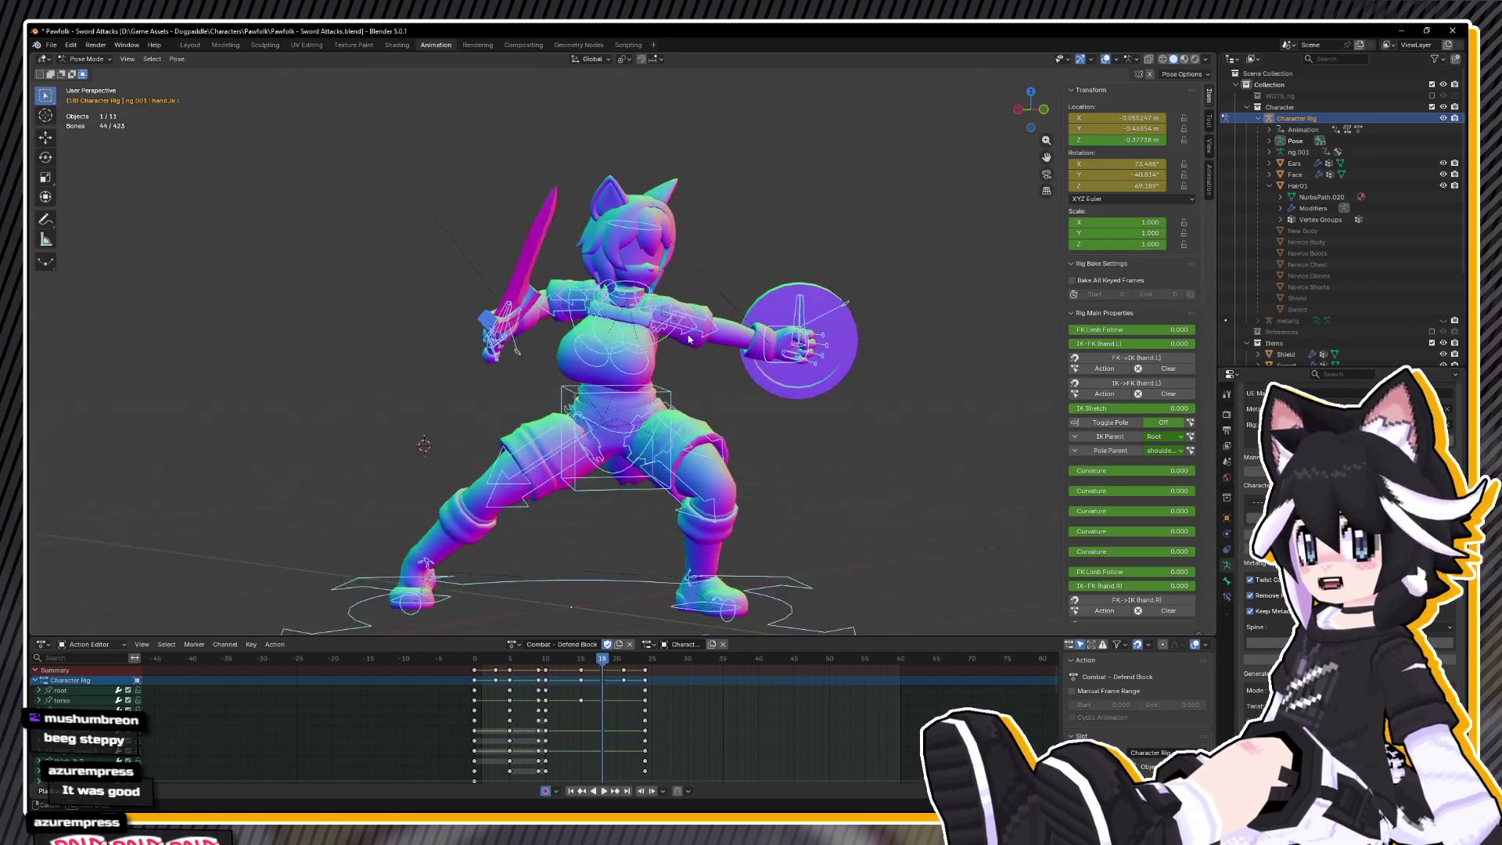
left_click(686, 338)
- Rotate the chest bone on local Y, then 21.9° on local Z
scroll(686, 338, "up", 1)
key("r")
key("y")
key("y")
left_click(704, 329)
left_click_drag(704, 328, 660, 376)
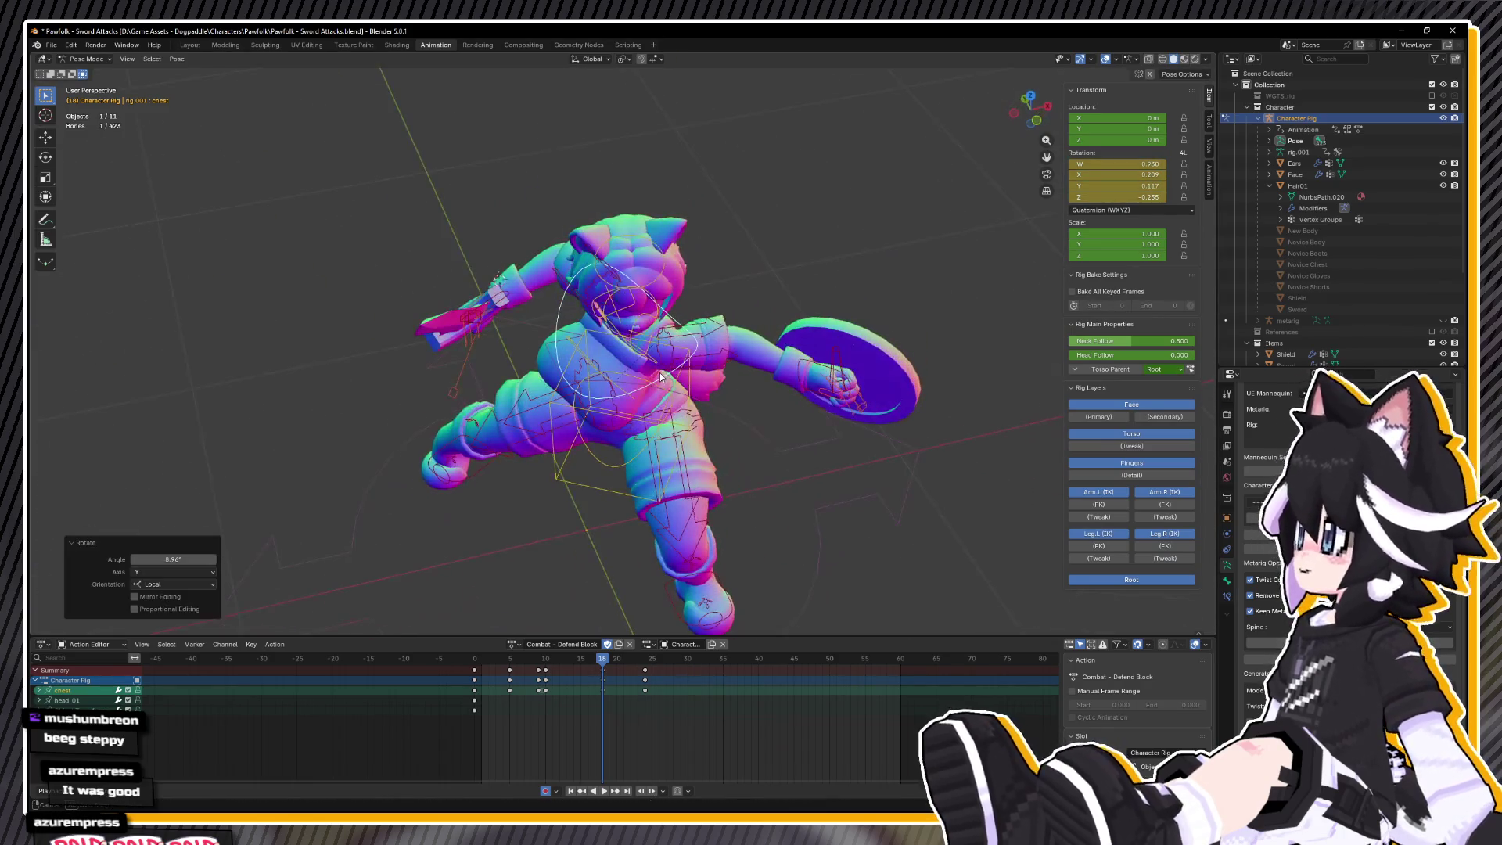
key("z")
key("z")
left_click(735, 335)
left_click_drag(735, 335, 753, 412)
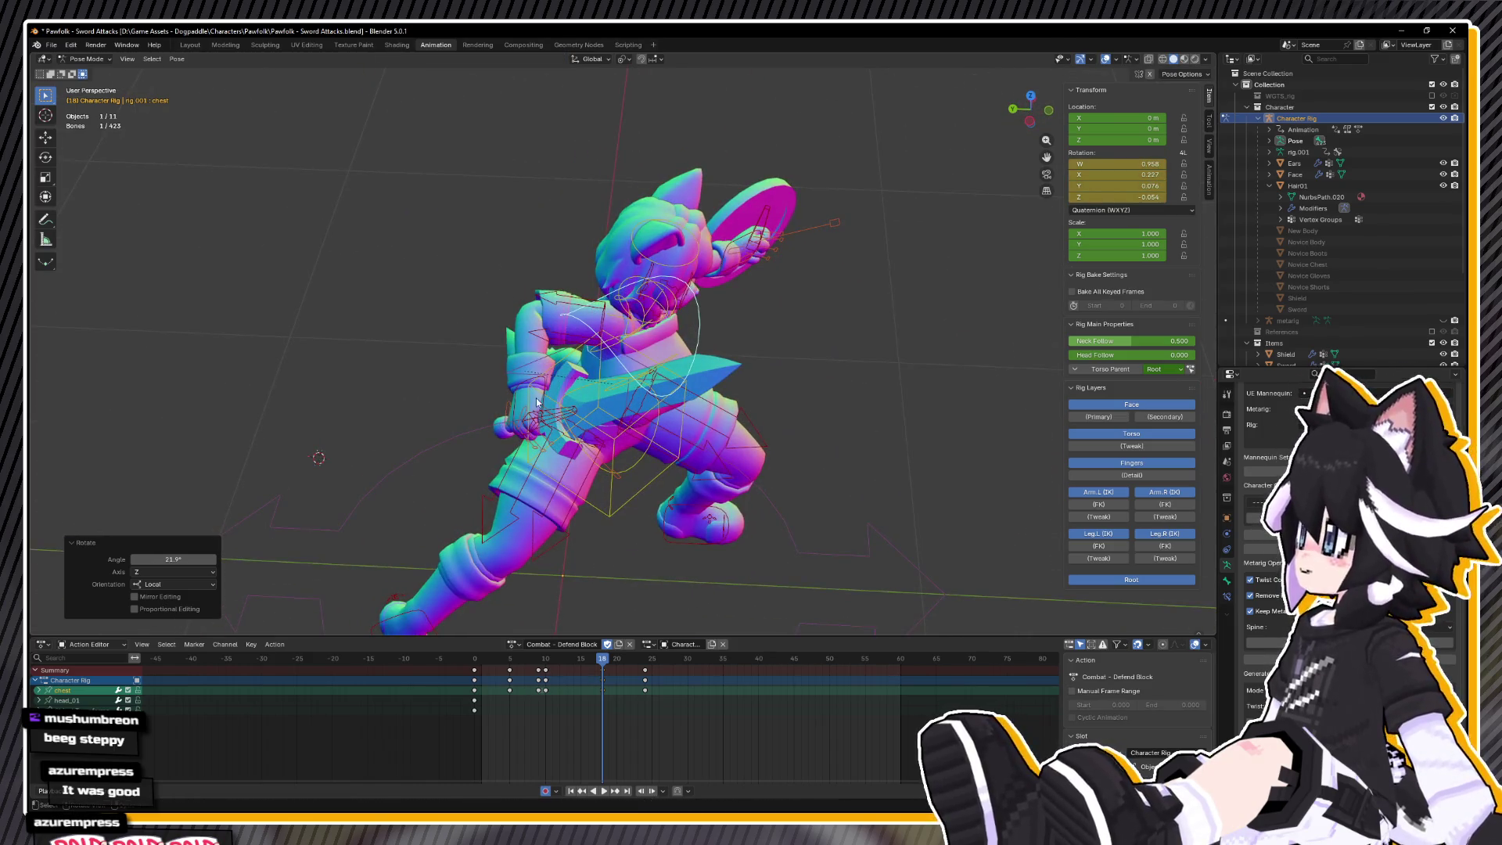
- Select the right hand IK bone and move it to a new position
left_click(538, 399)
mouse_move(537, 399)
left_mouse_down()
mouse_move(673, 361)
mouse_move(645, 403)
mouse_move(568, 457)
mouse_move(704, 375)
mouse_move(770, 312)
left_mouse_up()
key("g")
left_click(654, 429)
scroll(774, 307, "up", 3)
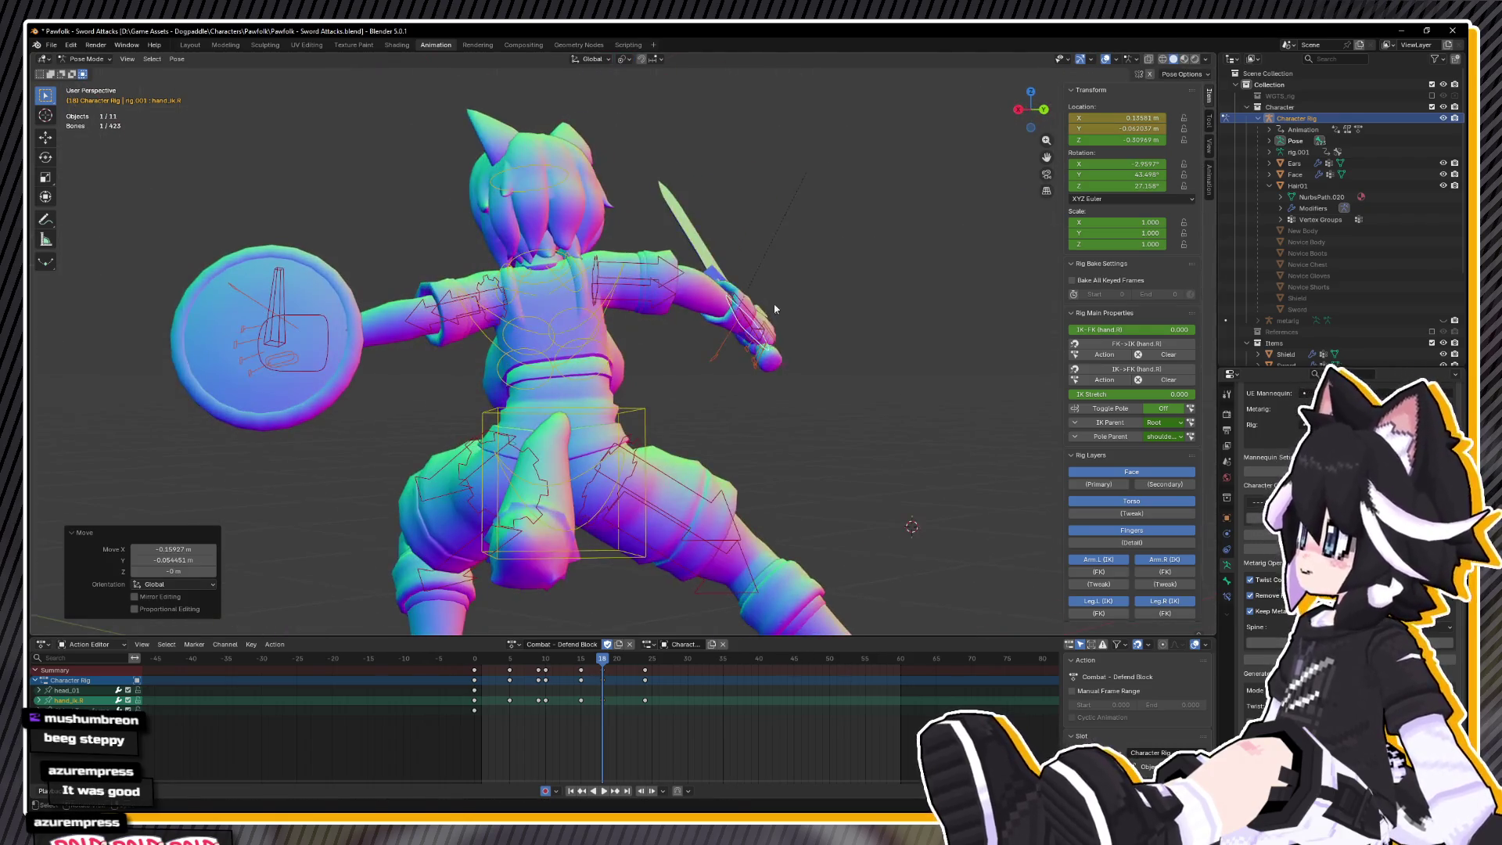
left_click(710, 324)
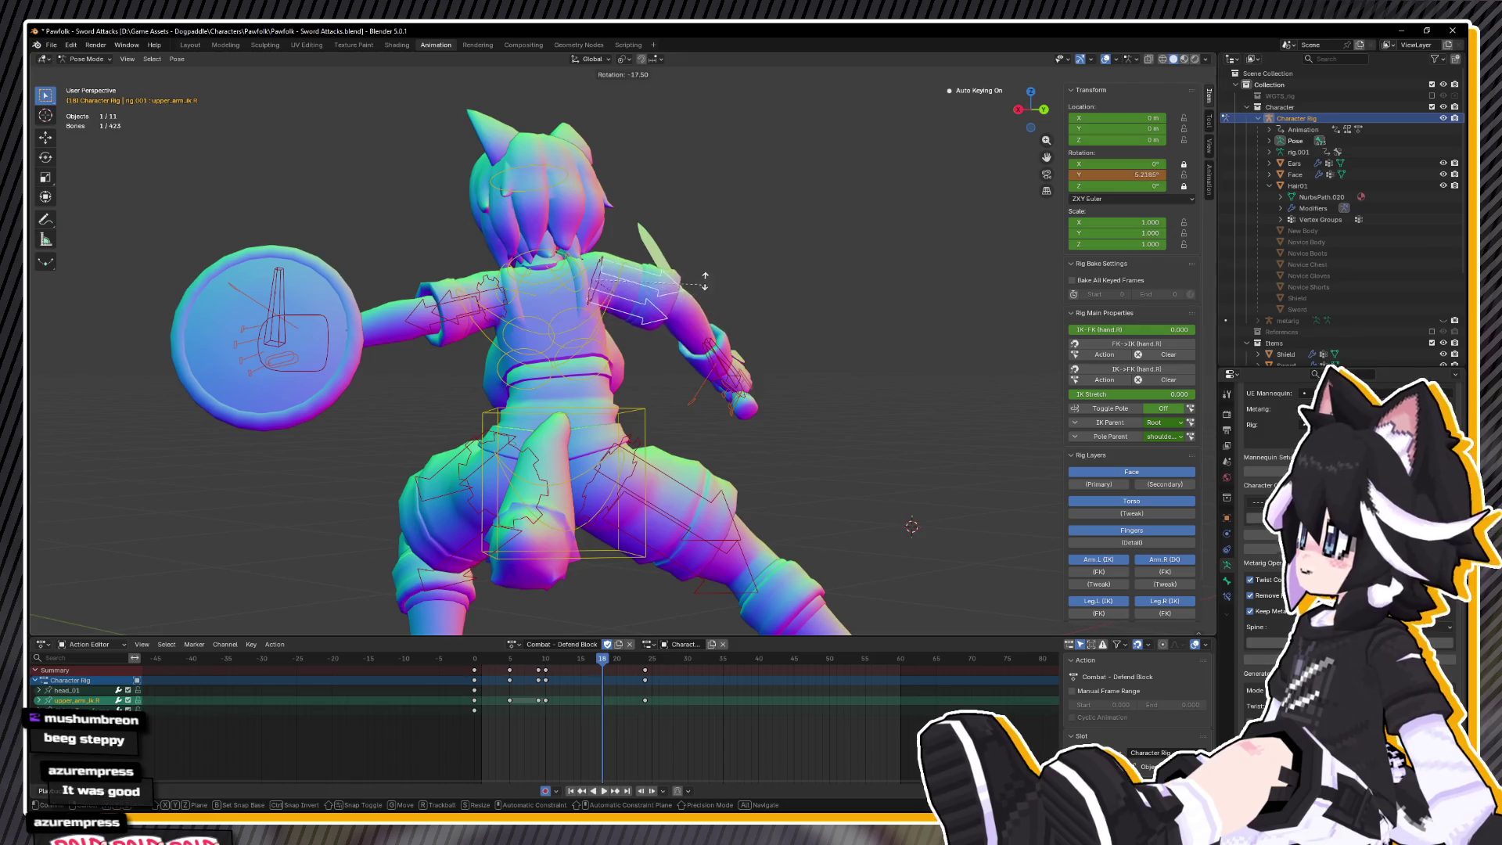
right_click(687, 230)
left_click(725, 374)
mouse_move(725, 374)
left_mouse_down()
mouse_move(738, 388)
mouse_move(462, 453)
mouse_move(649, 465)
left_mouse_up()
- Shift the right hand IK again, rotate it 24.9° on Z, and key it at frame 18
left_click(739, 406)
key("g")
left_click(743, 395)
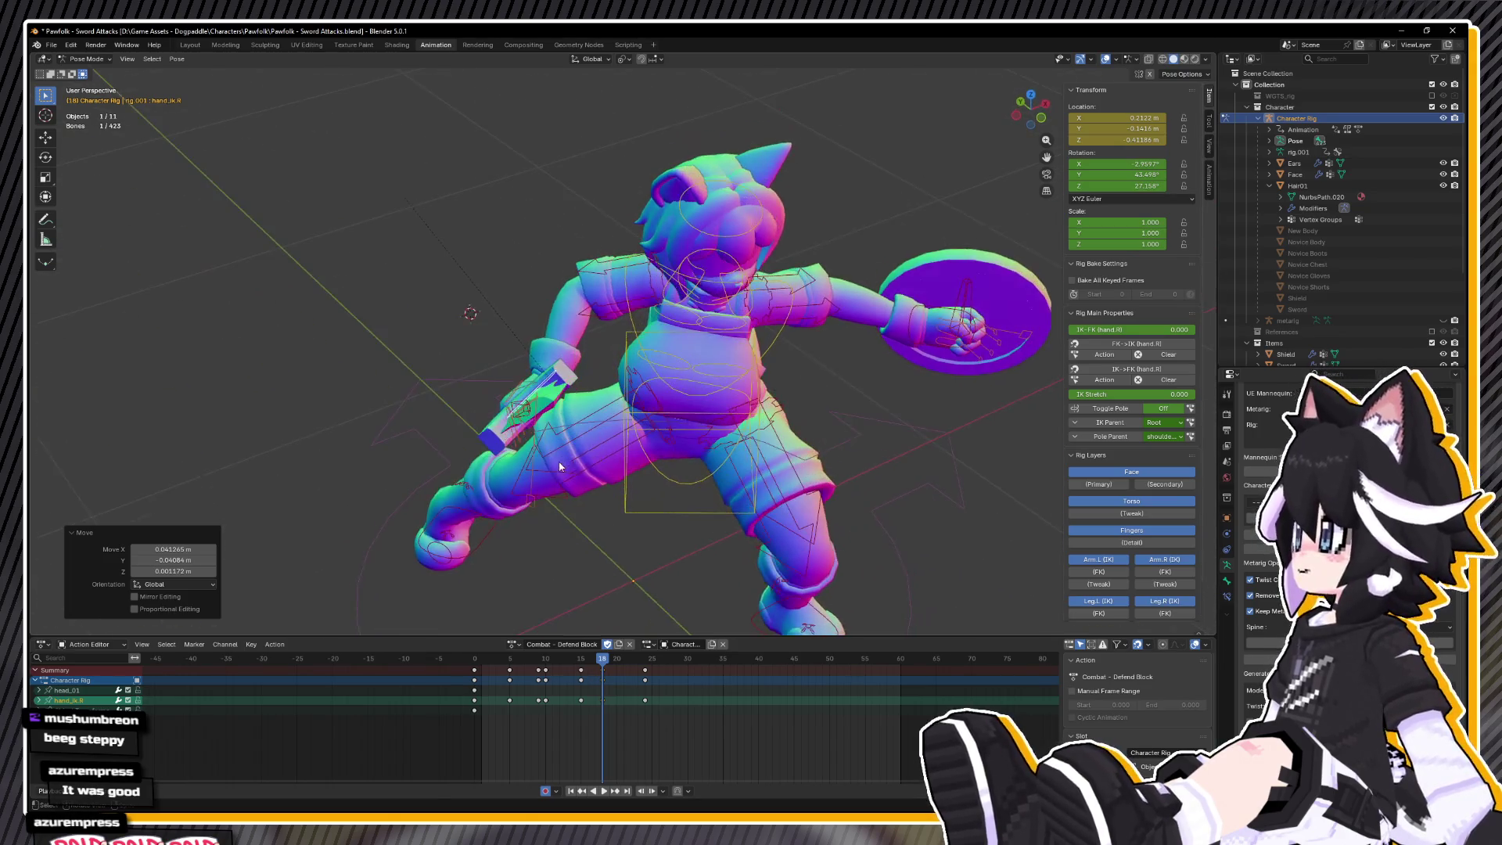
key("r")
key("z")
key("z")
left_click(632, 656)
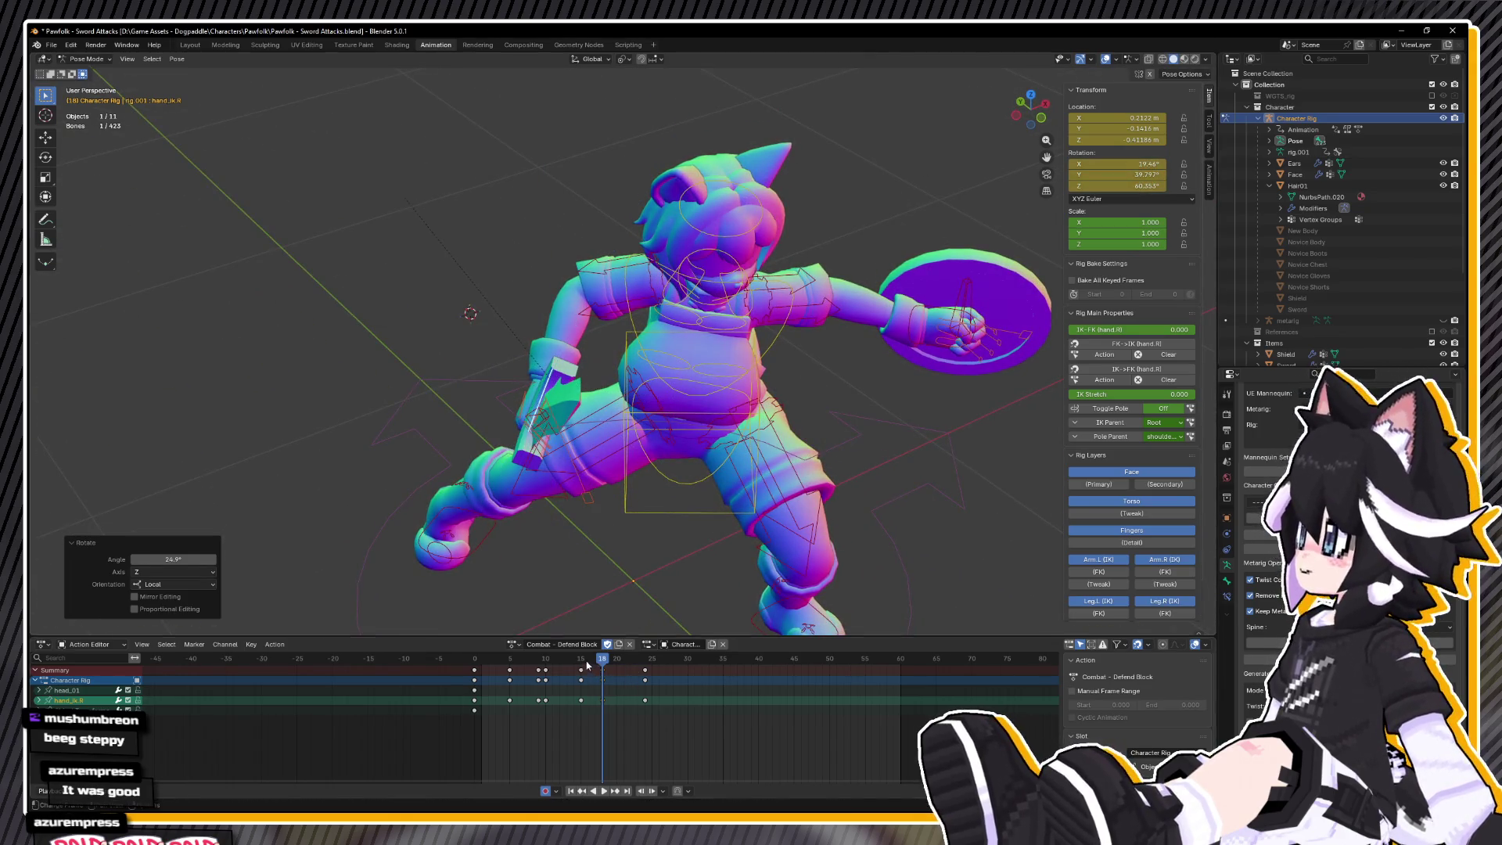
key("i")
- Rotate the hips bone 17° on local Y and play the action back from frame 18
key("space")
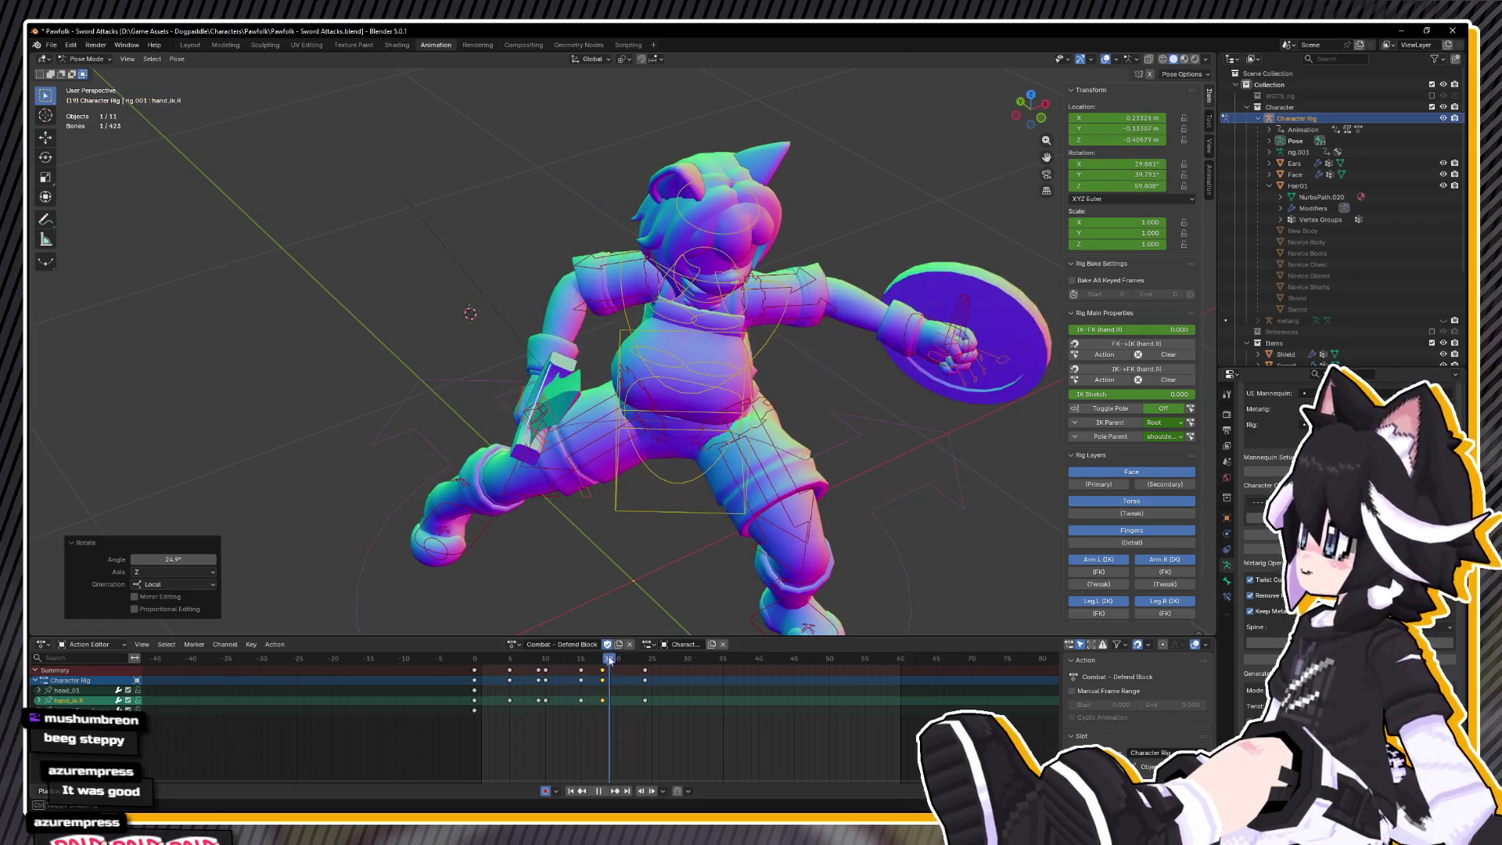
key("ctrl+KP_3")
key("Escape")
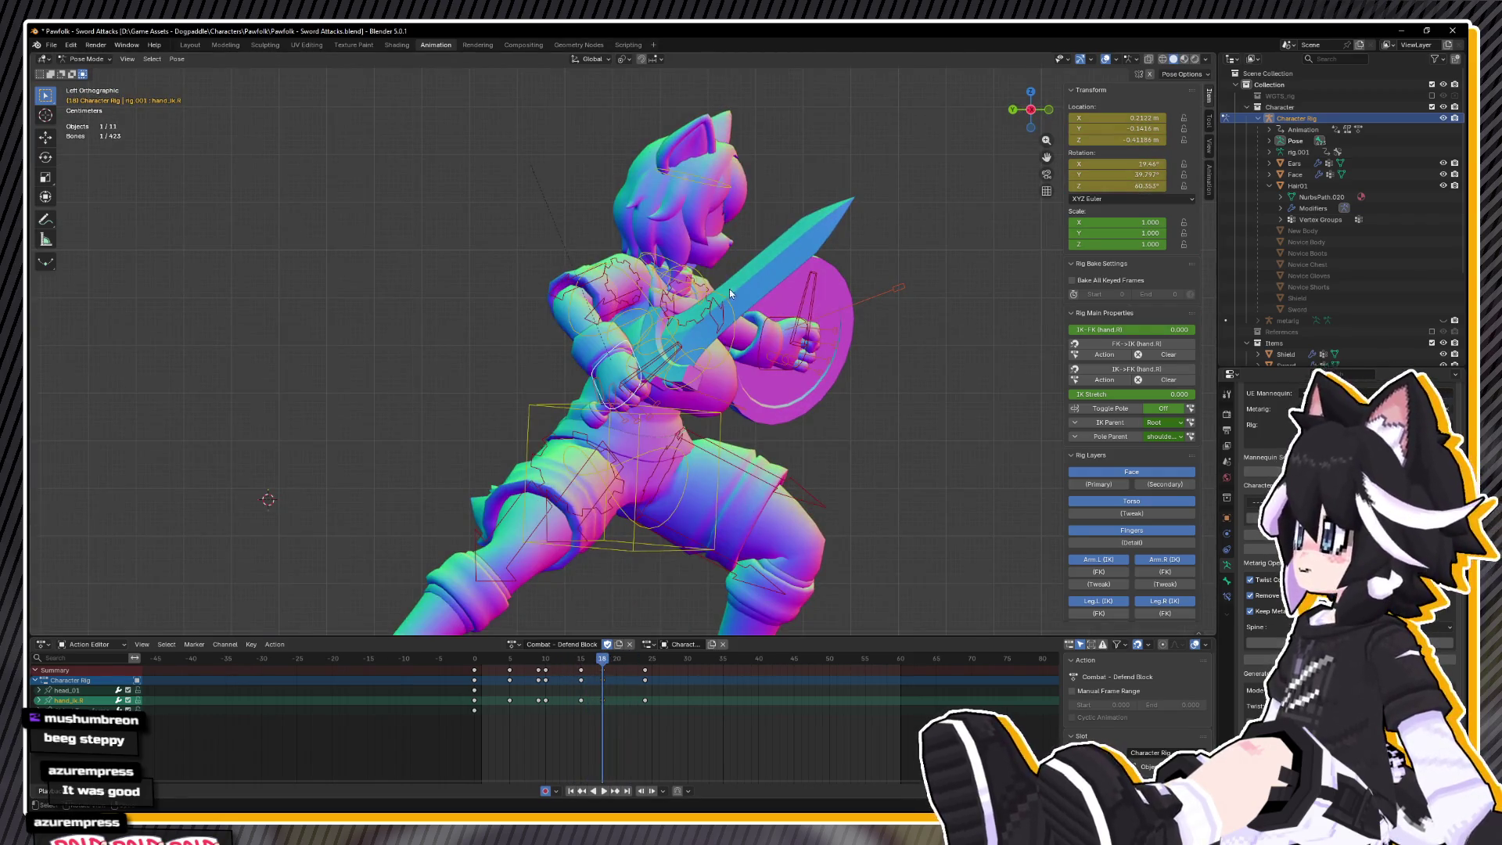
left_click(617, 374)
left_click(696, 461)
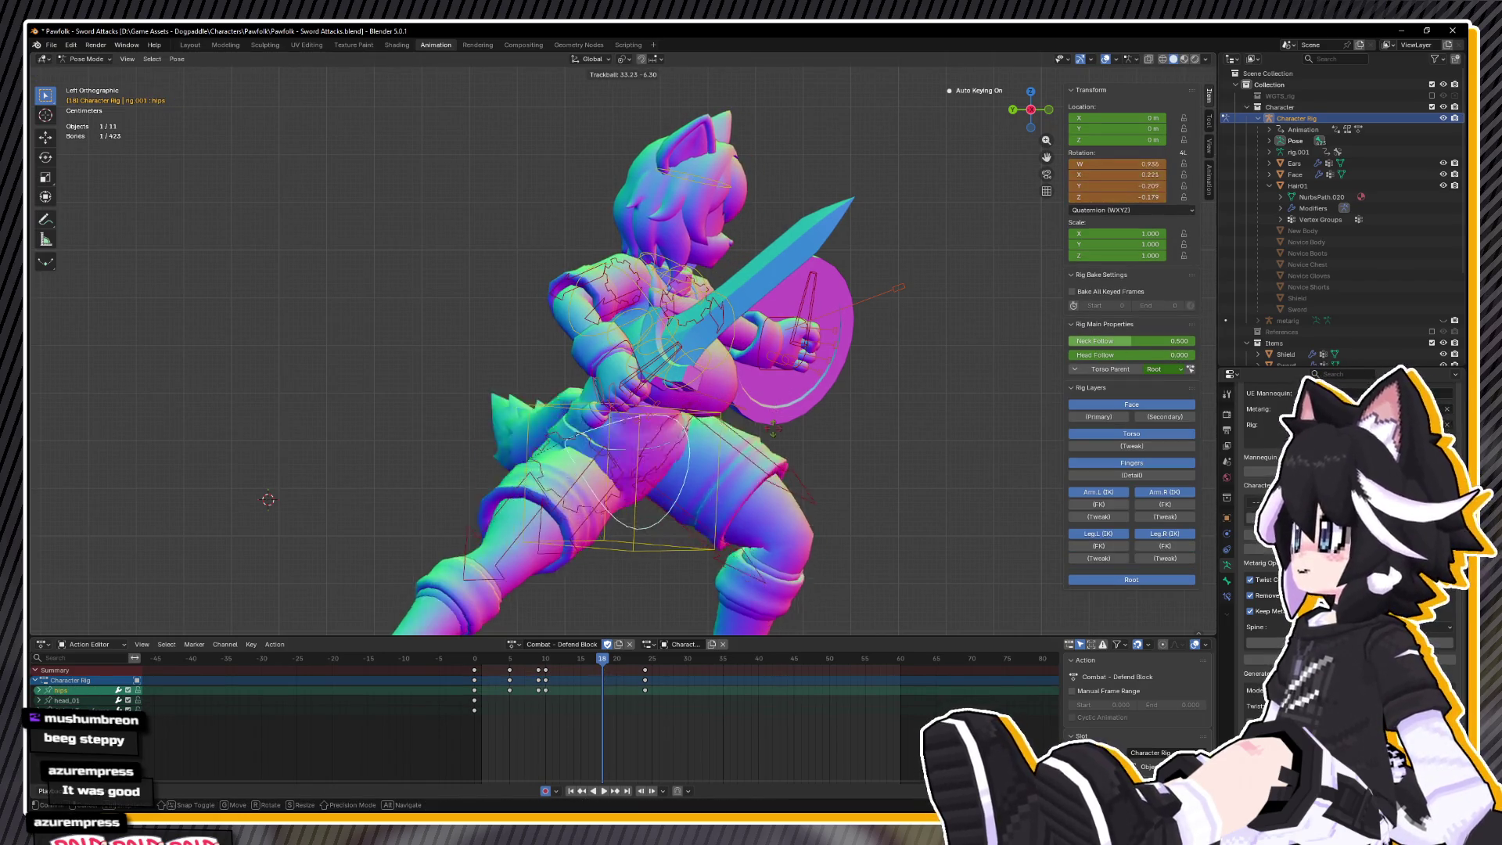
key("y")
key("y")
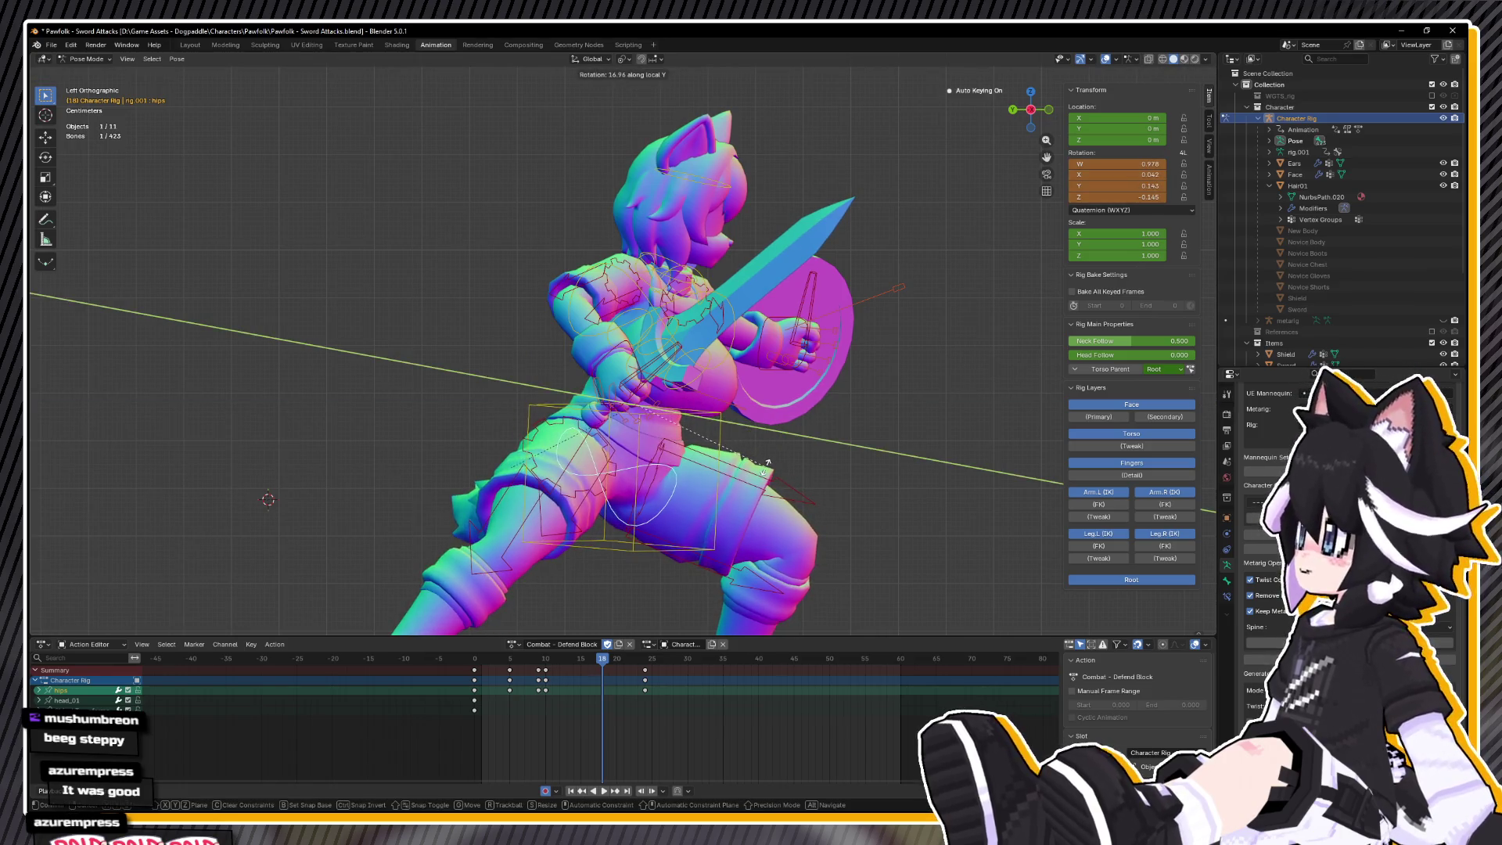
left_click(771, 461)
key("space")
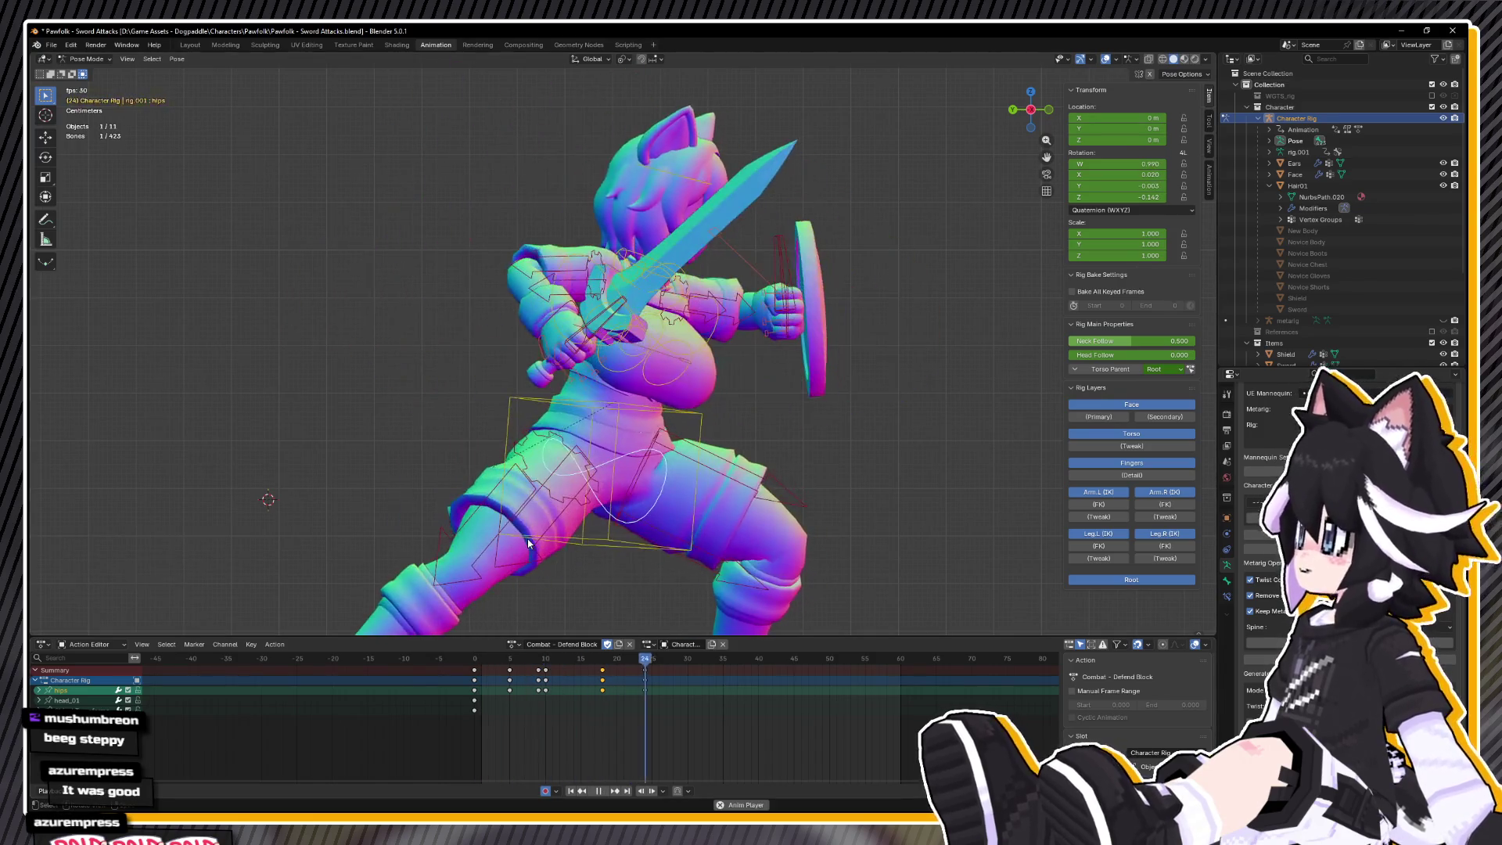
left_click(606, 659)
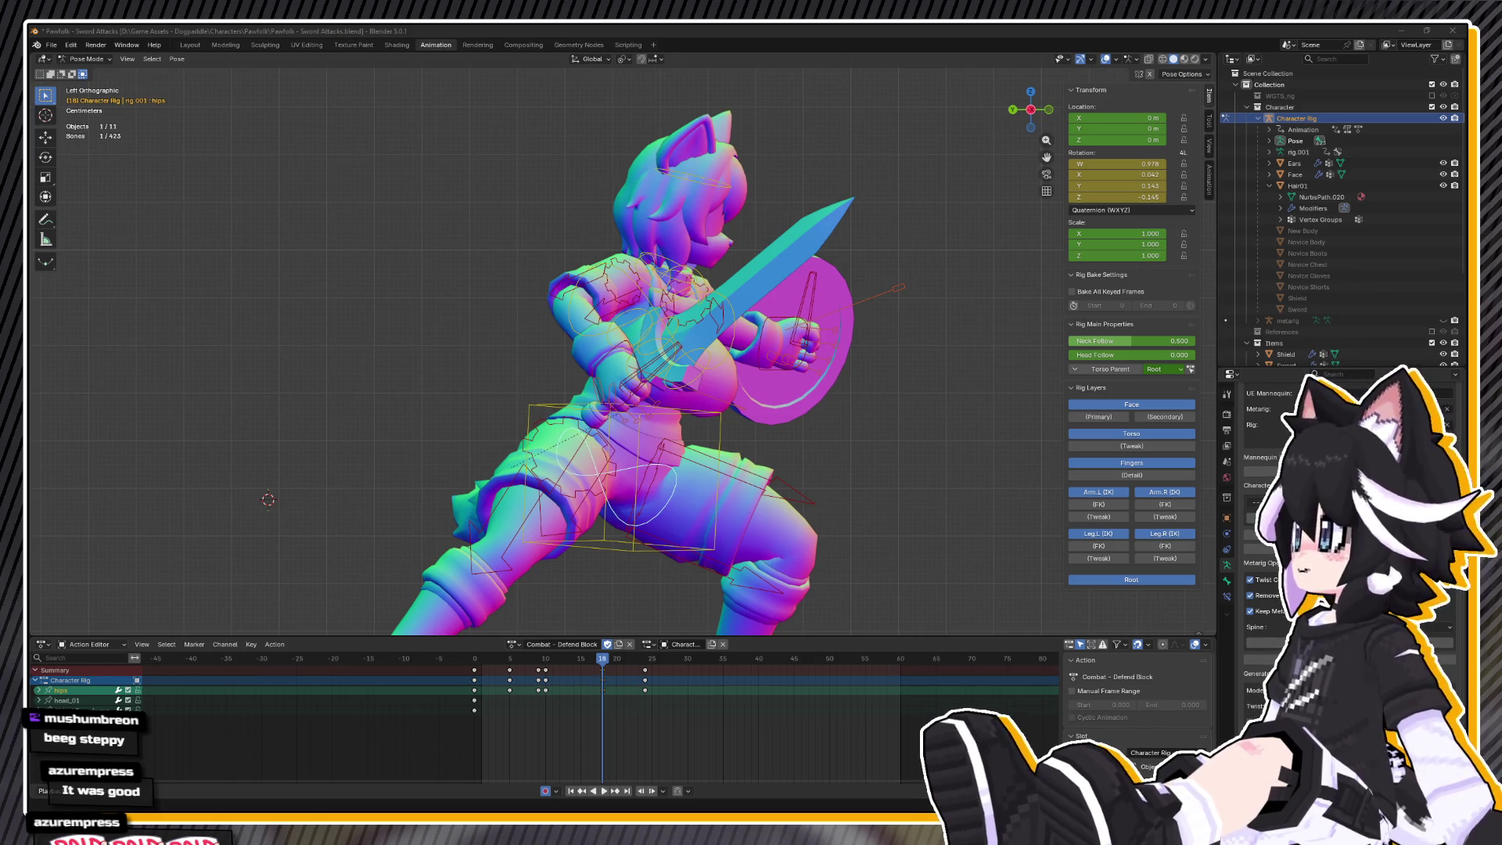
- Key the hips pose at frame 18, select the left hand IK, and review frames 15–16 in playback
left_click_drag(407, 618, 616, 634)
key("i")
key("space")
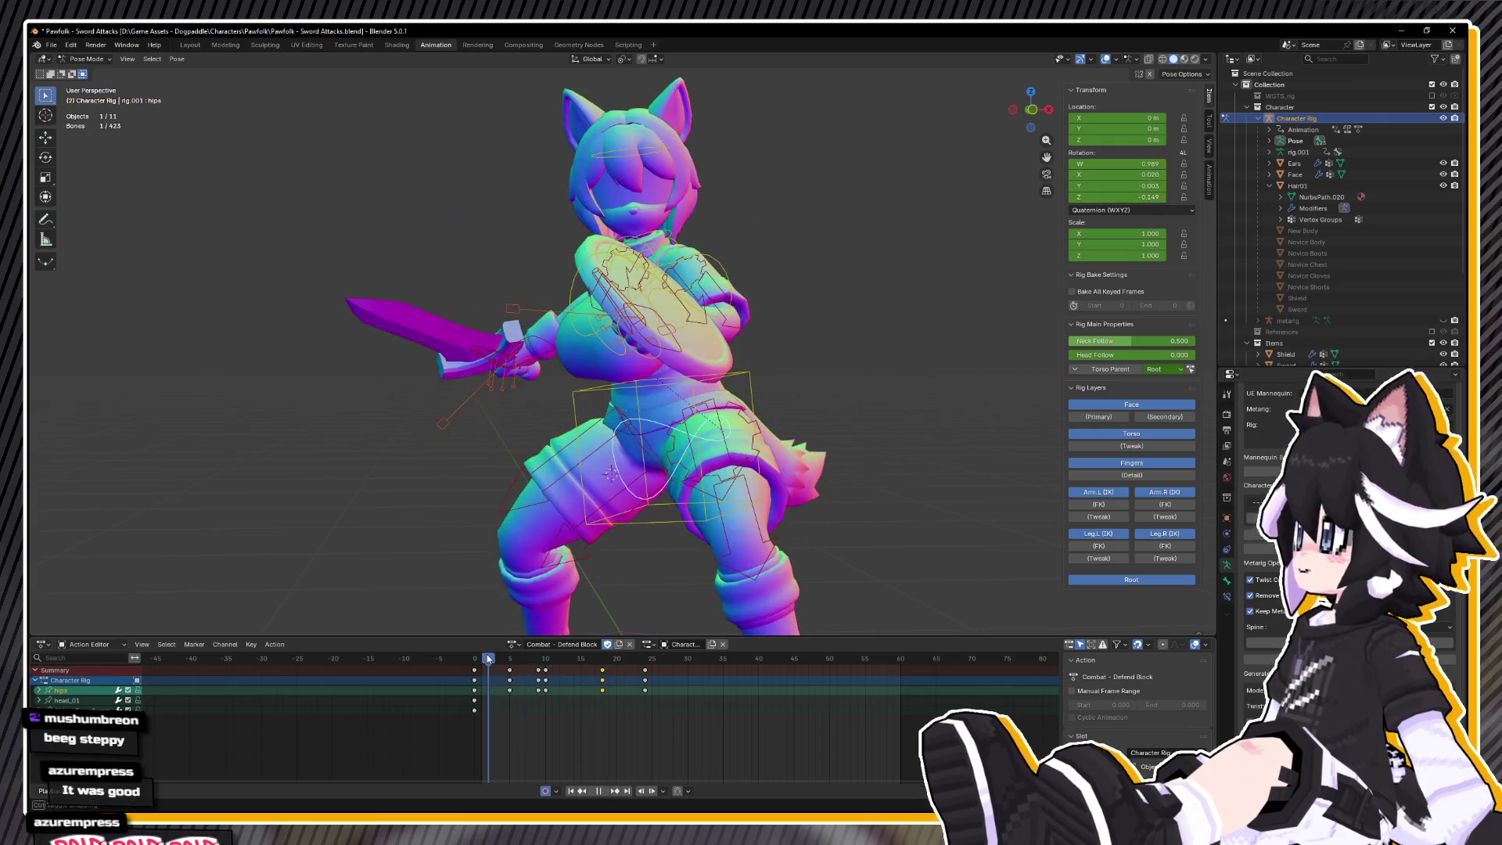
left_click_drag(647, 653, 582, 670)
left_click_drag(582, 670, 589, 664)
left_click(791, 360)
mouse_move(563, 501)
left_mouse_down()
mouse_move(626, 483)
mouse_move(551, 551)
mouse_move(623, 666)
mouse_move(552, 665)
mouse_move(582, 669)
left_mouse_up()
key("space")
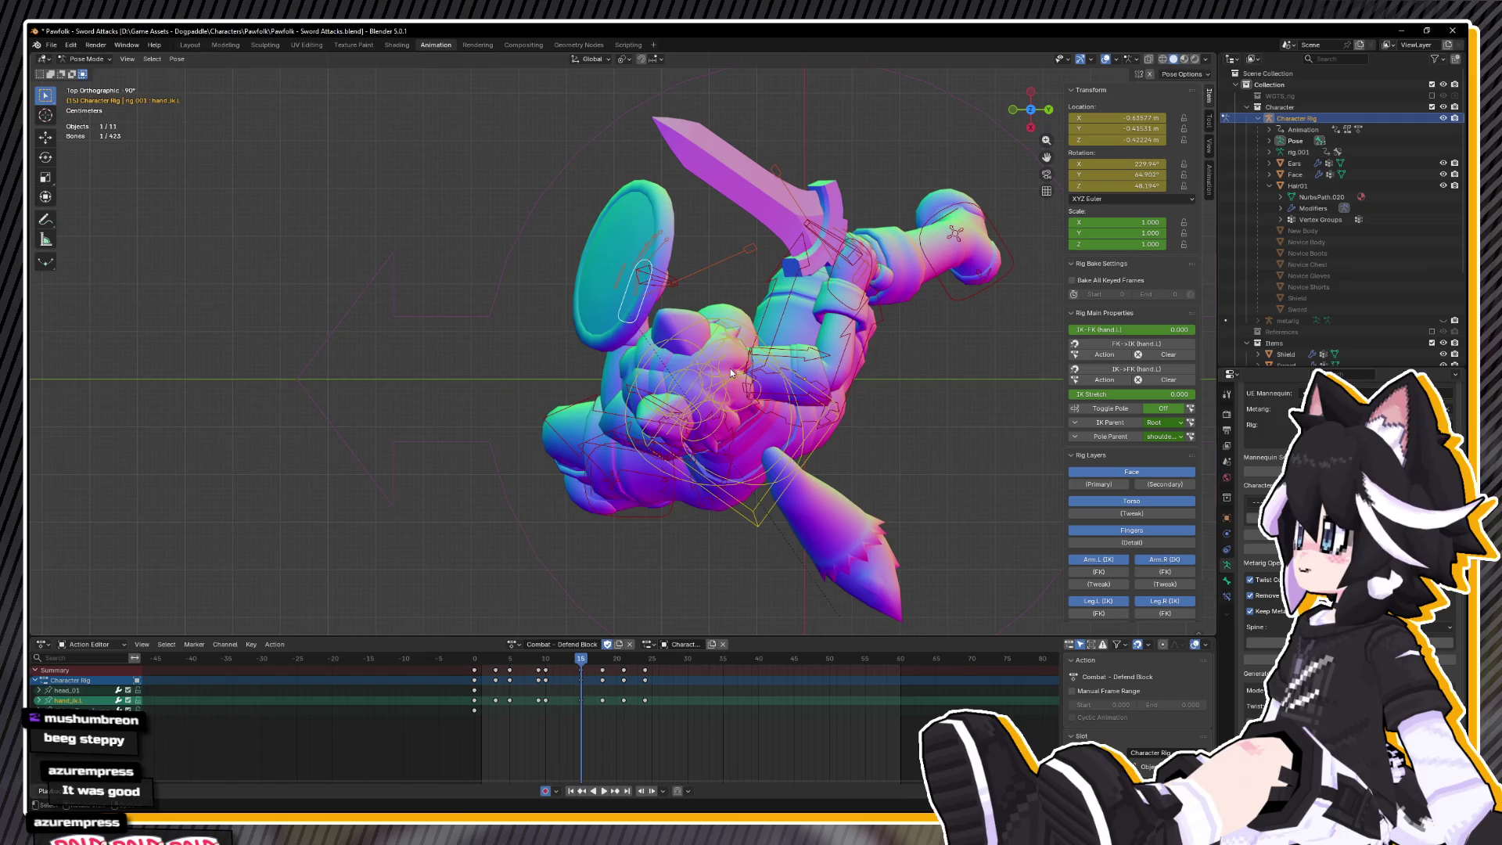
- Move the left hand and shield, then give it a free rotation
key("g")
left_click(607, 375)
key("r")
key("z")
key("z")
key("z")
key("z")
key("z")
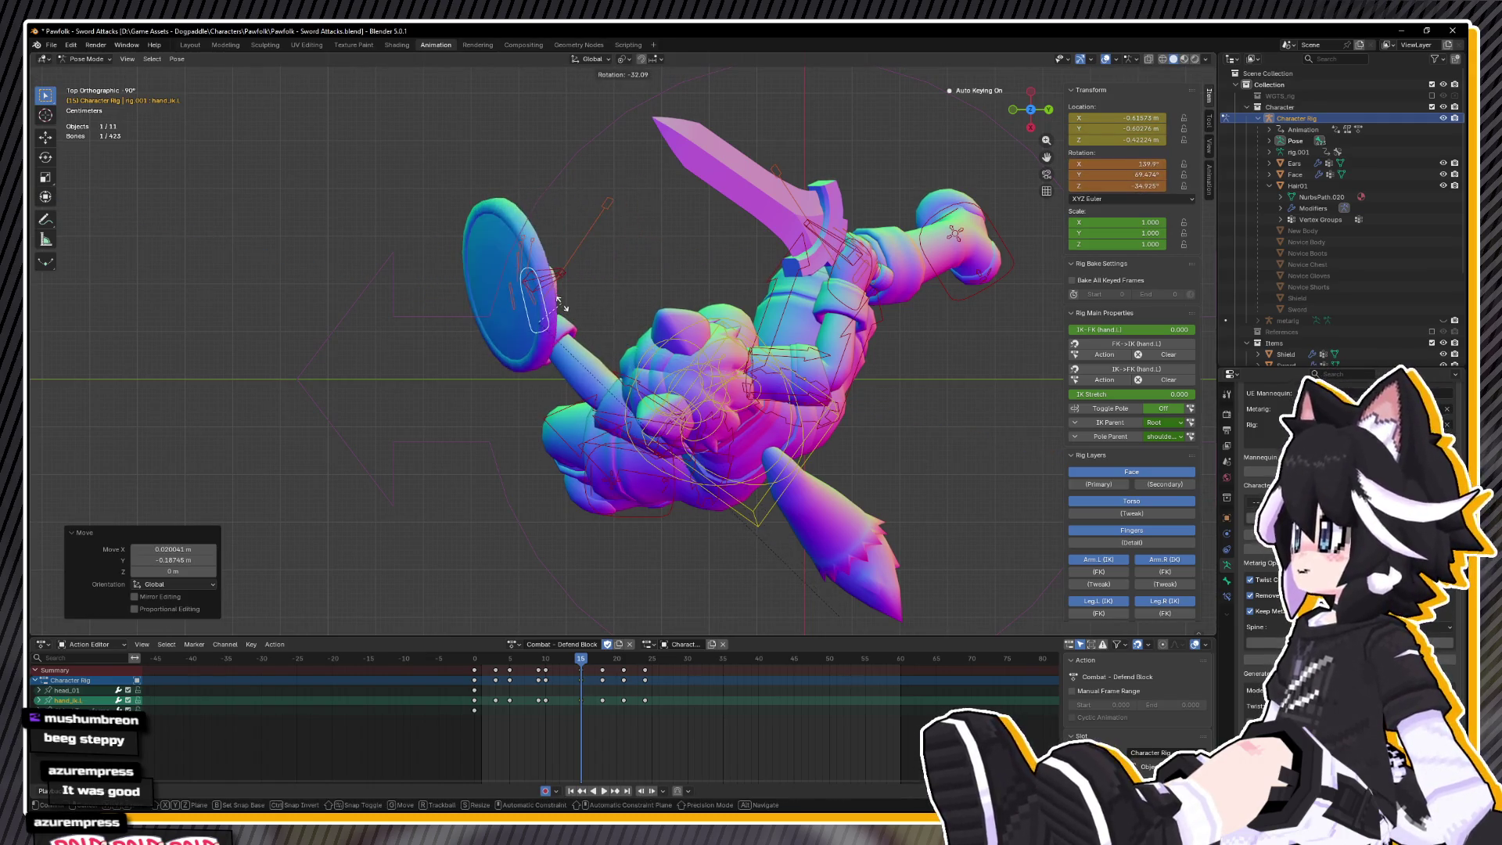
right_click(562, 303)
- From the left side view, rotate the shield hand 24.1° about local Z, then shift it from top view
left_click_drag(562, 304, 633, 317)
key("ctrl+KP_3")
key("r")
key("y")
key("y")
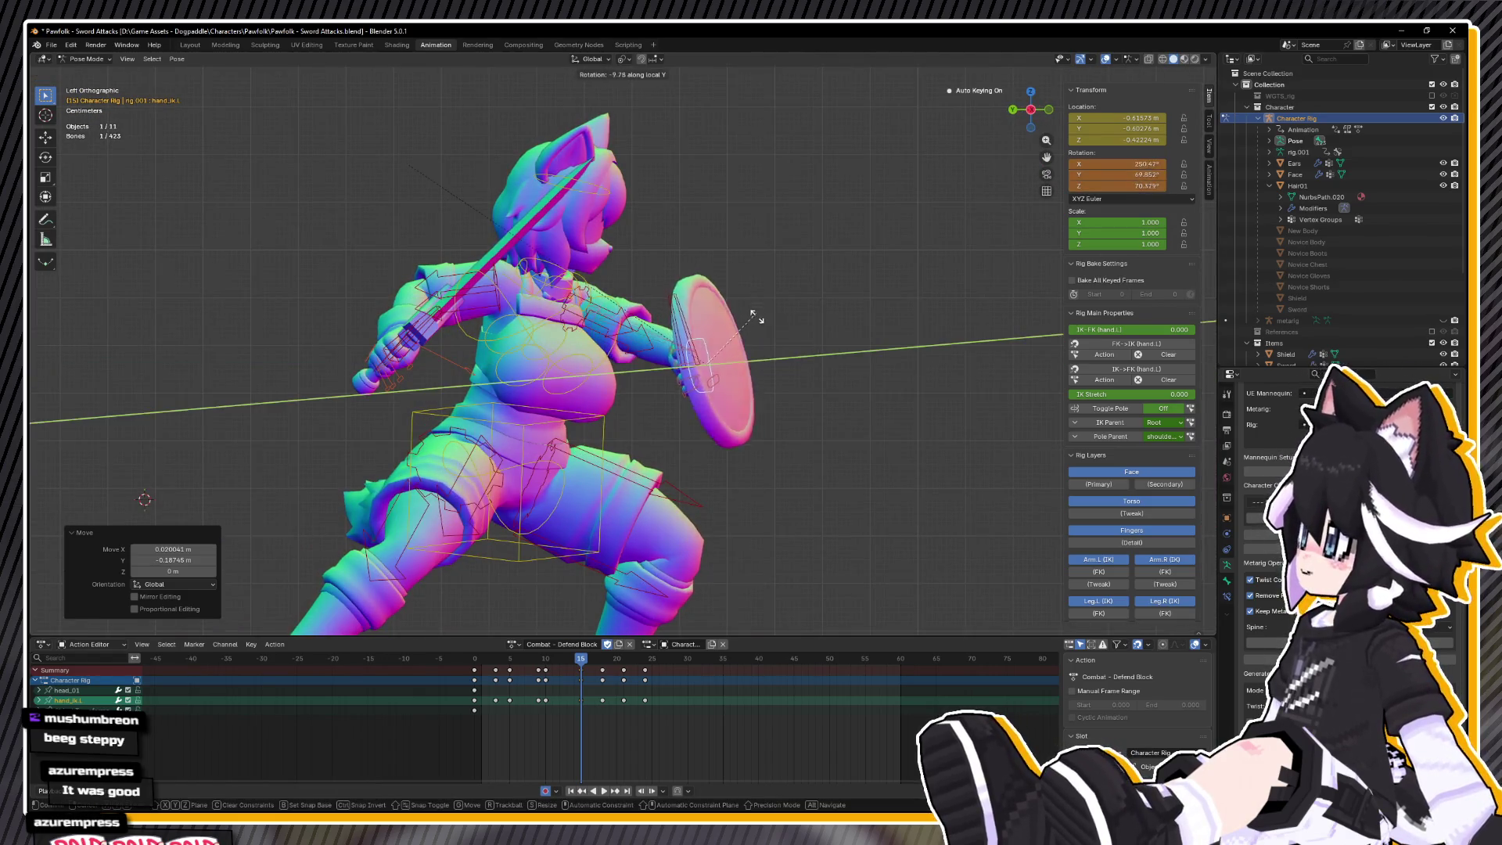
key("z")
key("z")
left_click(767, 309)
left_click_drag(766, 309, 751, 383)
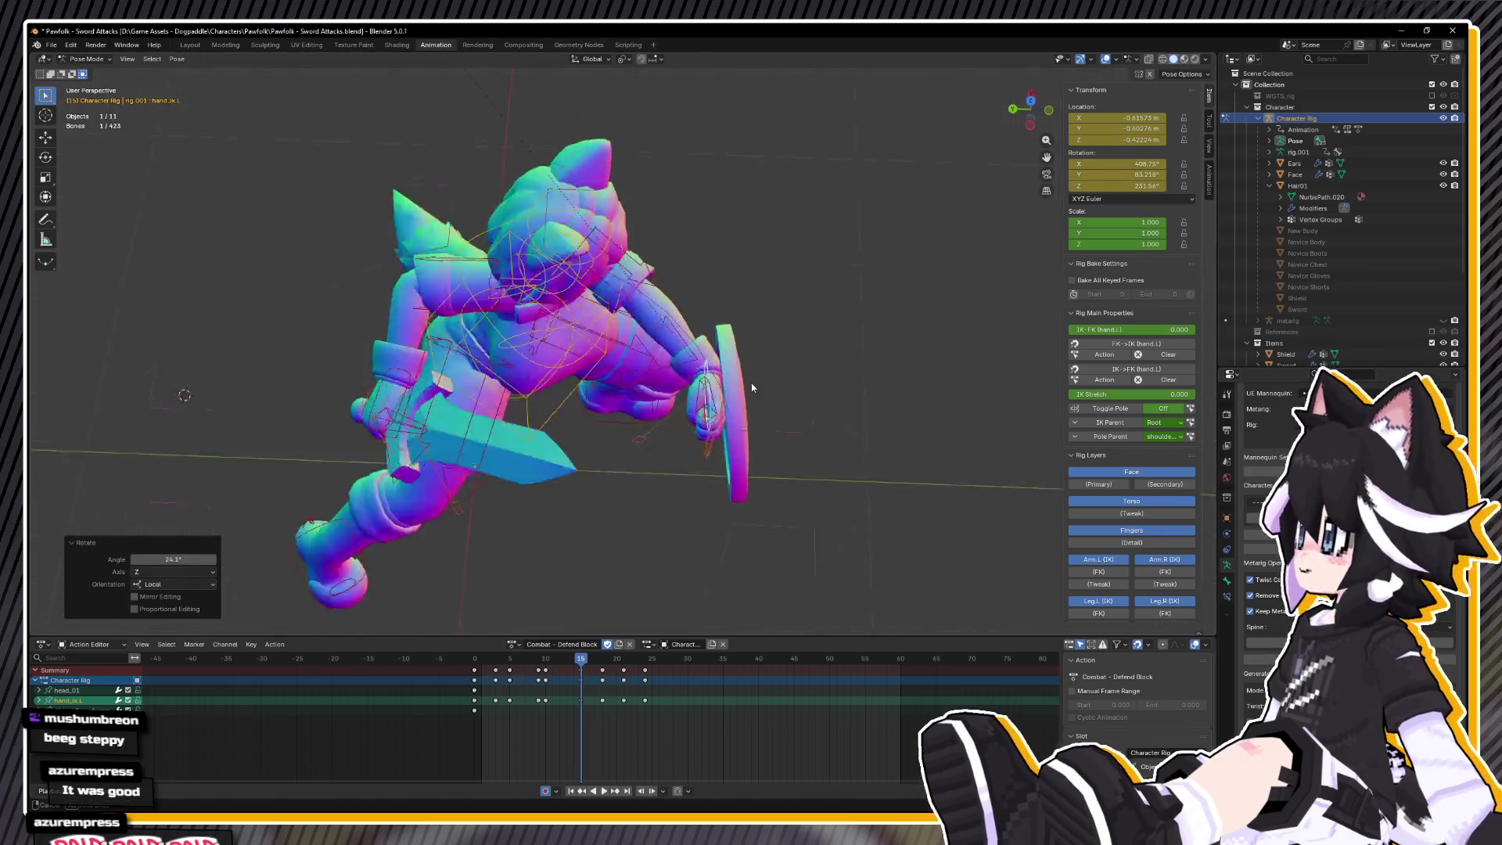
key("KP_7")
key("g")
key("Return")
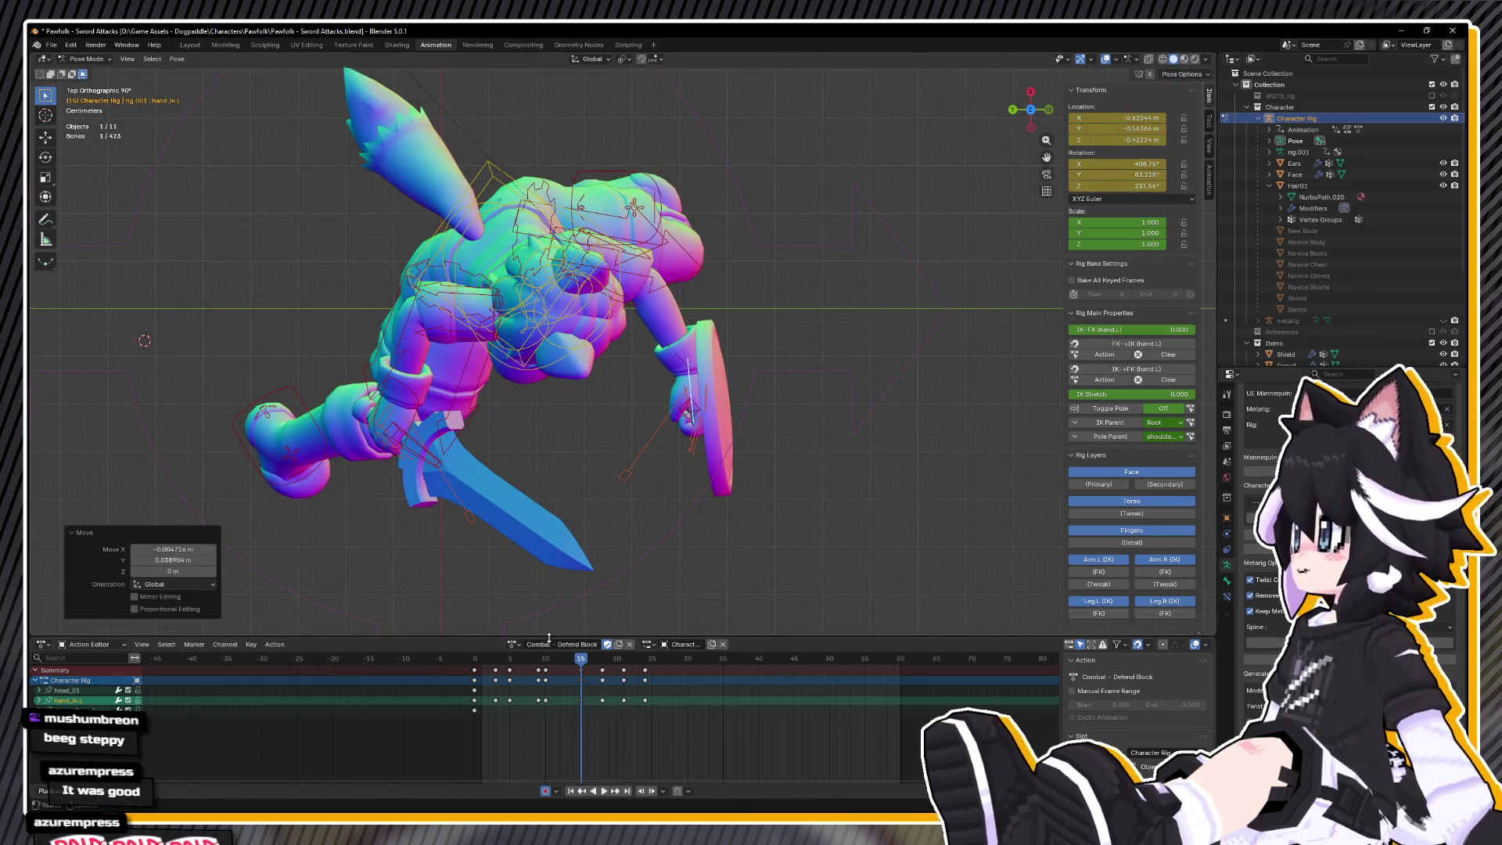
- Play the action from about frame 11 and scrub back to frame 13
left_click(548, 661)
key("space")
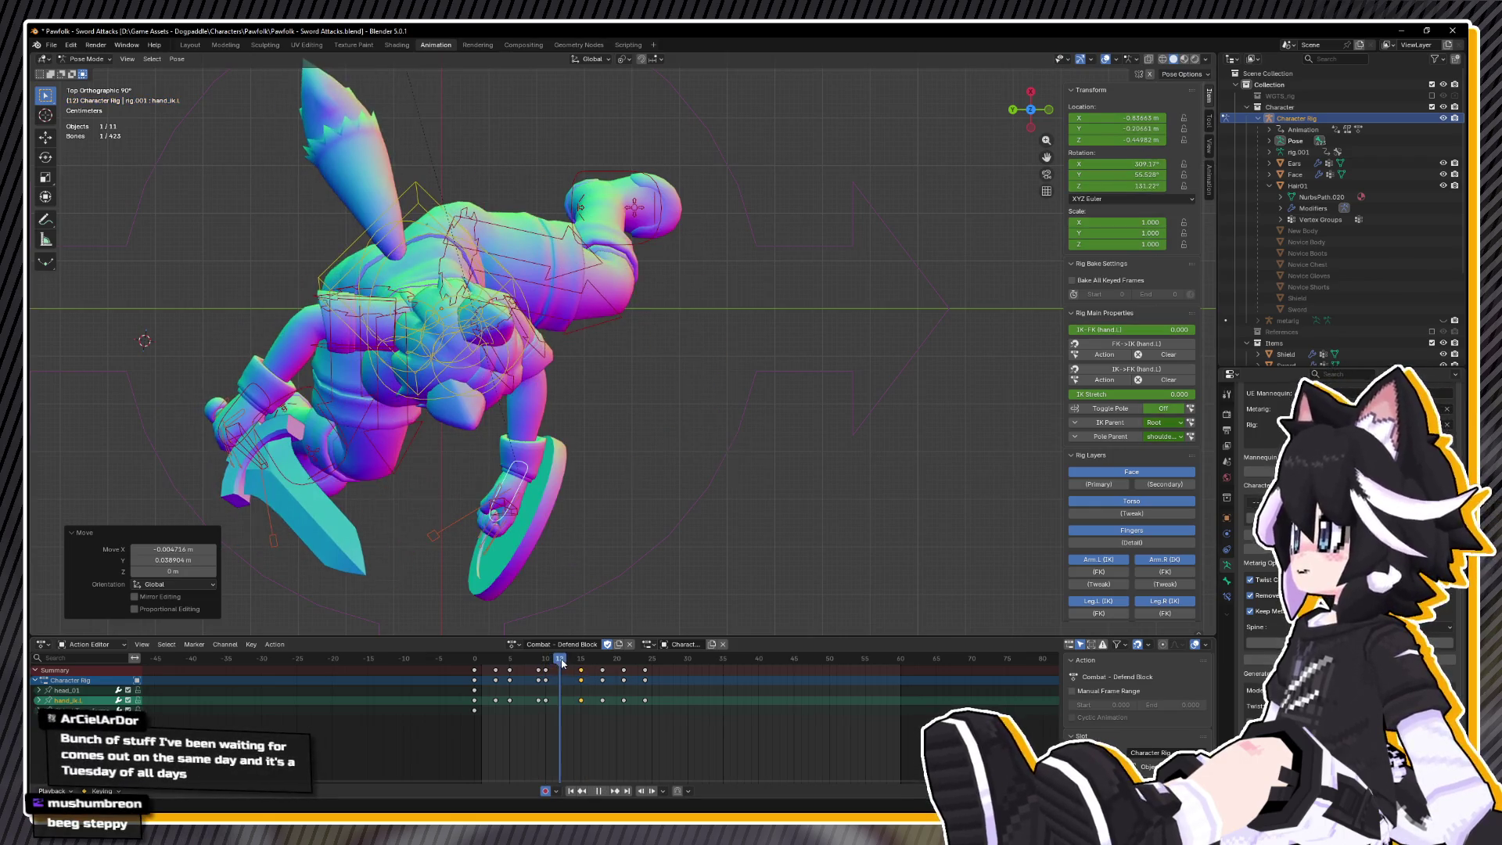
key("space")
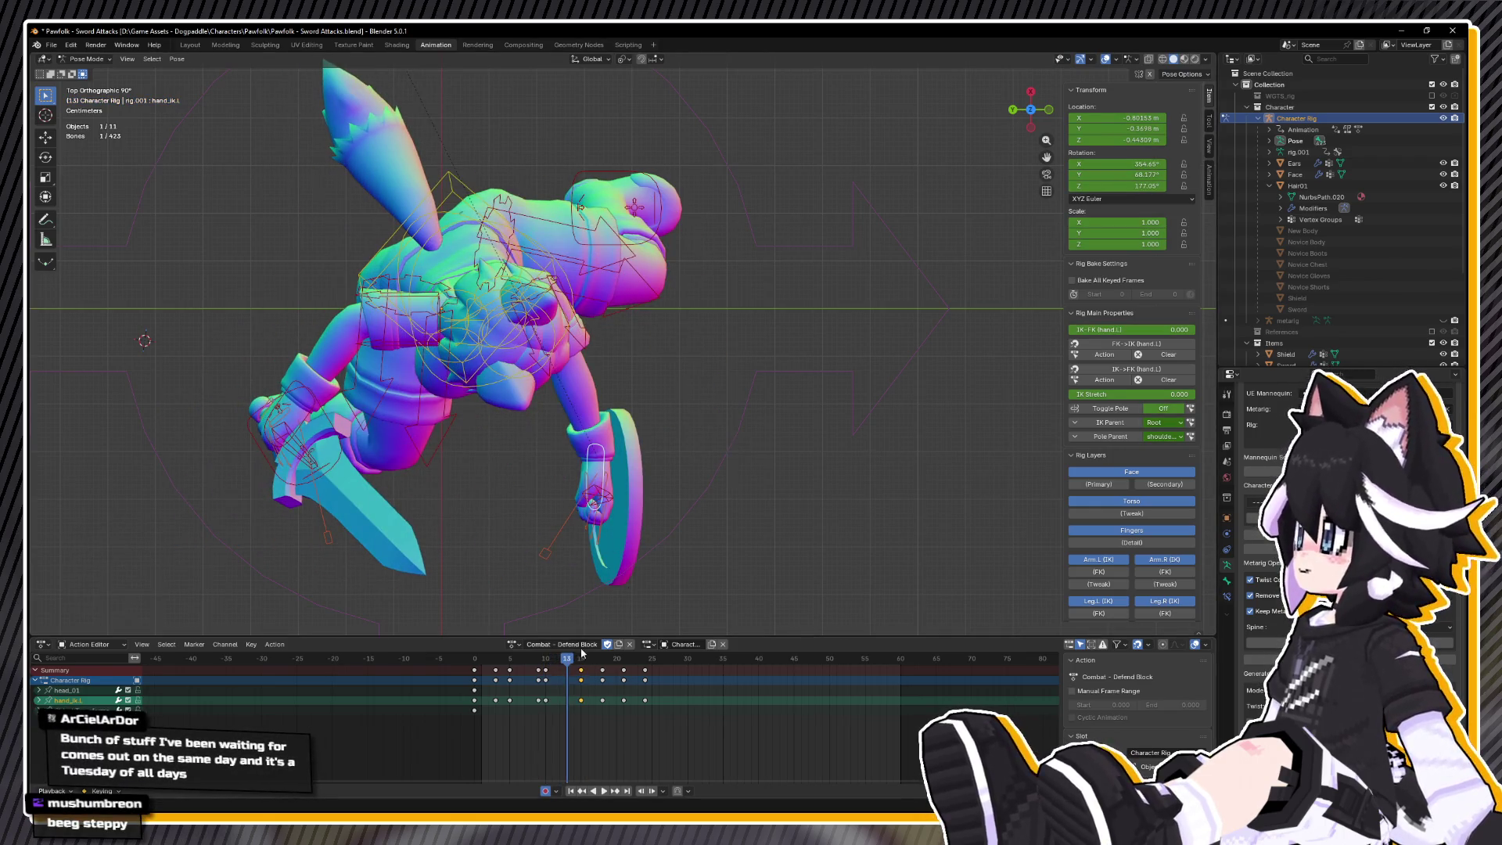
key("space")
mouse_move(595, 661)
left_mouse_down()
mouse_move(547, 671)
mouse_move(566, 676)
left_mouse_up()
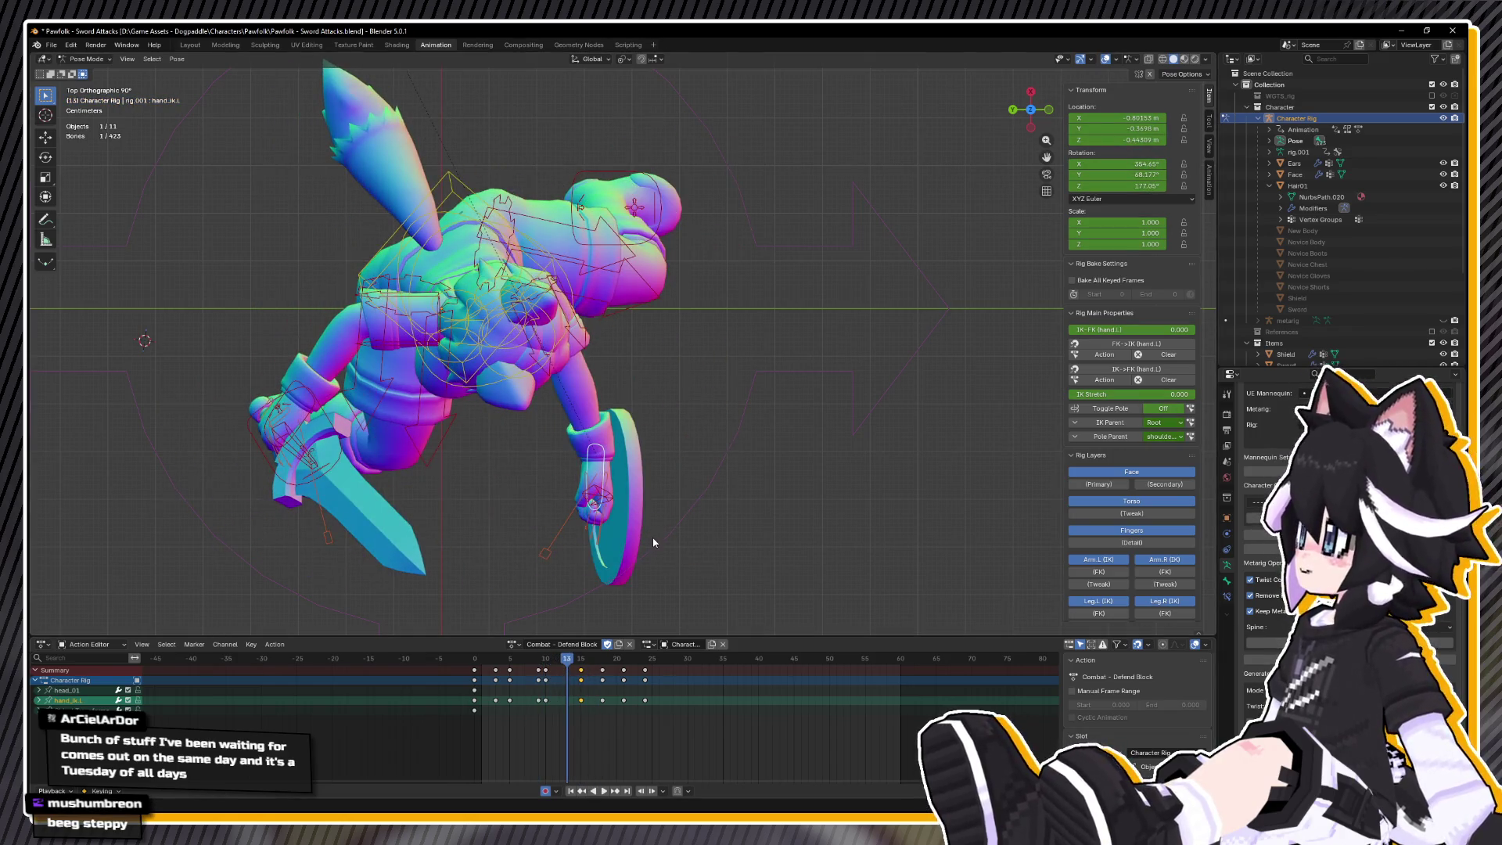
- At frame 13, reposition the shield hand and rotate it 31.6° about local Z
key("g")
left_click(702, 529)
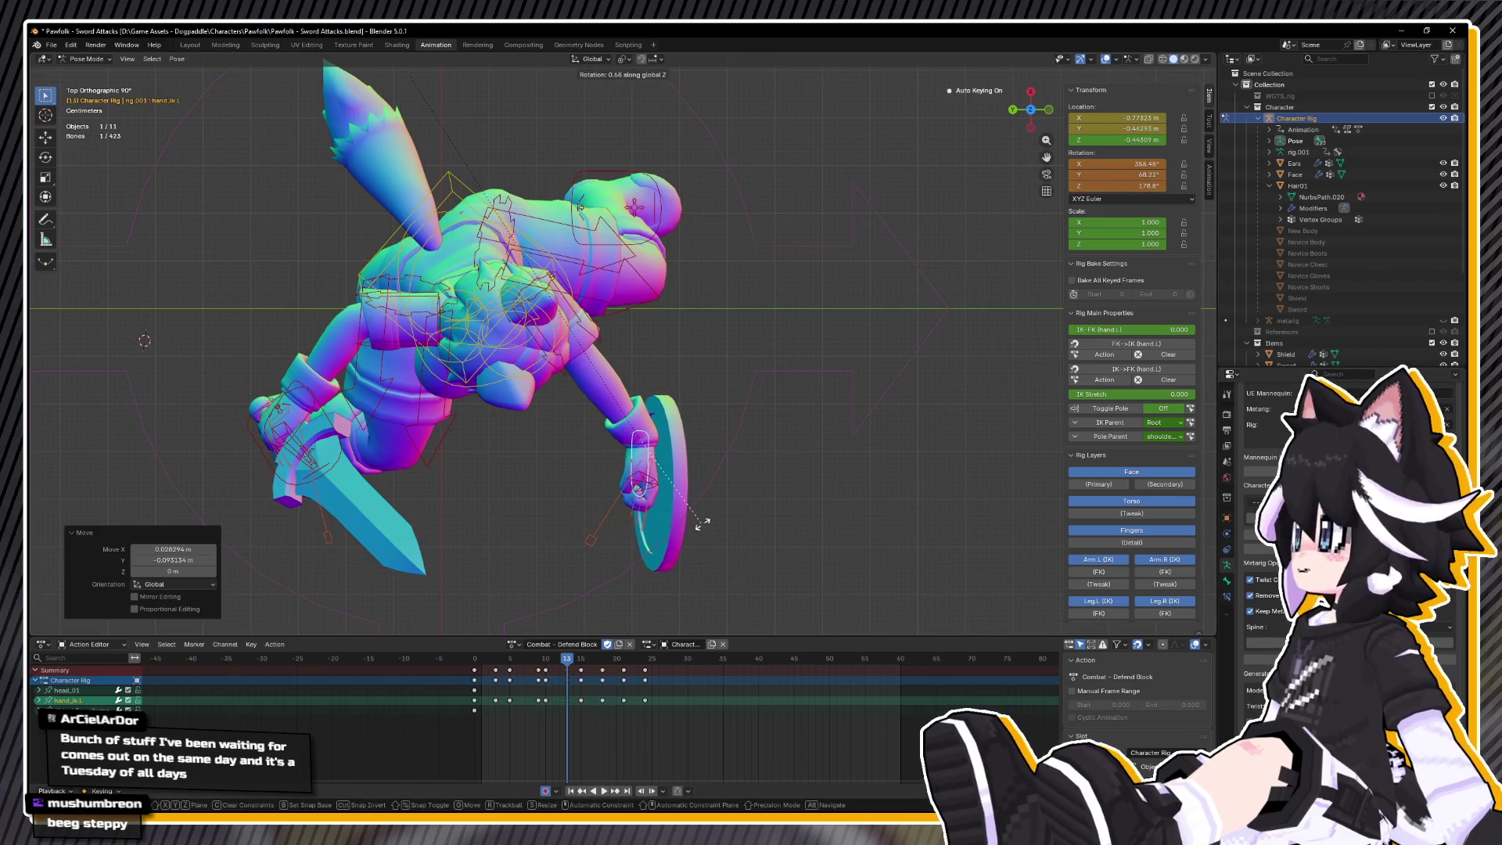
key("z")
left_click(749, 485)
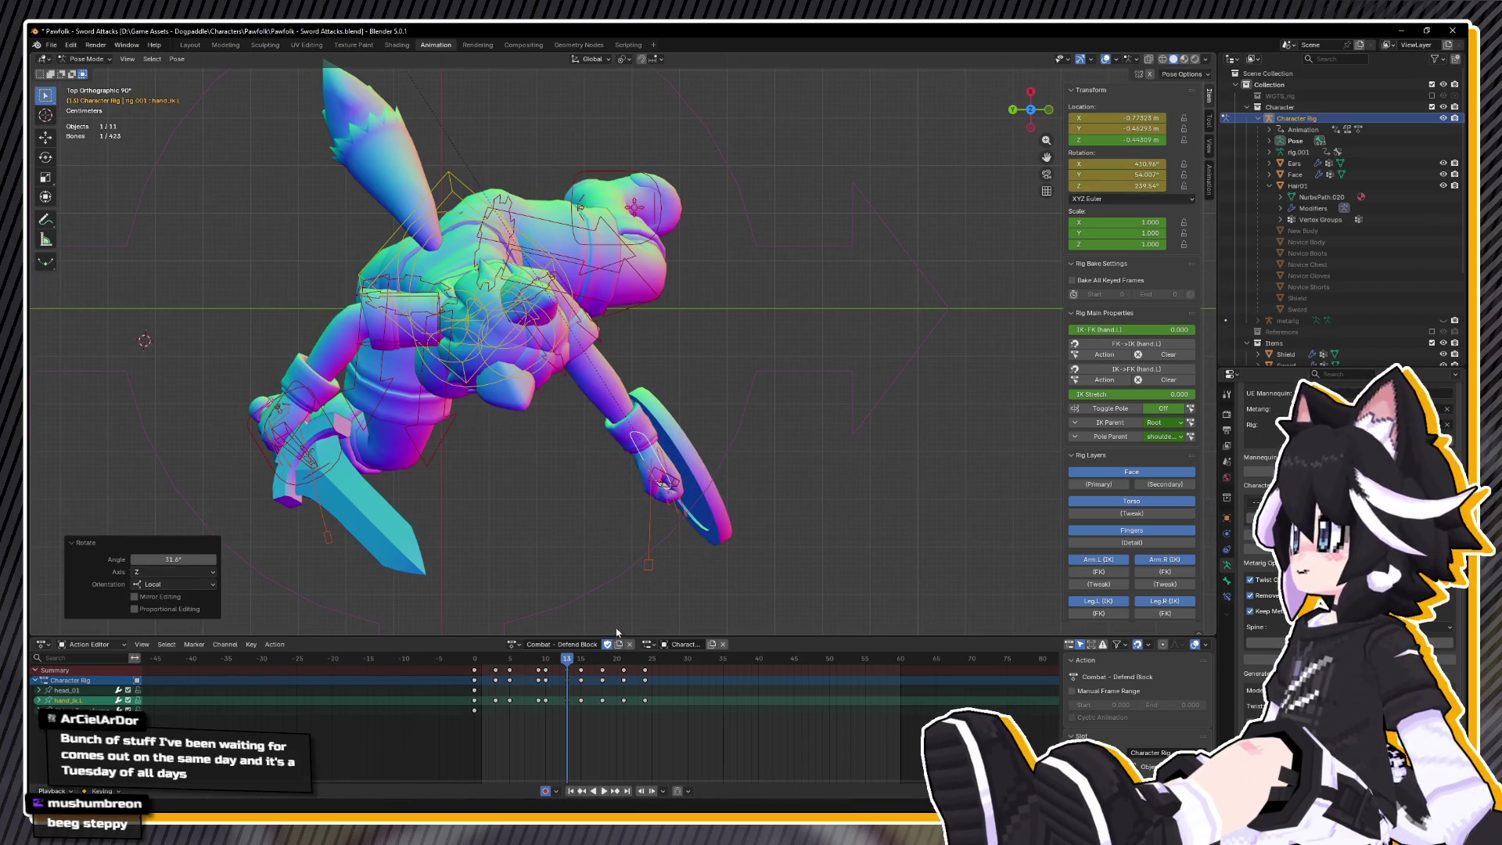
- At frame 11, rotate the shield hand 21° about local Y and replay to check
key("space")
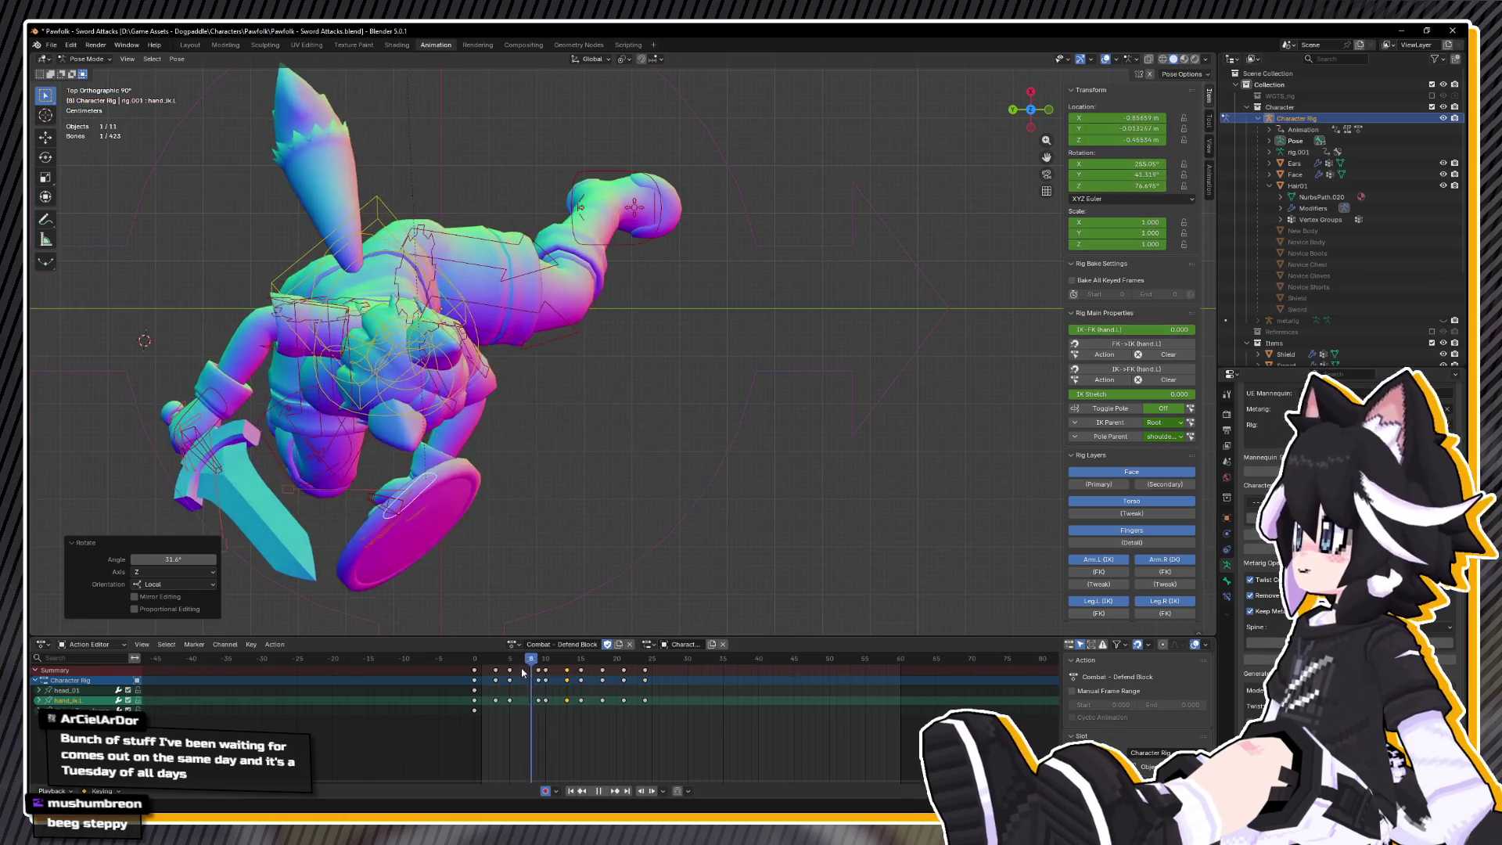
key("space")
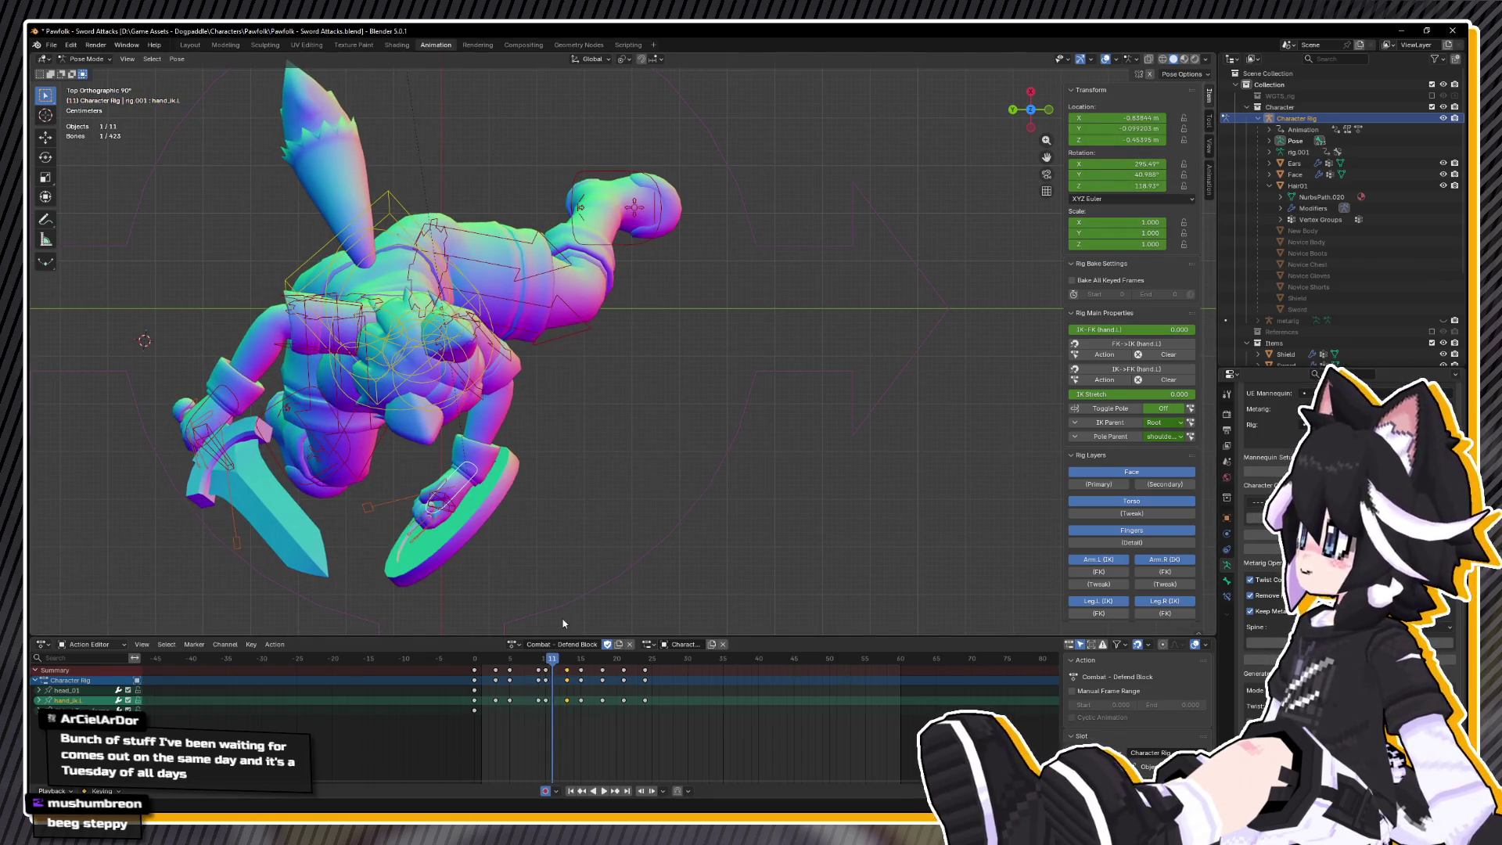
key("r")
key("y")
key("y")
left_click(524, 460)
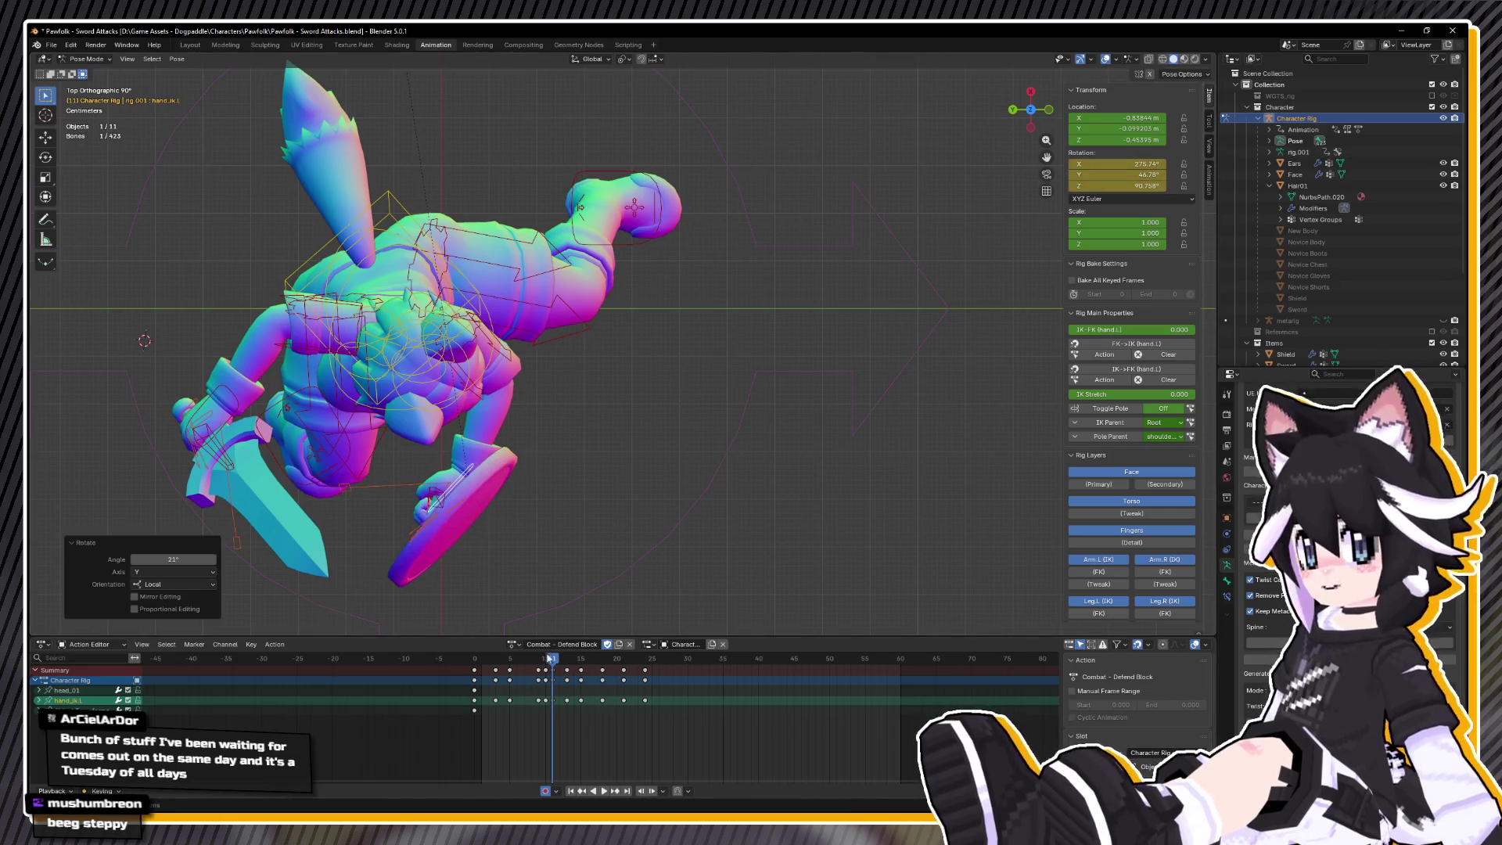
key("space")
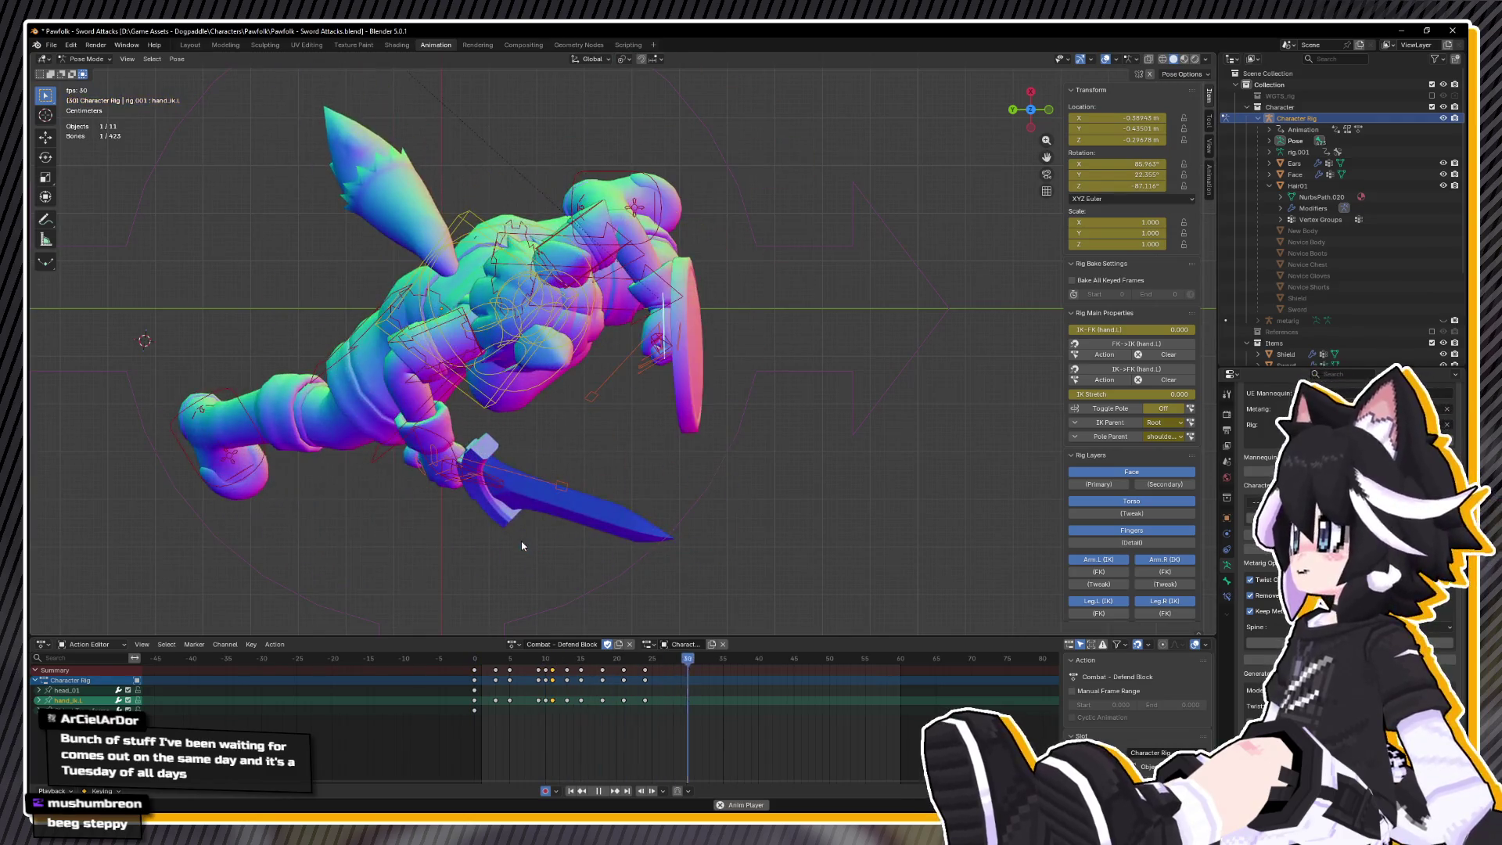
- At frame 15, move the IK hand to a new position from the top view
key("space")
mouse_move(602, 612)
left_mouse_down()
mouse_move(605, 496)
mouse_move(539, 452)
left_mouse_up()
key("space")
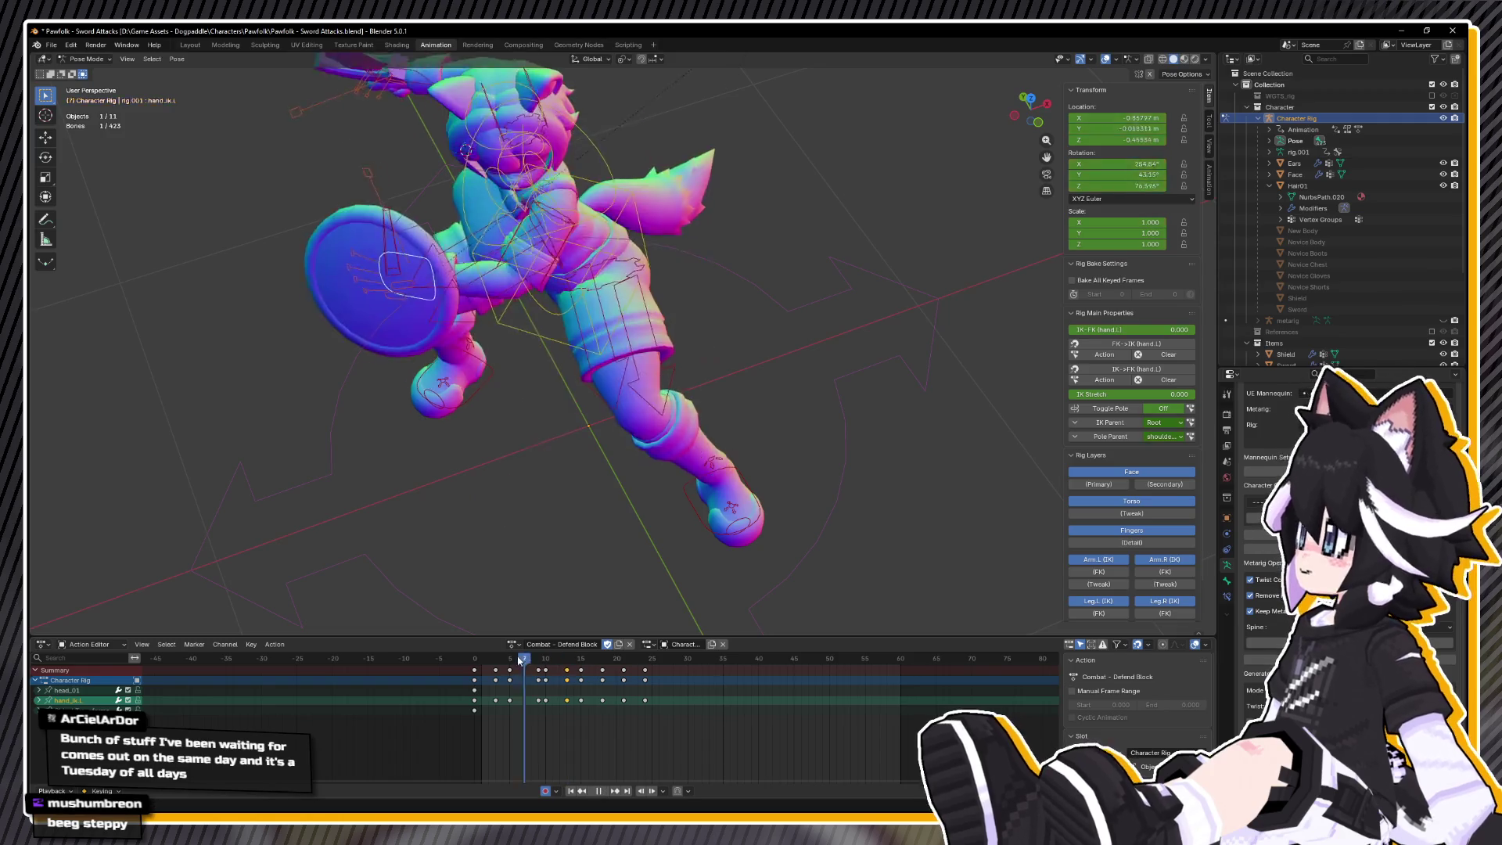
left_click_drag(548, 655, 579, 665)
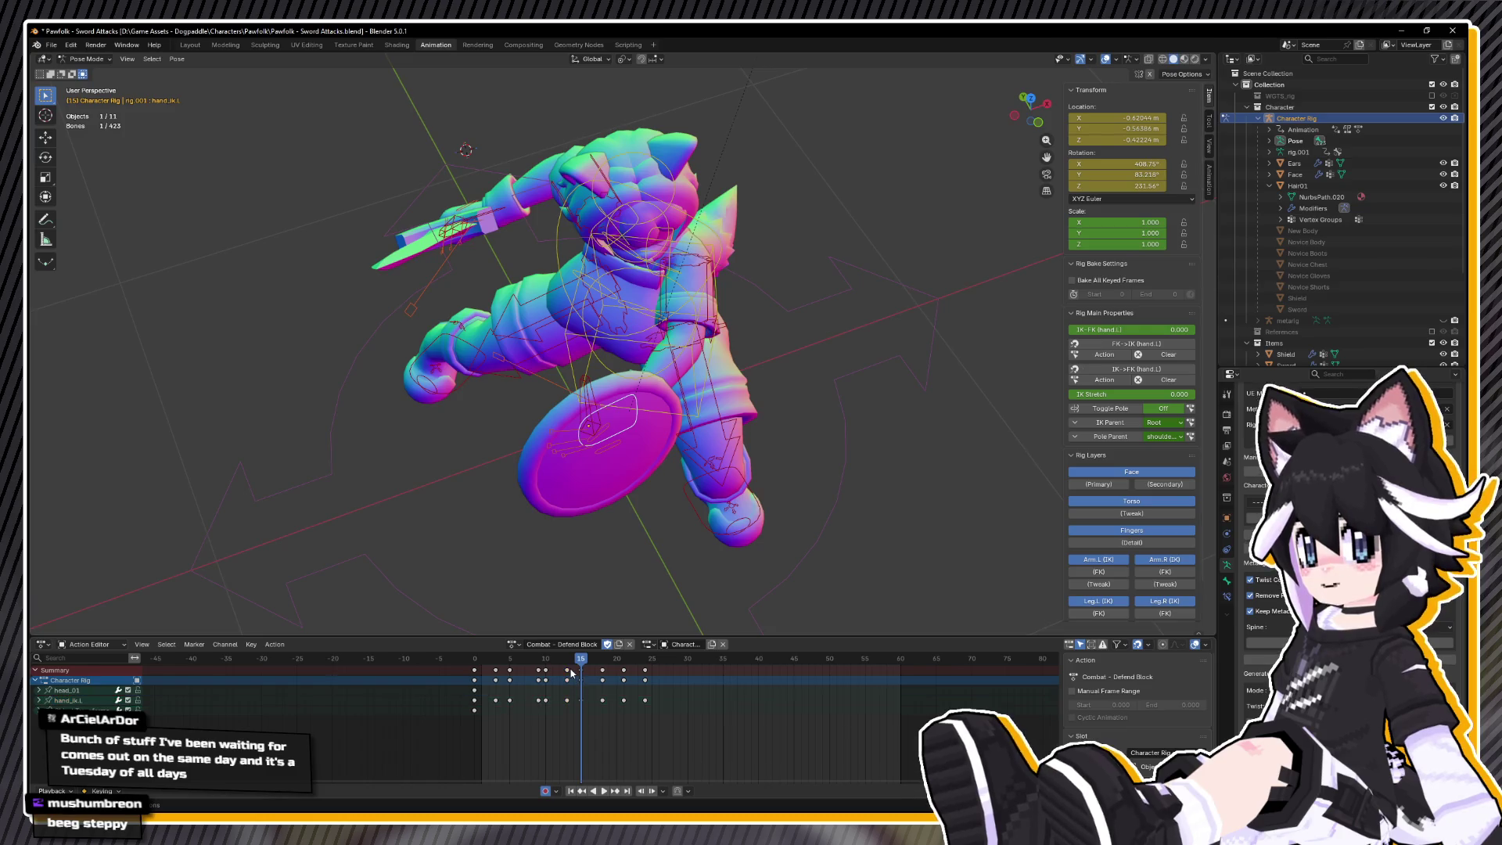
key("space")
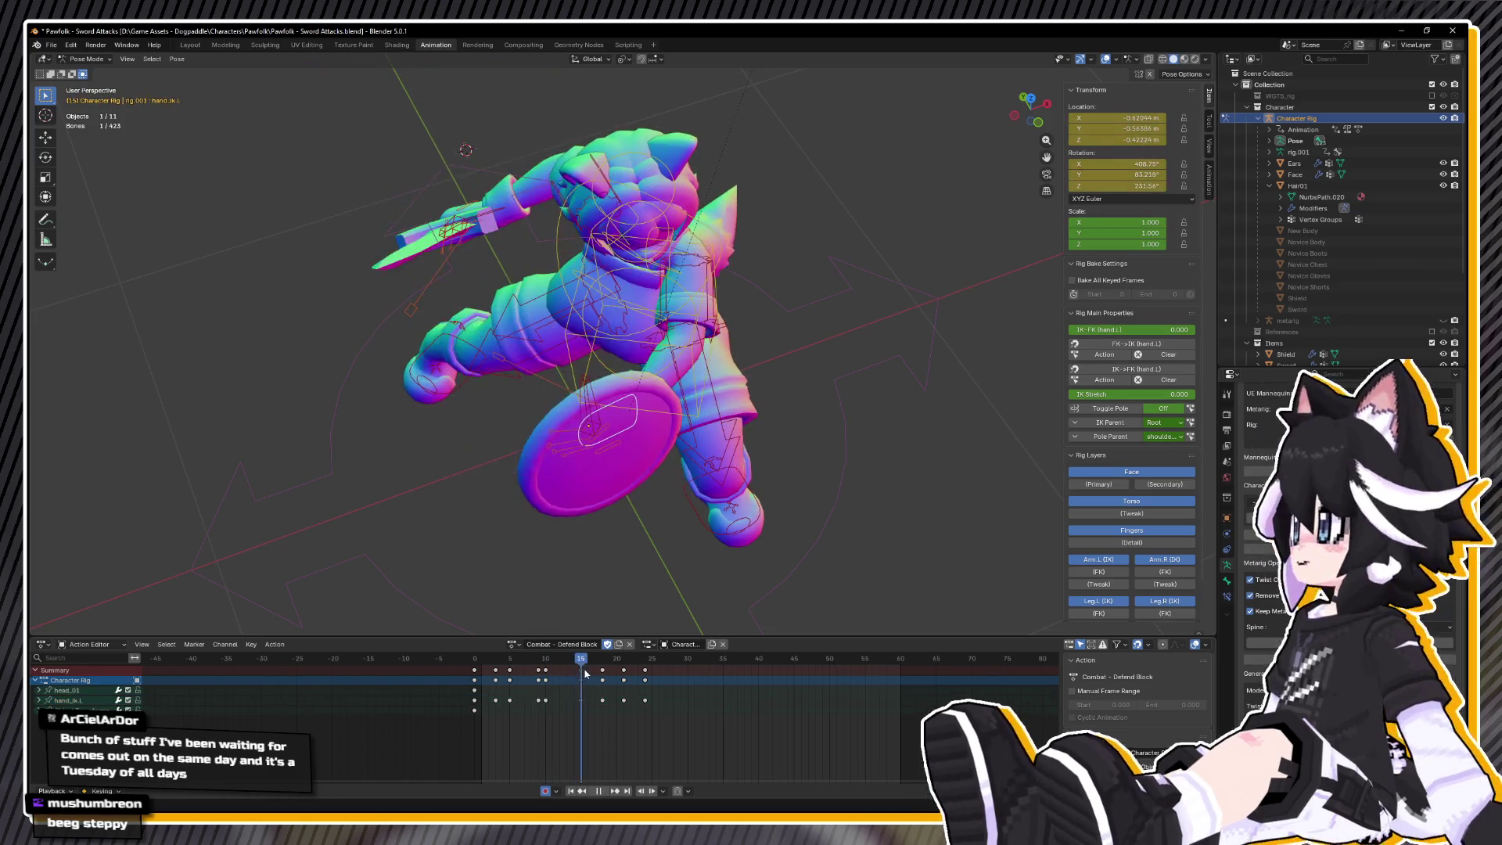
left_click_drag(587, 673, 581, 678)
mouse_move(580, 560)
left_mouse_down()
mouse_move(562, 39)
mouse_move(697, 307)
left_mouse_up()
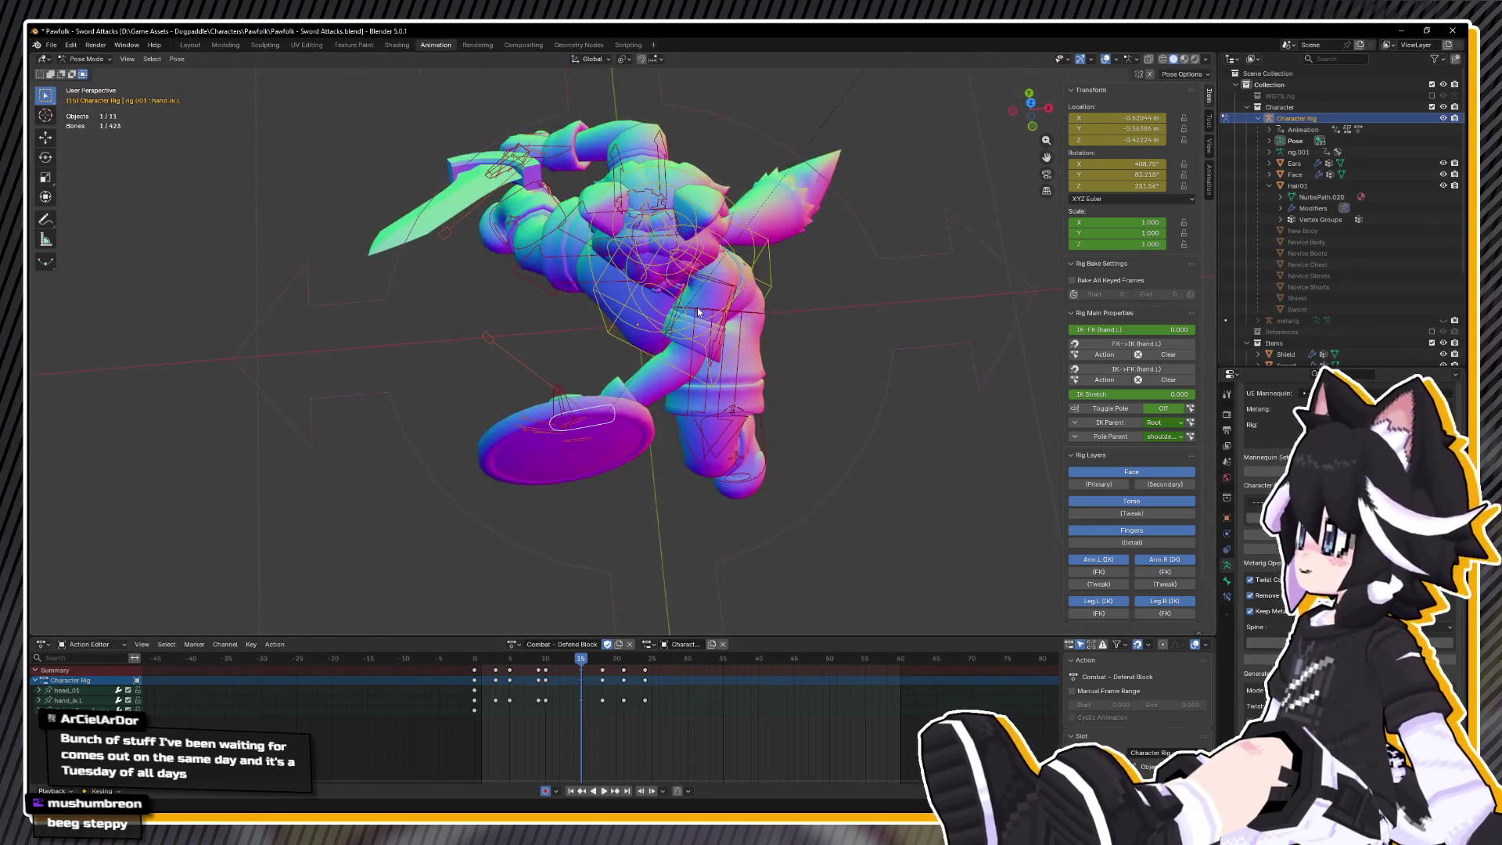
key("KP_7")
key("g")
left_click(770, 367)
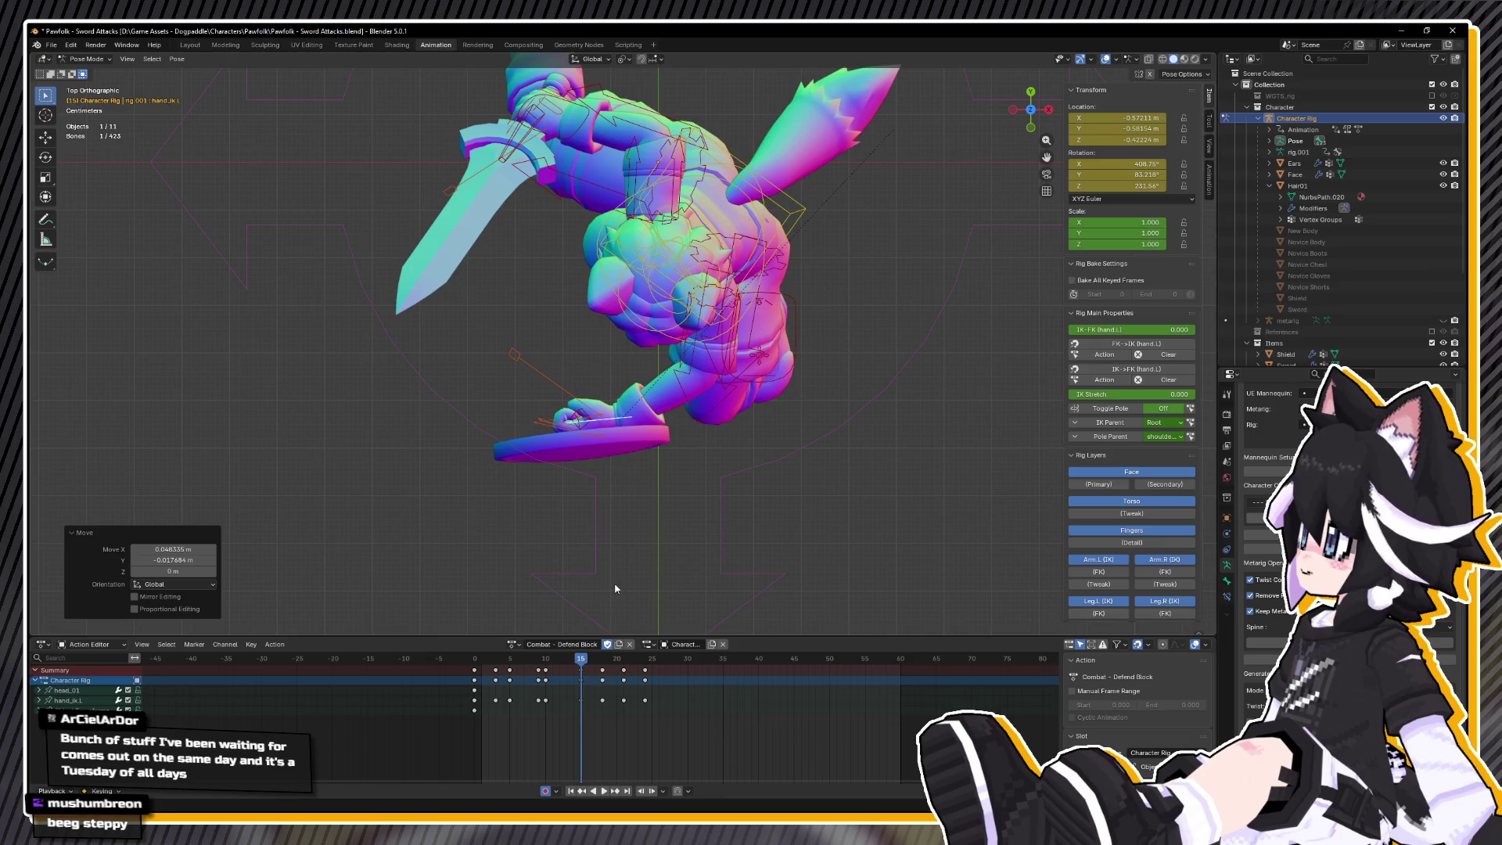
- Scrub through frames 18 and 21, insert keyframes for the pose at frame 24, and replay
left_click_drag(590, 665, 602, 675)
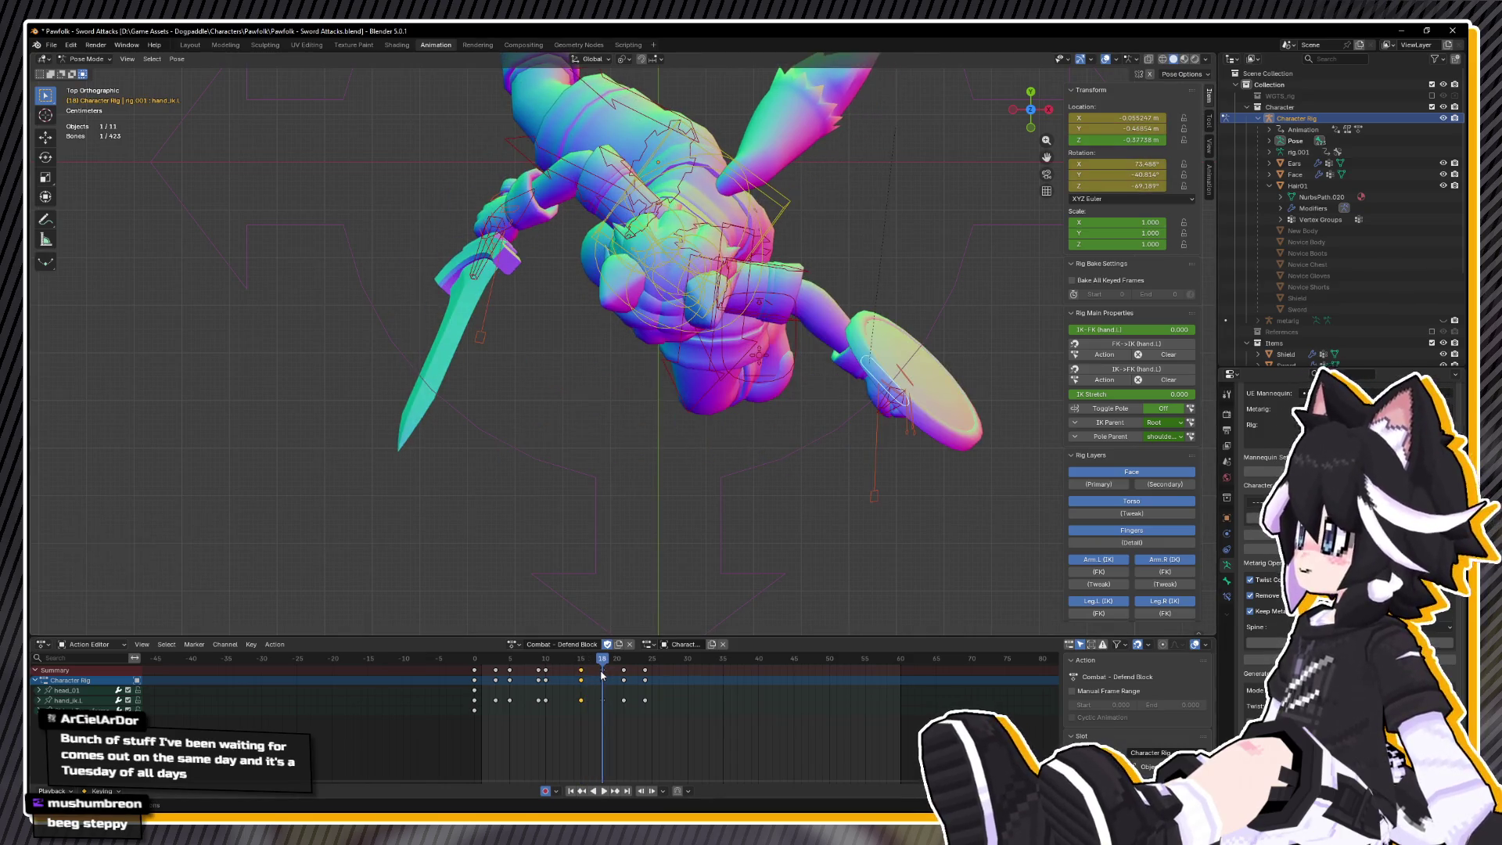
key("space")
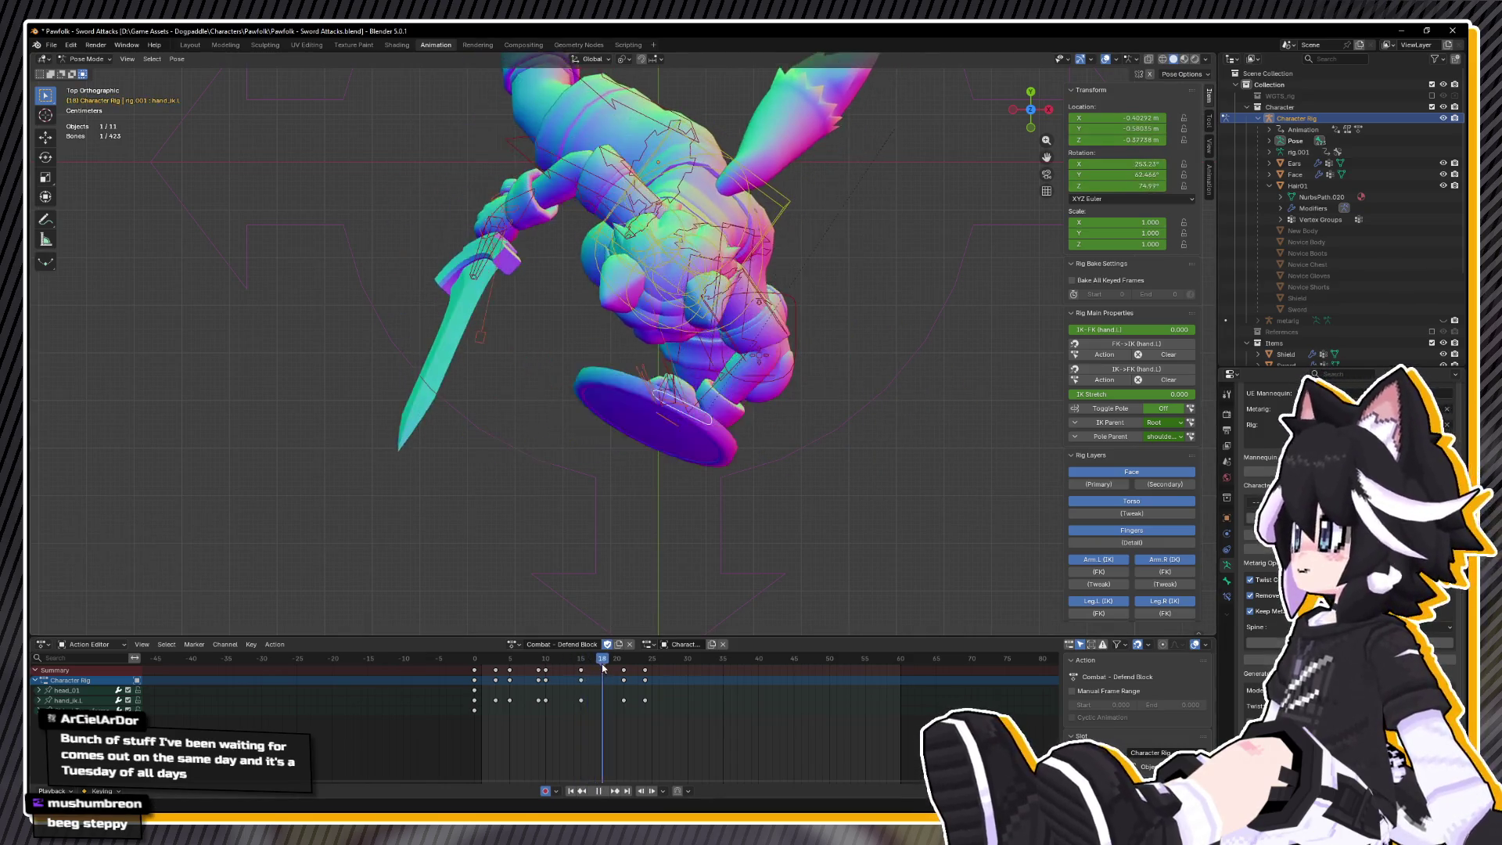
left_click_drag(614, 665, 625, 668)
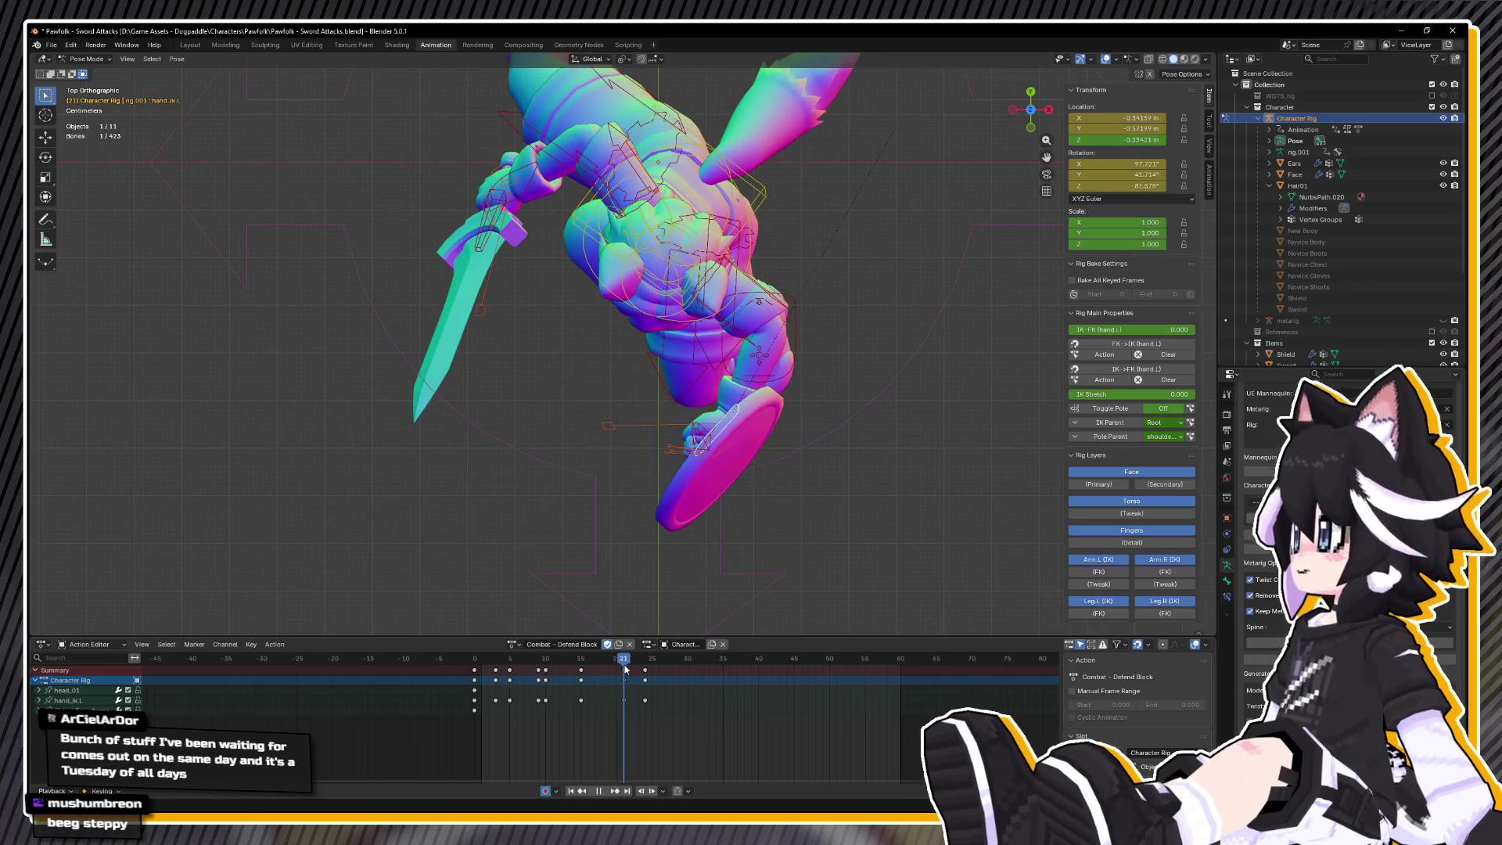
key("space")
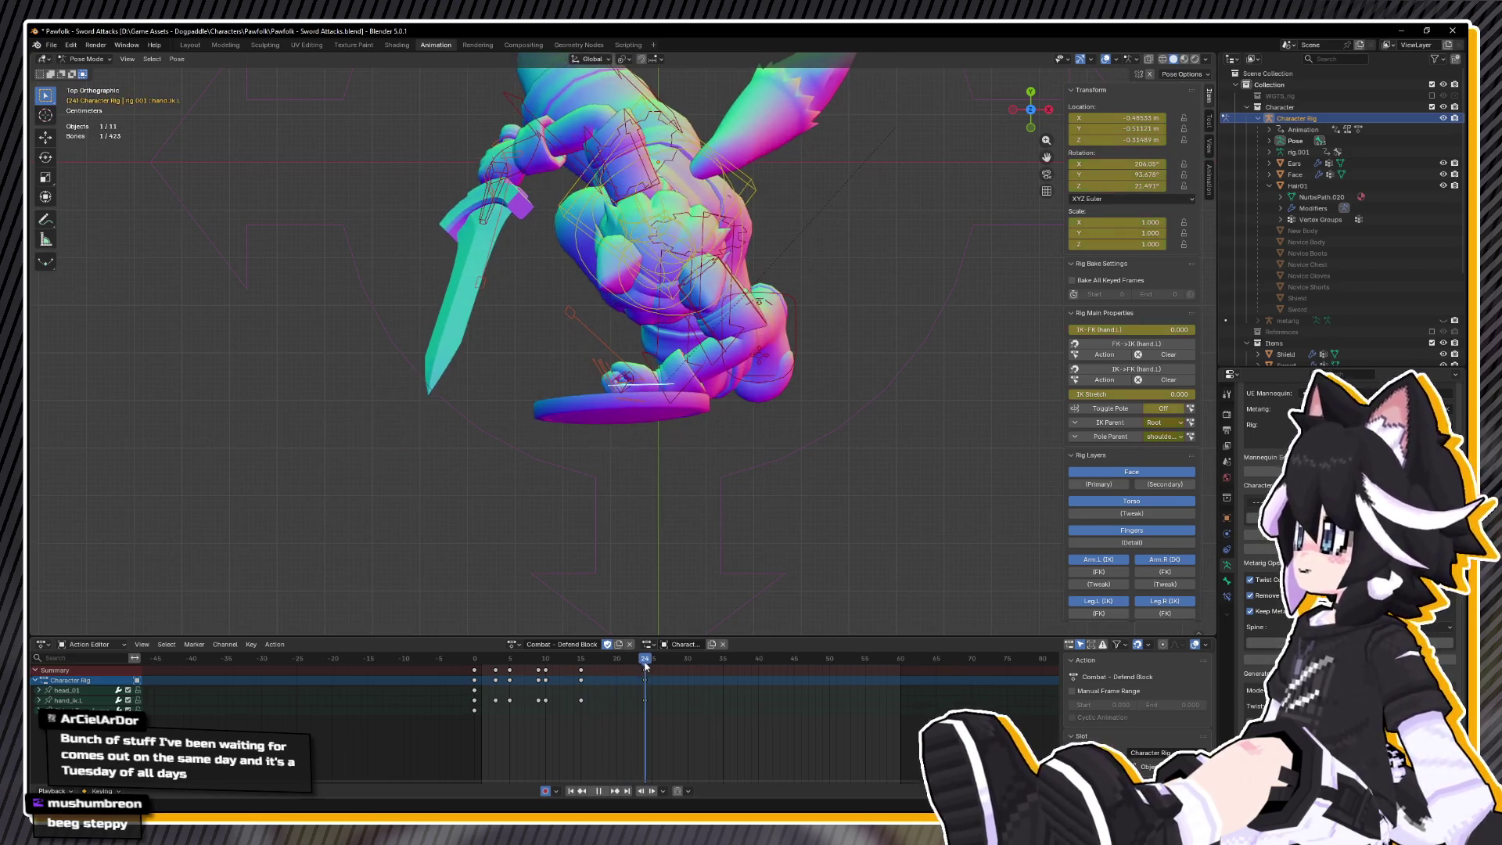
key("i")
key("space")
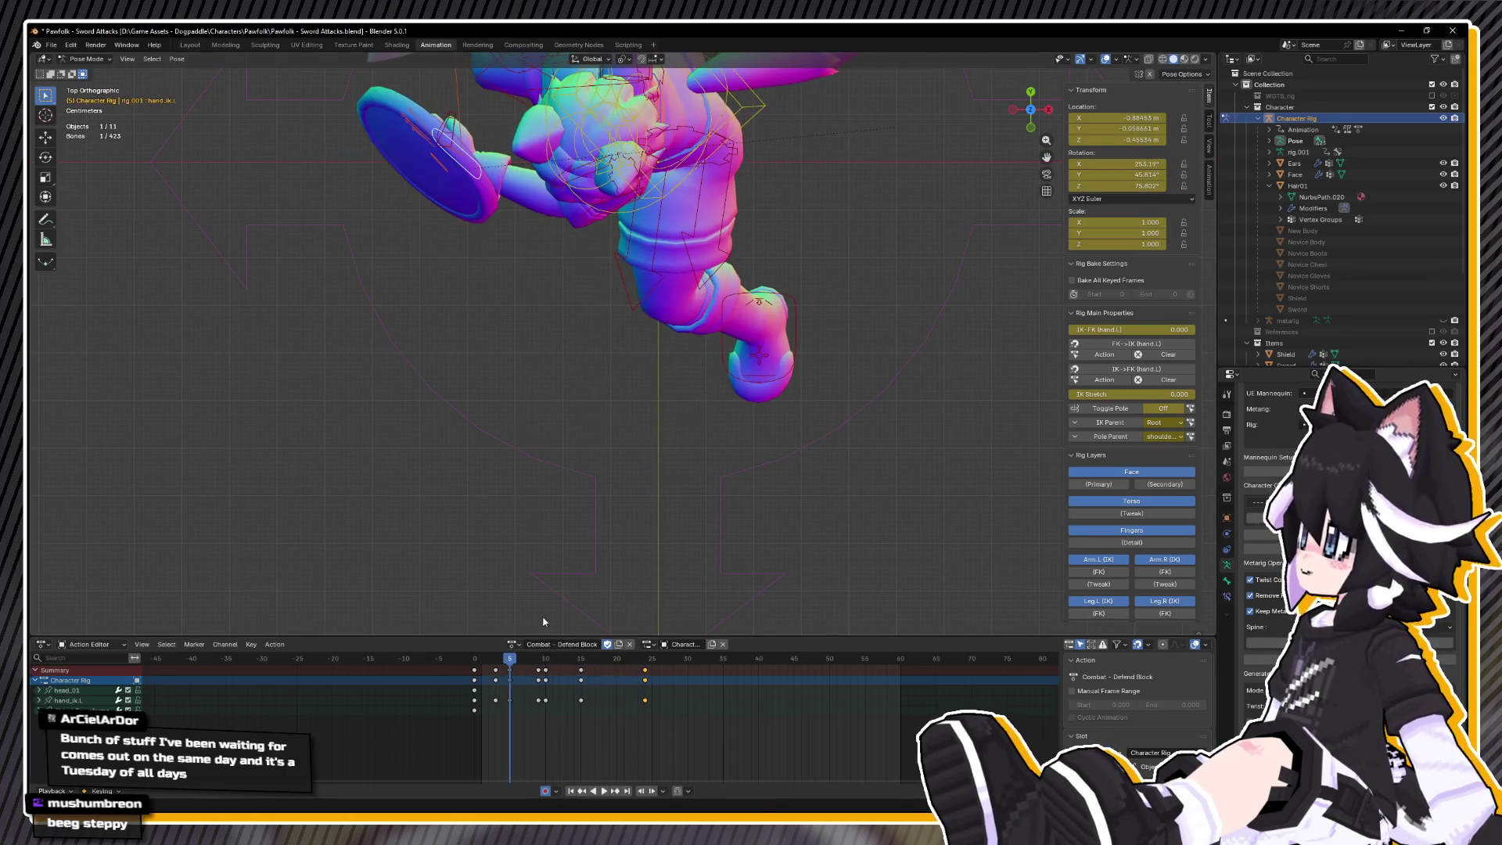
key("space")
left_click_drag(802, 280, 688, 234)
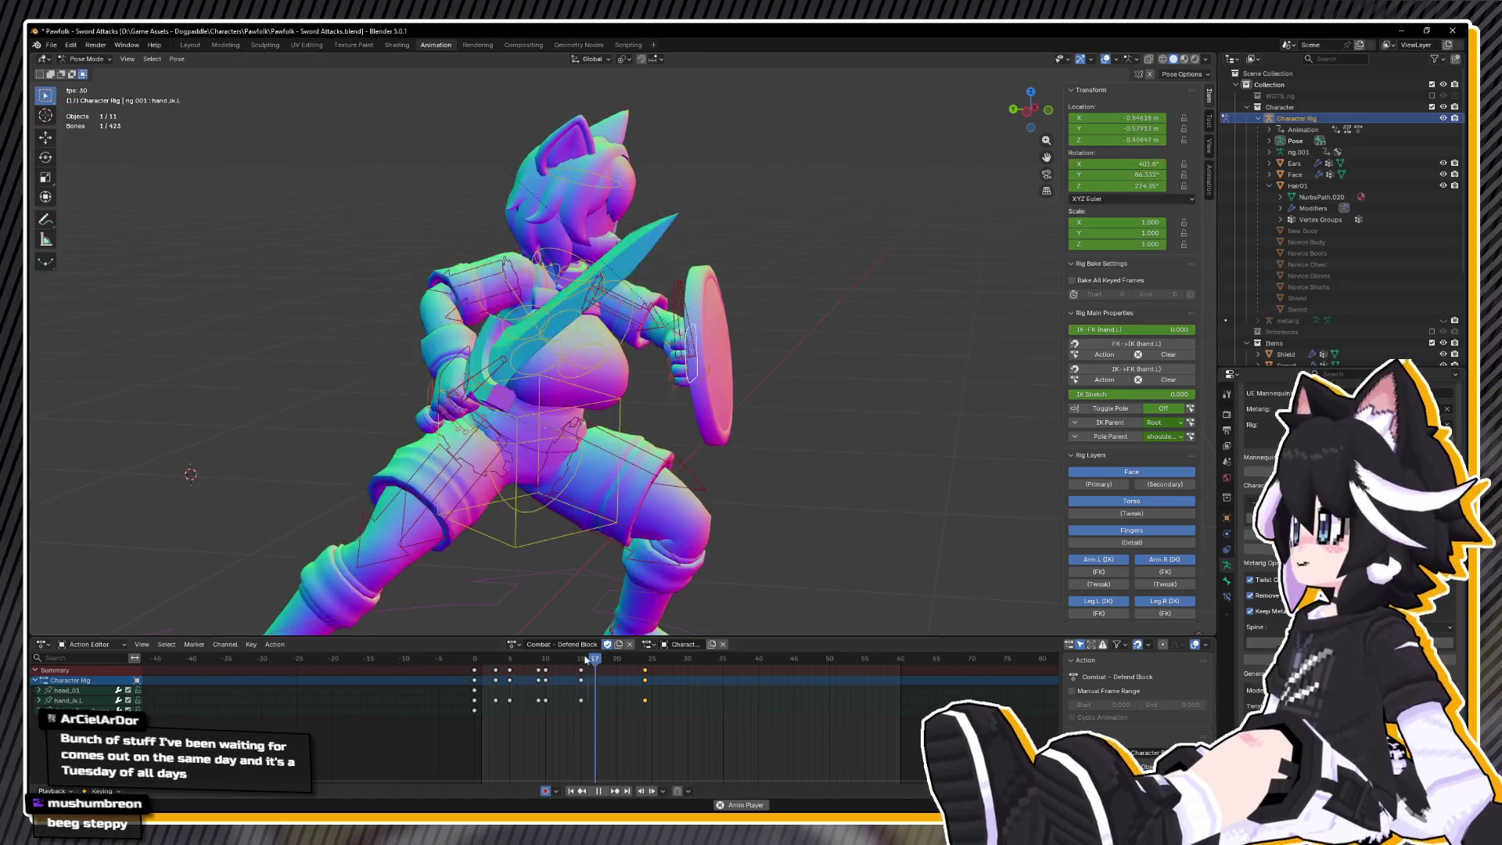
- At frame 17, rotate the shield hand 31.1° and then 14.6° in top view
left_click_drag(560, 663, 608, 663)
key("KP_7")
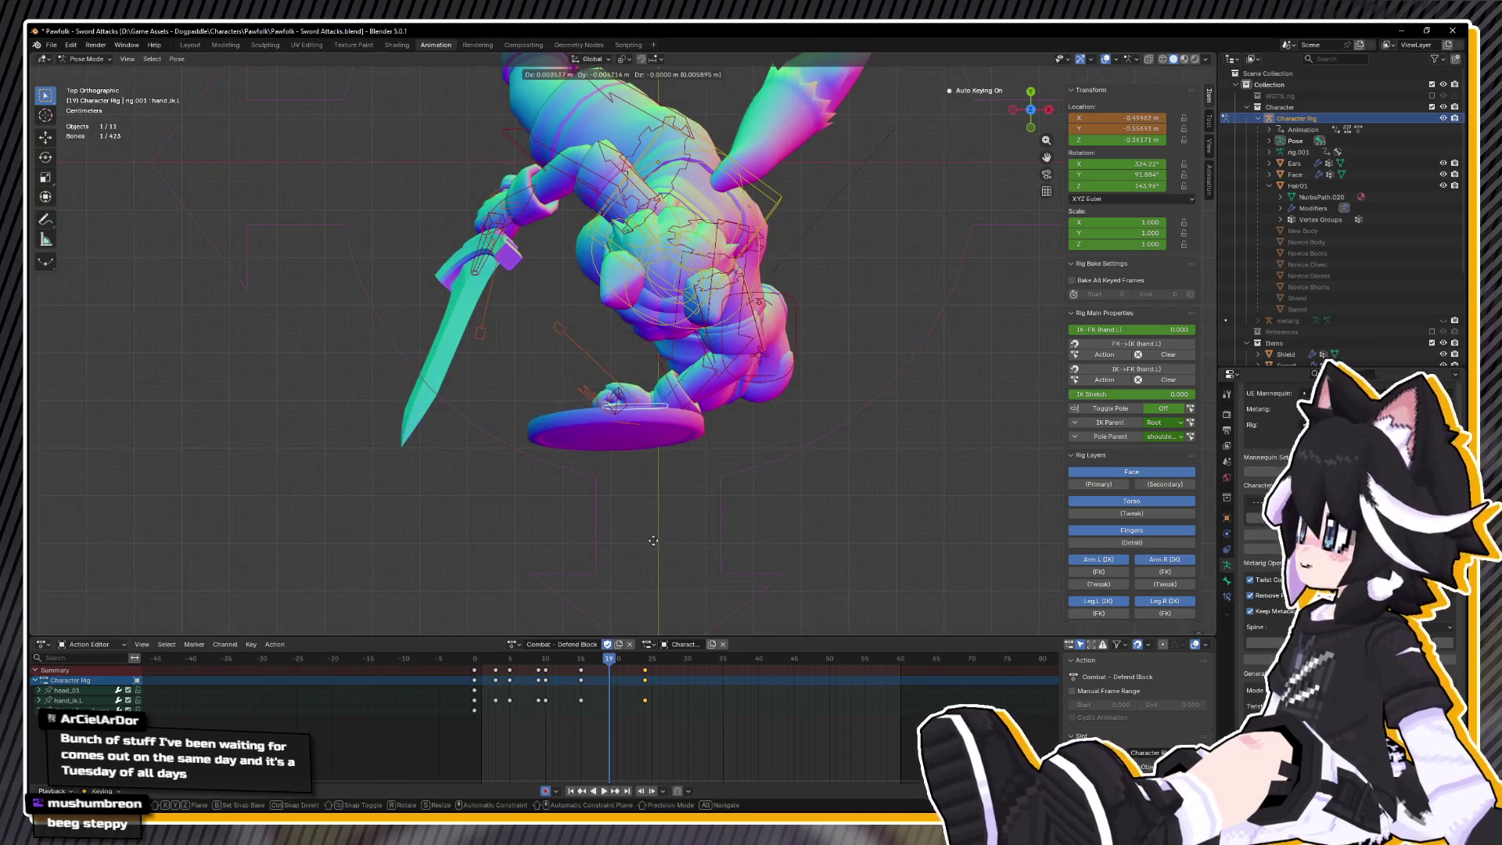
key("r")
left_click(704, 549)
key("g")
key("r")
left_click(688, 570)
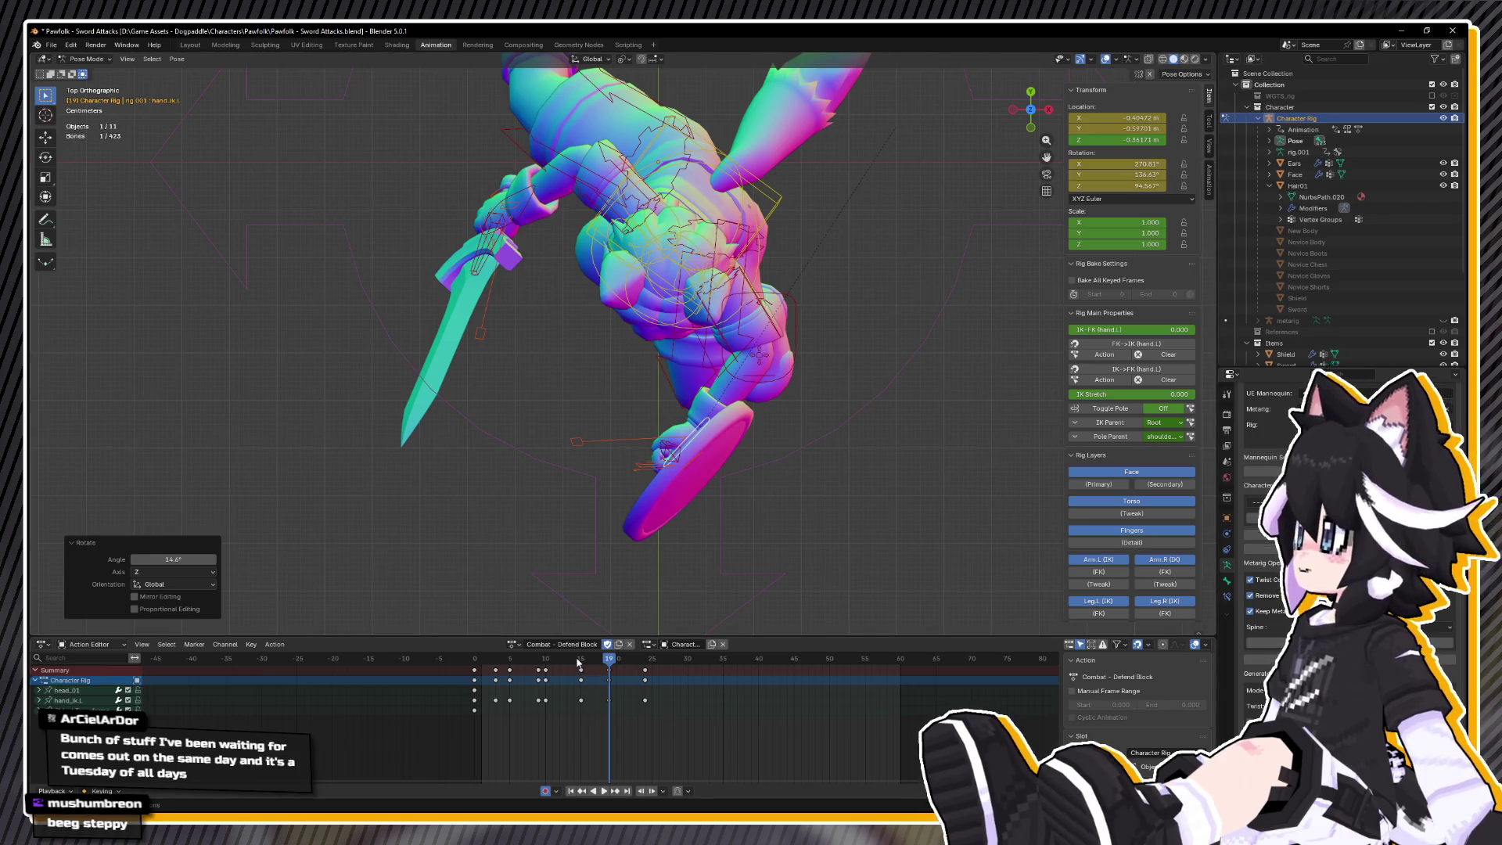
- Play the block back several times from frame 0 to review the motion through frame 24
key("space")
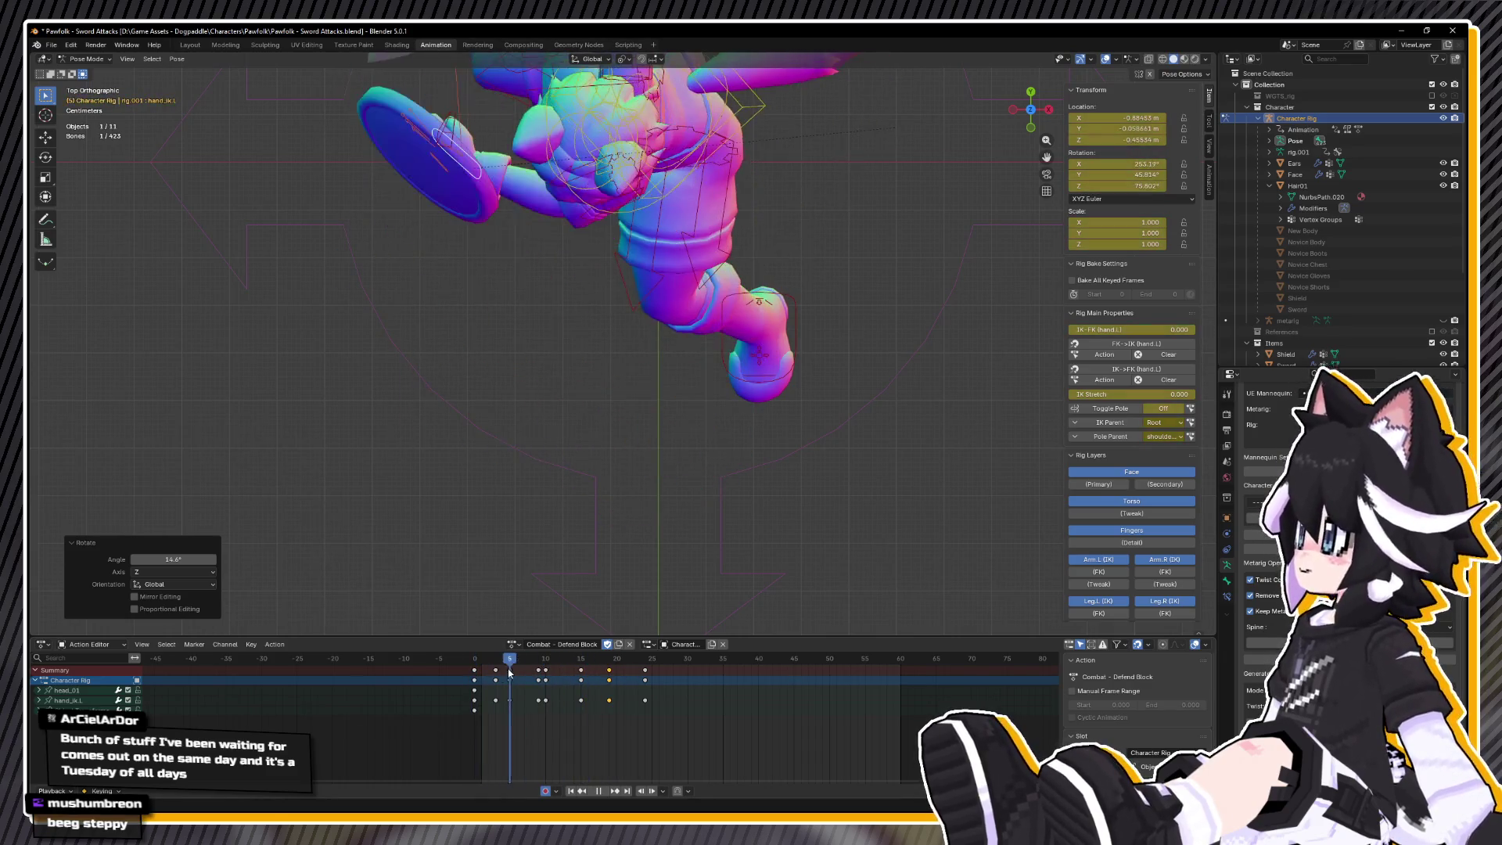
key("Escape")
key("space")
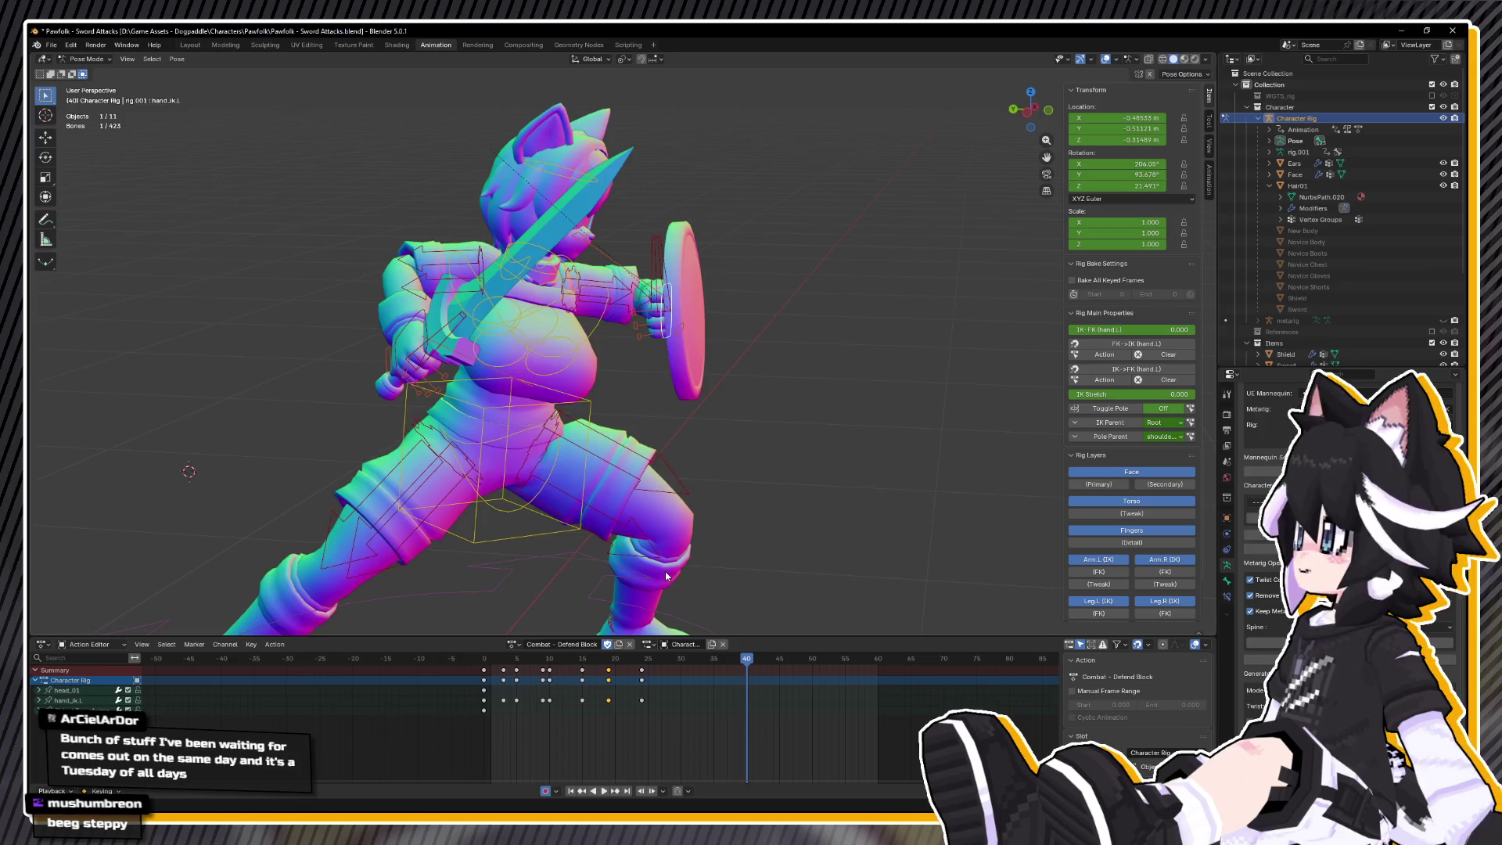
key("space")
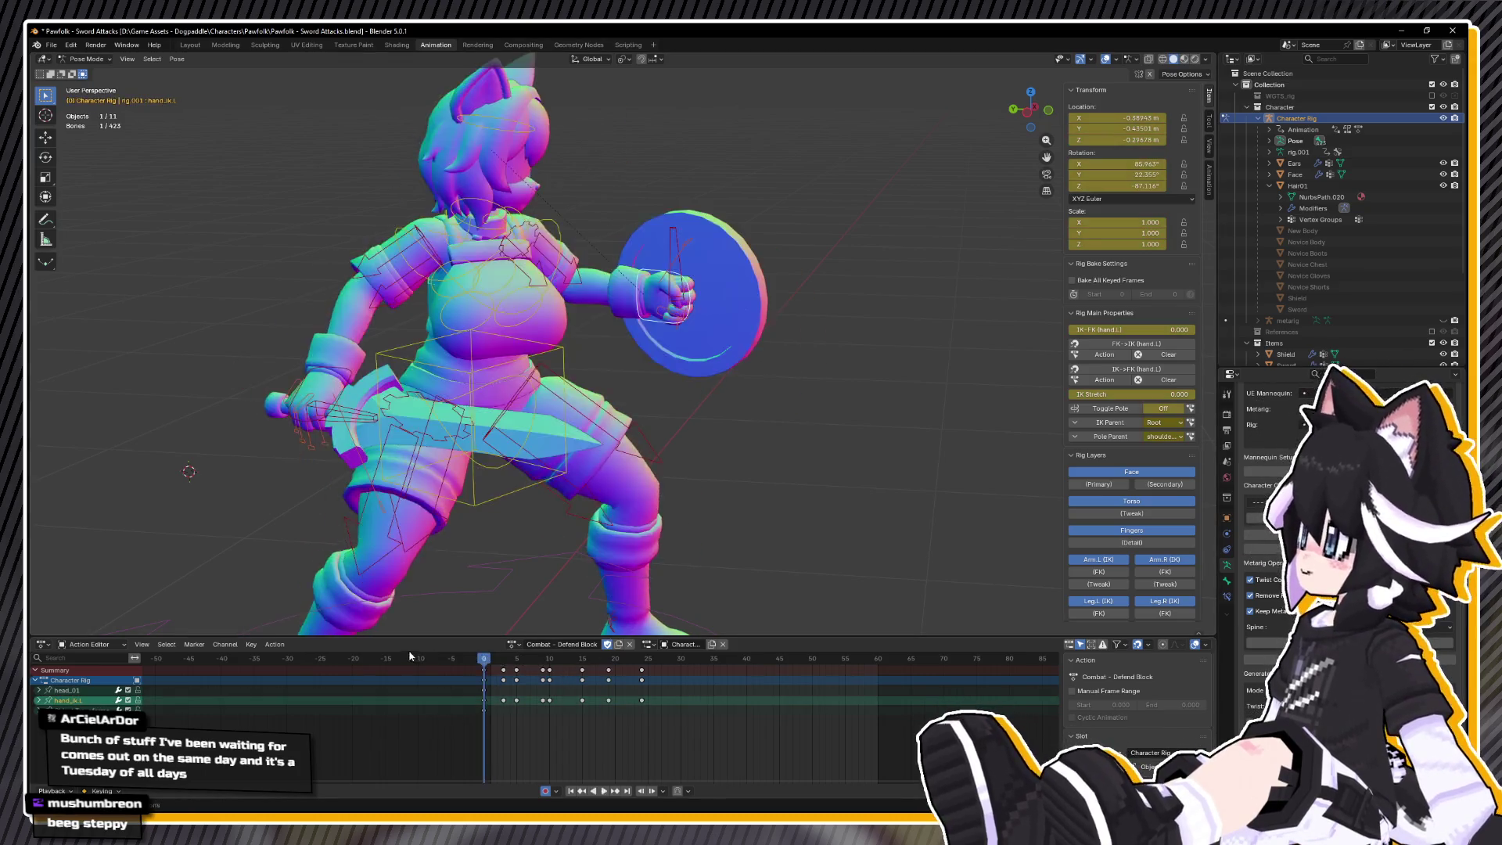
key("Escape")
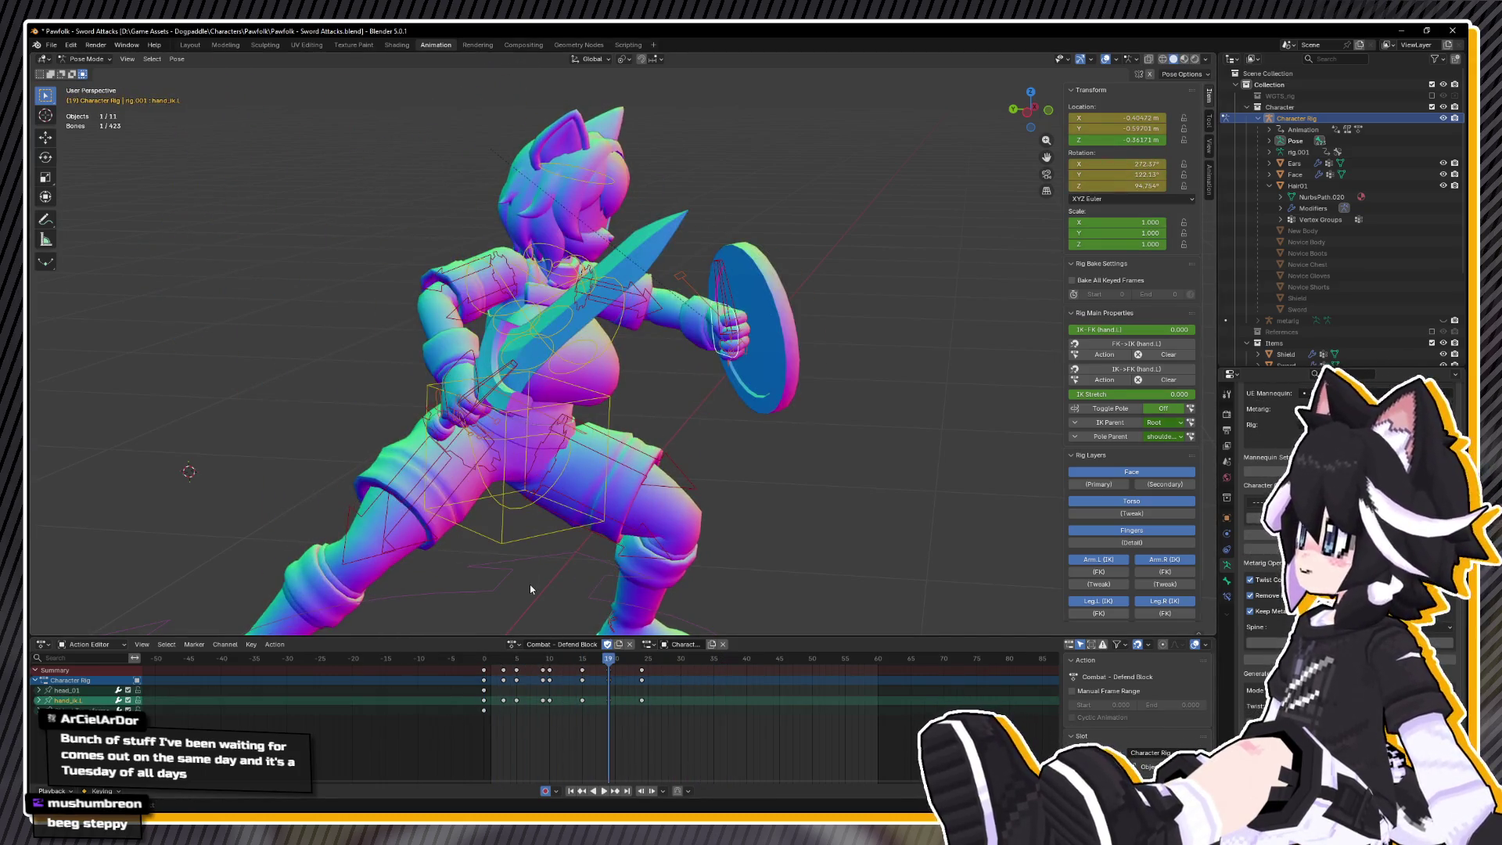
key("space")
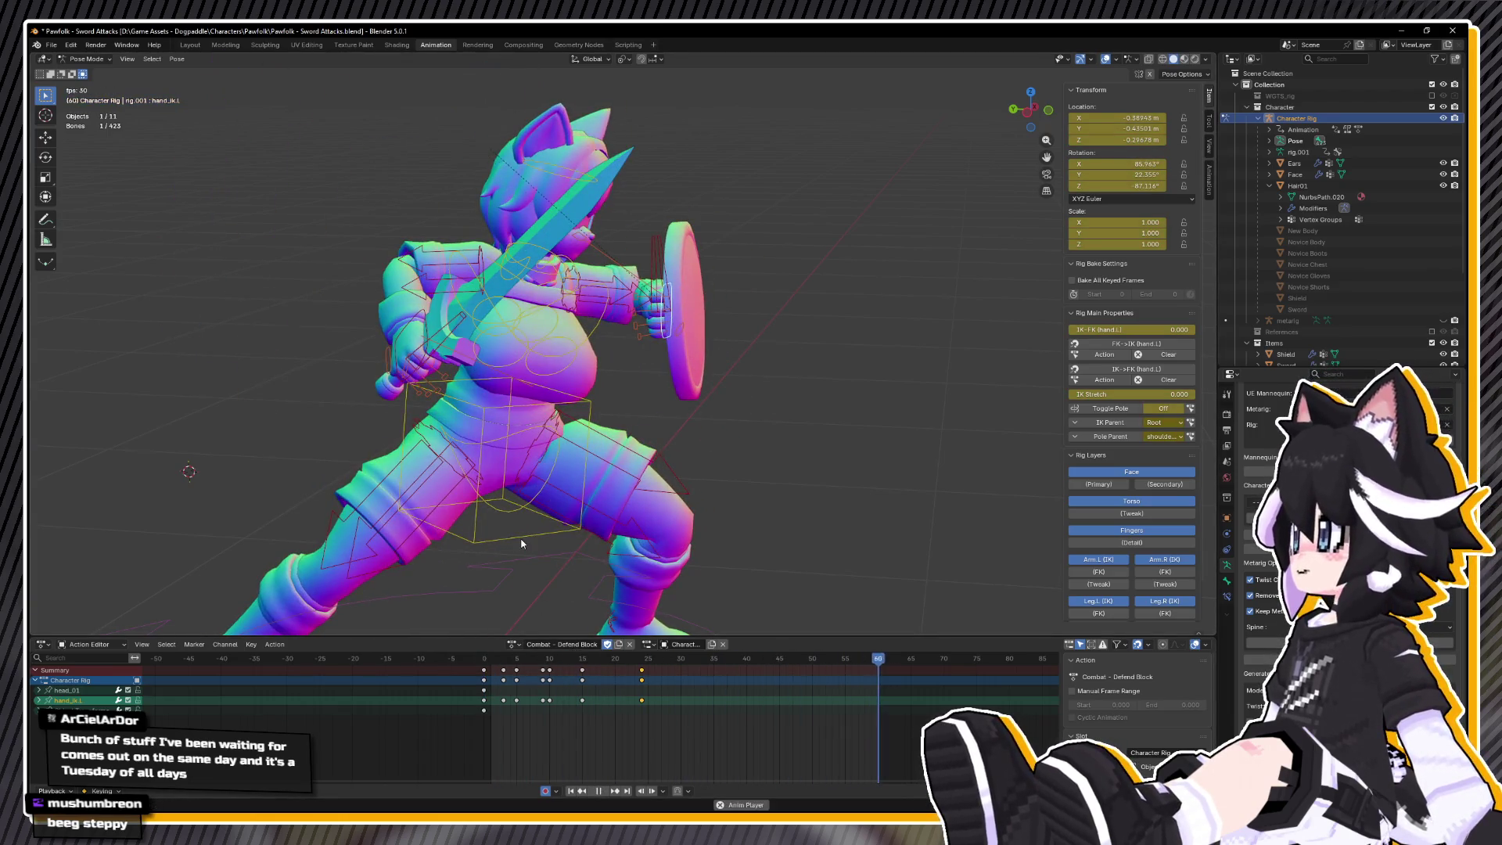
key("space")
left_click_drag(521, 542, 540, 583)
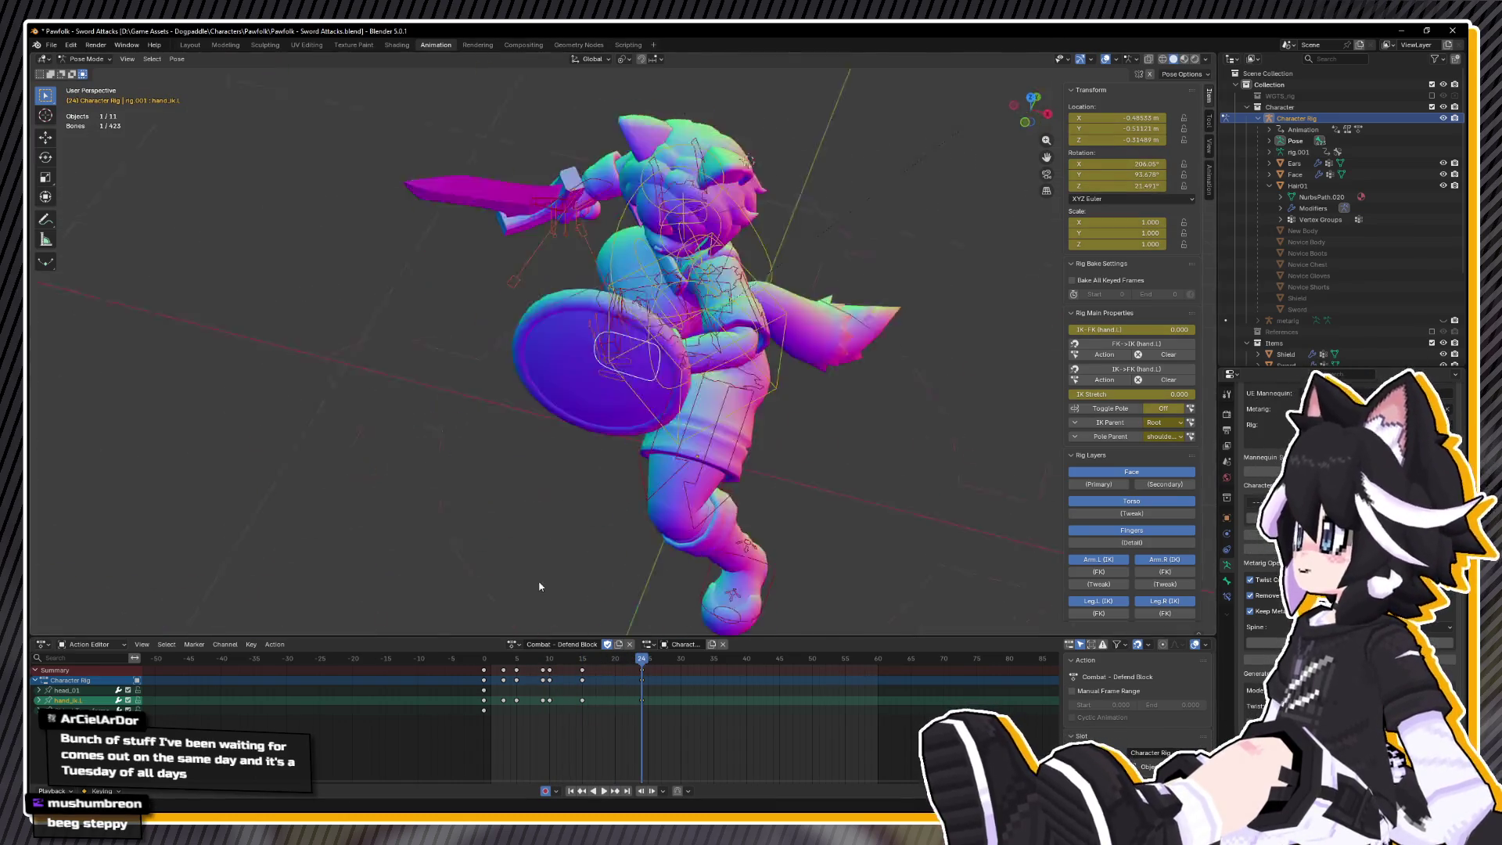
- In top view, move the shield hand and rotate it 91.25° about global Z
key("KP_7")
key("g")
left_click(688, 117)
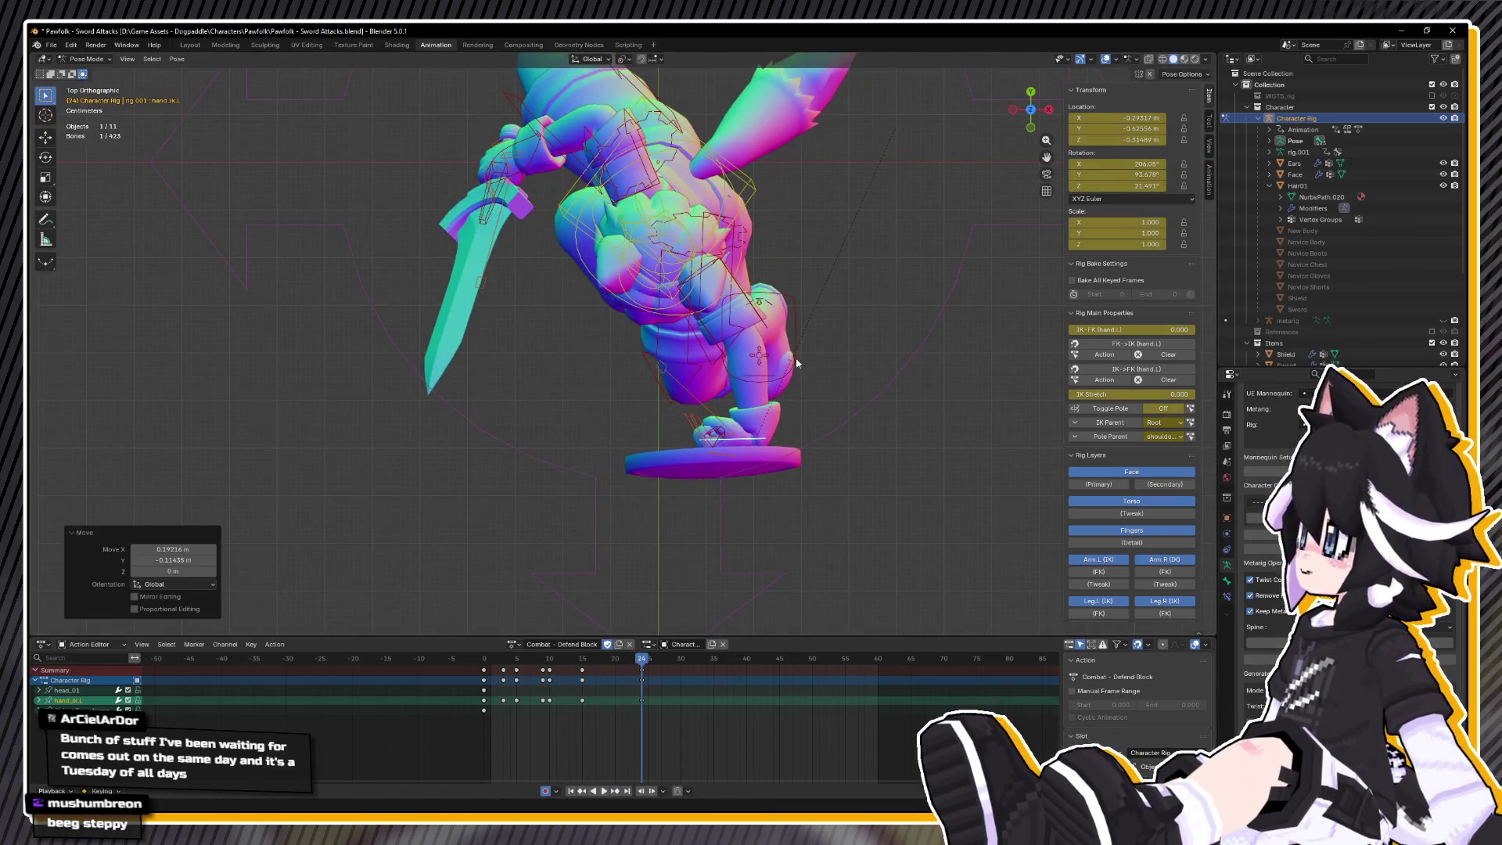
key("r")
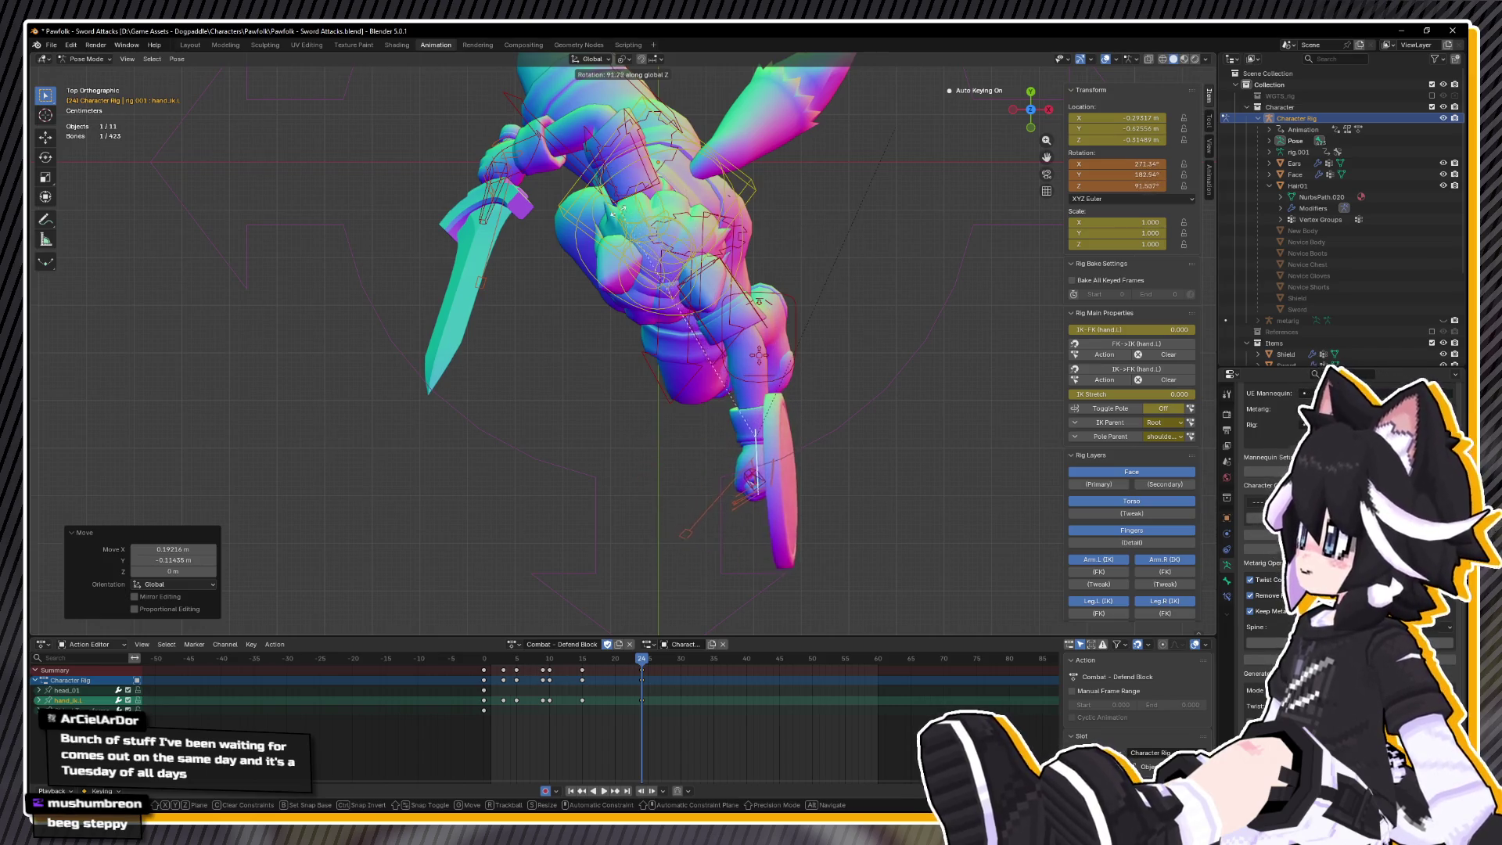
left_click(601, 183)
- Replay the block to frame 24, then return to frame 0
key("space")
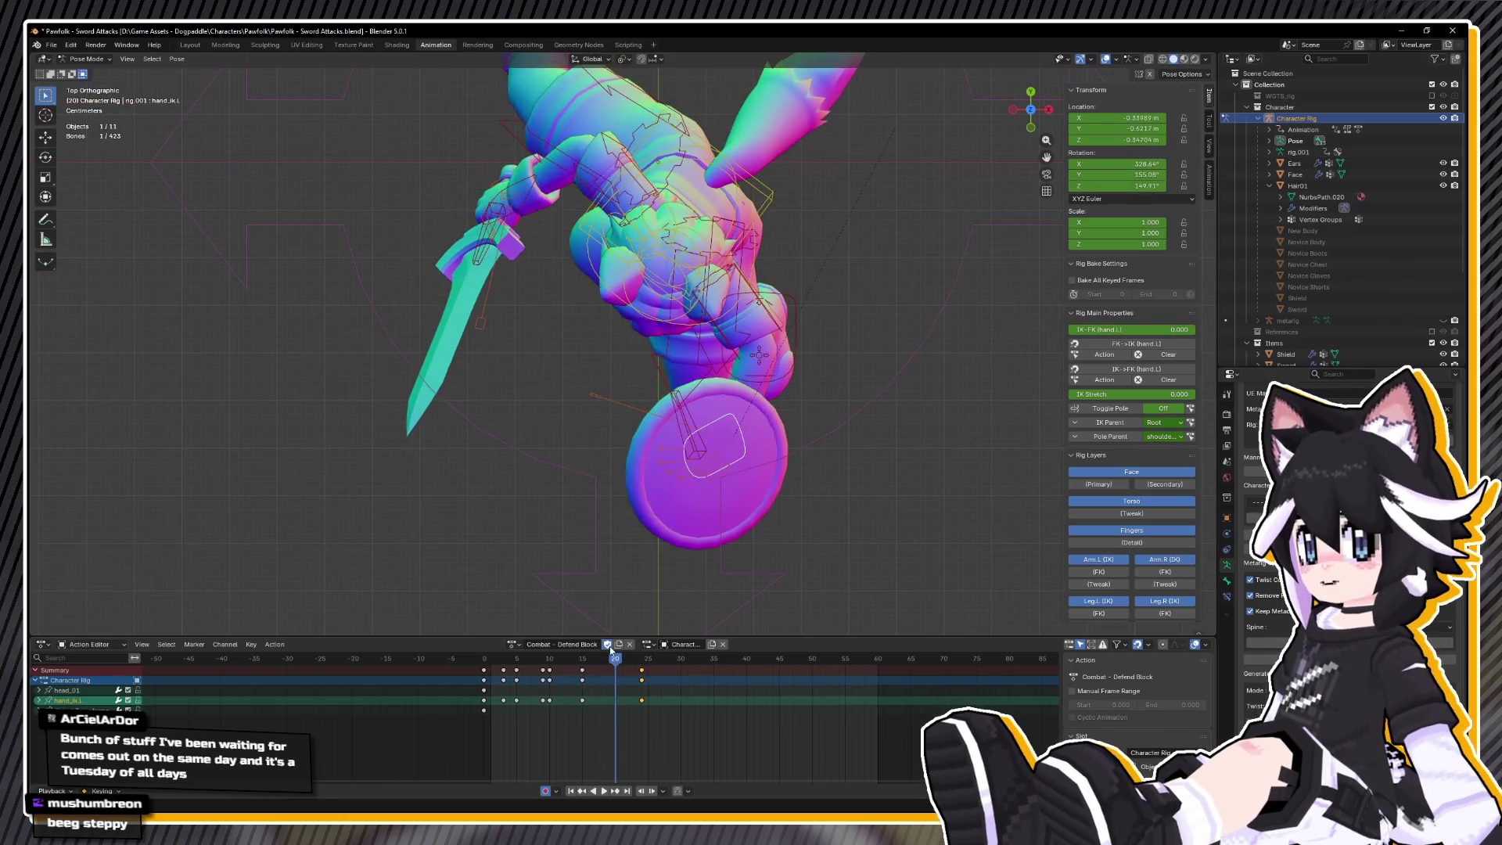
key("space")
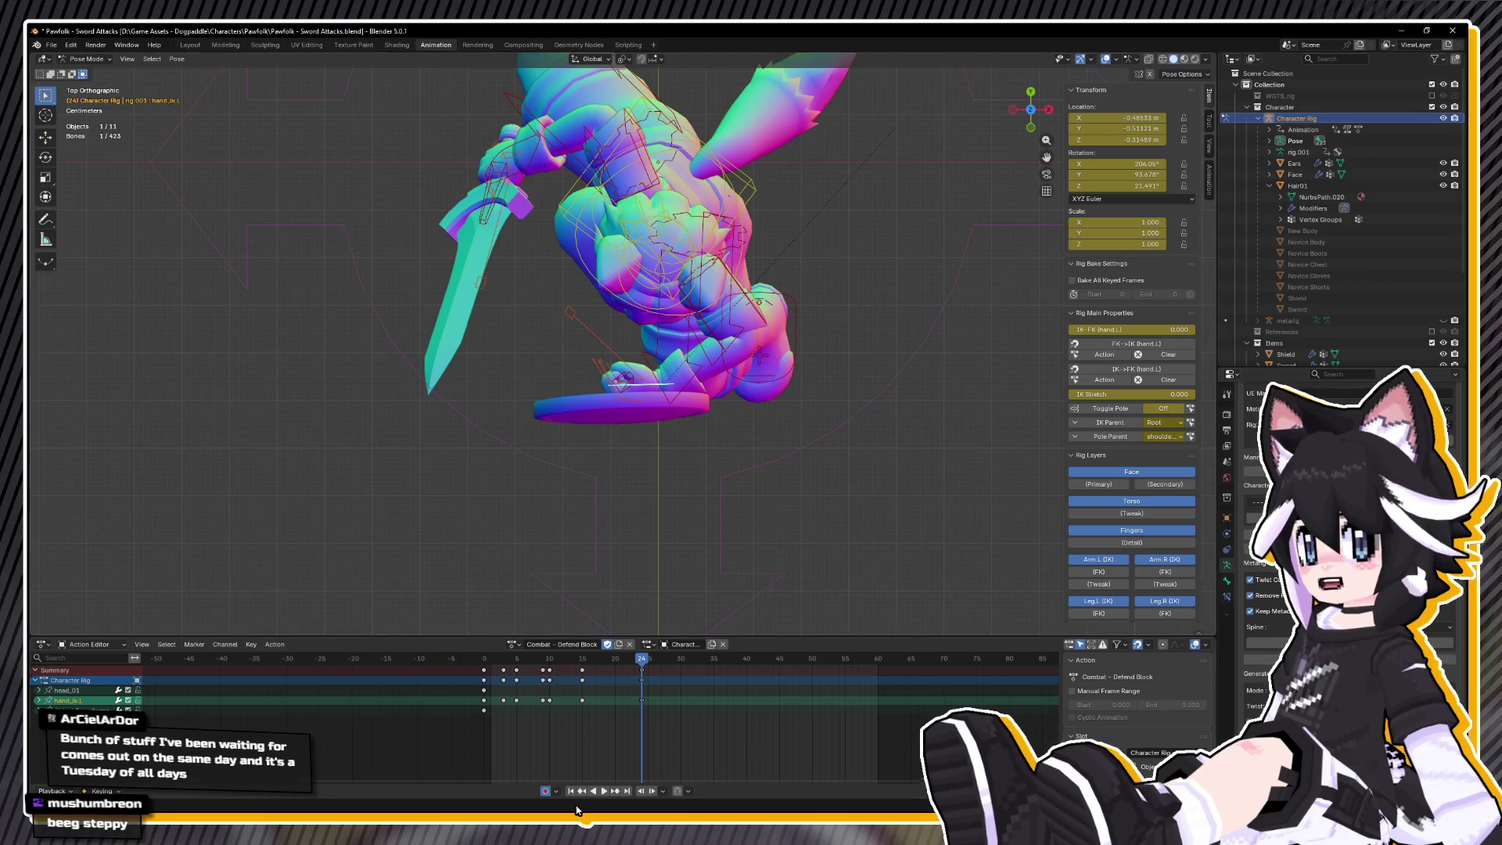
key("space")
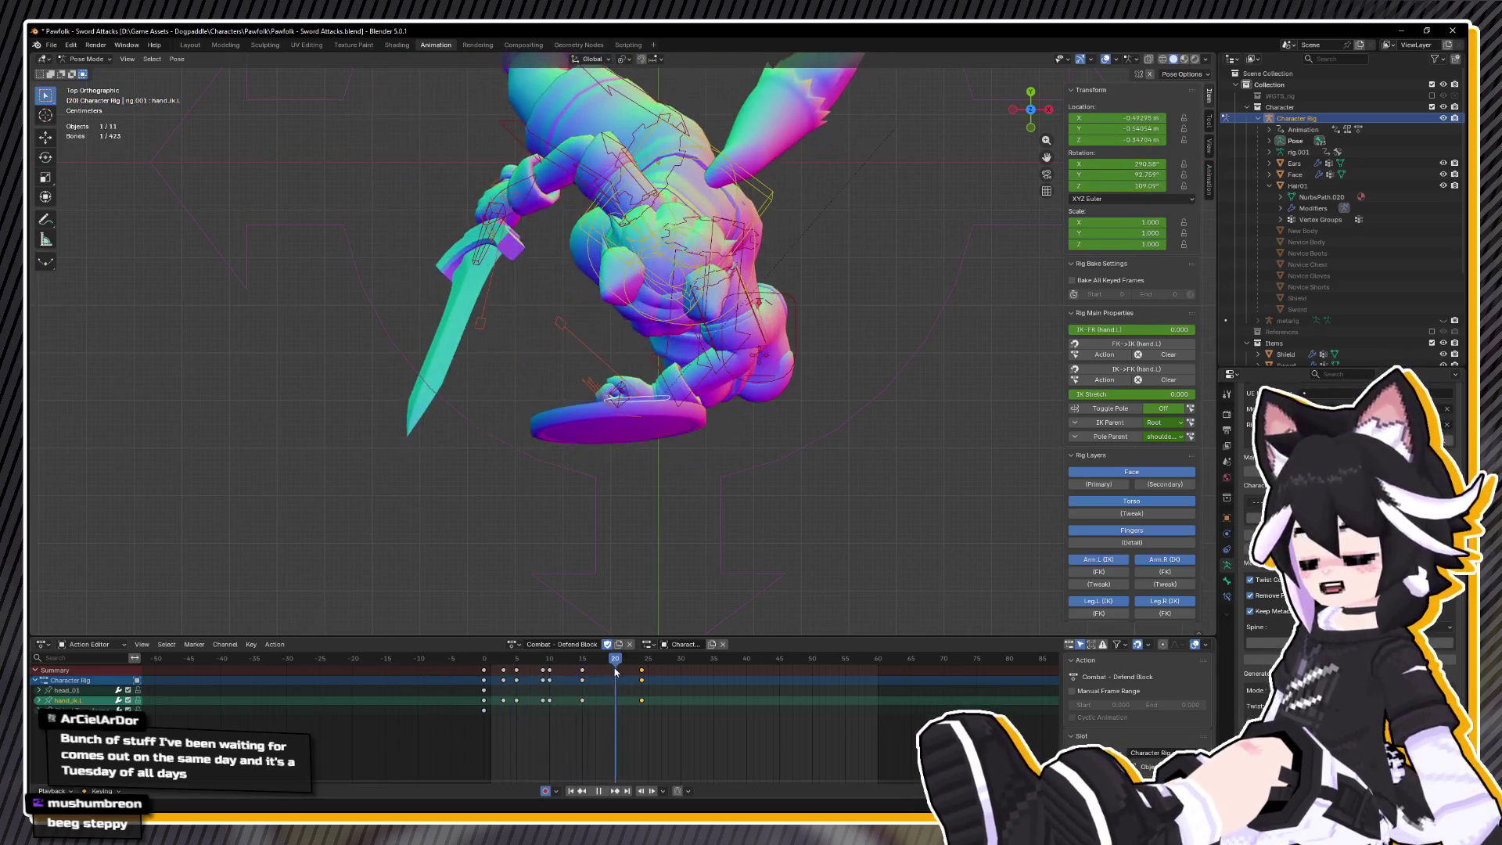
key("Escape")
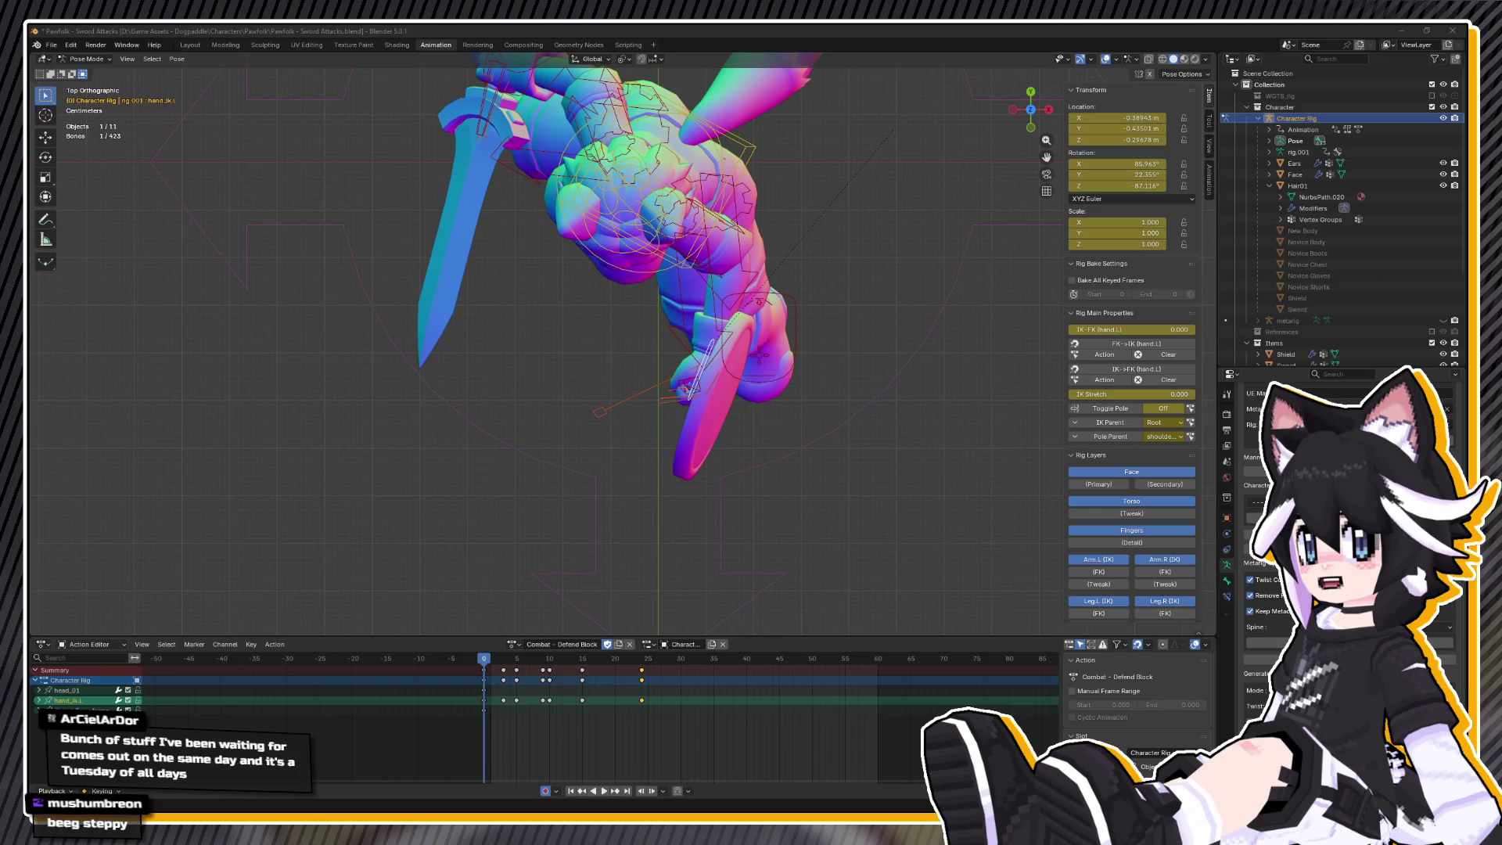
- Insert a keyframe for the current pose and preview it from the right side
right_click(535, 374)
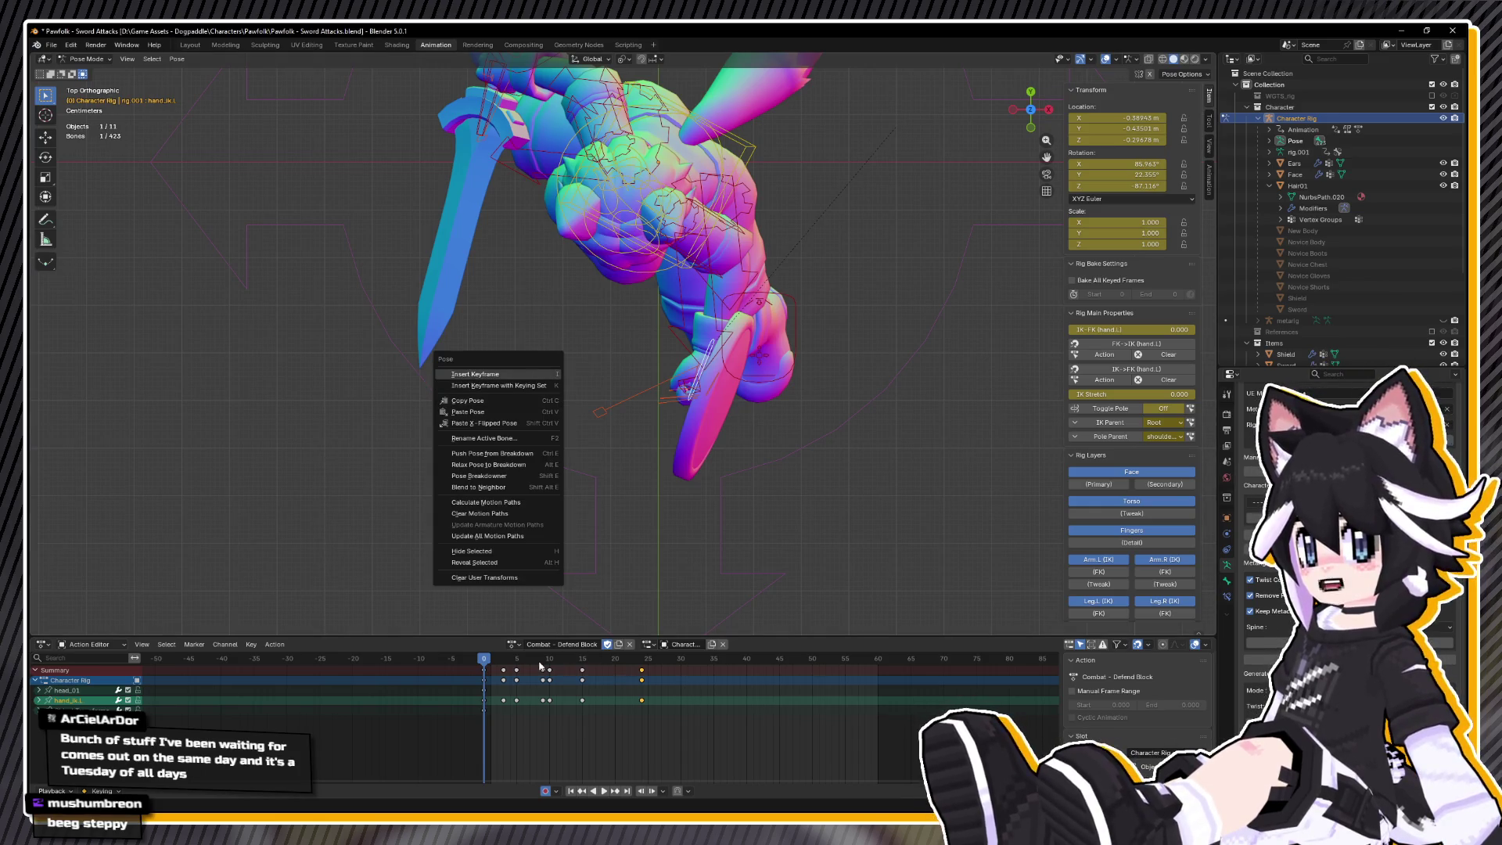
left_click(582, 661)
key("KP_3")
key("space")
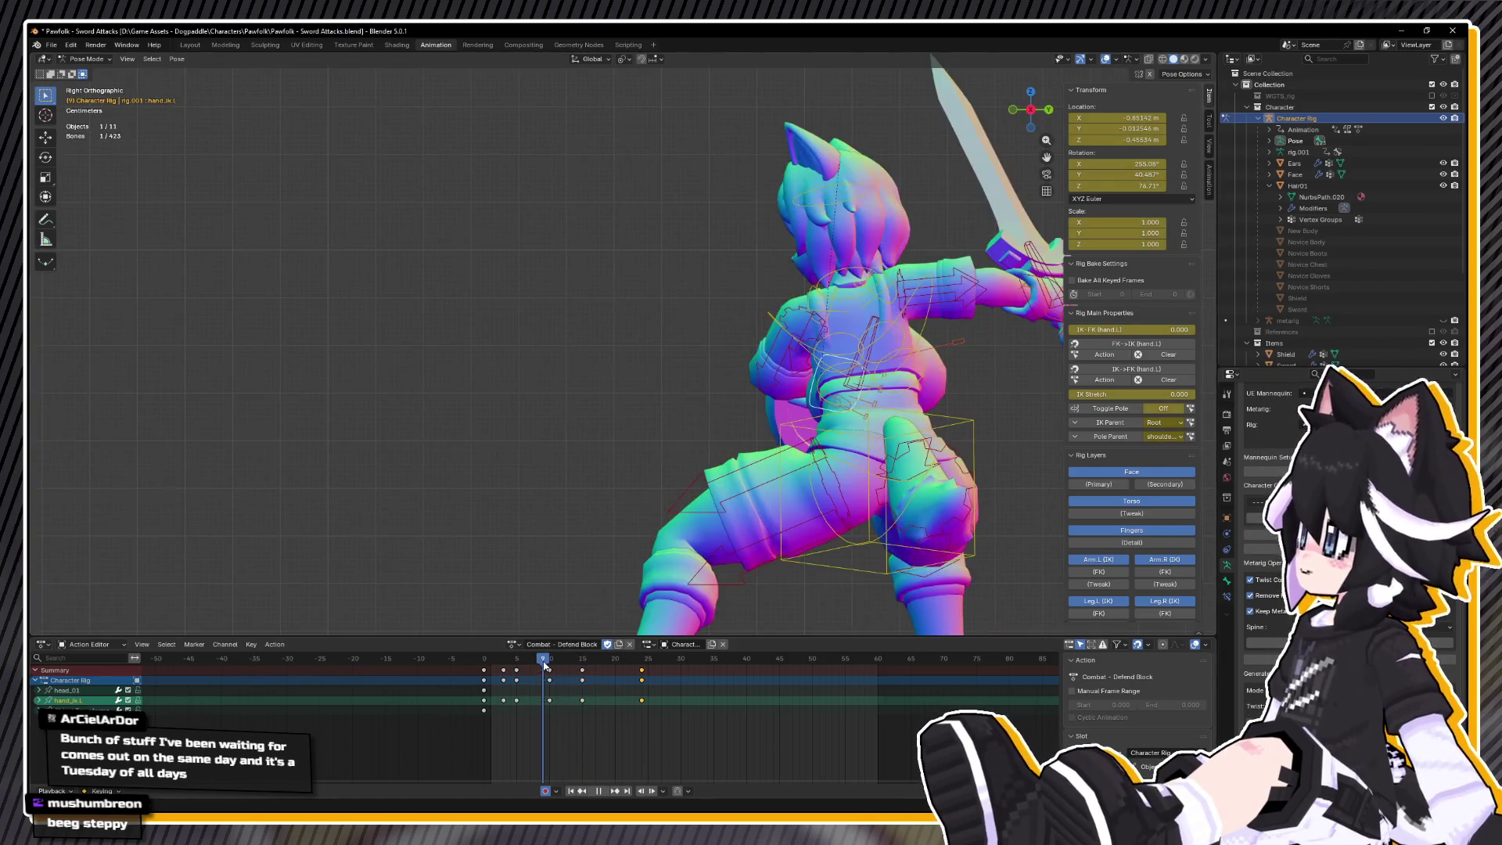
key("Escape")
- Turn the shield hand around the vertical axis in top view and check it from frame 10
key("KP_7")
key("r")
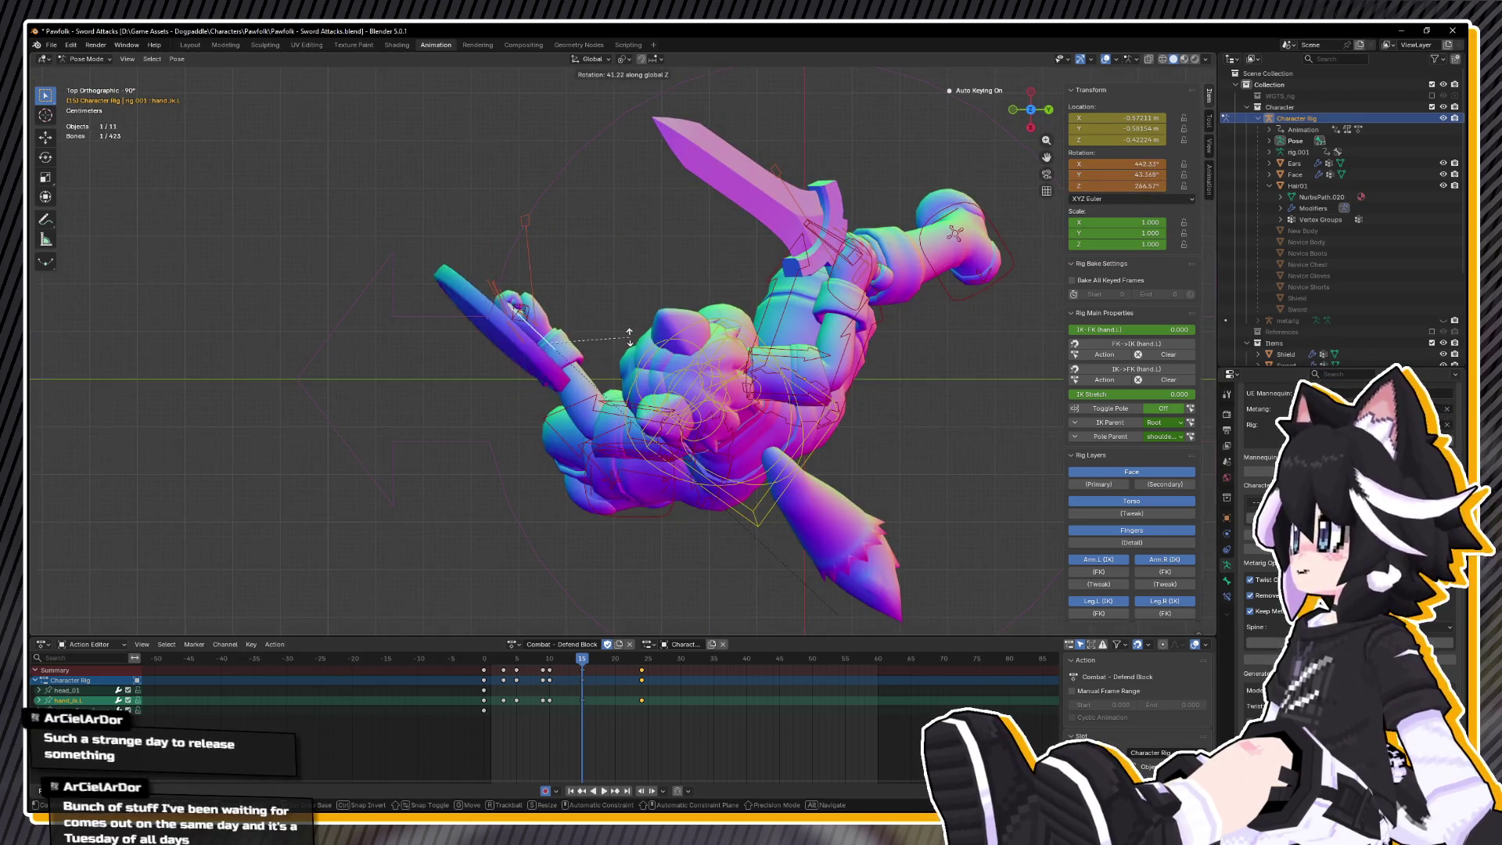
left_click(578, 345)
left_click(551, 661)
key("space")
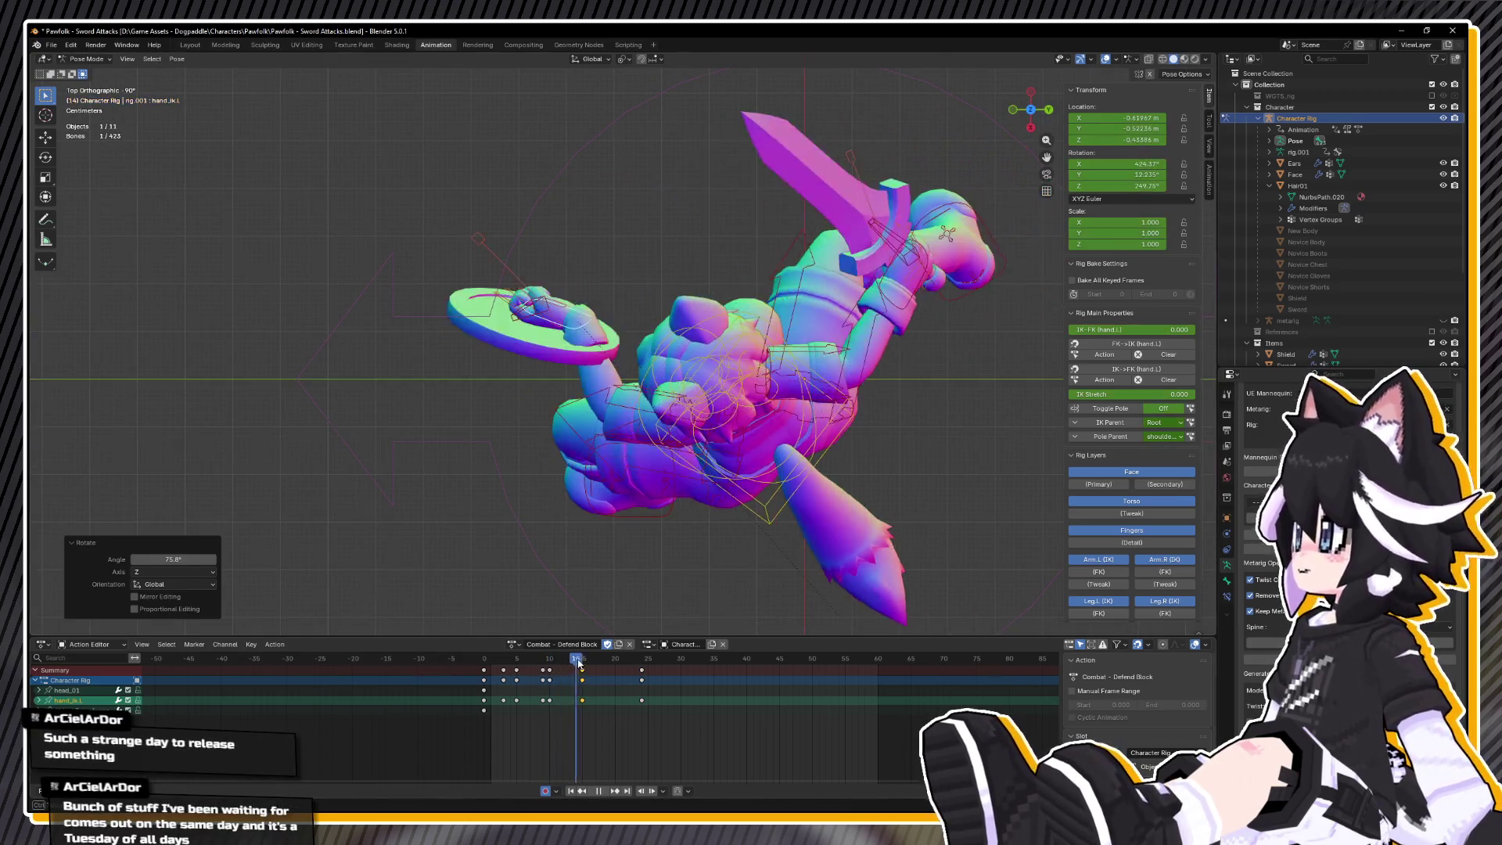
key("space")
- At frame 20, reposition the shield hand from behind with several moves and a rotation
left_click(583, 661)
left_click_drag(584, 662, 617, 661)
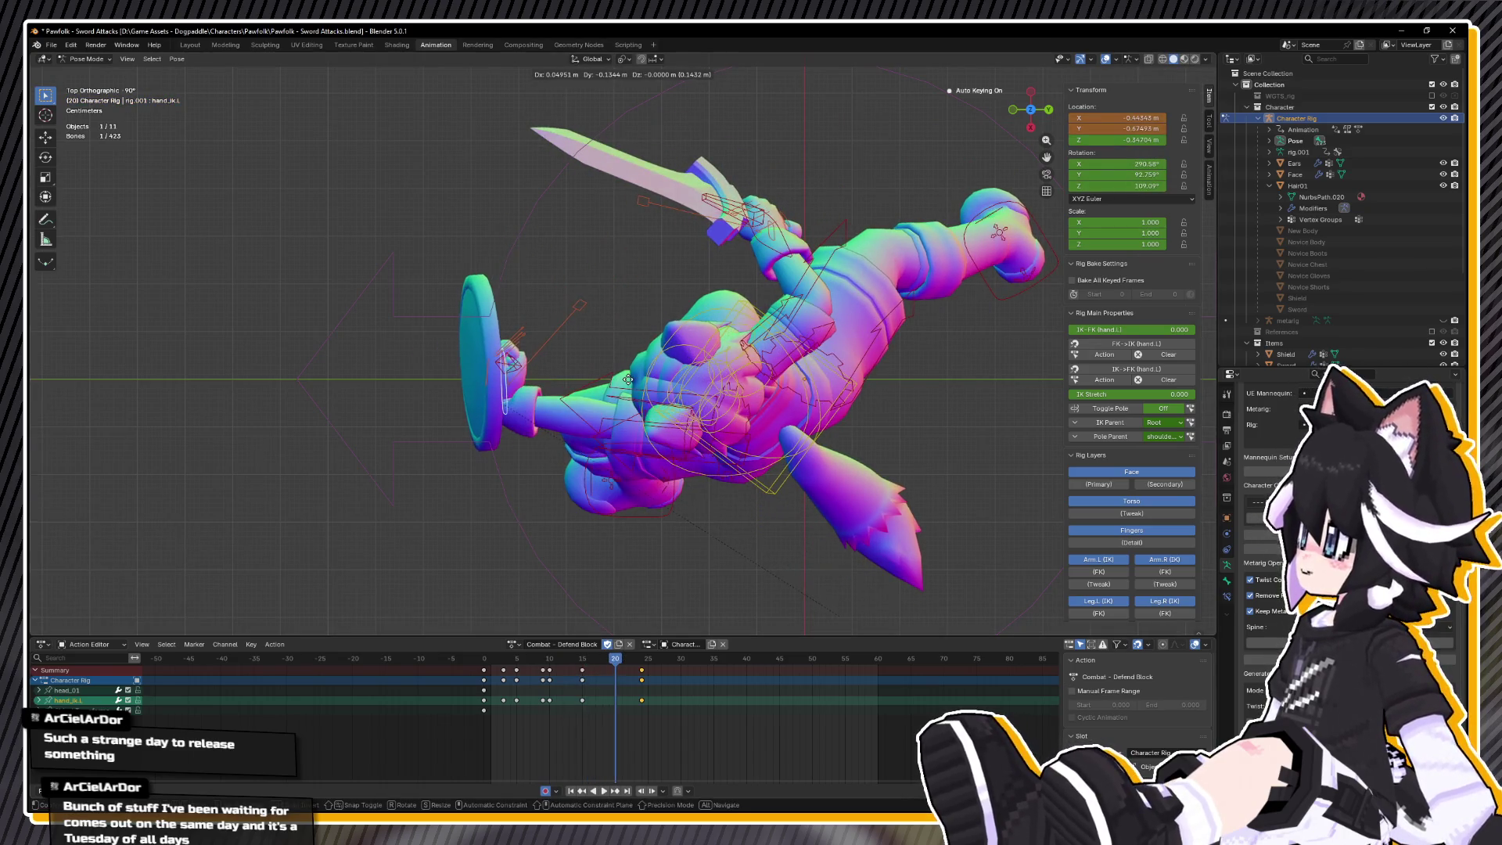
mouse_move(594, 375)
left_mouse_down()
mouse_move(588, 274)
mouse_move(573, 396)
mouse_move(507, 414)
left_mouse_up()
key("g")
left_click(581, 320)
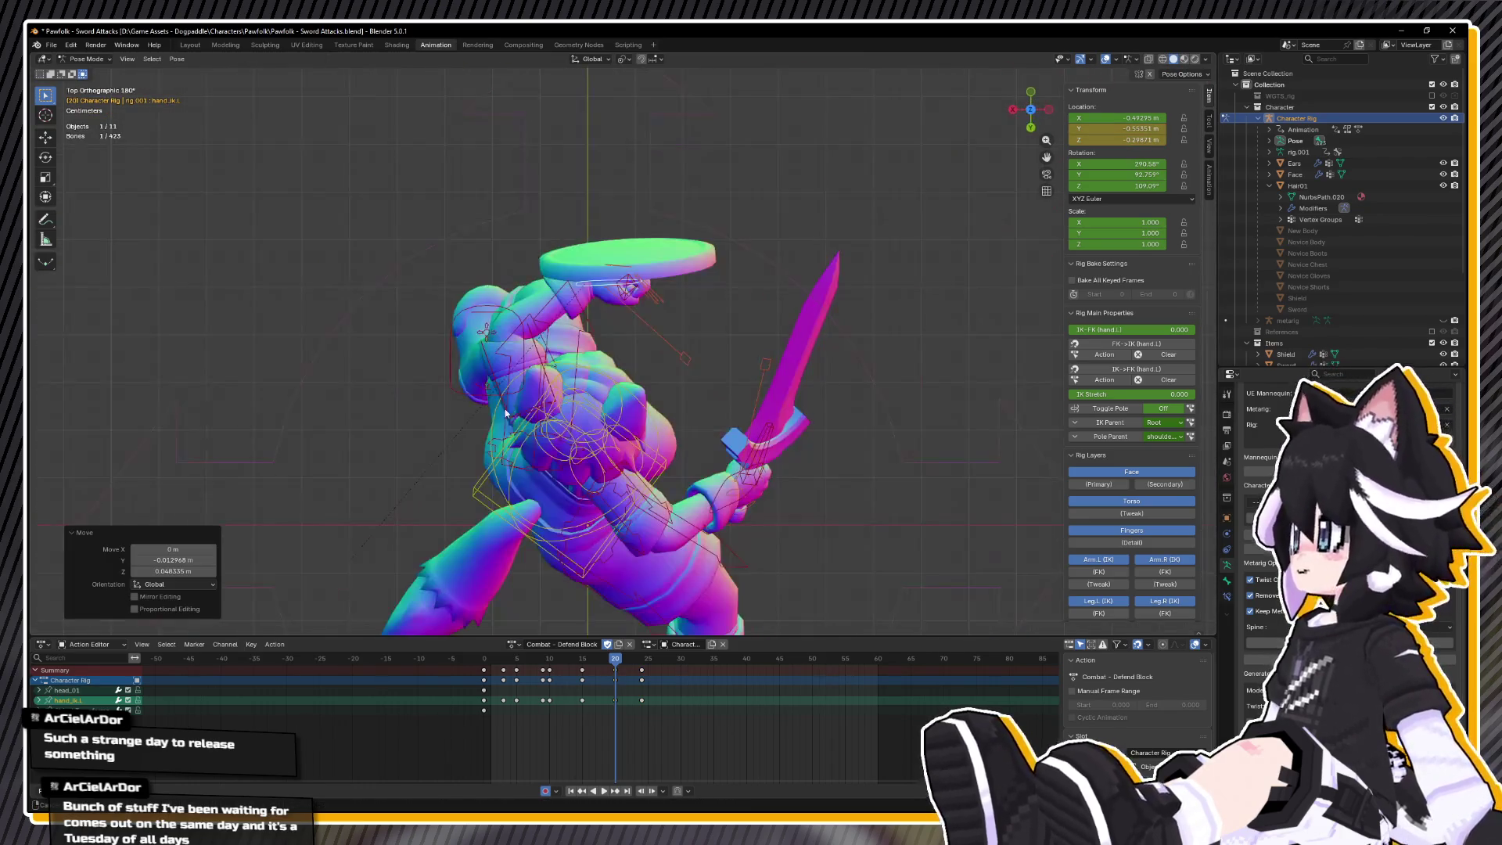
key("g")
left_click(667, 312)
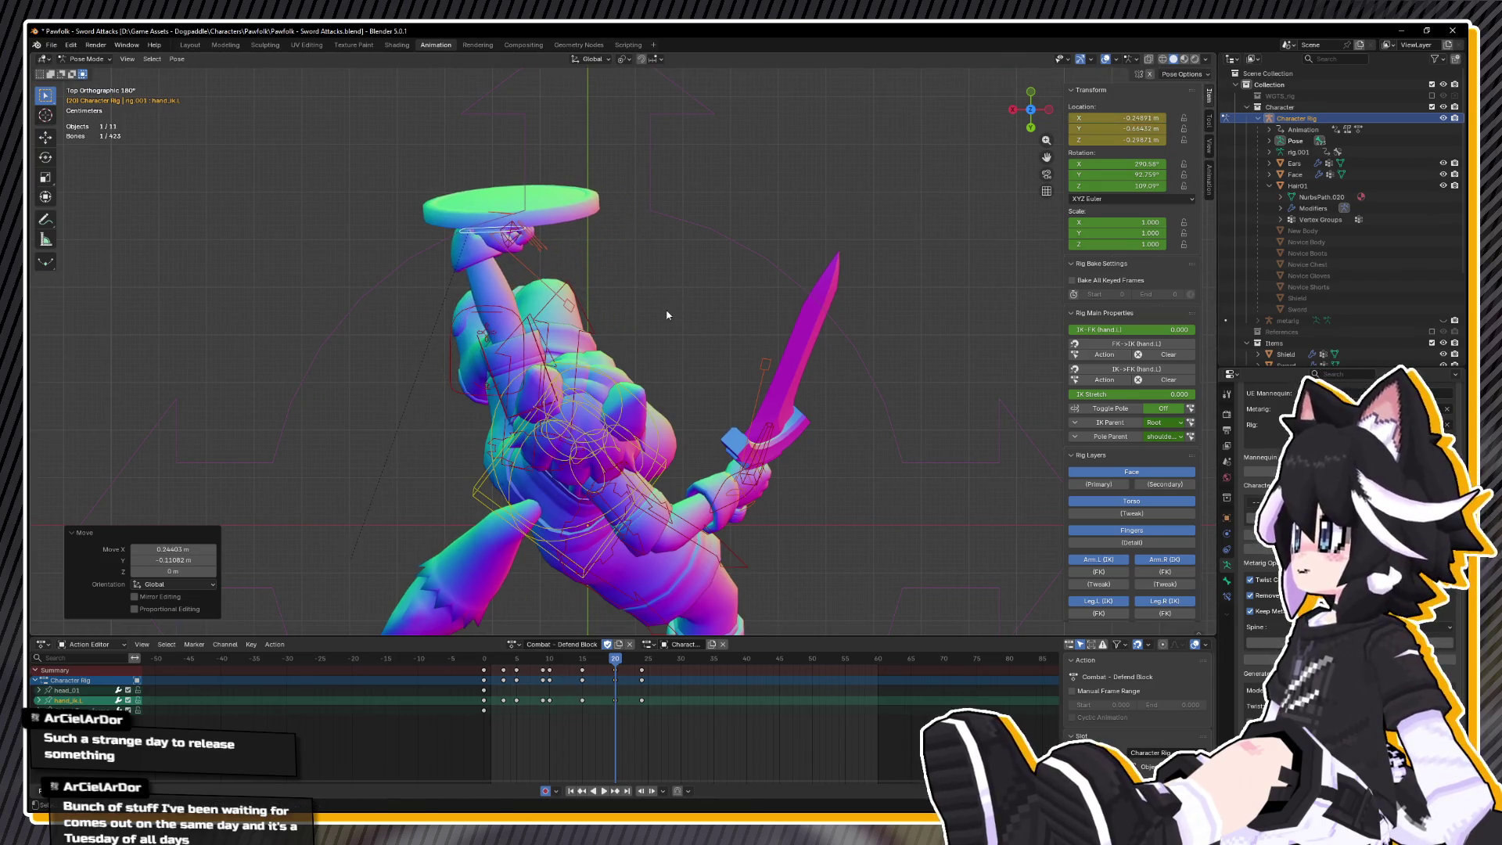
key("r")
left_click(487, 146)
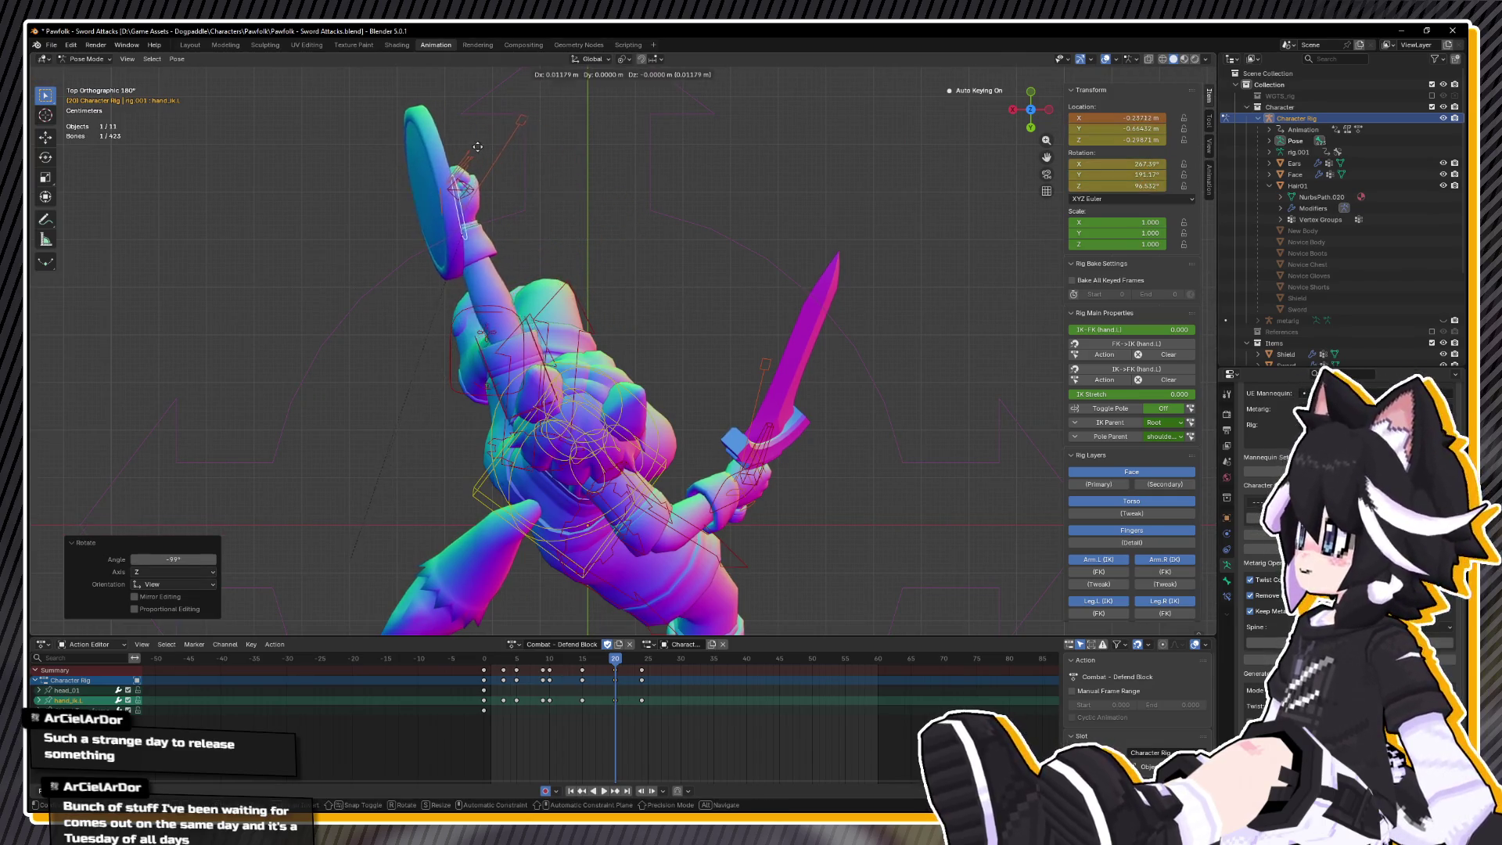
key("g")
left_click(463, 182)
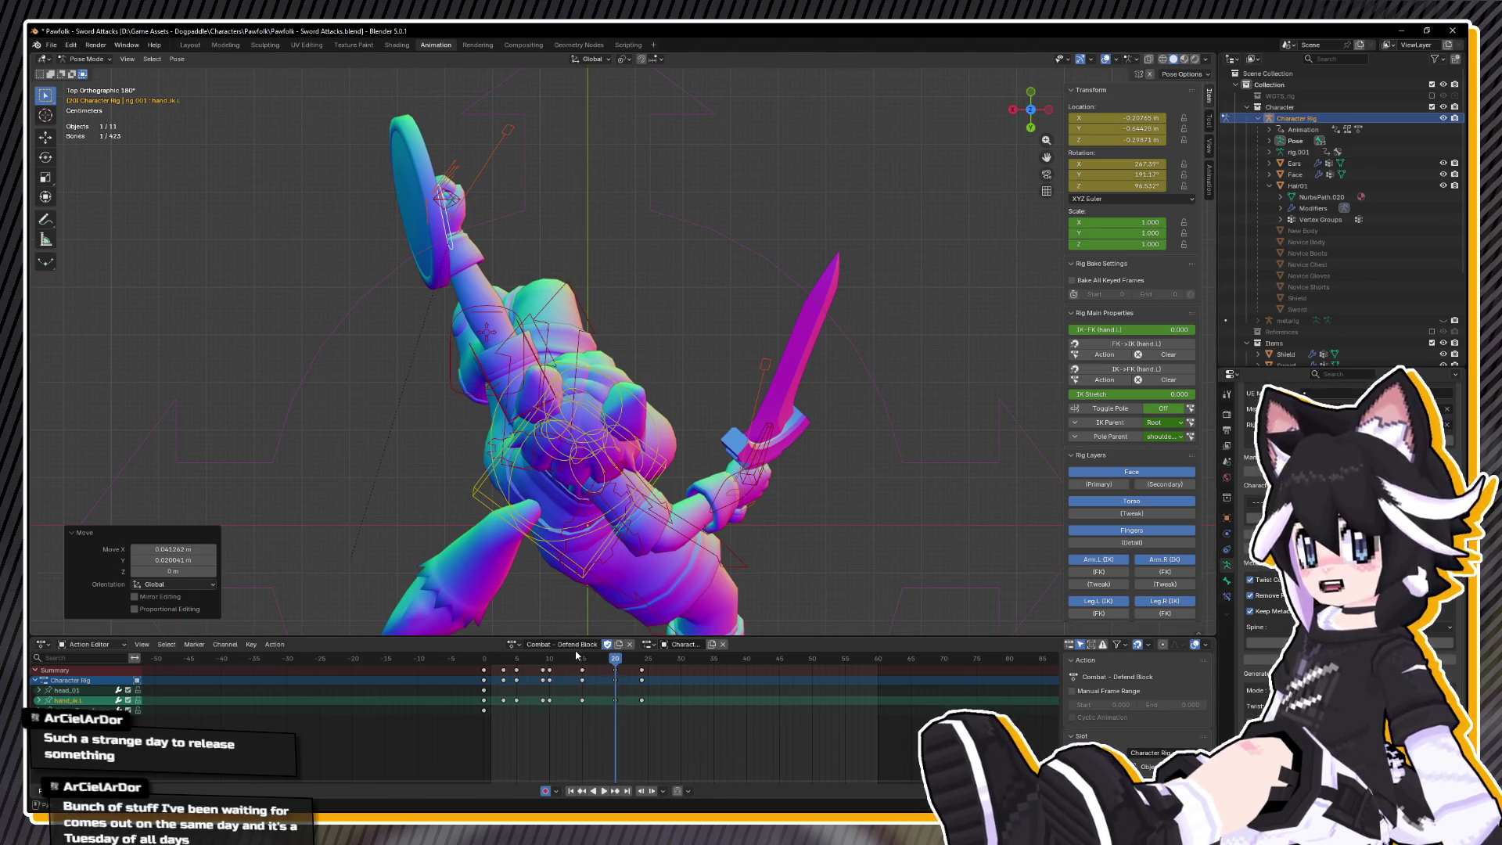
- After a preview, rotate the shield hand 62.8° about the Z axis
key("space")
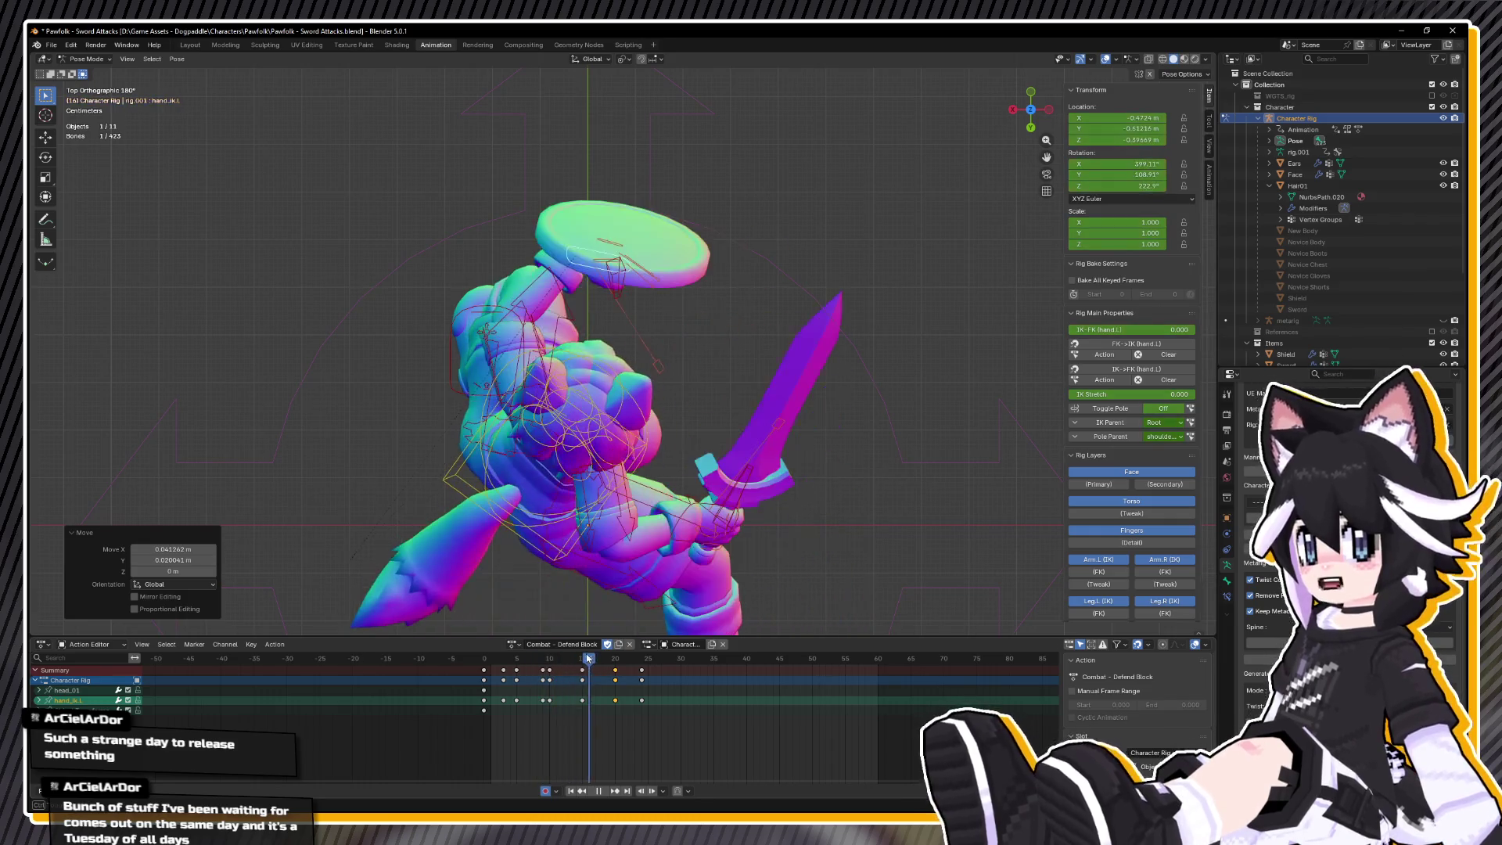
key("space")
mouse_move(579, 391)
left_mouse_down()
mouse_move(618, 339)
mouse_move(650, 362)
mouse_move(594, 313)
left_mouse_up()
key("r")
key("z")
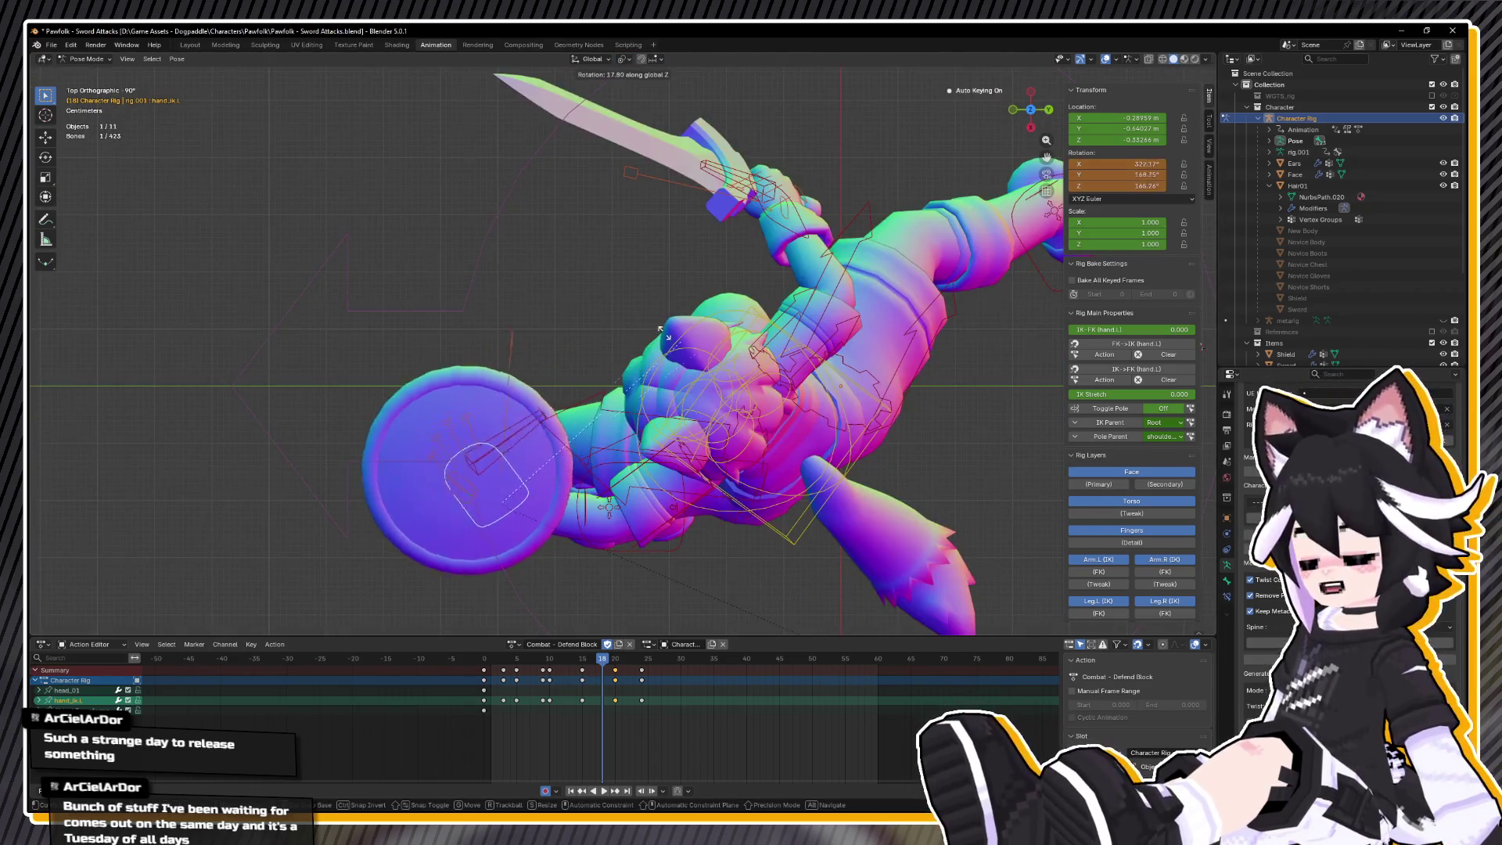
left_click(513, 285)
- From the front view, tilt the shield hand about its local Y axis
left_click_drag(513, 285, 581, 387)
key("KP_1")
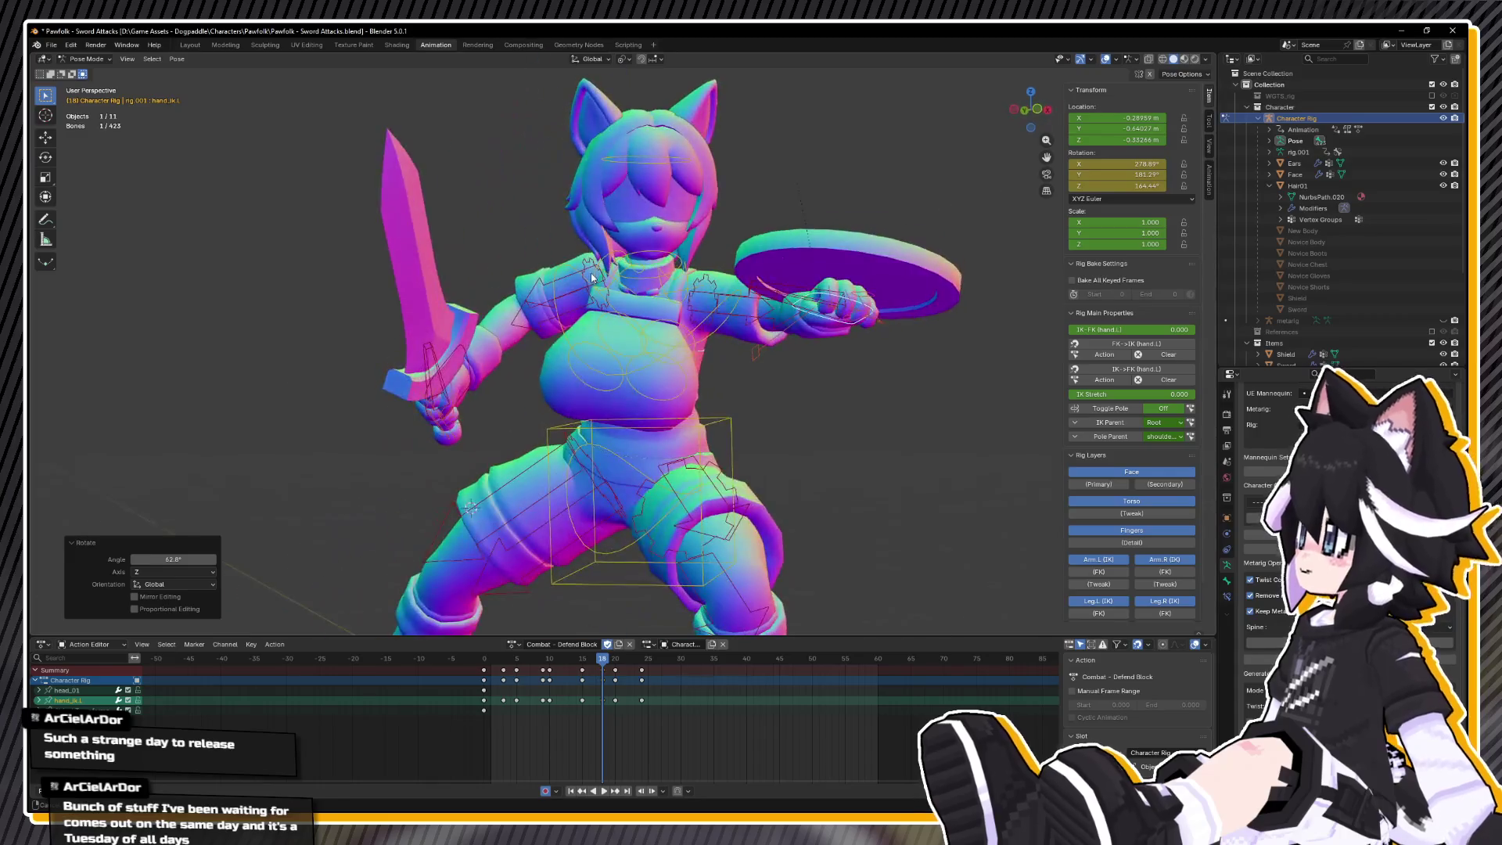
key("r")
key("y")
key("y")
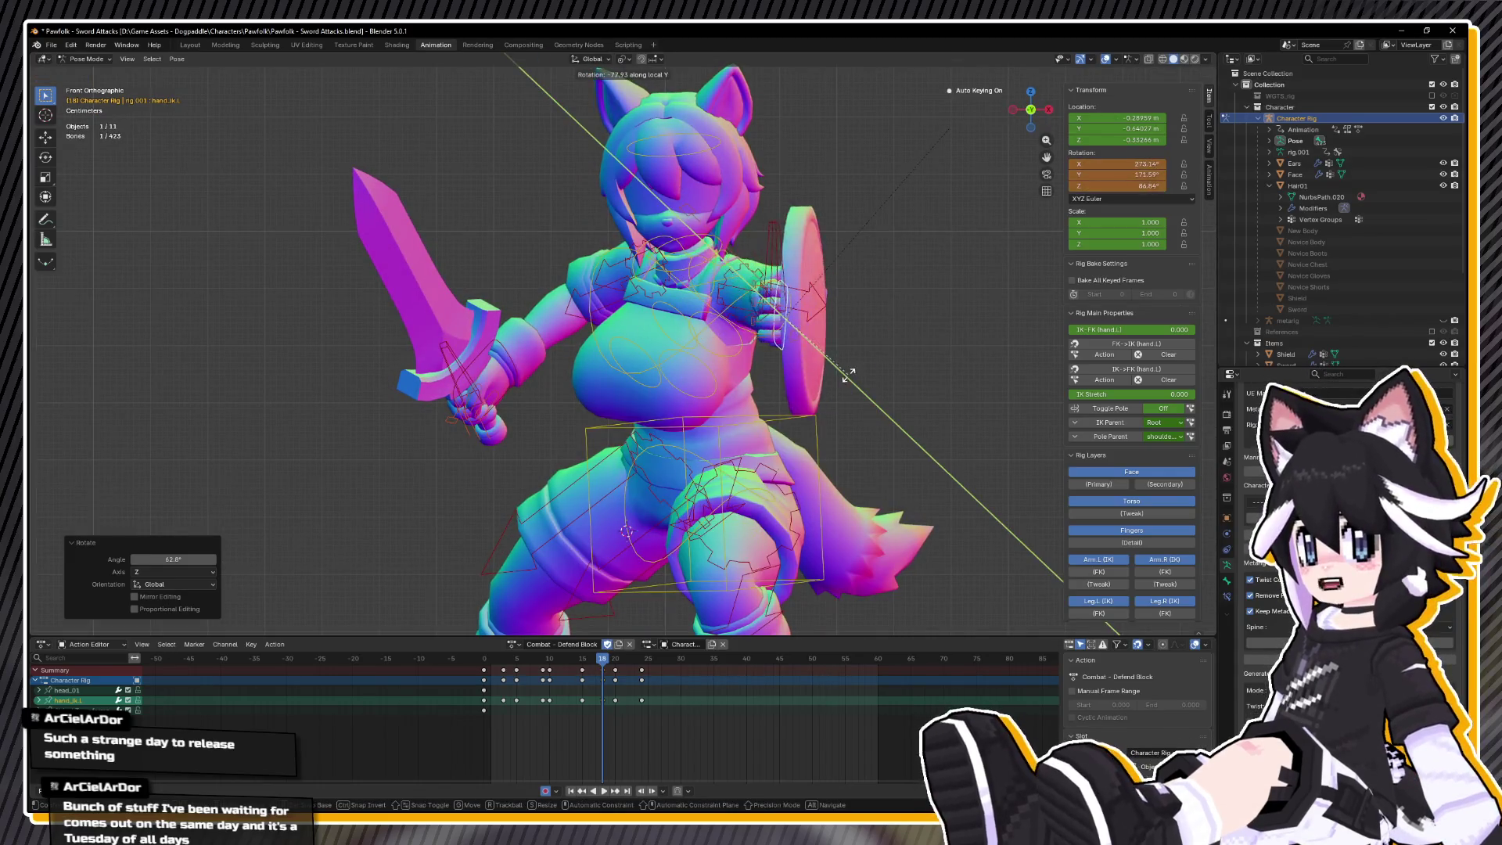
left_click(782, 328)
- From a top-down view, give the shield hand a small −7.58° twist about local Z
left_click_drag(782, 328, 742, 473)
mouse_move(641, 401)
left_mouse_down()
mouse_move(781, 434)
mouse_move(901, 349)
mouse_move(914, 372)
left_mouse_up()
key("r")
key("z")
key("z")
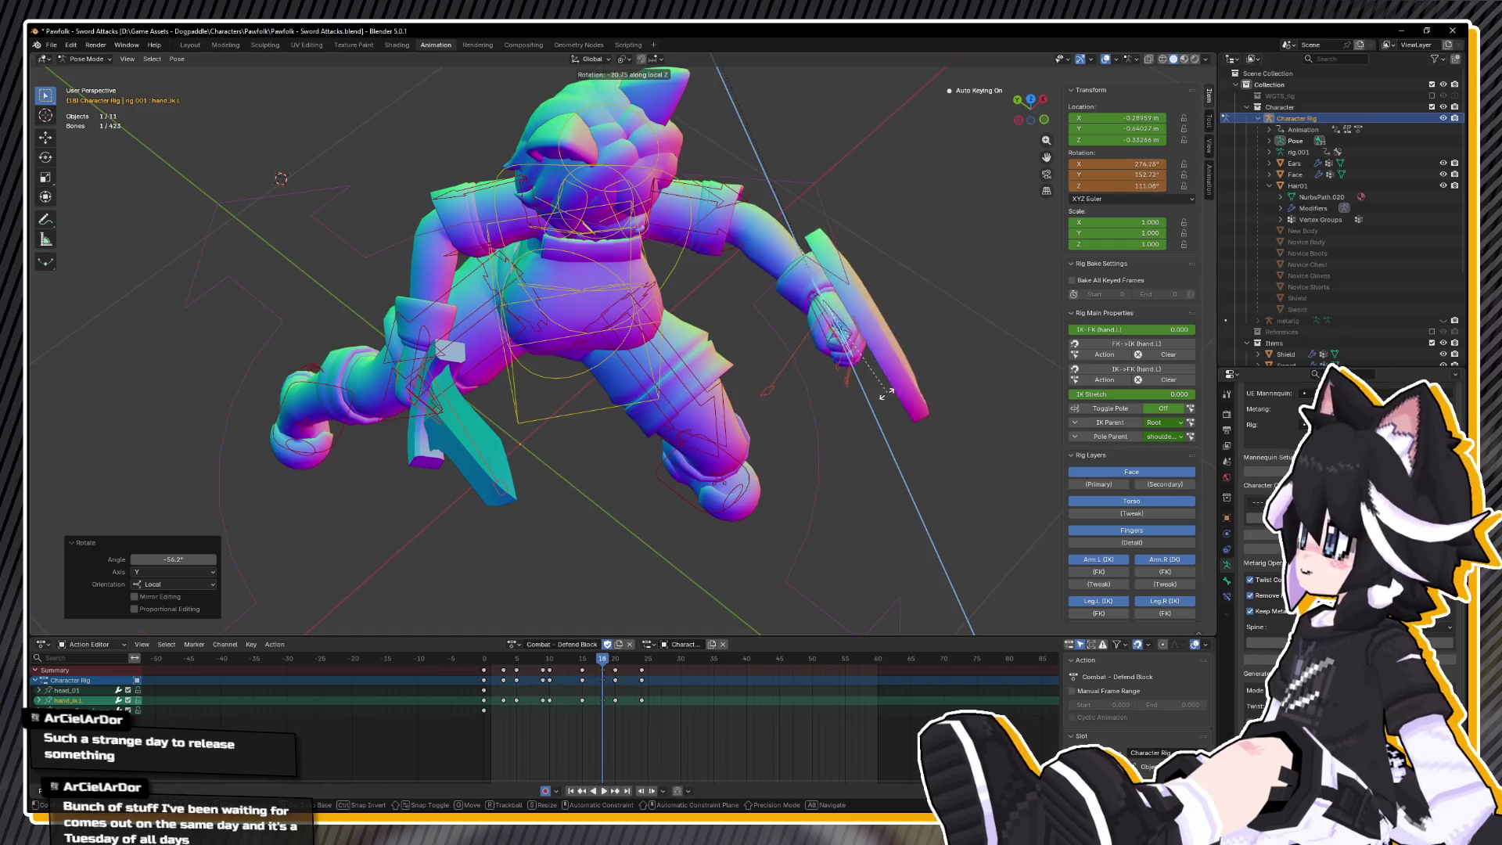
left_click(851, 392)
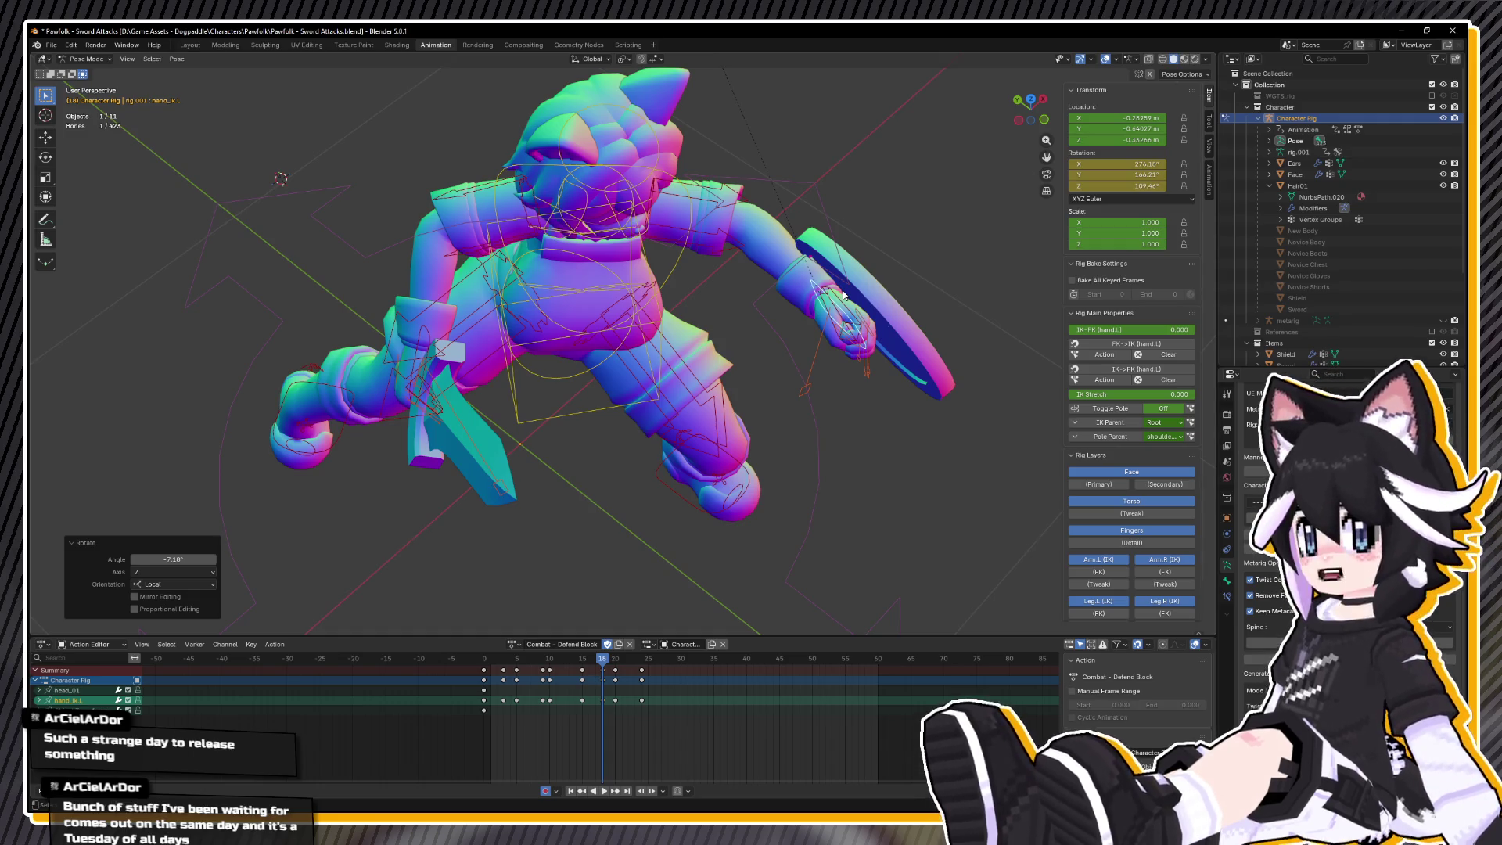
- Watch the block from the left side view, then scrub back to frame 15
mouse_move(833, 277)
left_mouse_down()
mouse_move(595, 288)
mouse_move(649, 374)
left_mouse_up()
scroll(650, 374, "up", 2)
key("ctrl+KP_3")
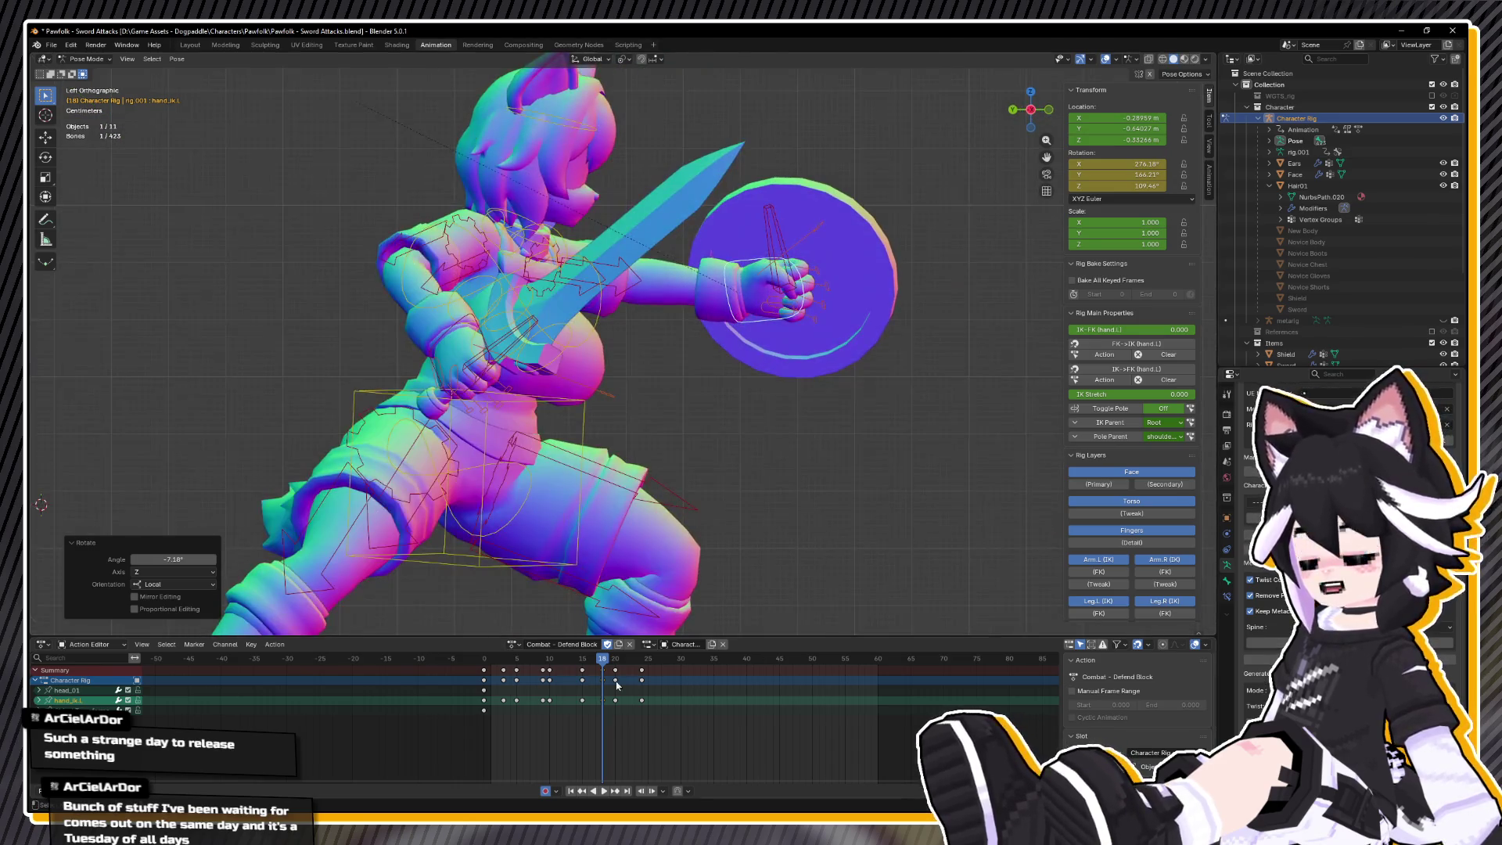
key("space")
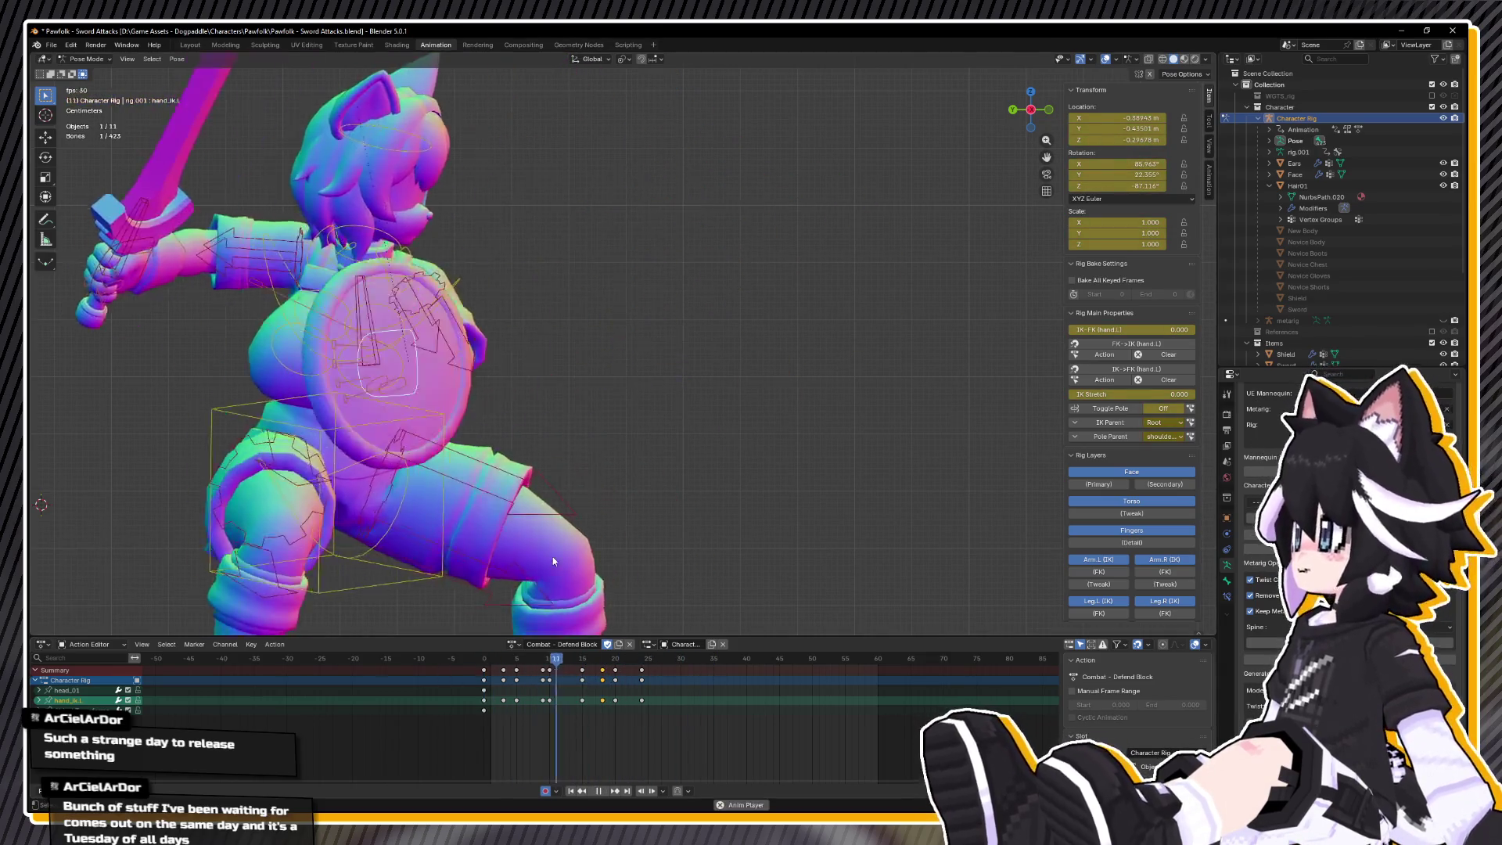
key("space")
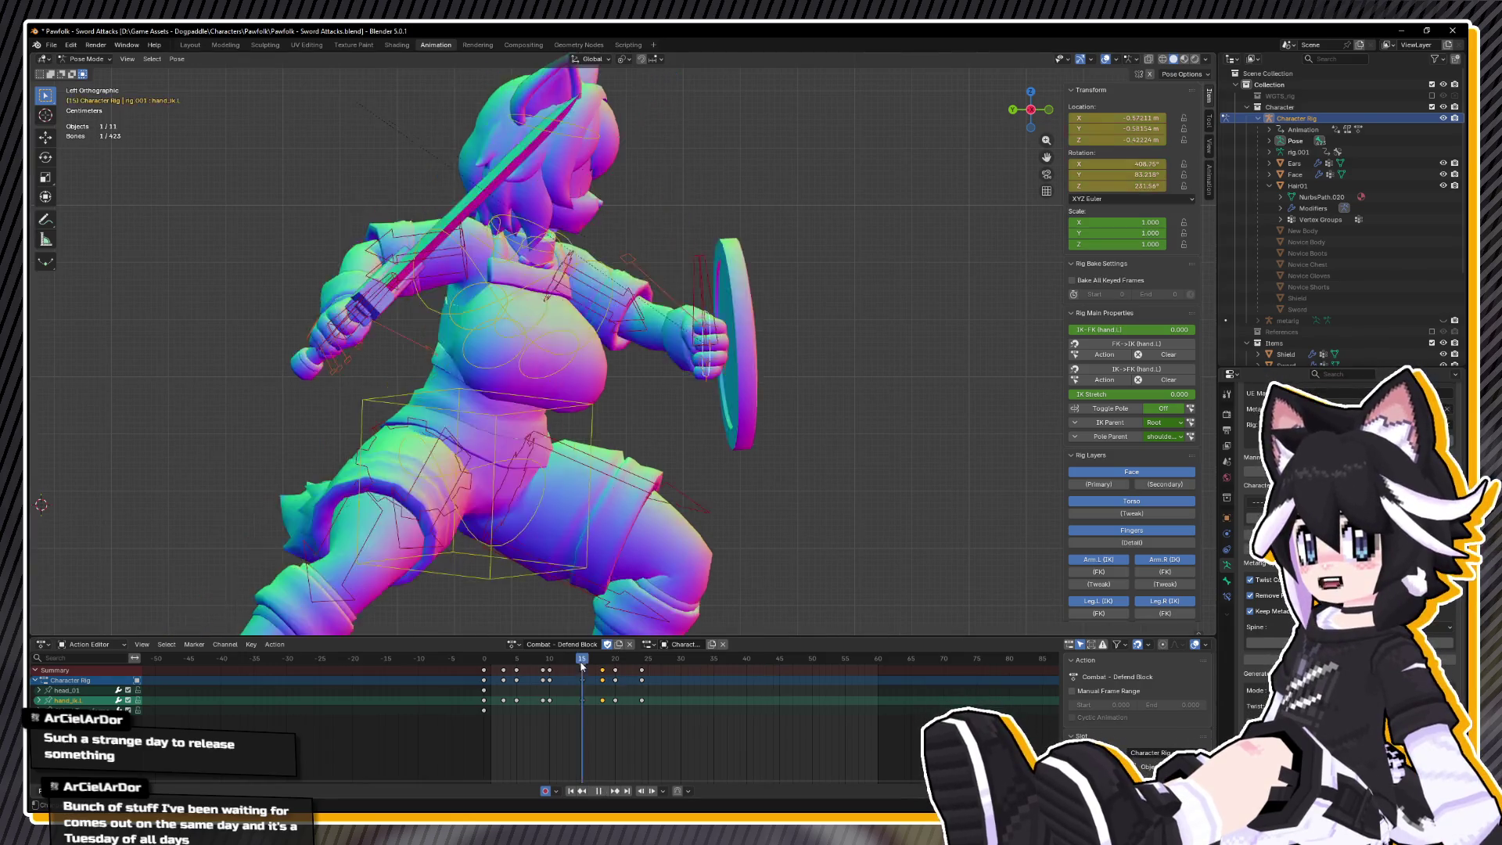
mouse_move(609, 663)
left_mouse_down()
mouse_move(570, 665)
mouse_move(582, 671)
left_mouse_up()
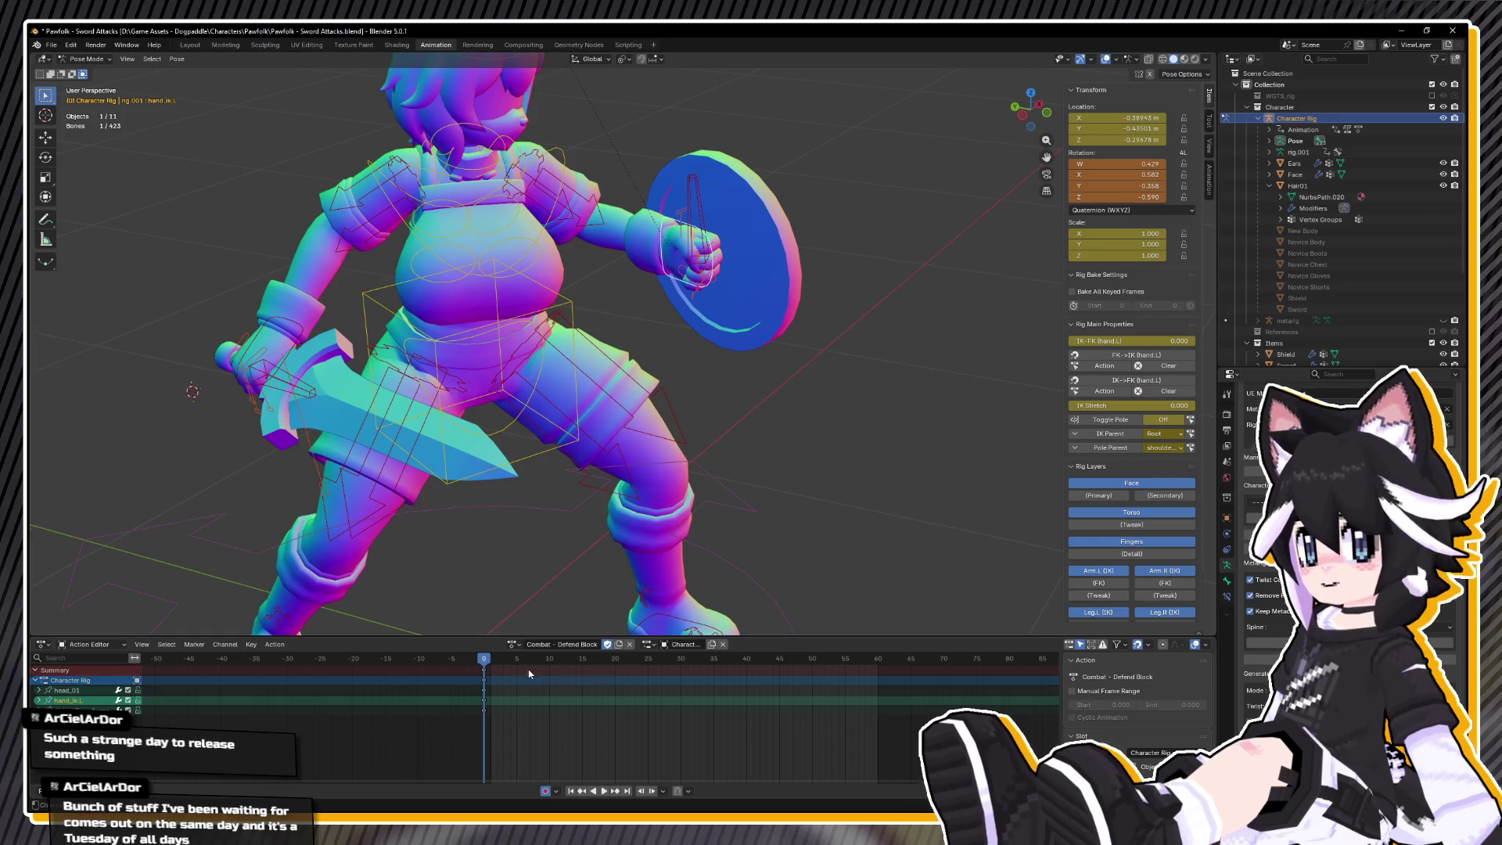
- Scrub back to frame 0 and rotate the shield hand in top view
left_click(506, 659)
left_click_drag(505, 659, 452, 664)
scroll(744, 375, "up", 2)
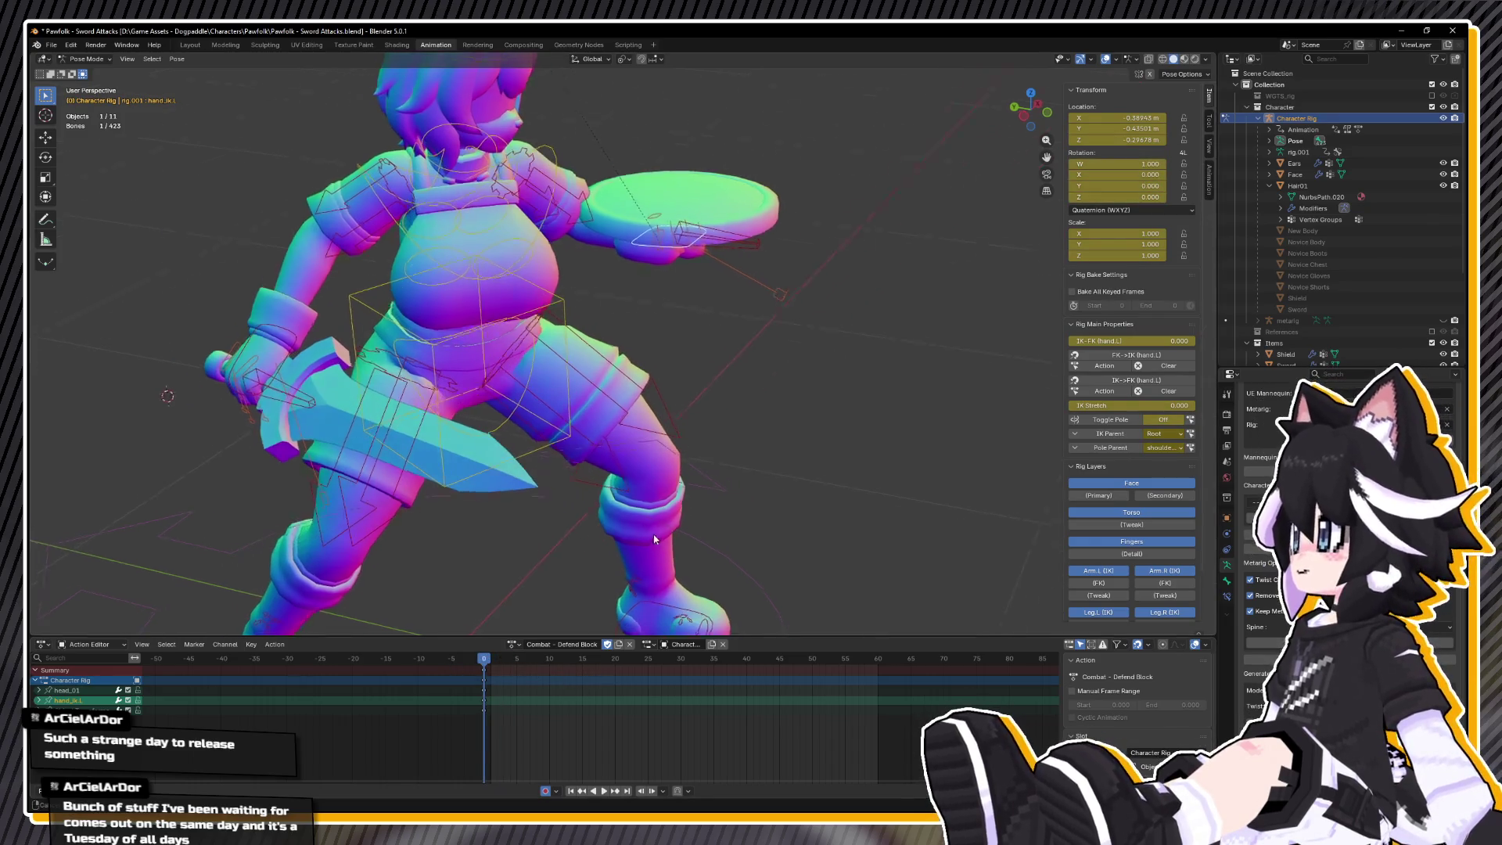
key("KP_7")
scroll(771, 412, "up", 3)
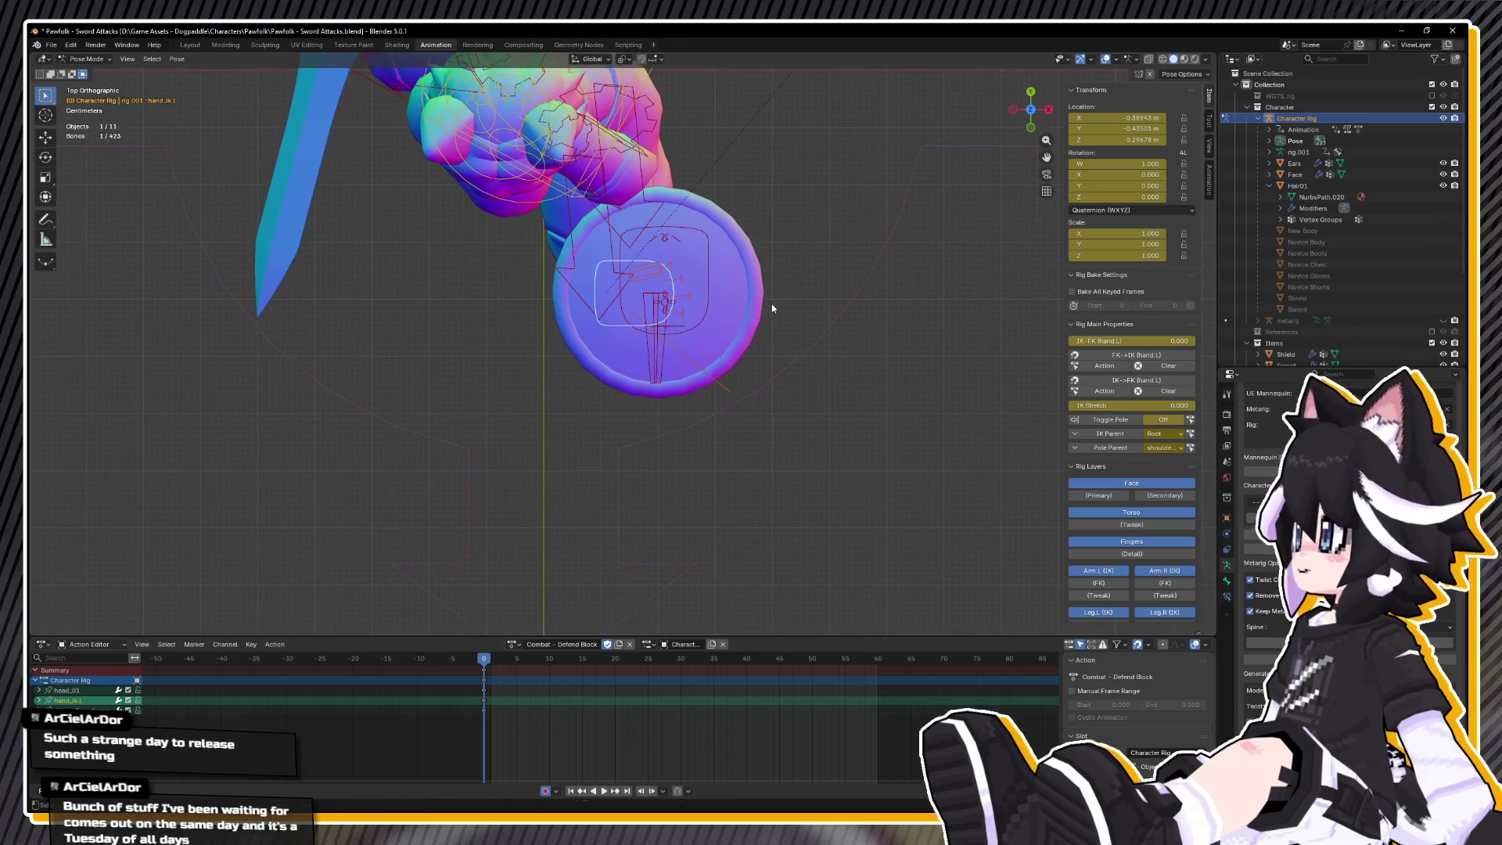
key("r")
left_click(487, 480)
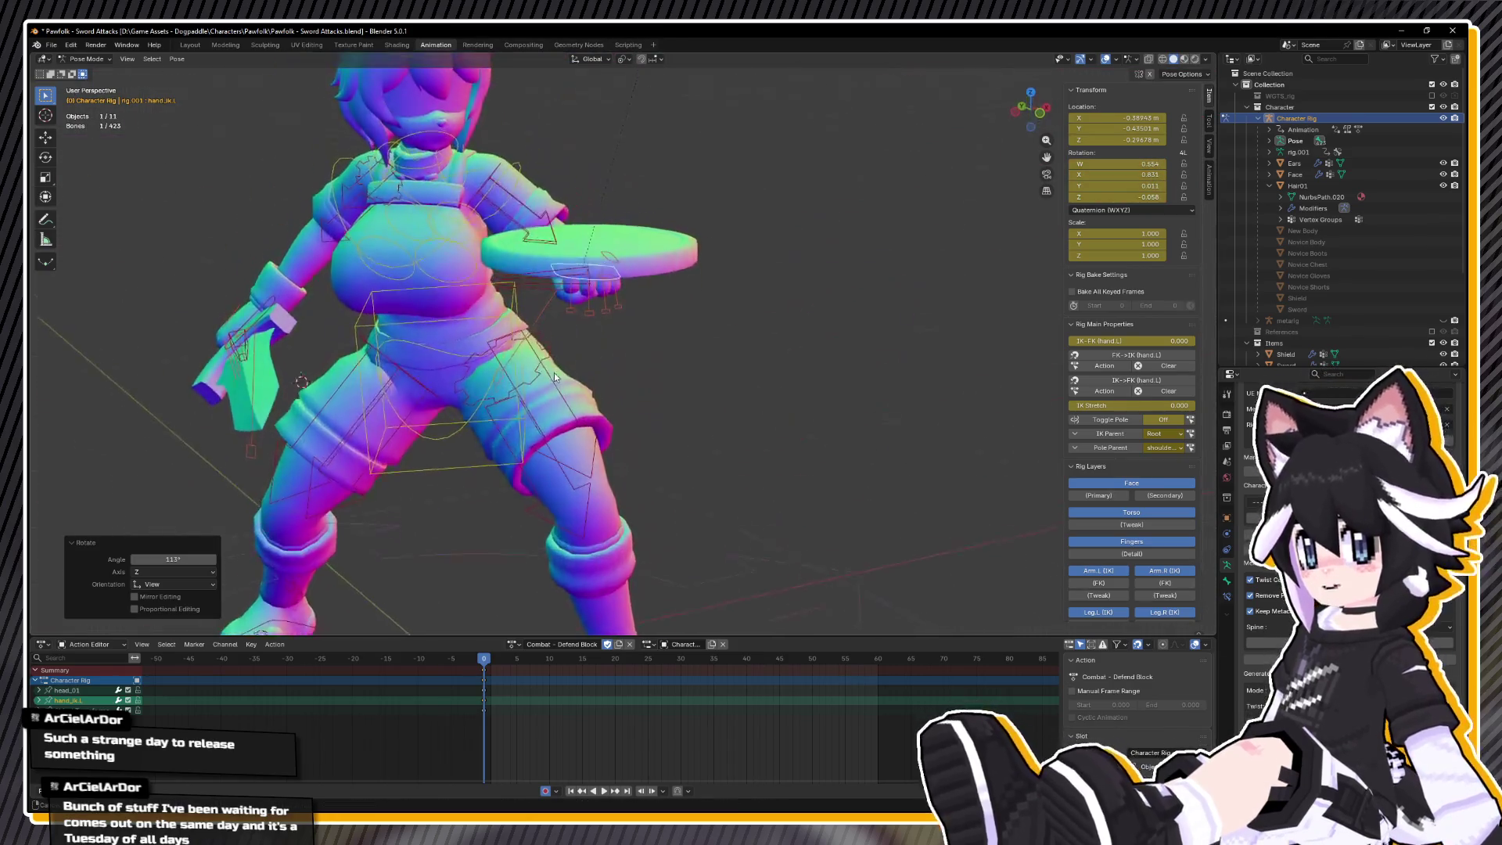
- Turn the shield around its own Y axis, then select all bones and play the action
left_click_drag(542, 353, 540, 339)
key("y")
key("y")
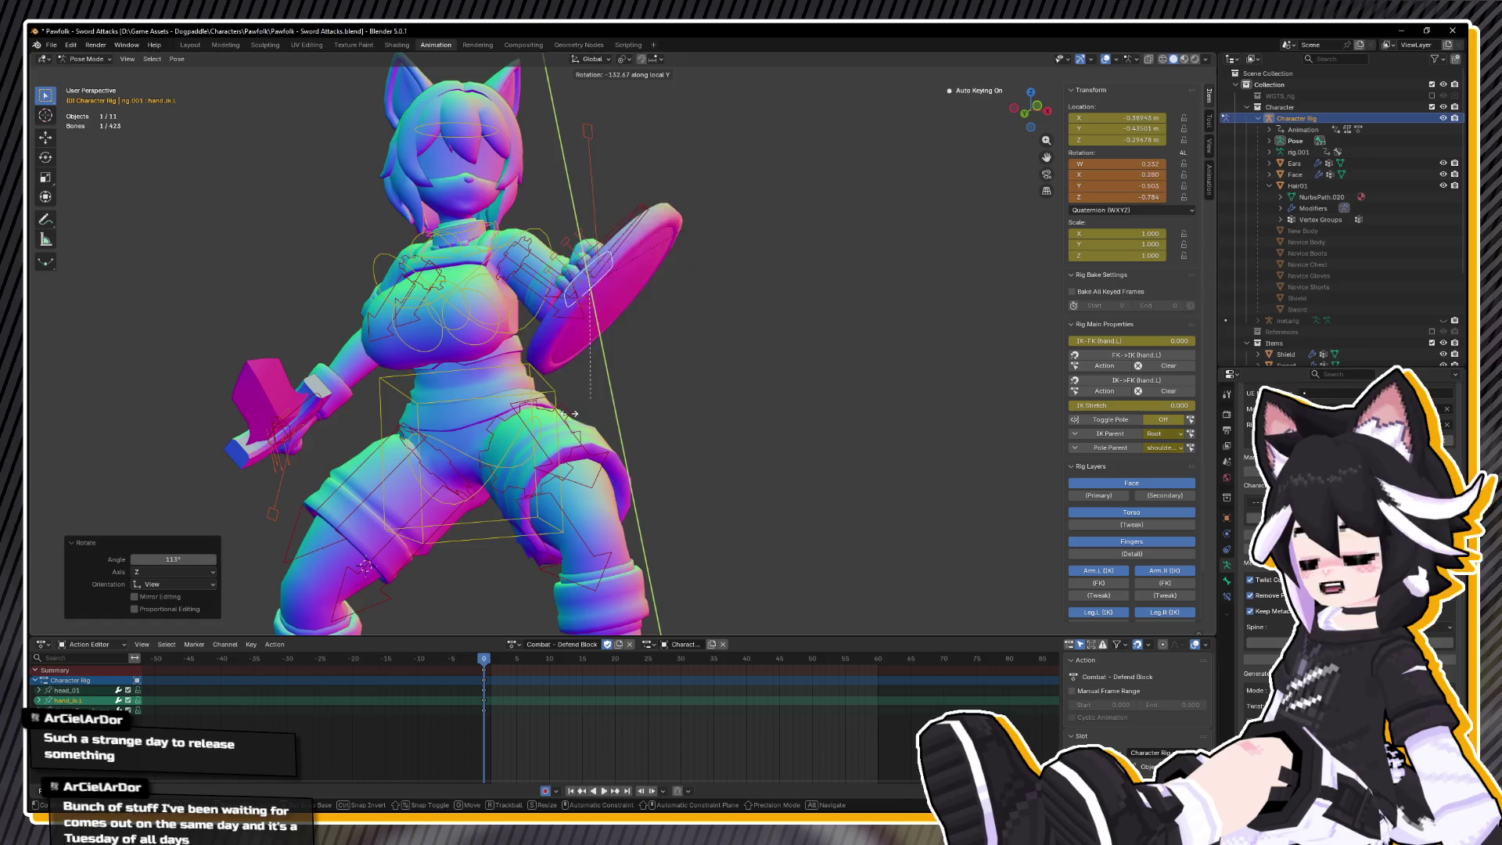
left_click(551, 622)
left_click_drag(551, 622, 570, 510)
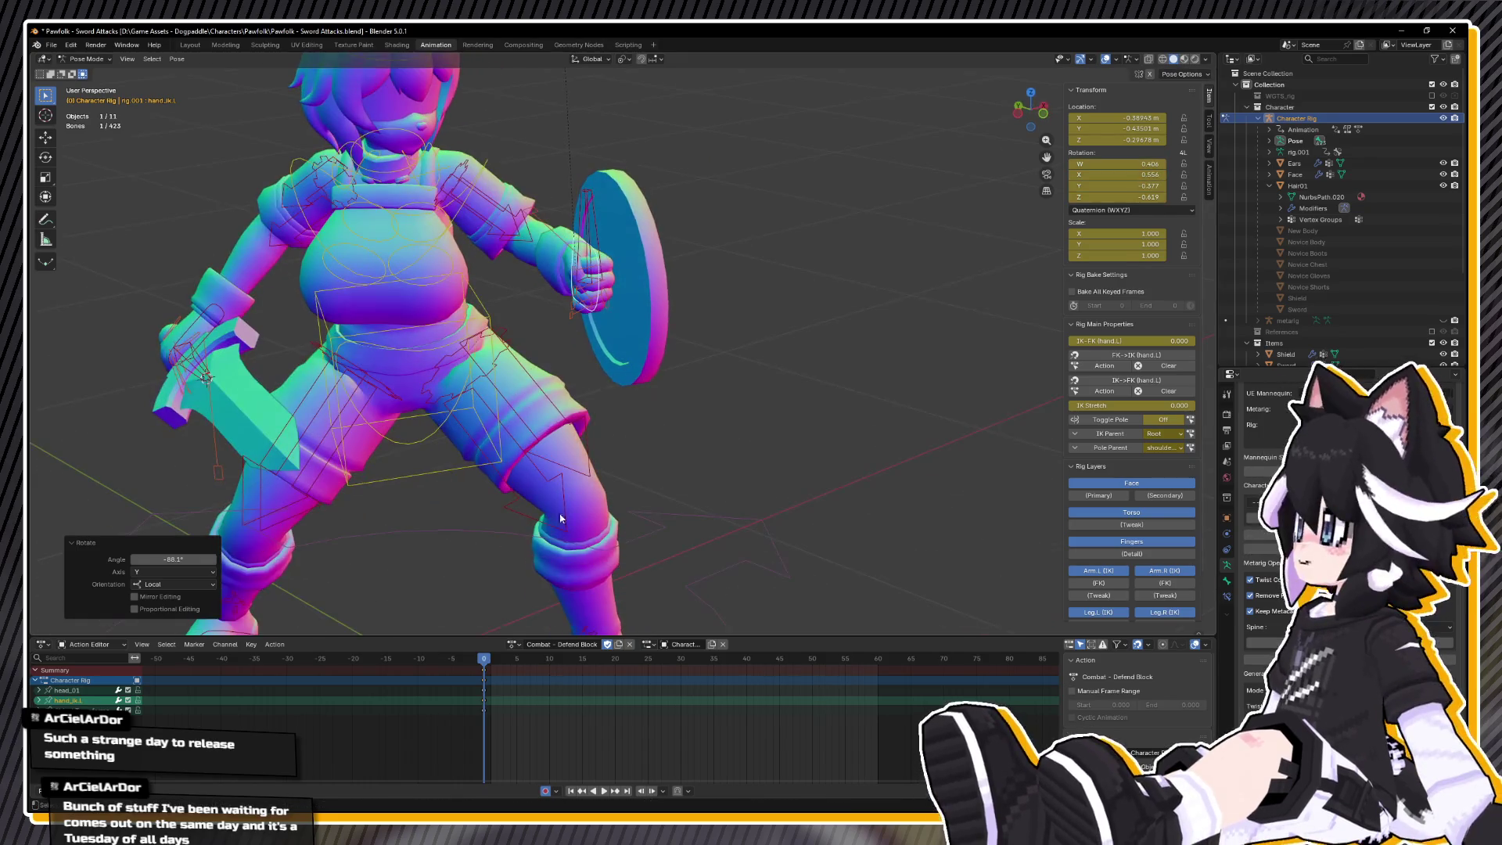
key("a")
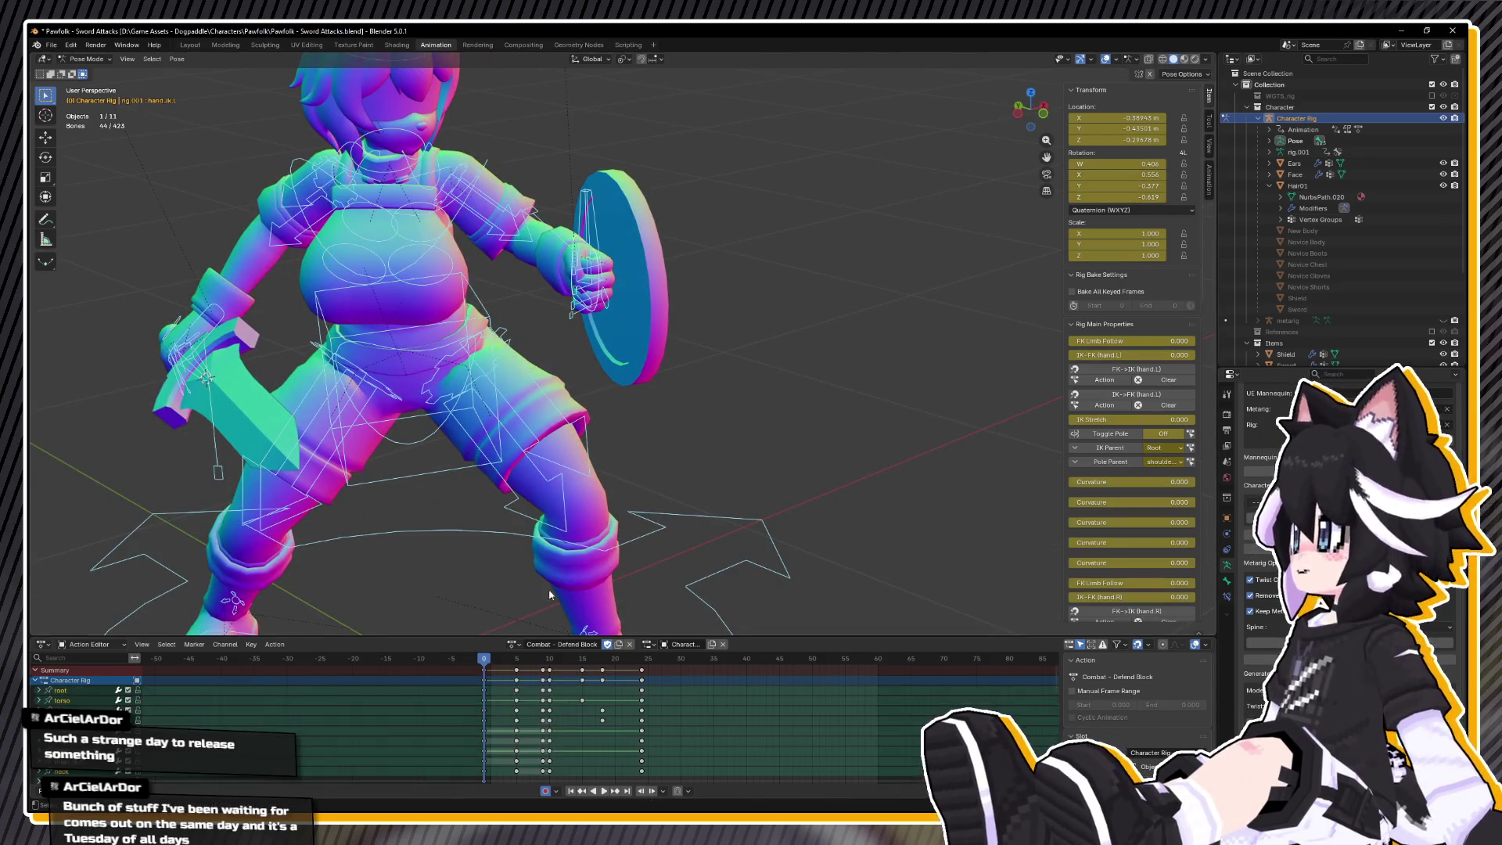
key("space")
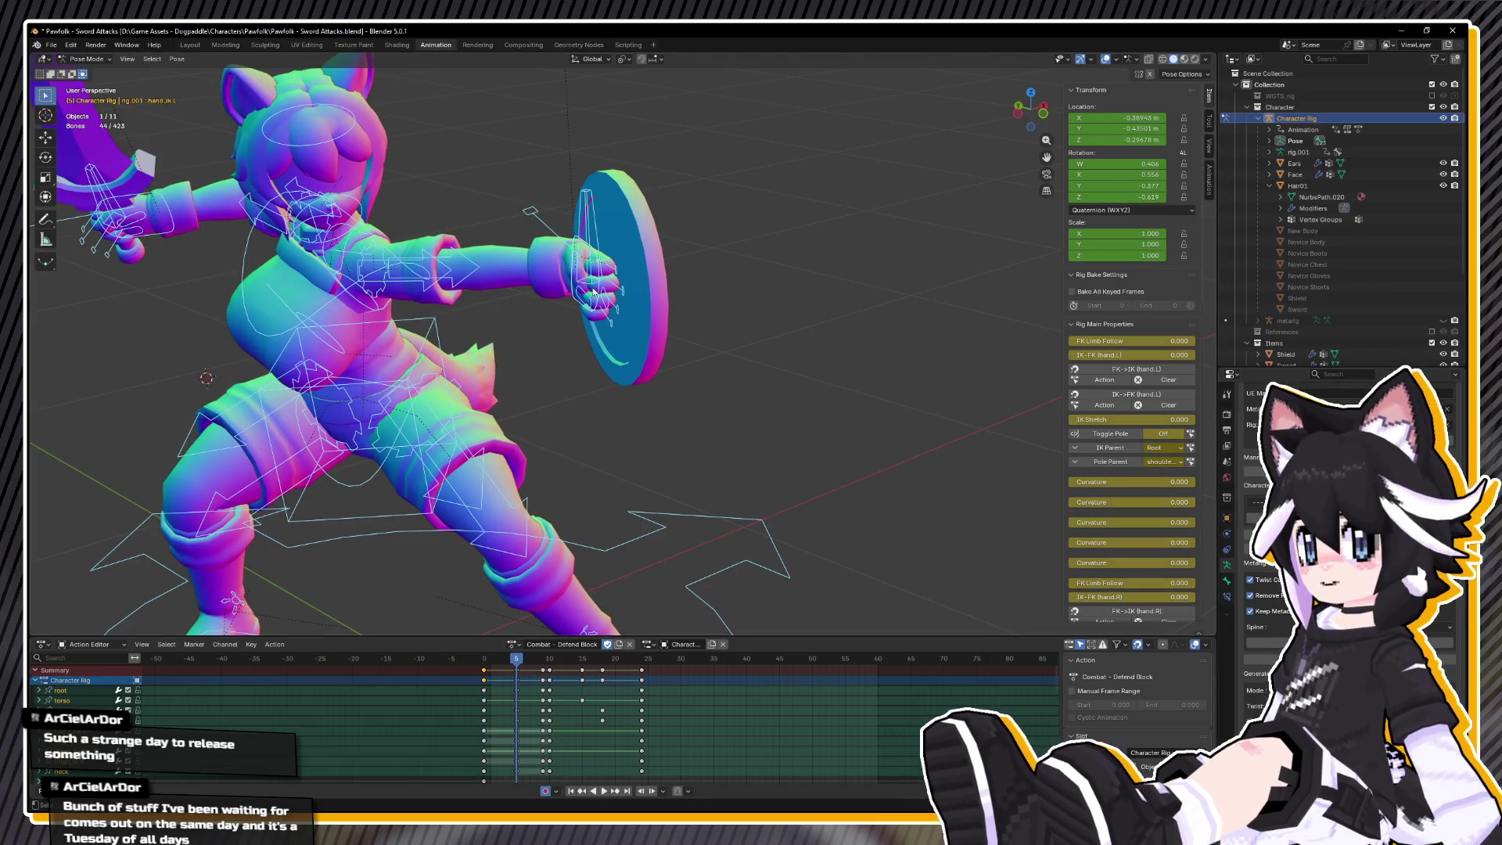
- Select hand_ik.L and move it to a new position from the top view
left_click(575, 241)
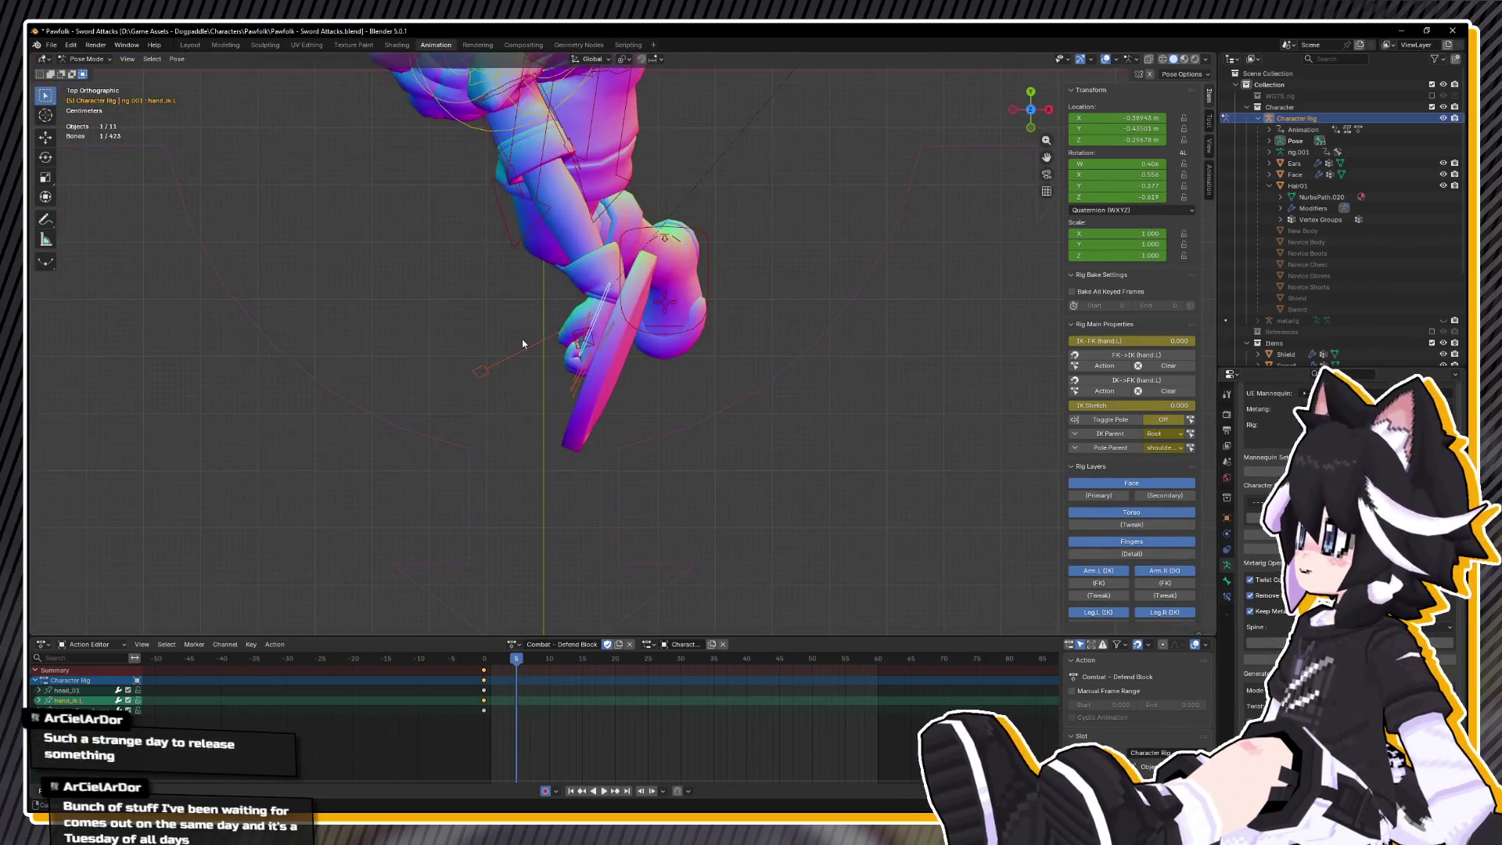
key("KP_7")
key("g")
left_click(473, 372)
key("r")
key("g")
left_click(553, 448)
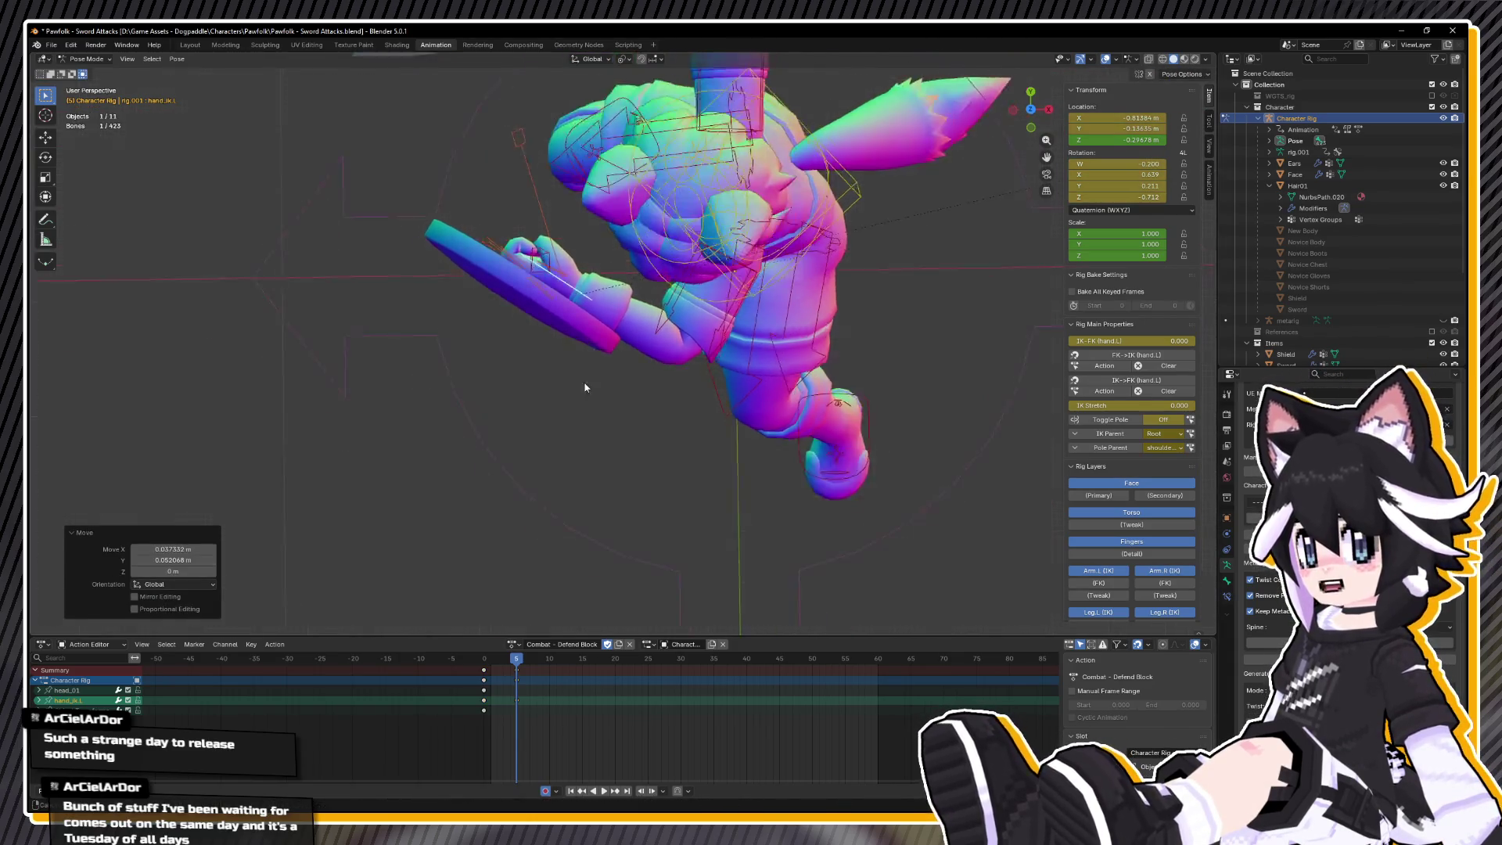
- Adjust the left hand in side view, rotate upper_arm_ik.L, and key the pose
key("KP_6")
key("KP_6")
key("KP_6")
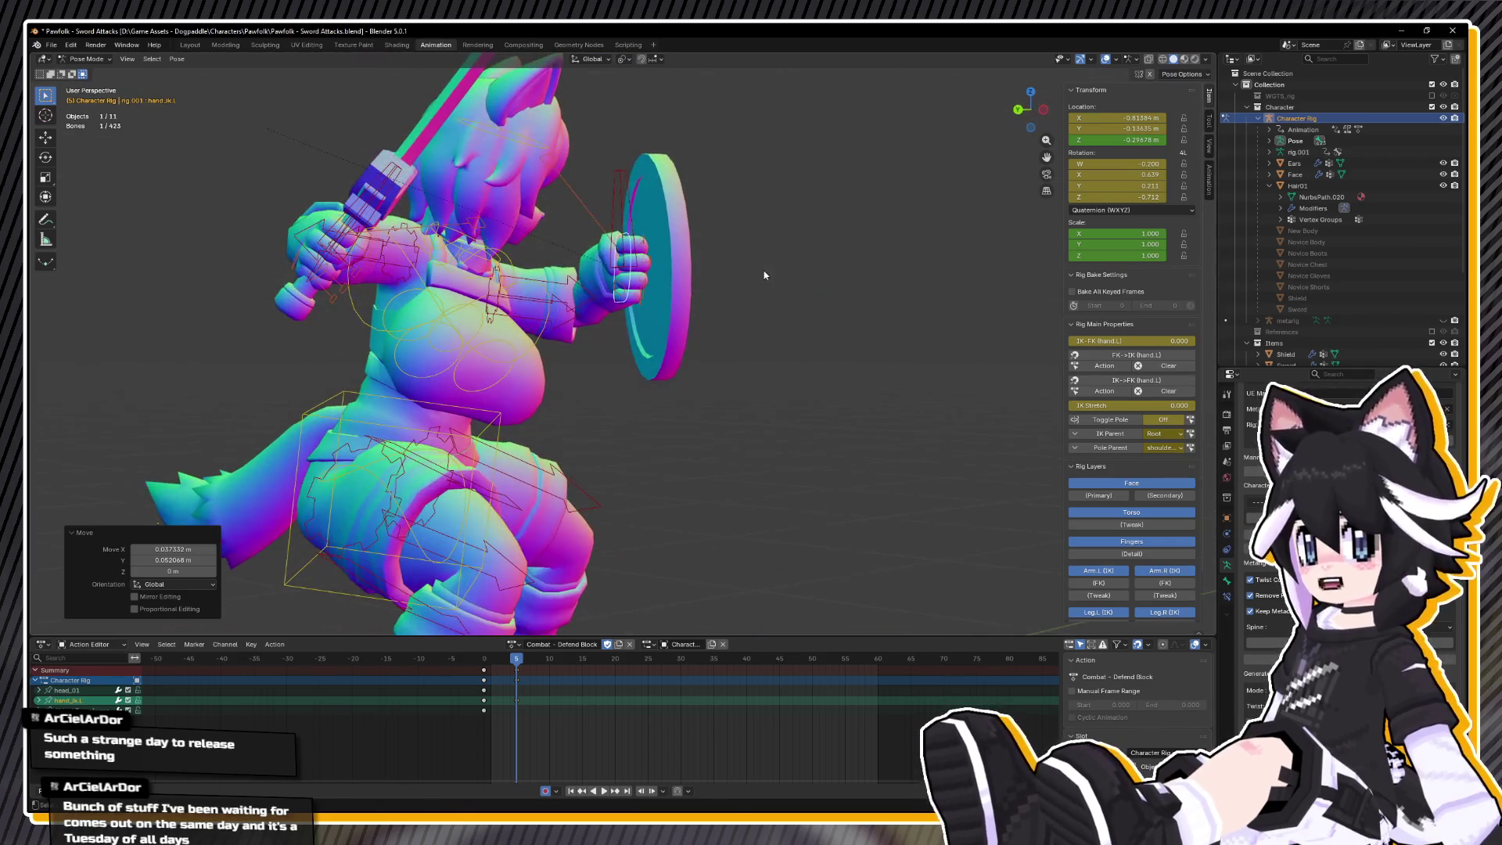
key("g")
left_click(767, 300)
left_click(547, 305)
key("r")
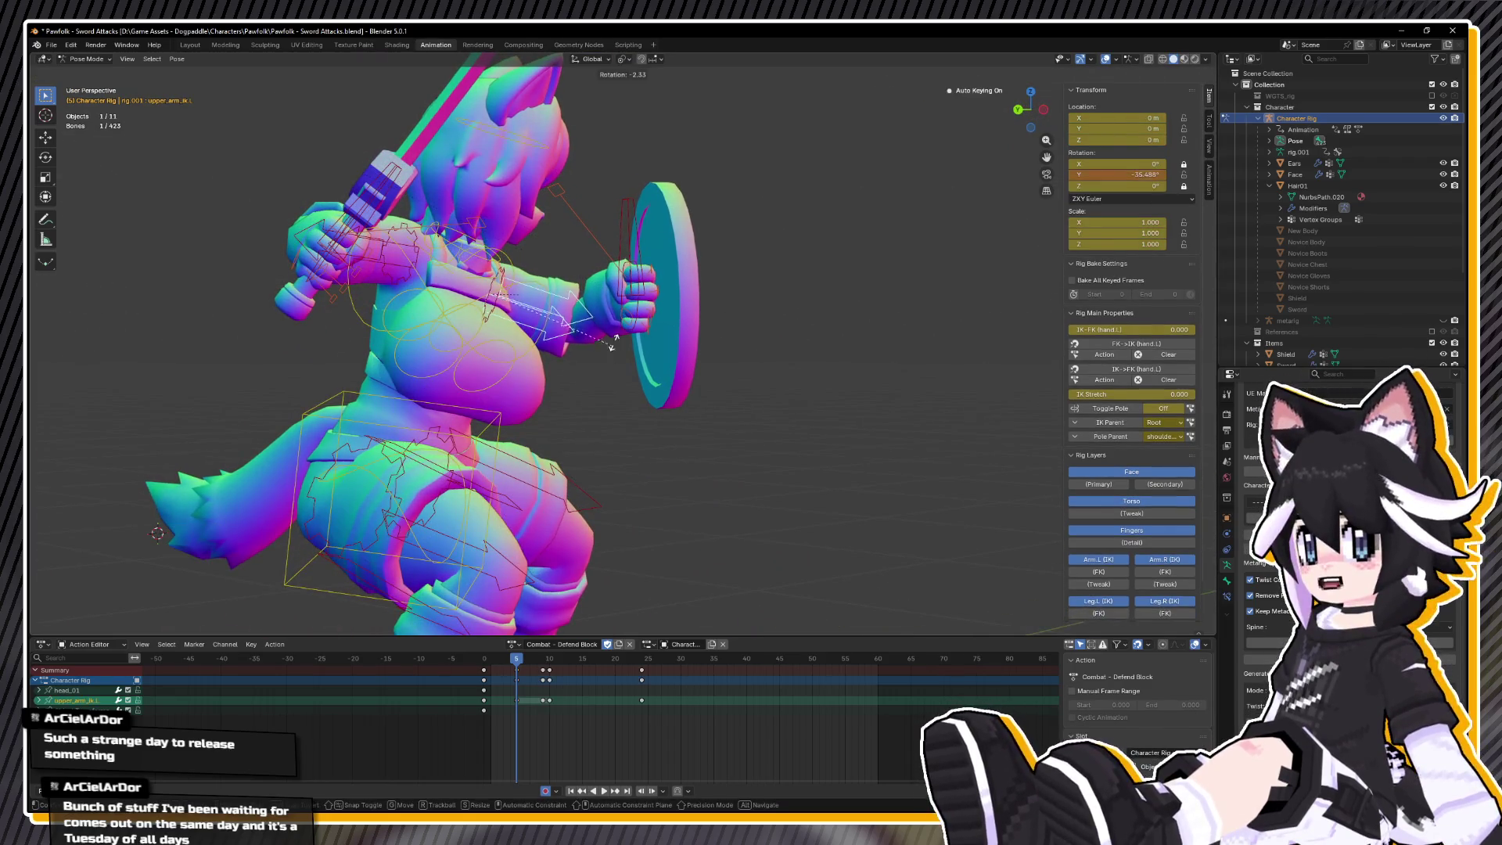
left_click(606, 298)
key("KP_8")
key("KP_8")
key("KP_8")
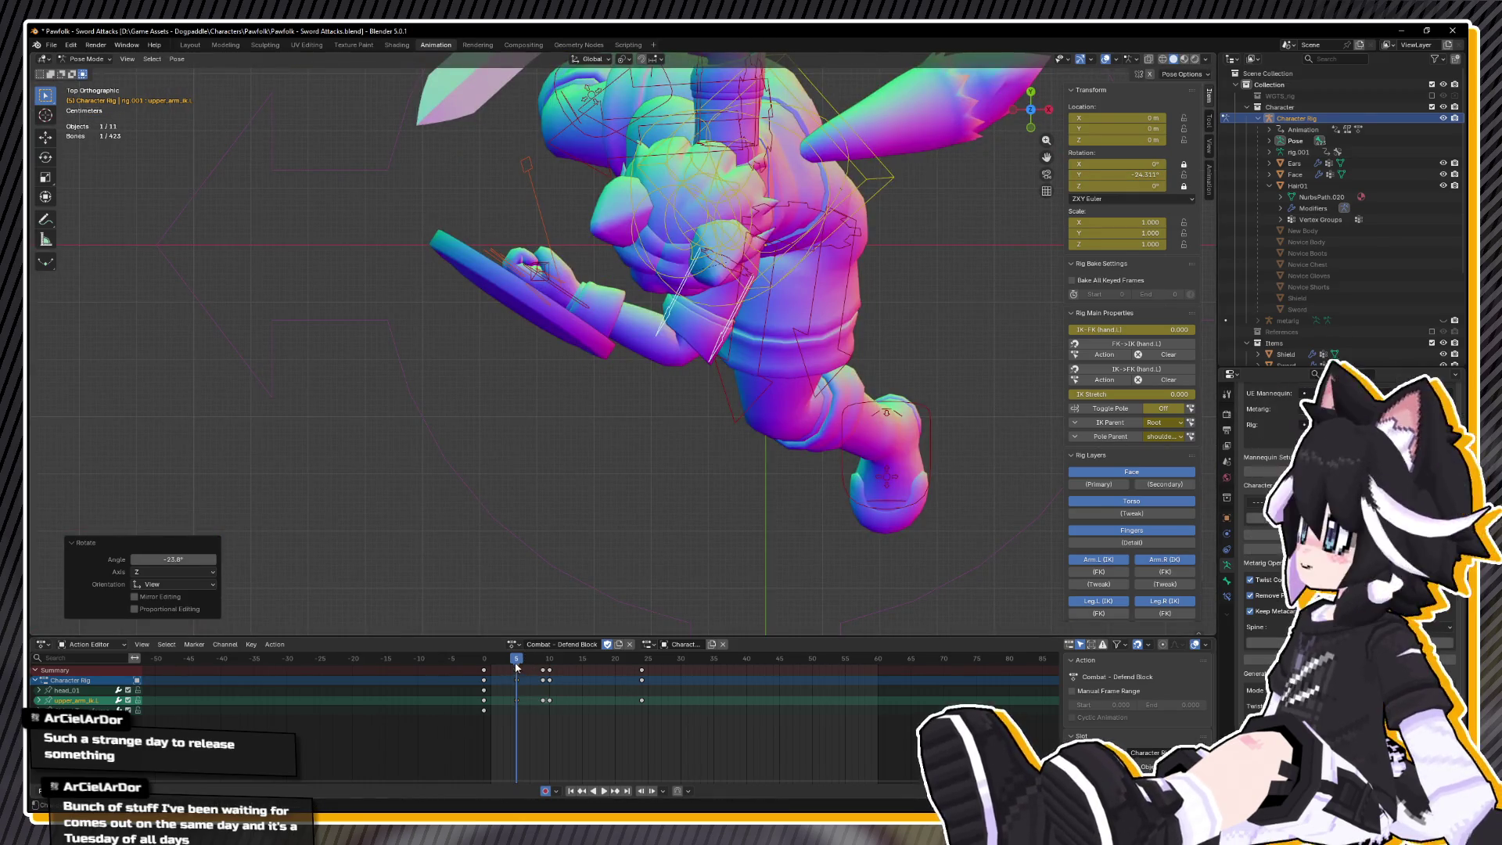
key("i")
key("space")
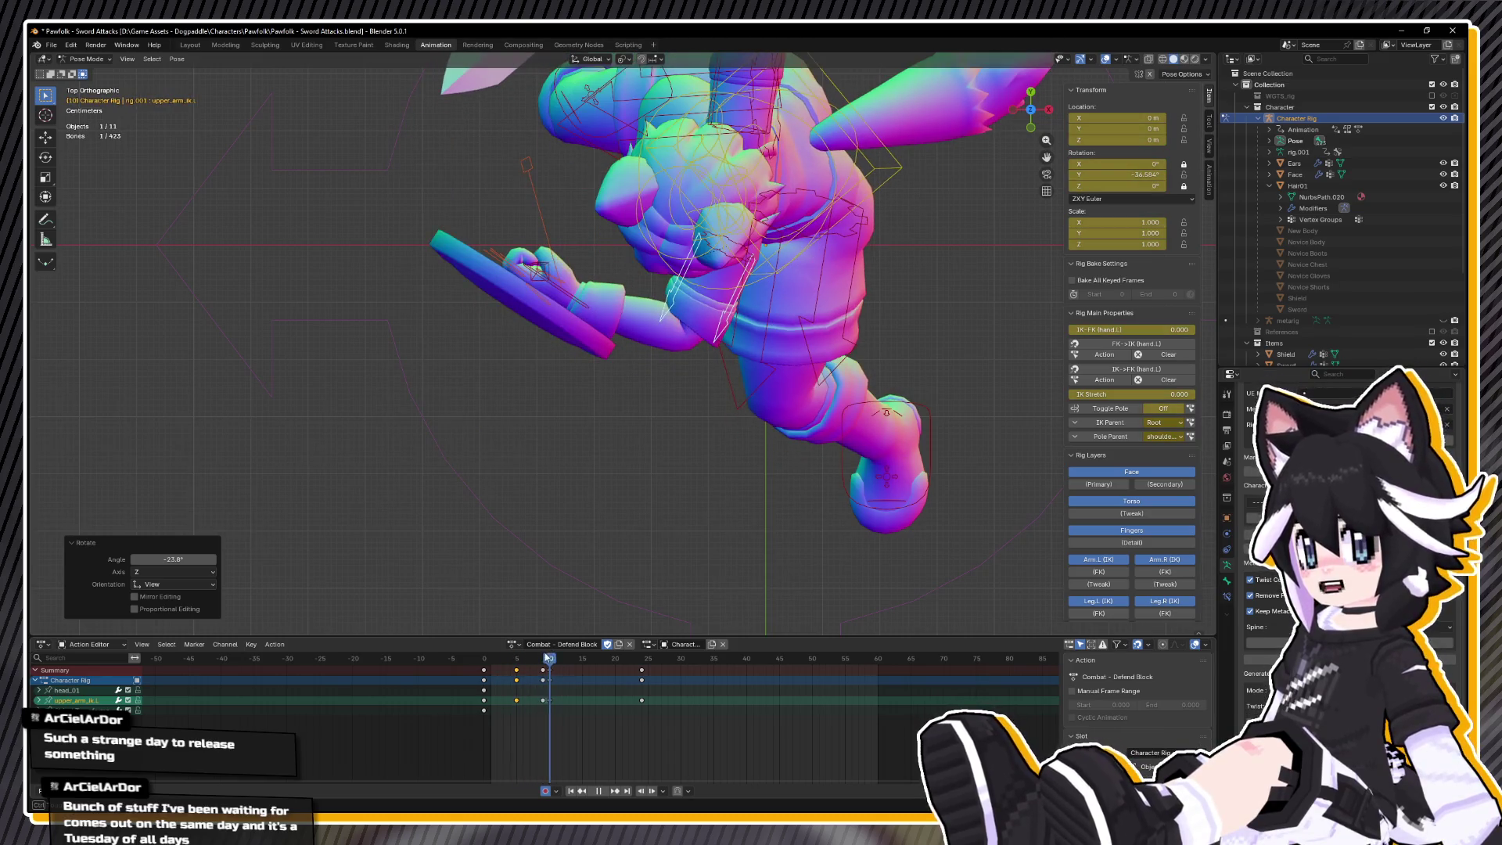
key("space")
- Move and rotate hand_ik.L from the top, copy its pose, and key it at frame 10
mouse_move(531, 583)
left_mouse_down()
mouse_move(603, 459)
mouse_move(564, 406)
left_mouse_up()
left_click(536, 352)
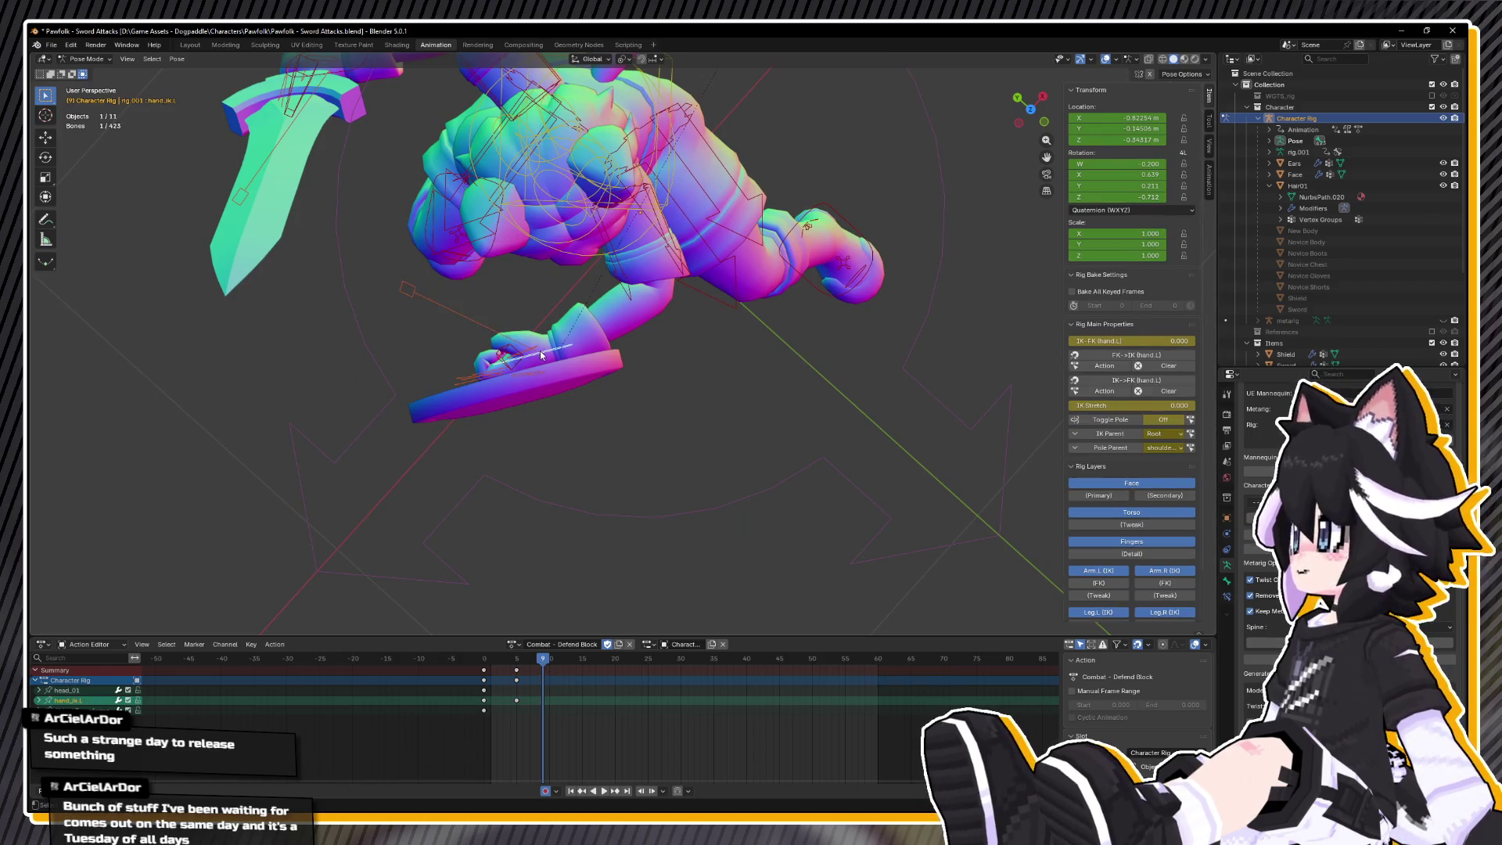
key("KP_7")
scroll(597, 334, "up", 2)
key("g")
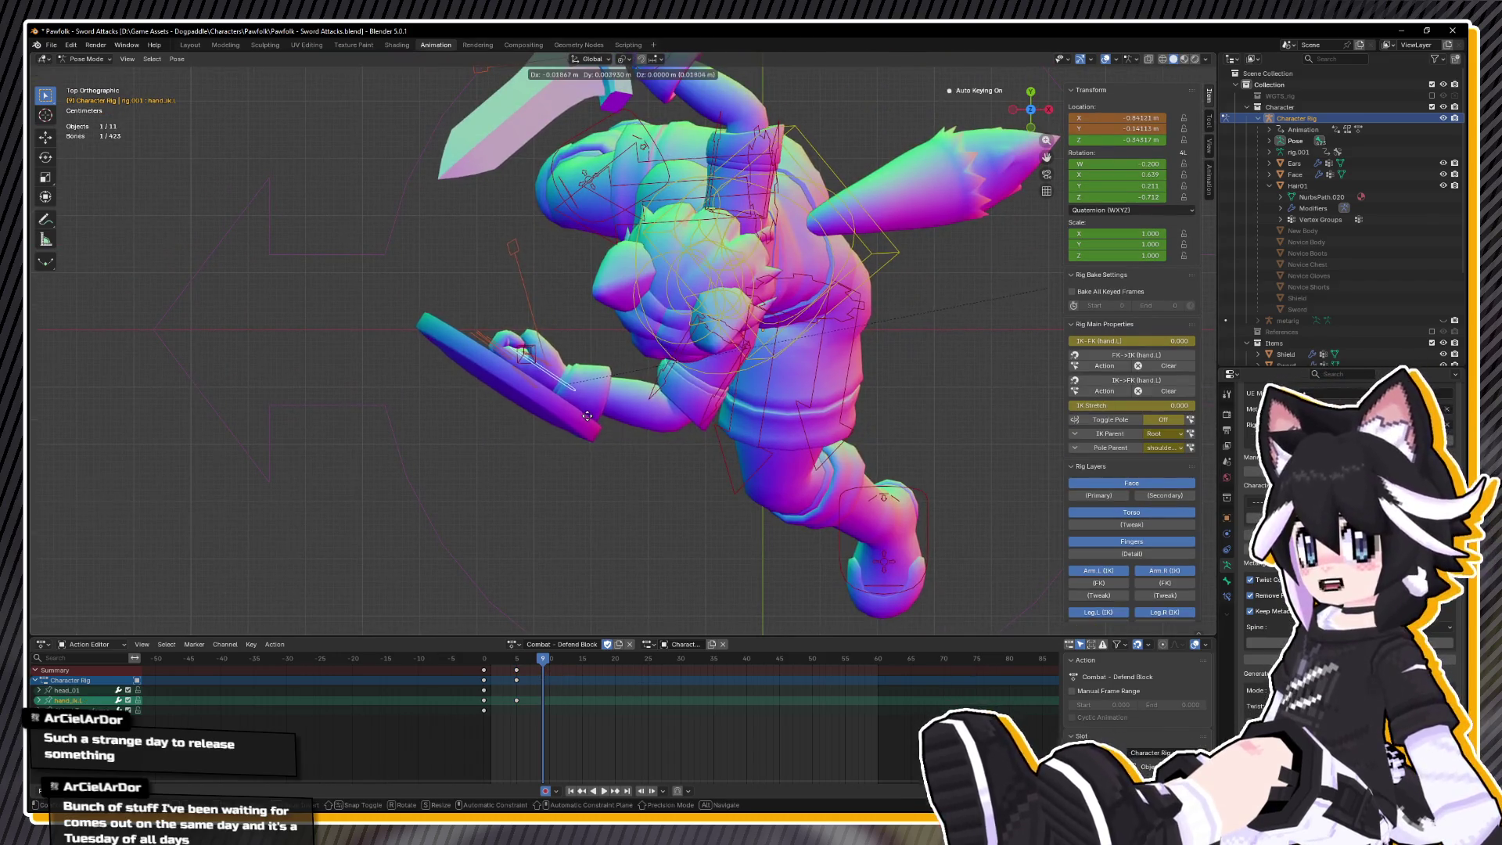
left_click(585, 419)
key("r")
left_click(565, 567)
right_click(566, 567)
left_click(567, 548)
left_click(549, 673)
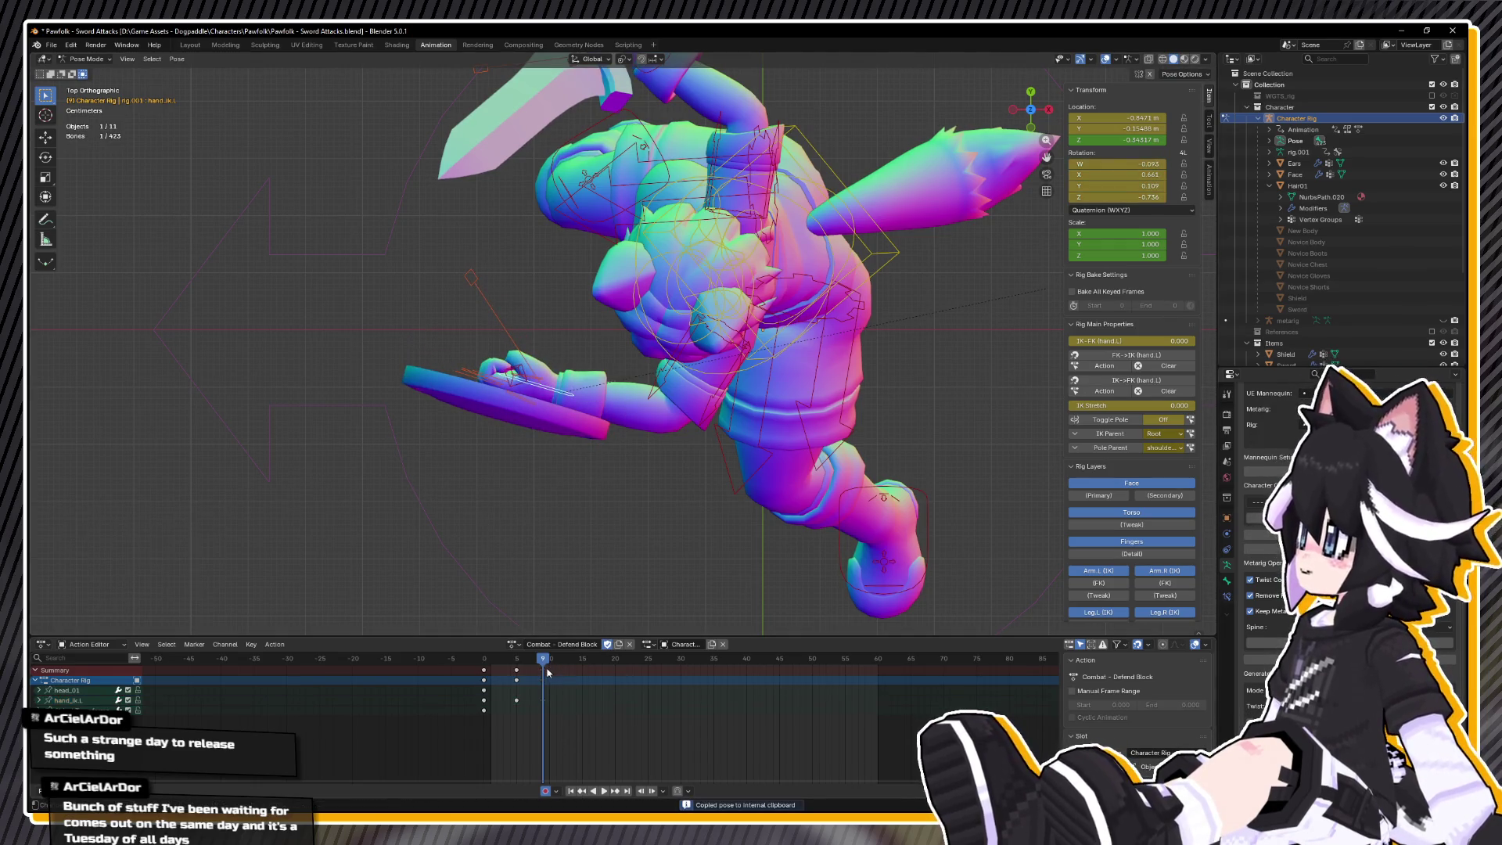
key("i")
- At frame 9, move the shield hand, rotate it about global Z, and key it
key("space")
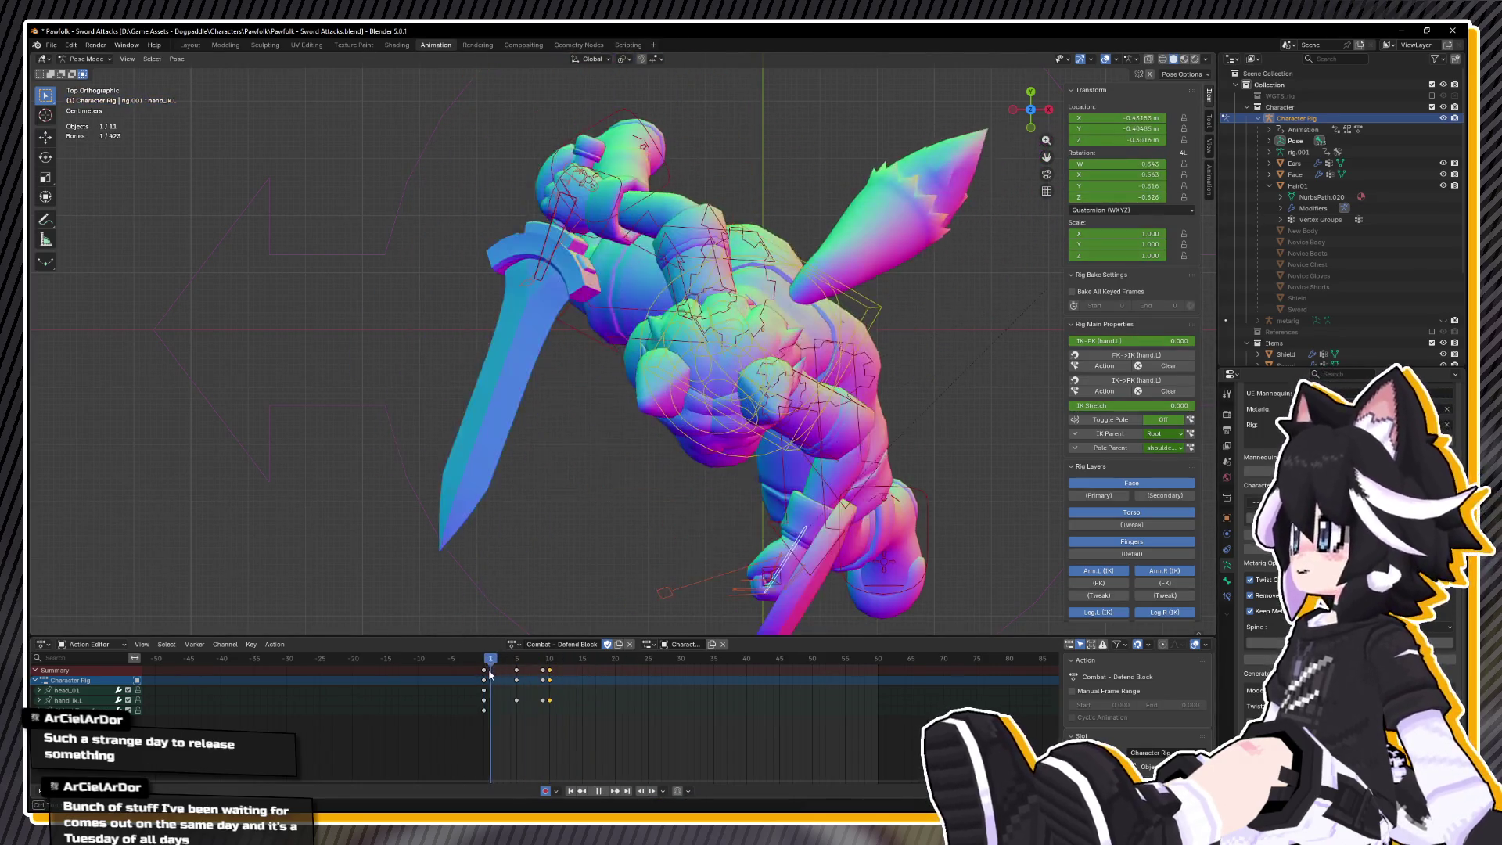
key("space")
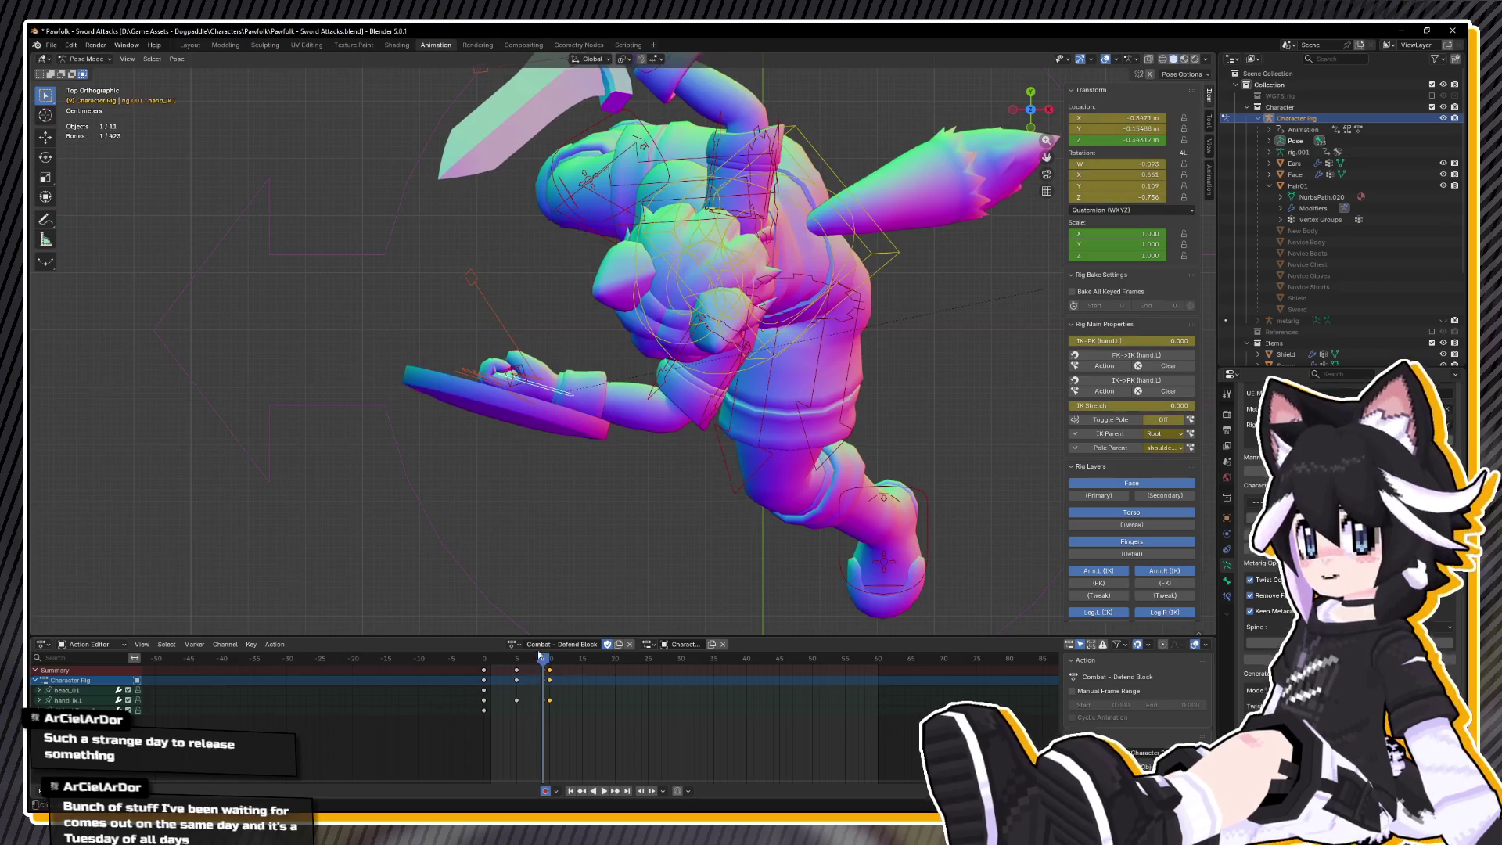
key("g")
key("Return")
key("r")
key("z")
key("Return")
key("g")
key("Return")
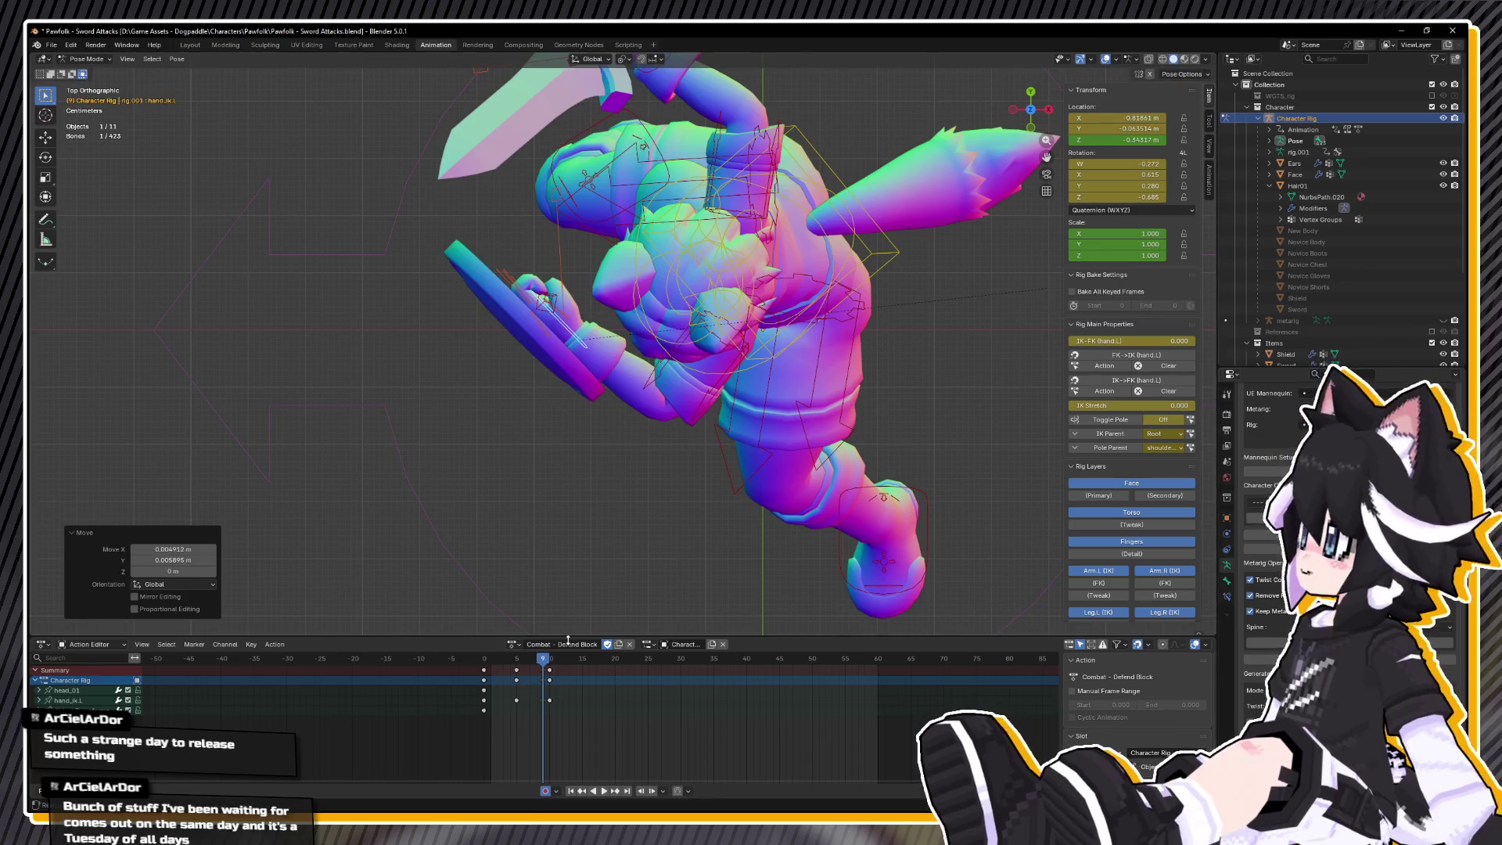
key("i")
- Play back the action, select all bones, and scrub to frame 16
key("space")
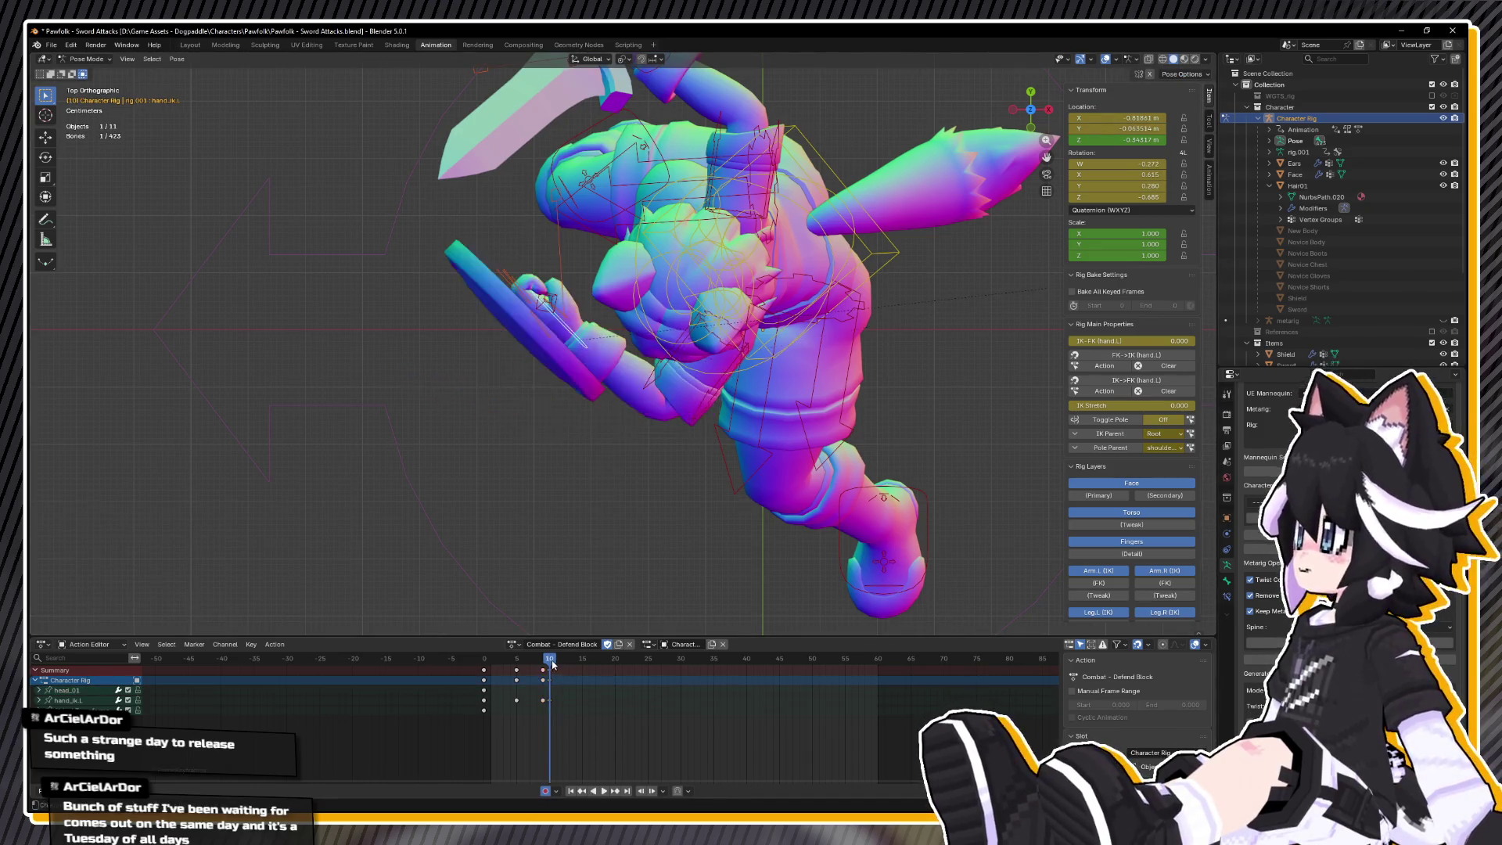
key("space")
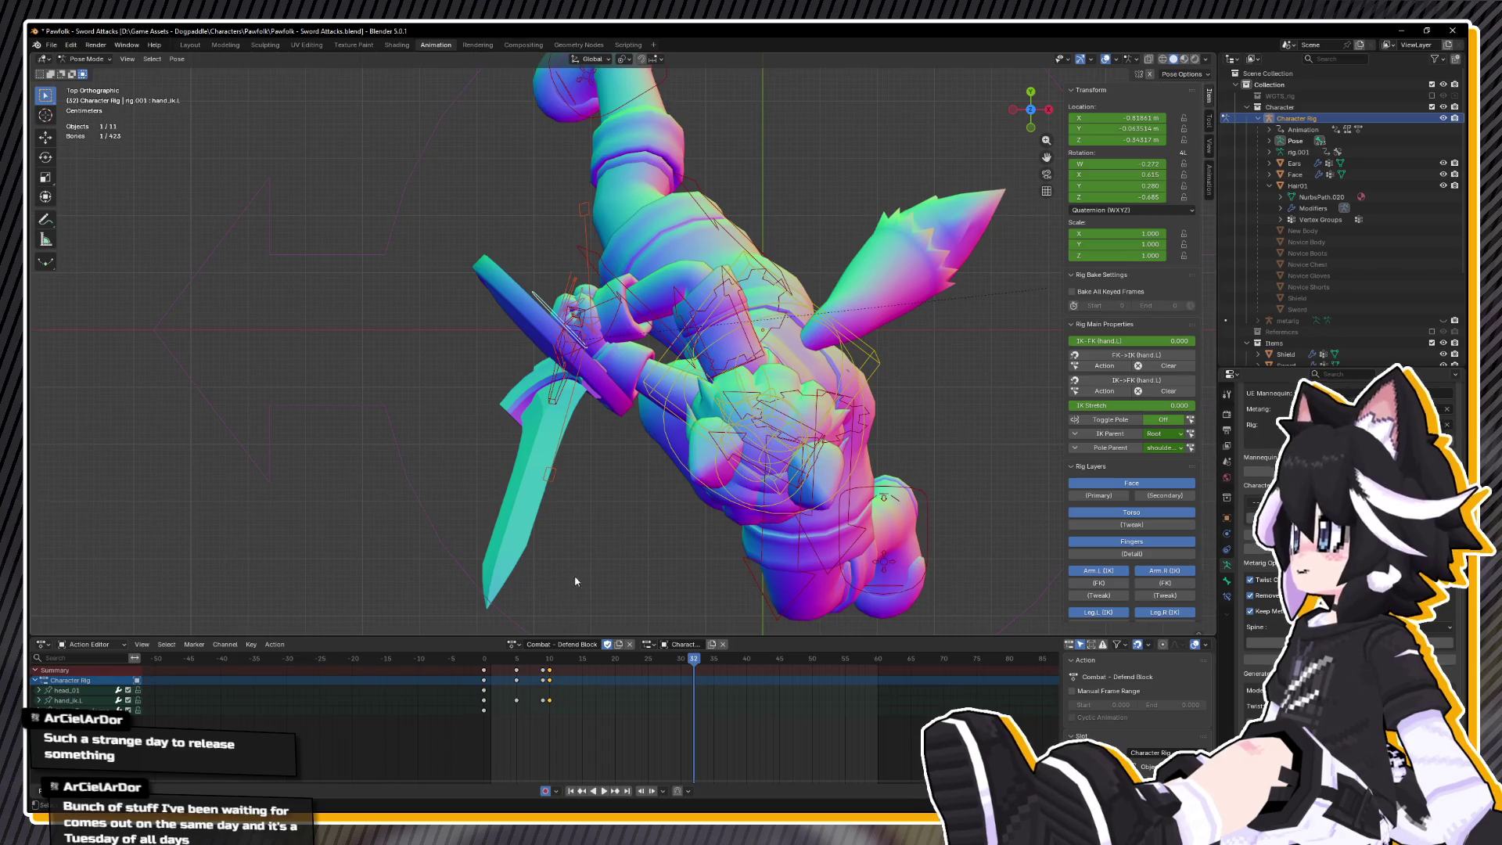
key("a")
mouse_move(563, 658)
left_mouse_down()
mouse_move(659, 671)
mouse_move(578, 665)
left_mouse_up()
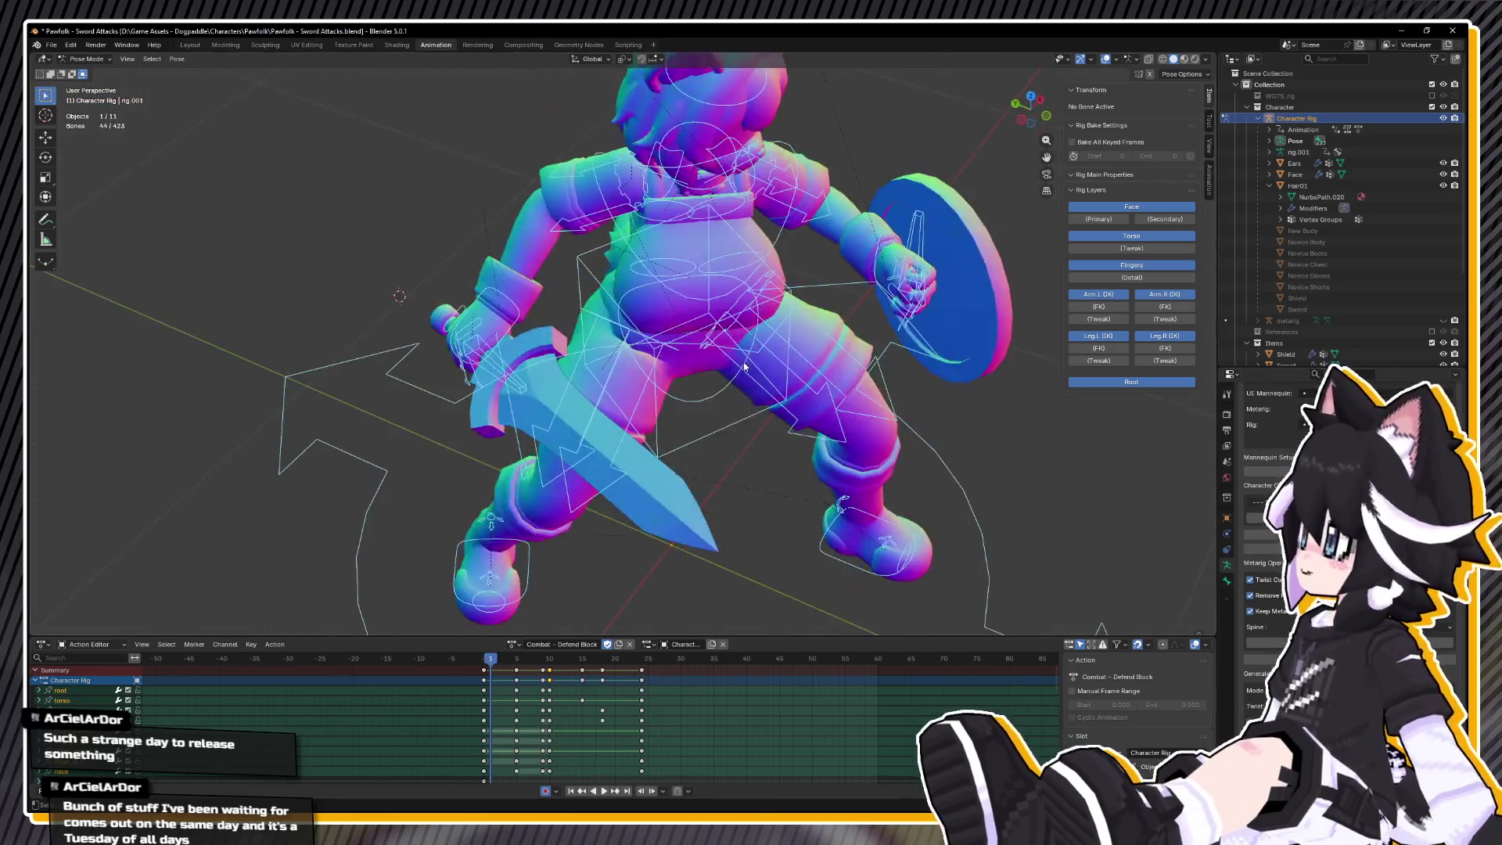
key("space")
left_click(583, 669)
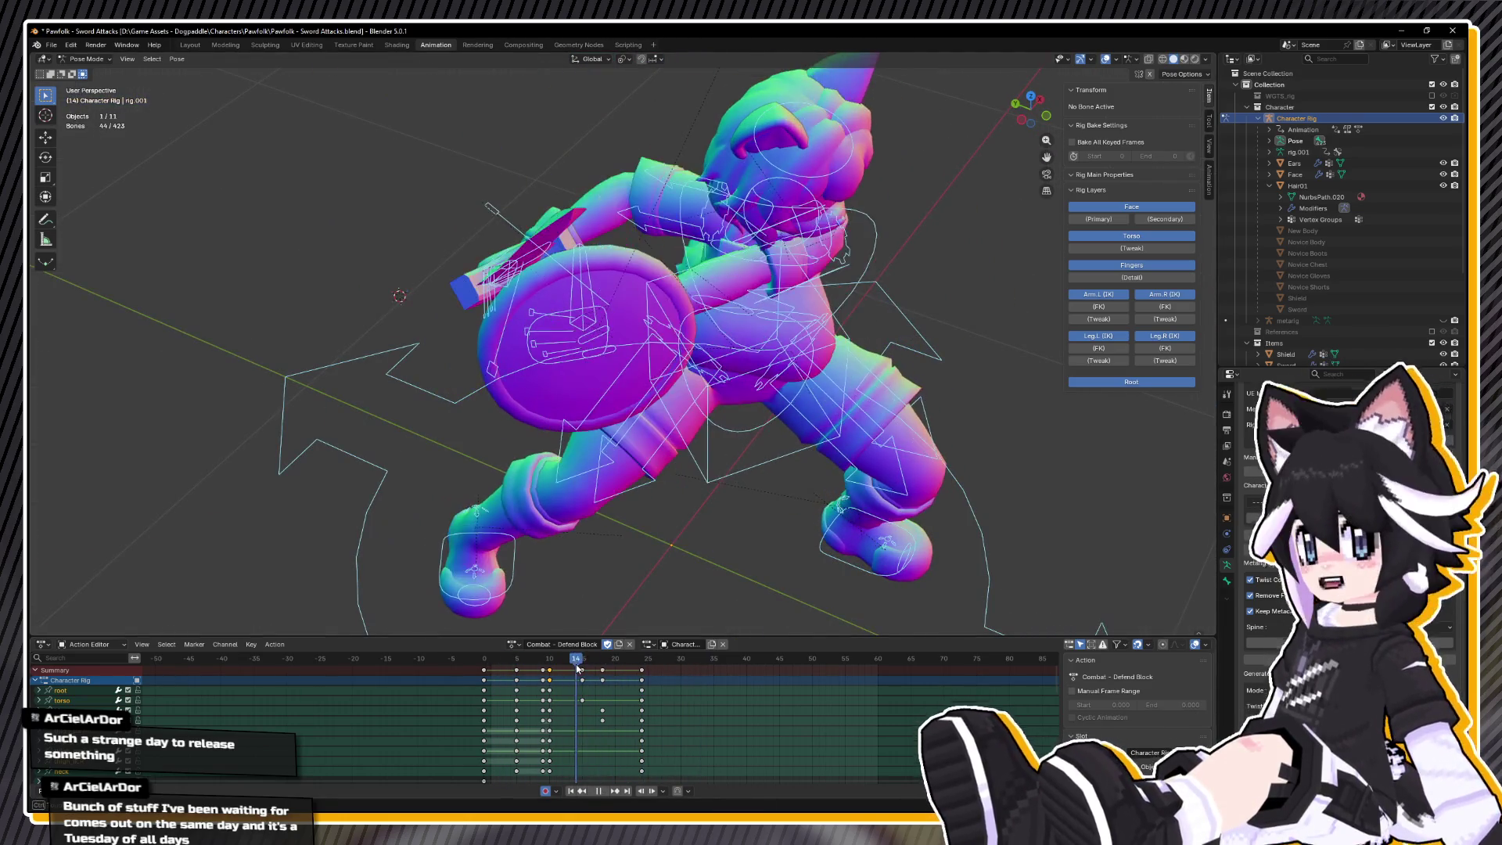
key("space")
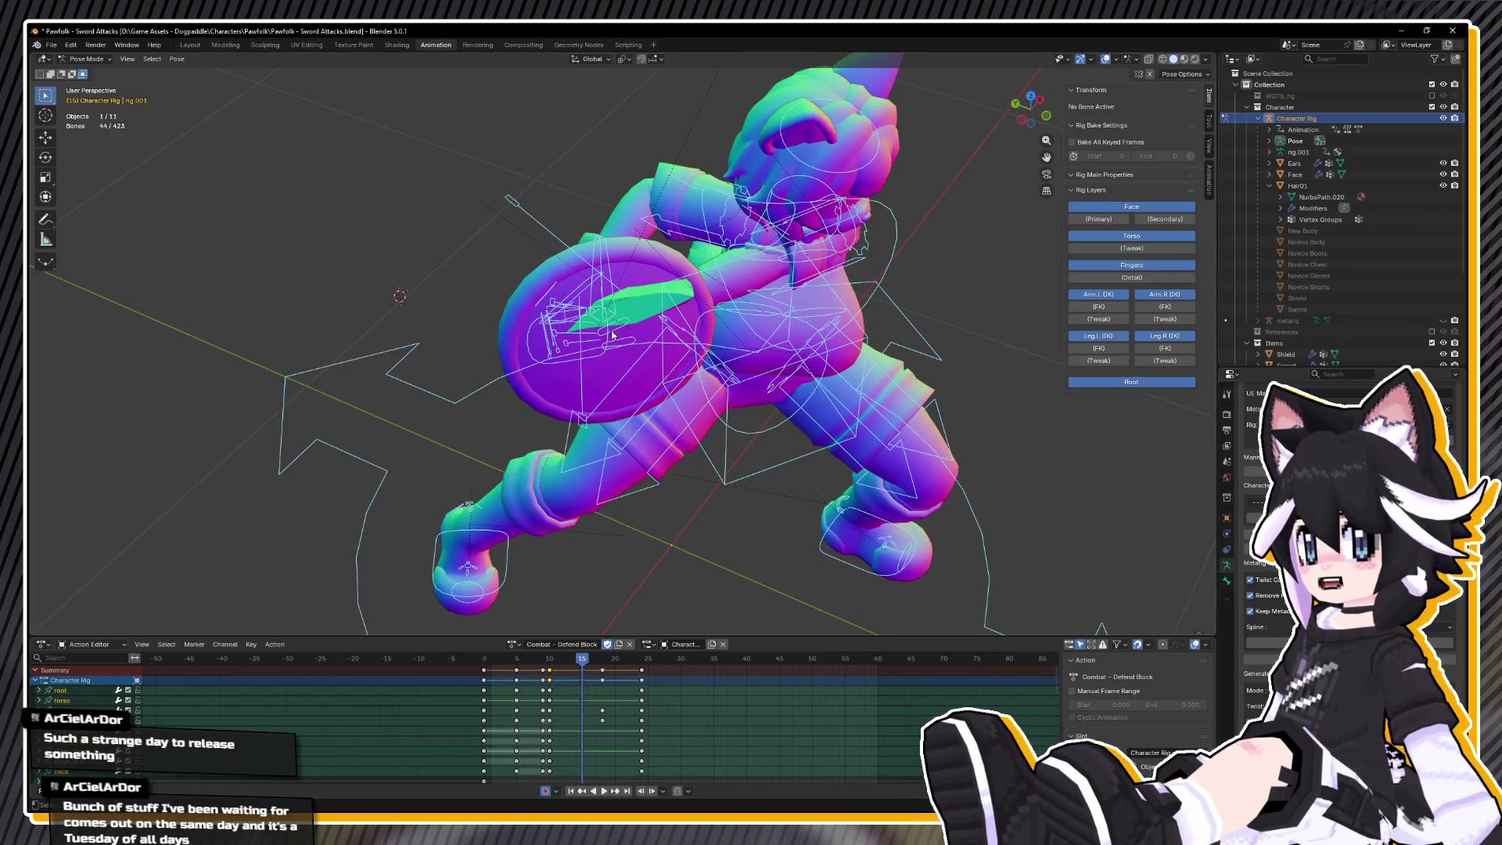
left_click(579, 364)
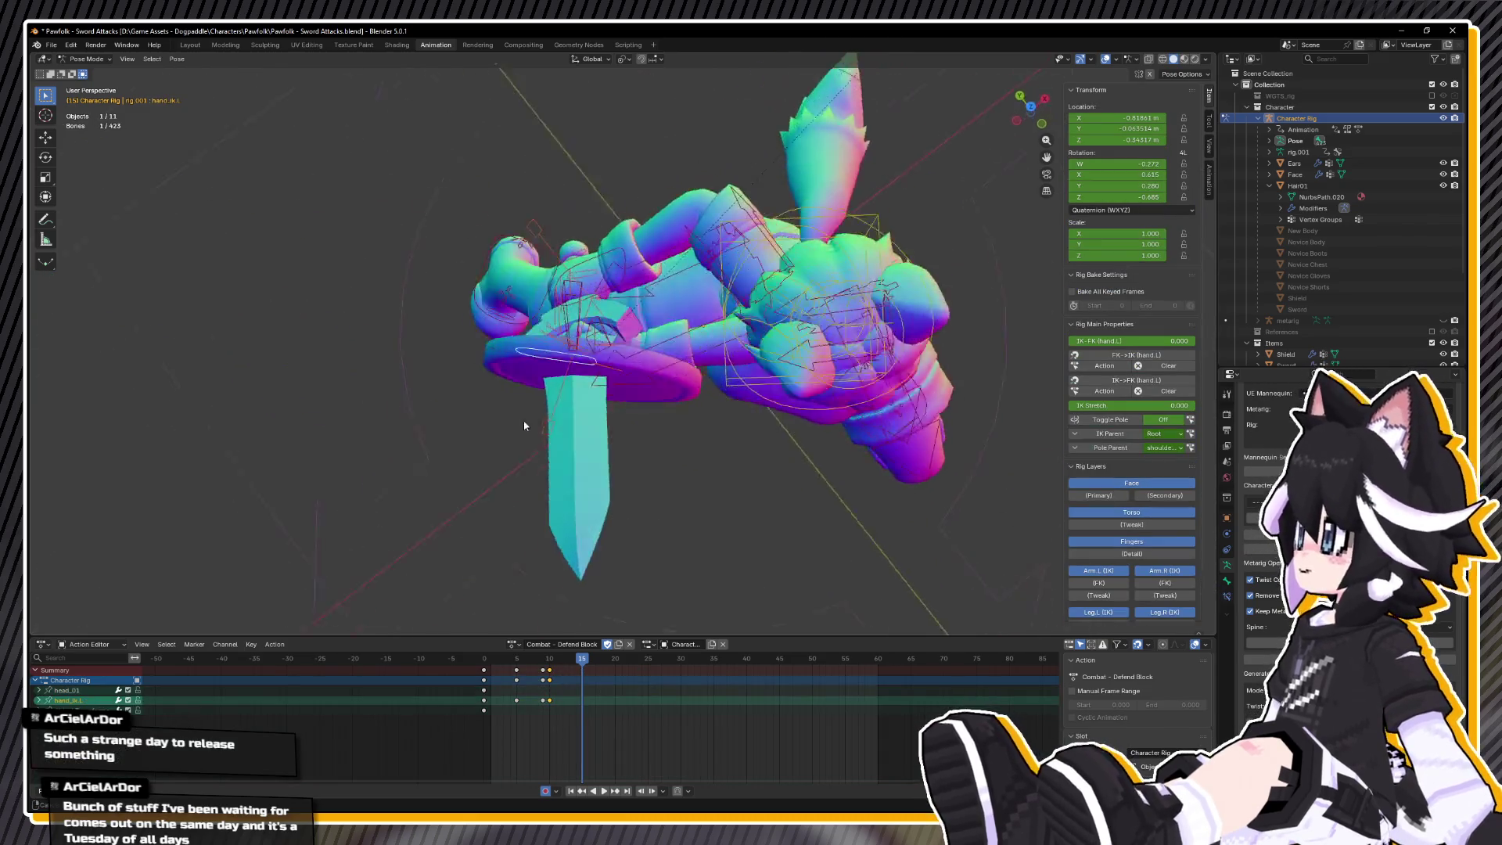
- In top view, move hand_ik.L and give it a slight rotation, discarding an oversized one
key("KP_7")
key("g")
left_click(899, 477)
key("r")
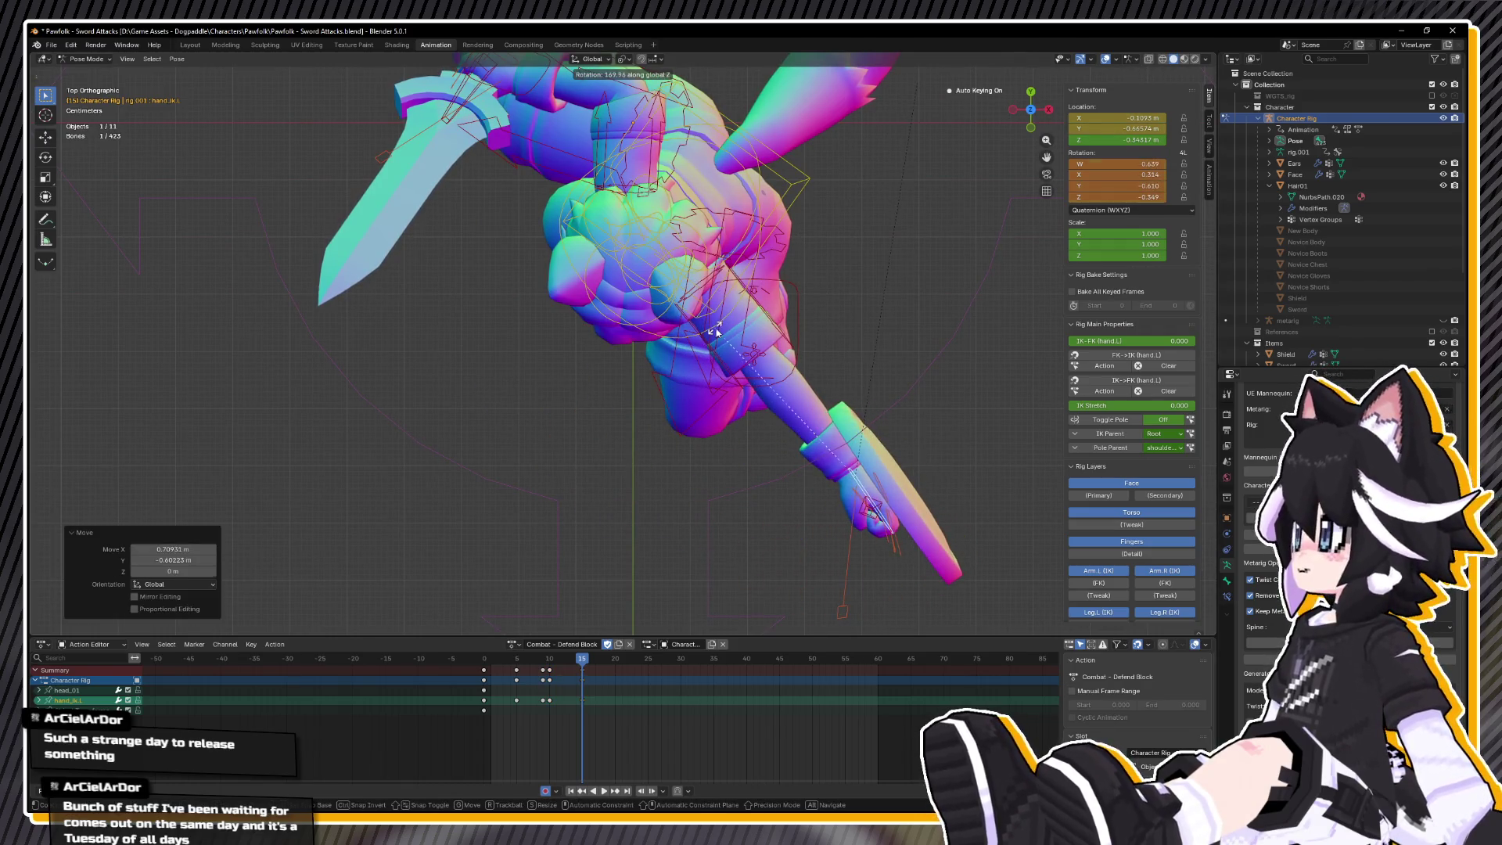
key("Escape")
key("g")
left_click(782, 293)
key("r")
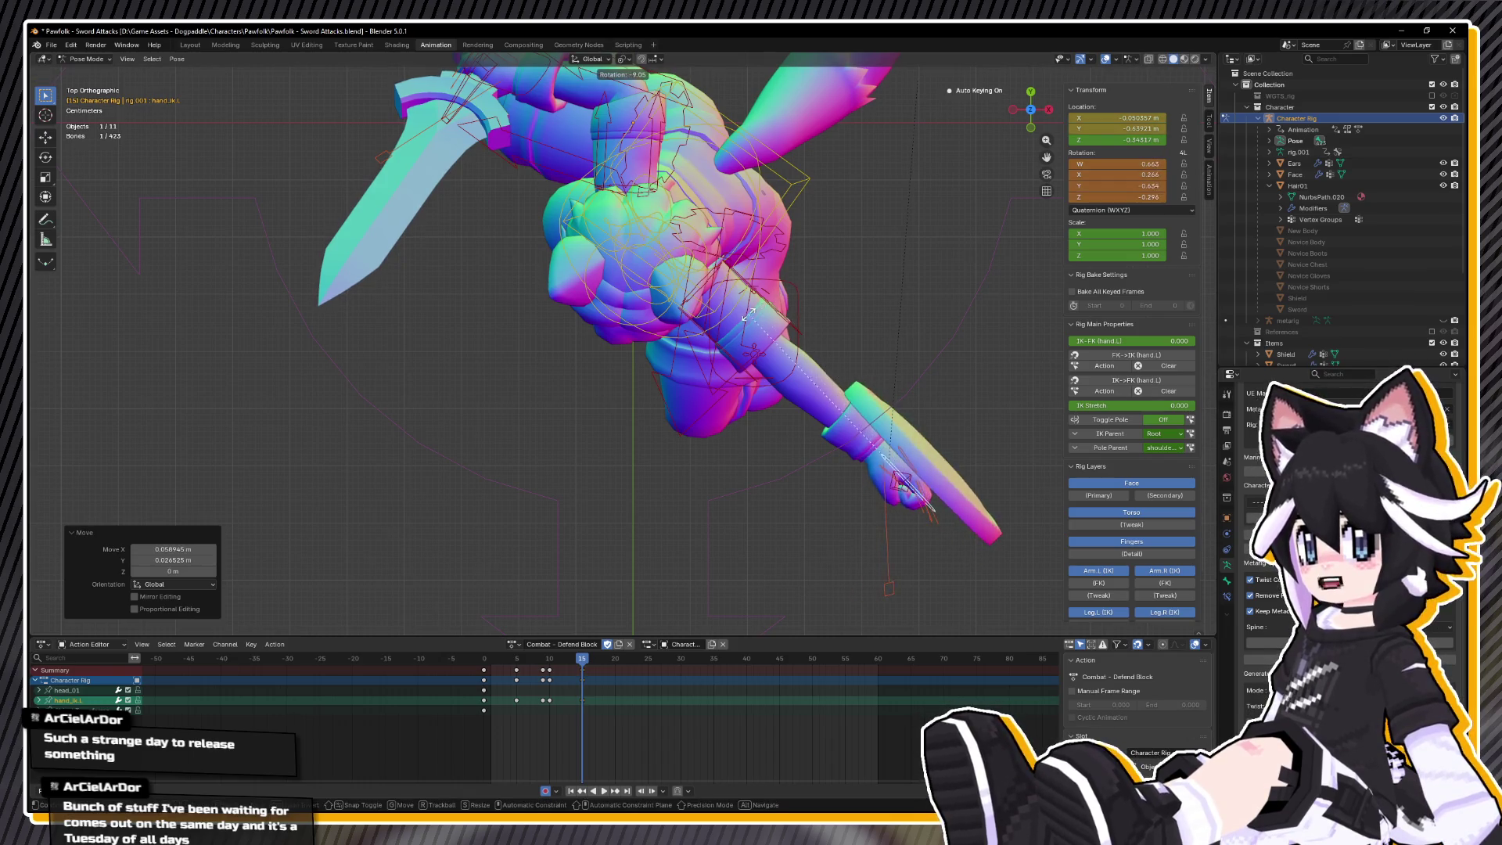
left_click(750, 313)
key("space")
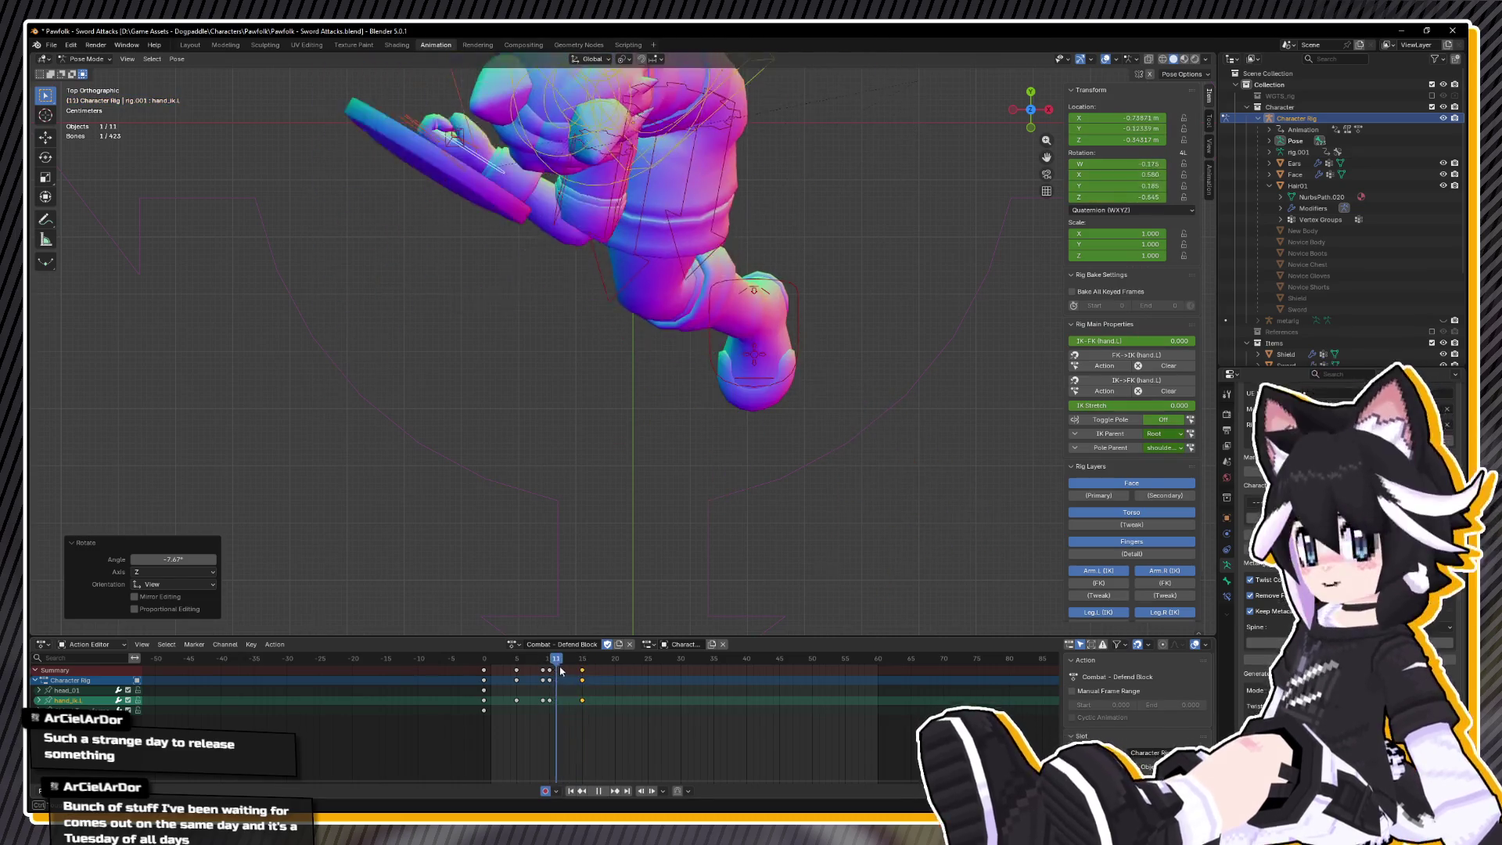
key("space")
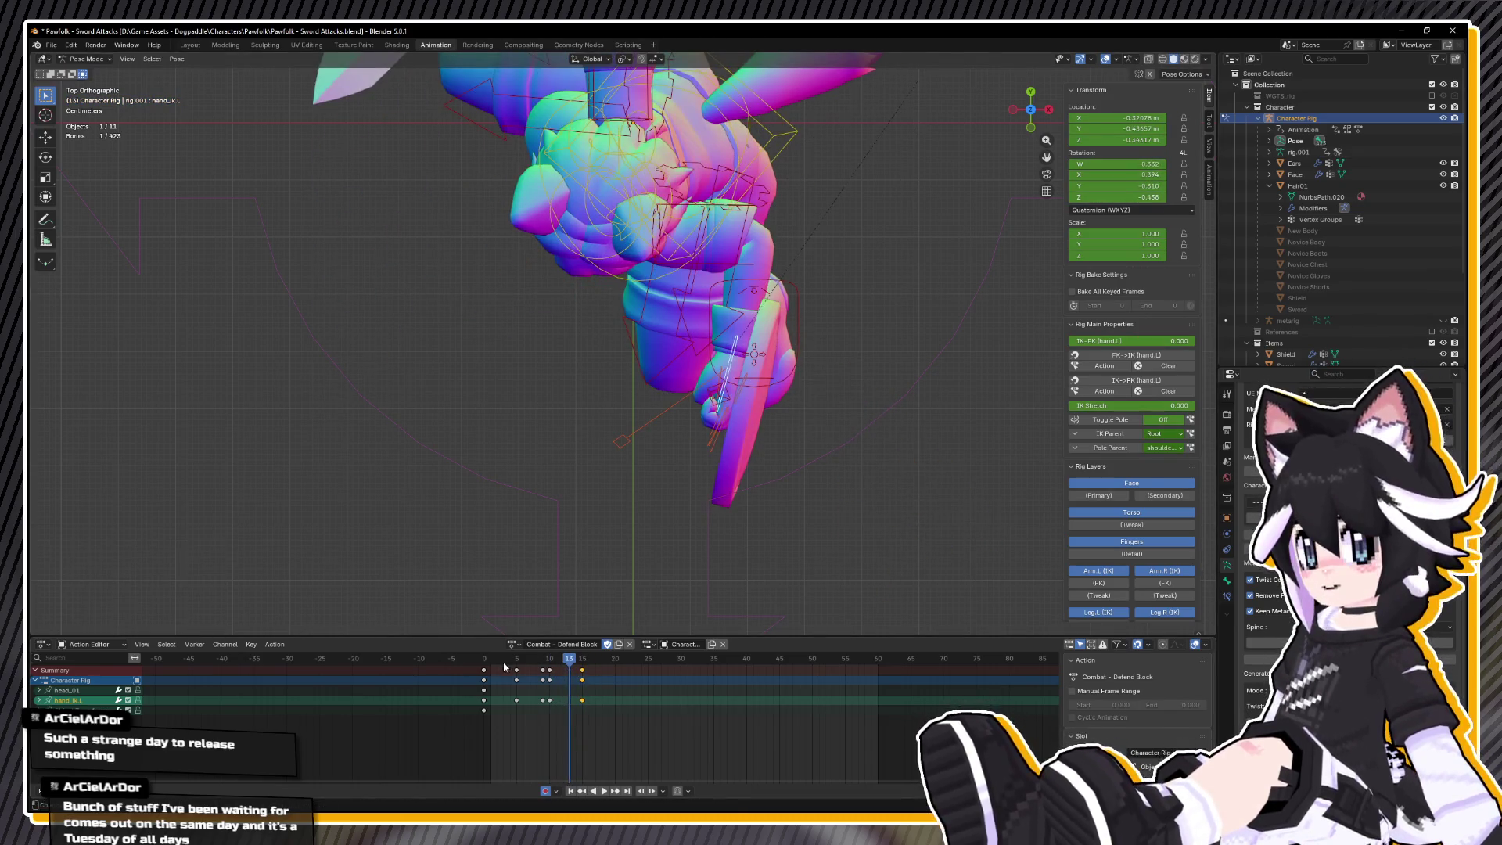
- Nudge the hand slightly during playback, then scrub to frame 16 and review
key("space")
key("space")
key("g")
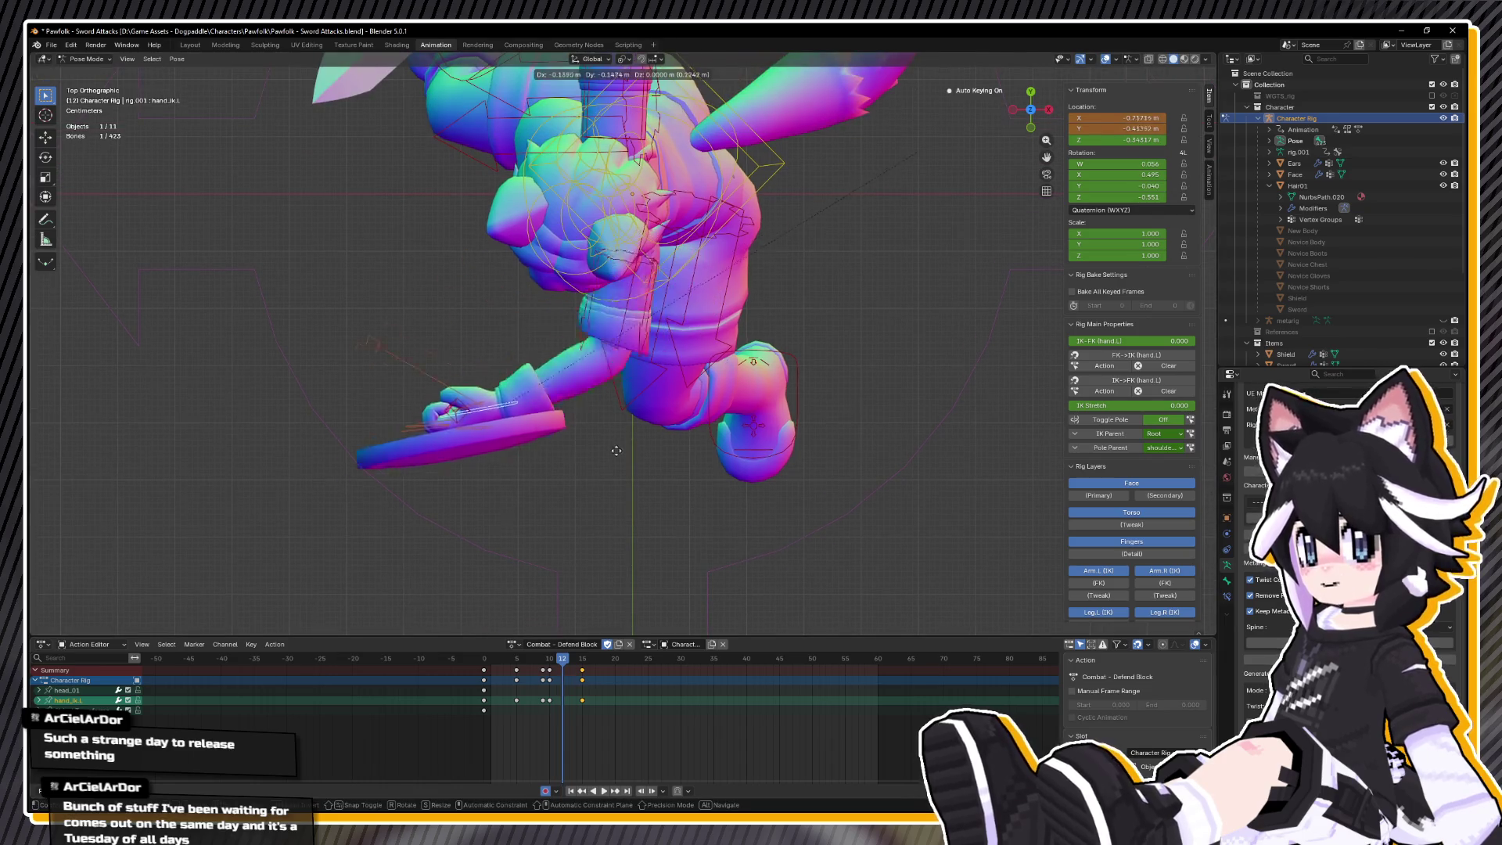
left_click(586, 452)
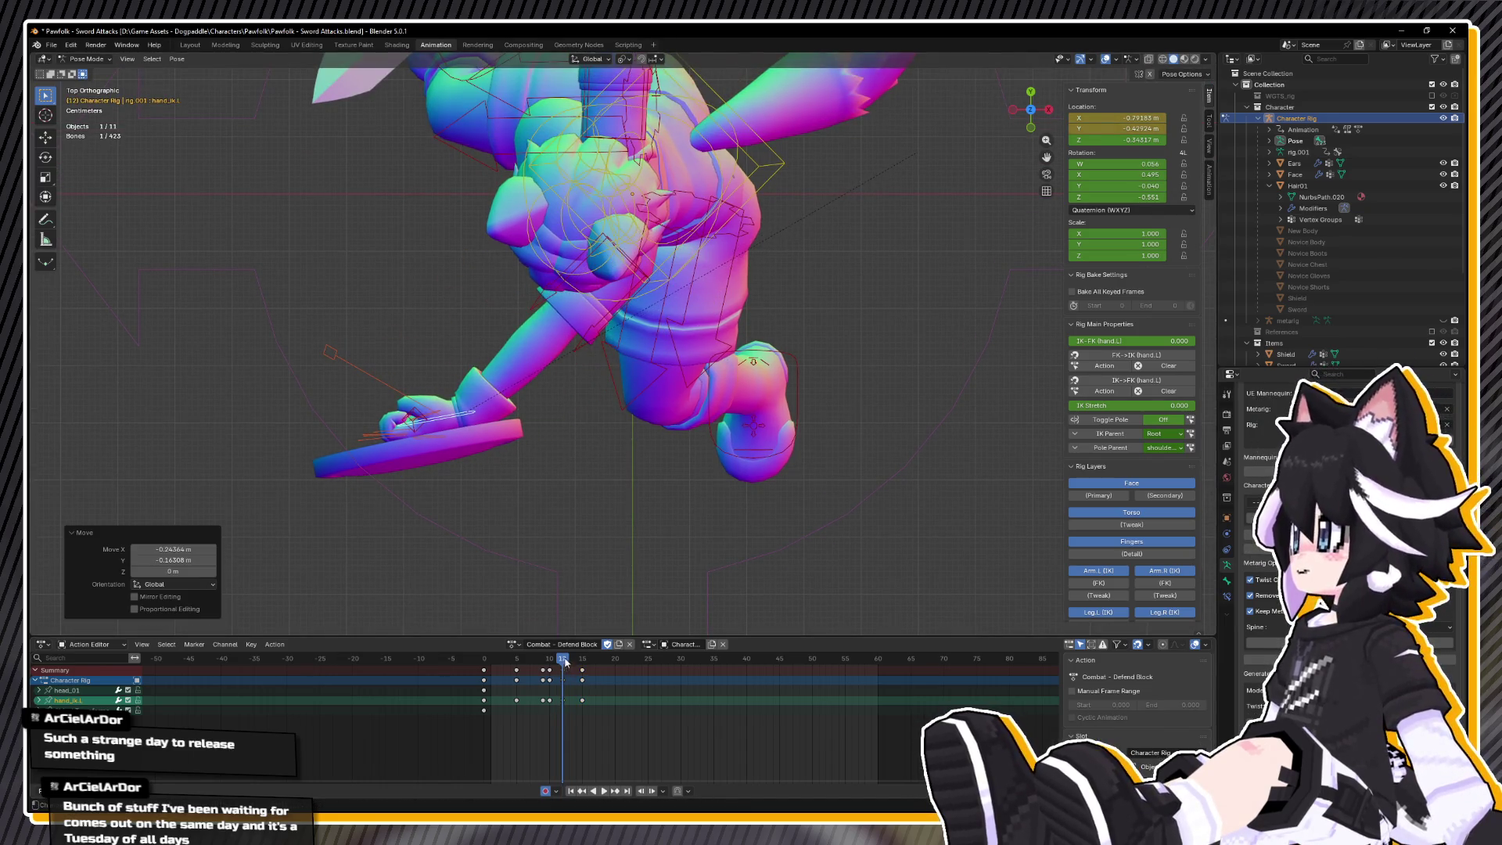
left_click_drag(551, 659, 593, 661)
key("space")
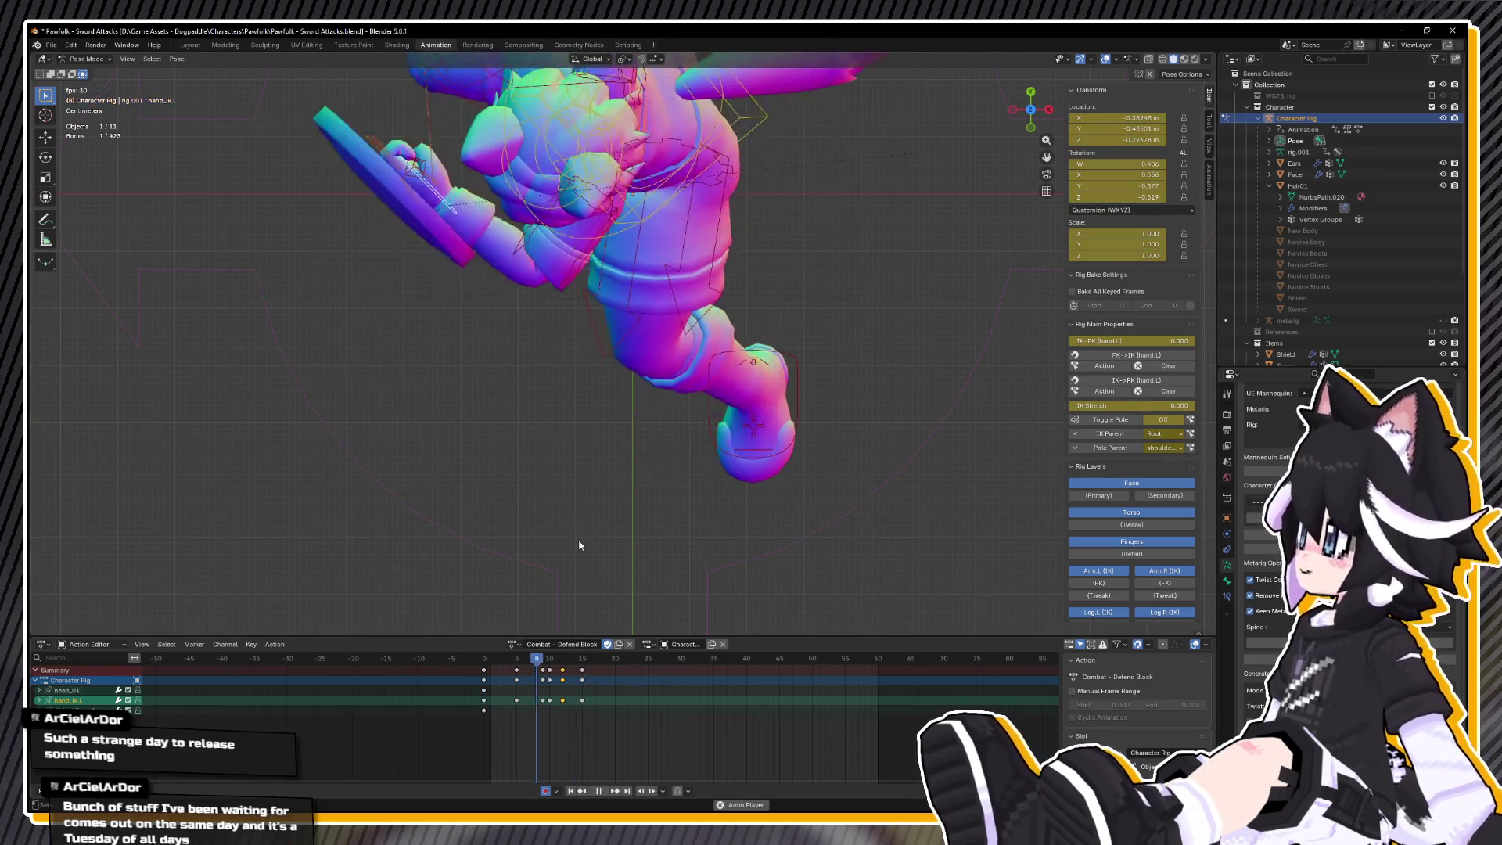
left_click_drag(719, 460, 696, 615)
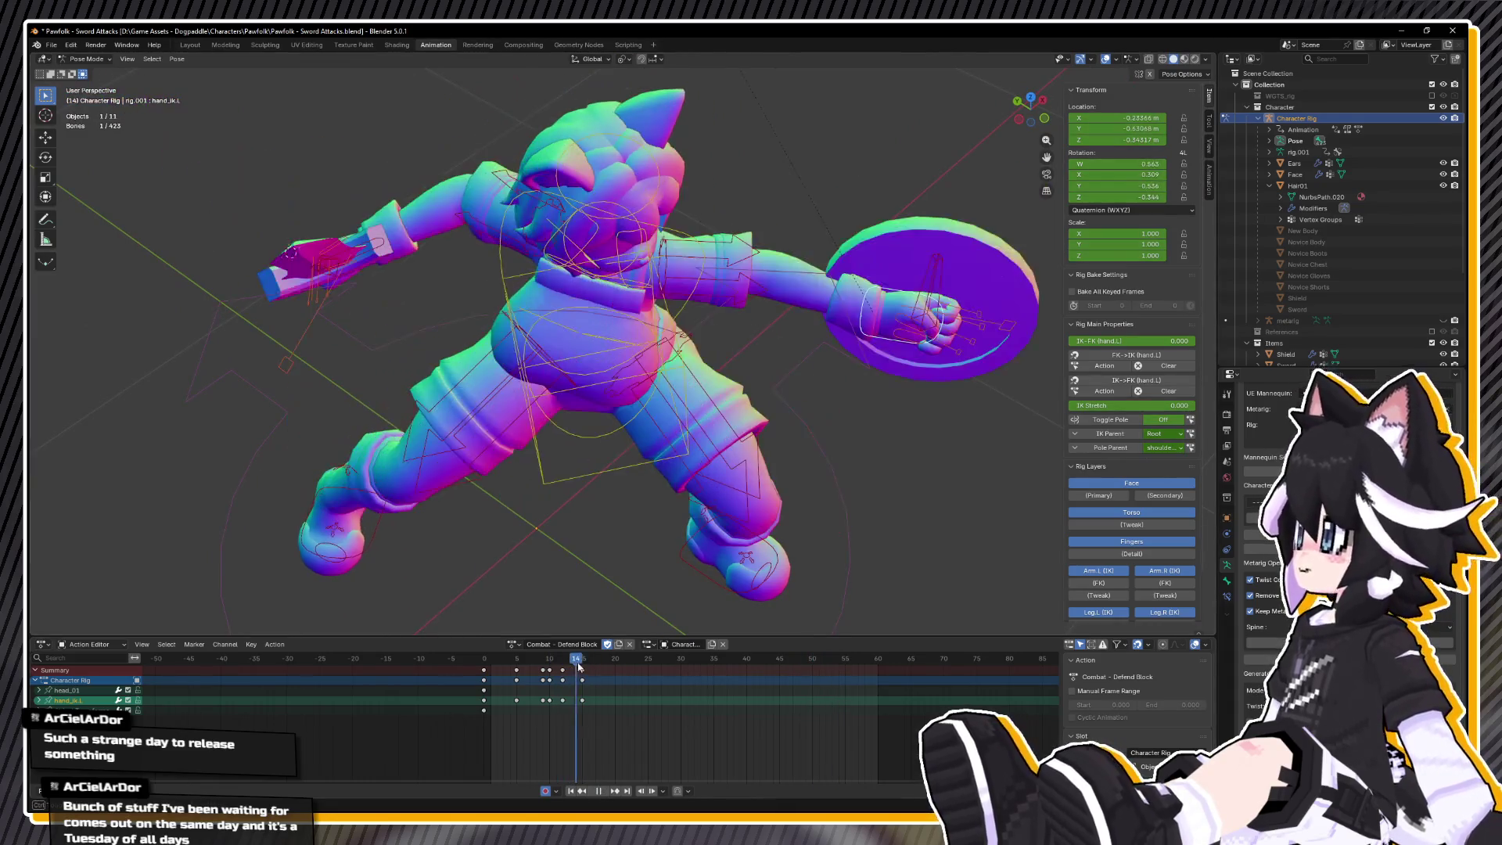
- At frame 18, shift the shield hand, turn it 25° vertically, and key it
left_click_drag(610, 665, 610, 667)
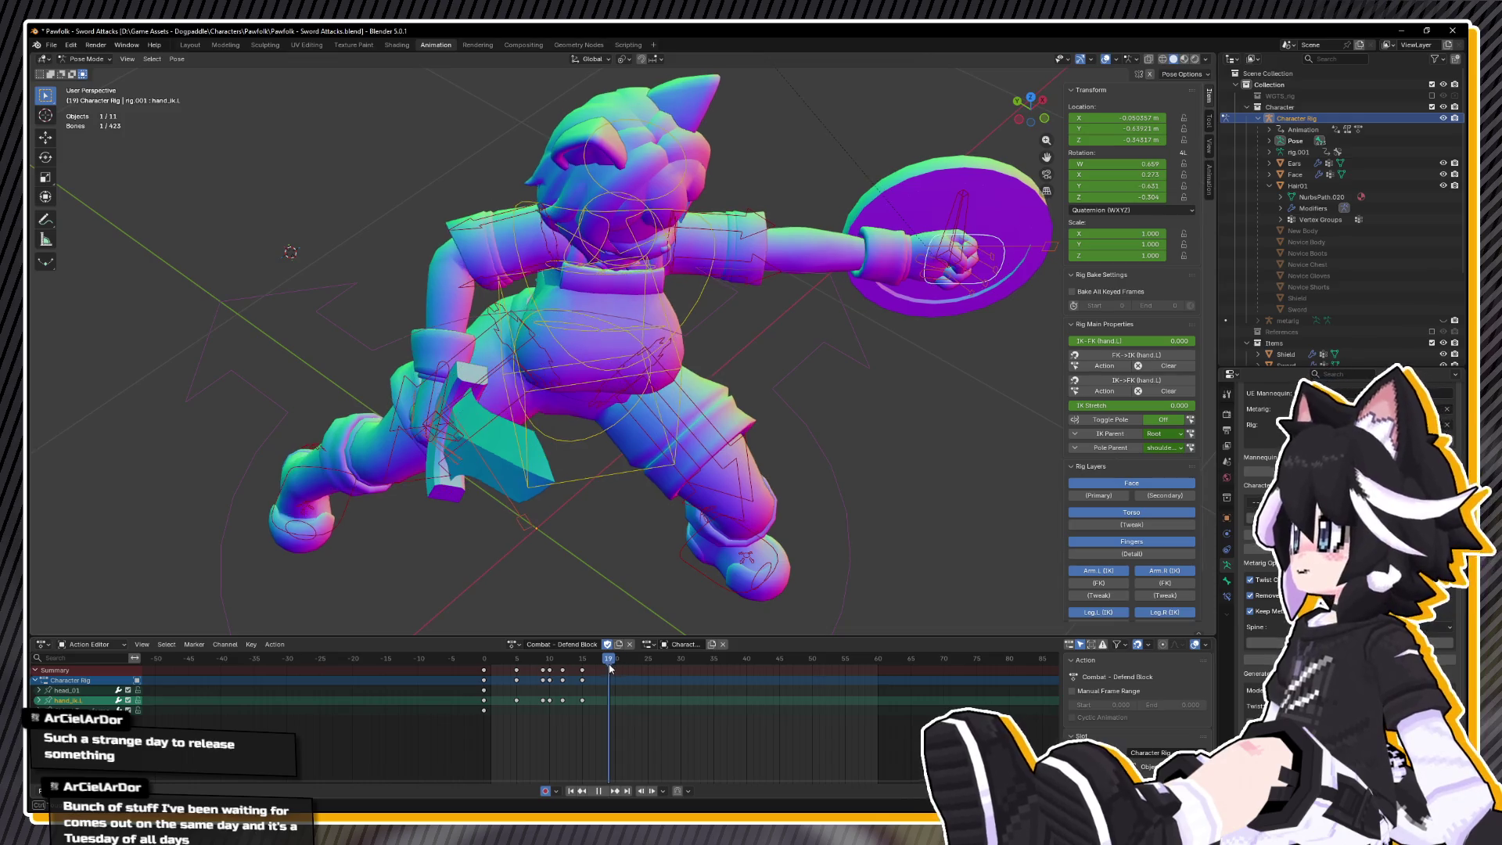
key("space")
mouse_move(891, 364)
left_mouse_down()
mouse_move(812, 431)
mouse_move(858, 422)
left_mouse_up()
key("g")
left_click(836, 407)
key("g")
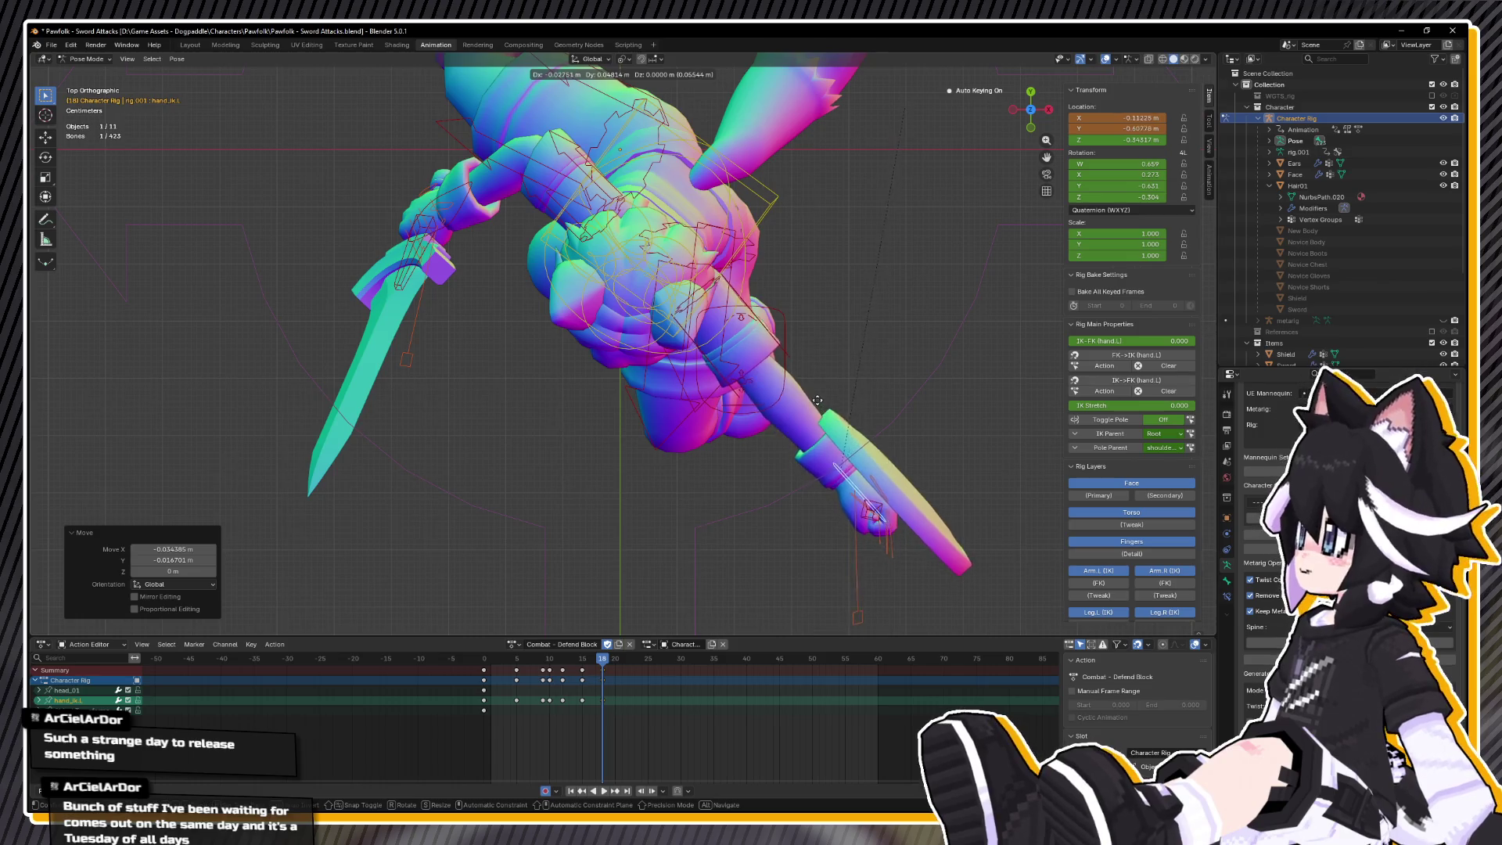
key("r")
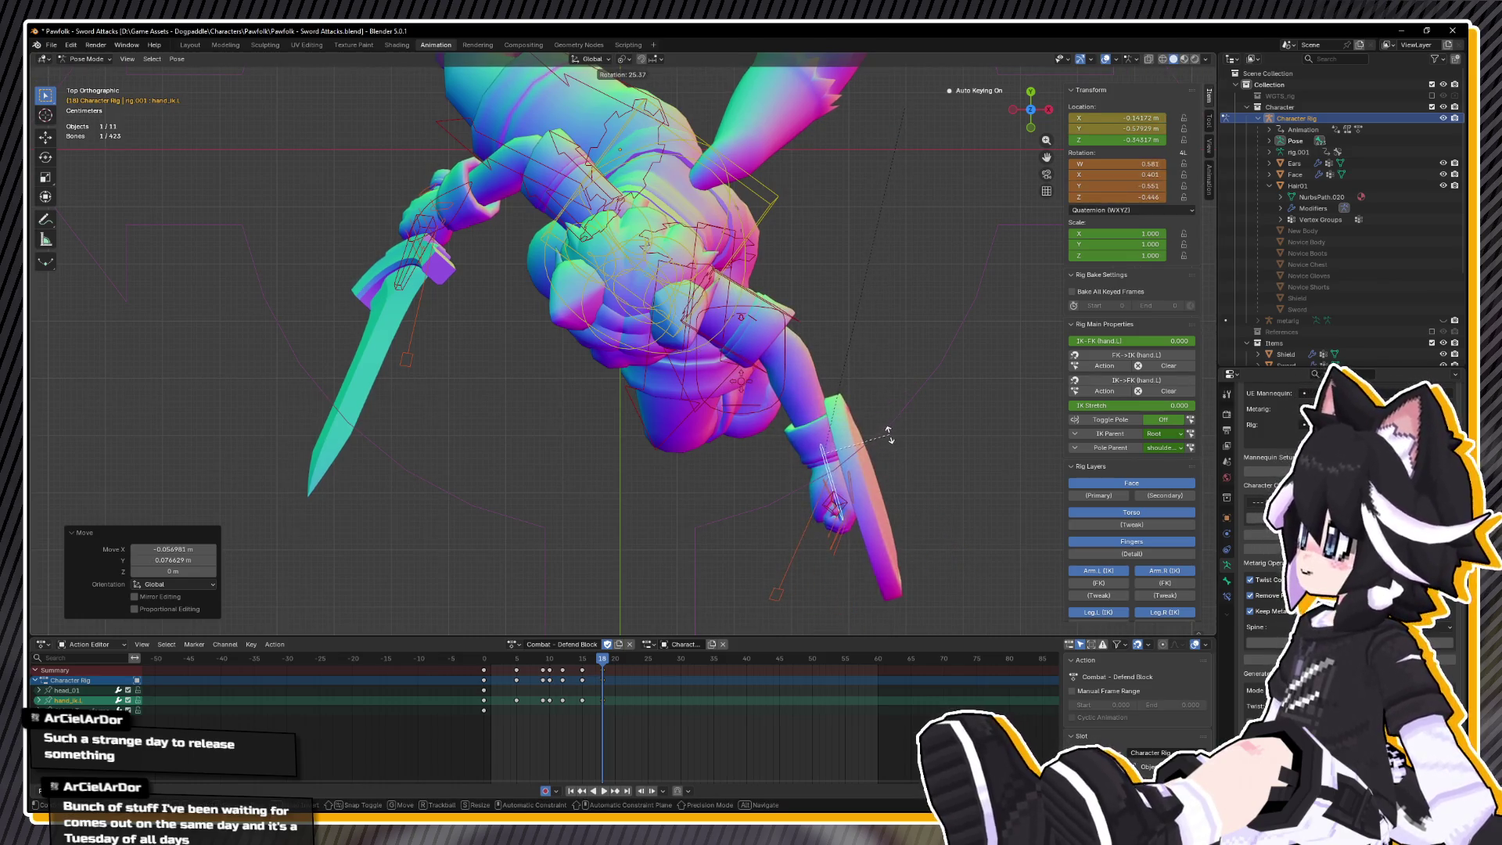
left_click(888, 438)
key("i")
- Play back the block to review the new pose, then view from above
key("space")
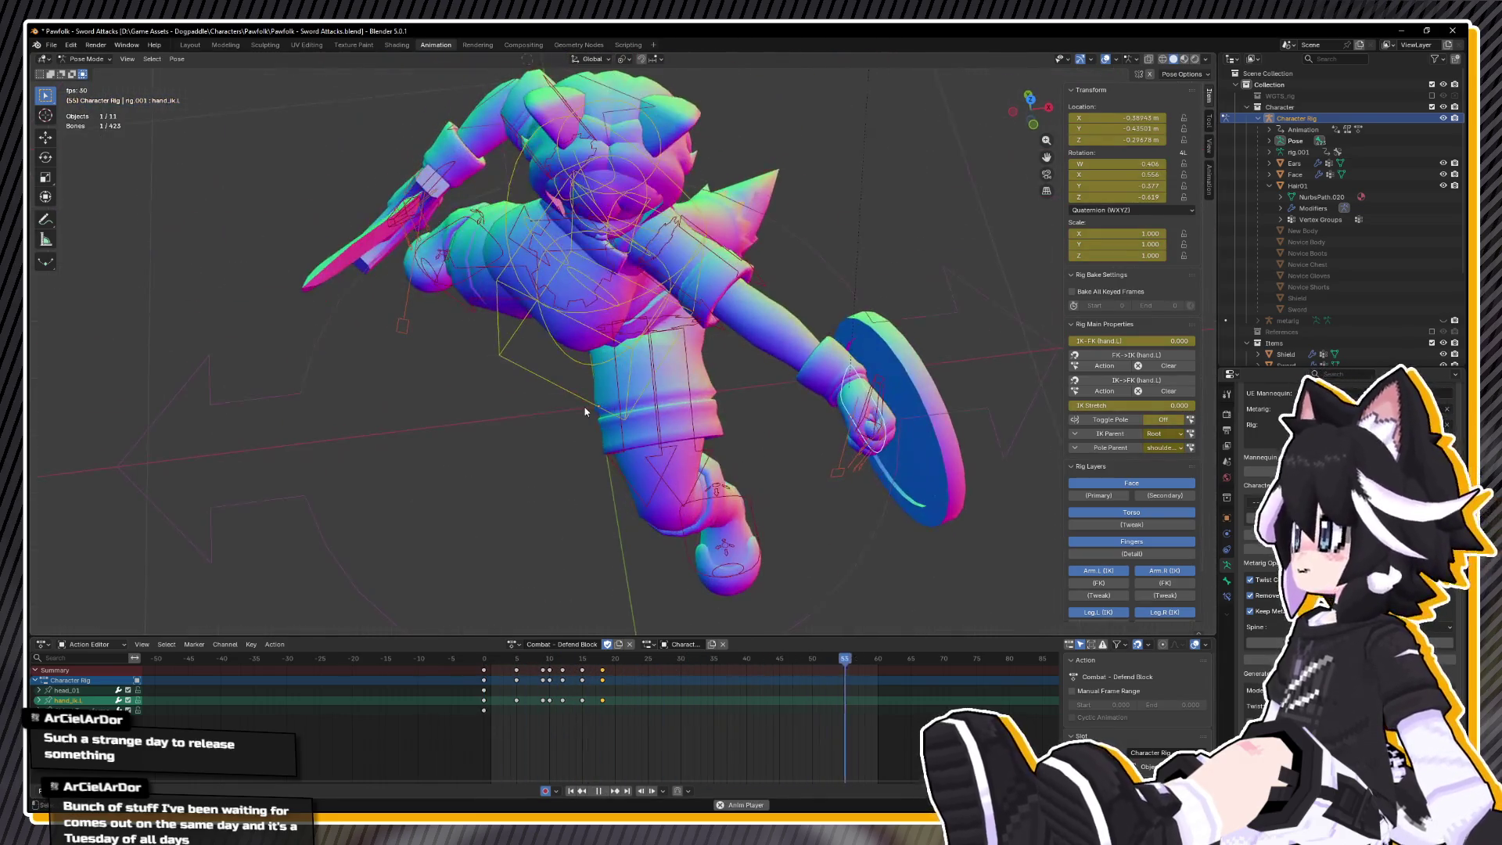
key("space")
key("KP_7")
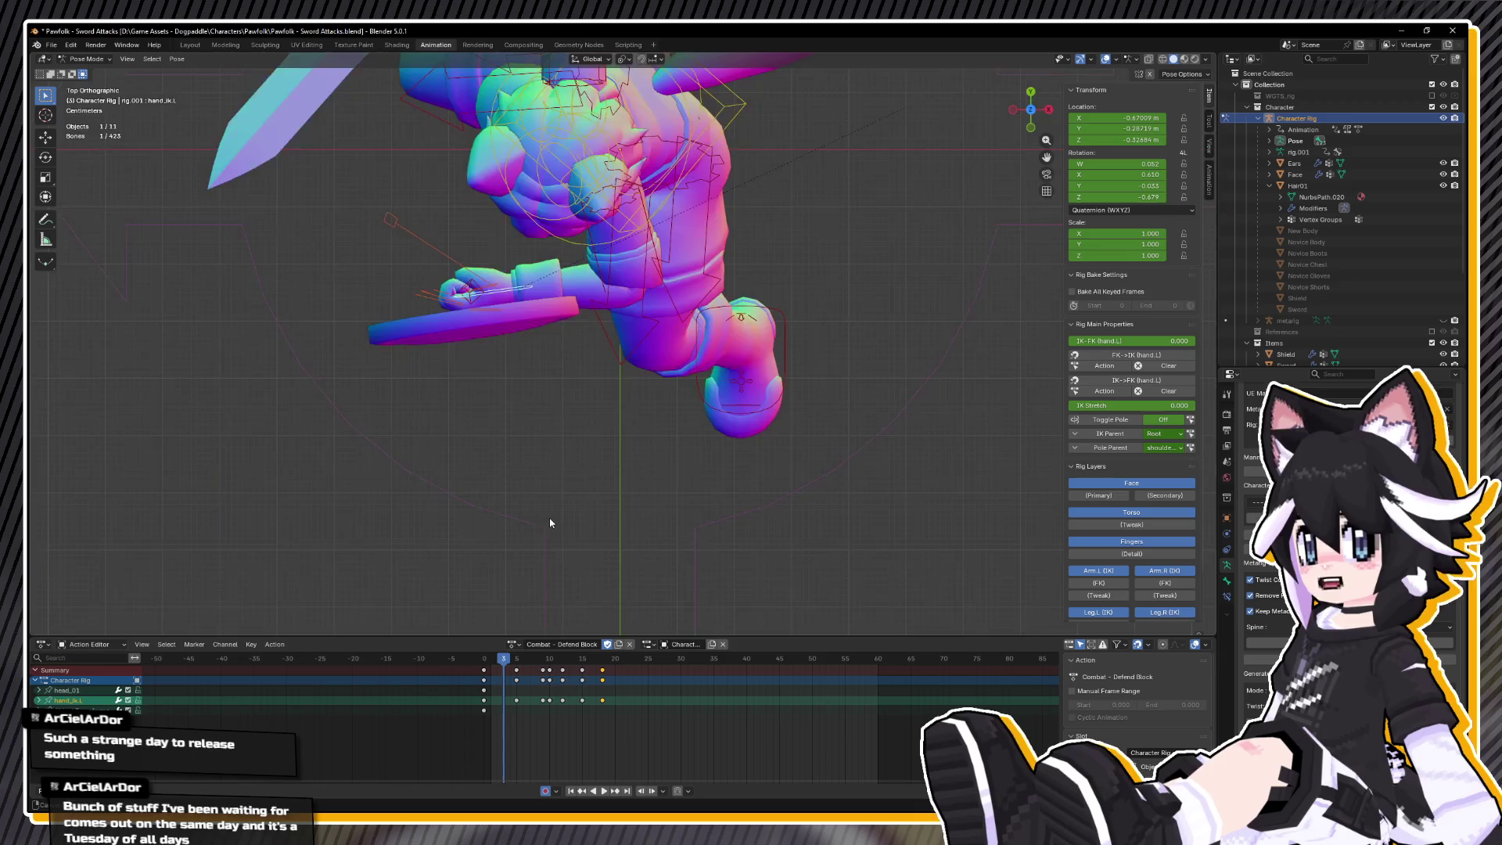
- Review playback and return to frame 12 with the left hand control selected
key("space")
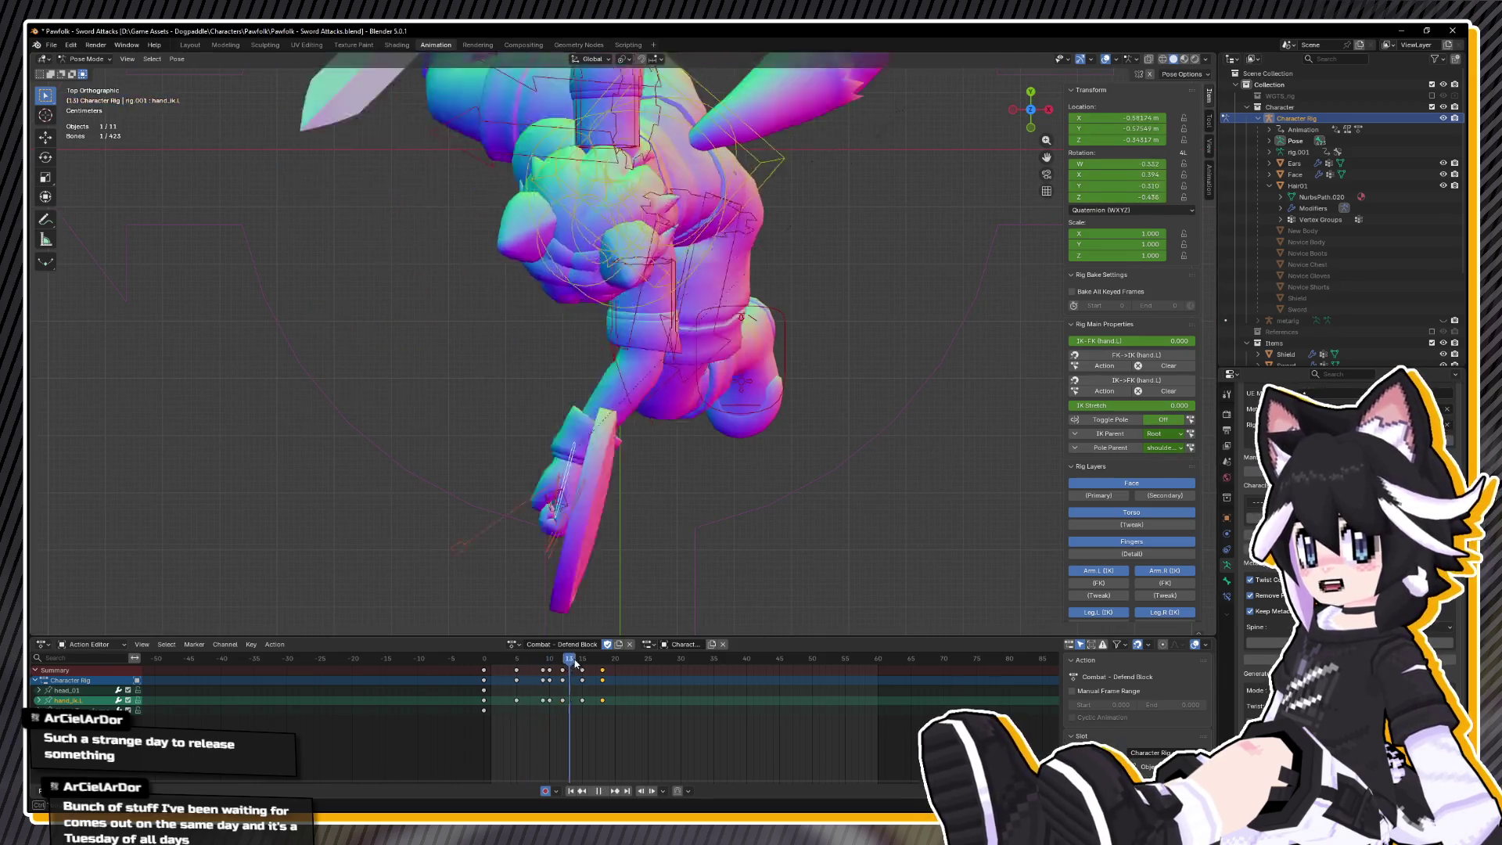
left_click(733, 370)
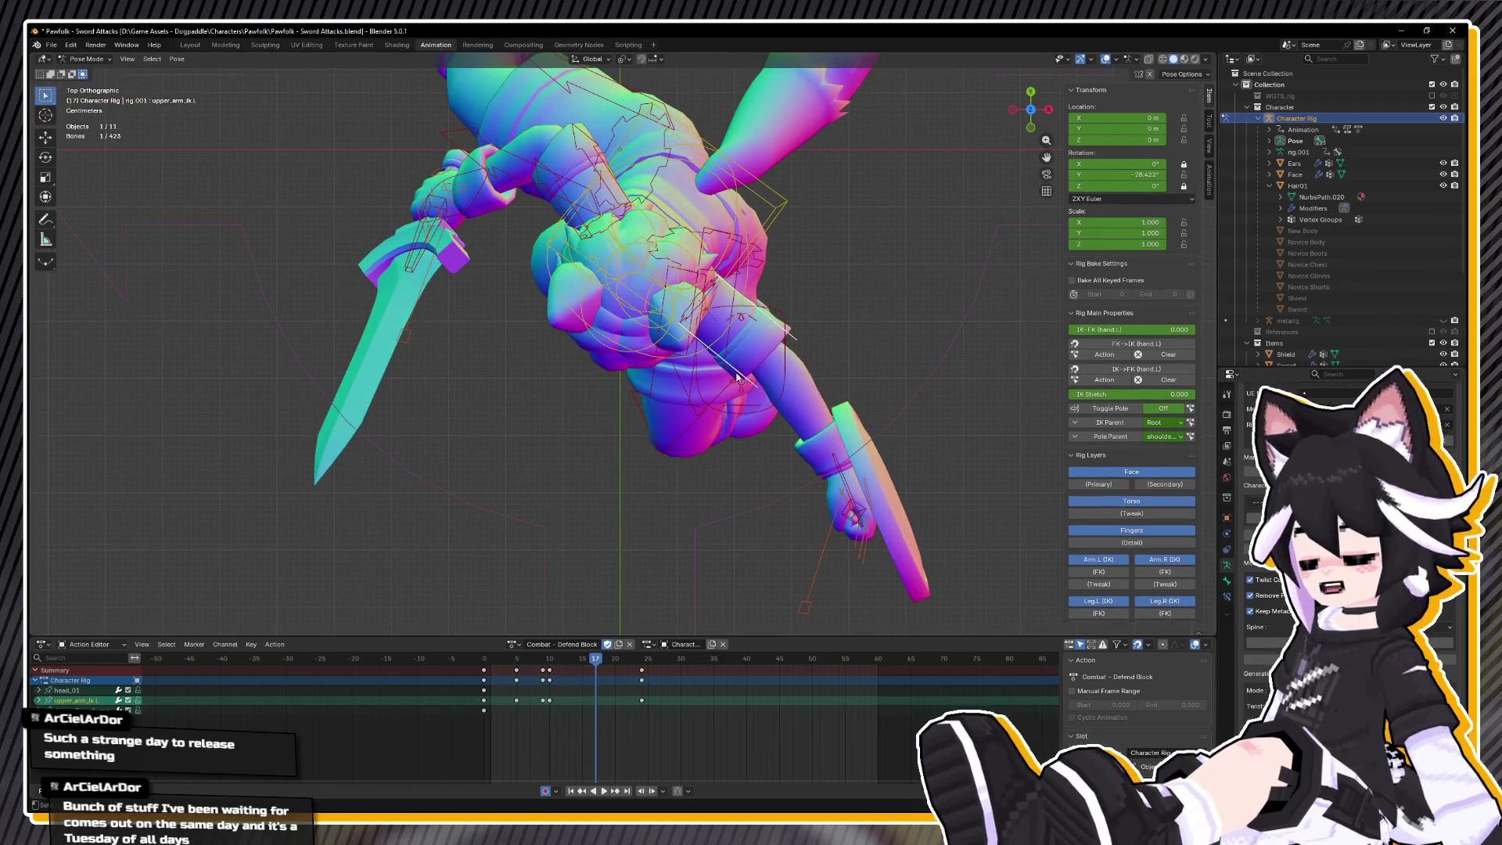
left_click(804, 605)
key("space")
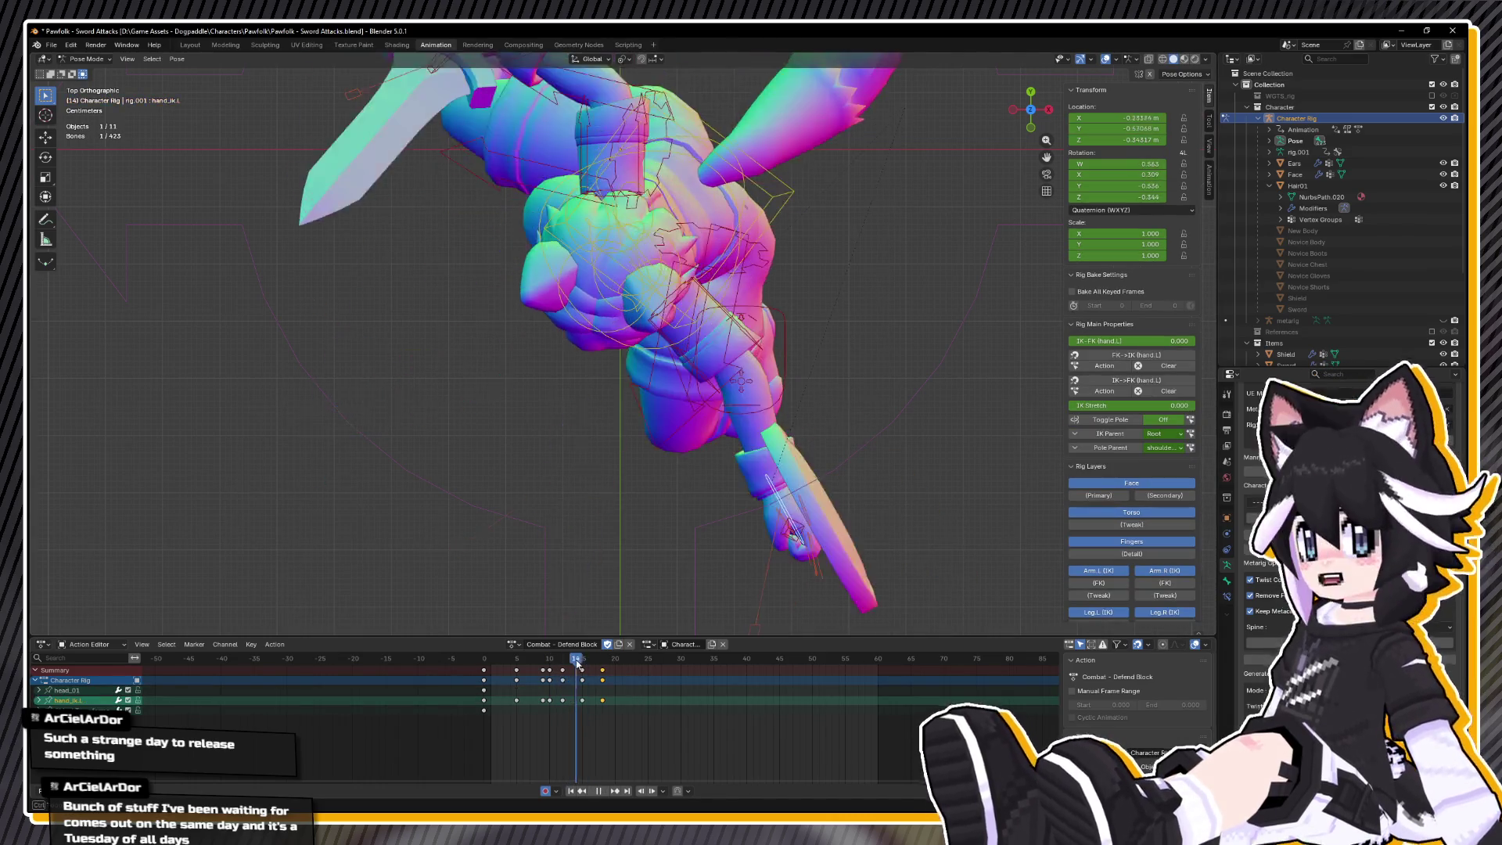
left_click_drag(584, 664, 596, 665)
key("space")
left_click(565, 661)
mouse_move(625, 470)
left_mouse_down()
mouse_move(684, 453)
mouse_move(696, 521)
mouse_move(680, 442)
mouse_move(693, 354)
left_mouse_up()
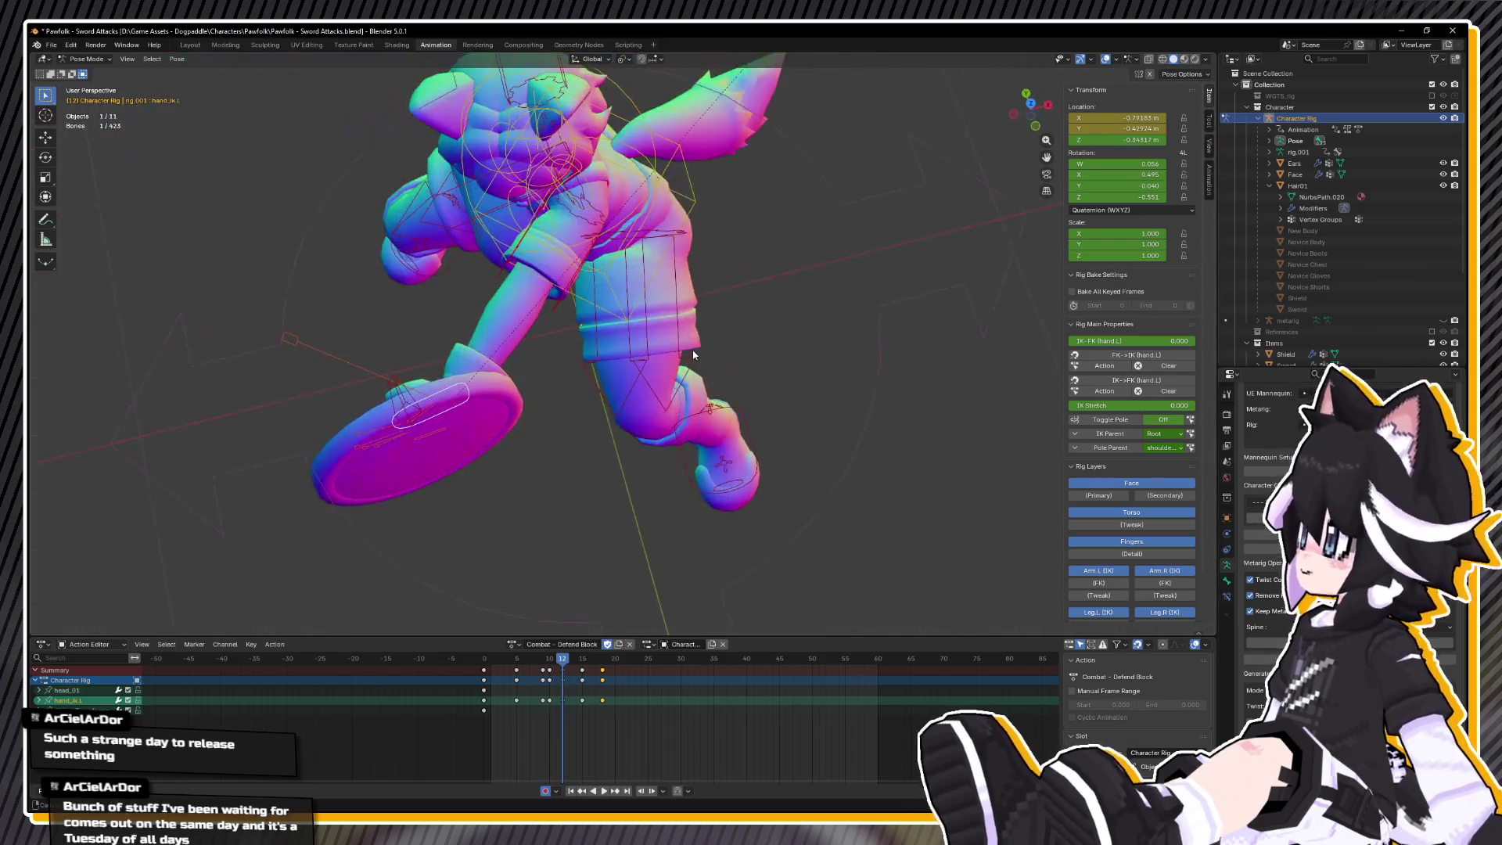
key("KP_7")
key("Right")
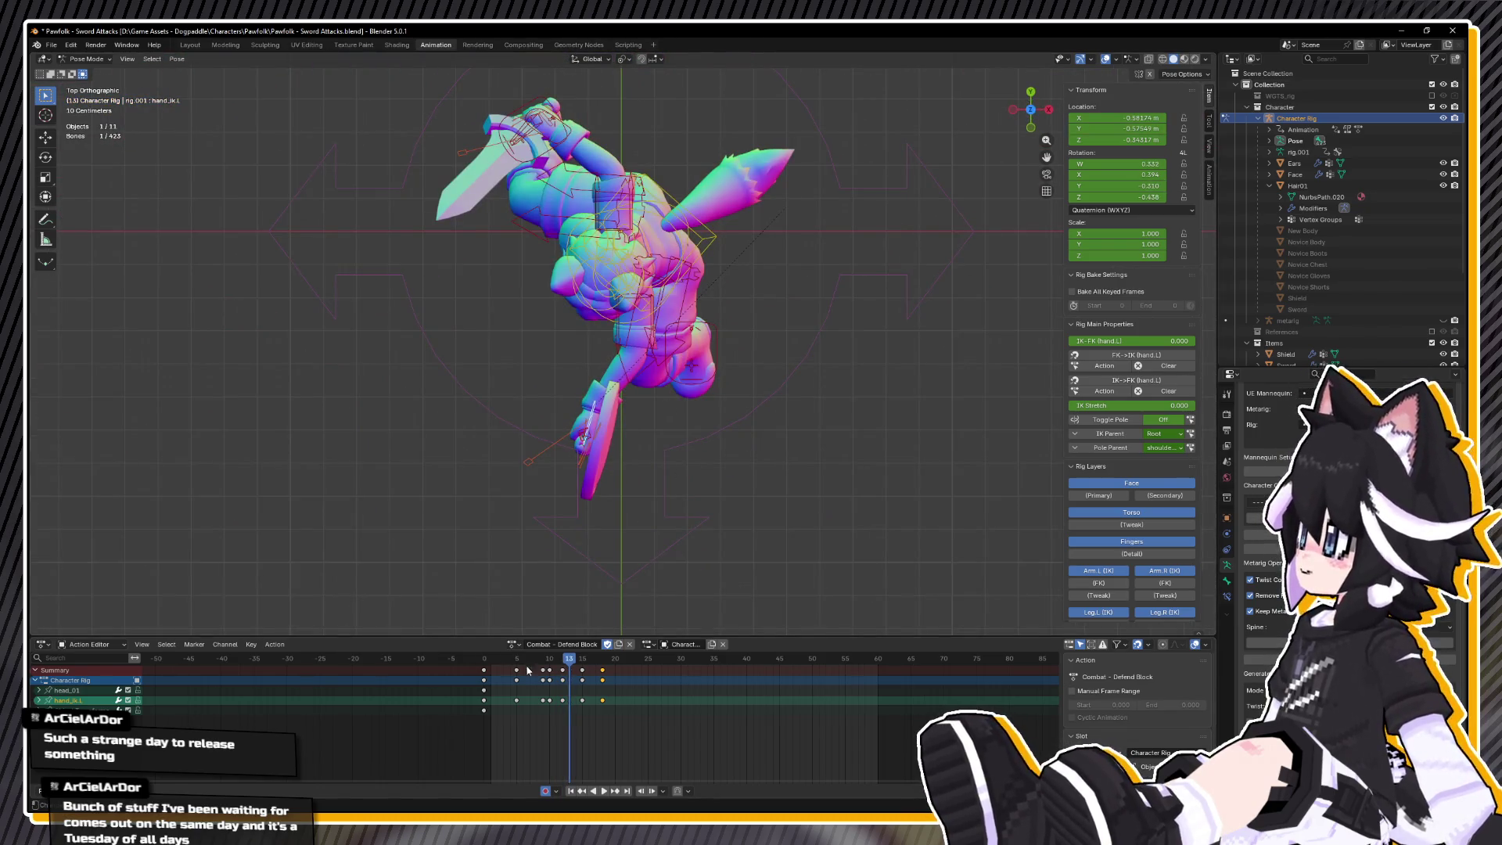
left_click(563, 665)
key("space")
- Move hand_ik.L, then reposition it at frame 15 and rotate it 21.5°
key("g")
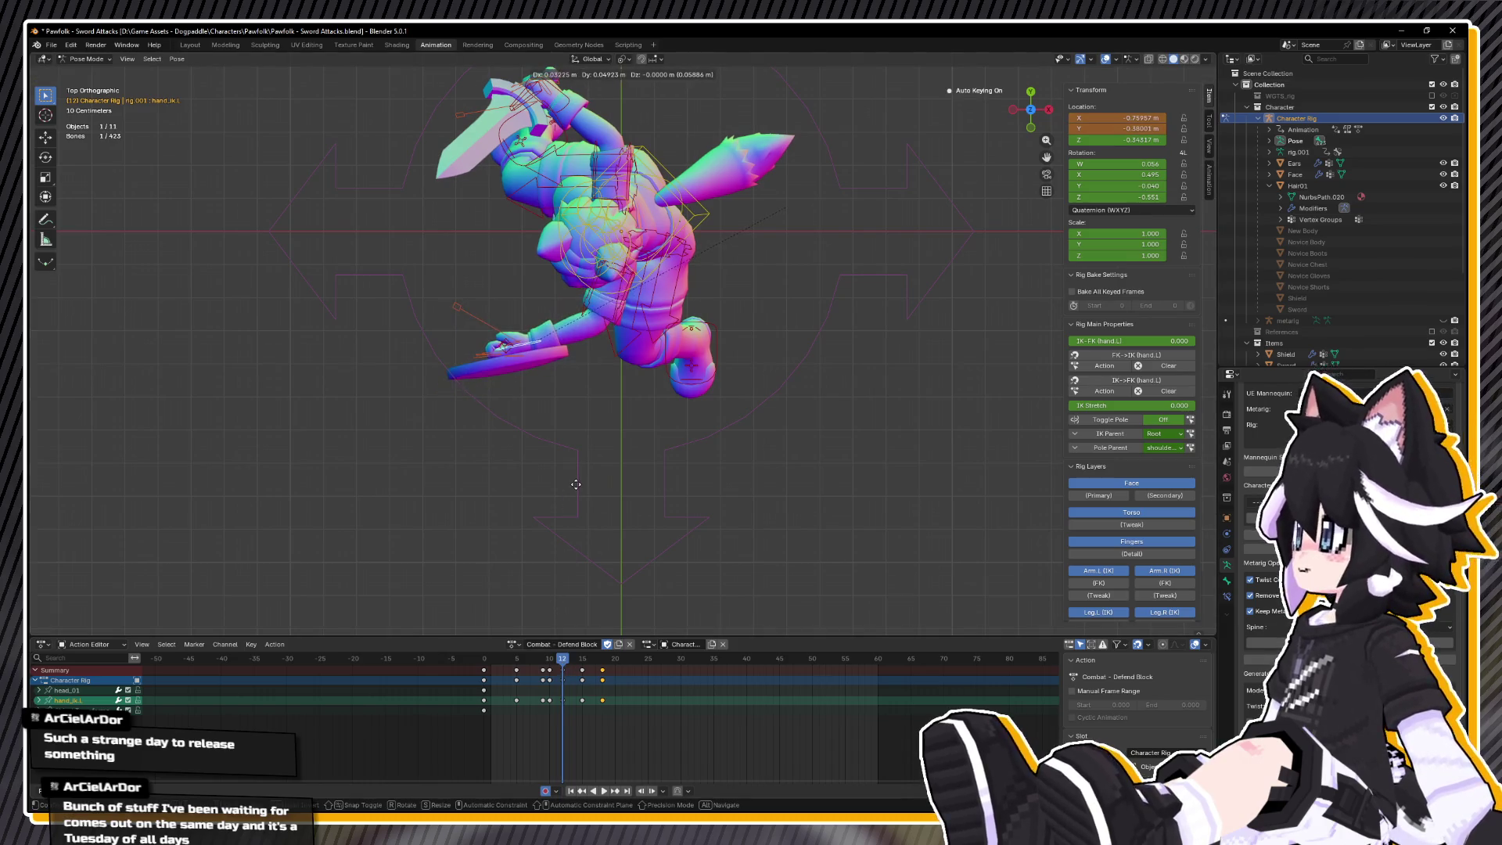
left_click(576, 484)
key("Up")
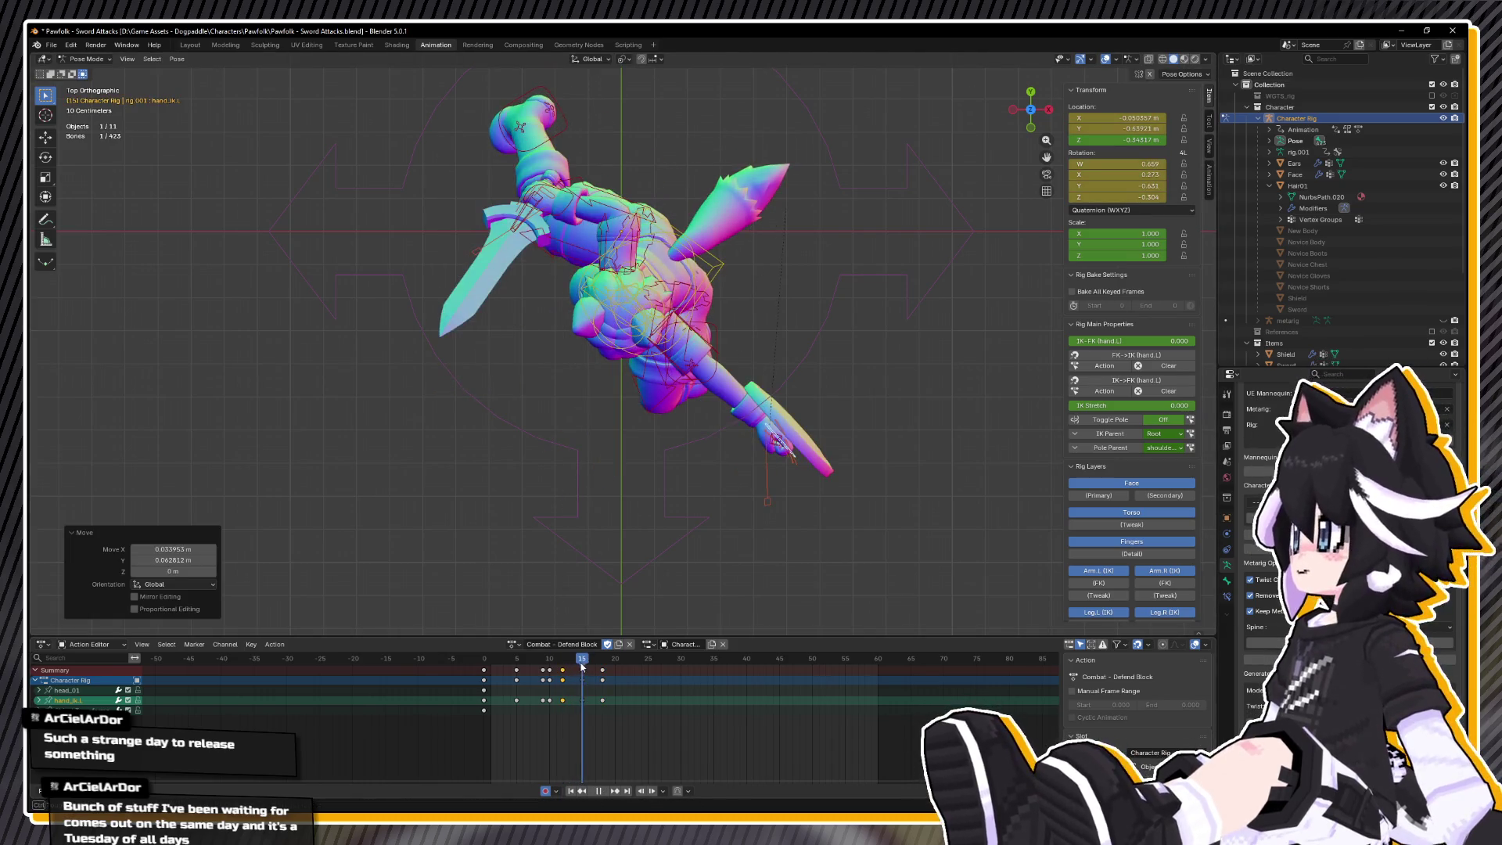
key("g")
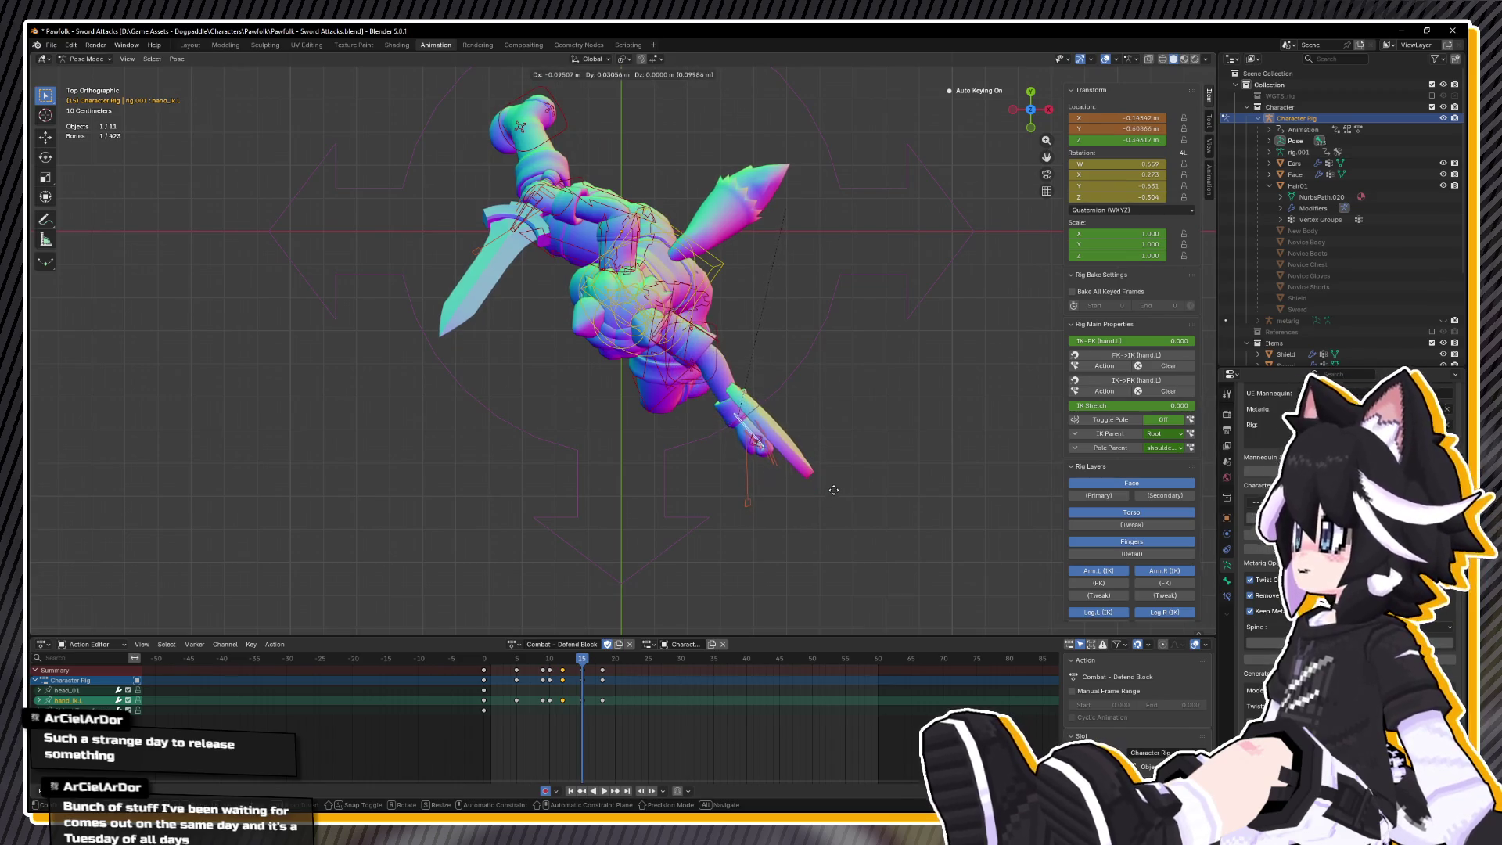
left_click(833, 494)
key("r")
left_click(816, 519)
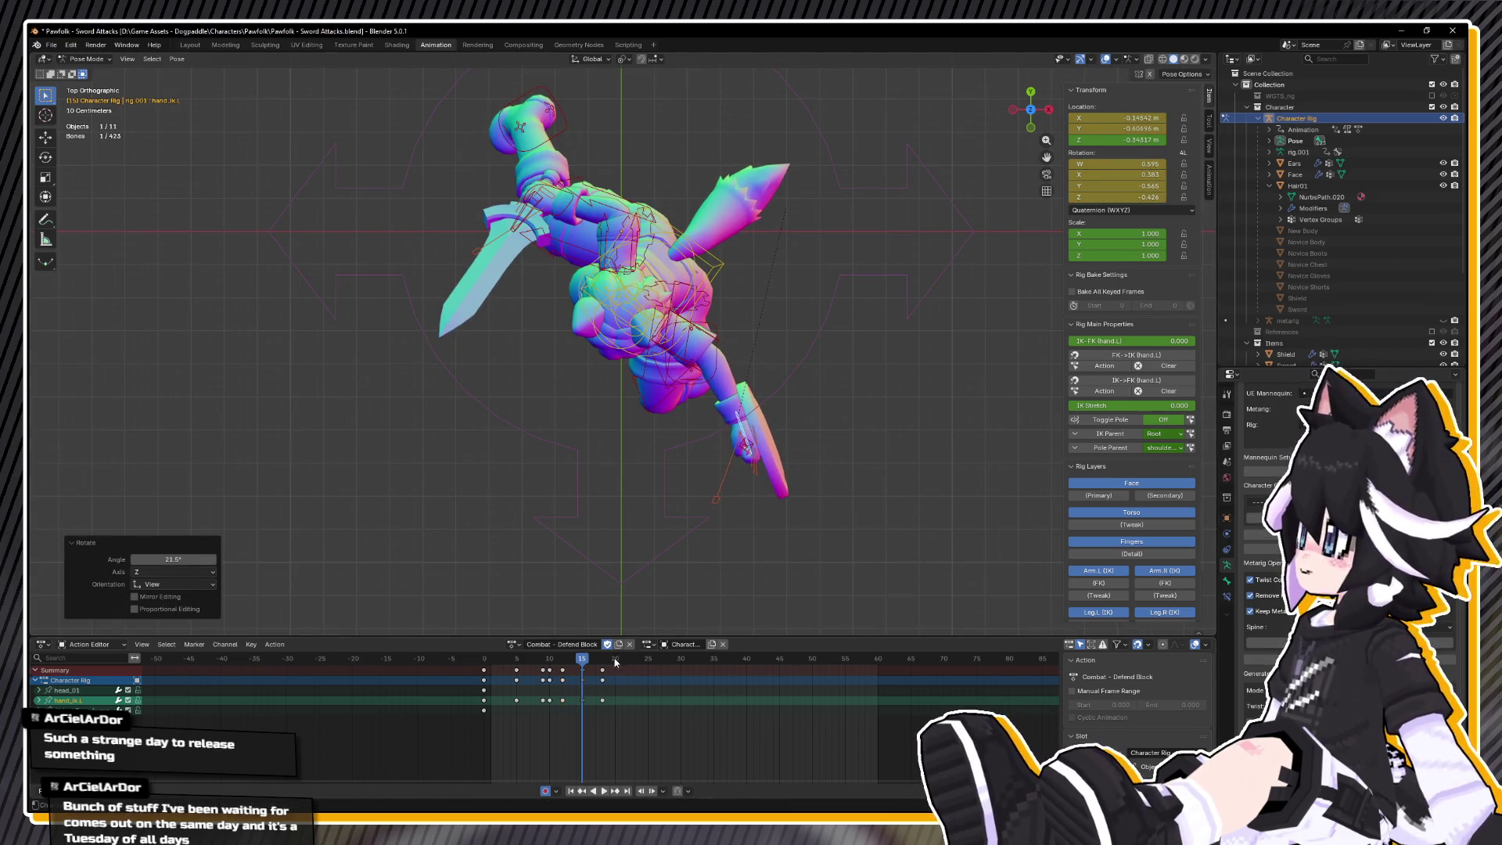
- Play the action from frame 0, select all bones, and move to frame 24
mouse_move(588, 659)
left_mouse_down()
mouse_move(607, 660)
mouse_move(472, 666)
left_mouse_up()
key("space")
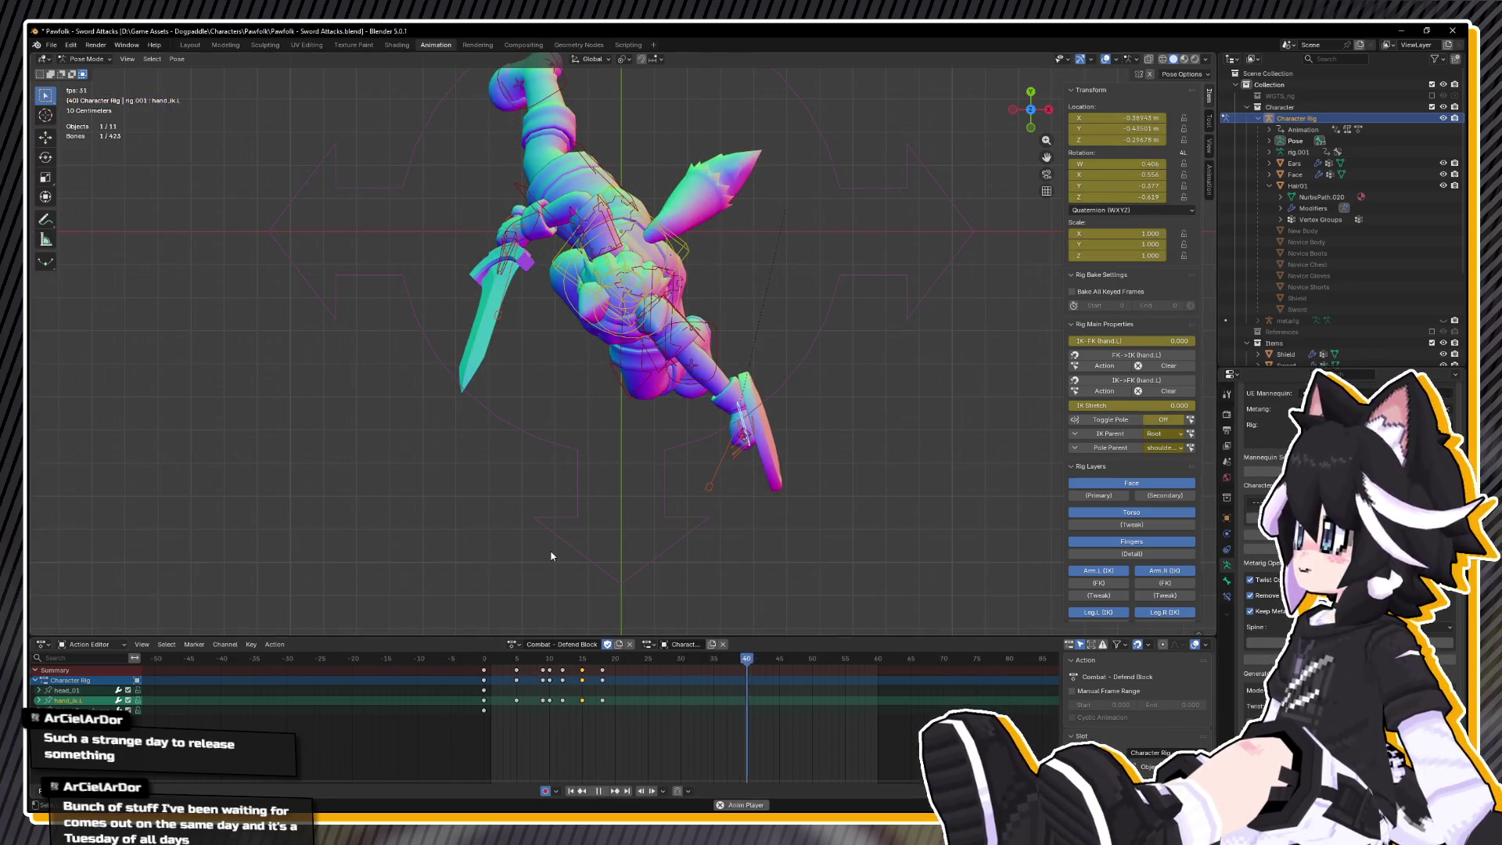
left_click(576, 519)
key("a")
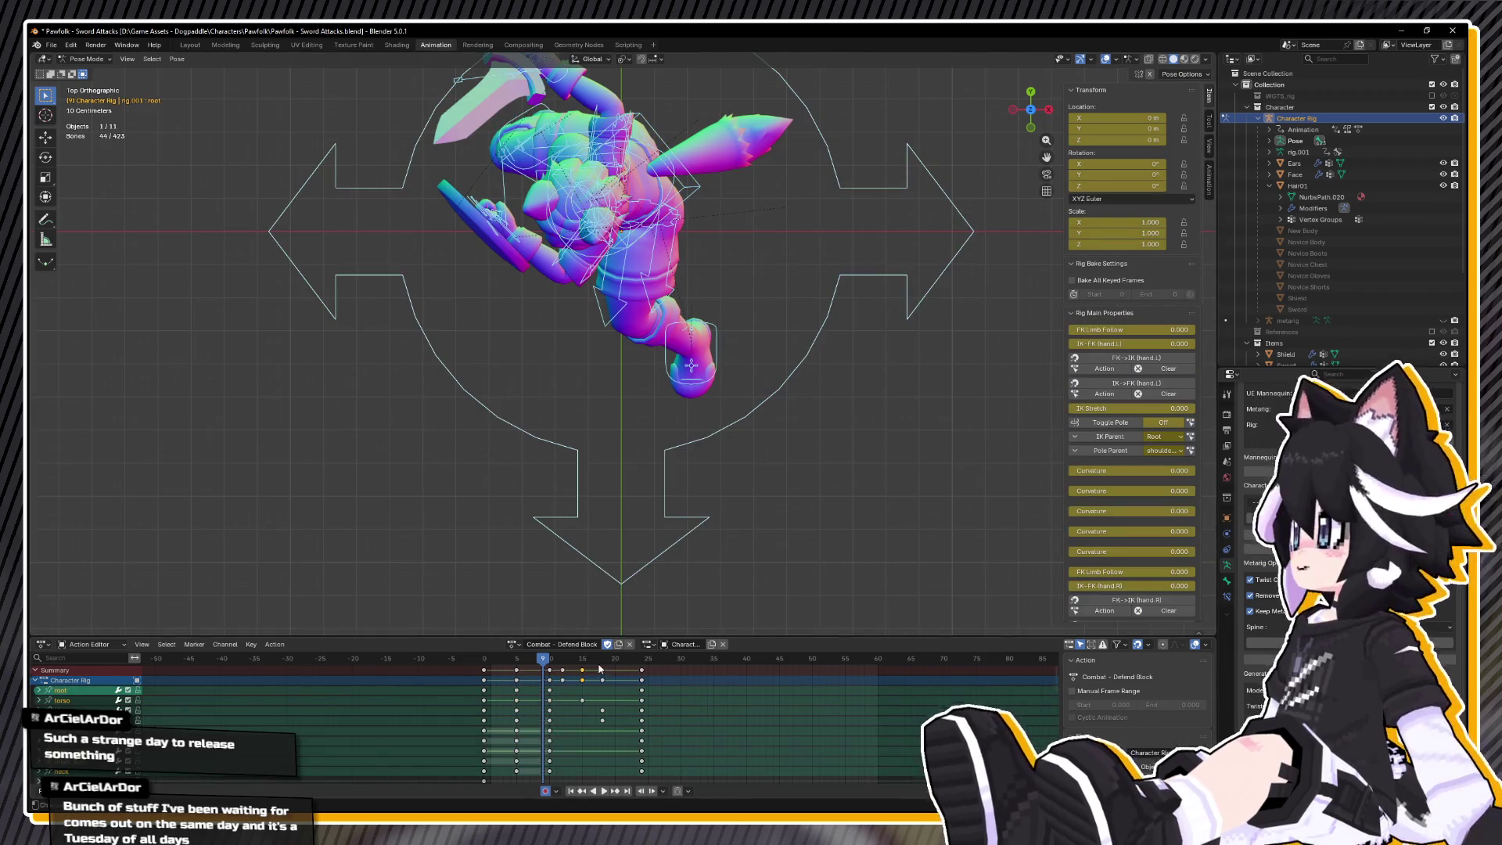
left_click_drag(603, 663, 641, 666)
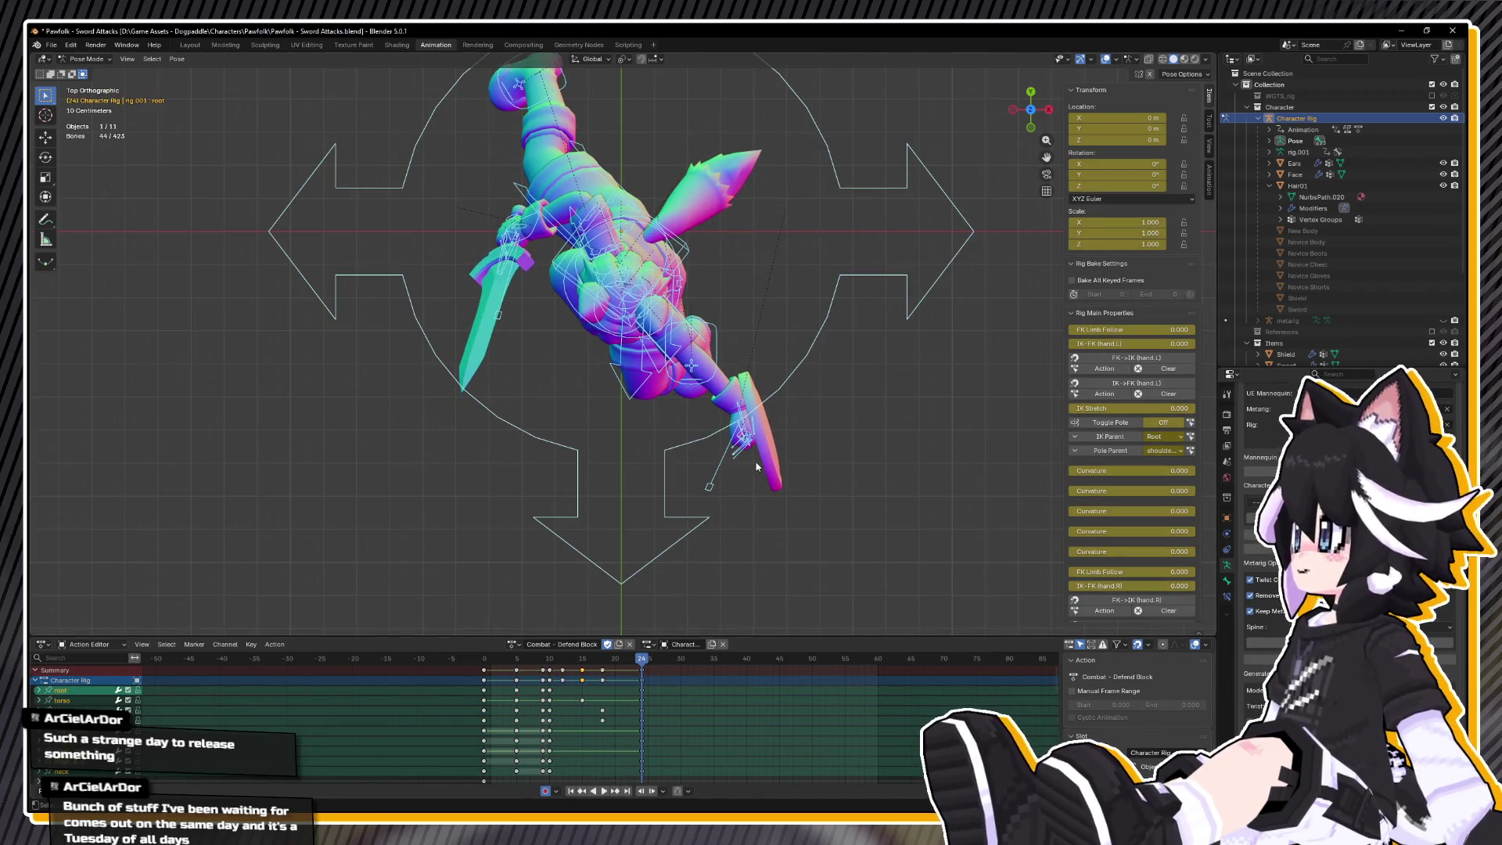
- At frame 24, move hand_ik.L, rotate it −89.1°, and nudge it again
left_click(743, 417)
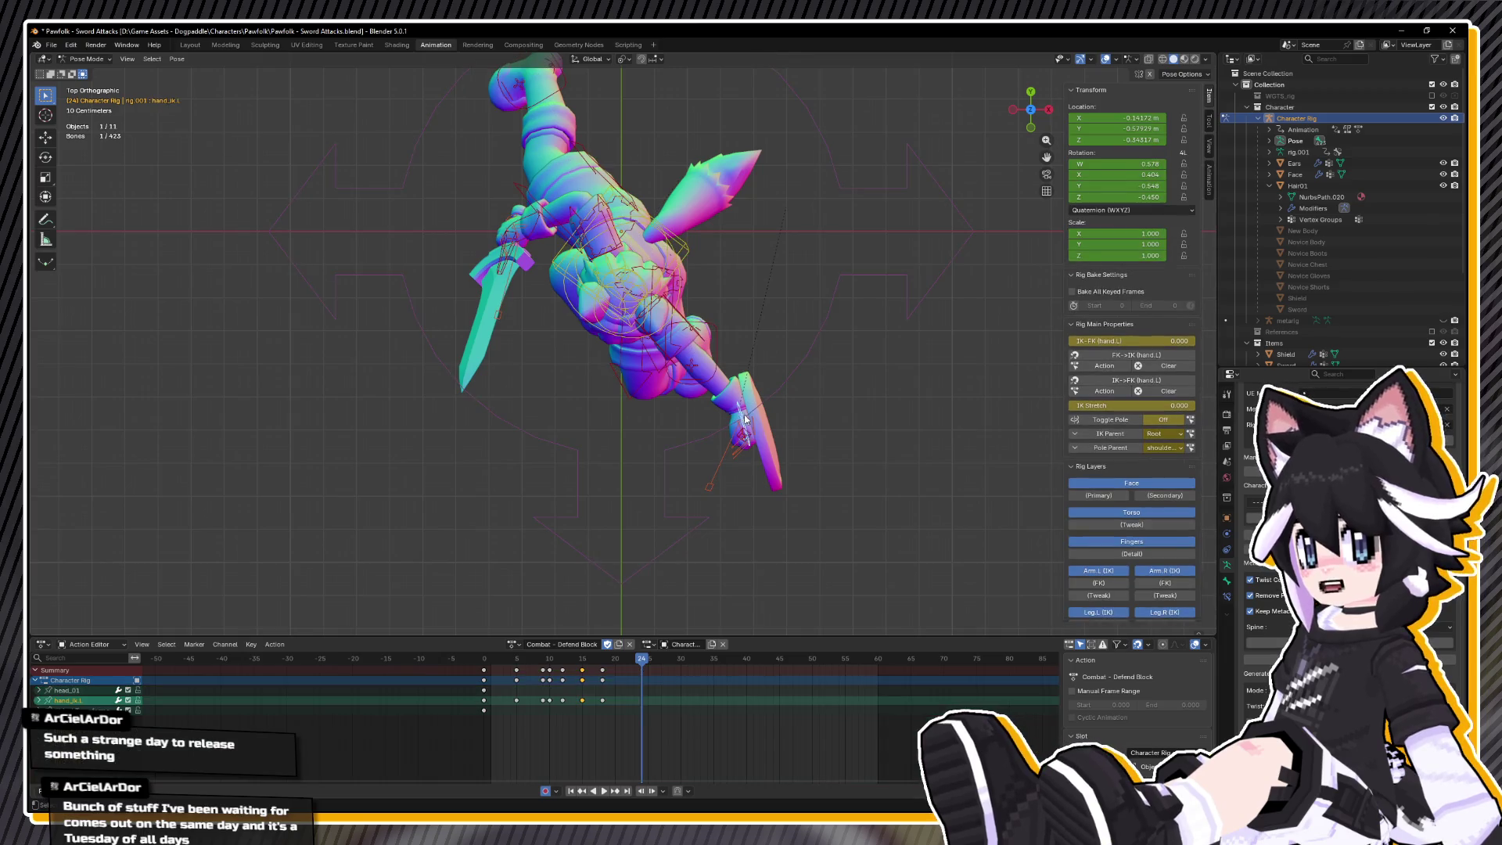
key("g")
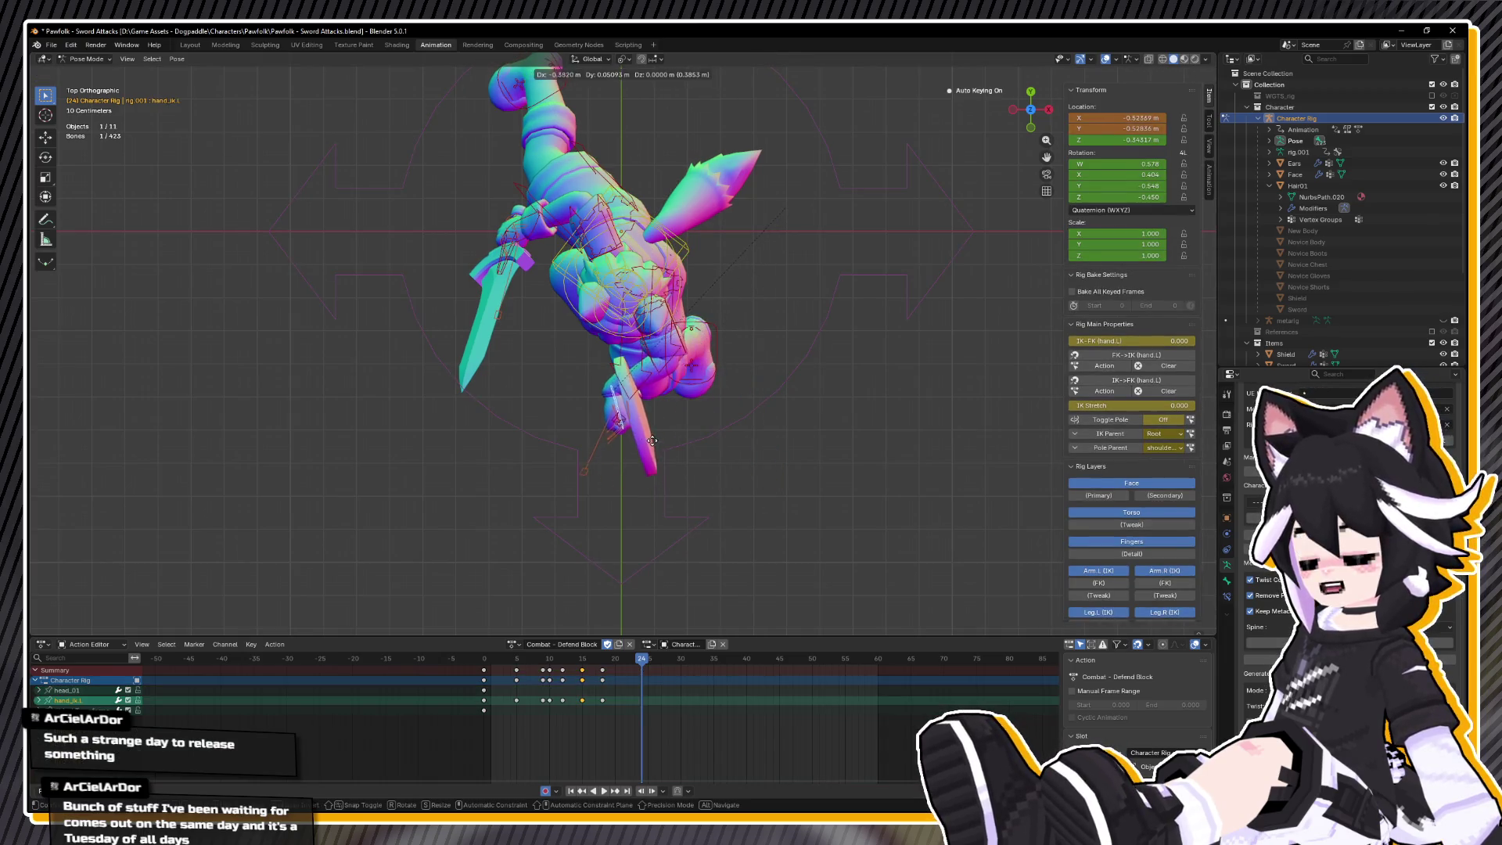
left_click(679, 446)
key("r")
left_click(708, 501)
mouse_move(707, 500)
left_mouse_down()
mouse_move(785, 443)
mouse_move(776, 395)
mouse_move(709, 472)
left_mouse_up()
key("KP_7")
key("g")
left_click(649, 485)
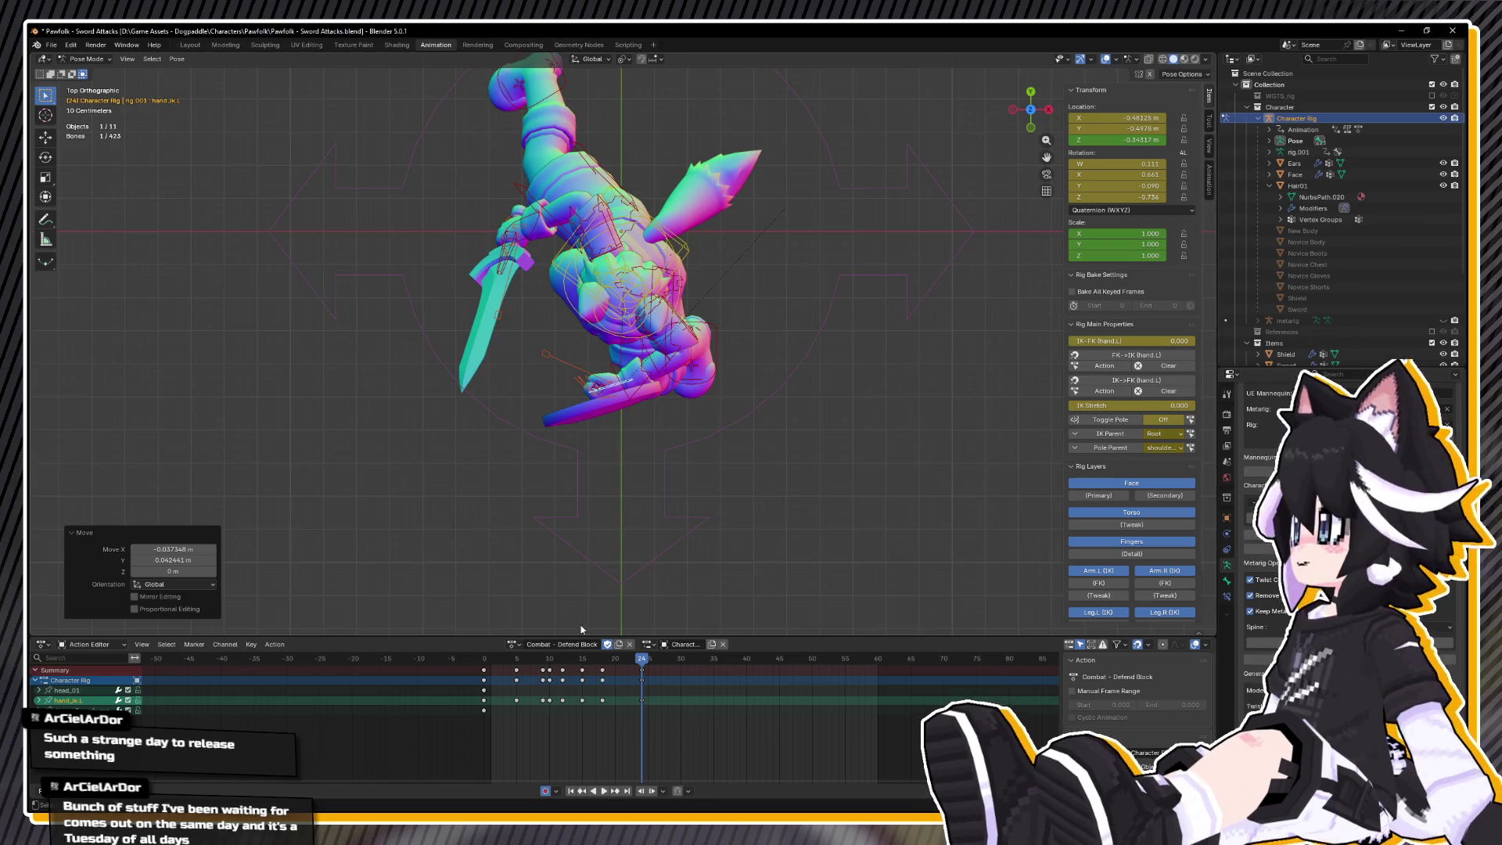
left_click(513, 644)
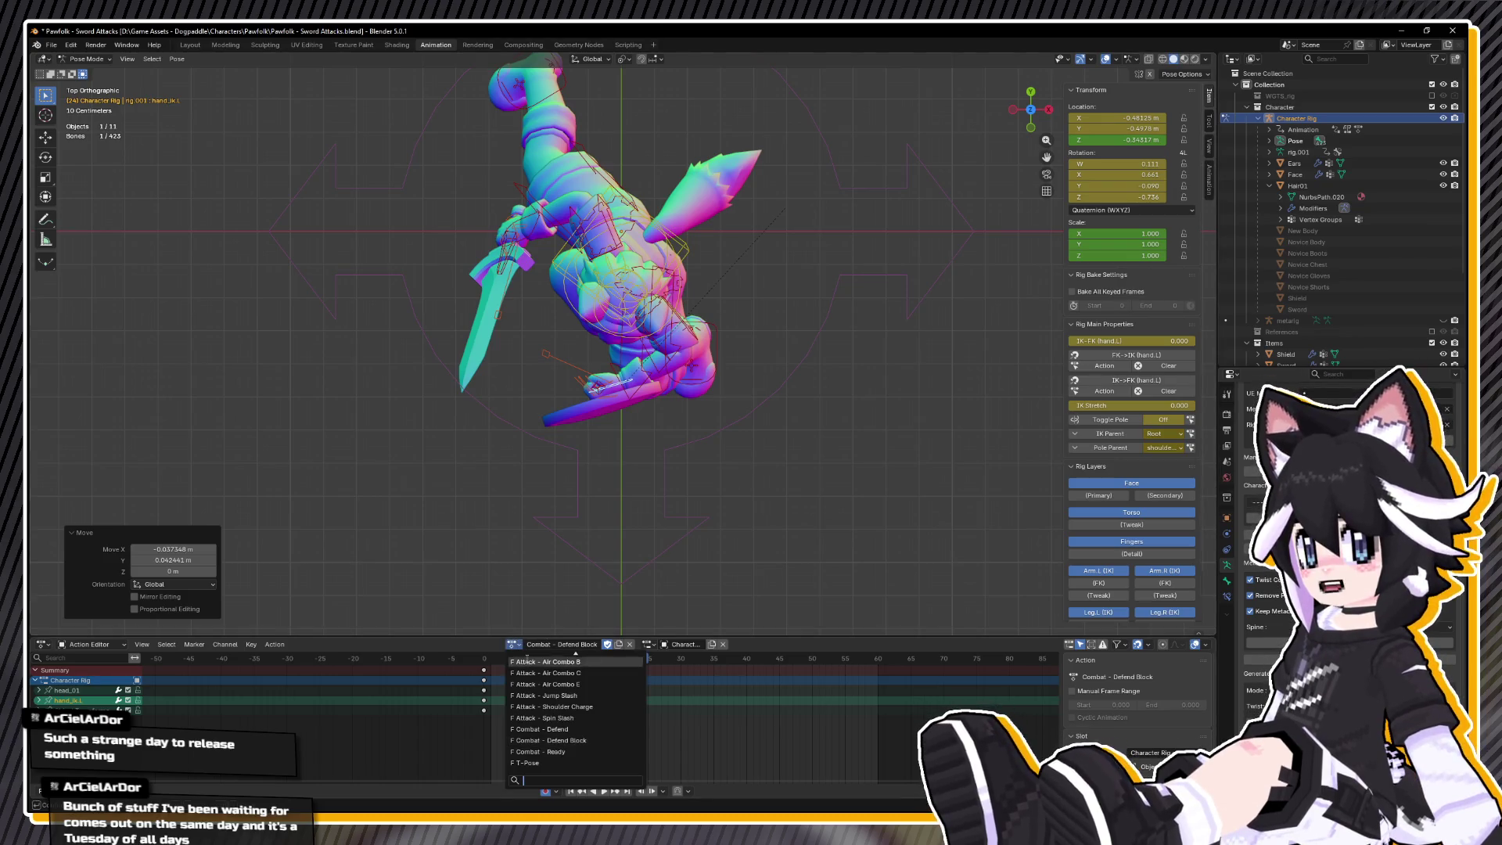
- Assign the Combat - Defend action and set the hand control's rotation mode to XYZ Euler
left_click(562, 729)
left_click(1119, 209)
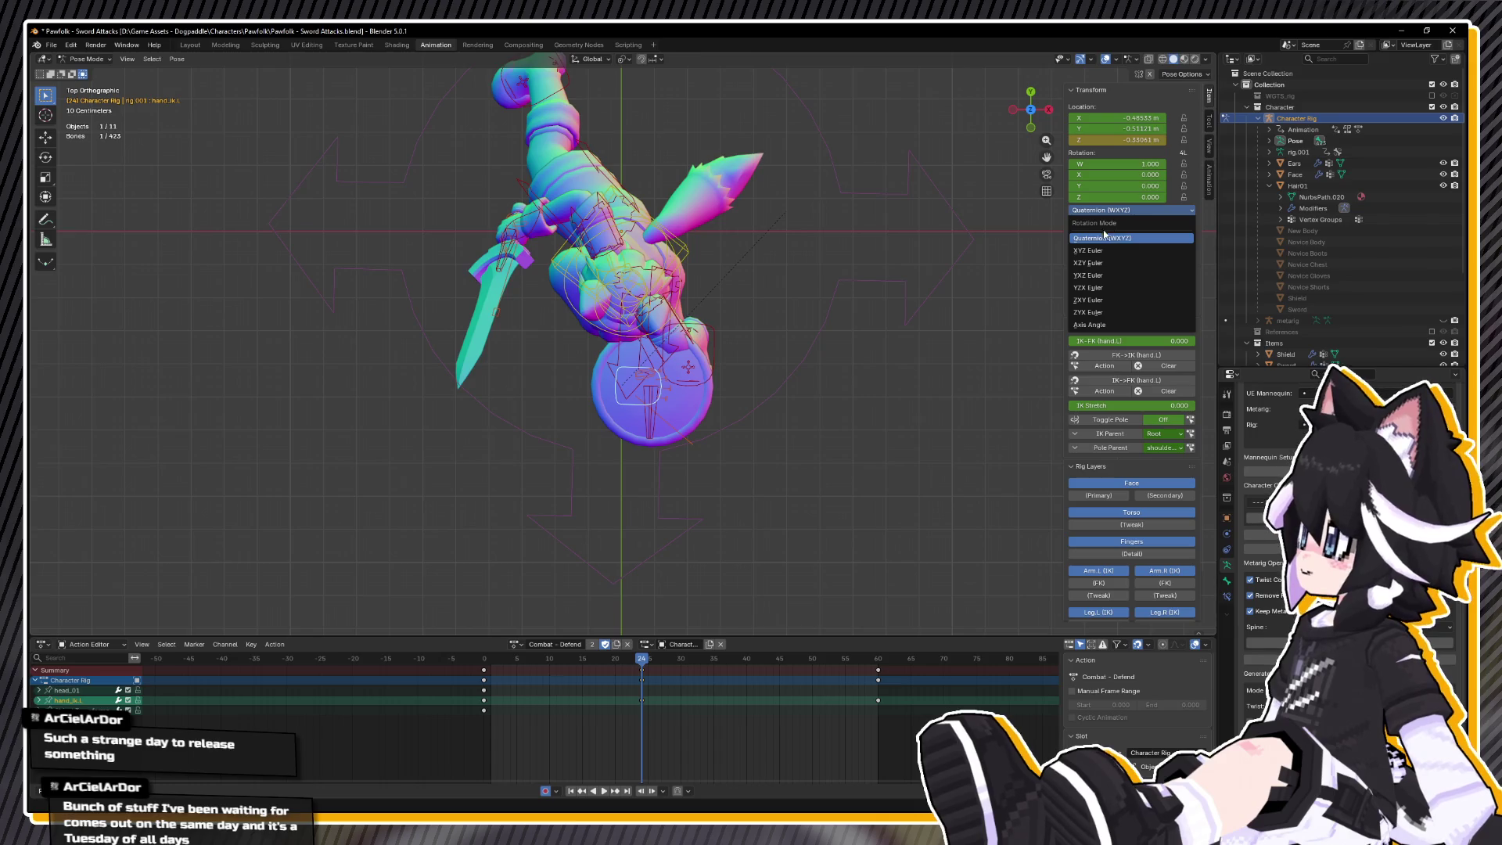
left_click(1095, 251)
key("ctrl+shift+space")
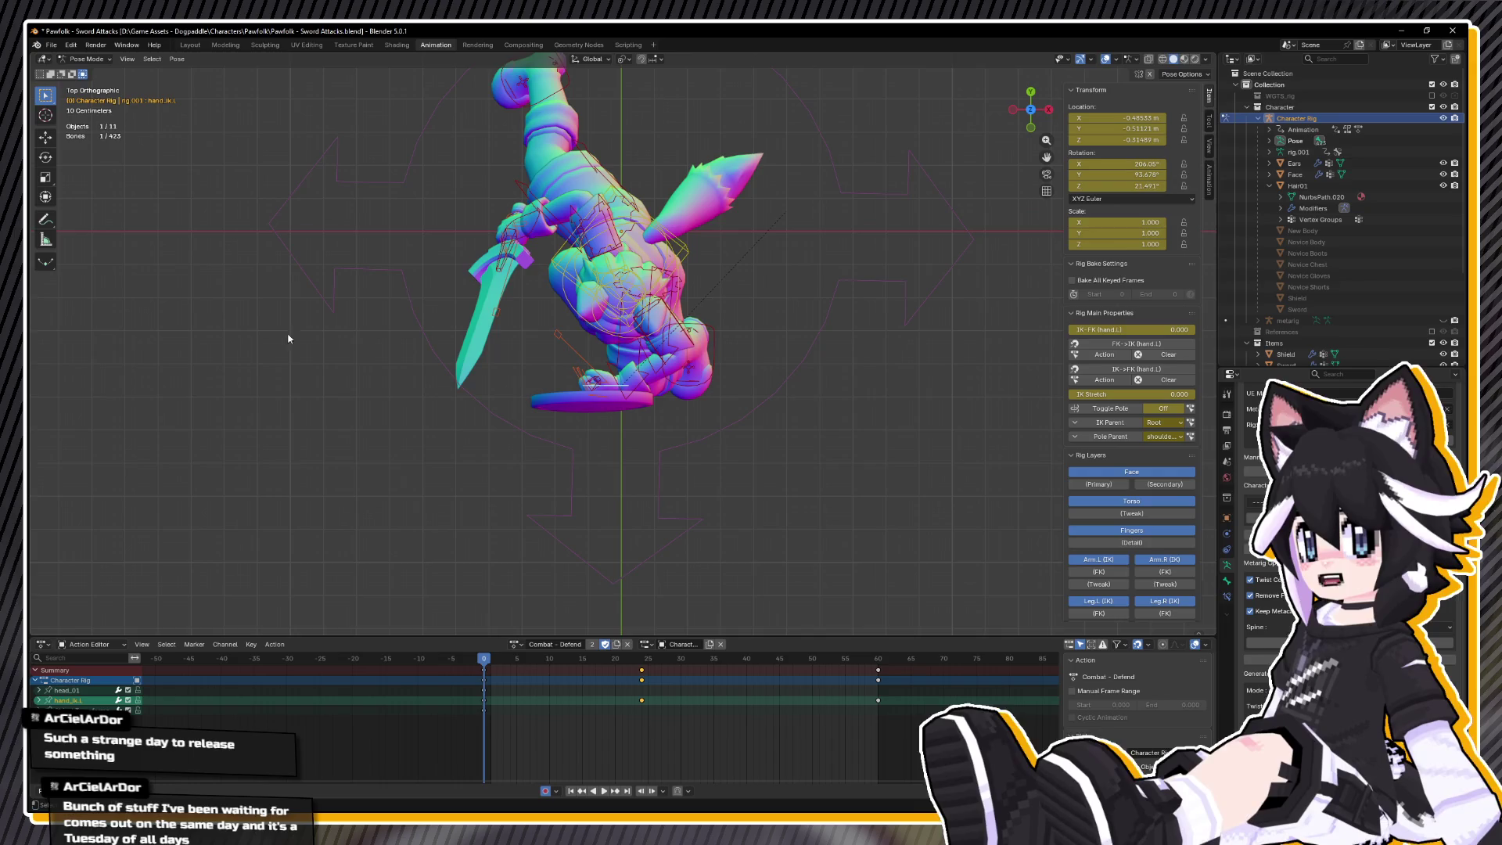
left_click(104, 62)
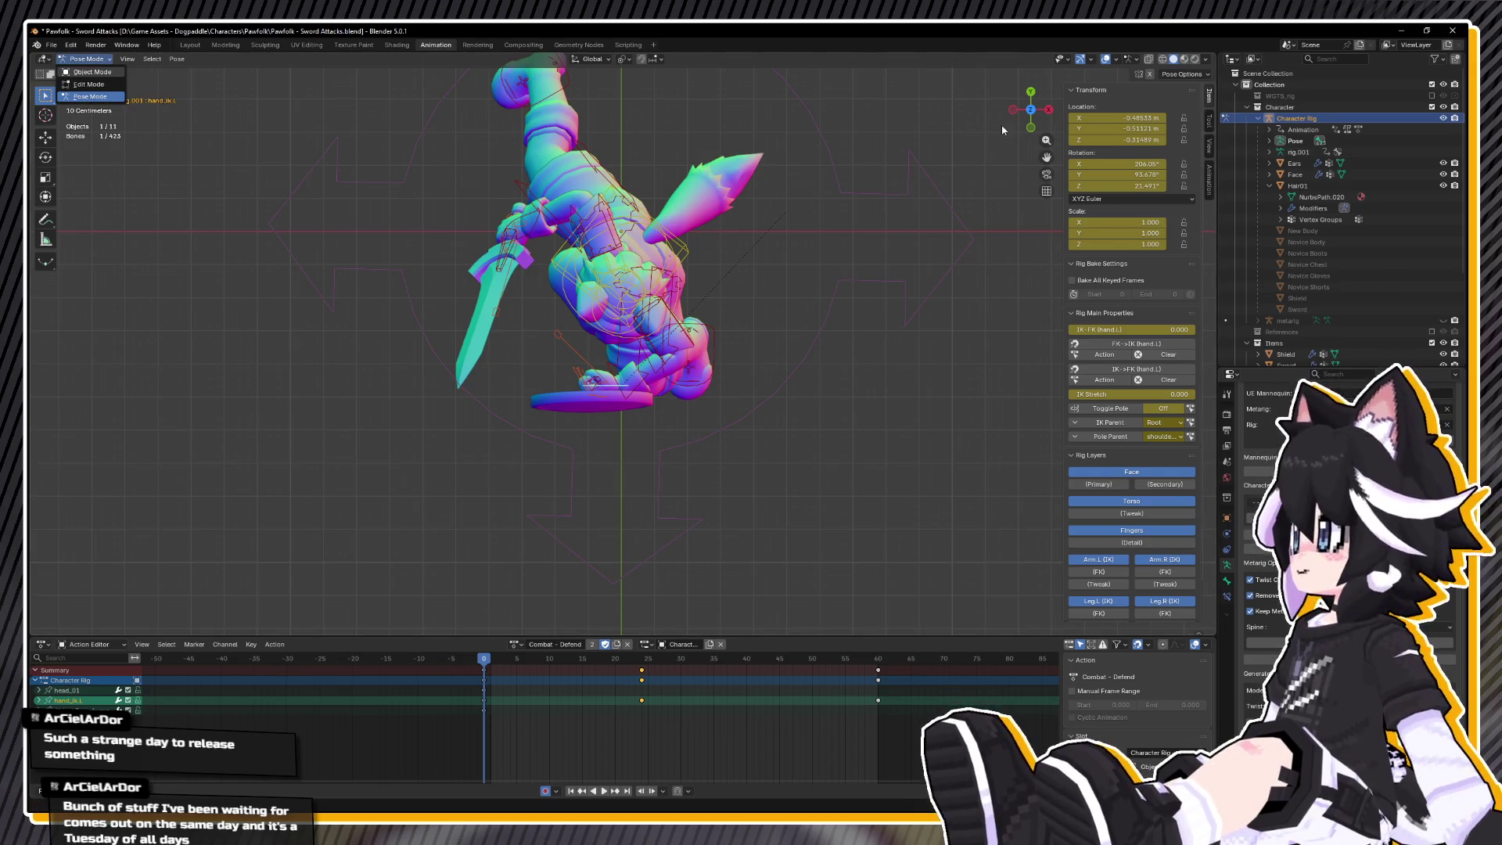
- Switch back to Combat - Defend Block and set rotation mode to Quaternion (WXYZ)
left_click(1109, 197)
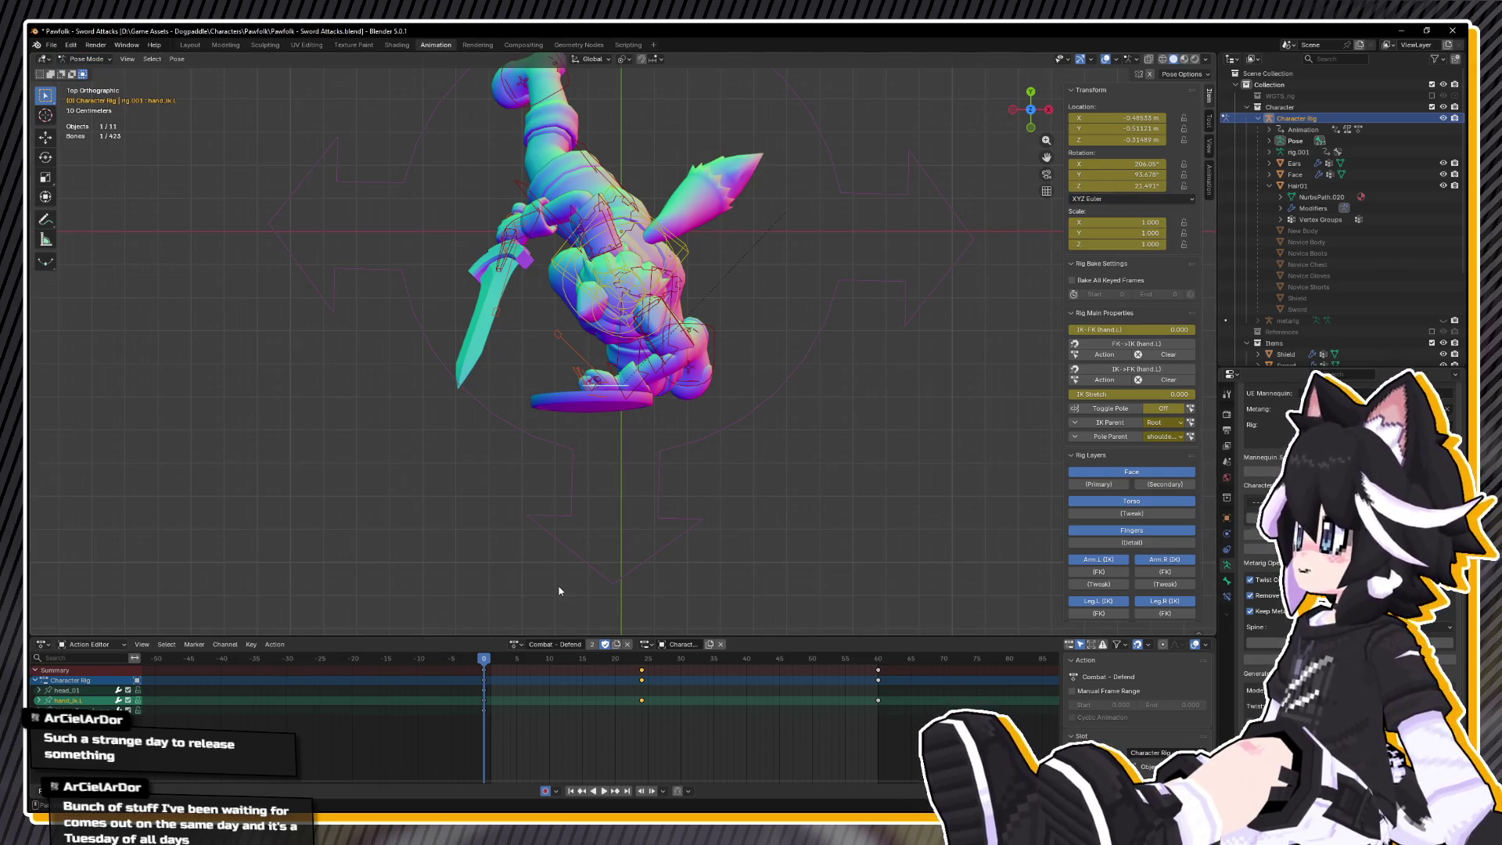
left_click(517, 644)
left_click(577, 740)
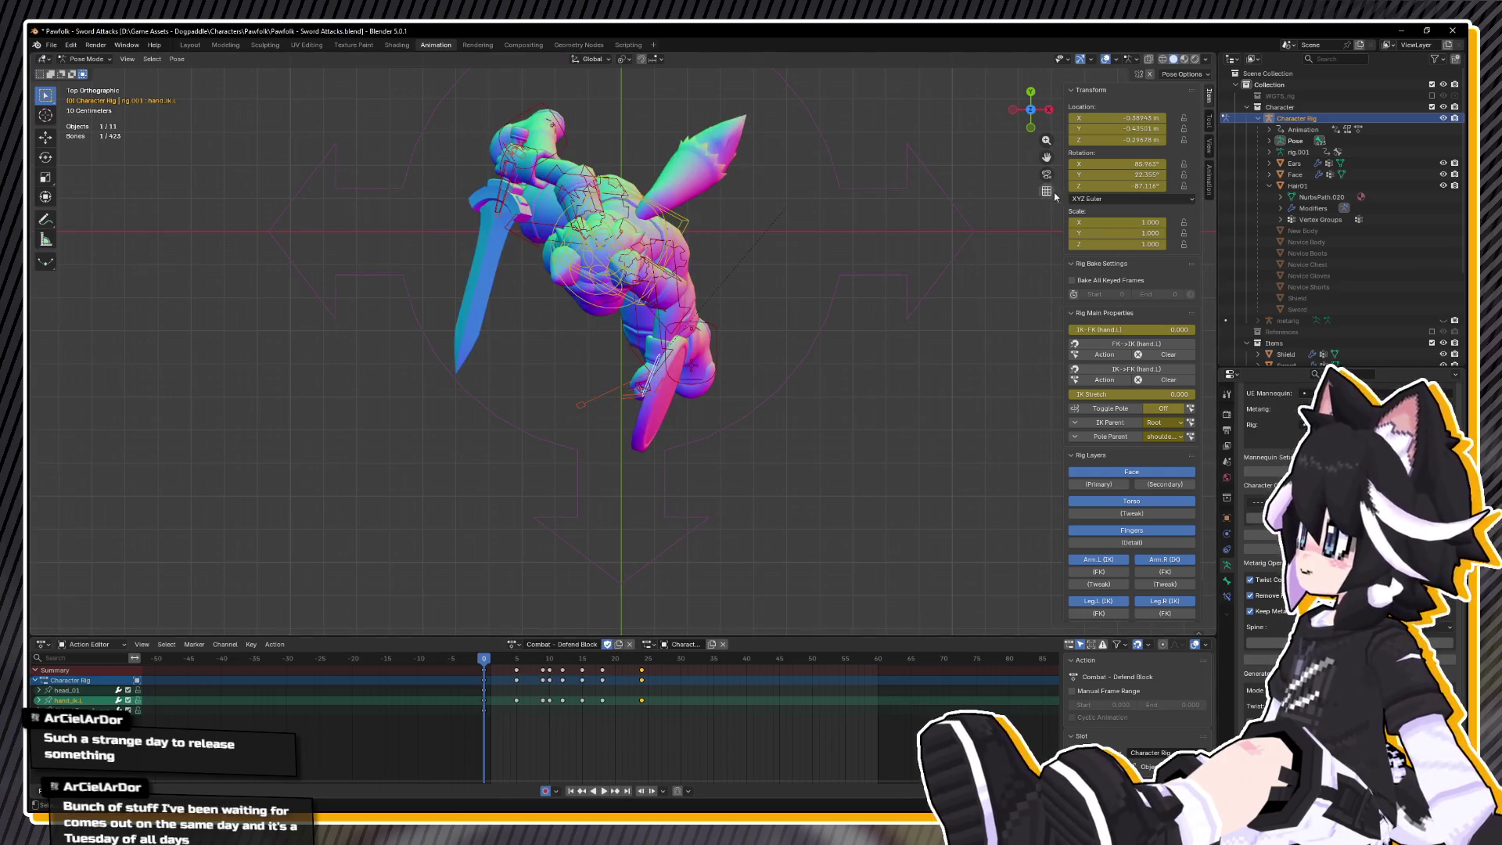
left_click(1106, 199)
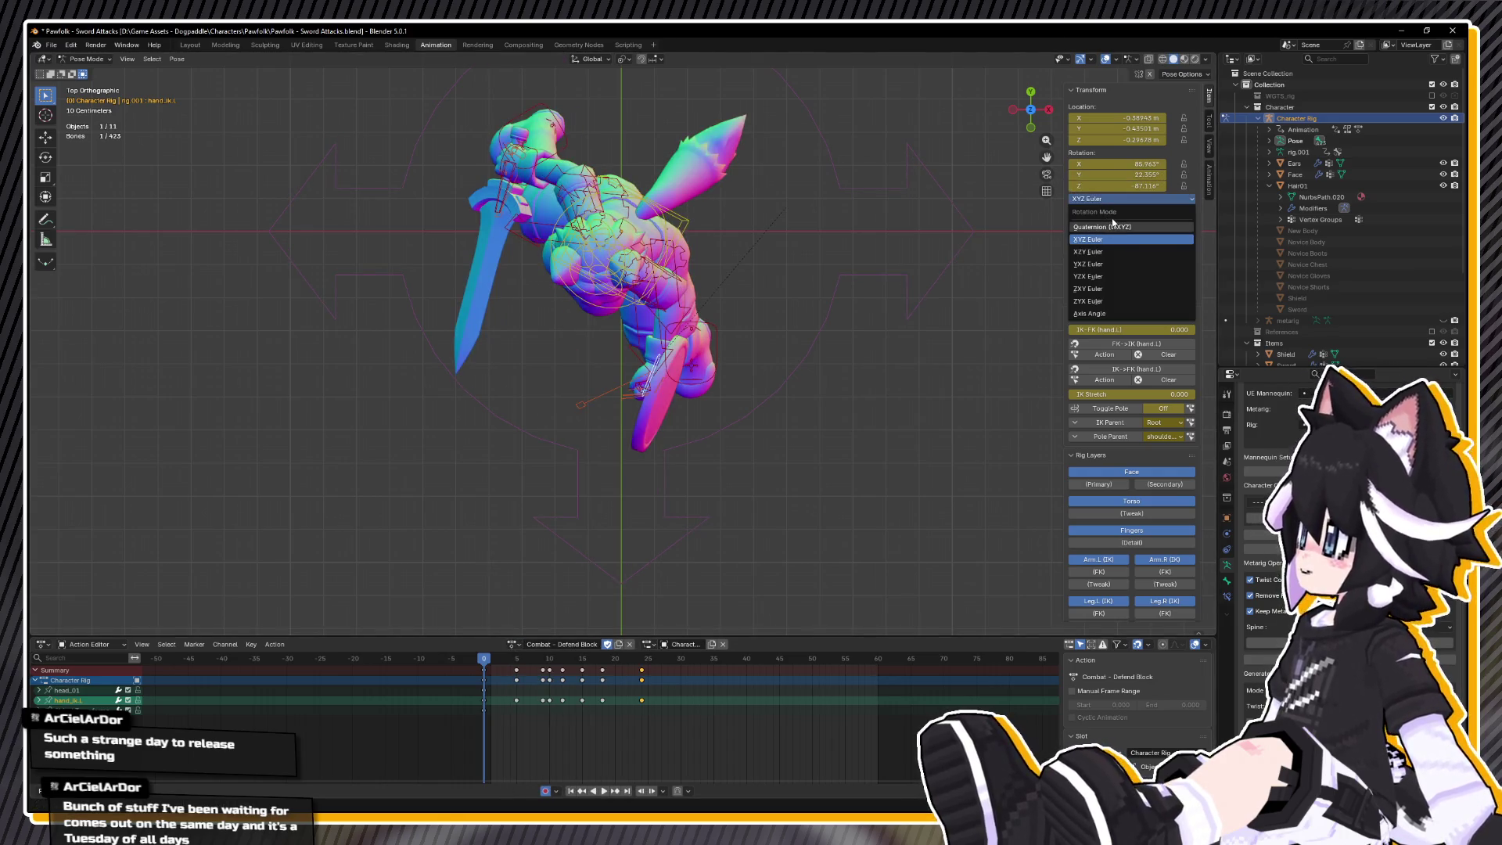
left_click(1112, 226)
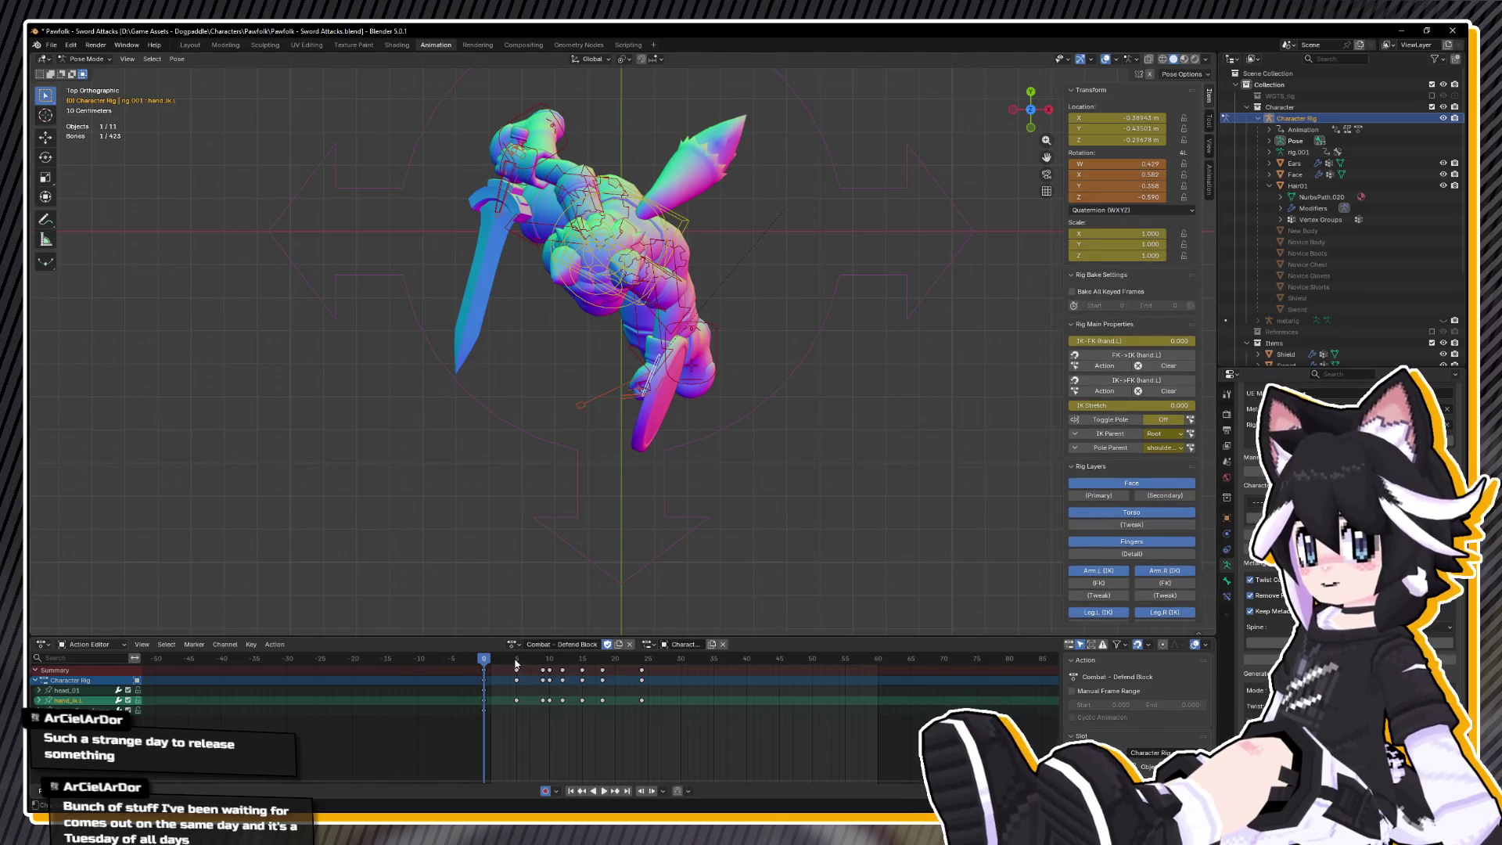
- At frame 24, rotate hand_ik.L 18.1° and shift it slightly
key("space")
left_click(646, 661)
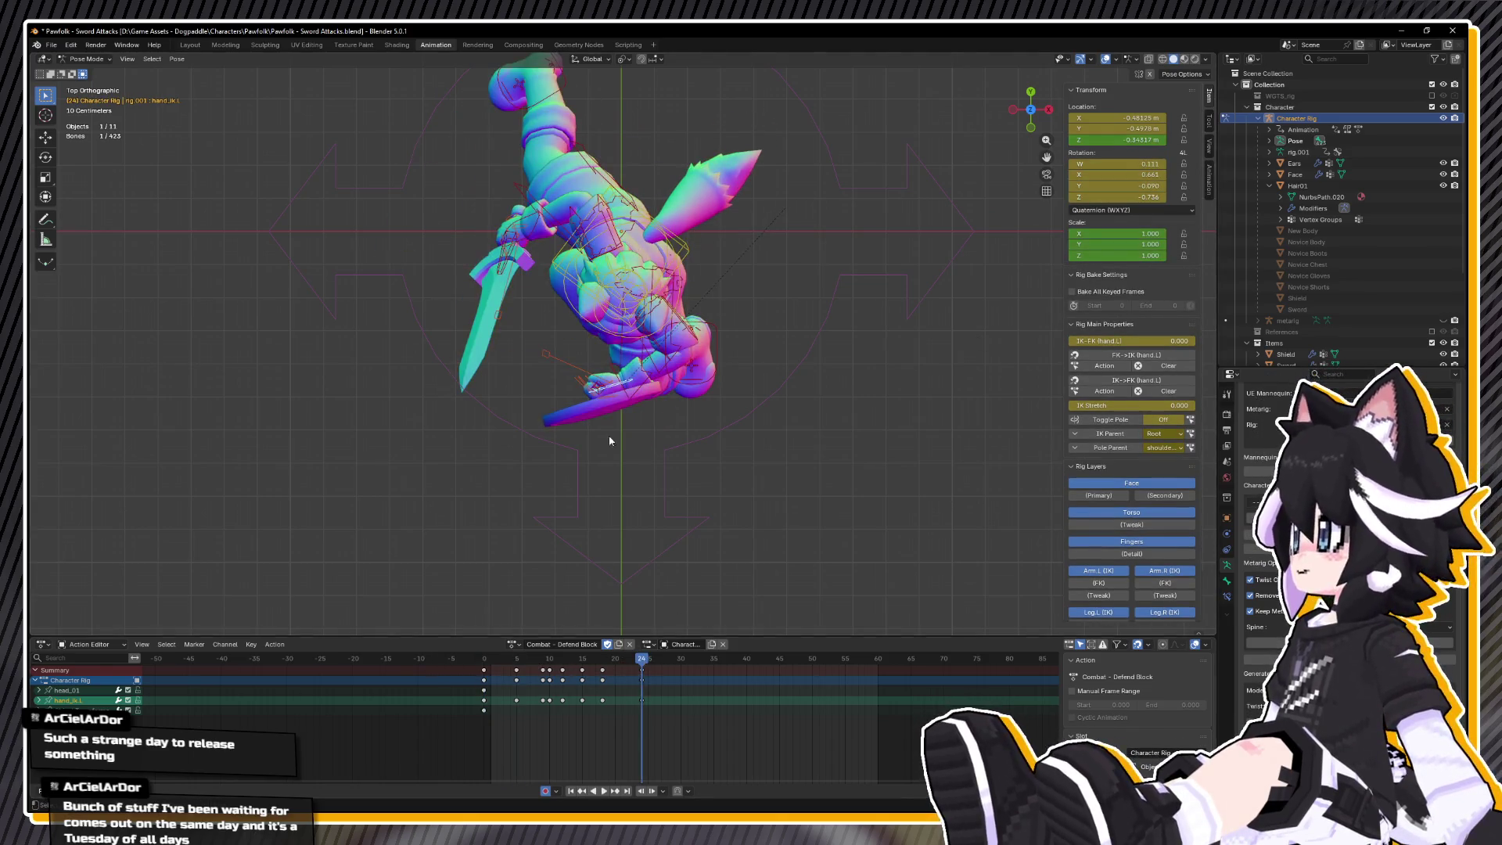
key("r")
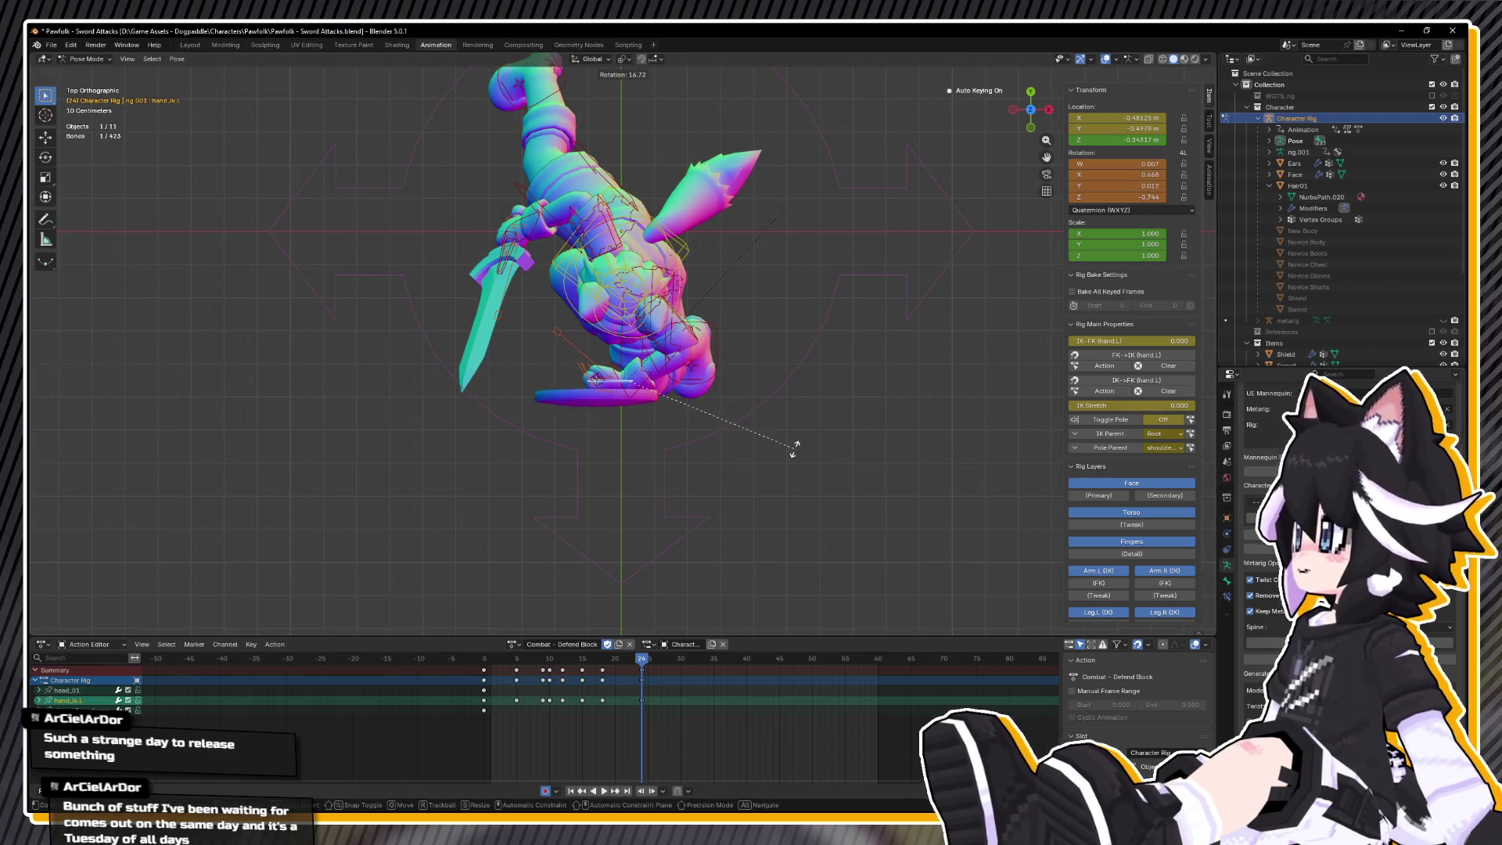
left_click(793, 457)
key("g")
left_click(770, 426)
mouse_move(767, 427)
left_mouse_down()
mouse_move(793, 335)
mouse_move(891, 325)
mouse_move(718, 482)
left_mouse_up()
key("KP_7")
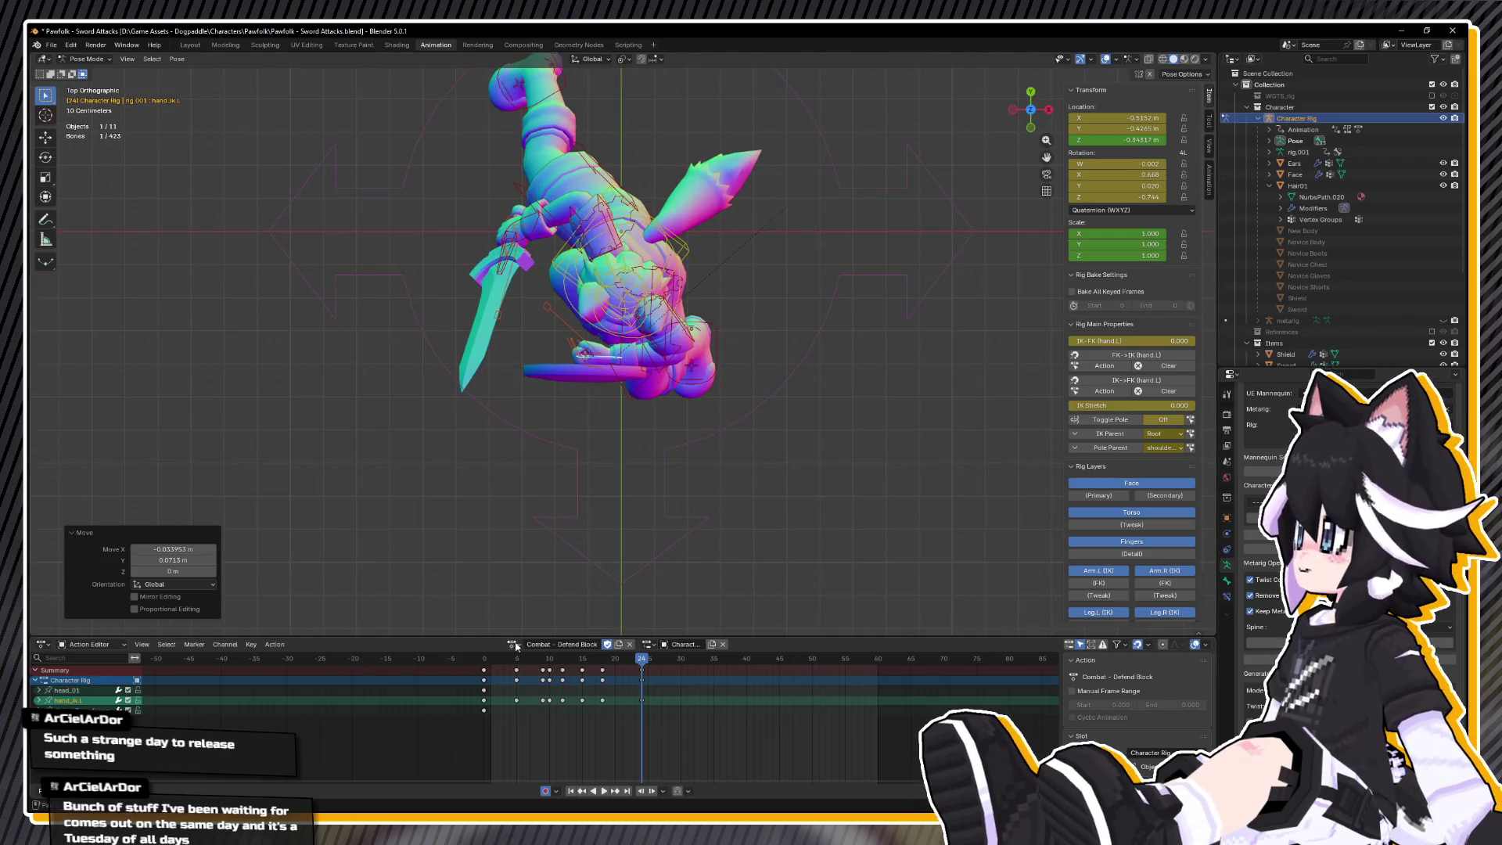
left_click(513, 645)
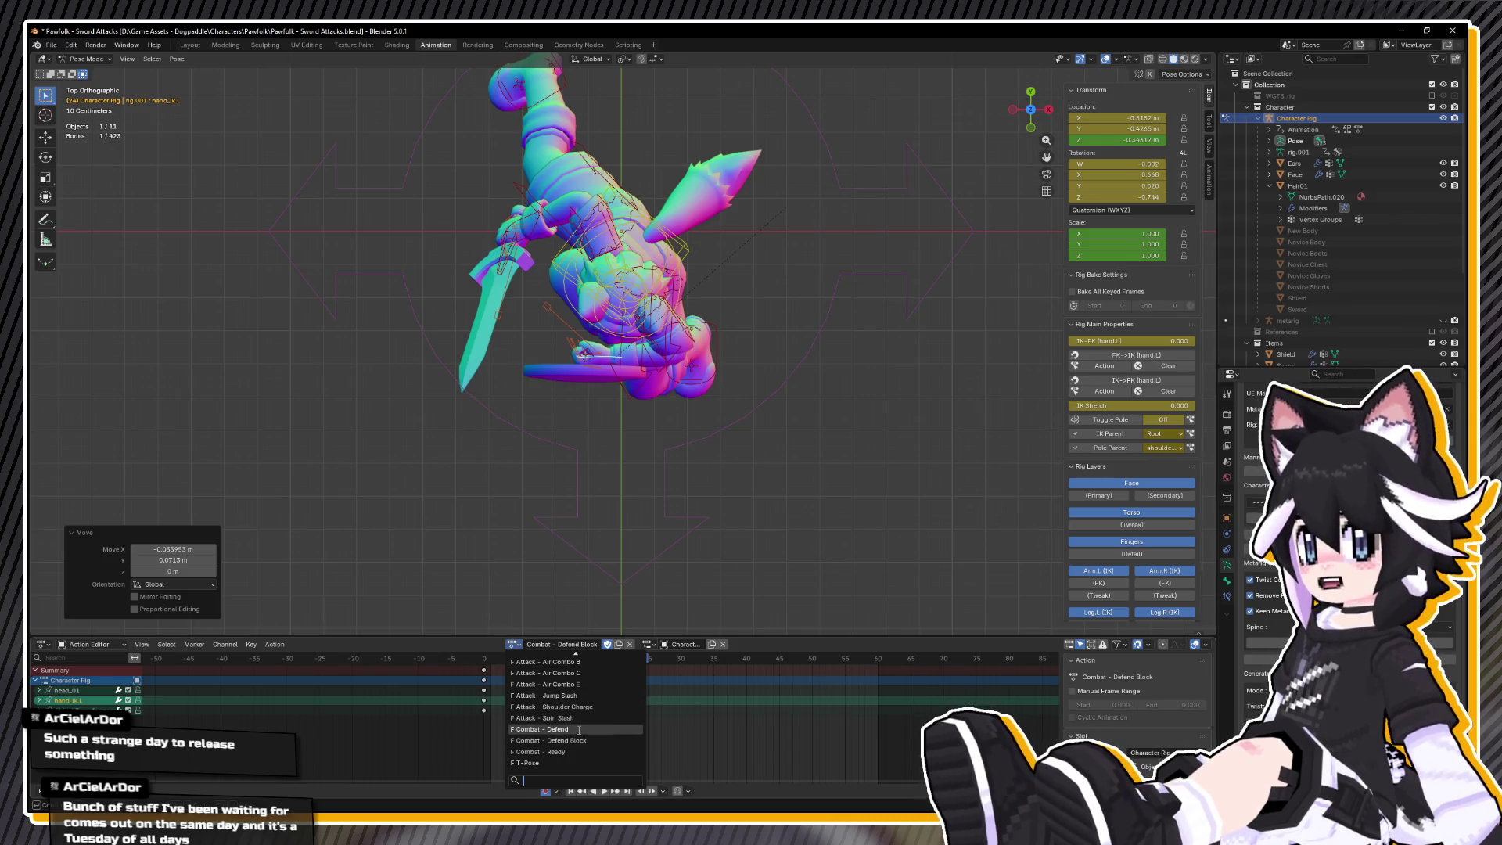
- Switch to the Combat – Defend action, set rotation mode to XYZ Euler, and play from frame 0
left_click(579, 729)
left_click(1099, 211)
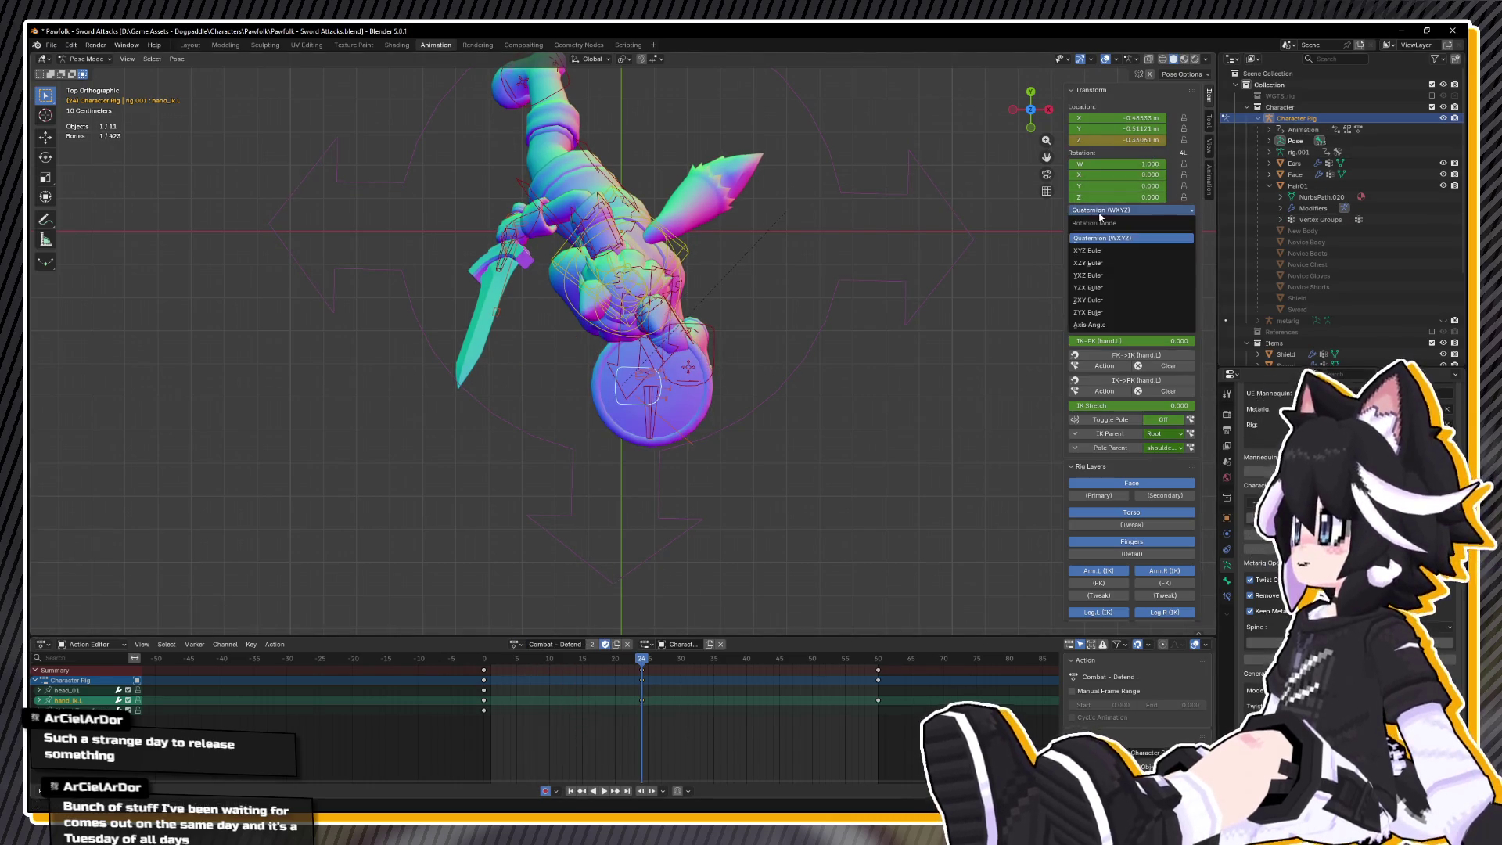
left_click(1091, 251)
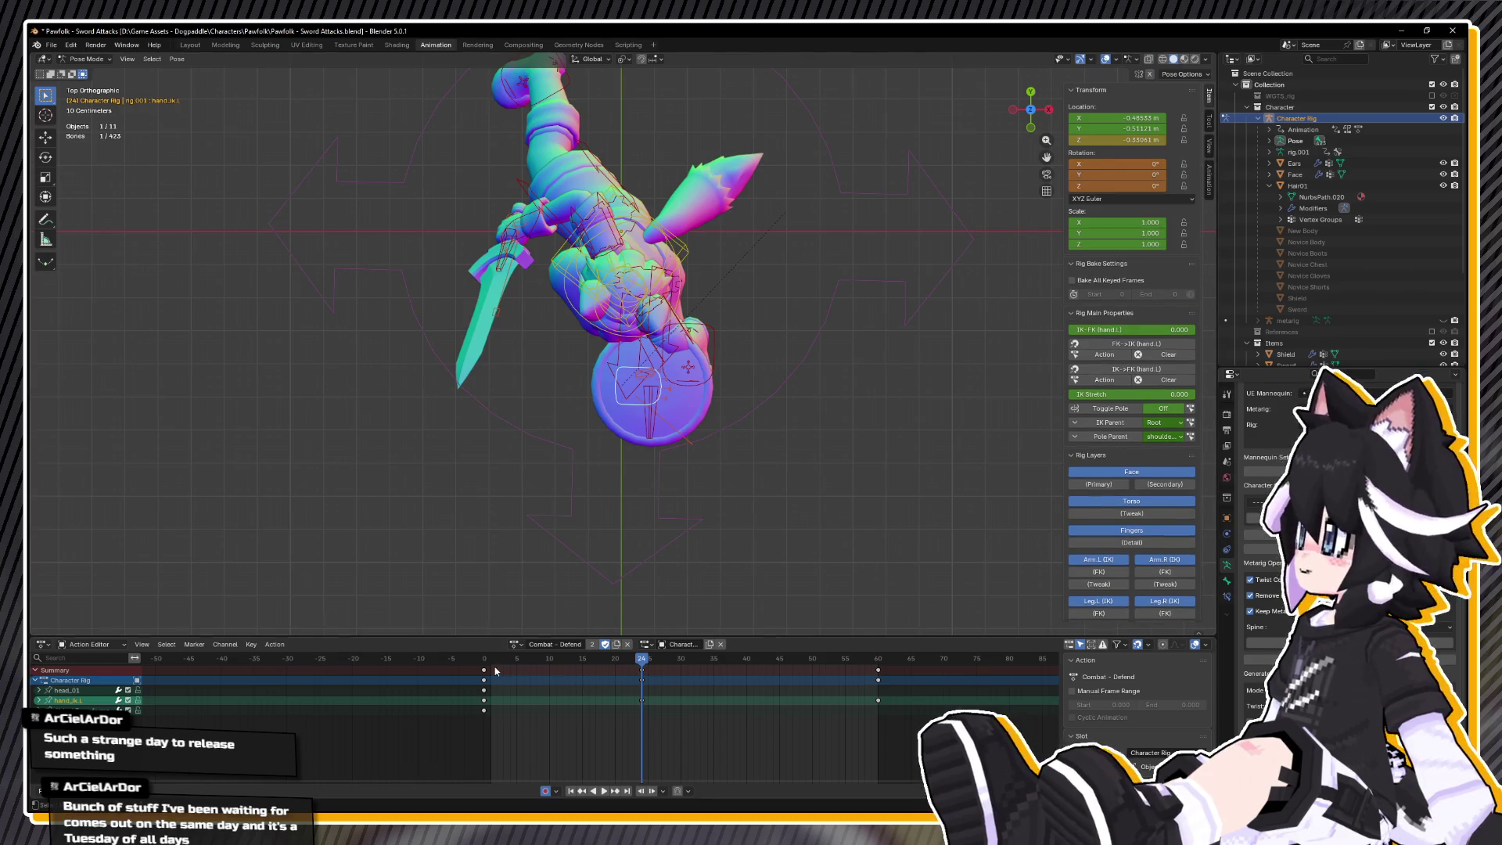
key("shift+Left")
key("space")
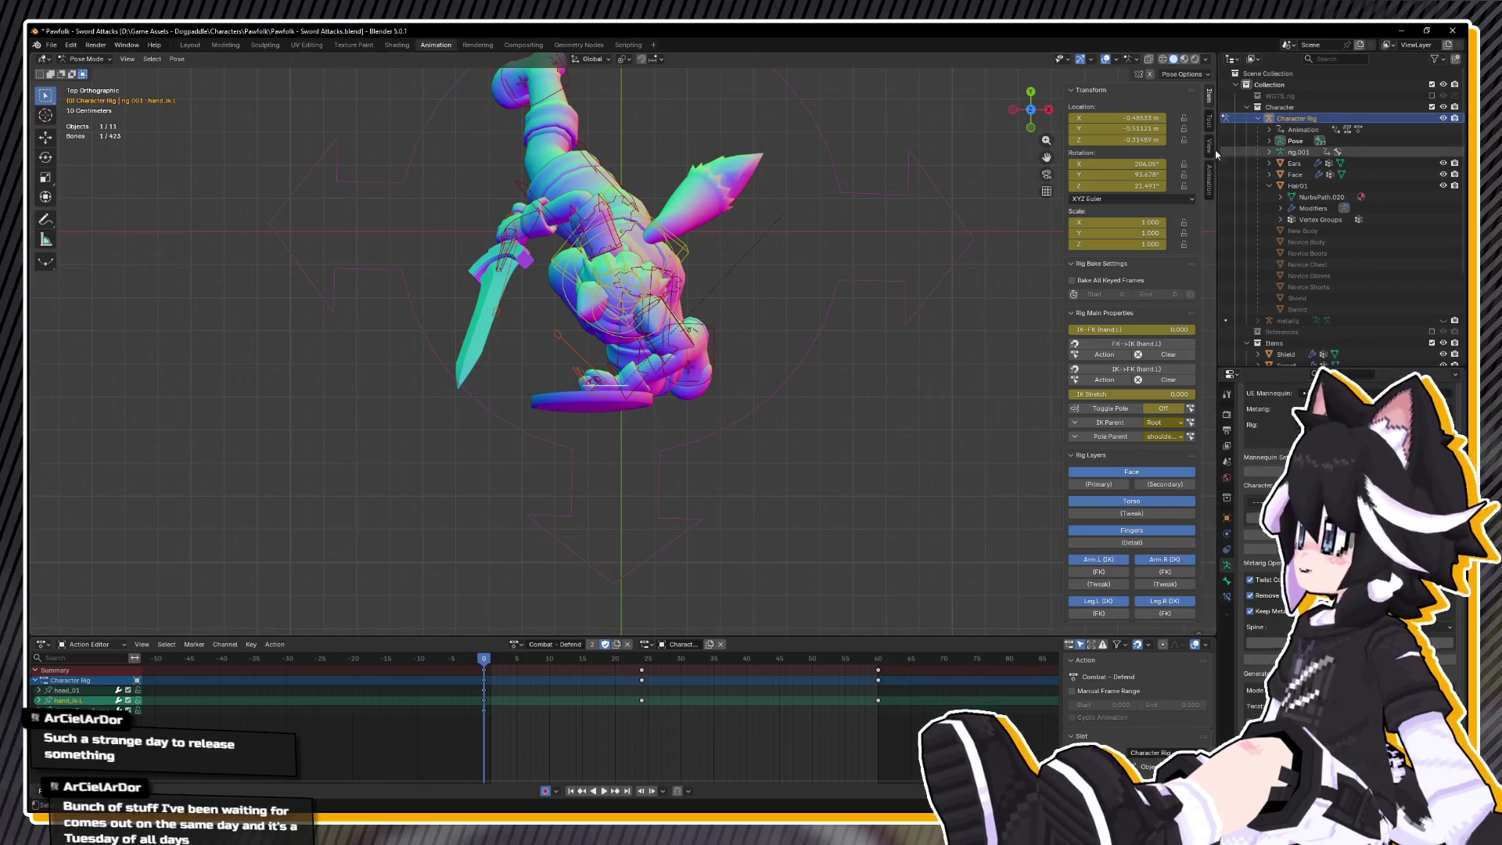
- Return the rotation mode to Quaternion (WXYZ), leaving the hand control unmoved
left_click(1130, 199)
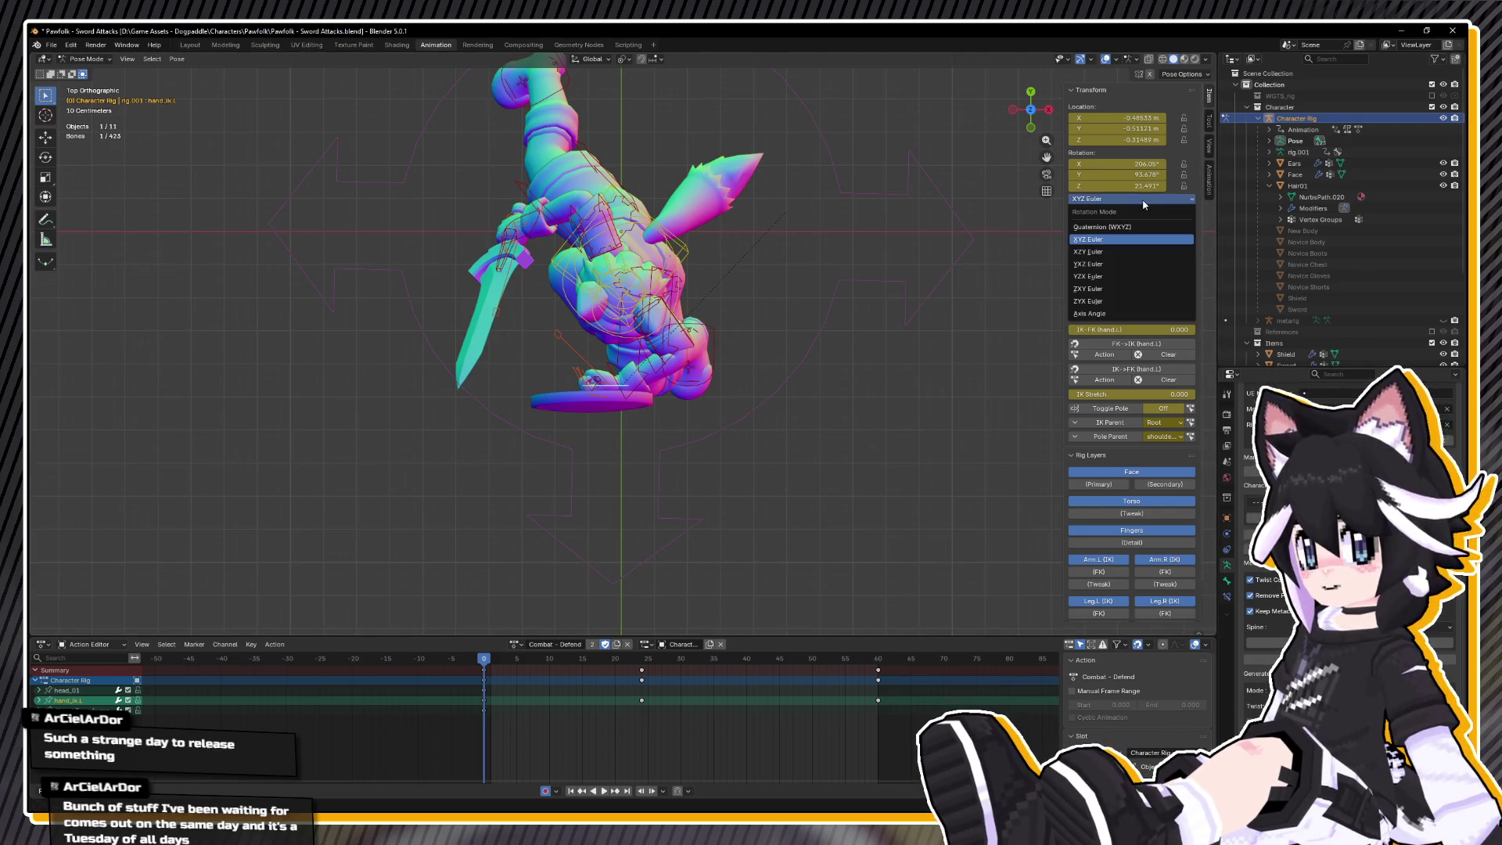
left_click(1110, 224)
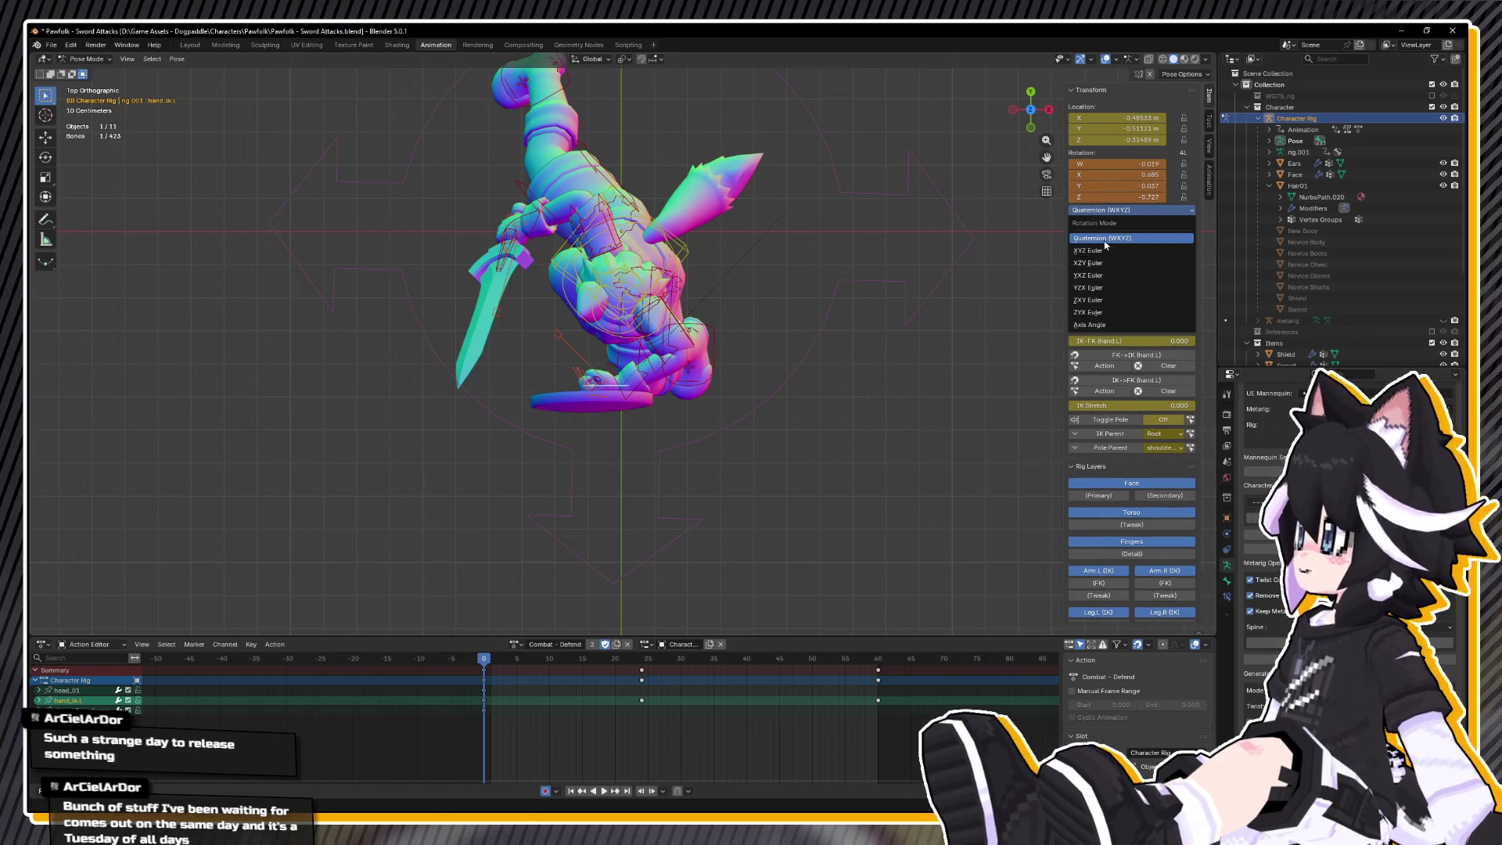
key("g")
key("Escape")
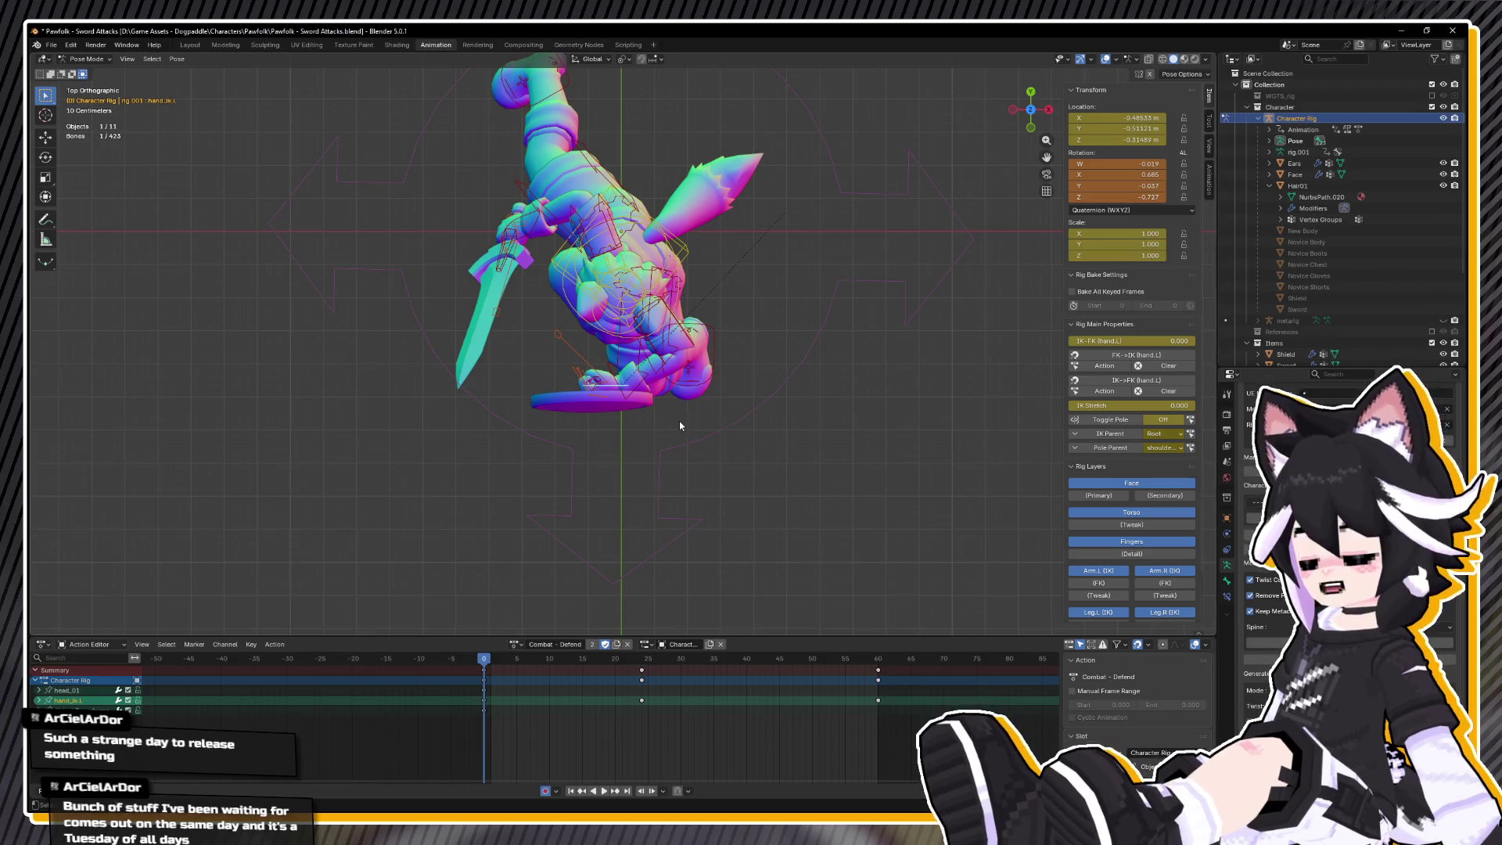
- Switch to Combat – Defend Block and, at frame 24, move the left hand IK −0.085 m along Y
left_click(516, 644)
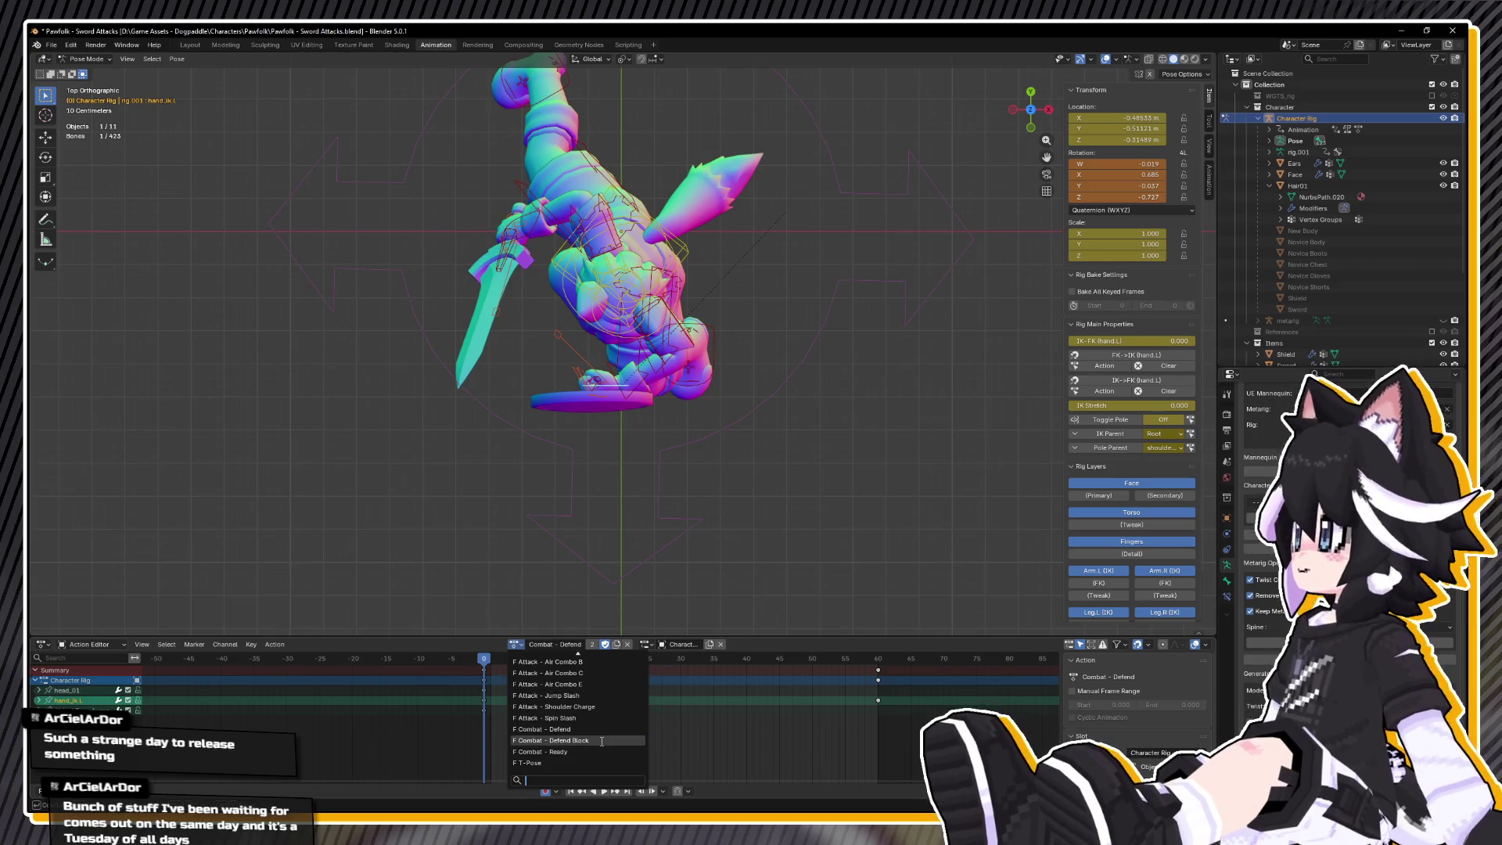
left_click(569, 740)
left_click_drag(514, 661, 643, 677)
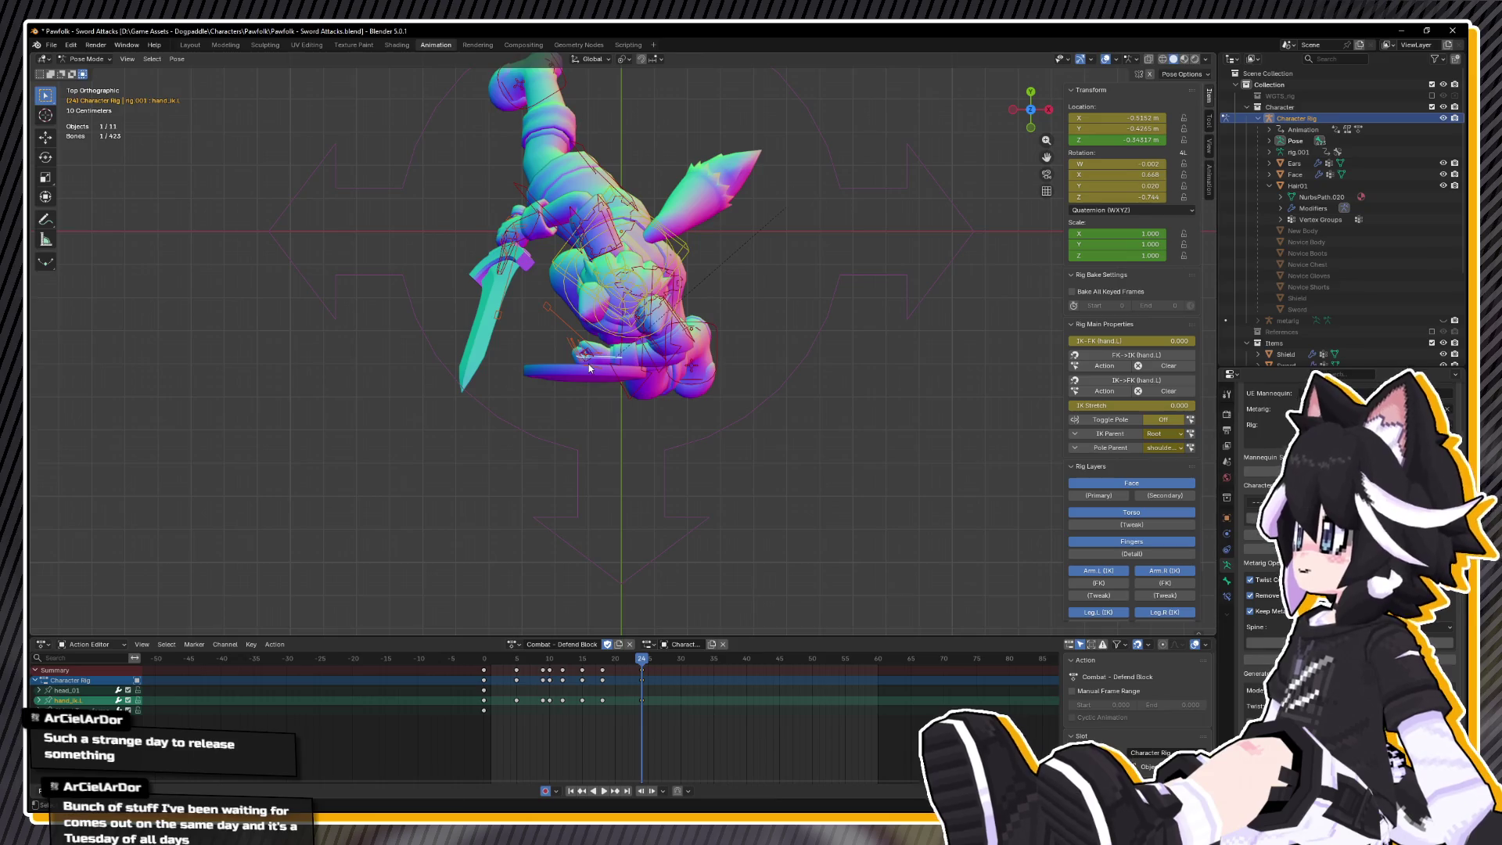
key("g")
key("y")
left_click(588, 397)
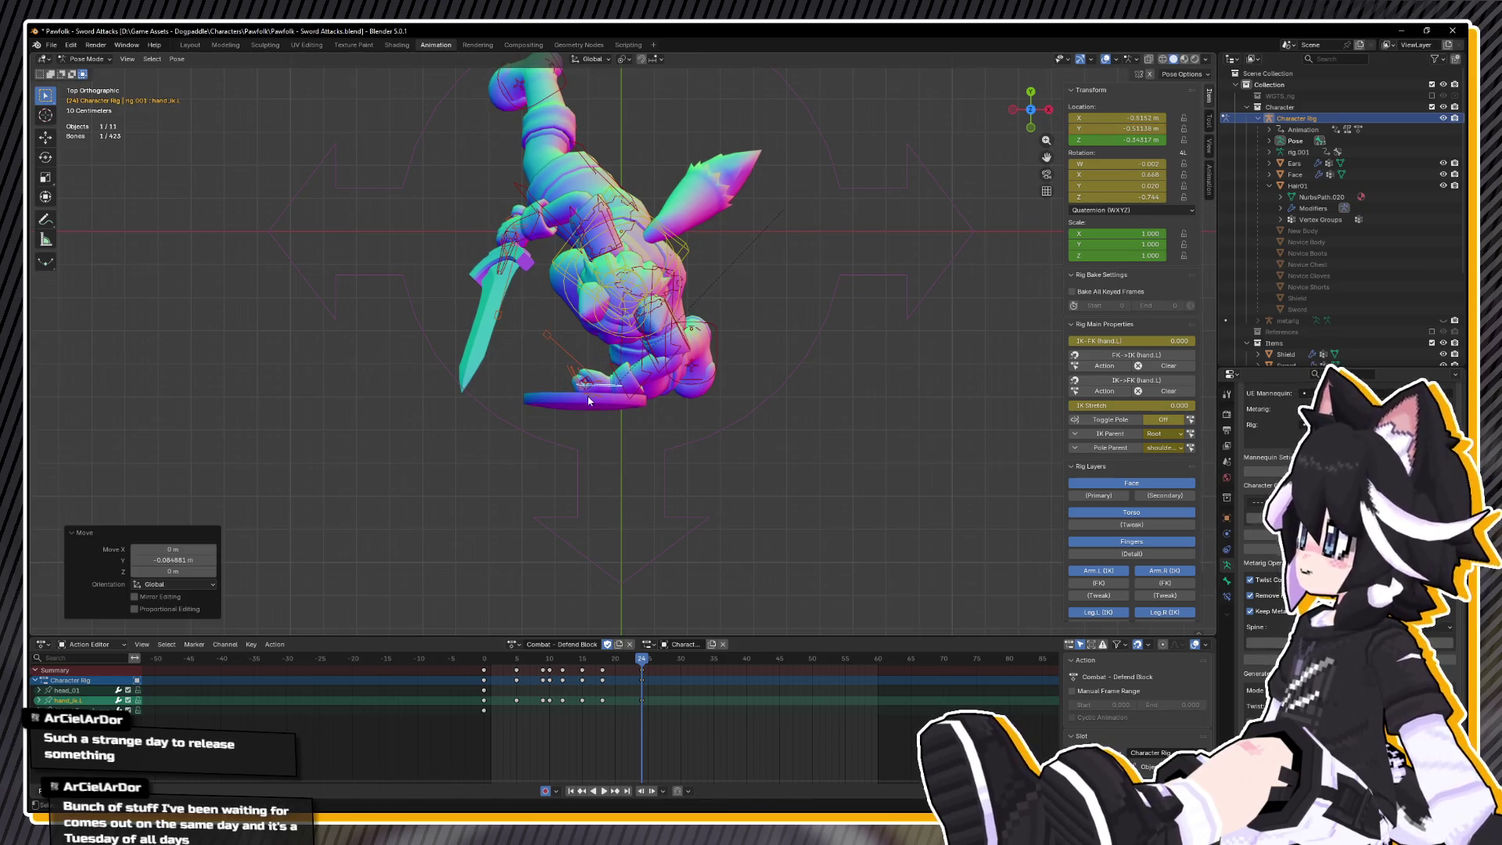
- Switch to Combat – Defend with XYZ Euler rotation and play it for comparison
left_click(517, 644)
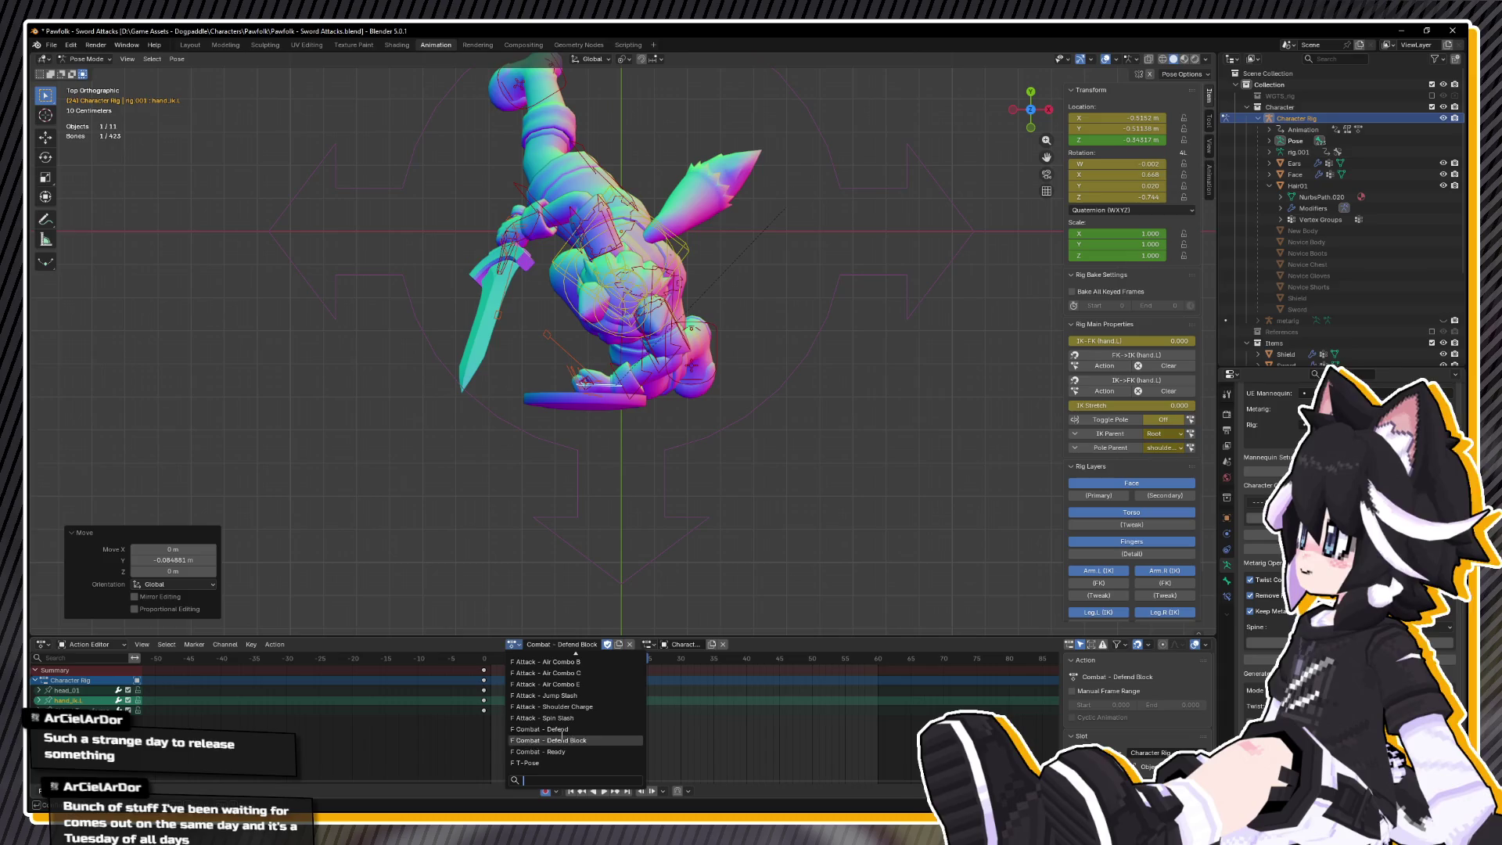
left_click(564, 729)
left_click(1089, 209)
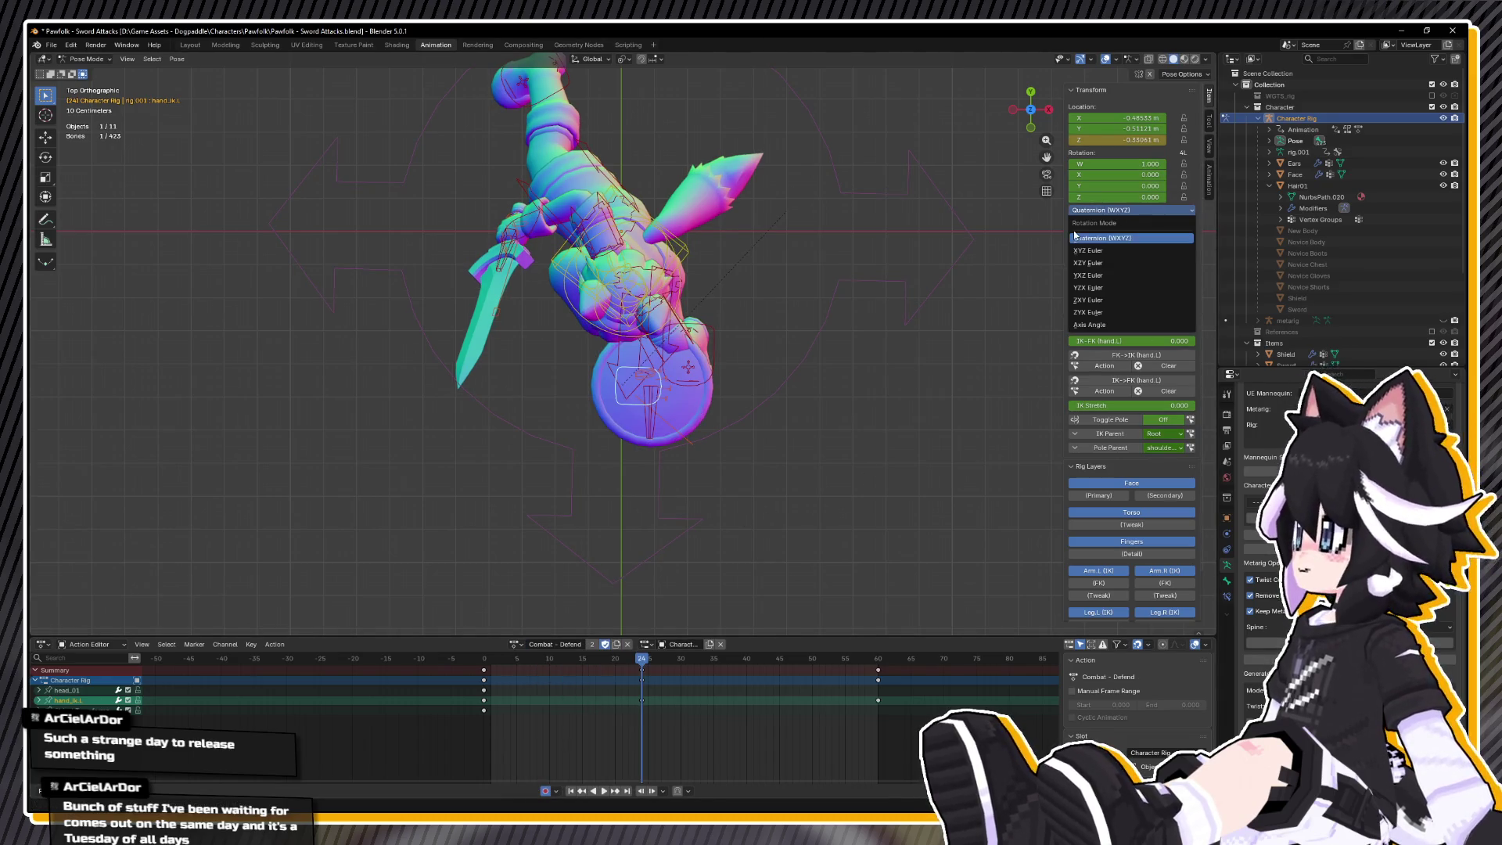
left_click(1087, 250)
key("space")
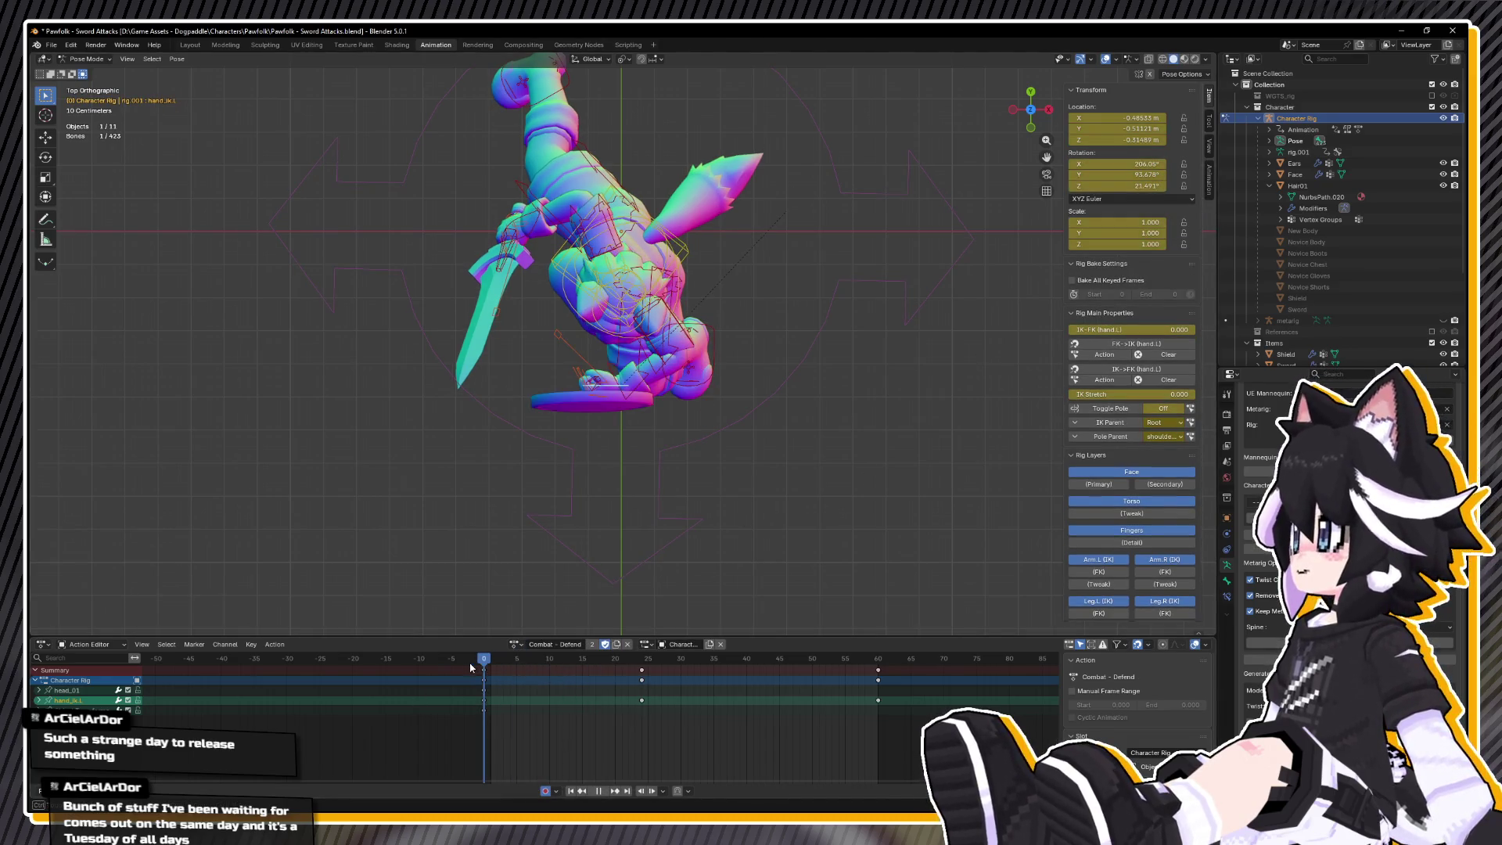
- Switch back to the Combat – Defend Block action
left_click(515, 644)
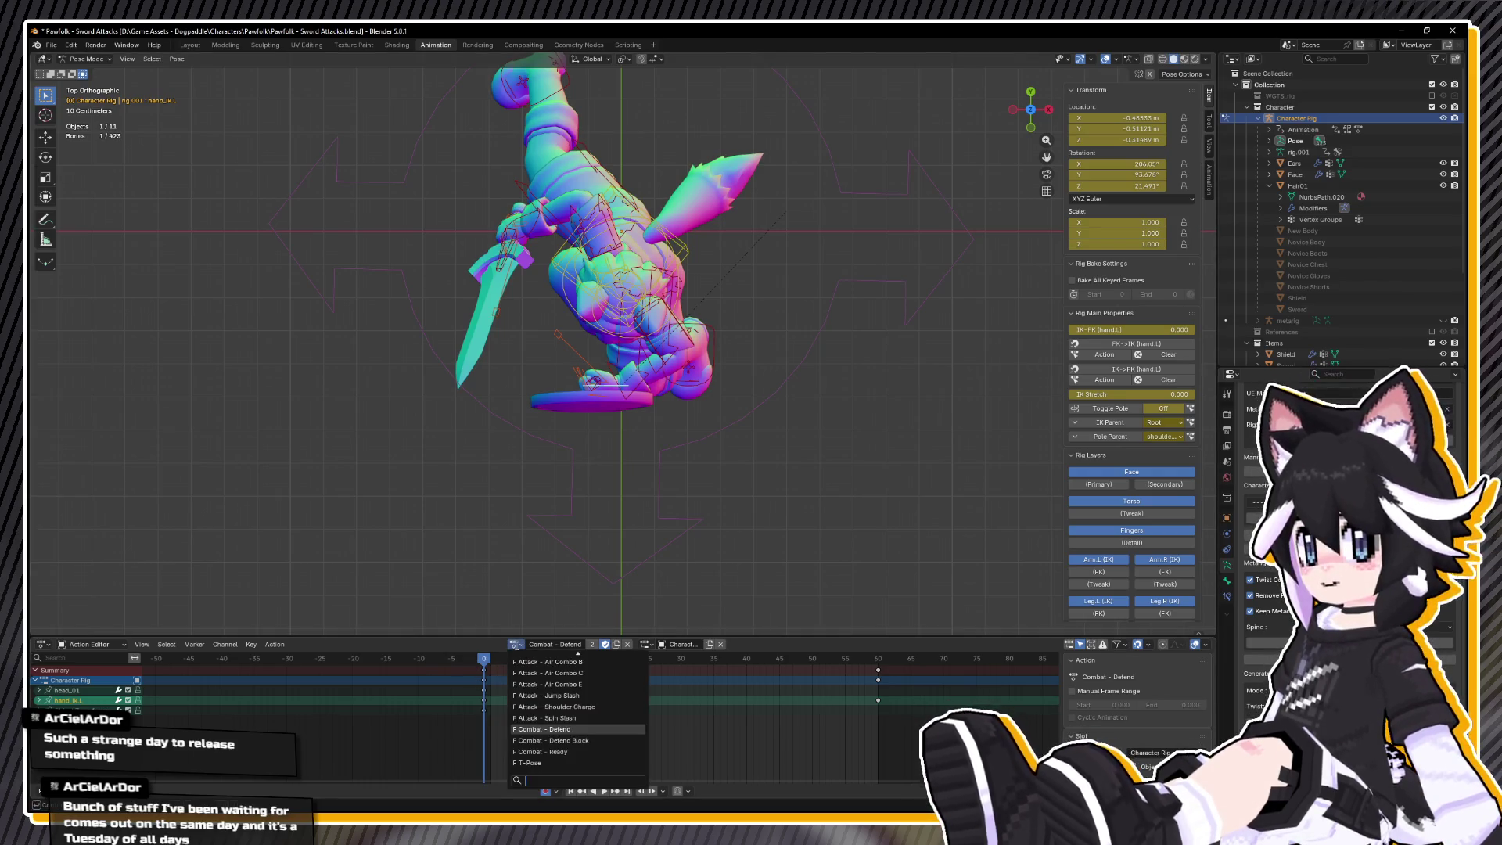
left_click(582, 679)
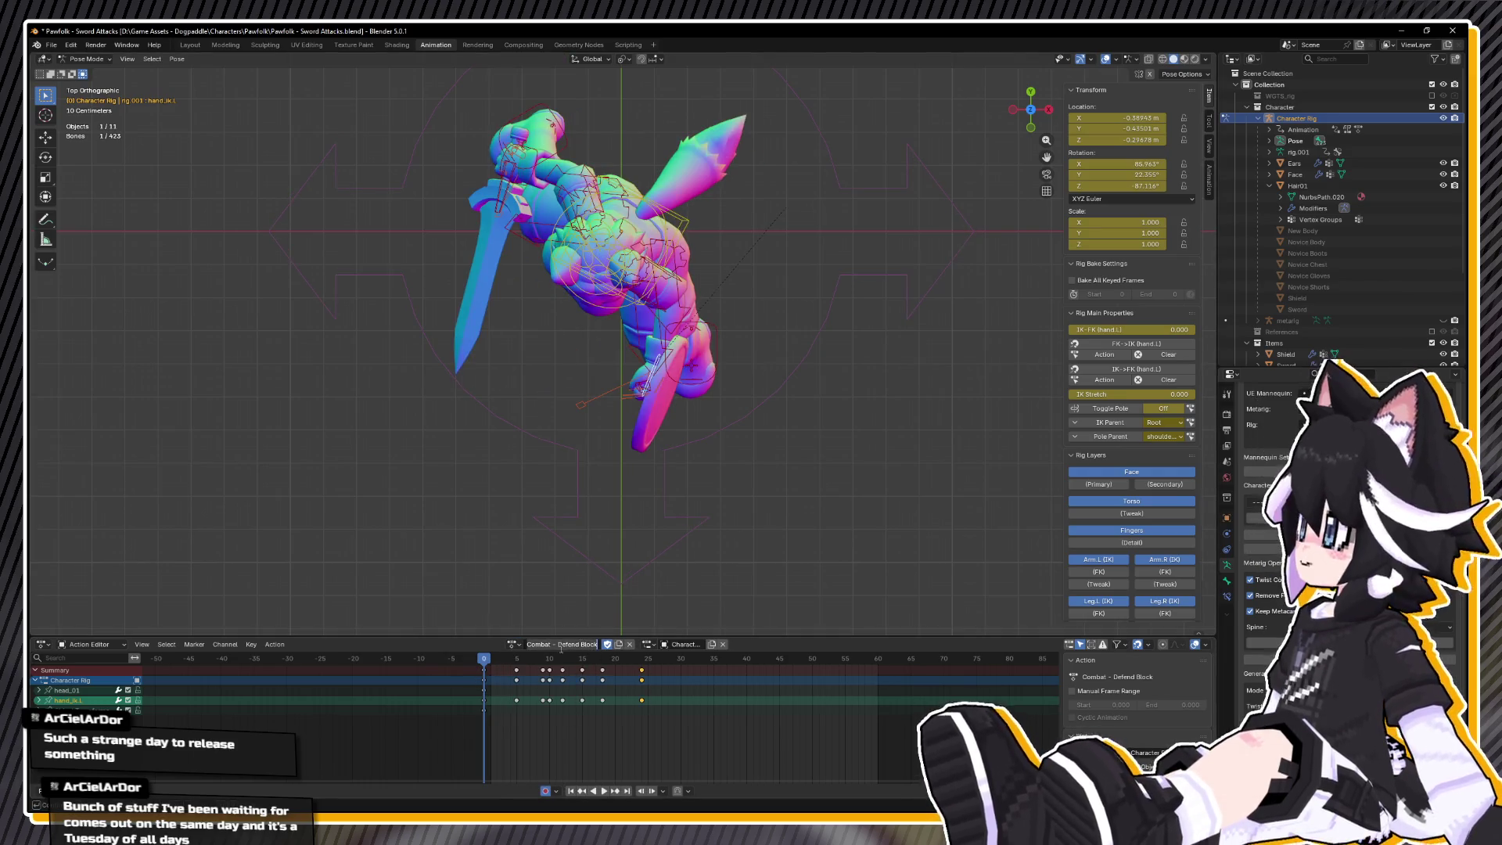
left_click(1138, 201)
- Set Quaternion rotation and review the block by playing and scrubbing frames 3 to 15
left_click(1107, 227)
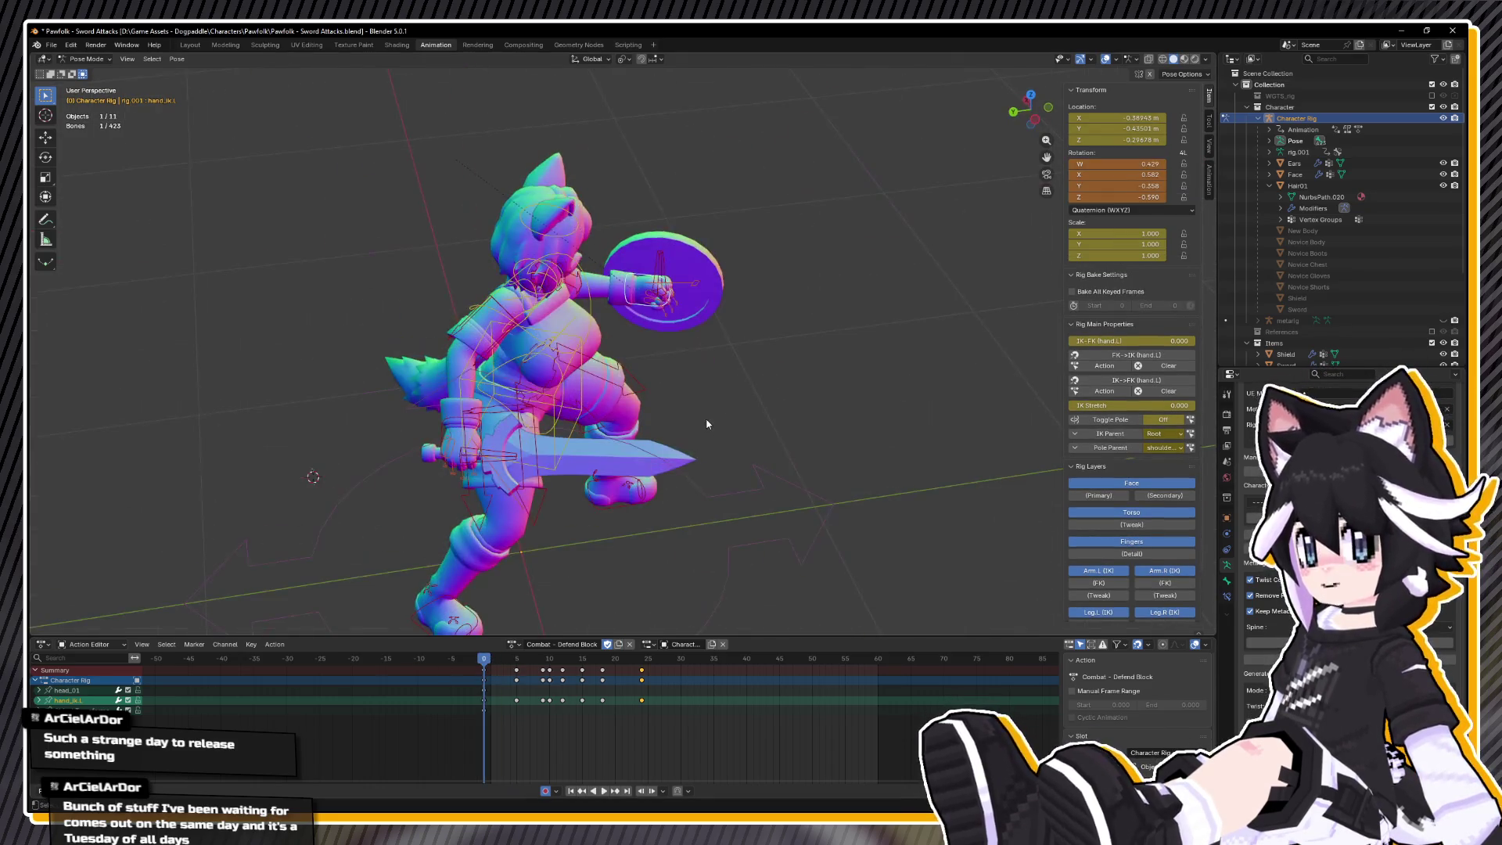
key("space")
left_click_drag(708, 416, 659, 400)
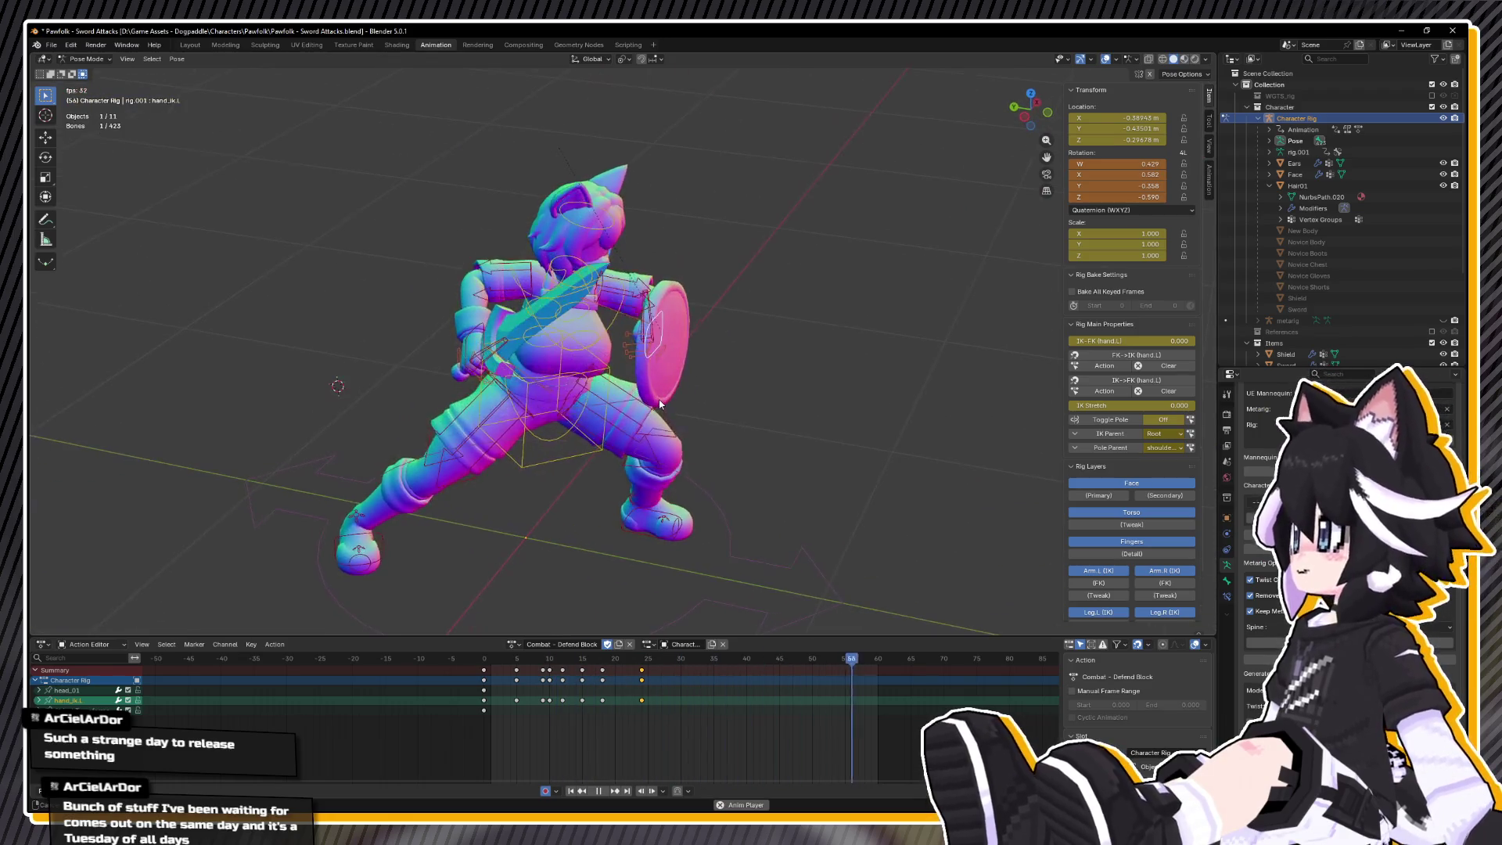
scroll(659, 401, "up", 2)
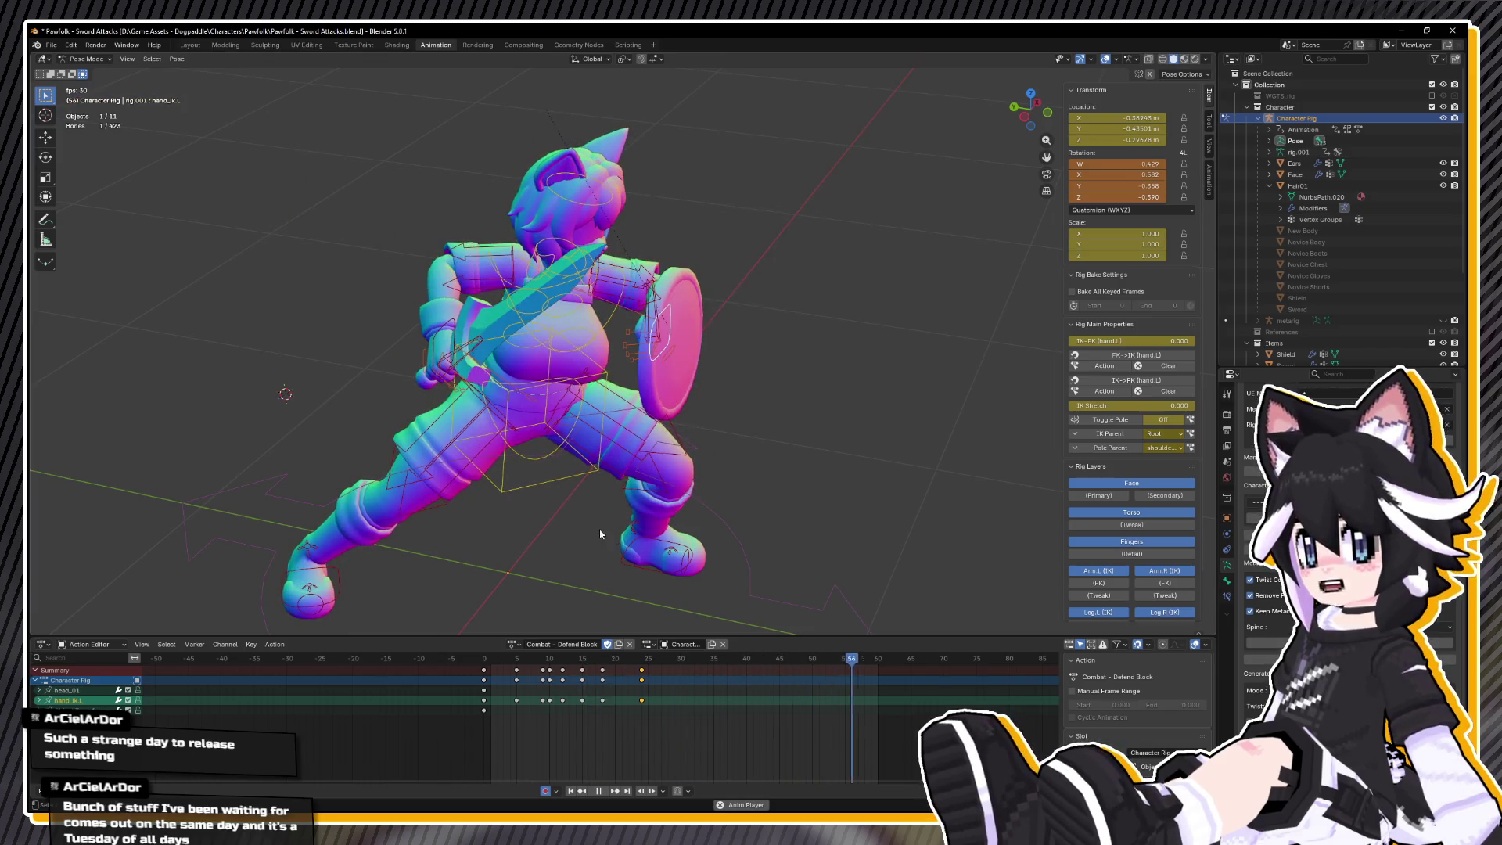
left_click_drag(508, 659, 492, 659)
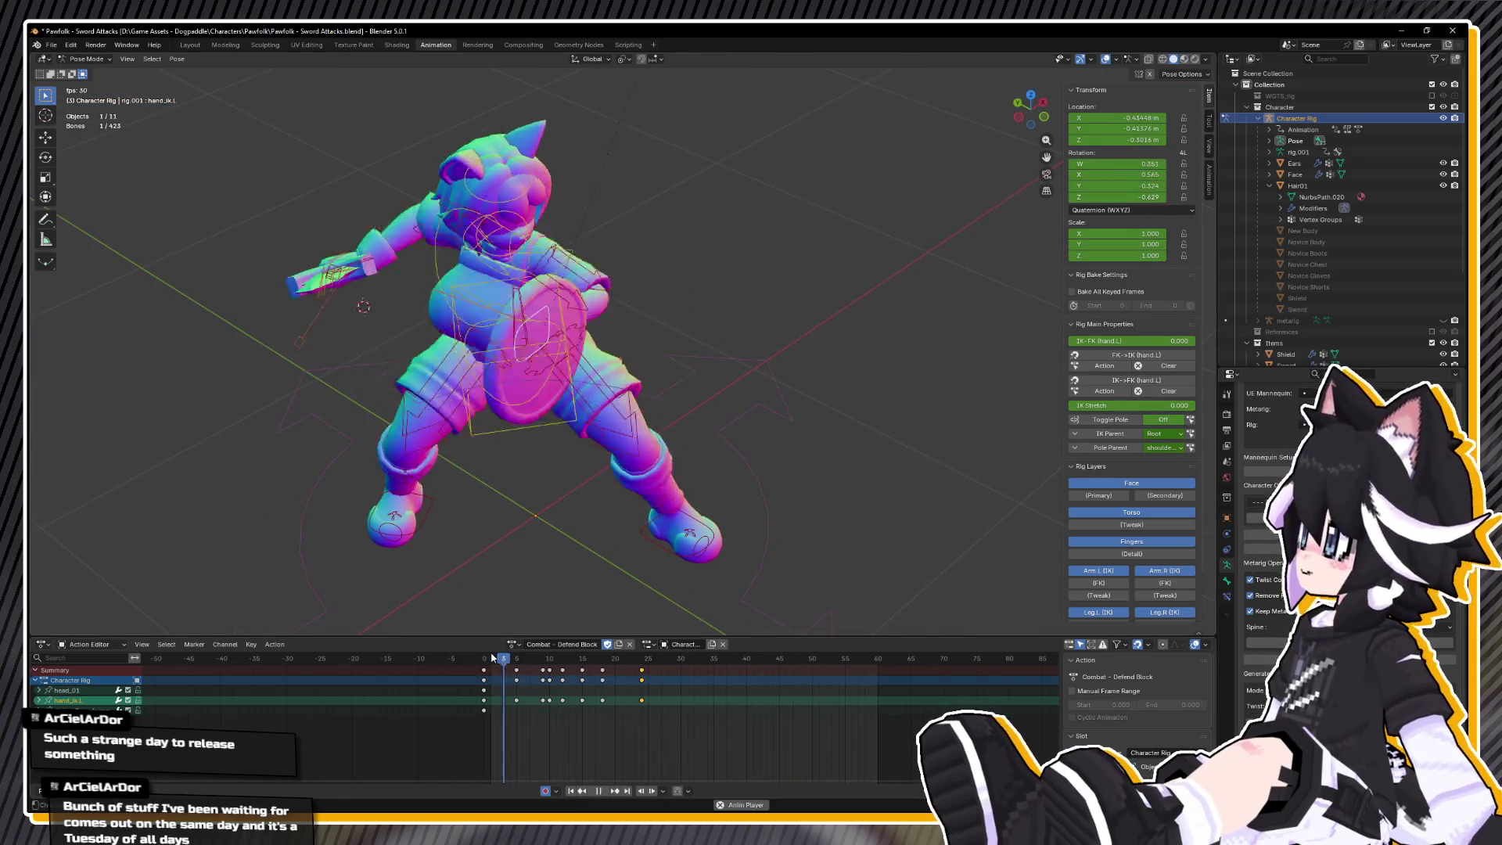
key("space")
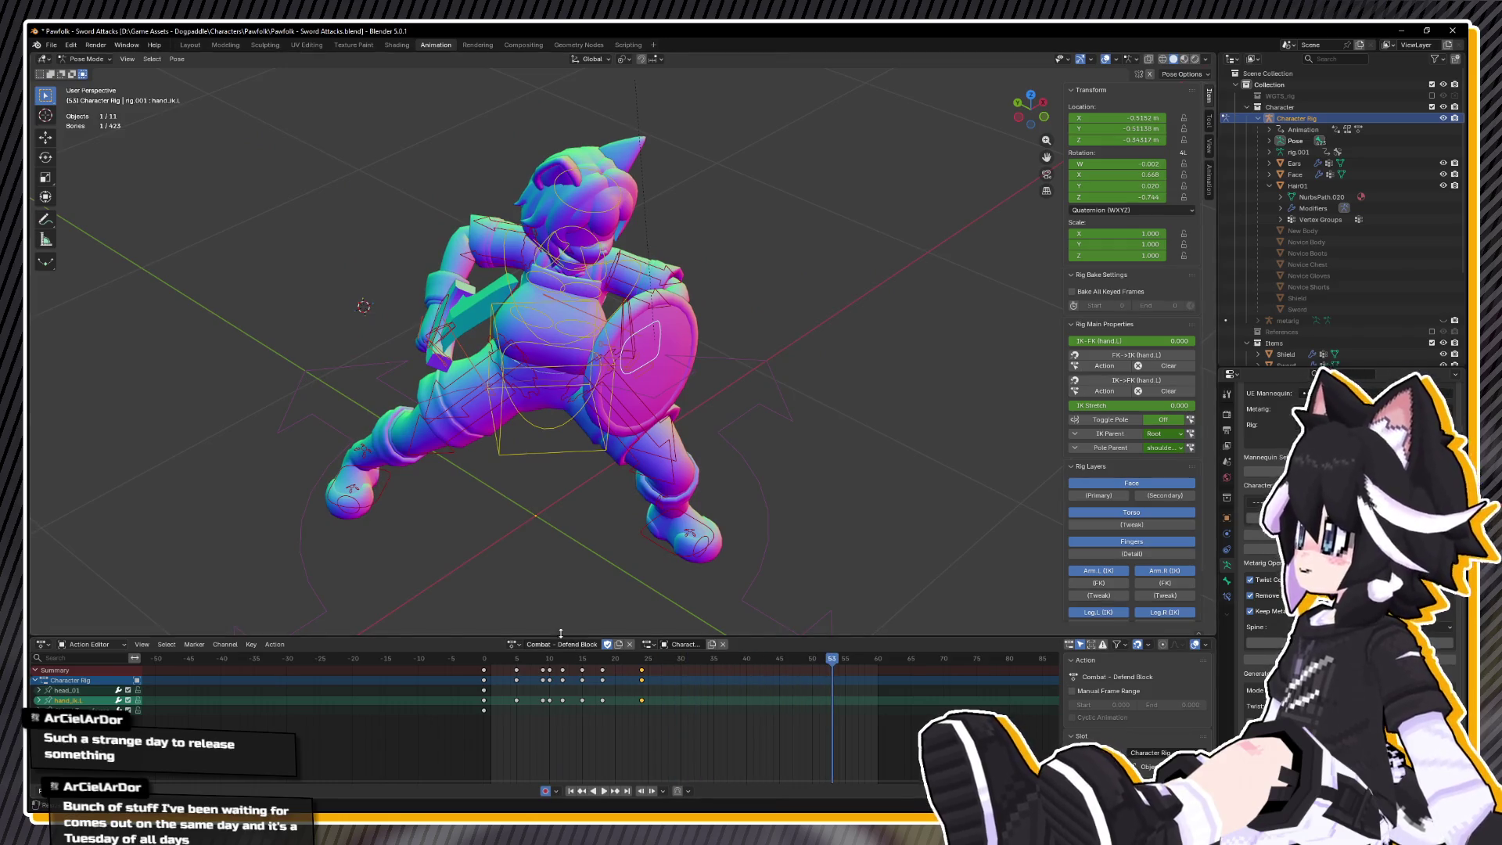
key("space")
left_click(543, 660)
mouse_move(542, 660)
left_mouse_down()
mouse_move(578, 675)
mouse_move(518, 687)
left_mouse_up()
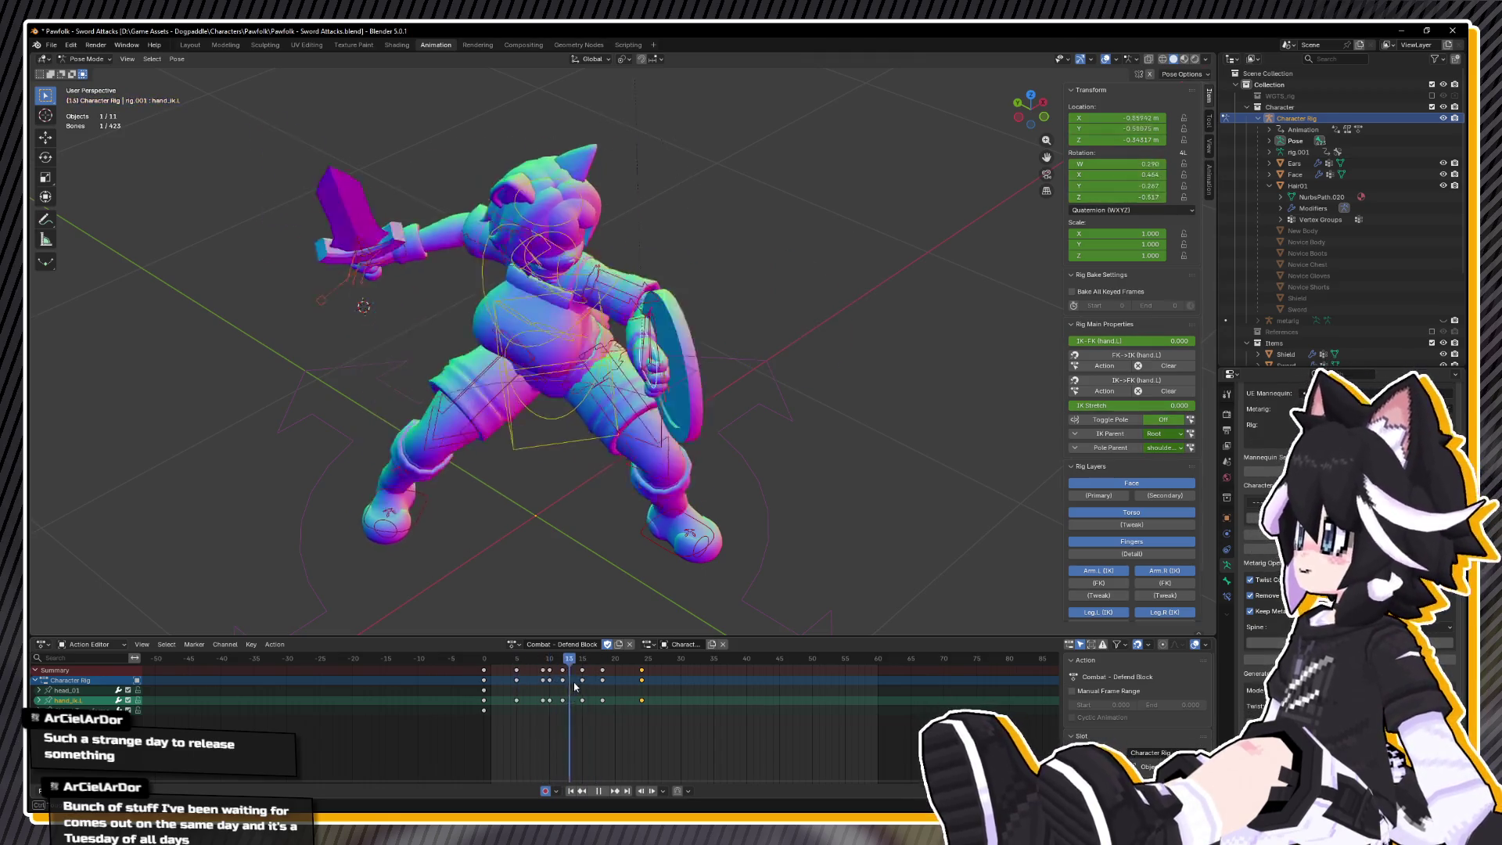
- Move the frame-5 key column to frame 3 and shift all later keys one frame earlier
key("space")
left_click(516, 670)
key("g")
left_click(501, 674)
key("bracketright")
key("g")
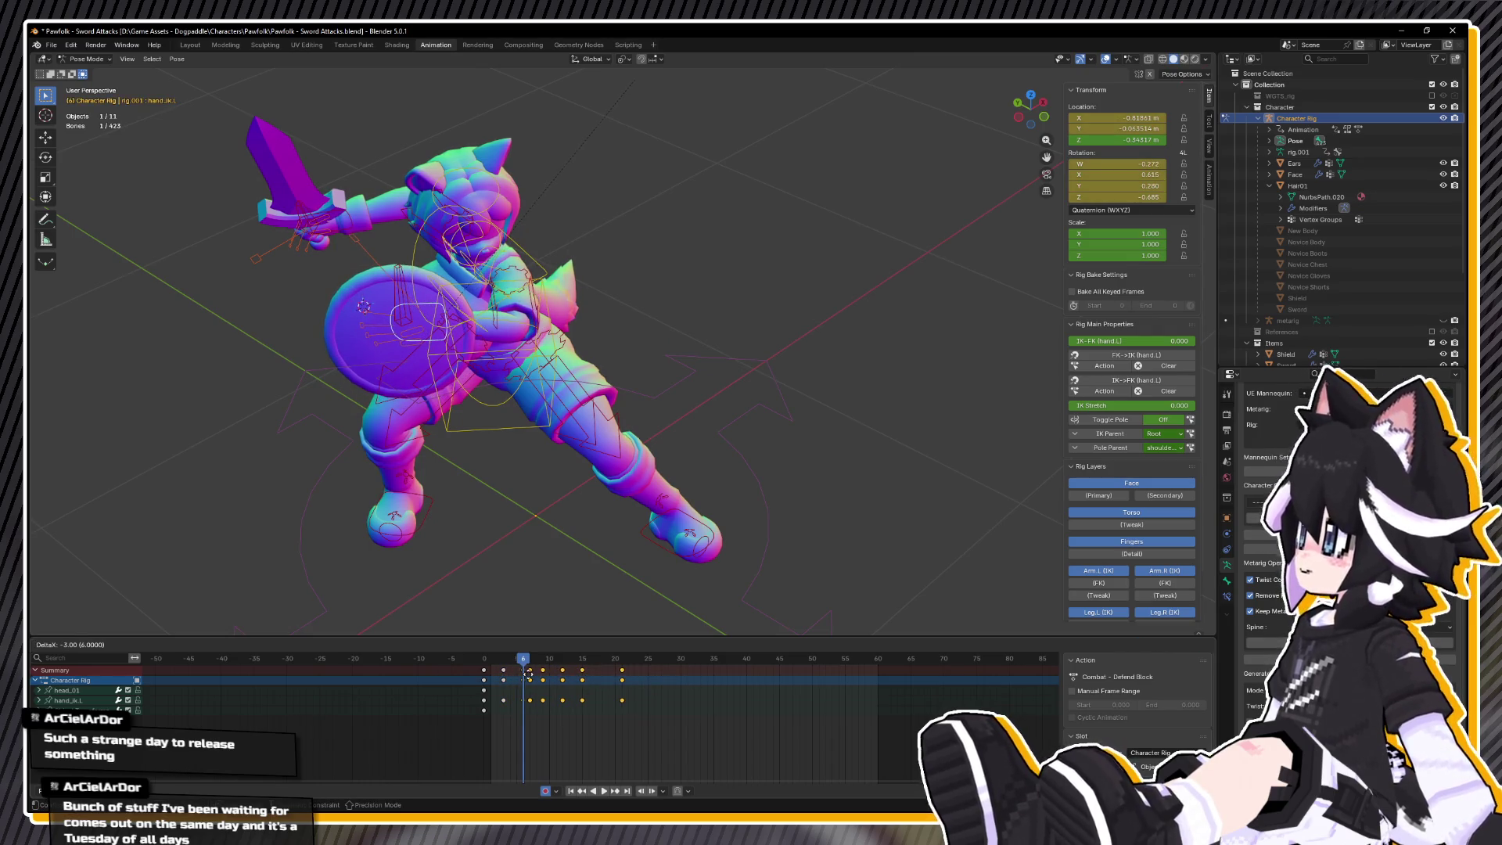
left_click(528, 673)
- Play back the retimed block and check the pose at frames 9 to 11
key("space")
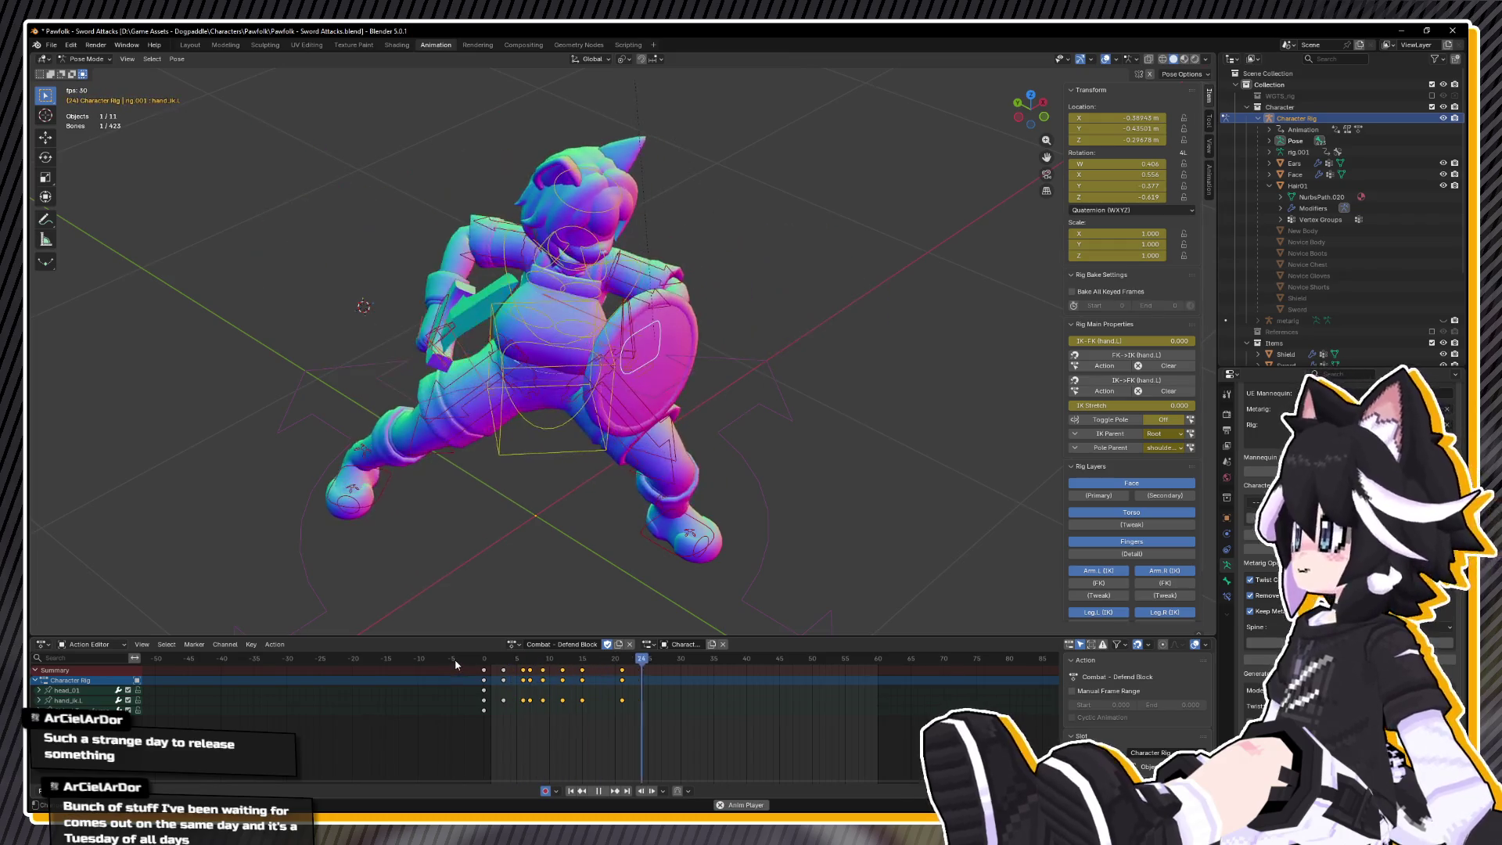
key("space")
left_click(544, 661)
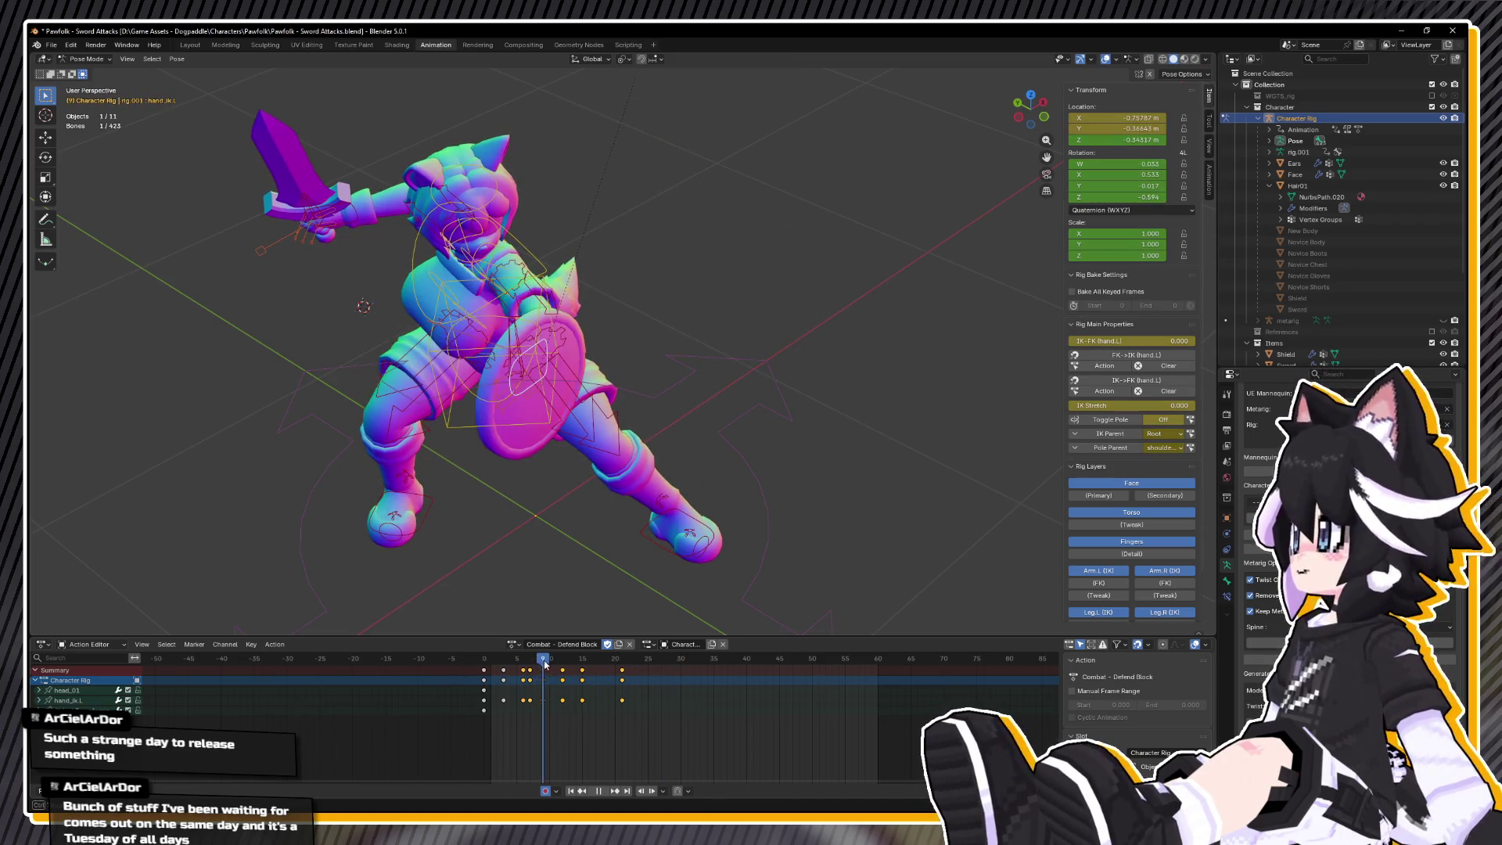
left_click_drag(544, 663, 555, 663)
- Play the animation with all bones, then with only hand_ik.L selected
key("a")
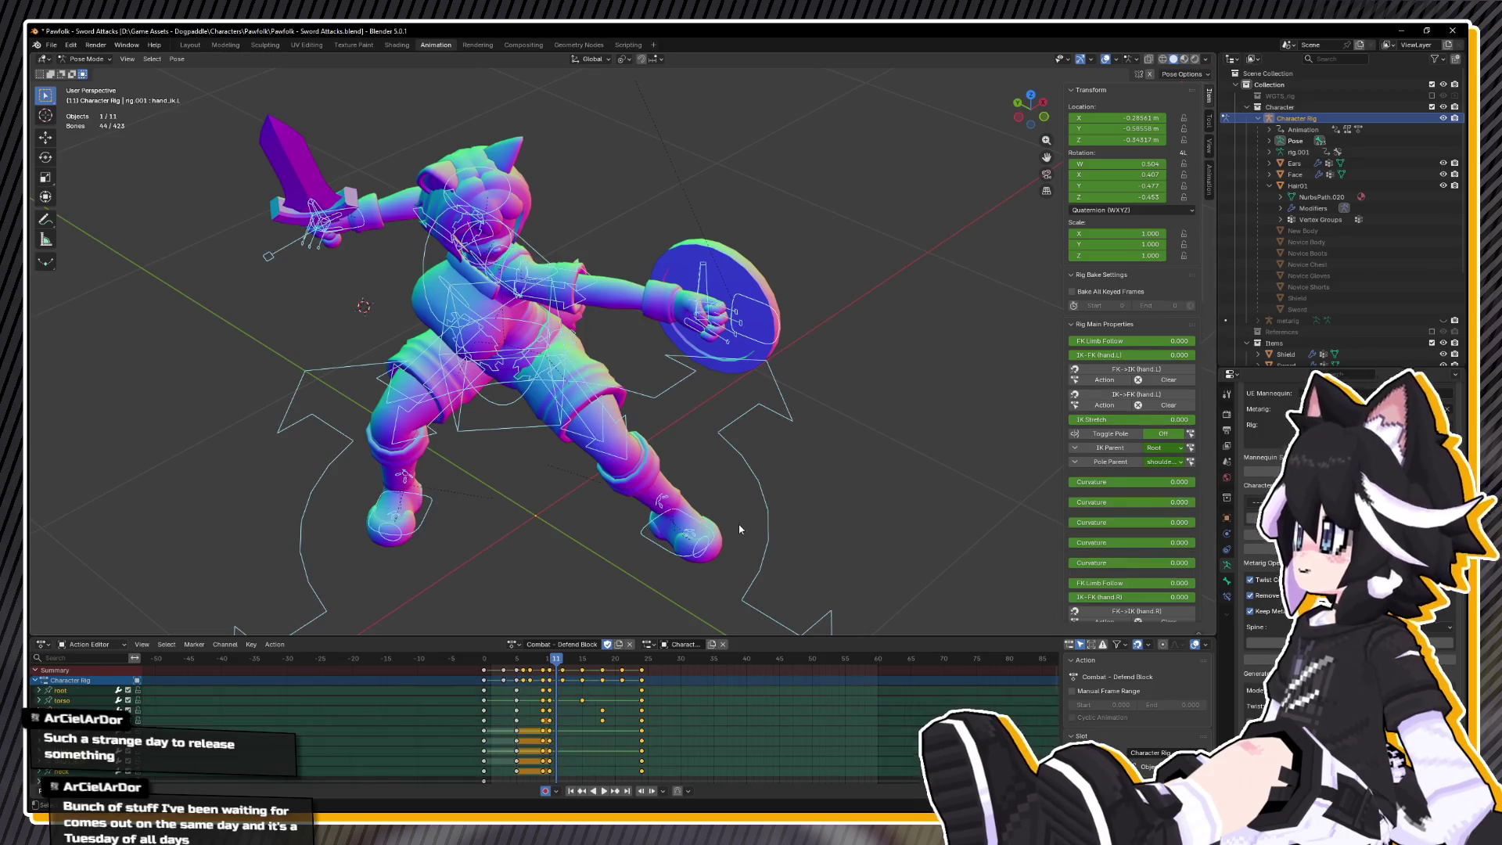
key("space")
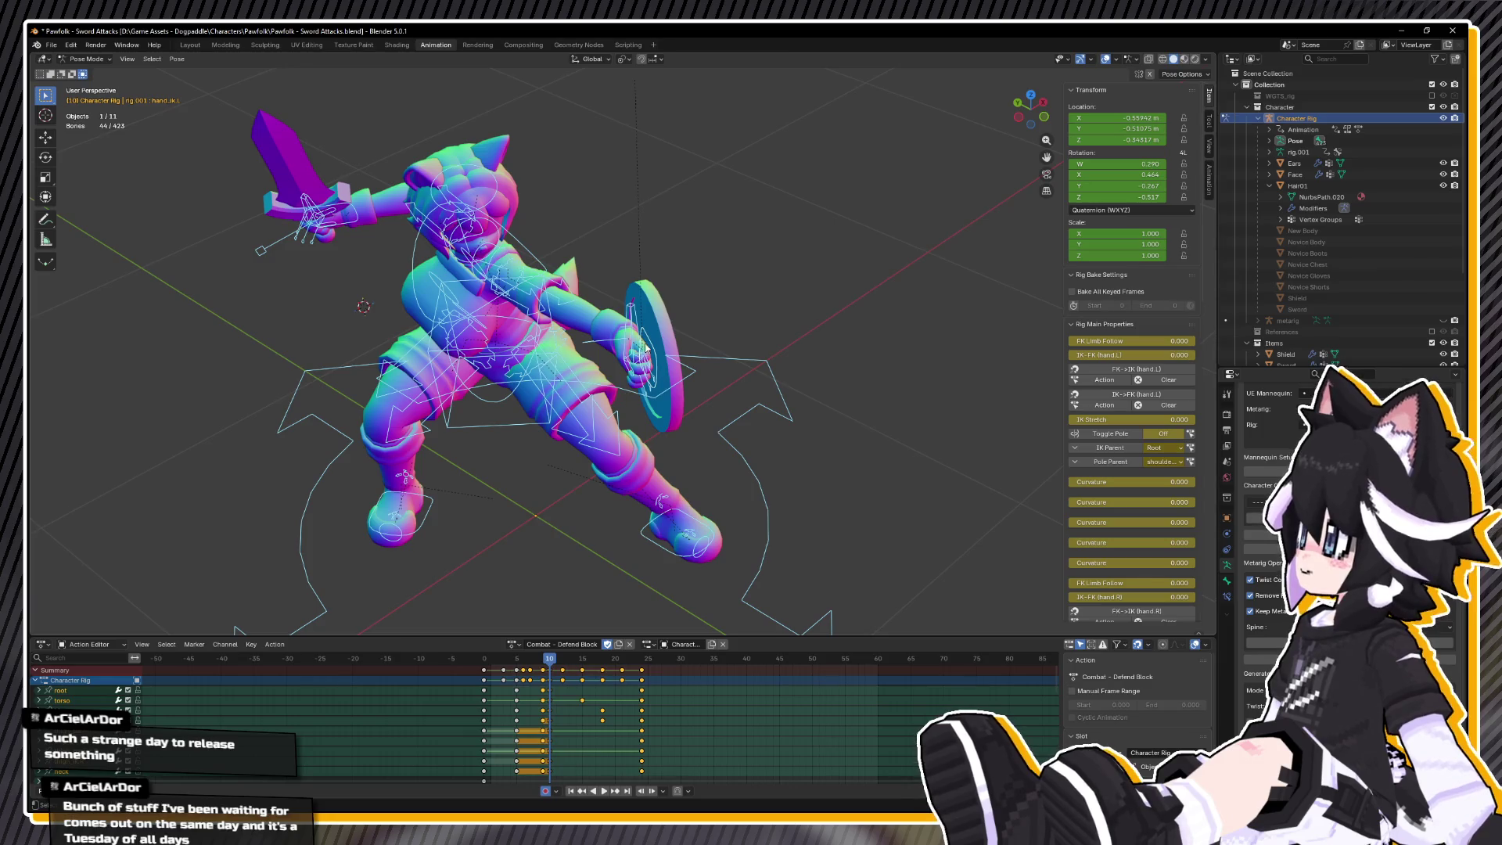
left_click(649, 344)
key("space")
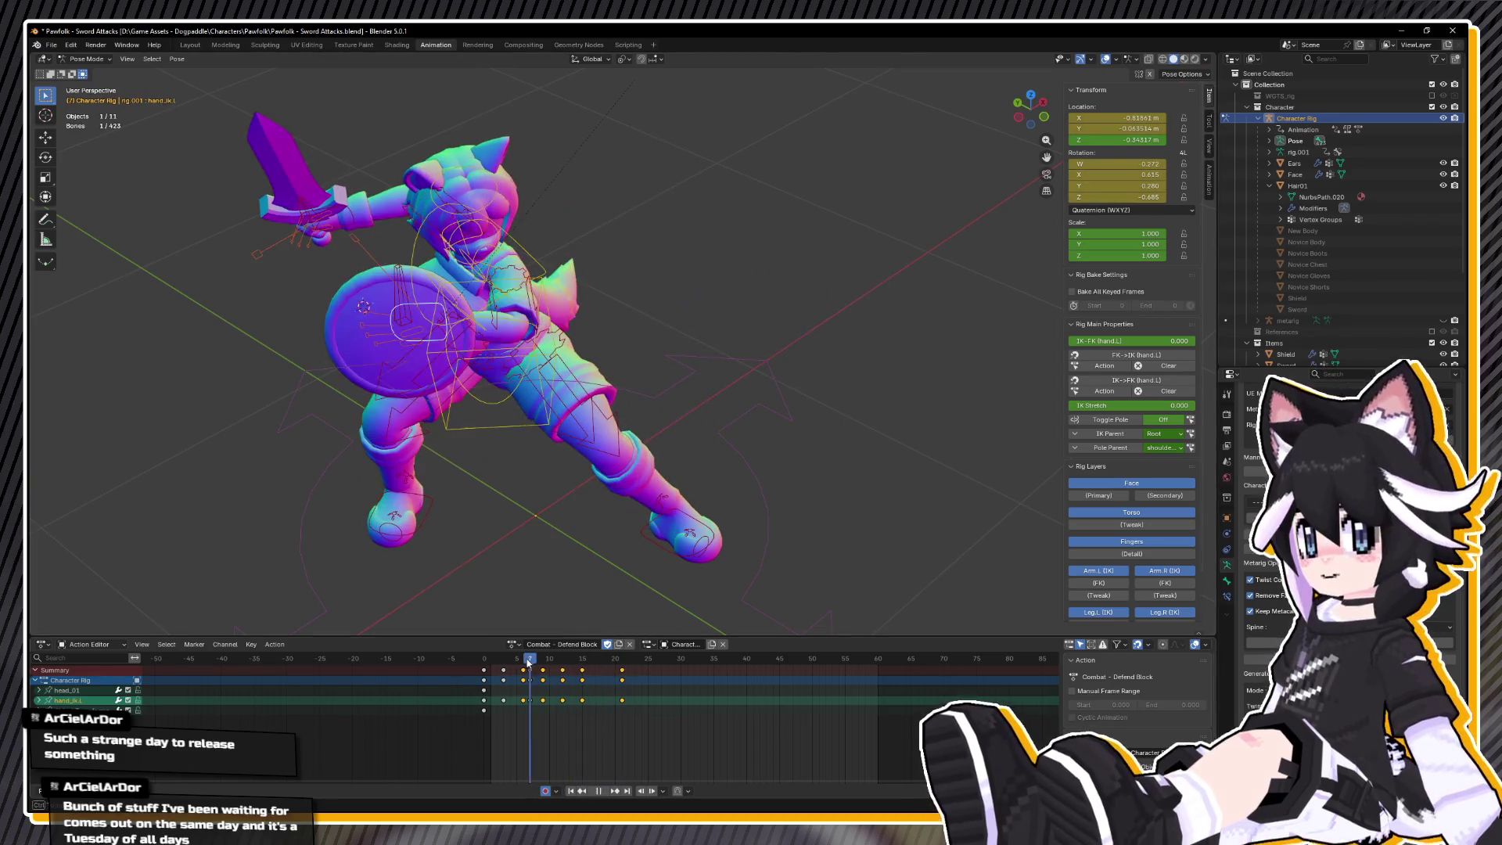
- Reset the bone selection so all rig bones end up selected
left_click(883, 545)
key("a")
left_click(883, 545)
key("a")
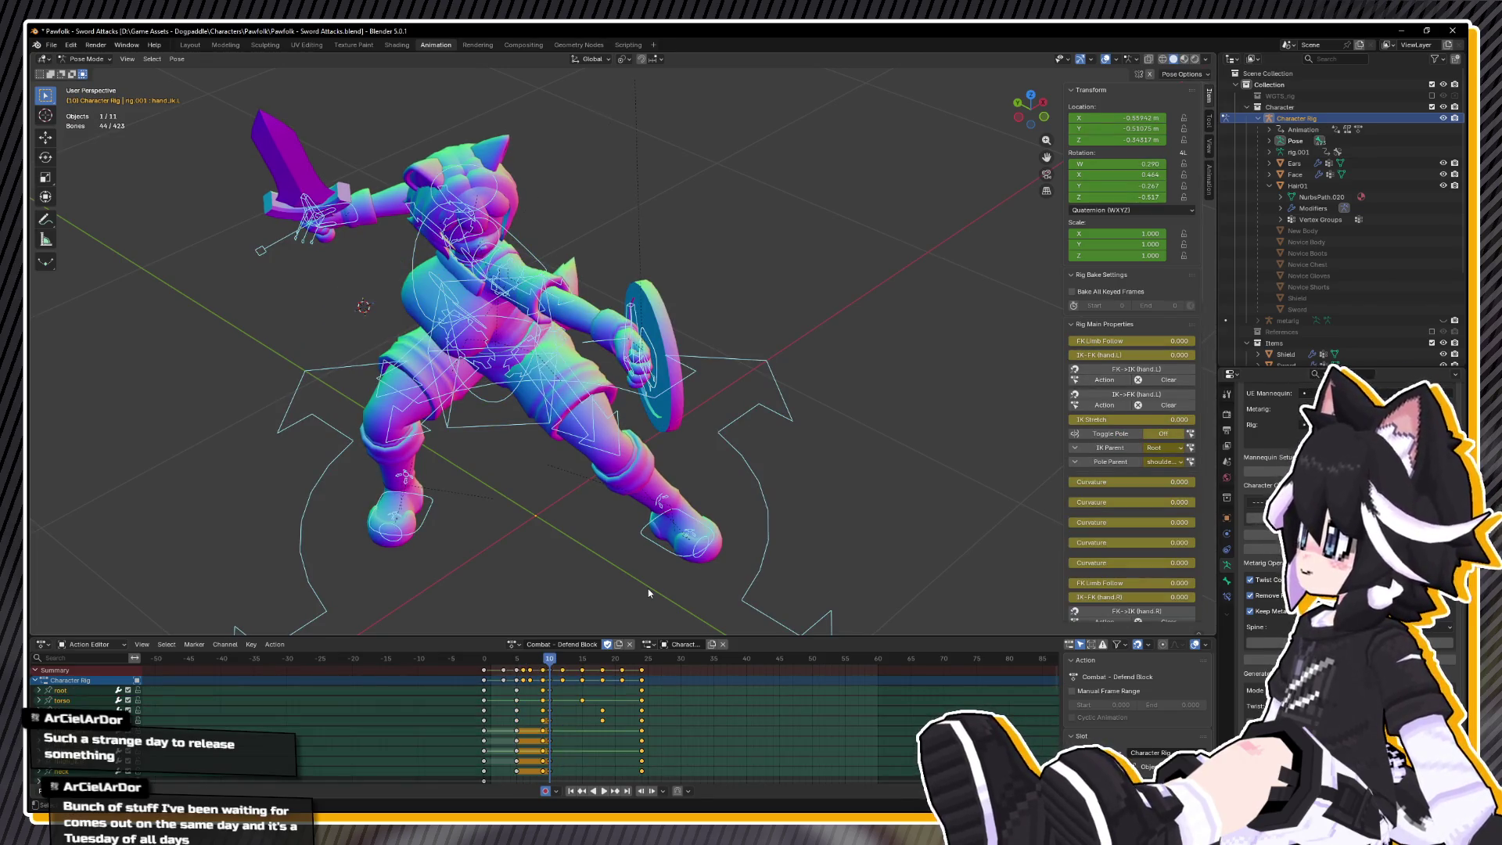
key("ctrl+z")
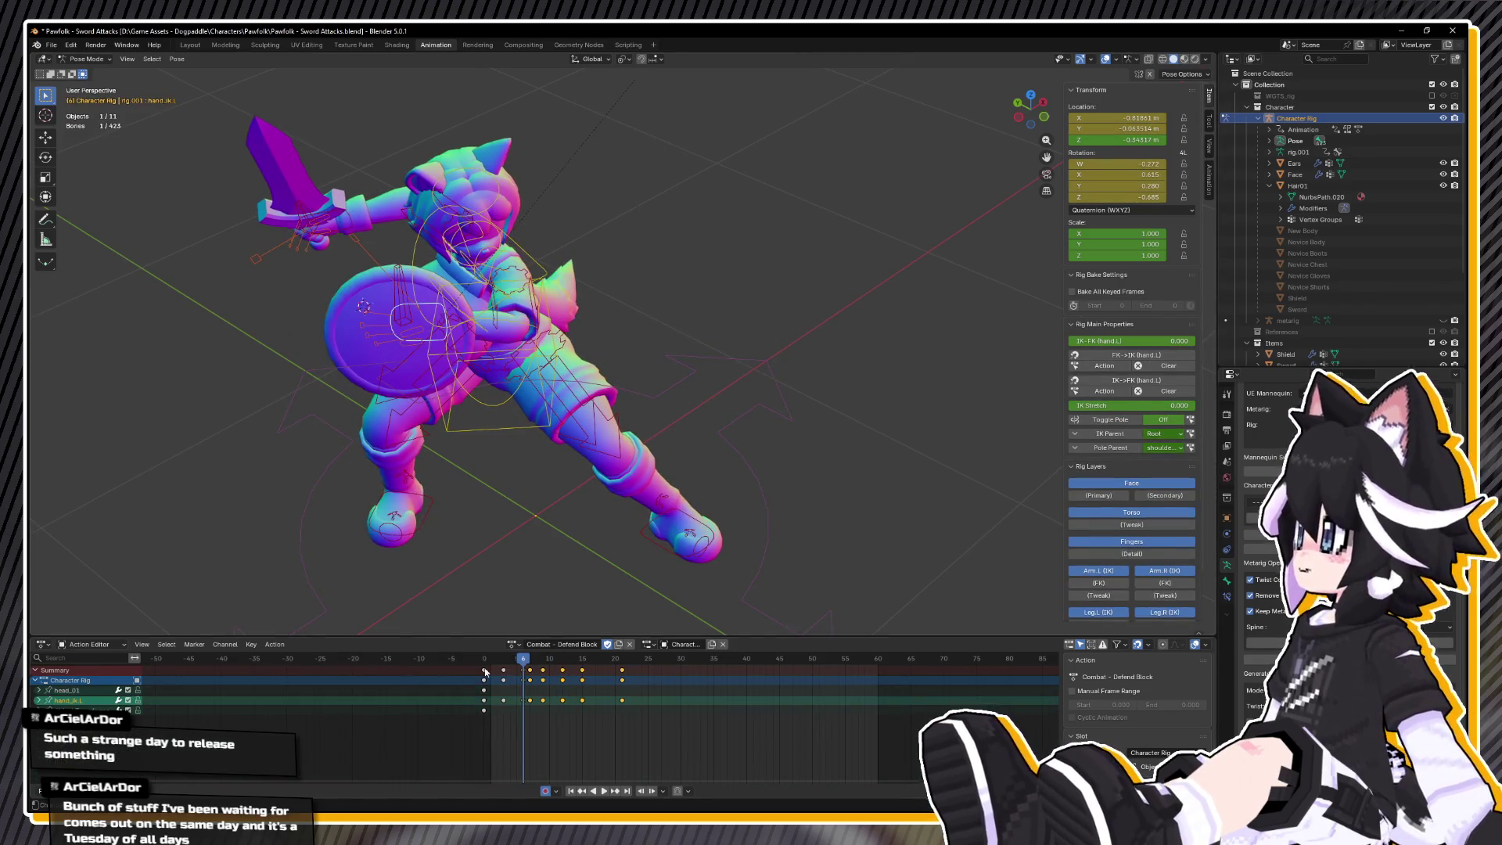
key("a")
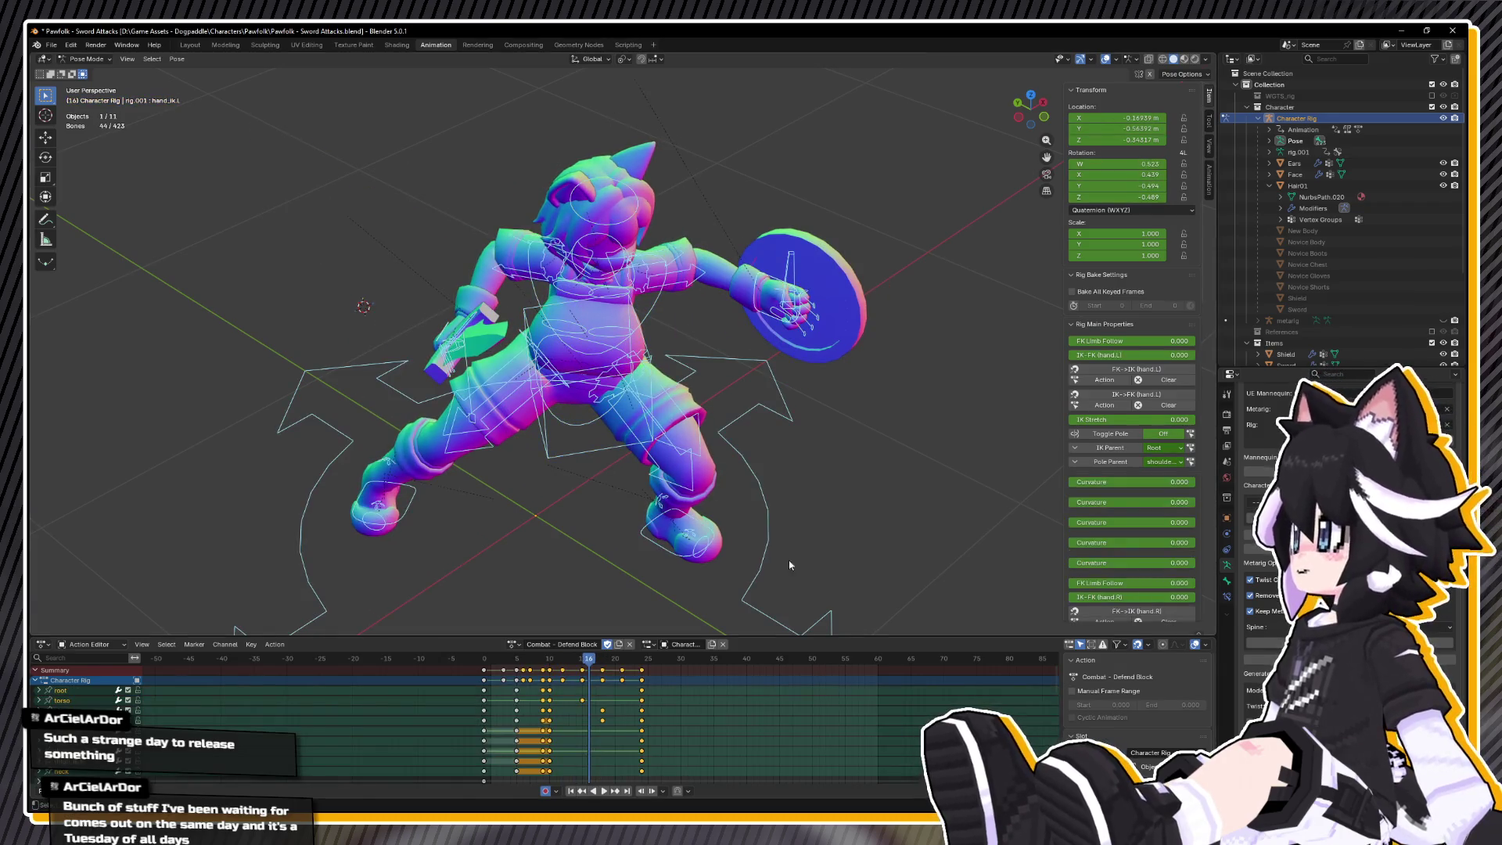
key("ctrl+z")
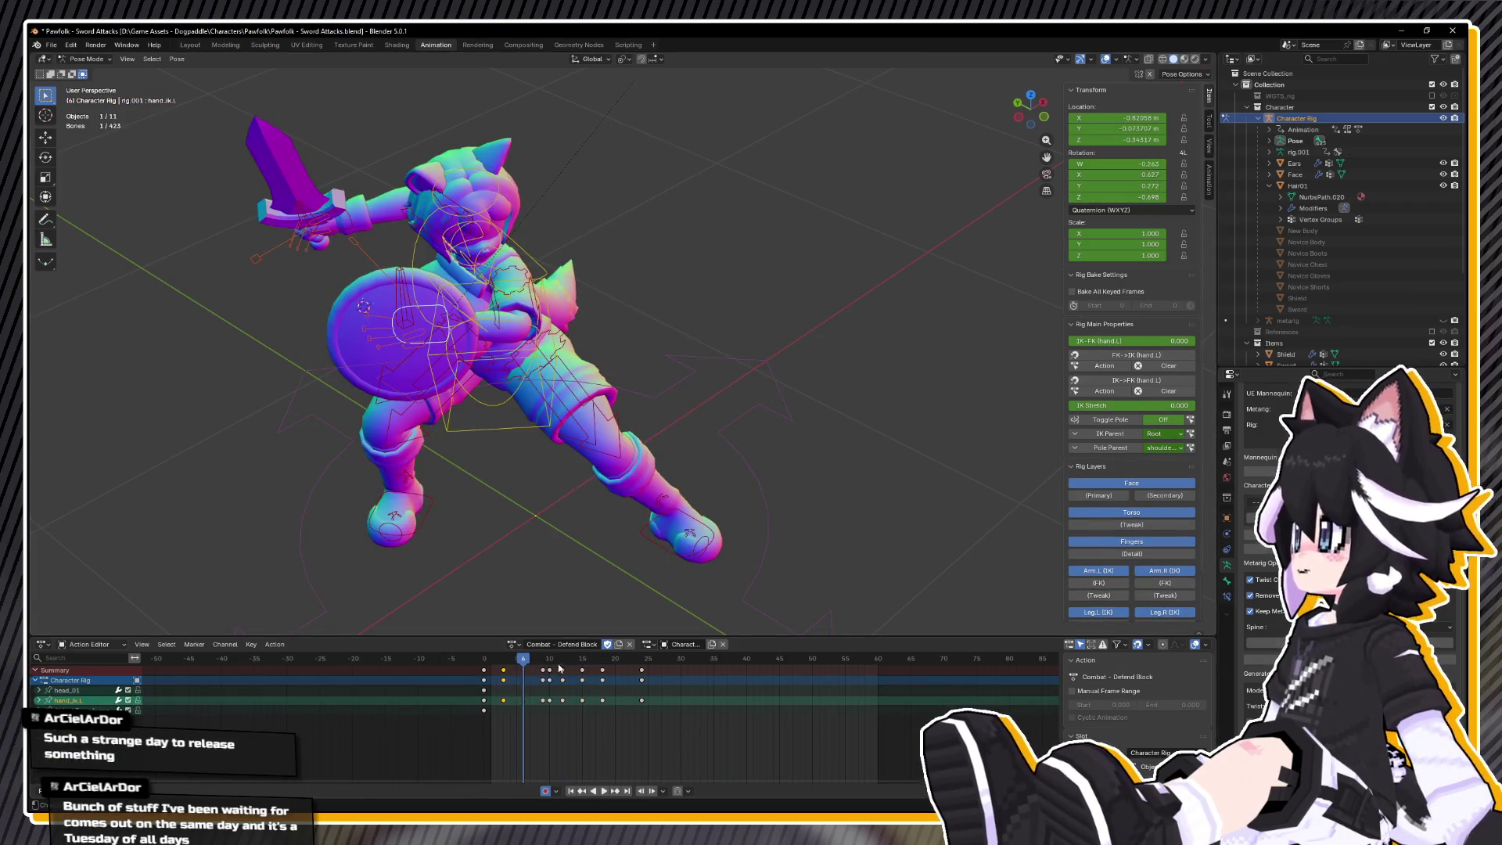
key("a")
- Pull keys from frame 9 onward four frames earlier, review, then pick foot_ik.R at frame 6
left_click_drag(531, 661, 519, 664)
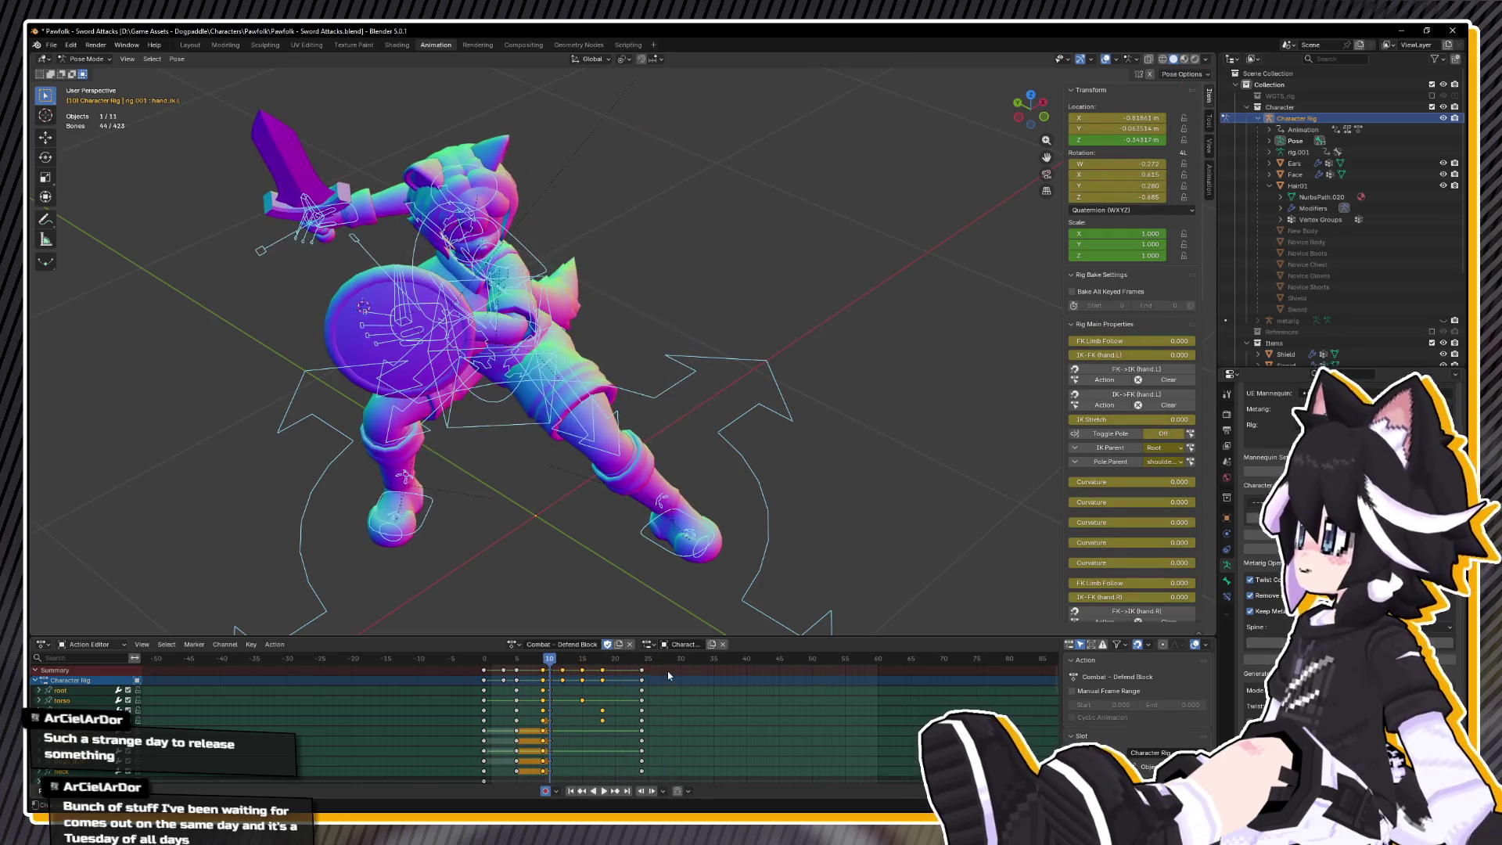
left_click(522, 673)
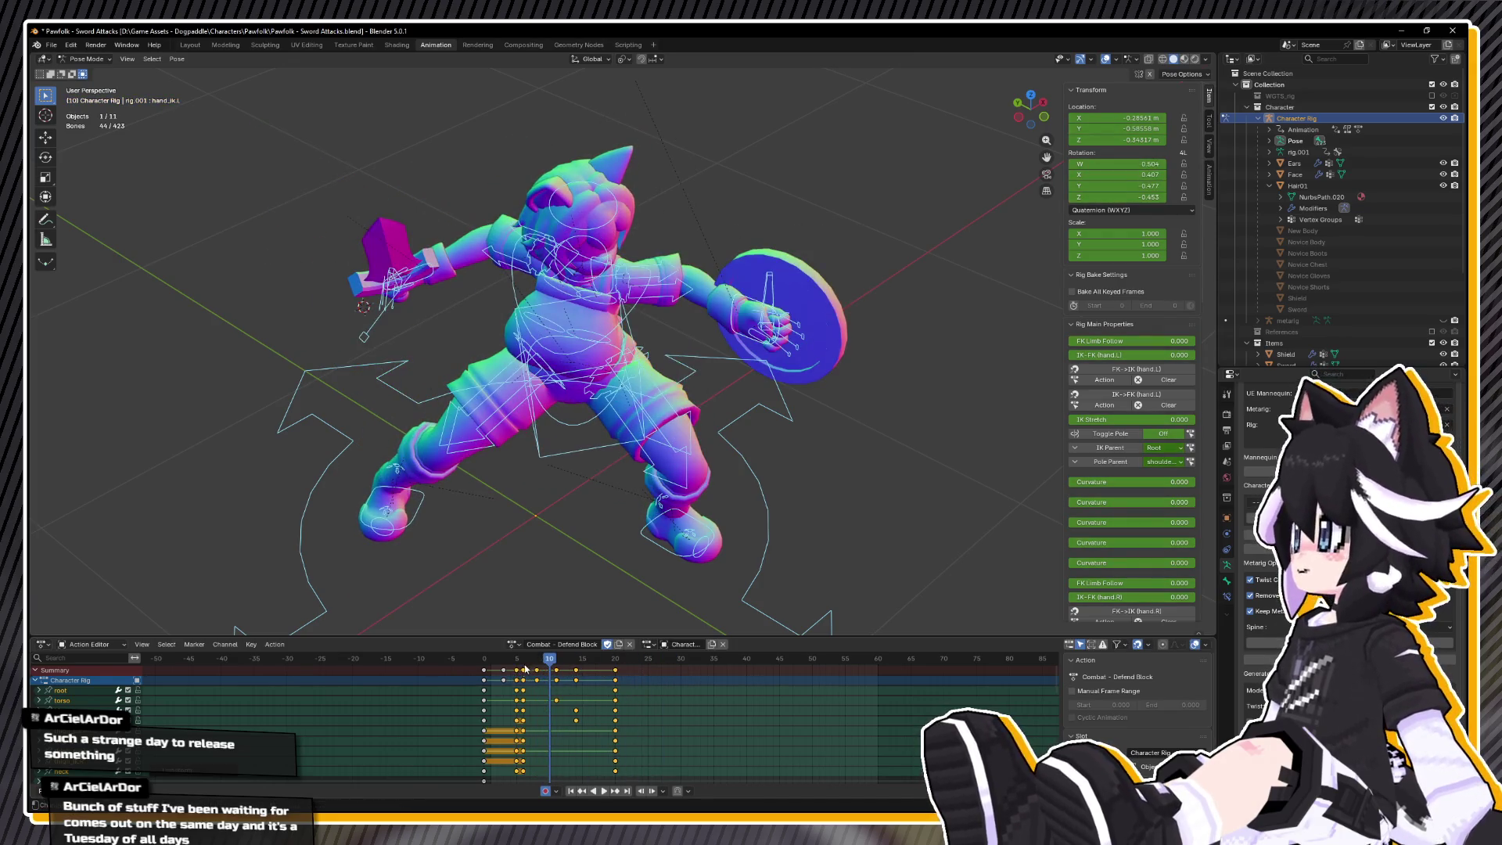
key("space")
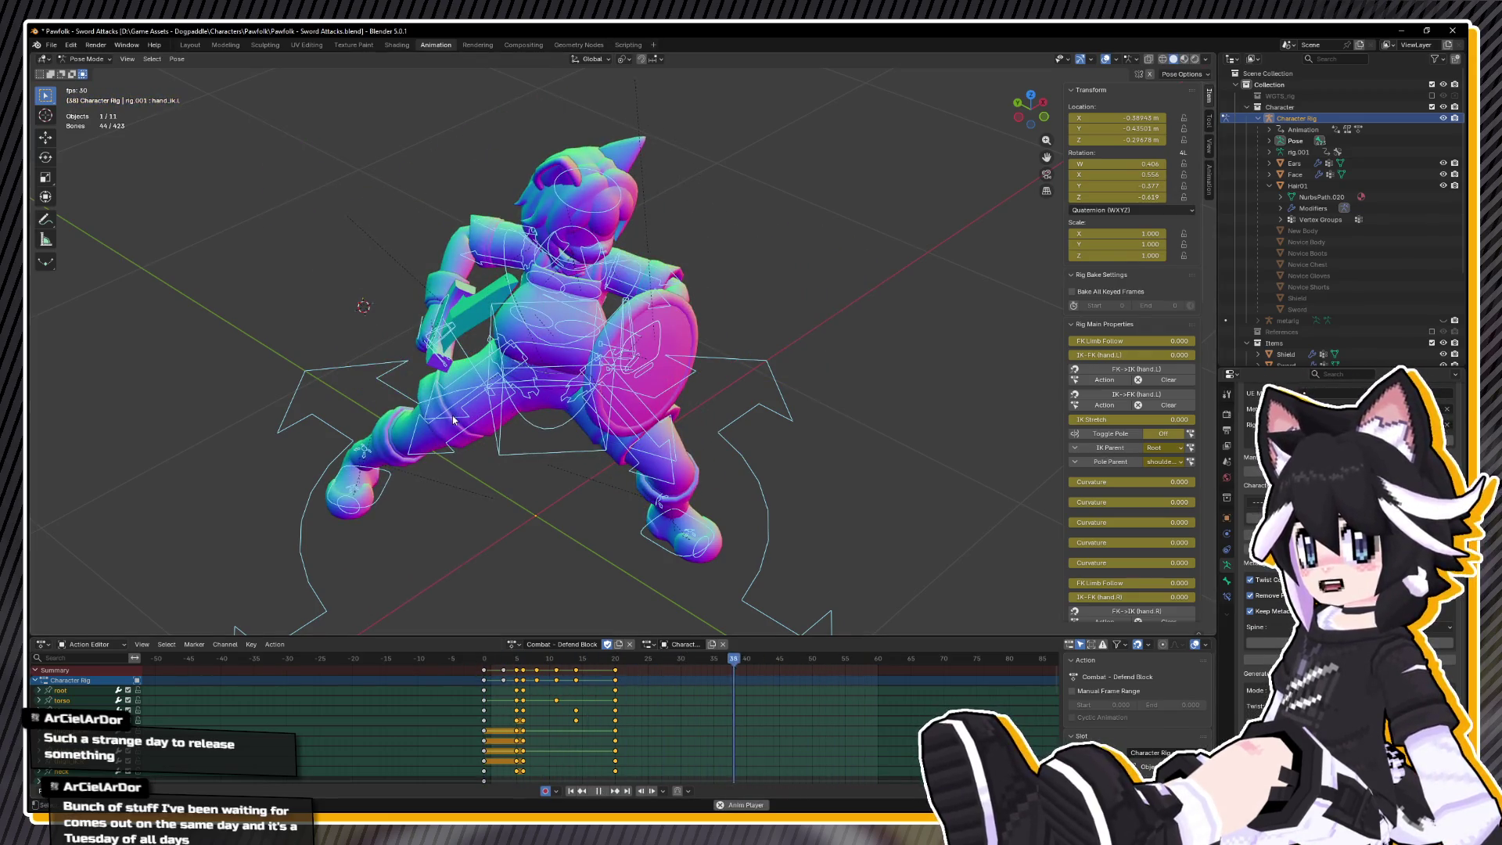
key("space")
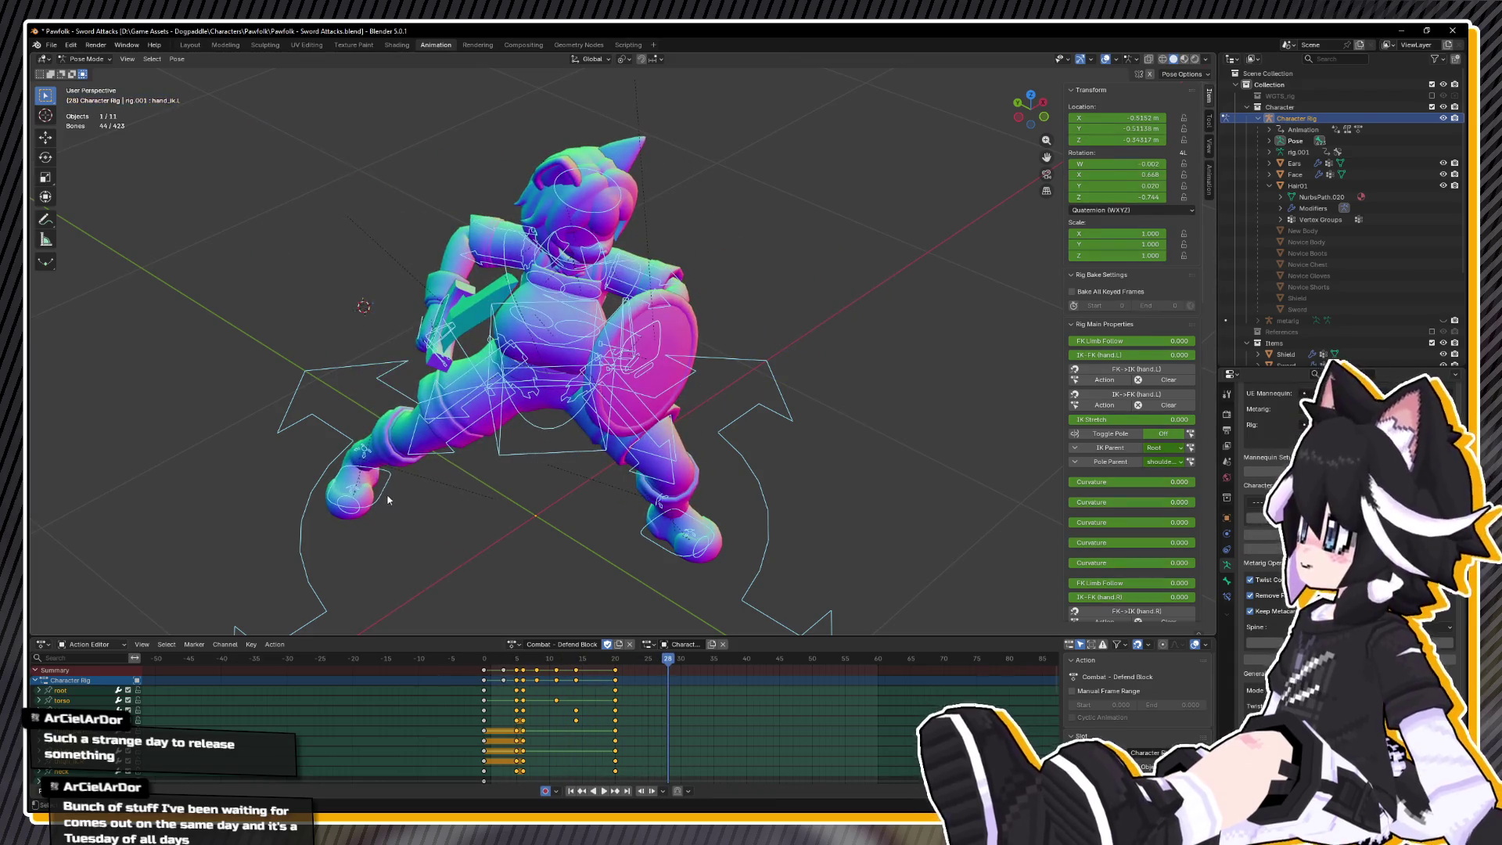
left_click(382, 491)
left_click_drag(556, 658, 522, 658)
- Copy foot_ik.R's frame-6 pose, paste it at frame 20, and insert a keyframe
right_click(488, 547)
left_click(507, 588)
left_click(617, 661)
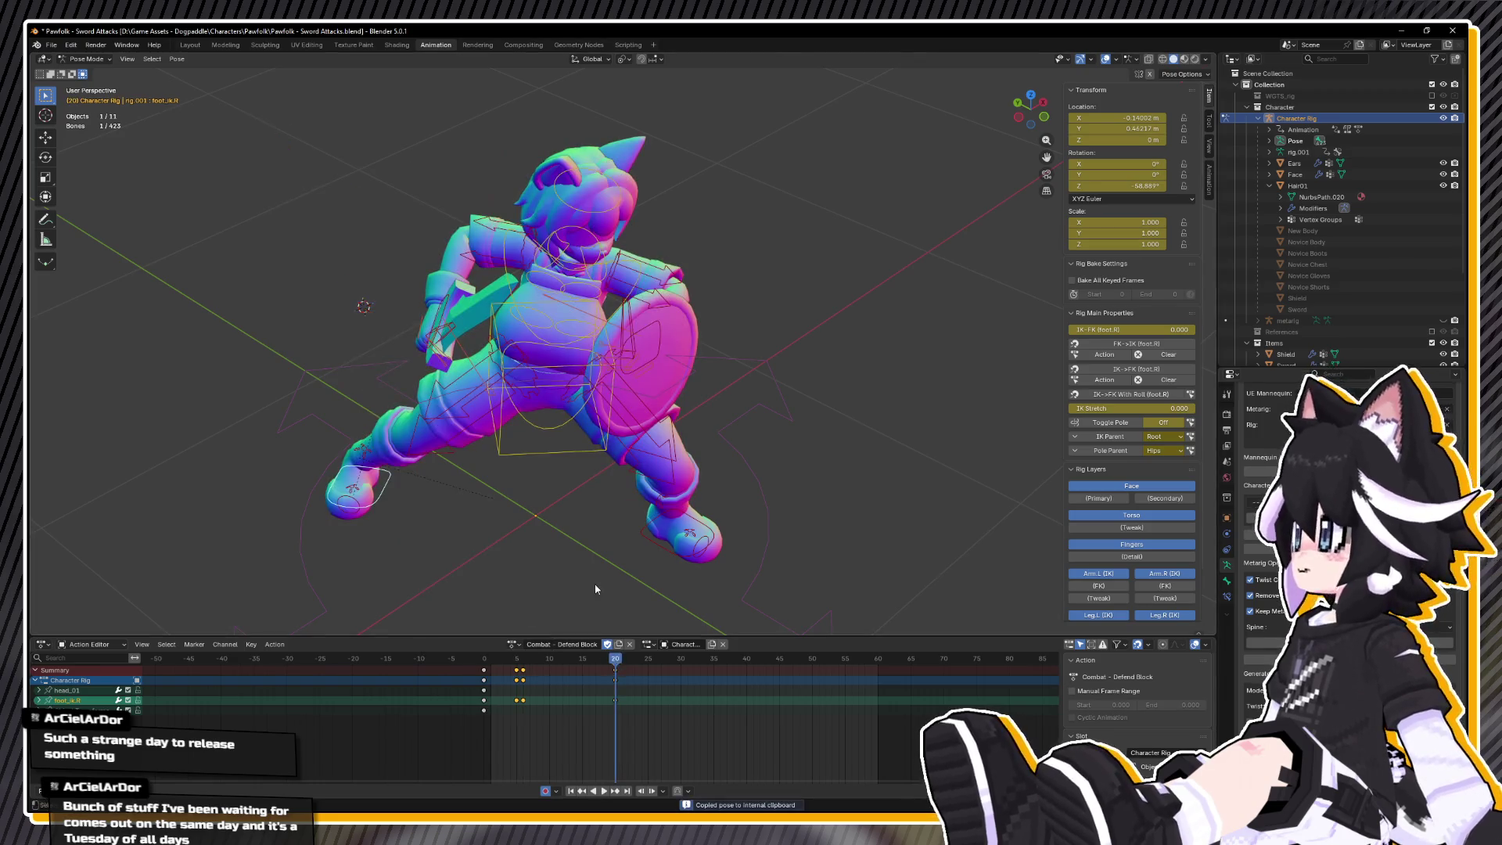
right_click(575, 595)
left_click(575, 608)
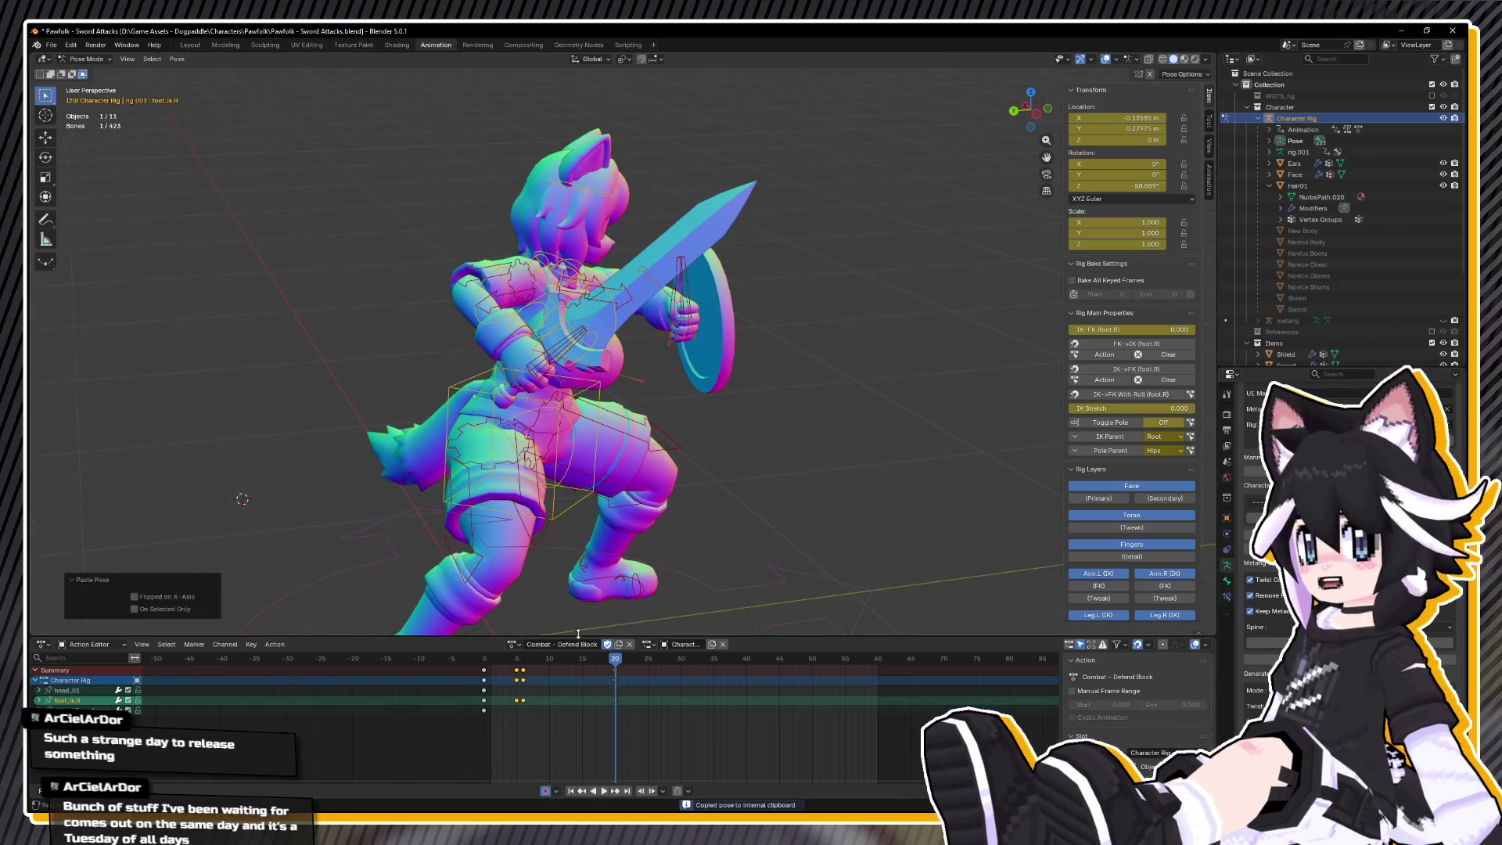
key("i")
- Play the animation from a side view to check the planted foot
key("space")
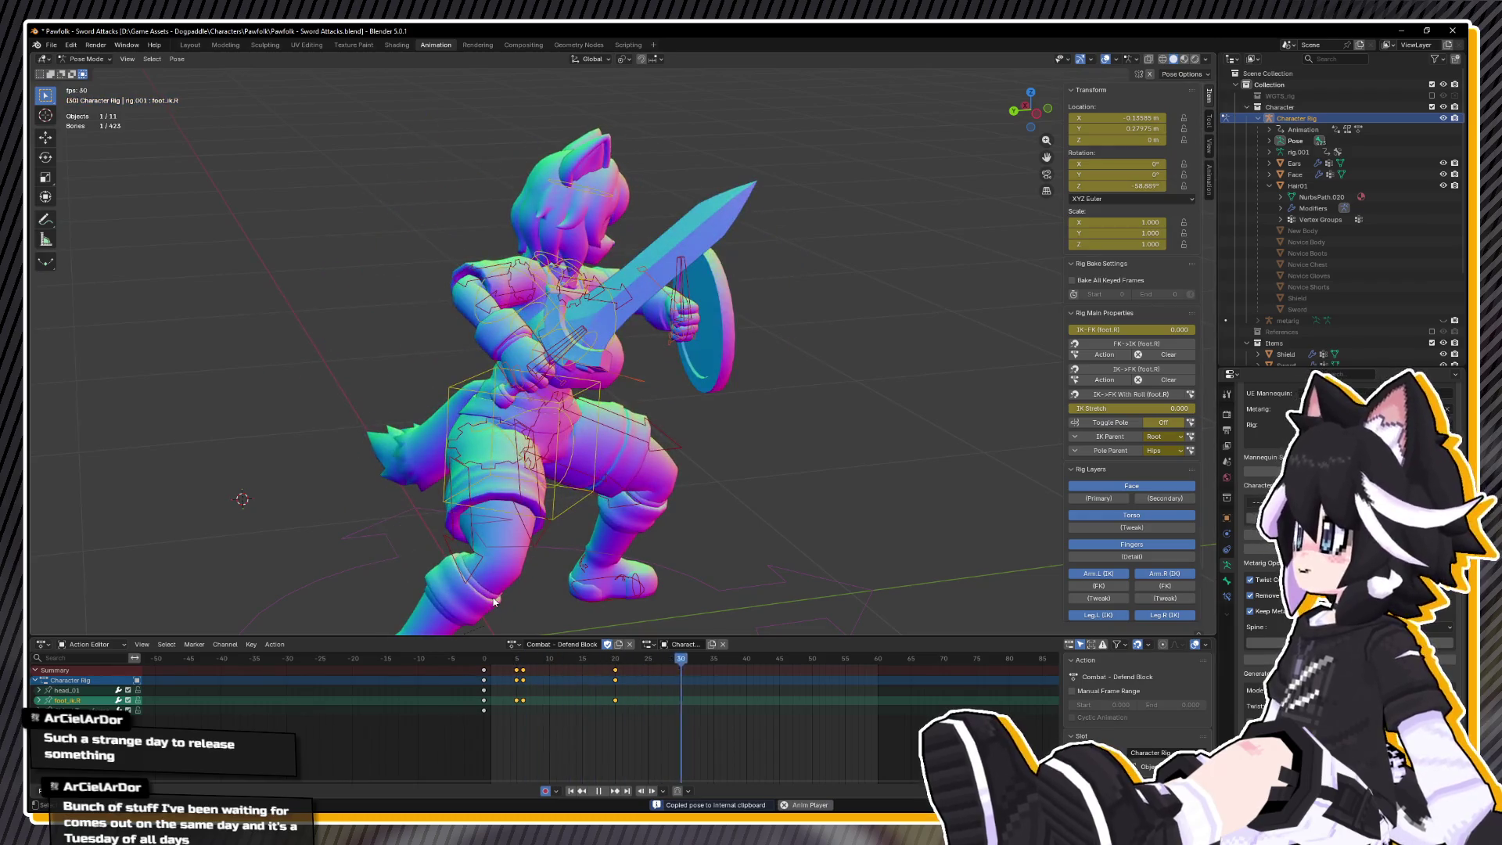
left_click_drag(494, 601, 546, 532)
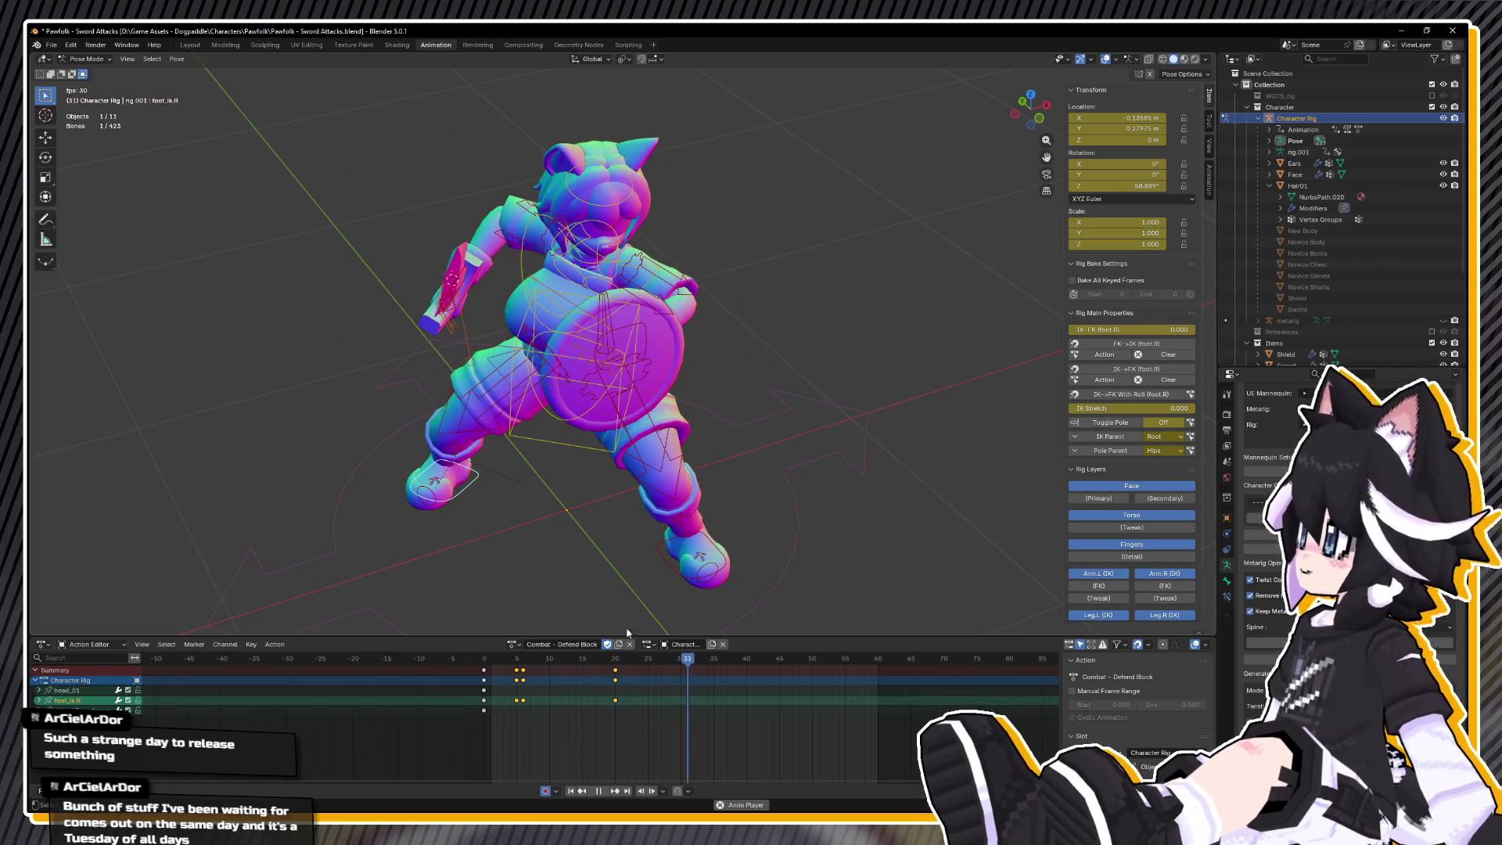
mouse_move(606, 514)
left_mouse_down()
mouse_move(603, 493)
mouse_move(637, 452)
left_mouse_up()
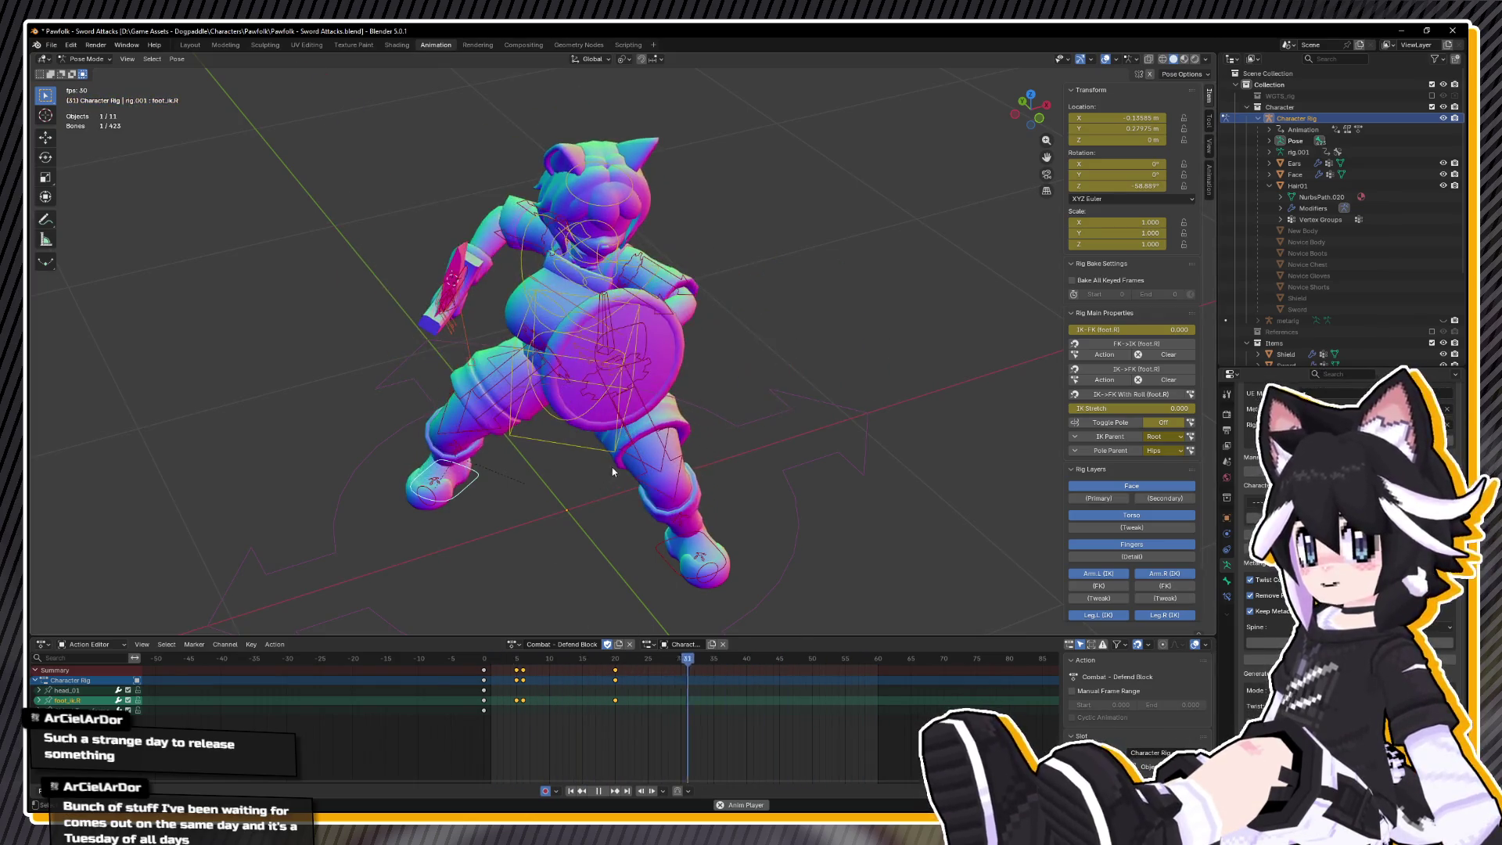
scroll(637, 452, "up", 3)
key("Escape")
- Select hand_ik.L, hand_ik.R and thigh_ik.L, with the torso control active
key("a")
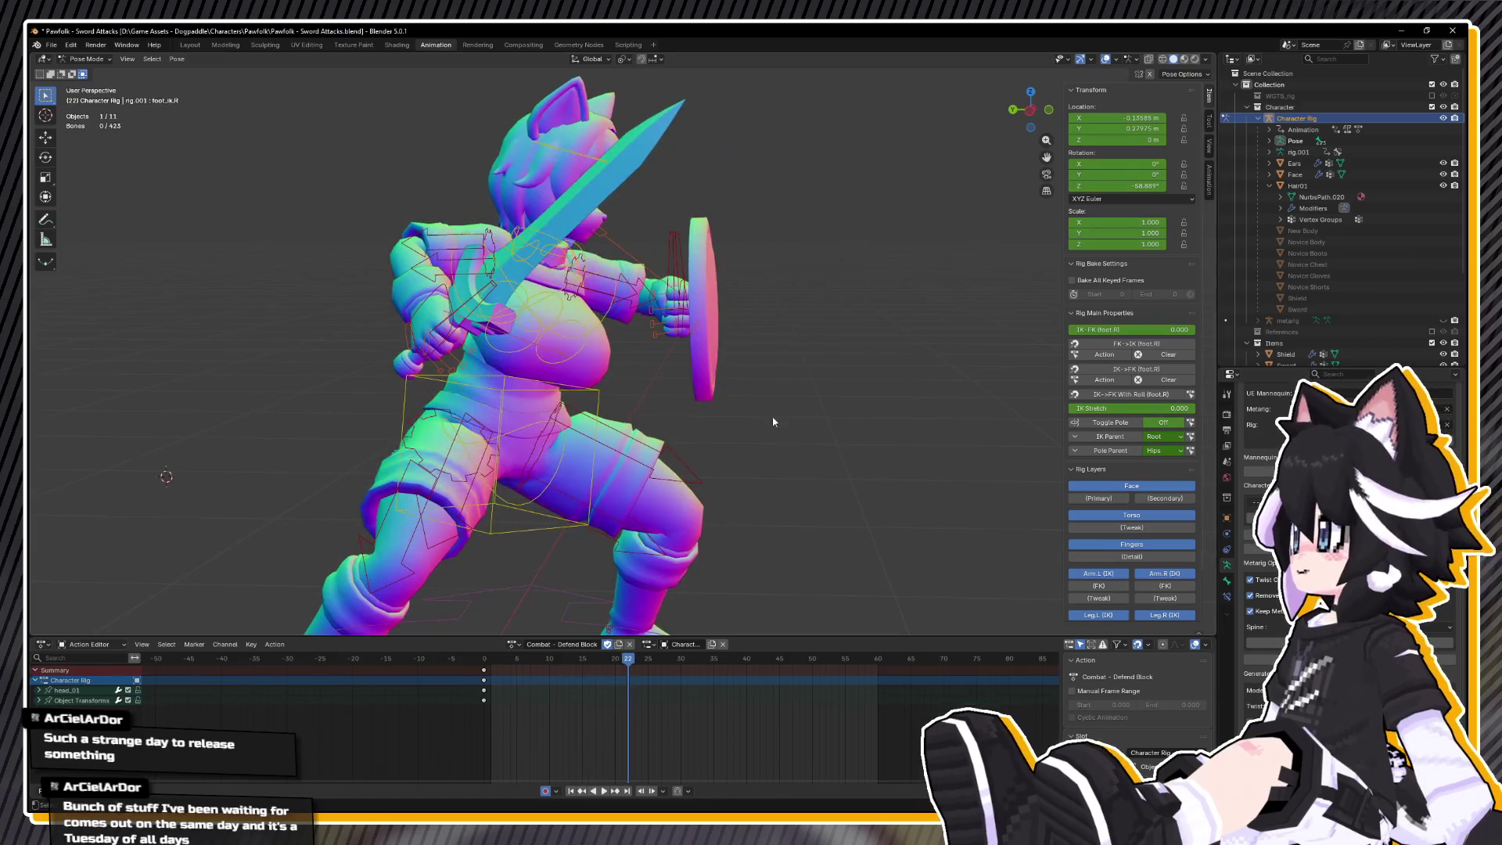
key("space")
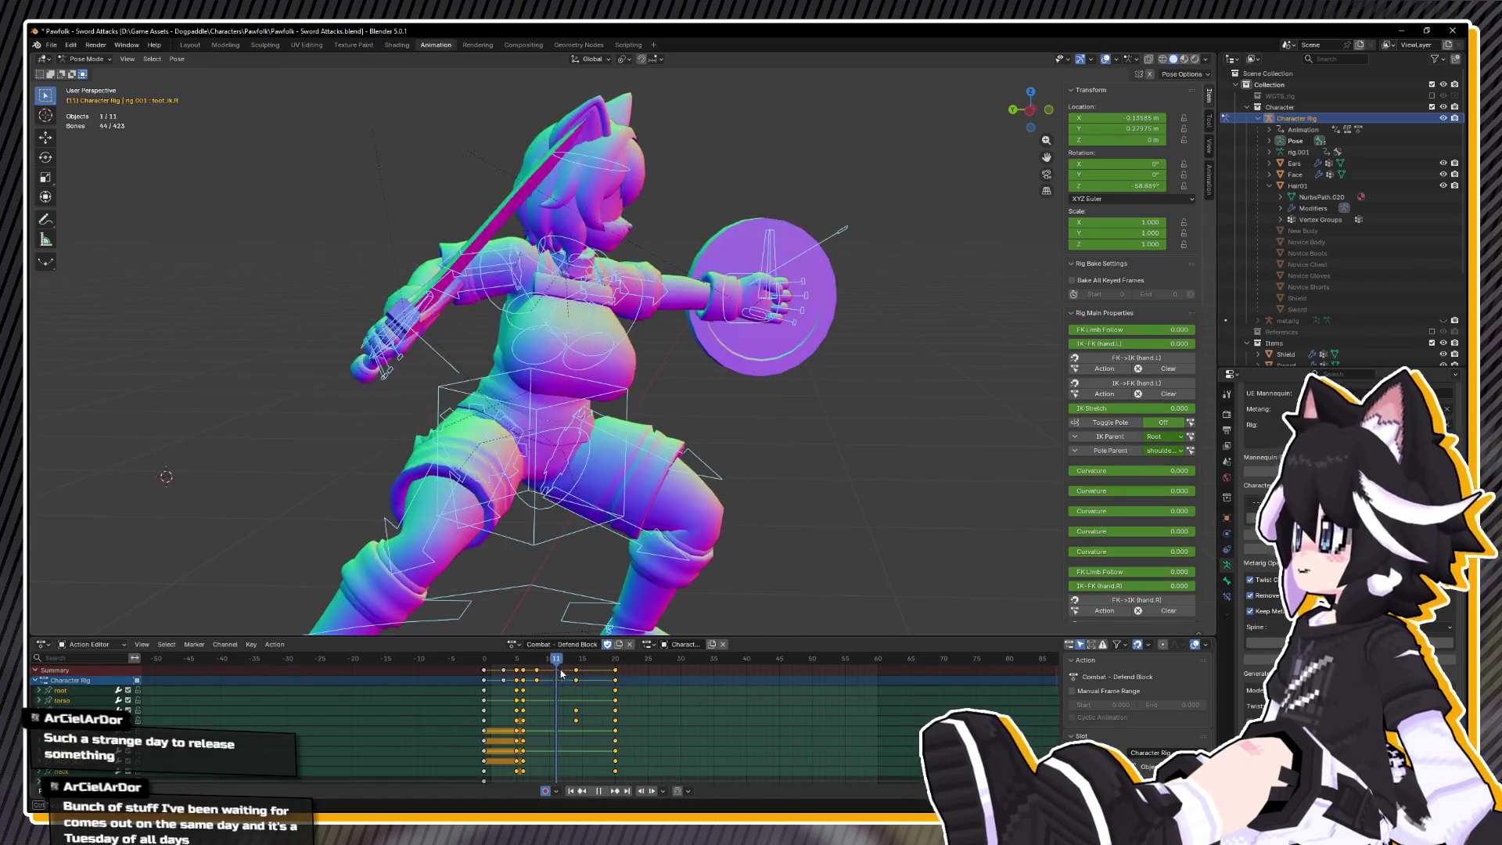
left_click(731, 286)
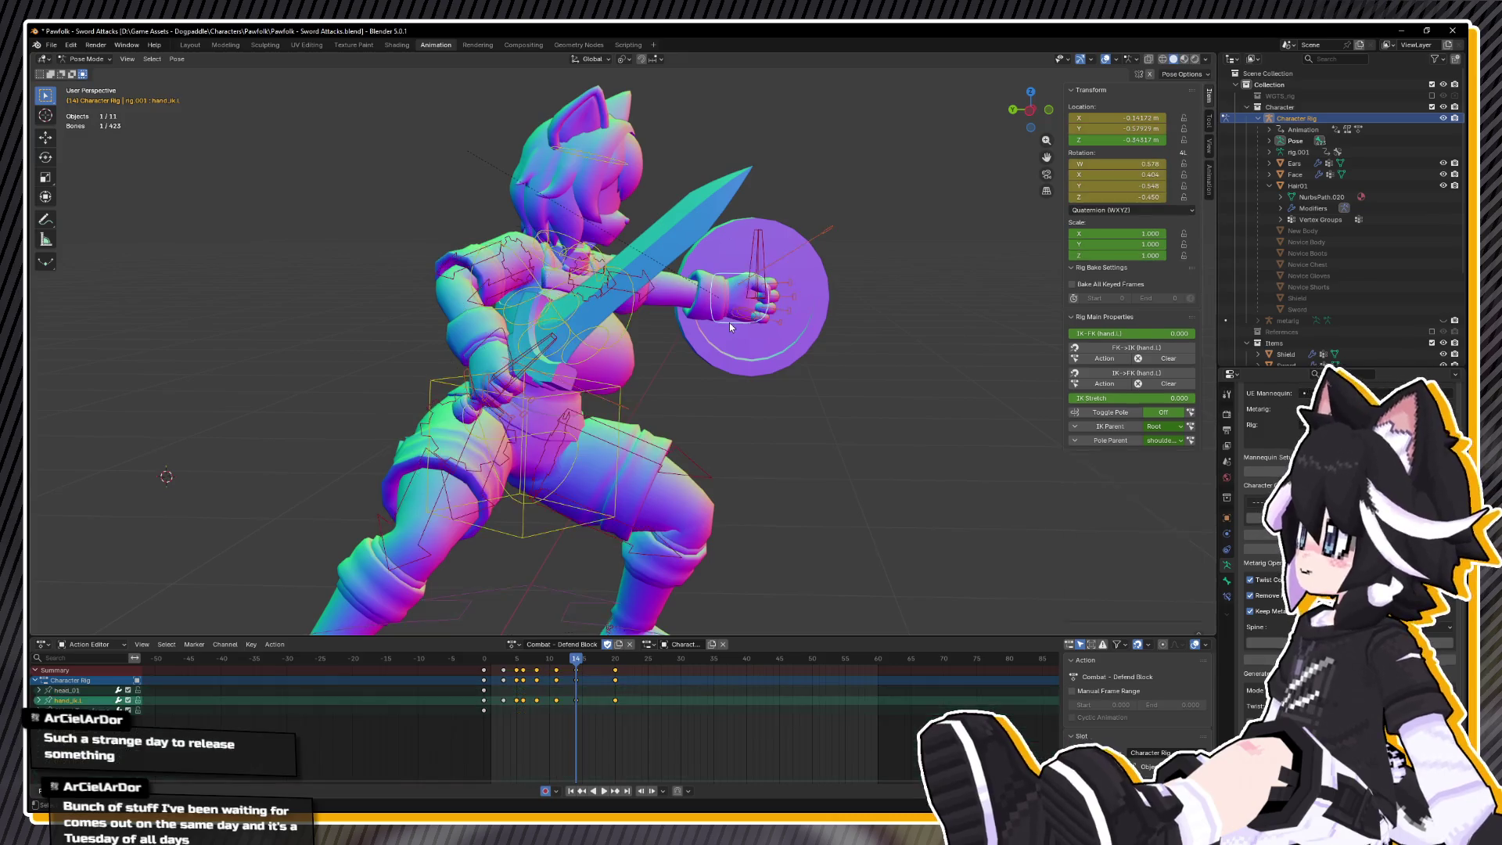
left_click_drag(729, 323, 765, 344)
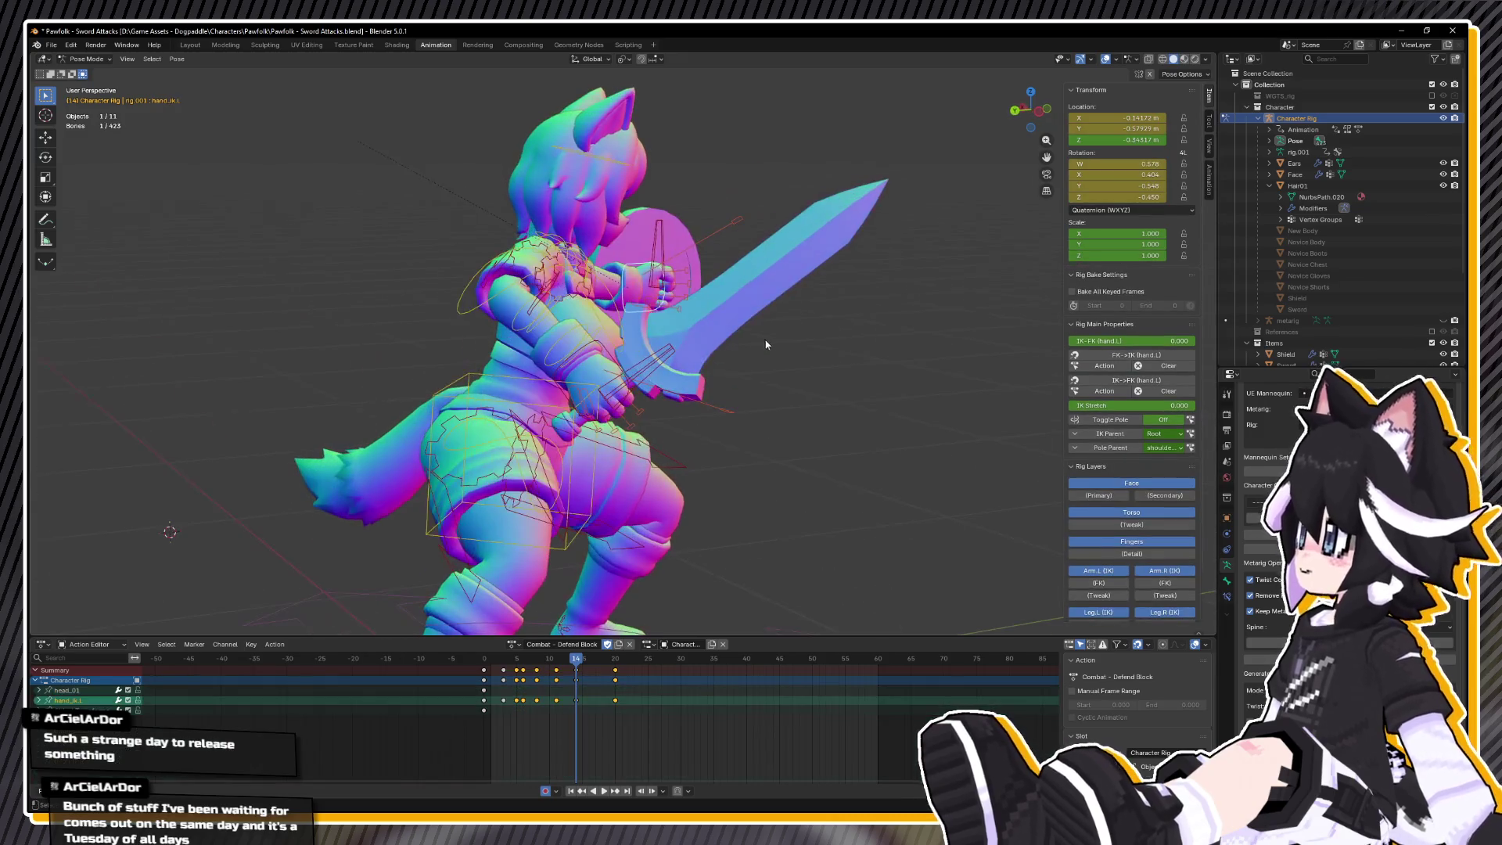
left_click(609, 355, "shift")
left_click_drag(609, 355, 582, 404)
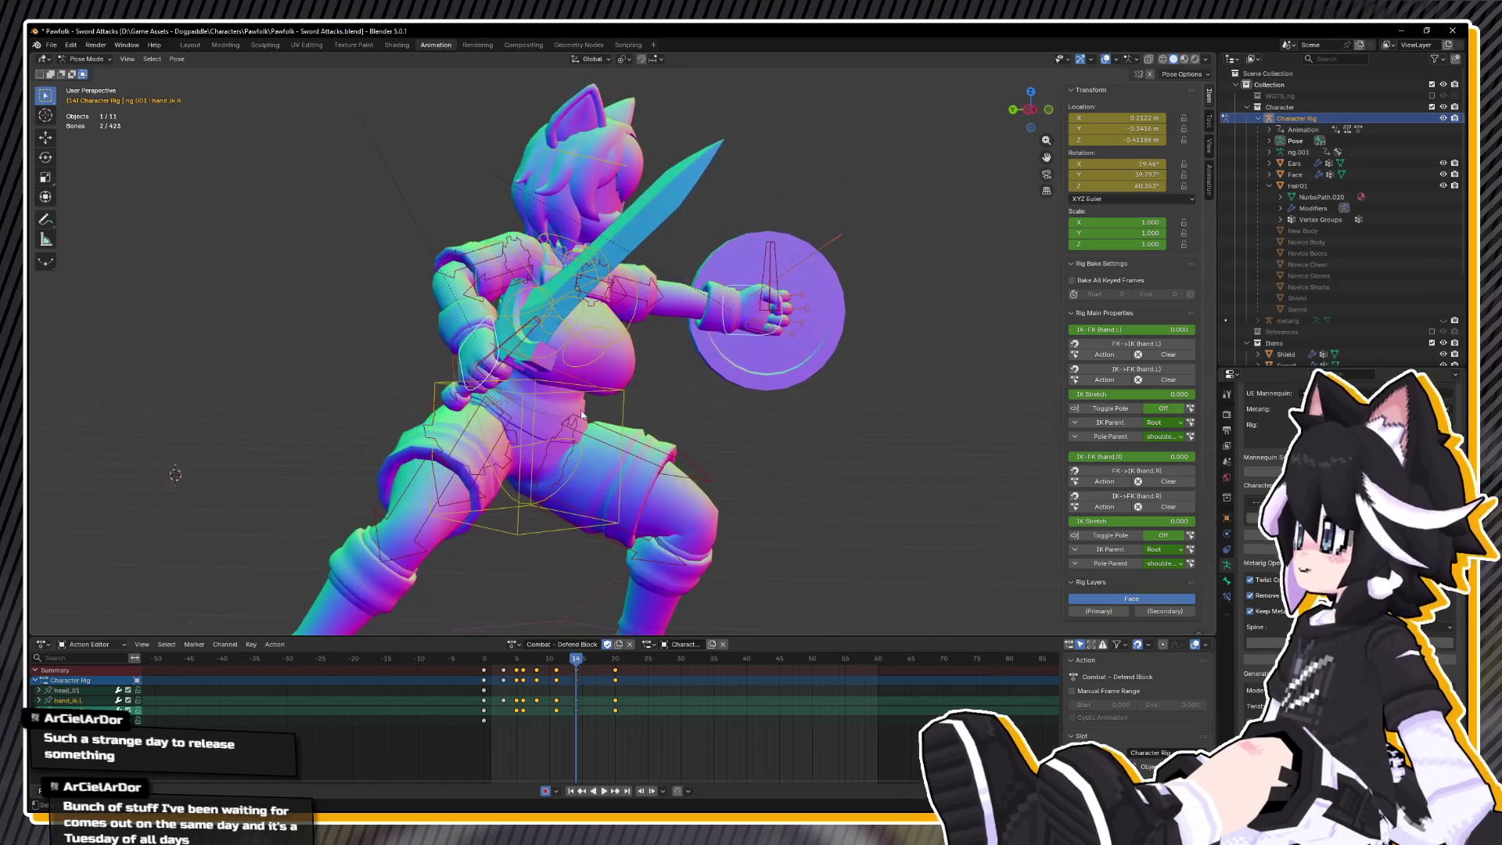
left_click(590, 537, "shift")
left_click_drag(590, 536, 662, 554)
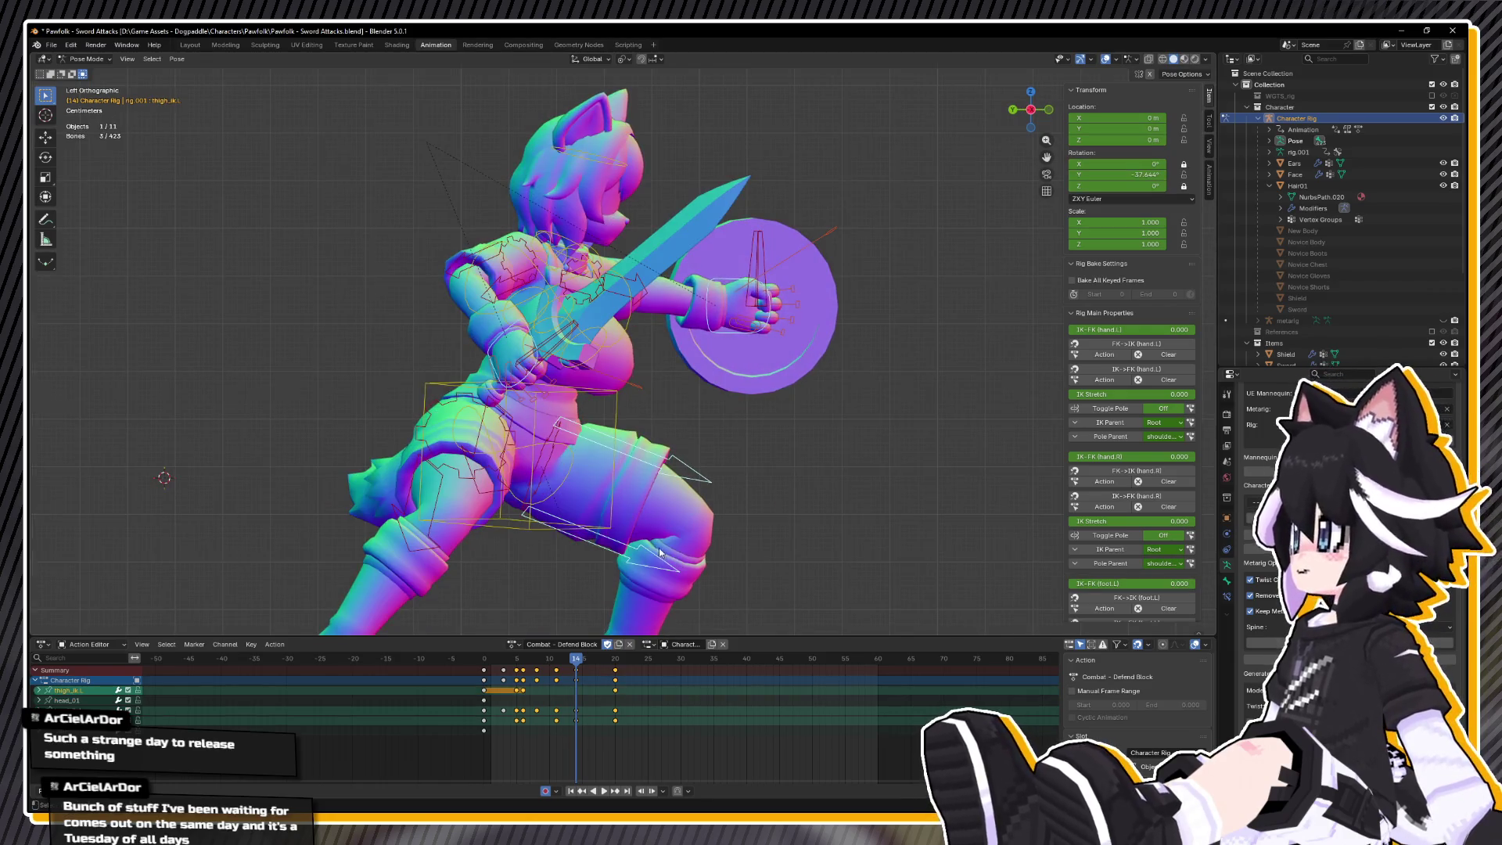
left_click(537, 530, "shift")
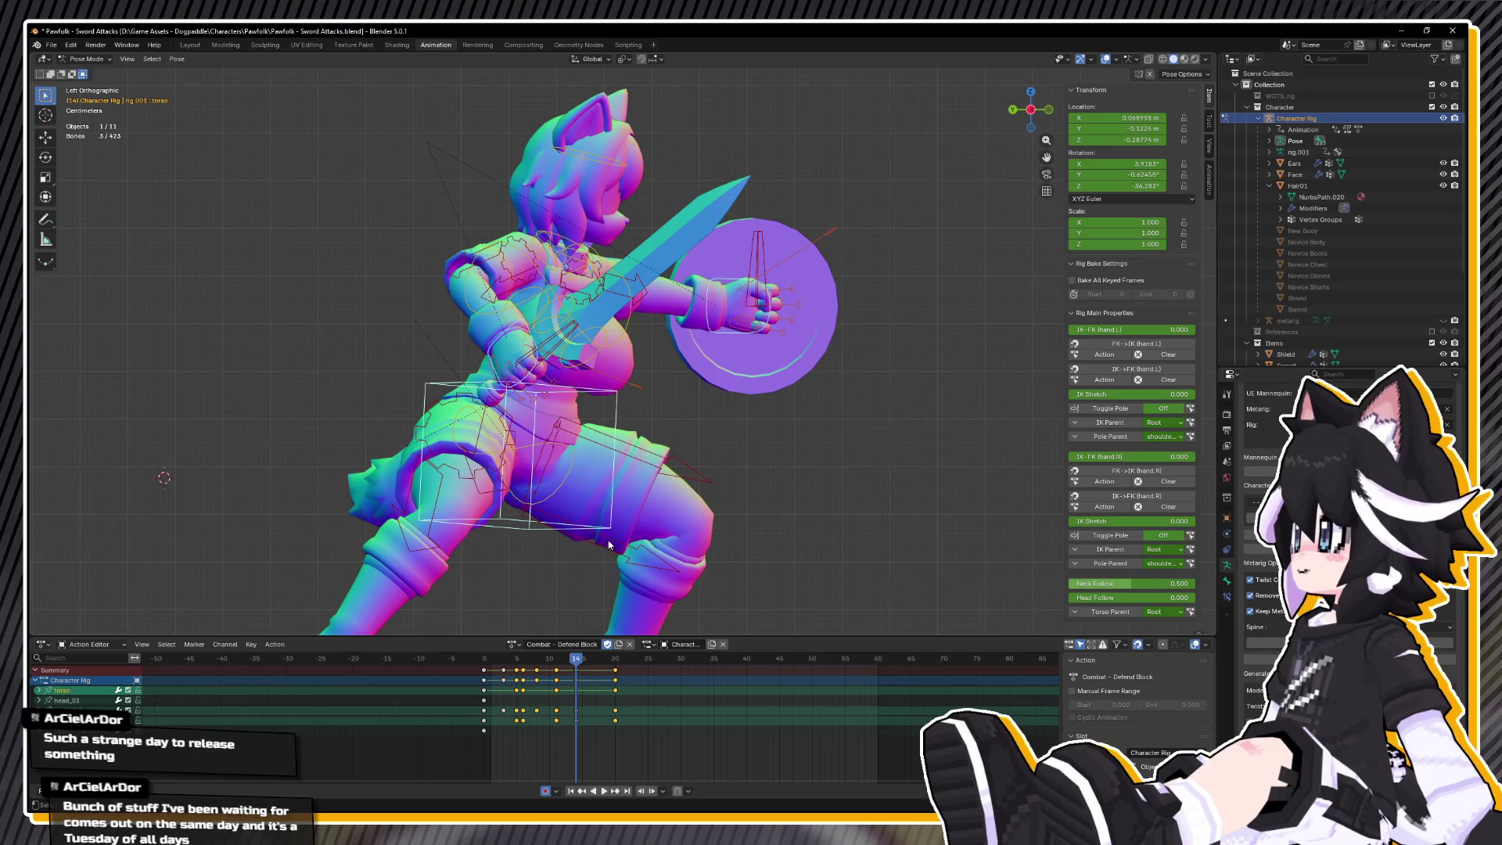
left_click_drag(640, 550, 623, 523)
- Shift the torso sideways to the right
key("g")
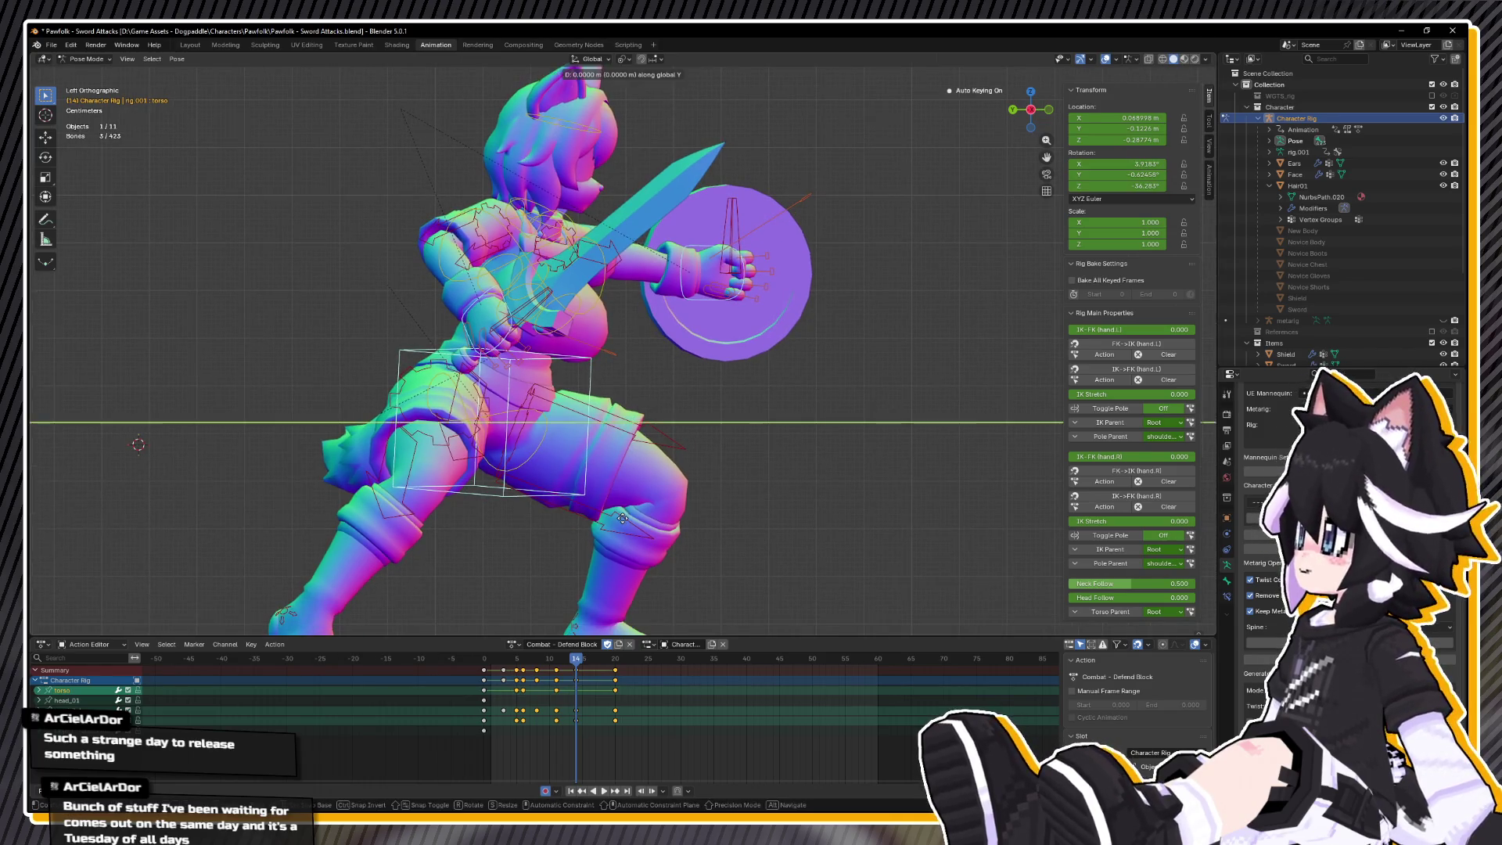
left_click(669, 517)
key("g")
left_click(677, 513)
mouse_move(677, 513)
left_mouse_down()
mouse_move(696, 455)
mouse_move(636, 510)
left_mouse_up()
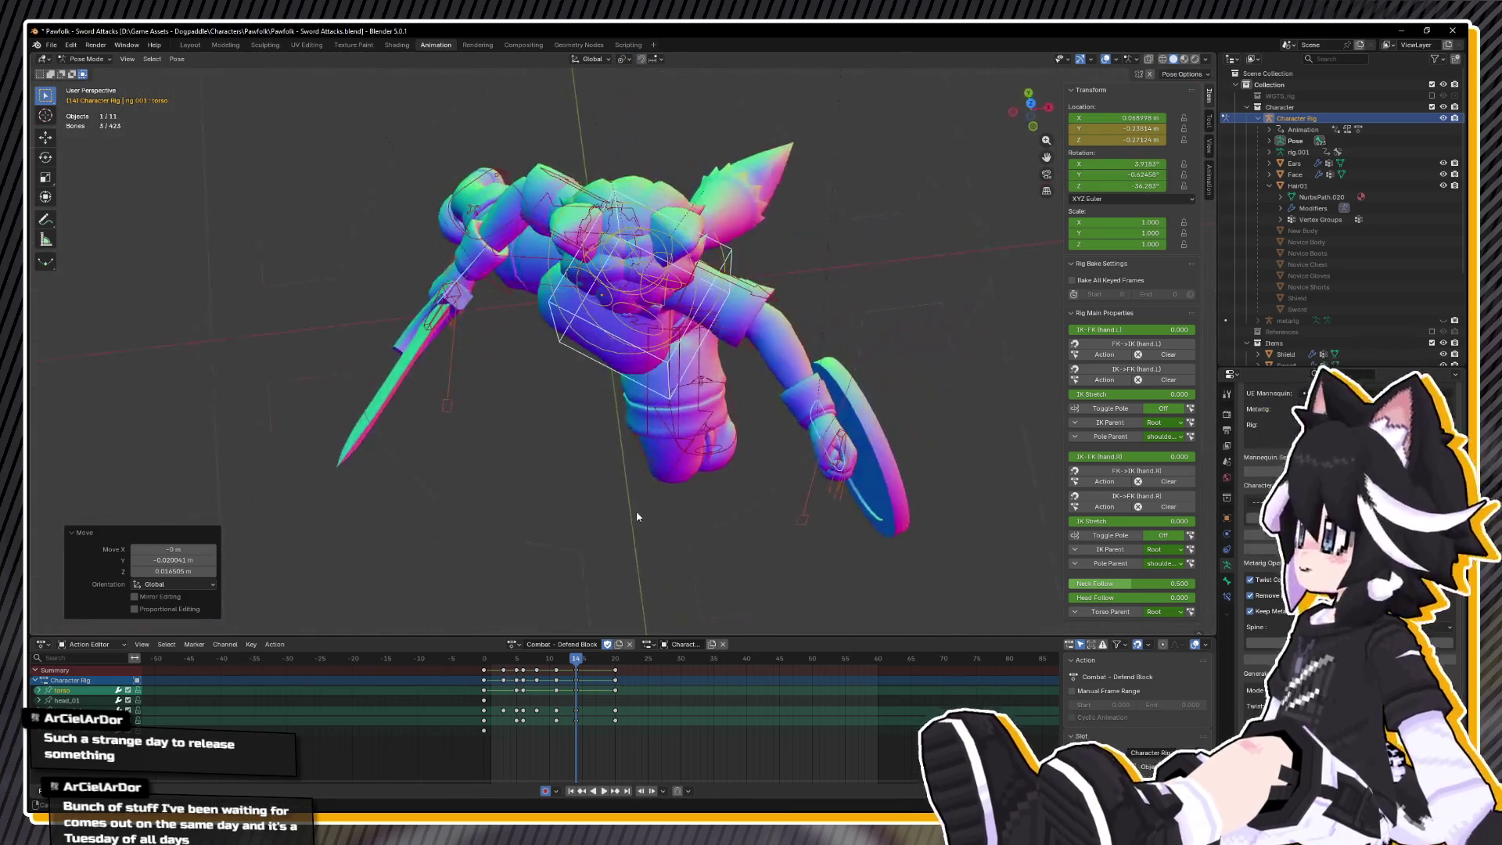
- Rotate the torso 7.2° around Z and -5.57° around Y
key("r")
key("z")
left_click(877, 475)
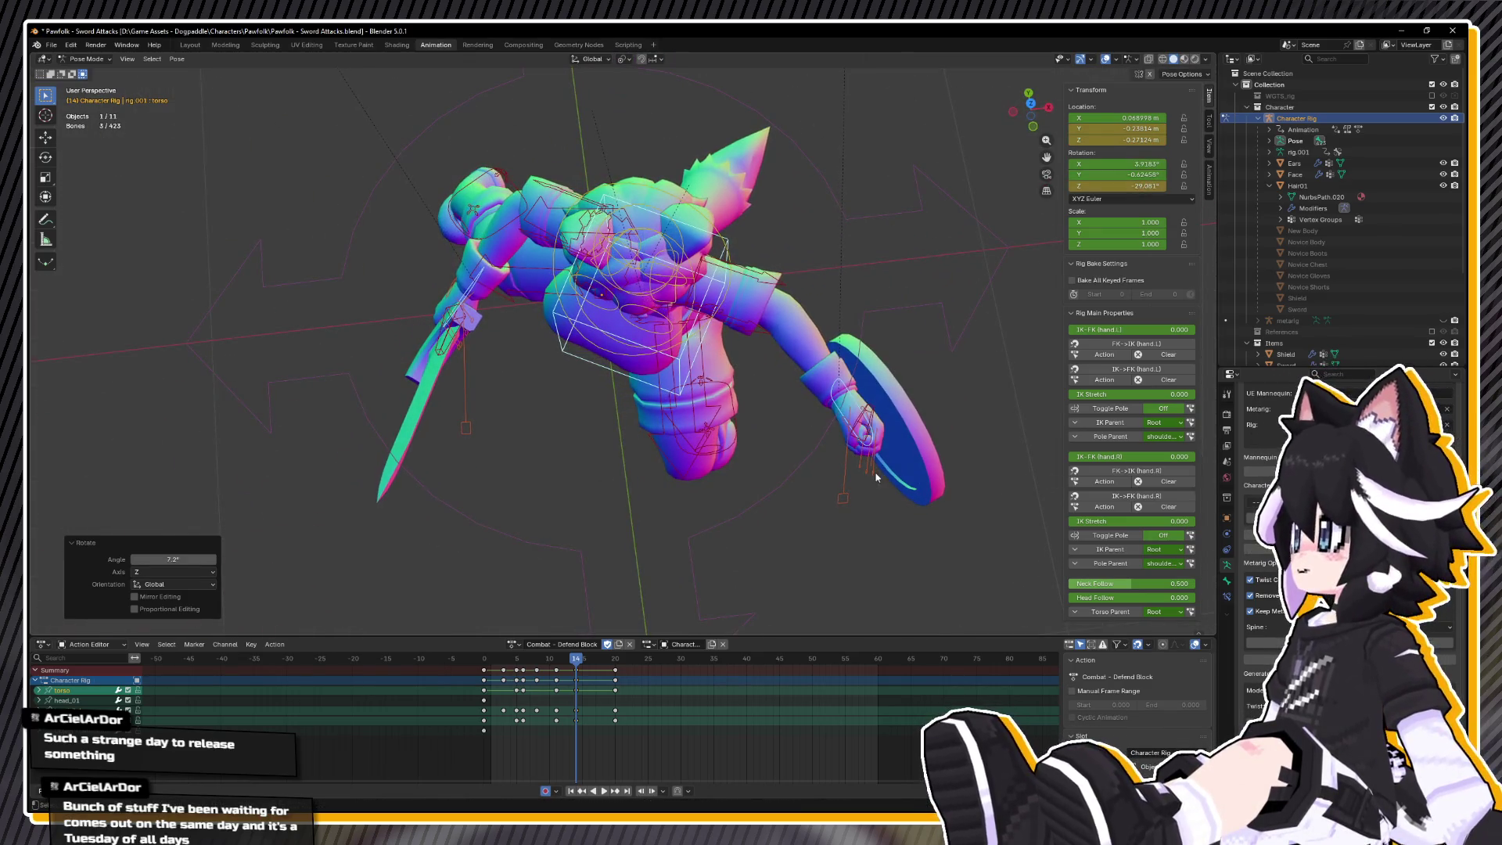
key("r")
mouse_move(868, 477)
left_mouse_down()
mouse_move(833, 486)
mouse_move(852, 403)
mouse_move(834, 357)
left_mouse_up()
key("y")
left_click(837, 469)
- Review the Defend Block motion from the left side view, replaying from frame 0
key("space")
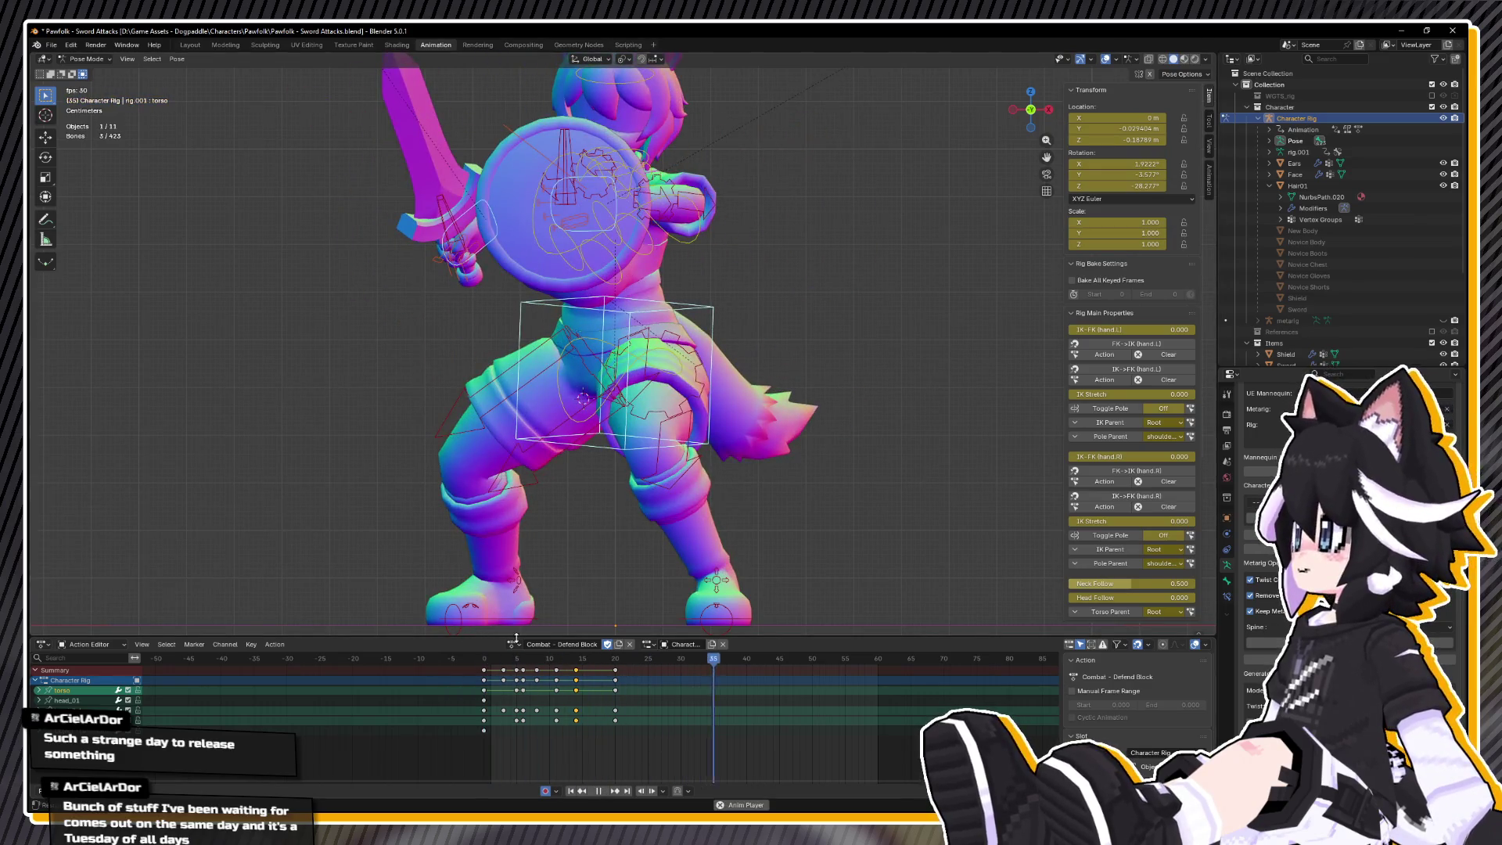
left_click(622, 661)
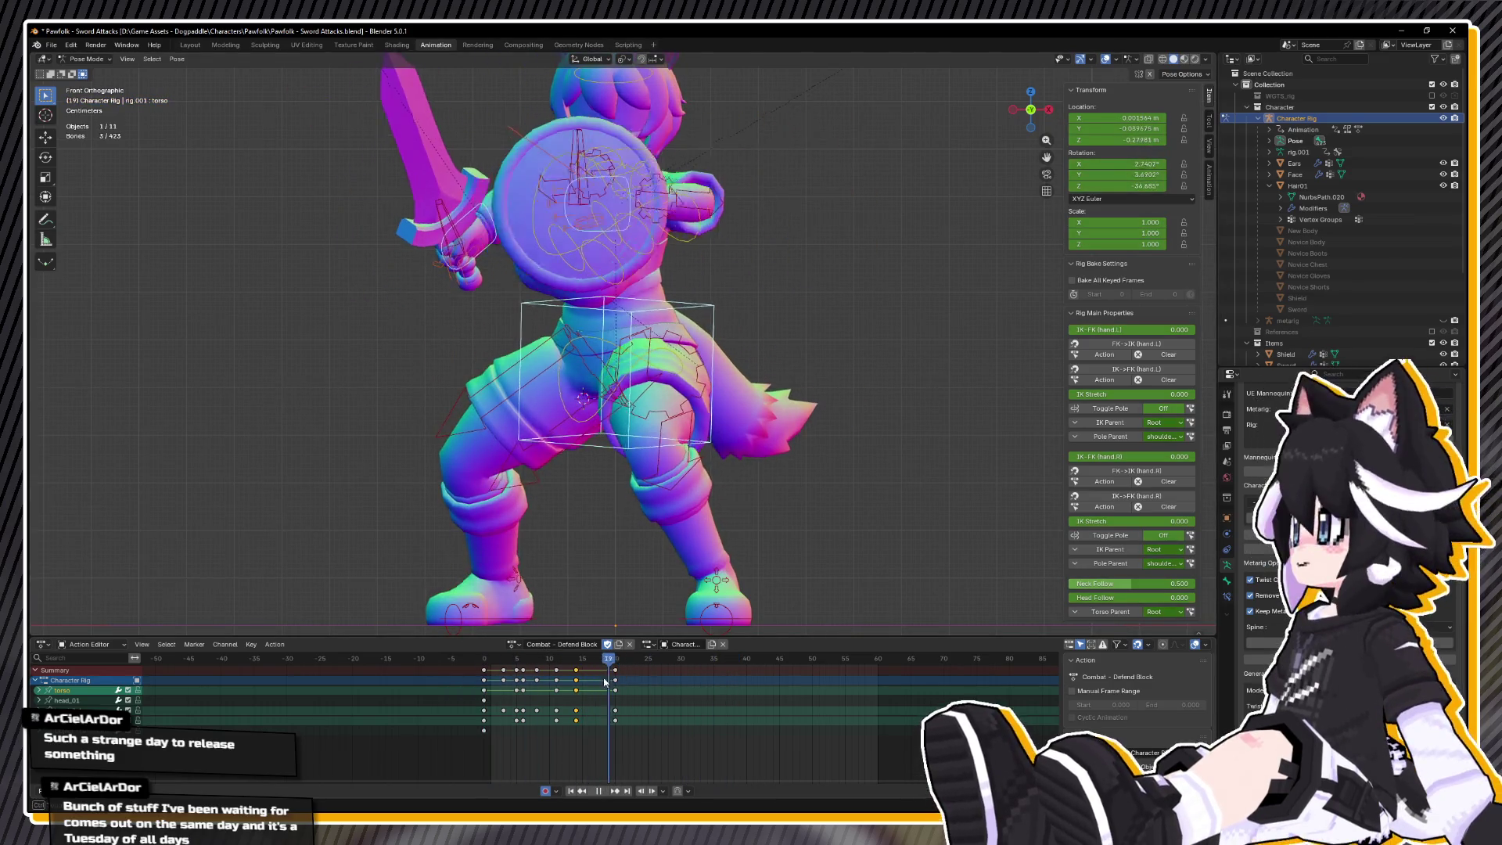
key("Escape")
key("ctrl+KP_3")
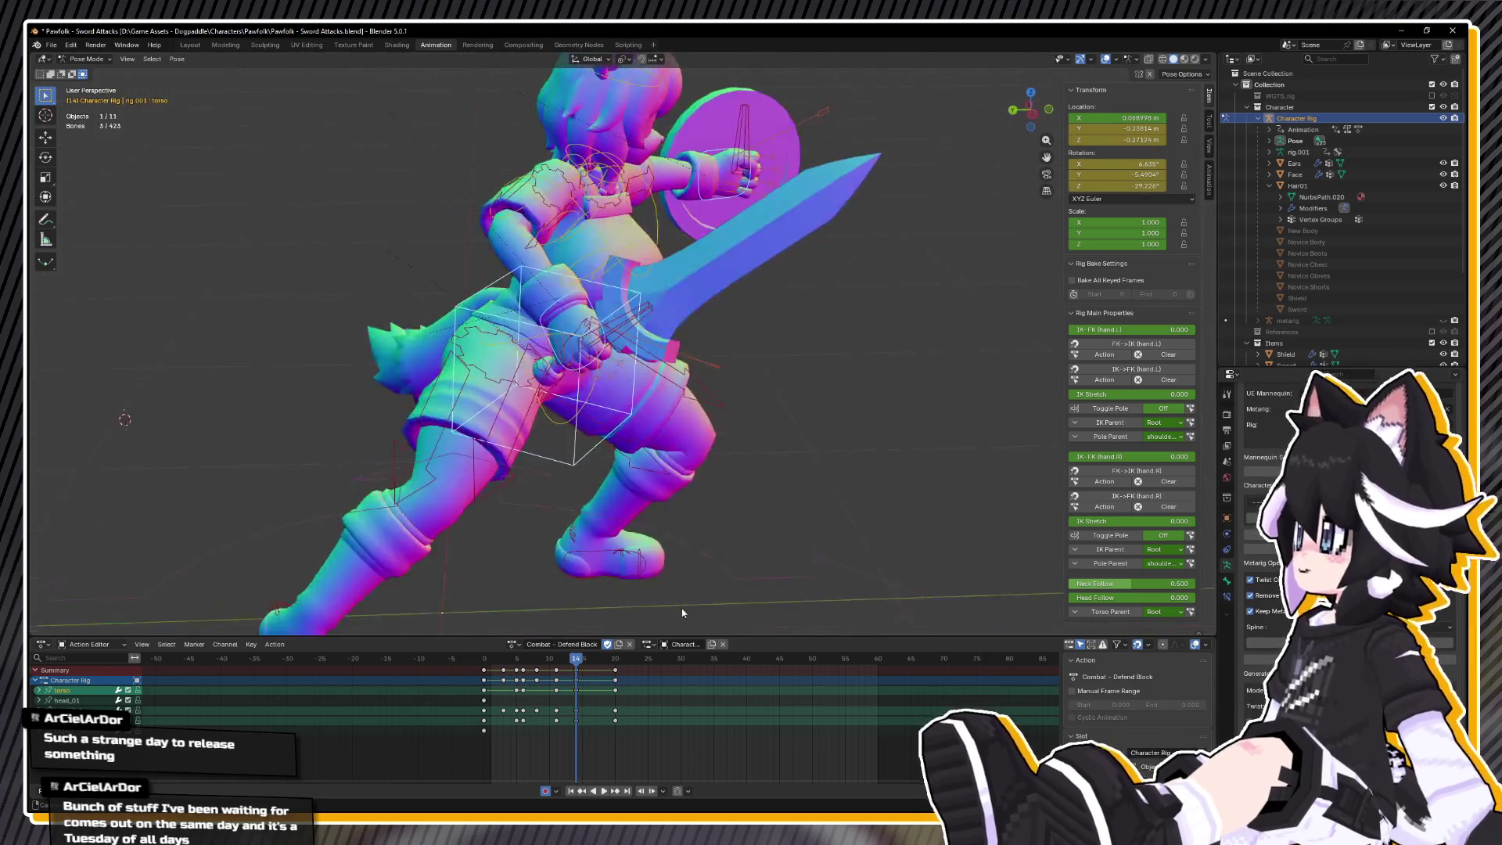
key("space")
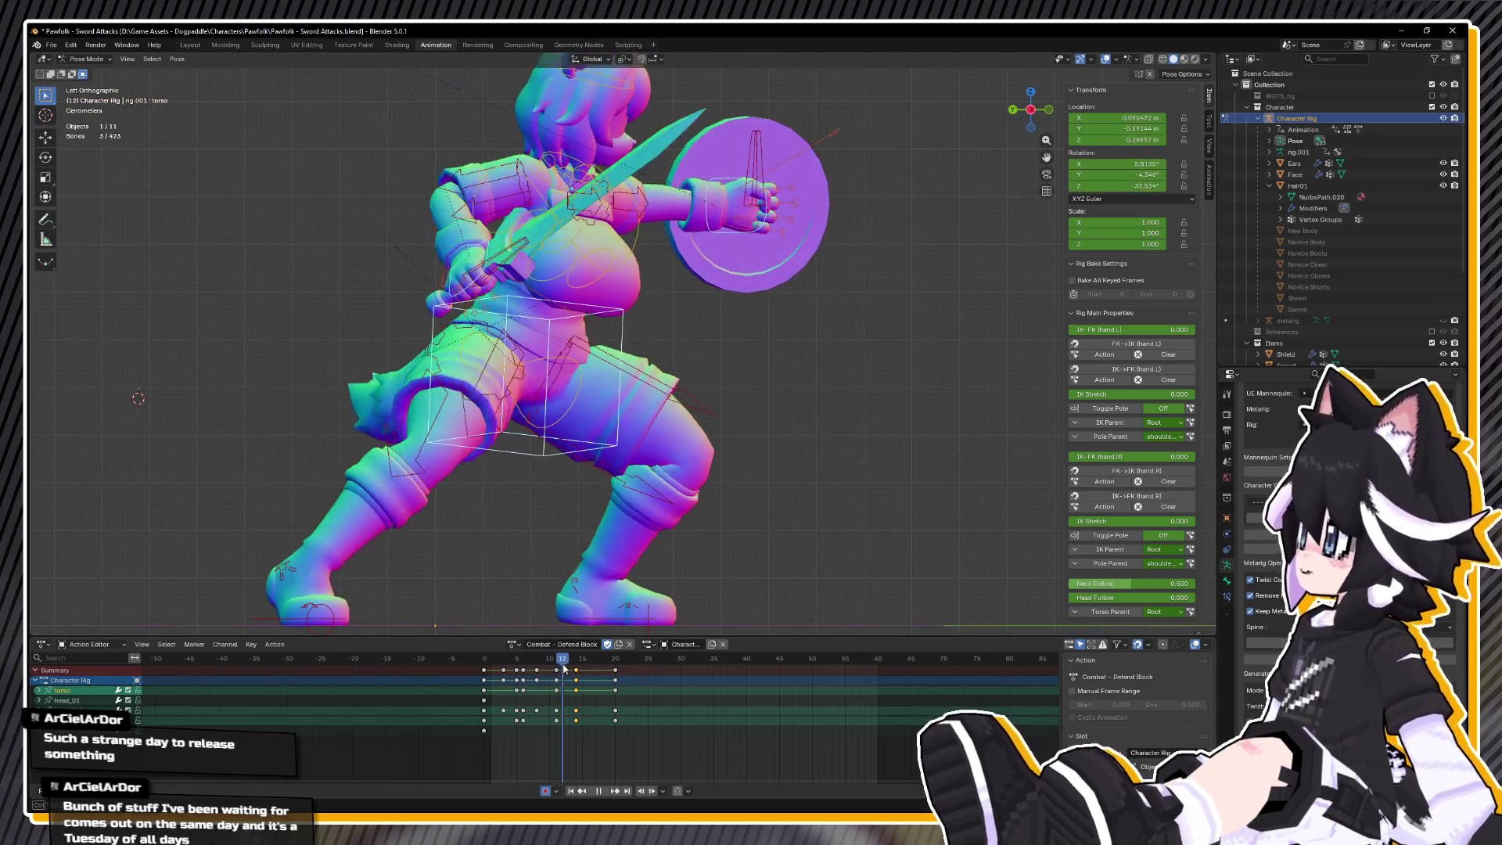
key("space")
key("shift+Left")
key("space")
- Check the pose in perspective at frames 12, 15 and 20
mouse_move(558, 620)
left_mouse_down()
mouse_move(665, 443)
mouse_move(616, 483)
mouse_move(602, 323)
mouse_move(636, 501)
left_mouse_up()
key("space")
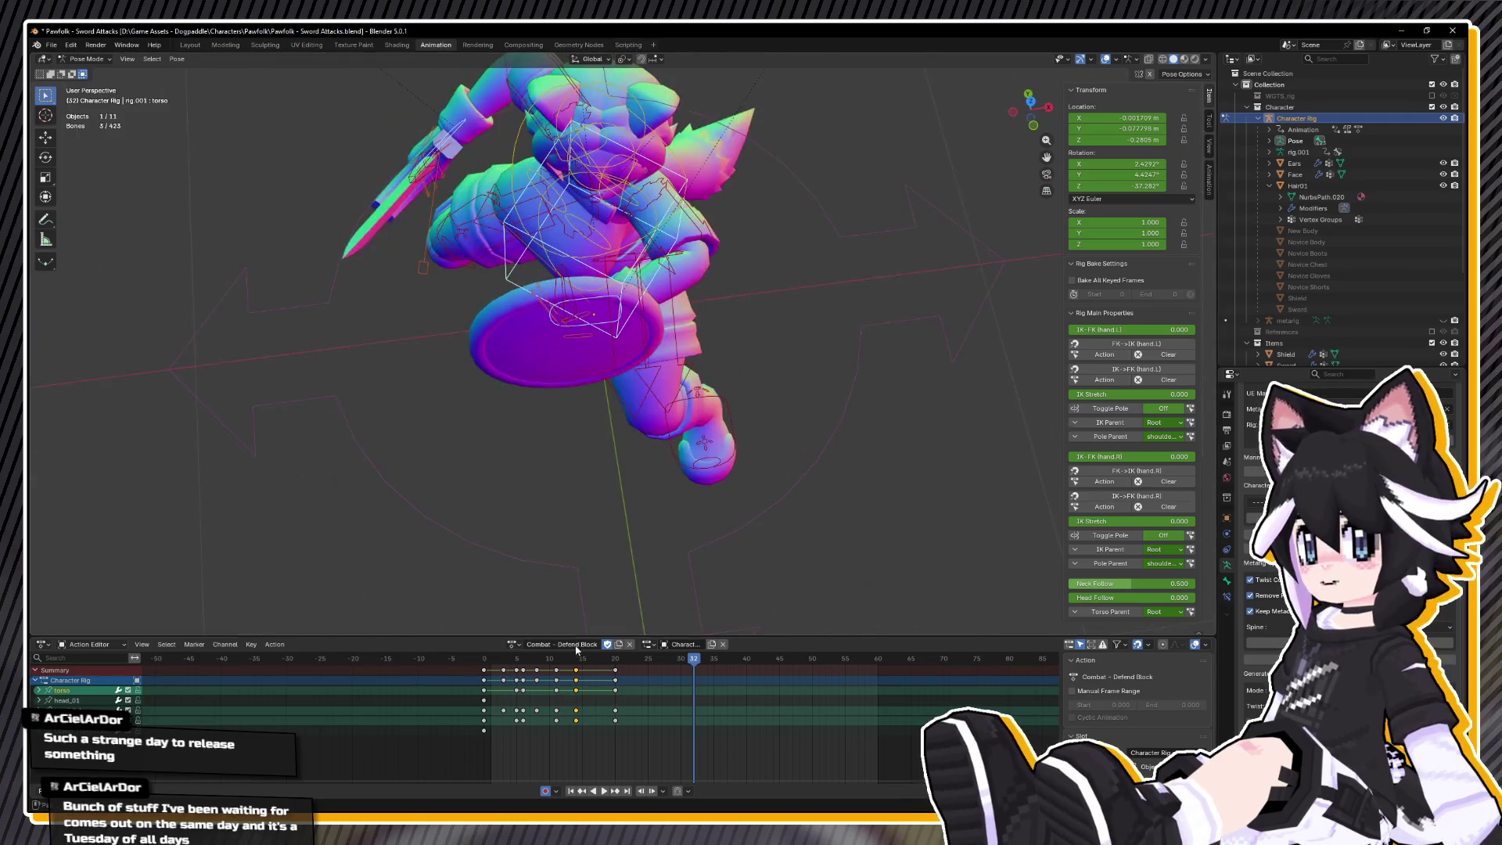
left_click_drag(577, 659, 580, 663)
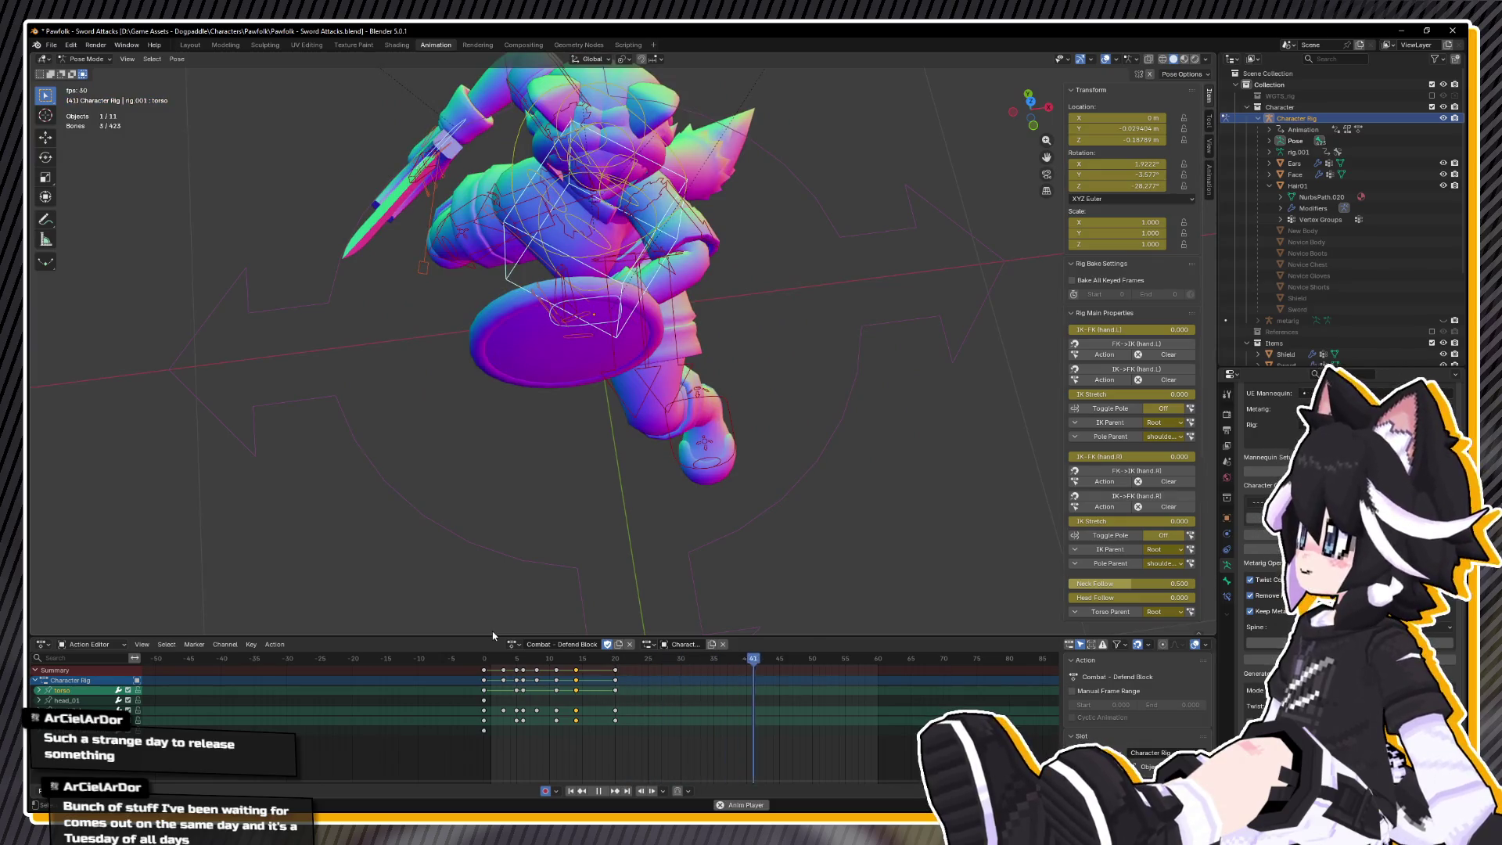
left_click(561, 660)
left_click_drag(561, 663, 582, 667)
mouse_move(607, 666)
left_mouse_down()
mouse_move(635, 662)
mouse_move(619, 657)
left_mouse_up()
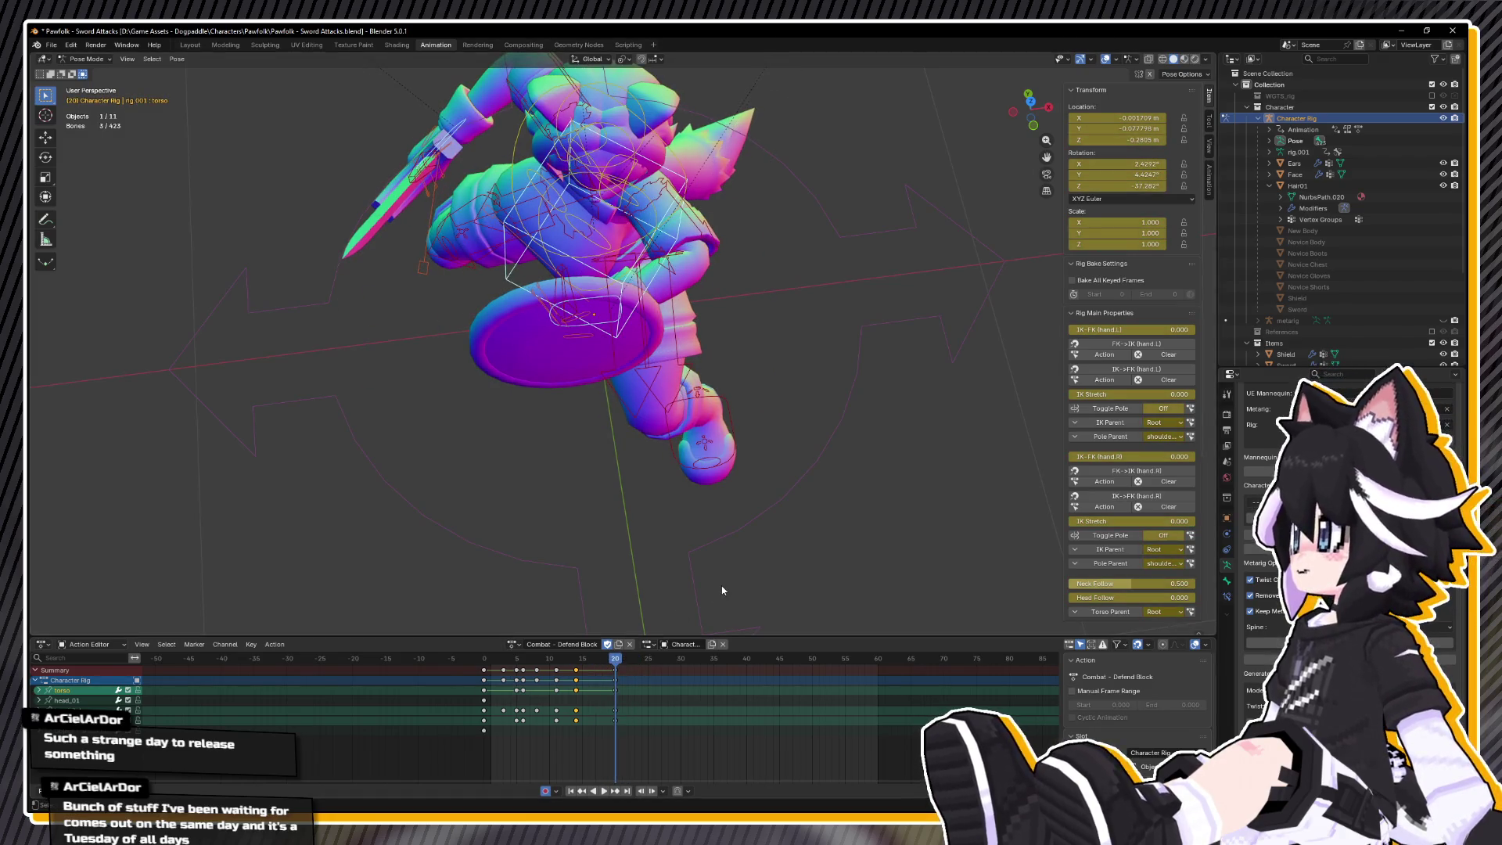
left_click(591, 297)
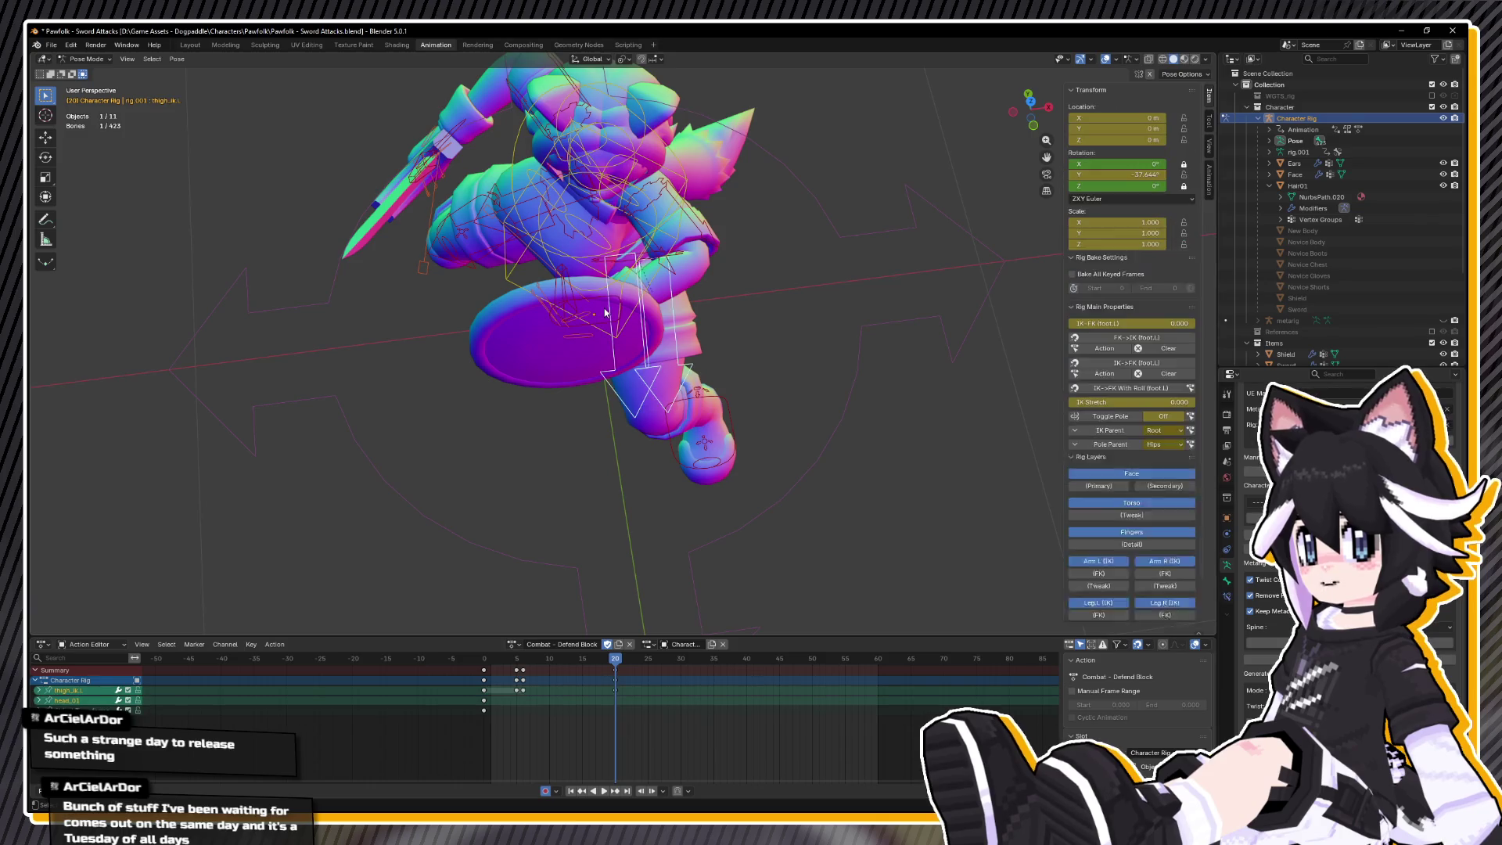
- Move hand_ik.L's frame-20 keys to frame 18 and play back, stopping at frame 11
left_click(595, 305)
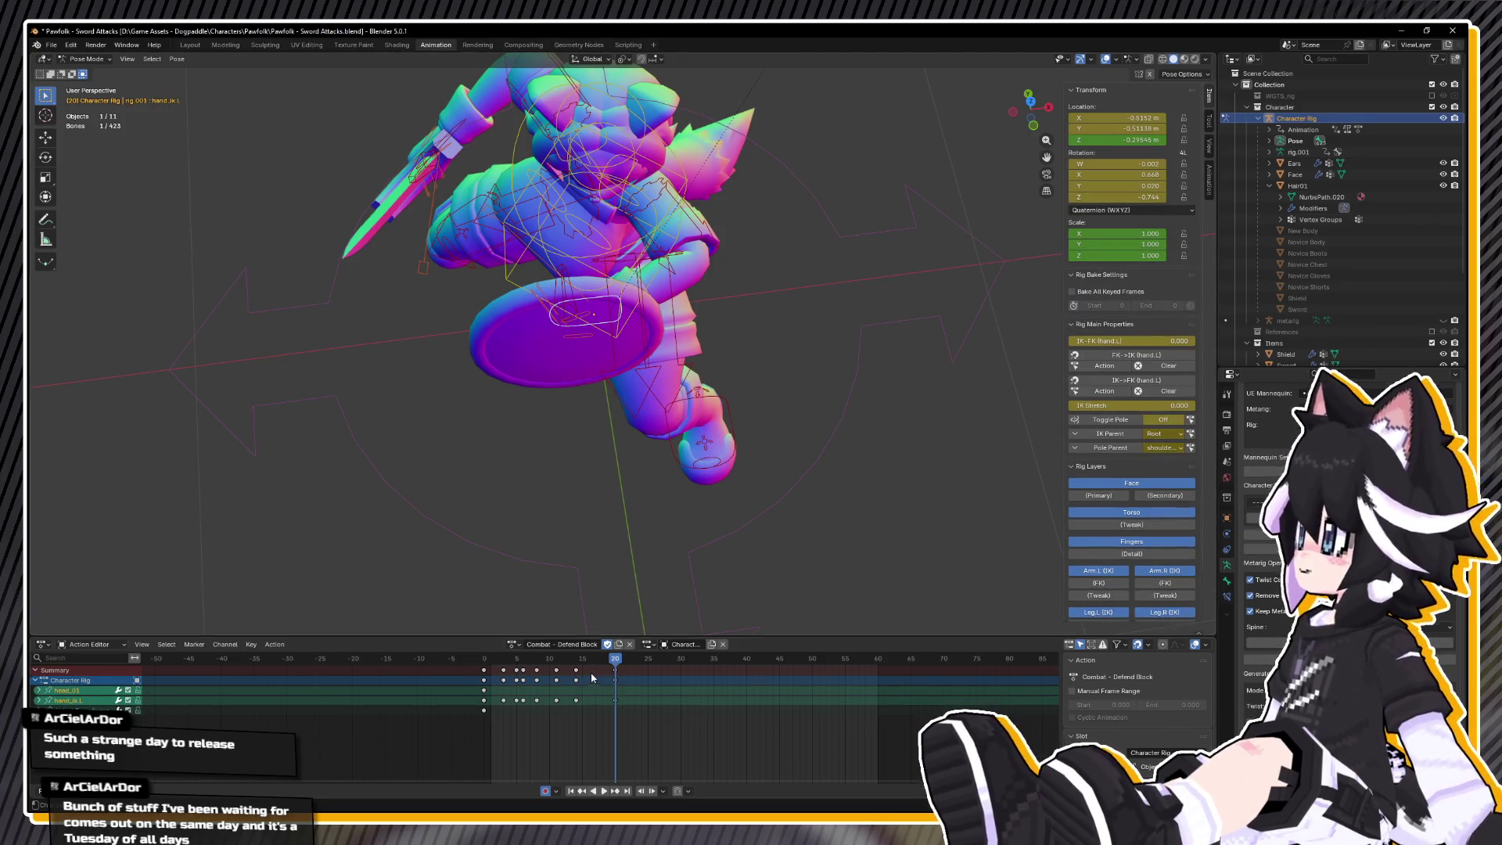
mouse_move(616, 675)
left_mouse_down()
mouse_move(600, 676)
mouse_move(612, 649)
left_mouse_up()
key("space")
key("space")
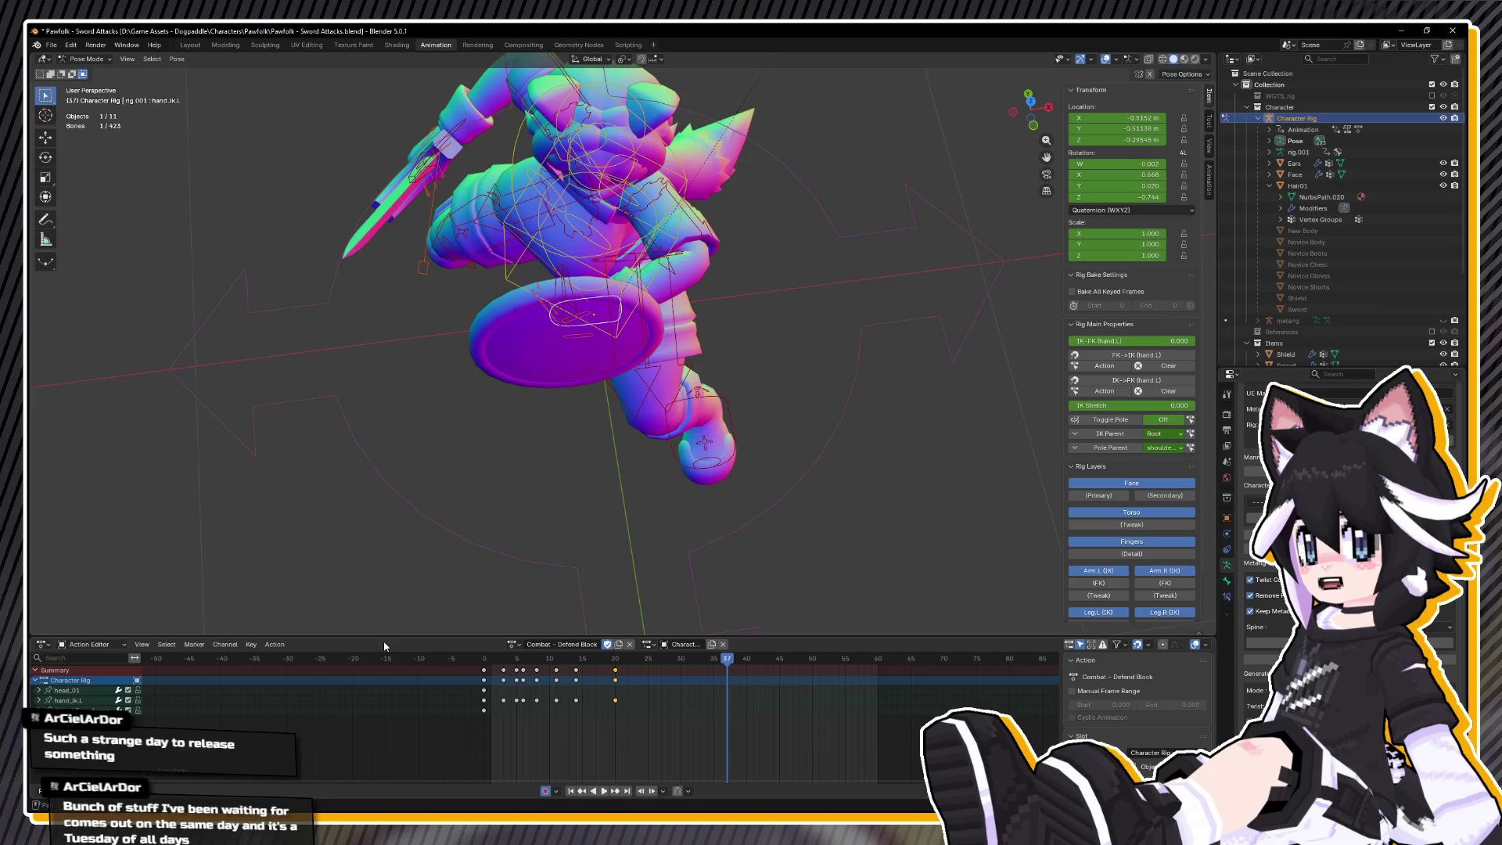
key("space")
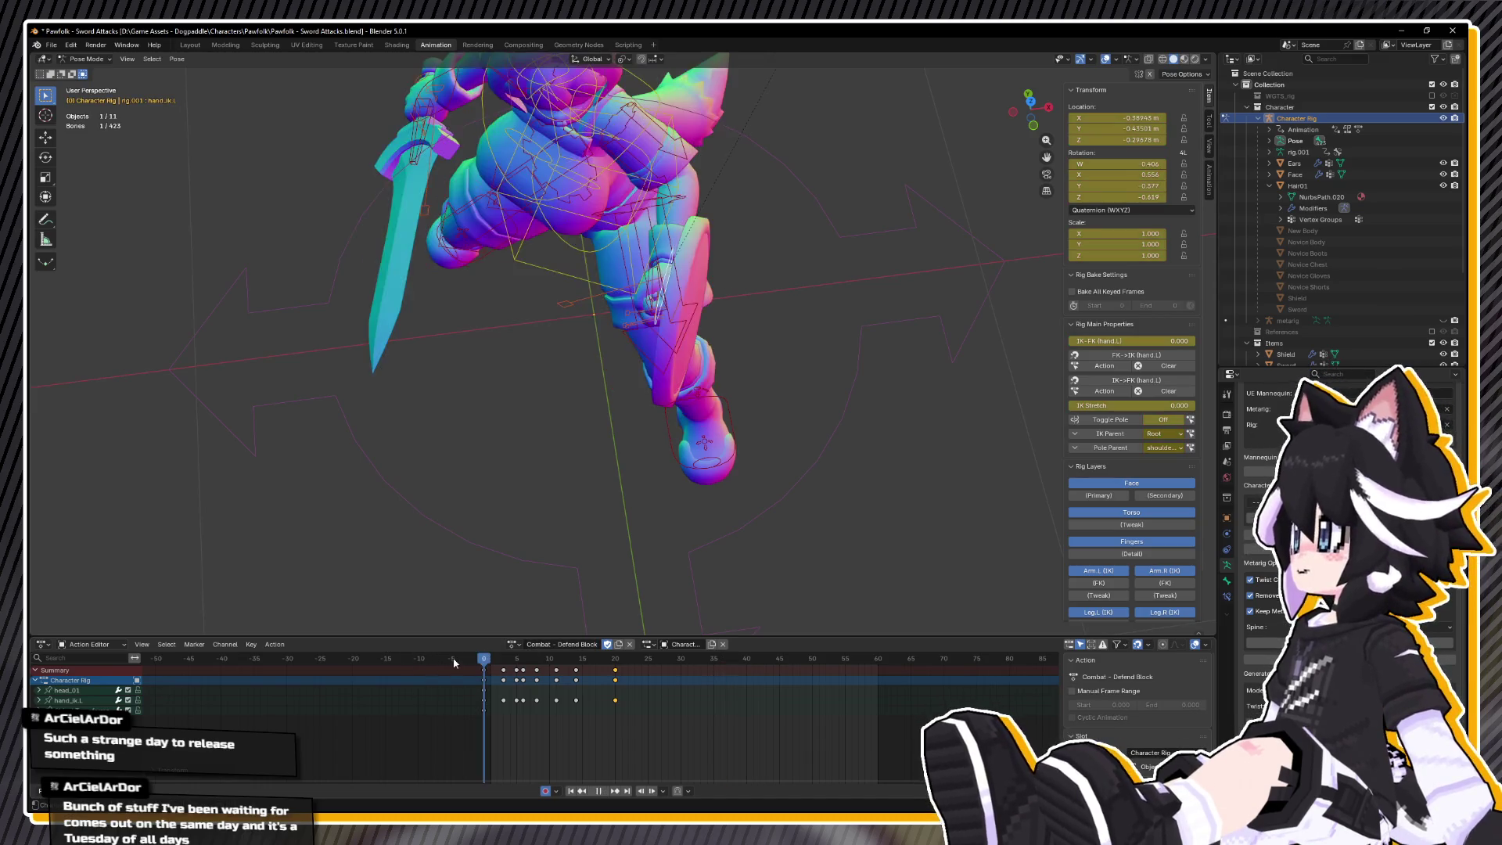
key("space")
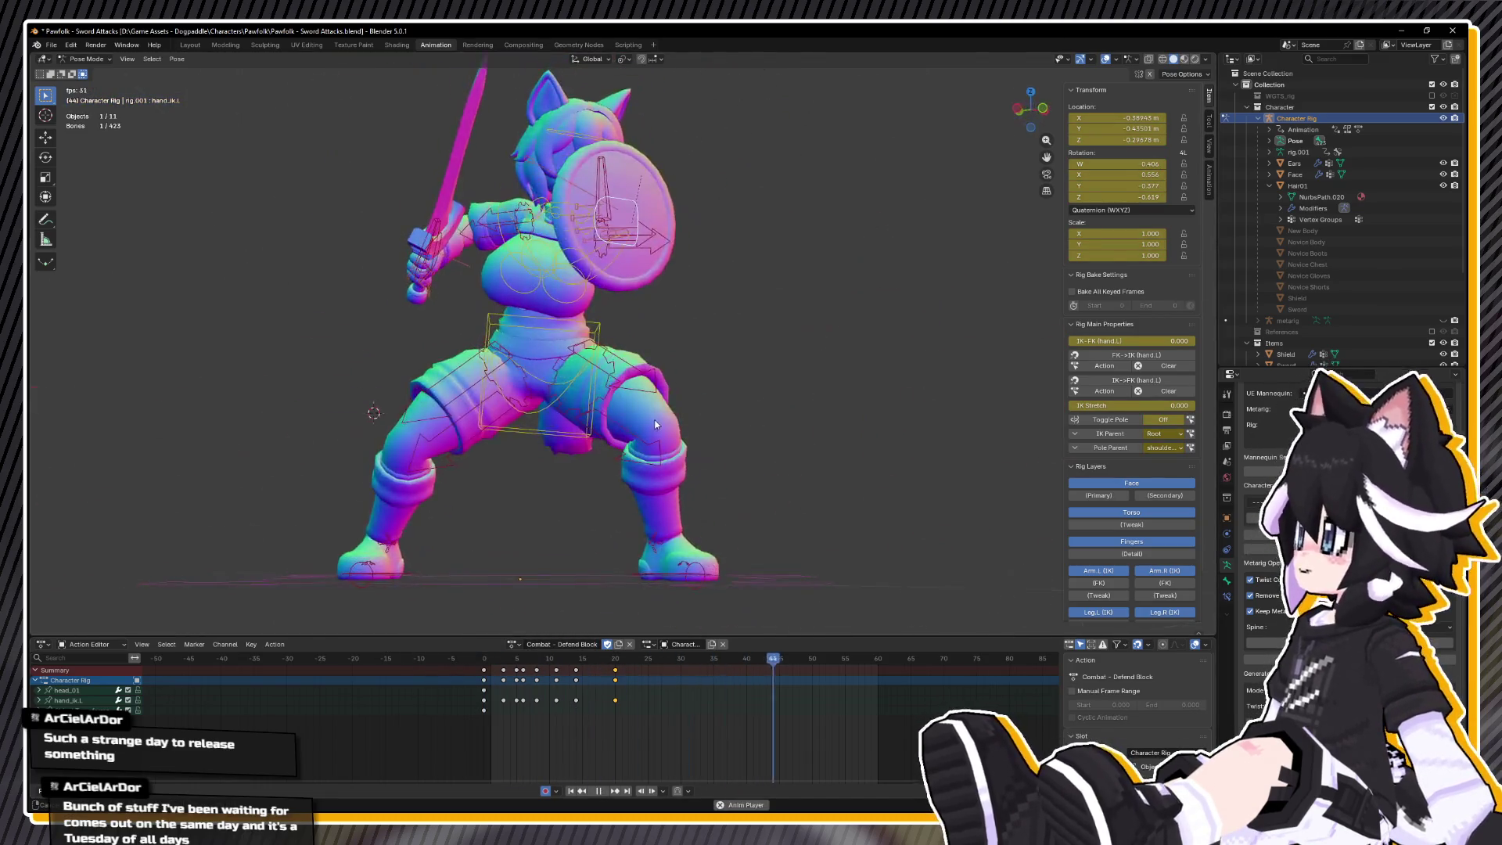
key("space")
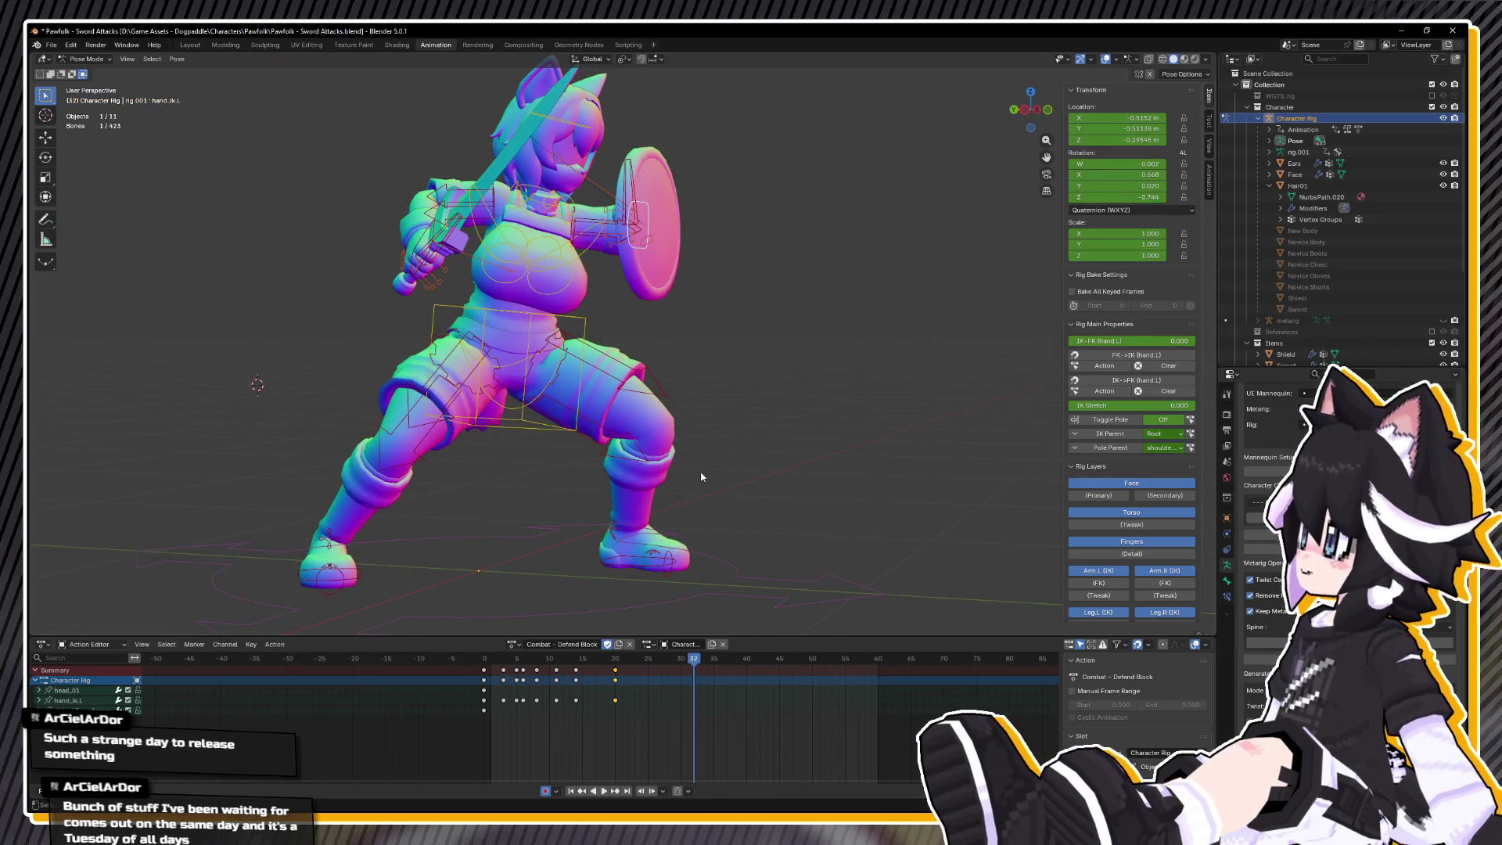
key("space")
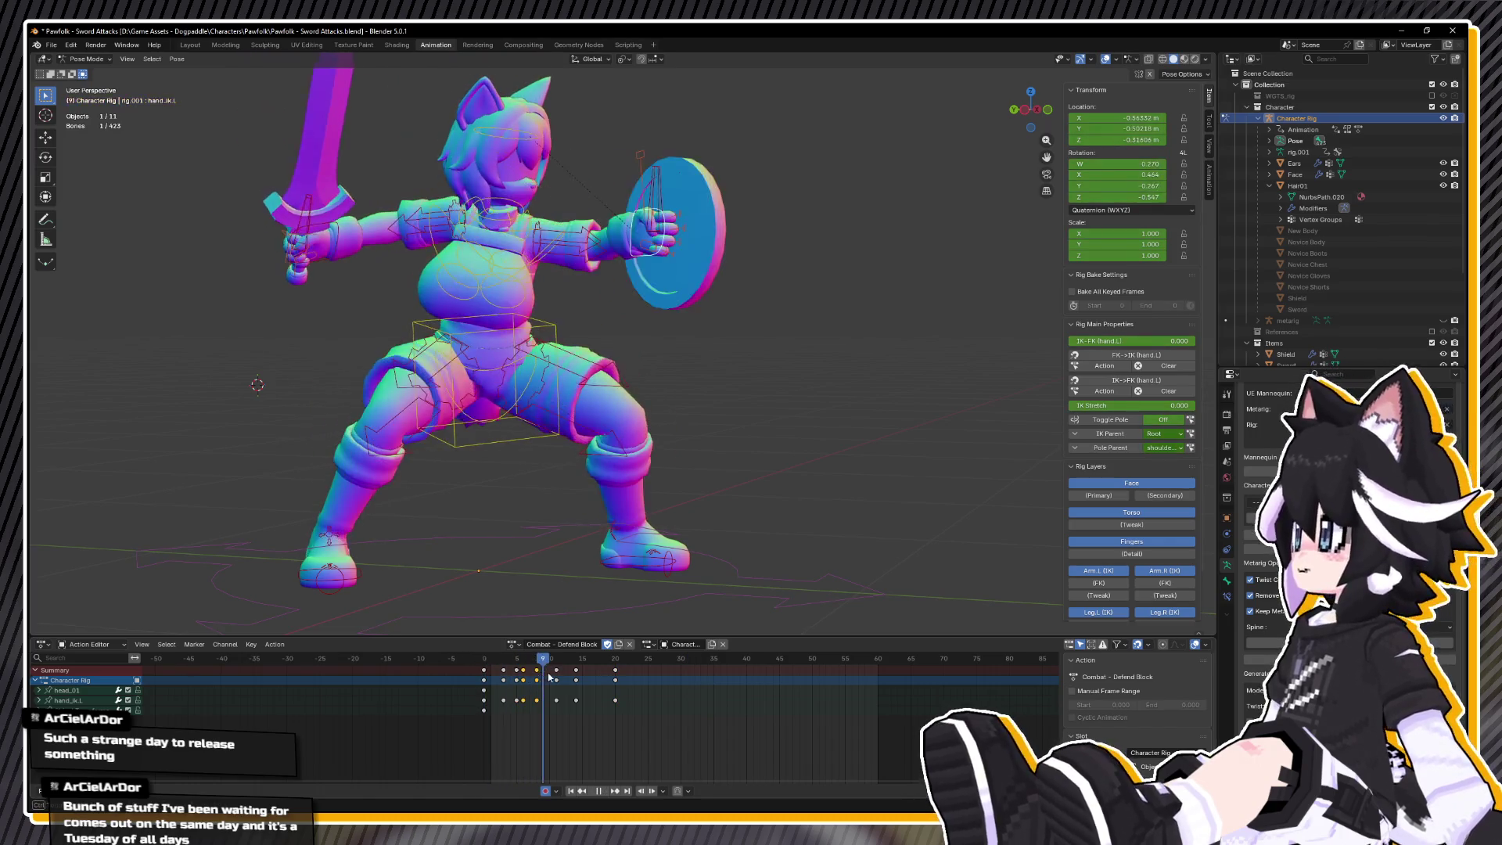
key("space")
- In top view at frame 11, reposition the left hand IK, turn it -6.29°, and review playback
left_click_drag(728, 468, 652, 509)
key("KP_7")
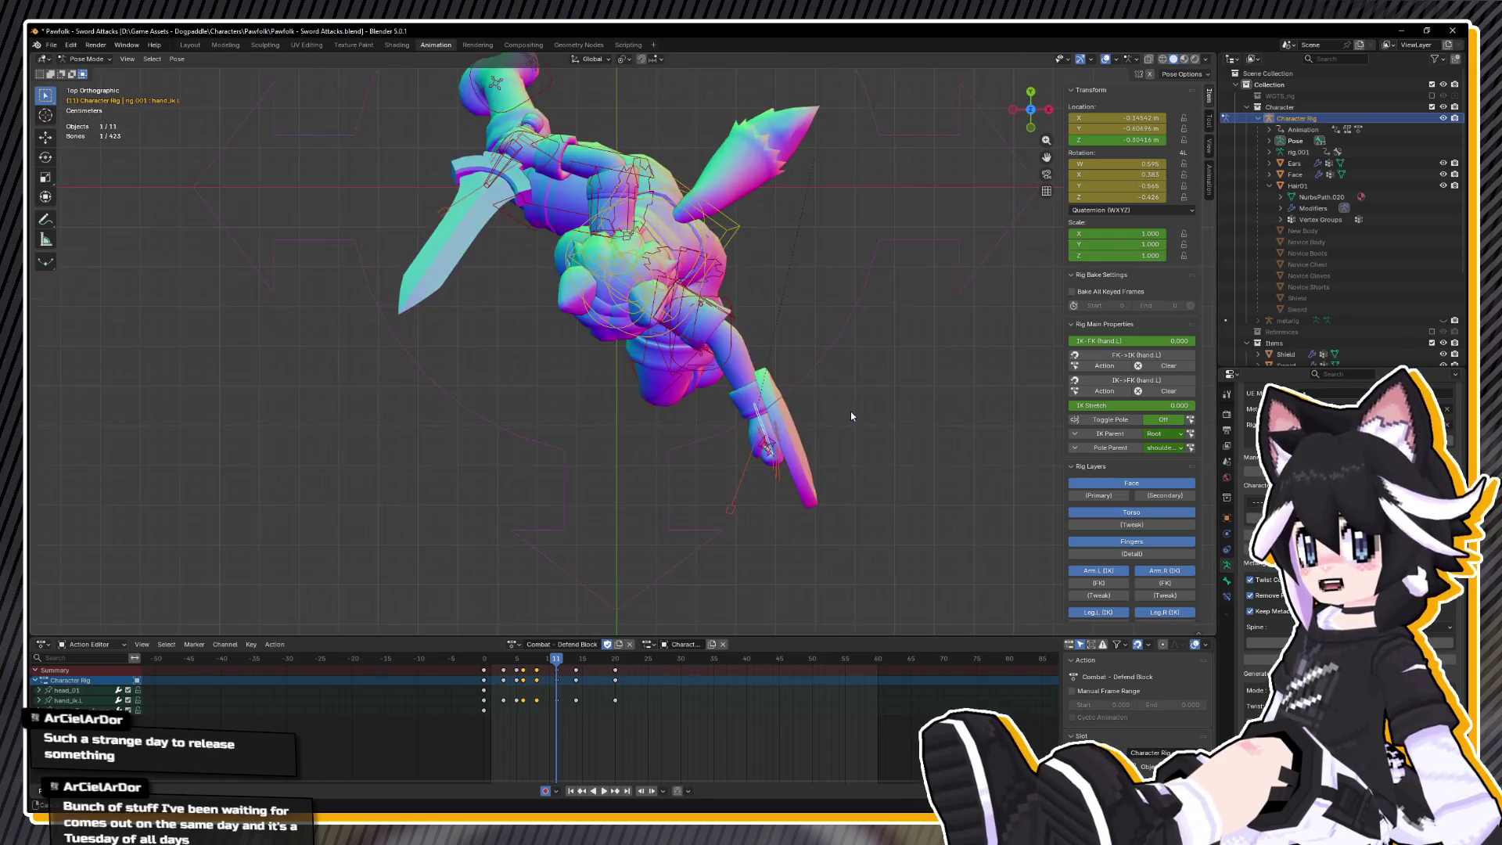
key("g")
left_click(595, 430)
key("r")
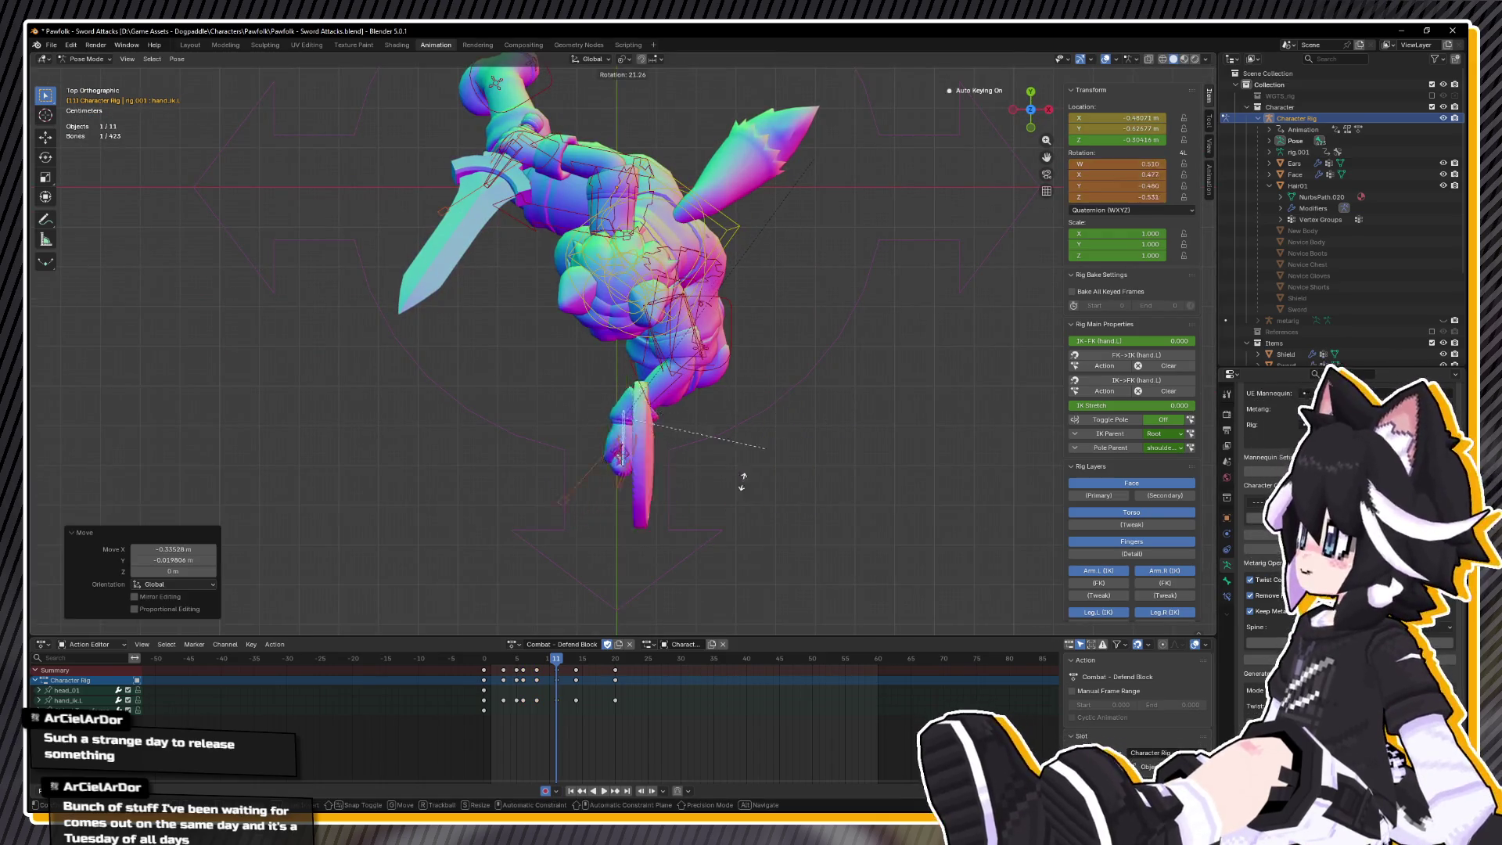
left_click(687, 518)
key("g")
left_click(711, 529)
key("r")
left_click(727, 530)
key("space")
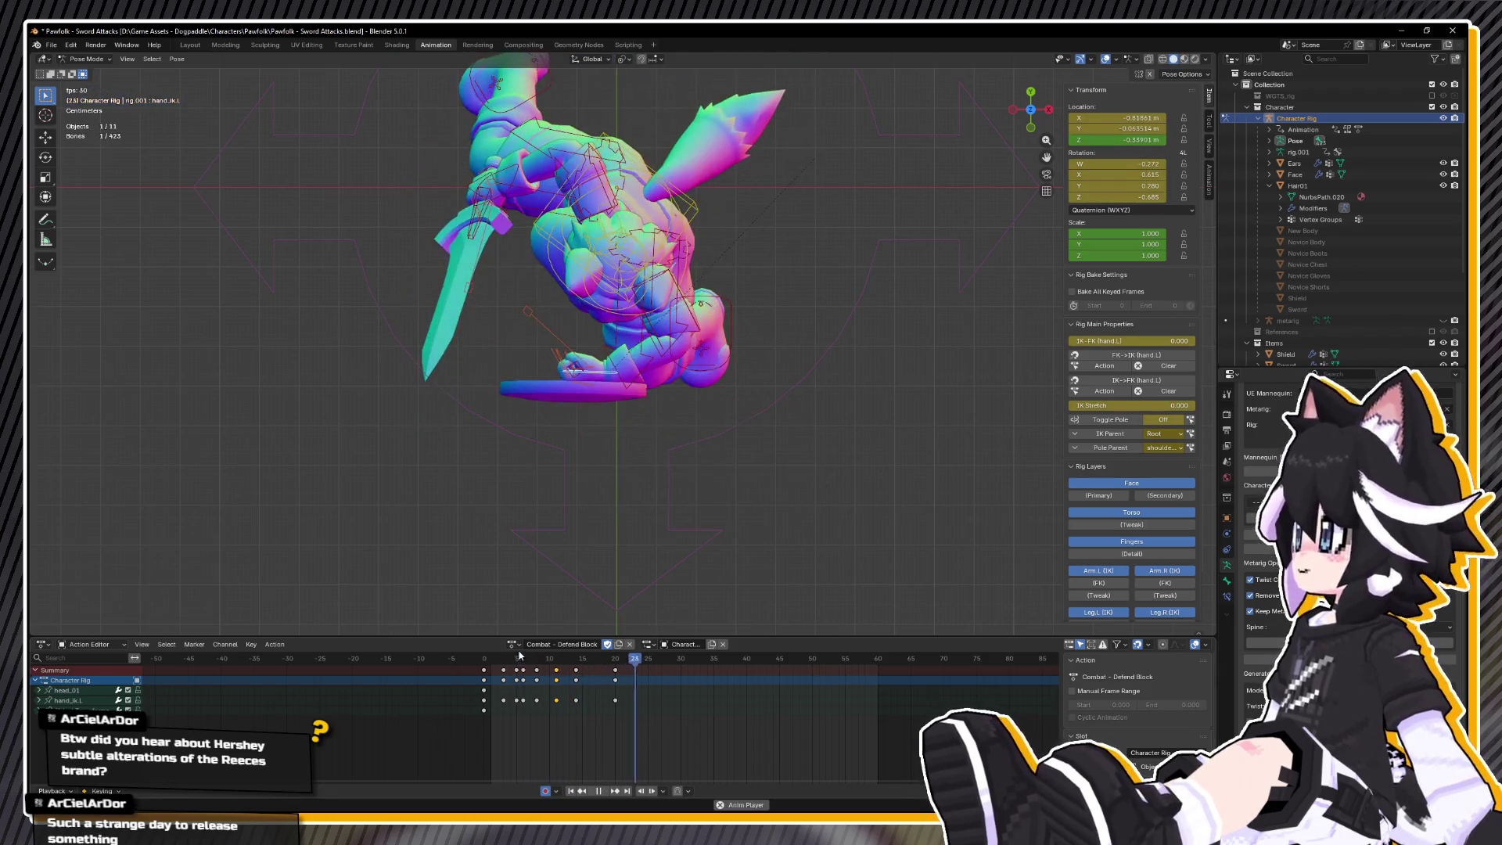
key("space")
- Copy the left hand pose at frame 11 and paste it onto frame 14
left_click(557, 658)
right_click(643, 538)
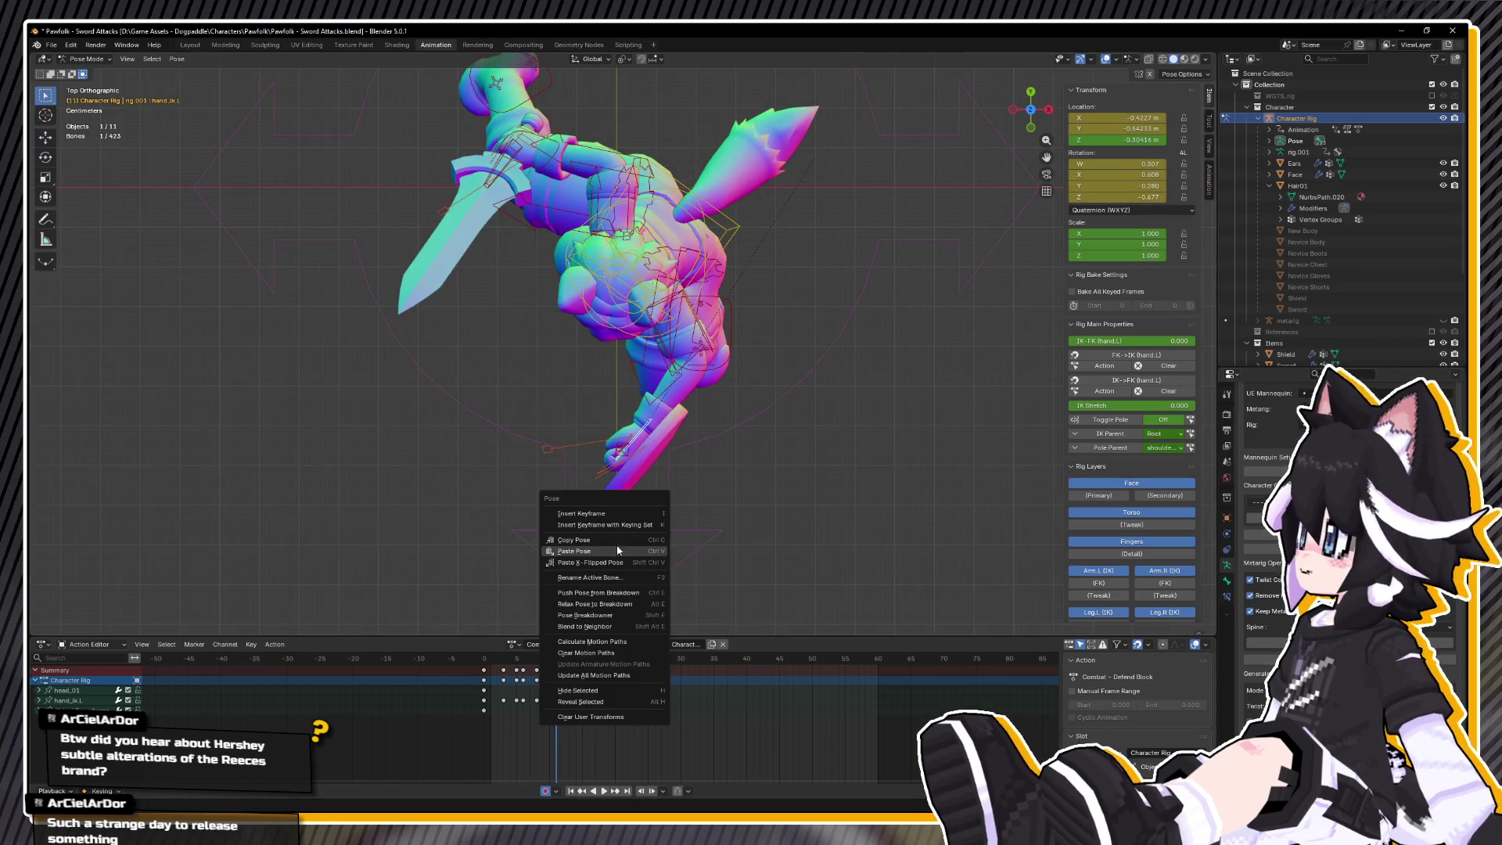
left_click(642, 539)
key("Up")
right_click(640, 586)
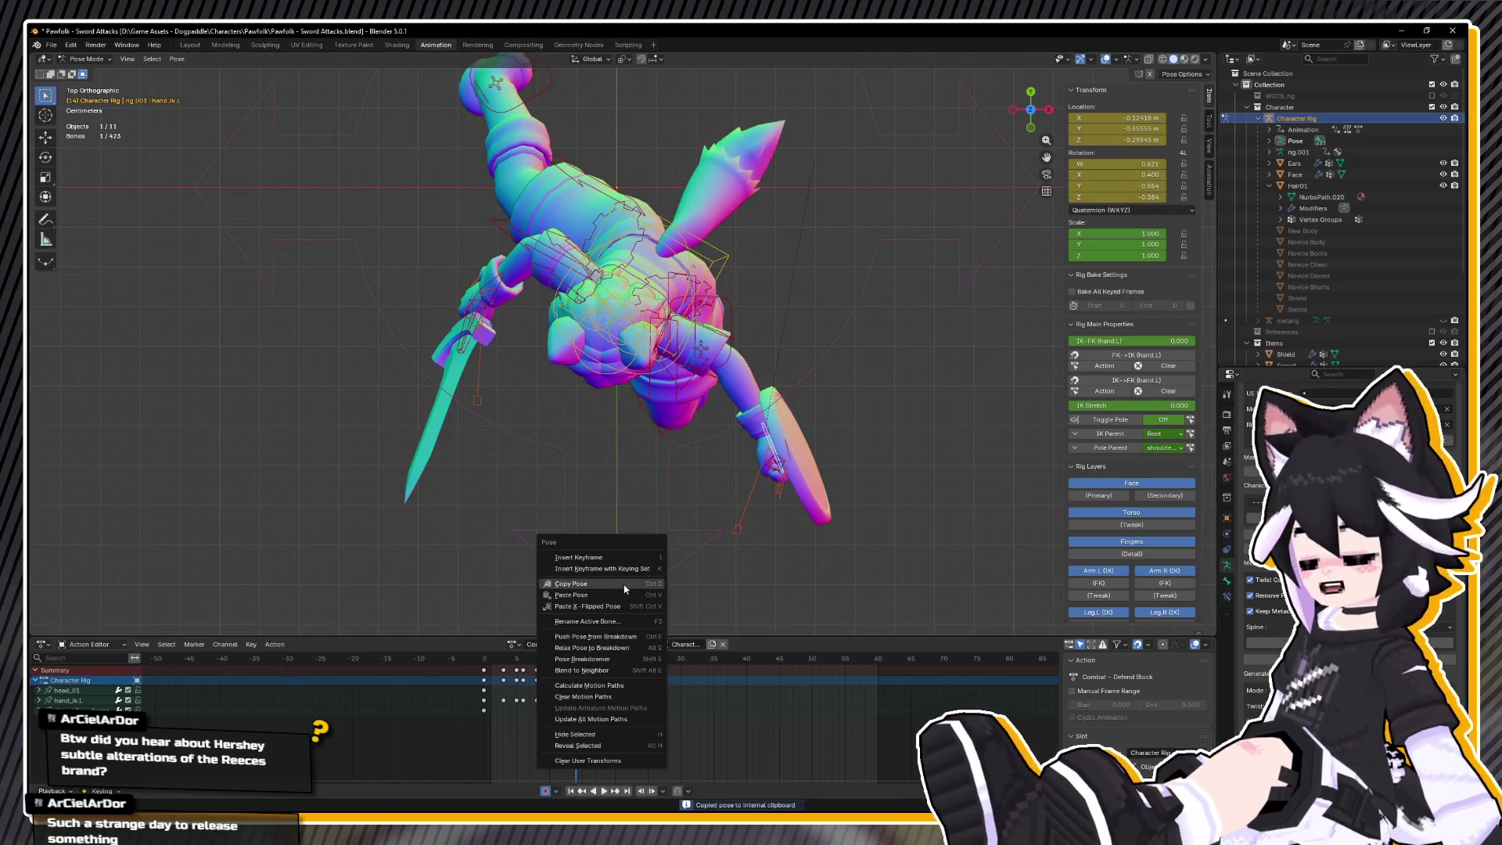
left_click(618, 595)
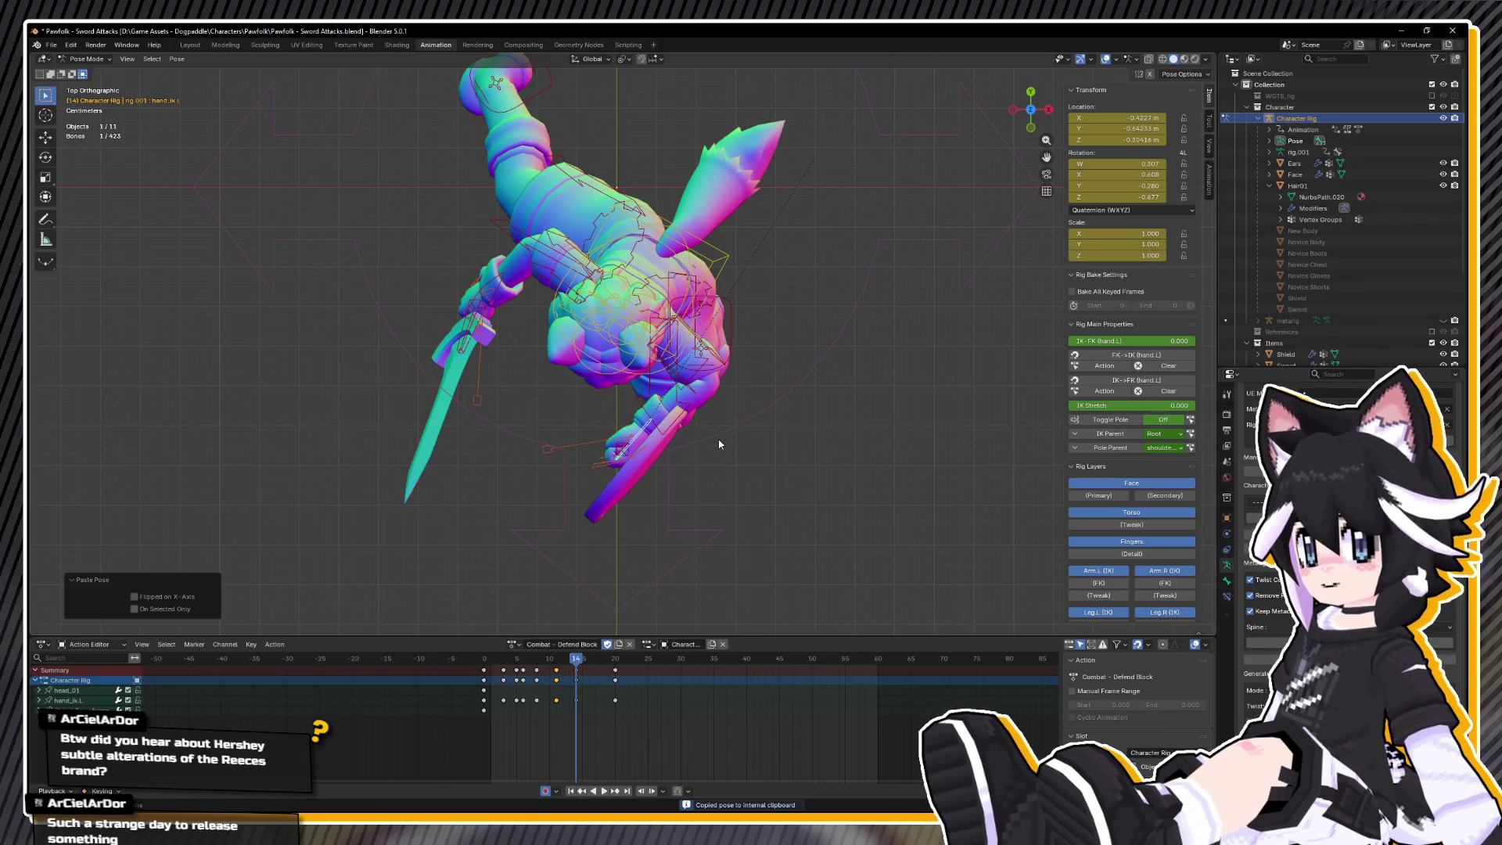
- Nudge the left hand and rotate it -7.61° around Z
key("g")
left_click(731, 453)
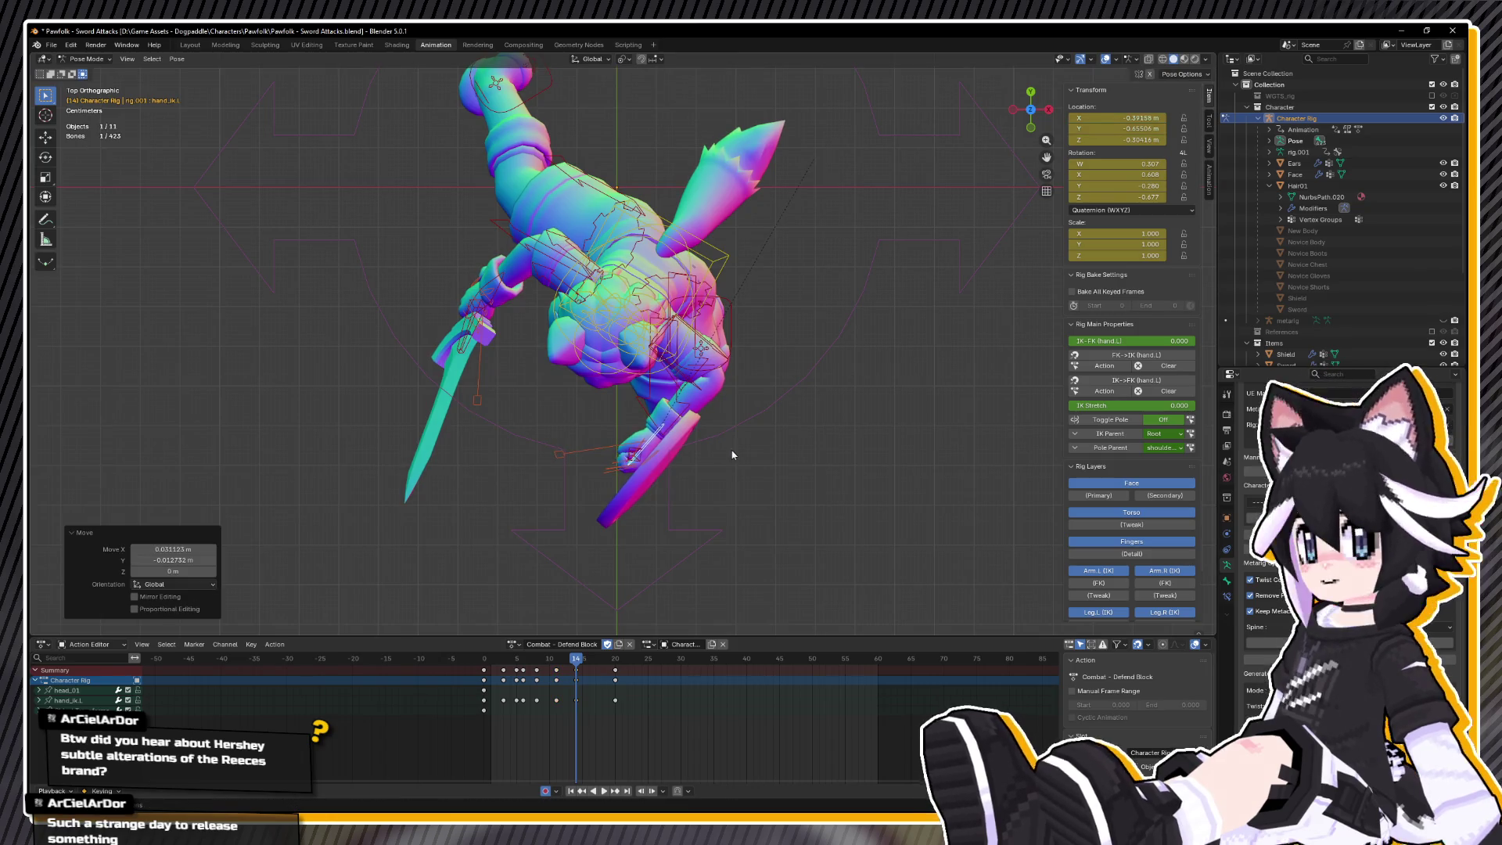
key("r")
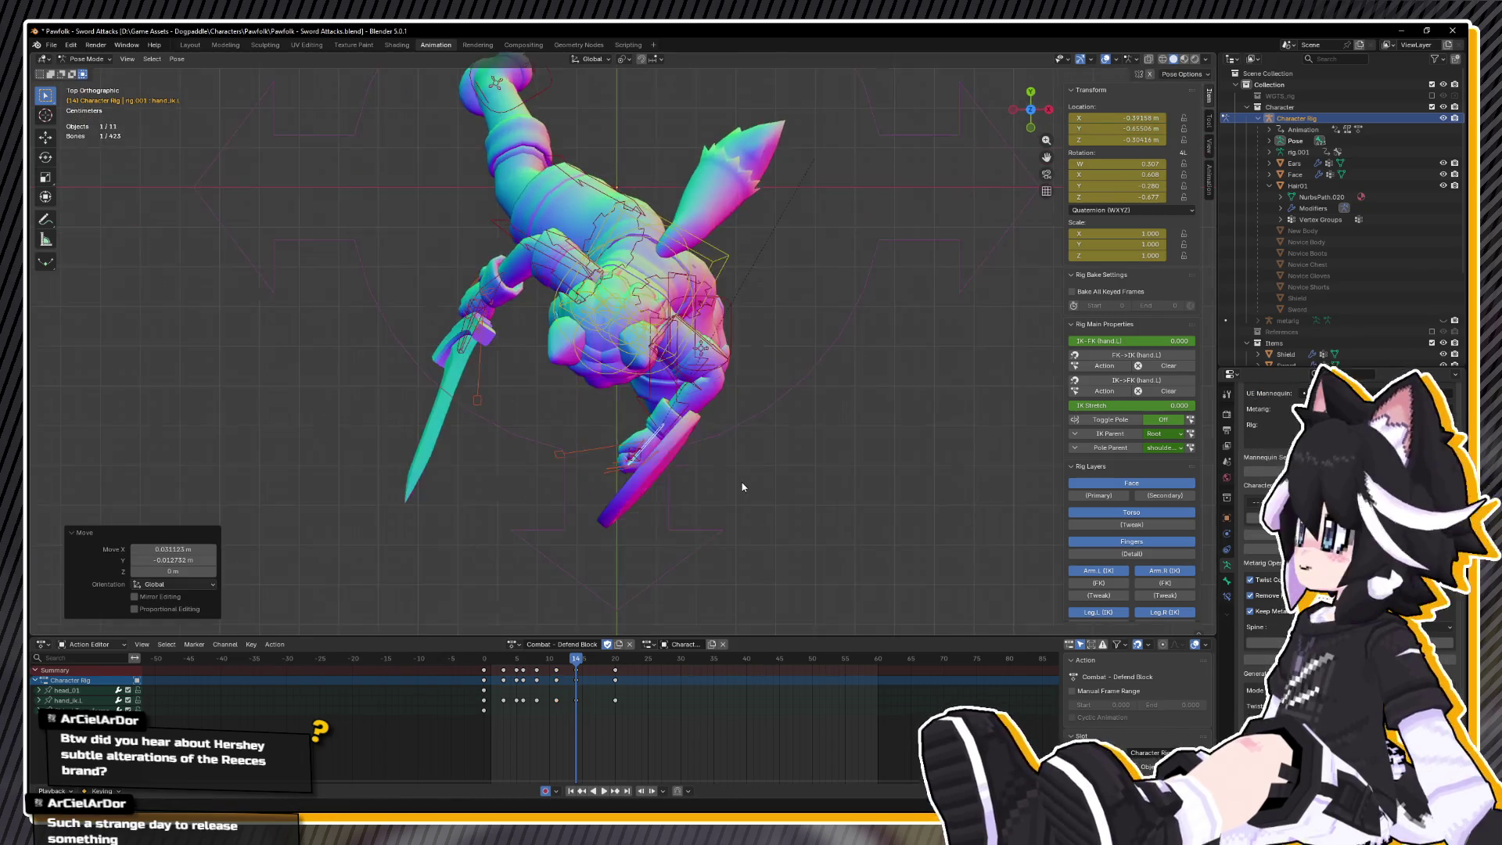
left_click(739, 496)
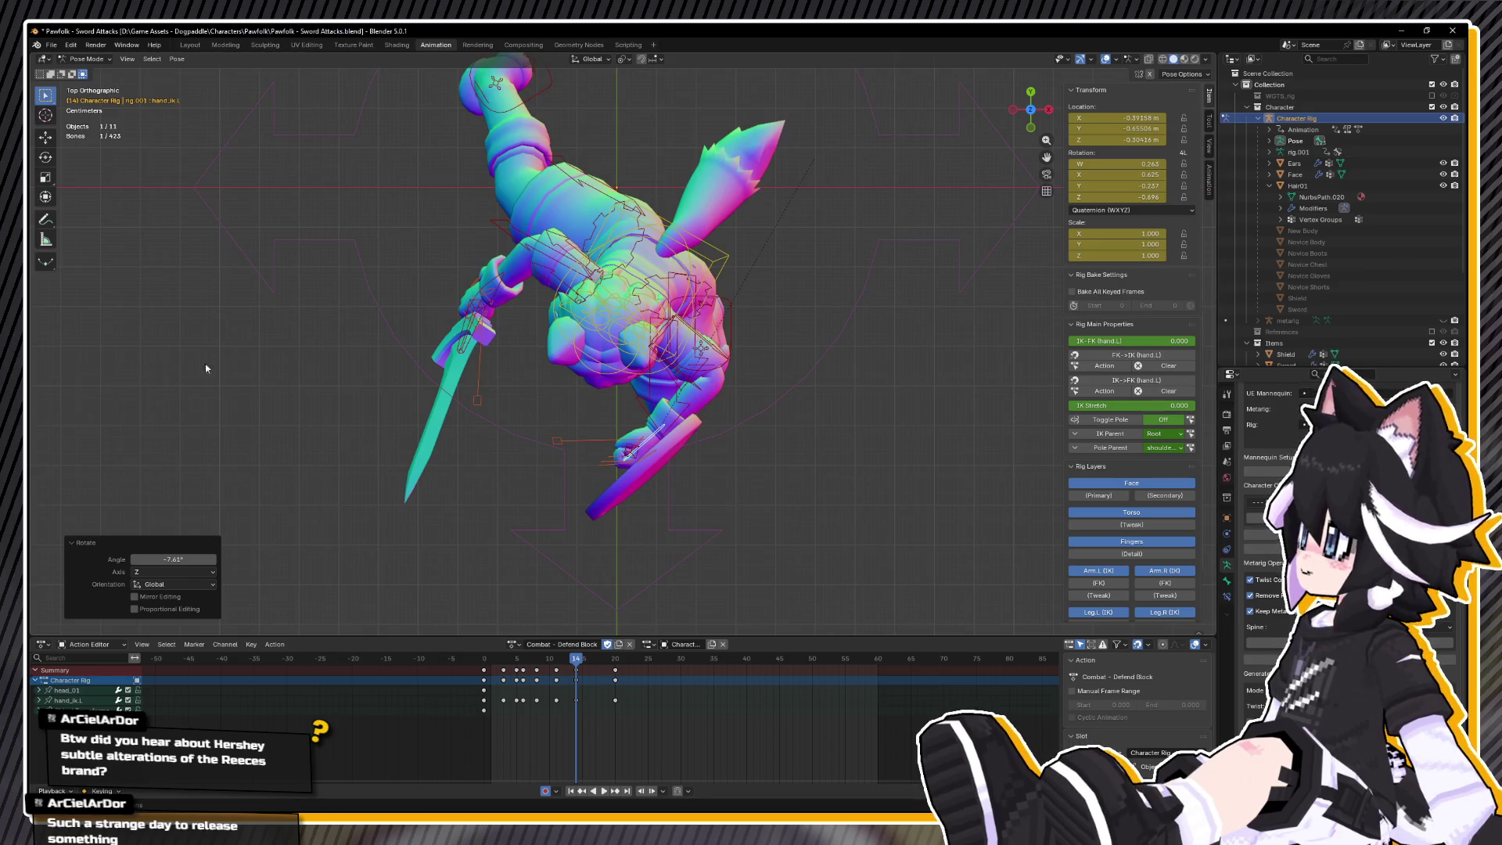
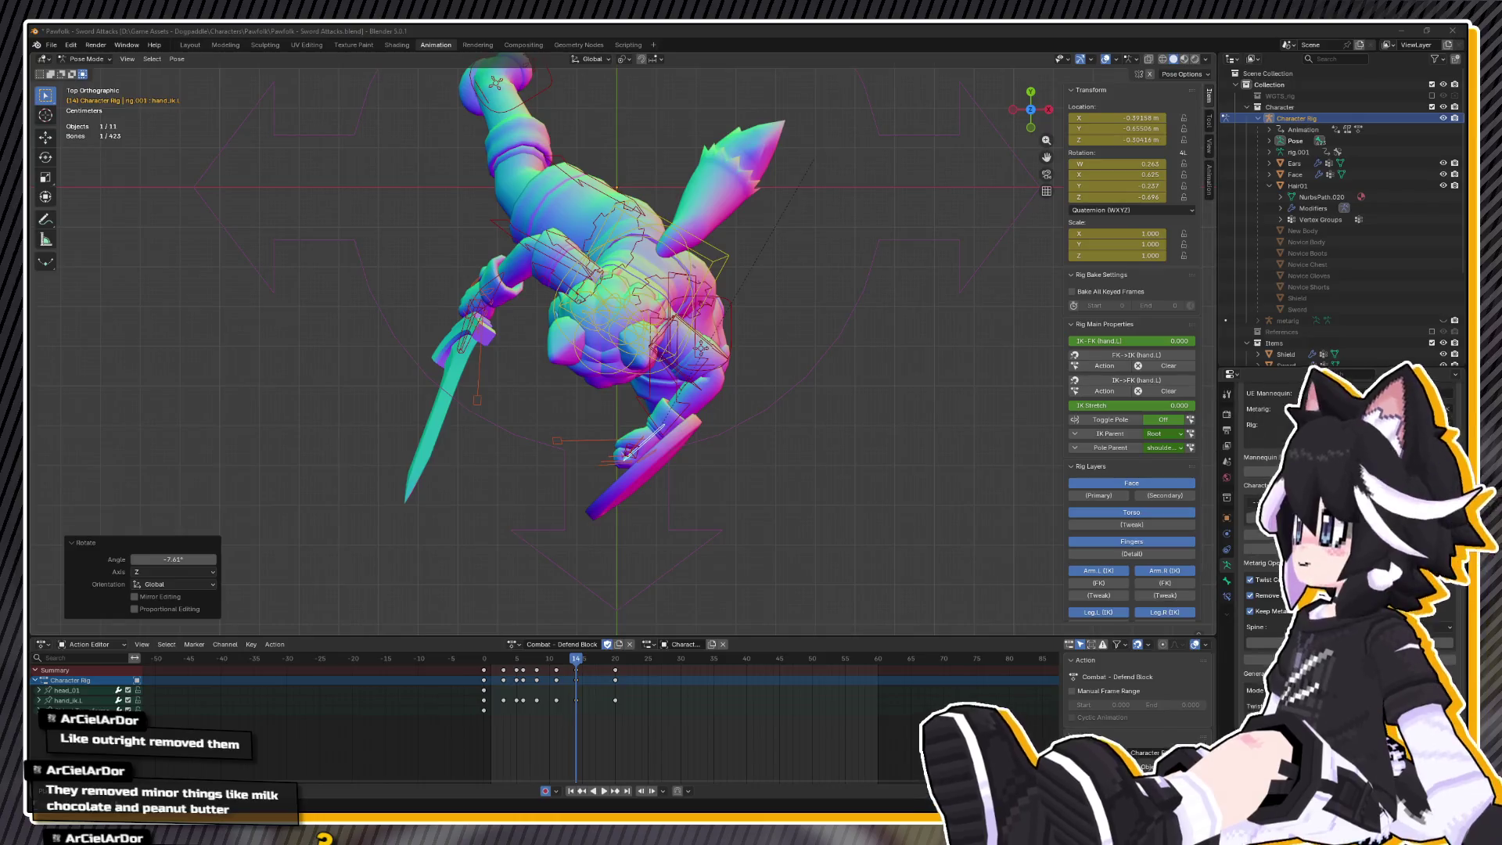
- Review the Defend Block animation playing from front, side and rear angles, with all bones selected
left_click_drag(532, 586, 539, 431)
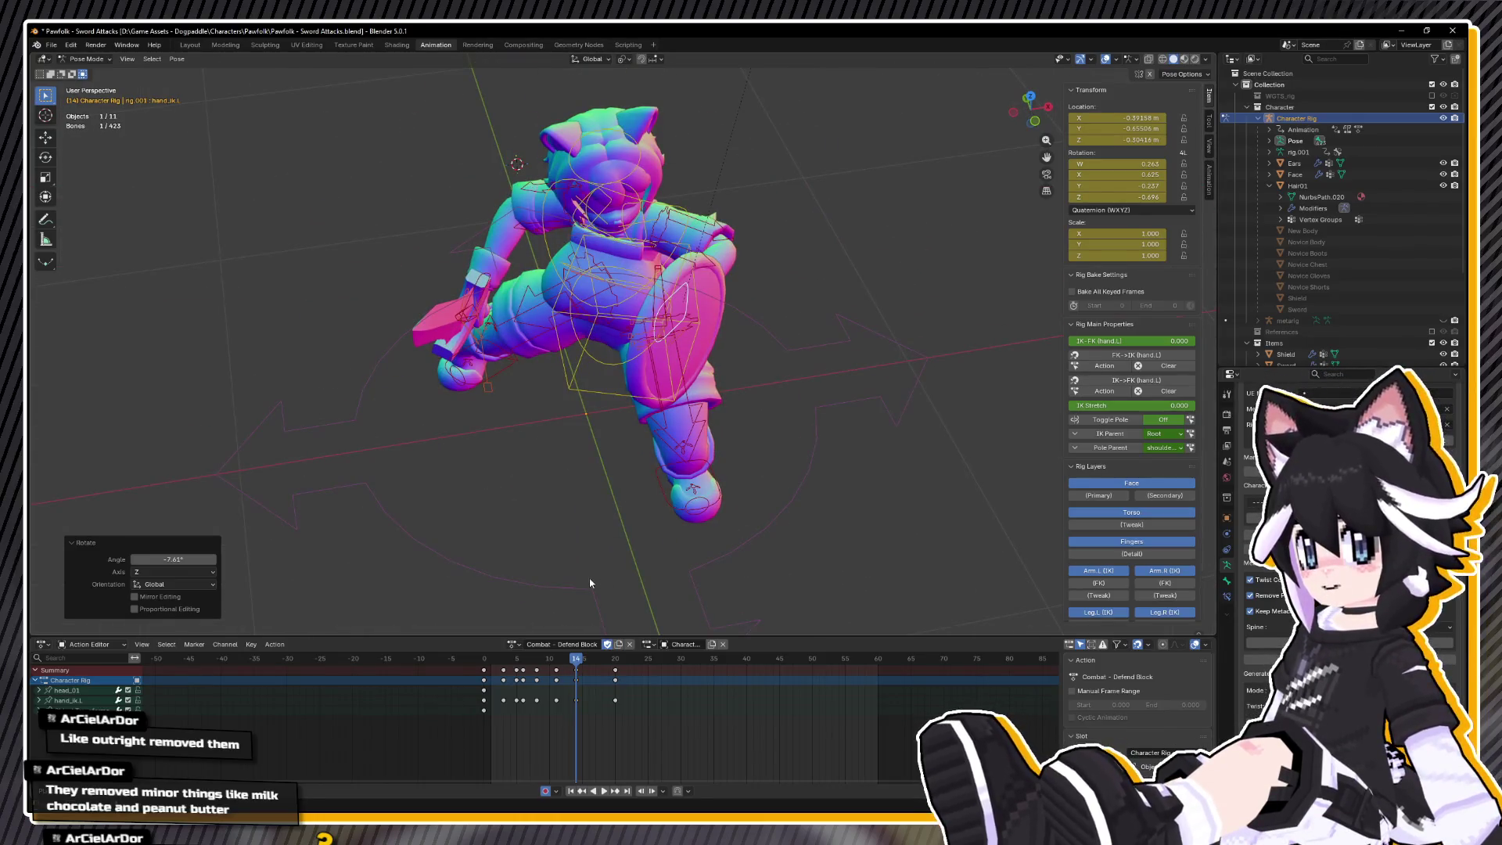
key("space")
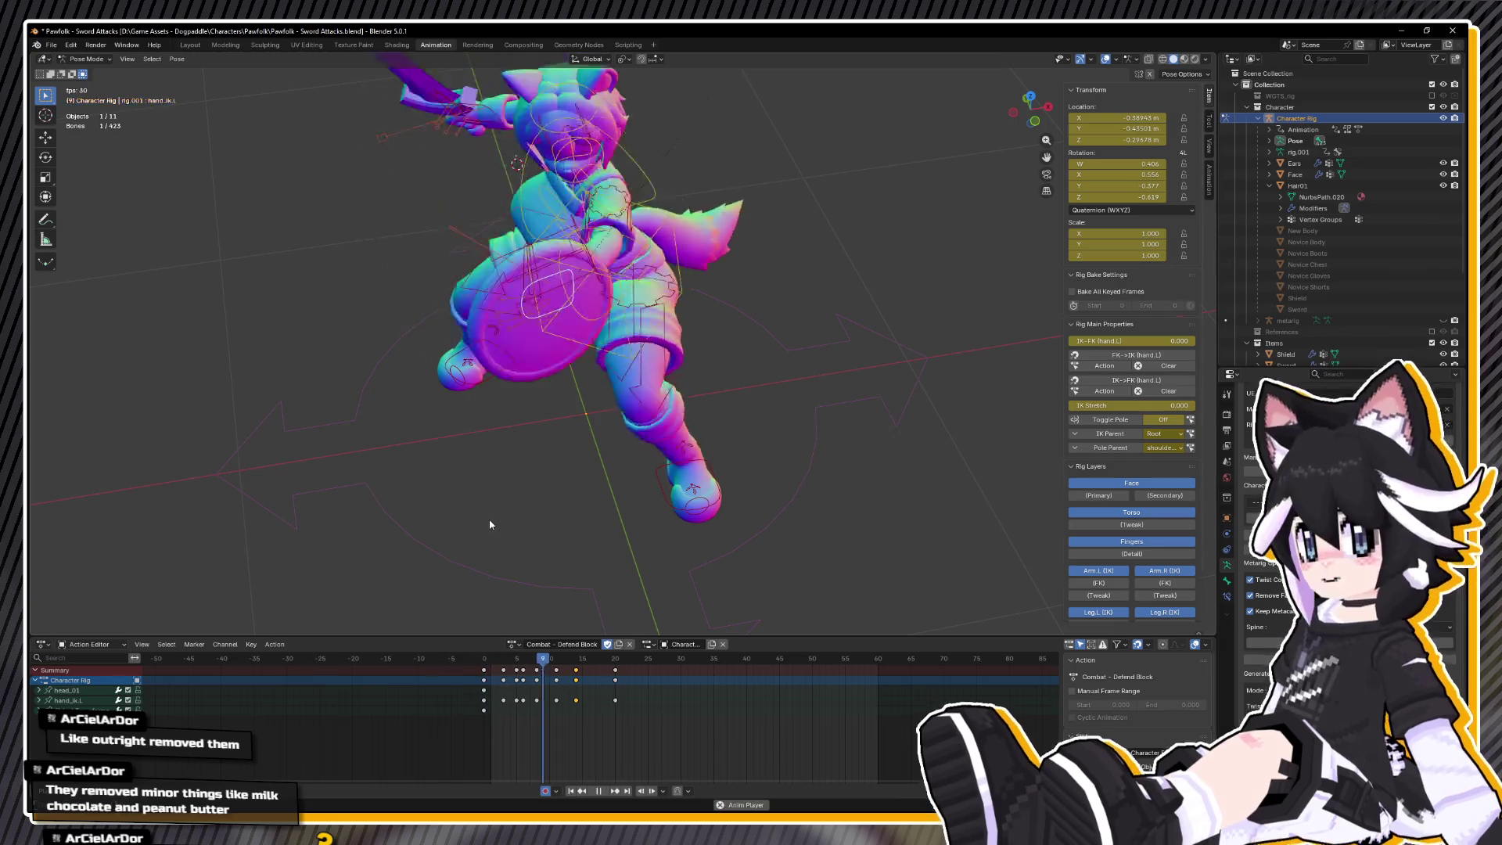
left_click_drag(490, 524, 545, 457)
key("space")
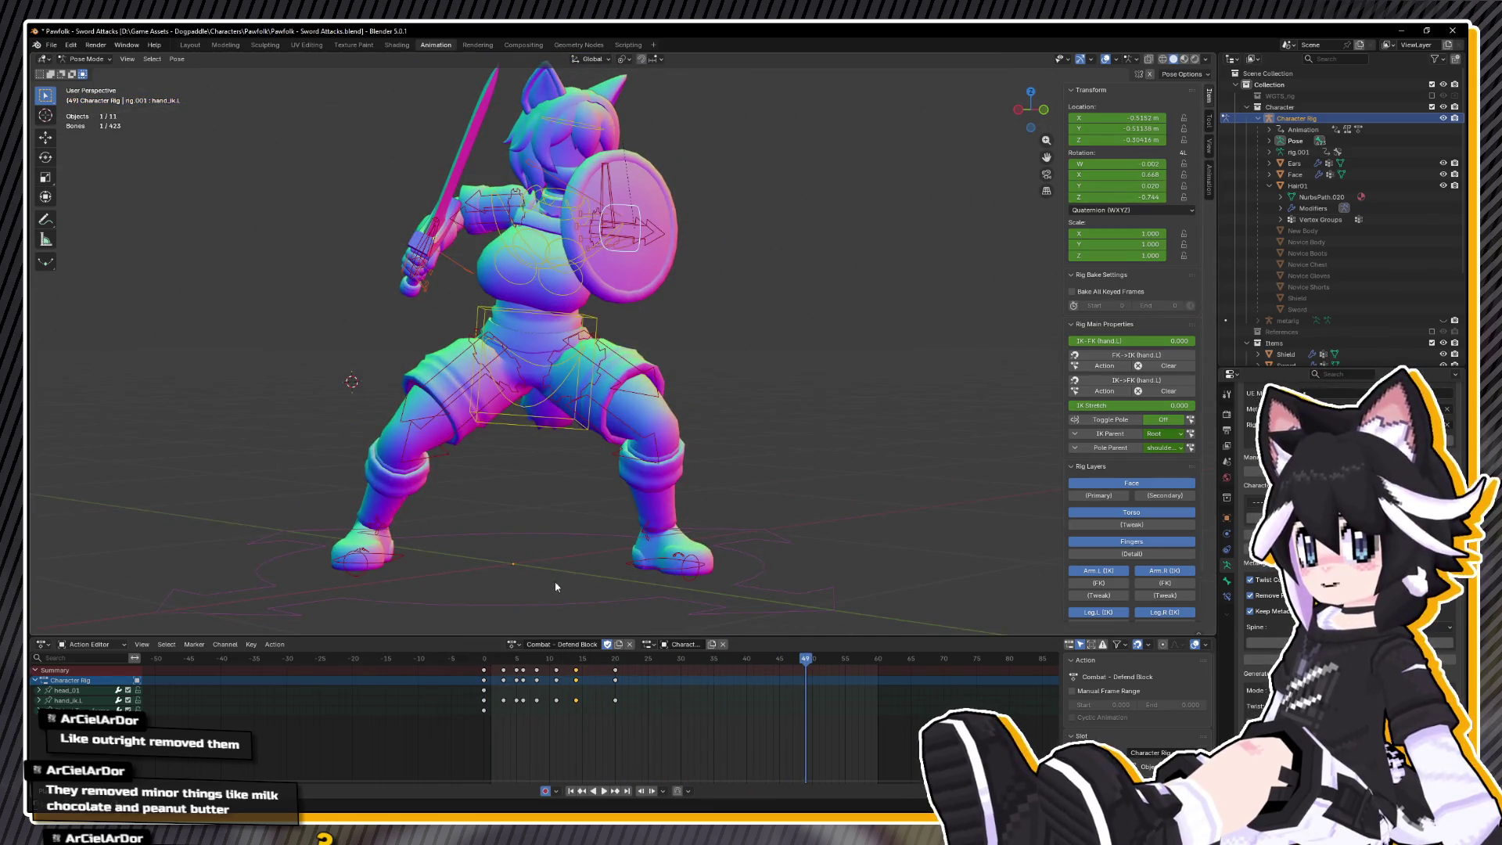
key("space")
mouse_move(548, 469)
left_mouse_down()
mouse_move(489, 471)
mouse_move(480, 509)
mouse_move(526, 530)
left_mouse_up()
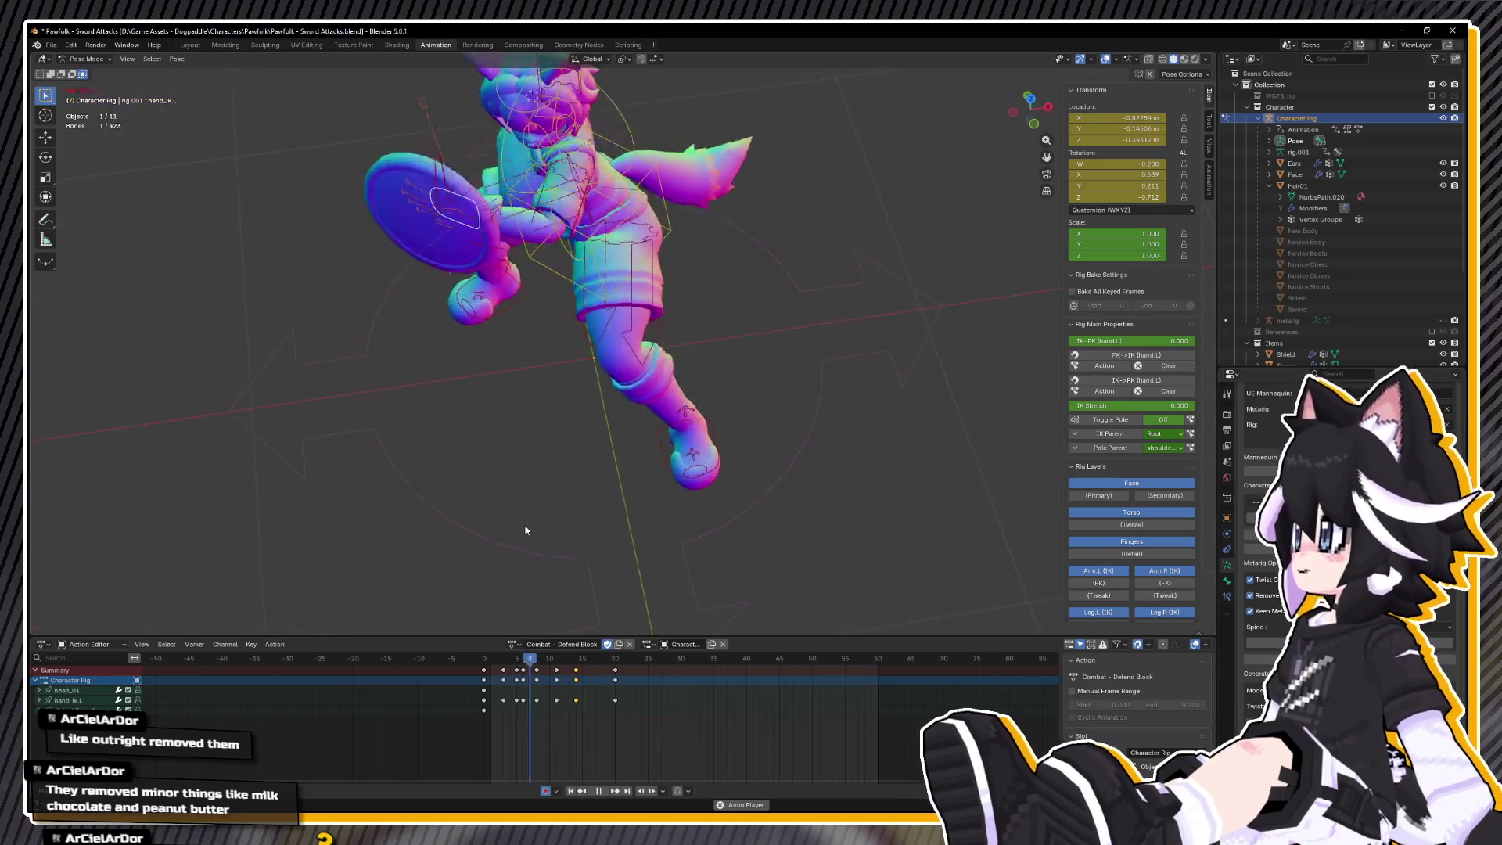
key("space")
key("a")
key("space")
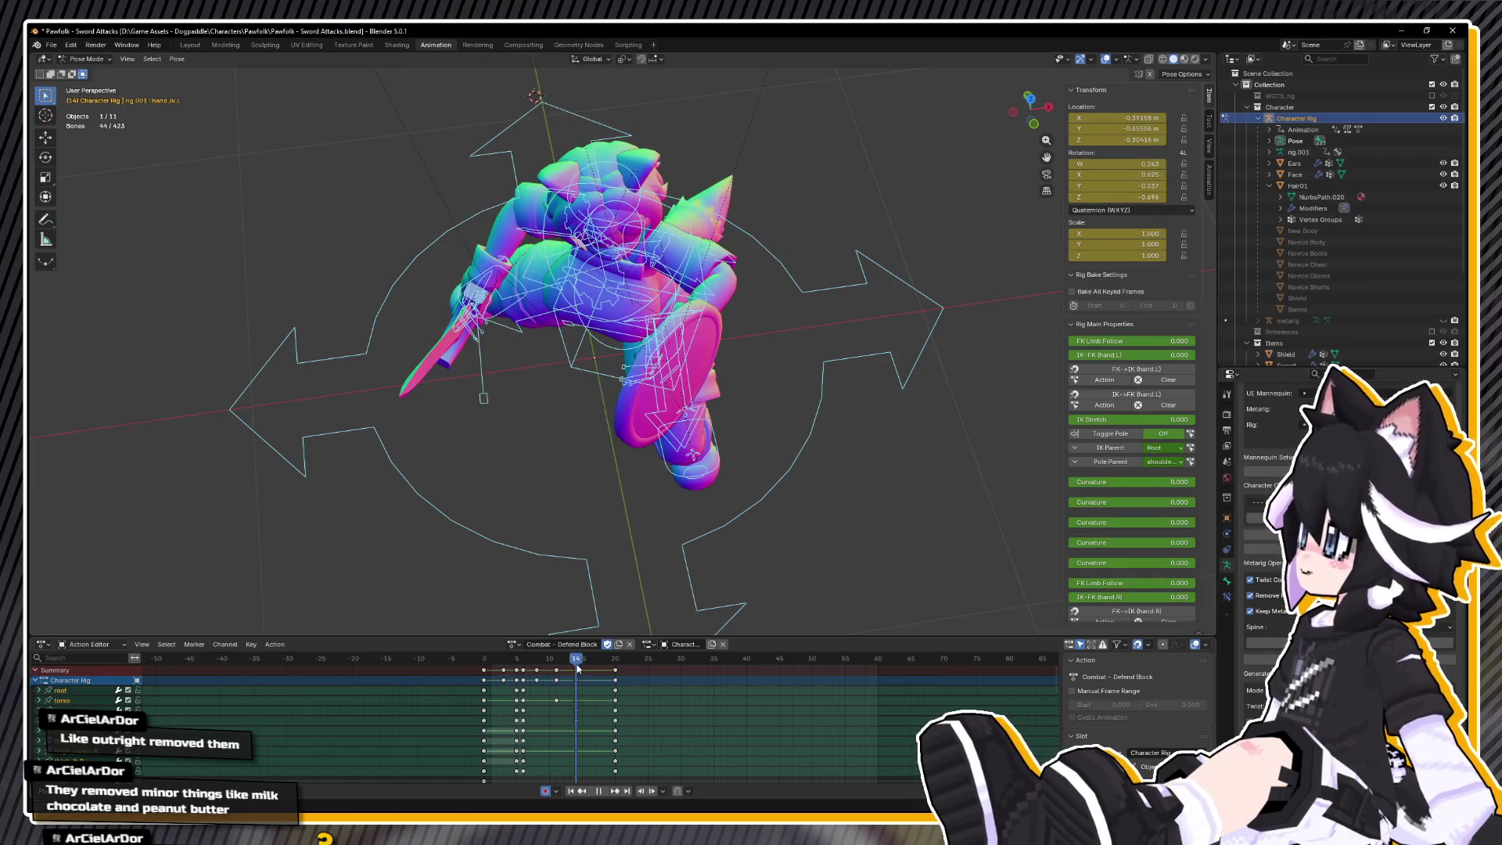
- Scale the keys after frame 6 toward frame 6 to shorten the block
left_click_drag(576, 667, 523, 661)
key("space")
left_click(535, 670)
key("g")
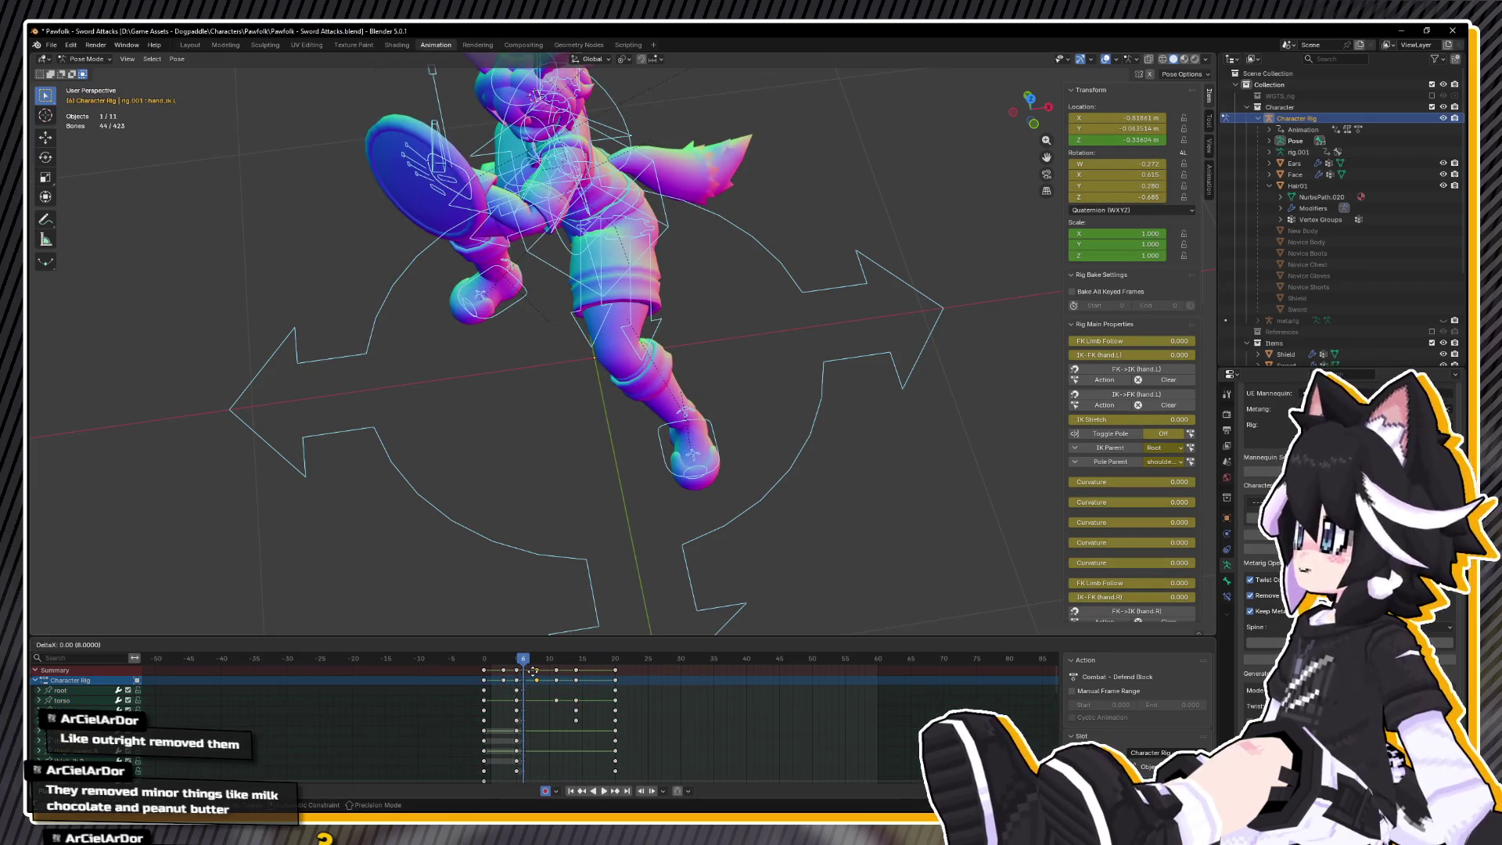
key("Escape")
left_click(683, 678, "ctrl")
key("s")
left_click(626, 678)
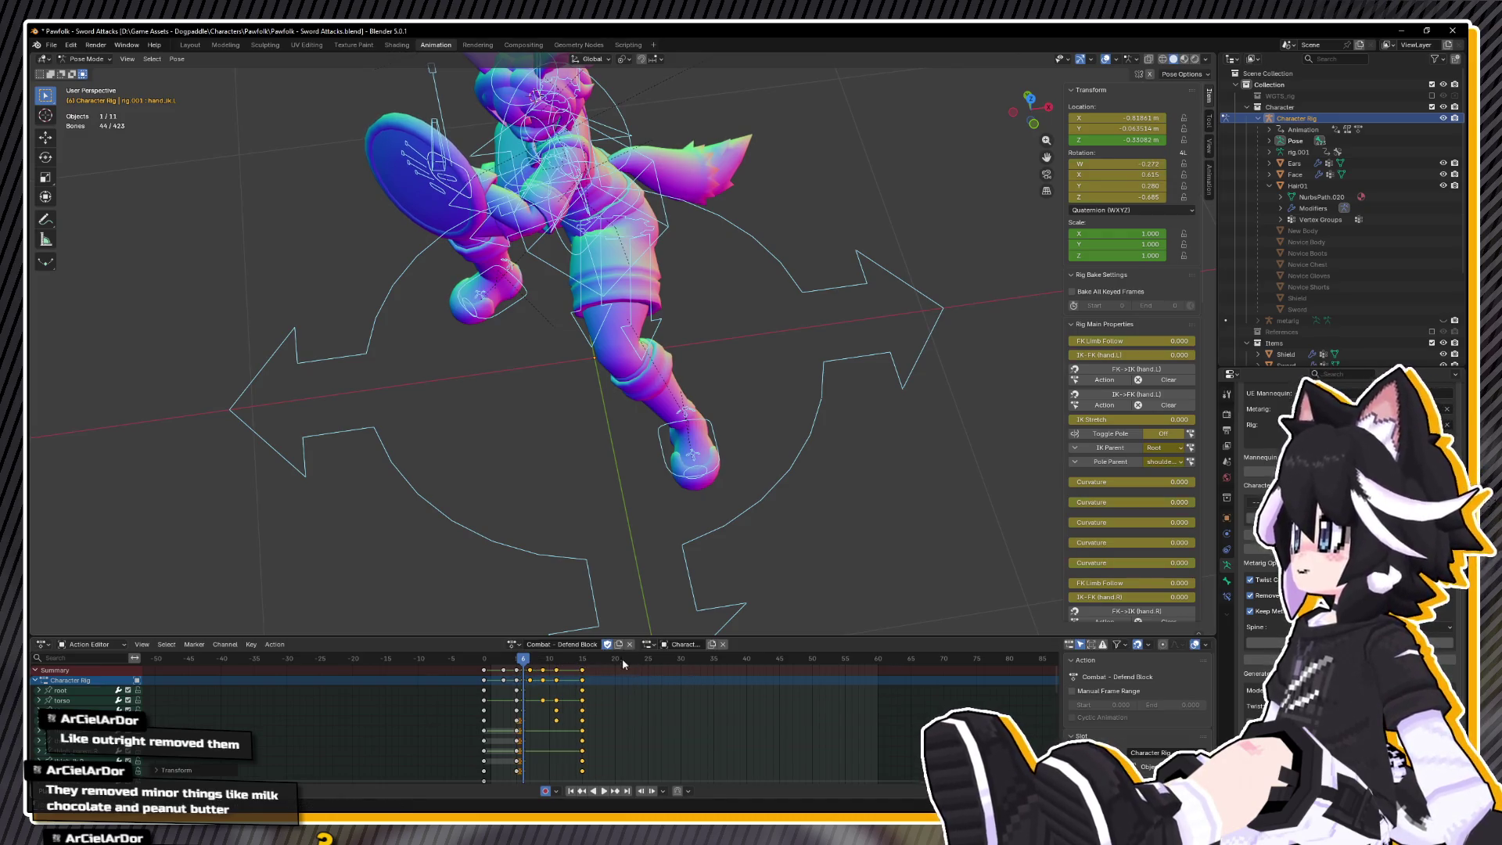
- Replay from frame 0, undo the scaling, and rescale so the last keys end near frame 17
key("shift+Left")
key("space")
mouse_move(585, 510)
left_mouse_down()
mouse_move(682, 438)
mouse_move(601, 606)
left_mouse_up()
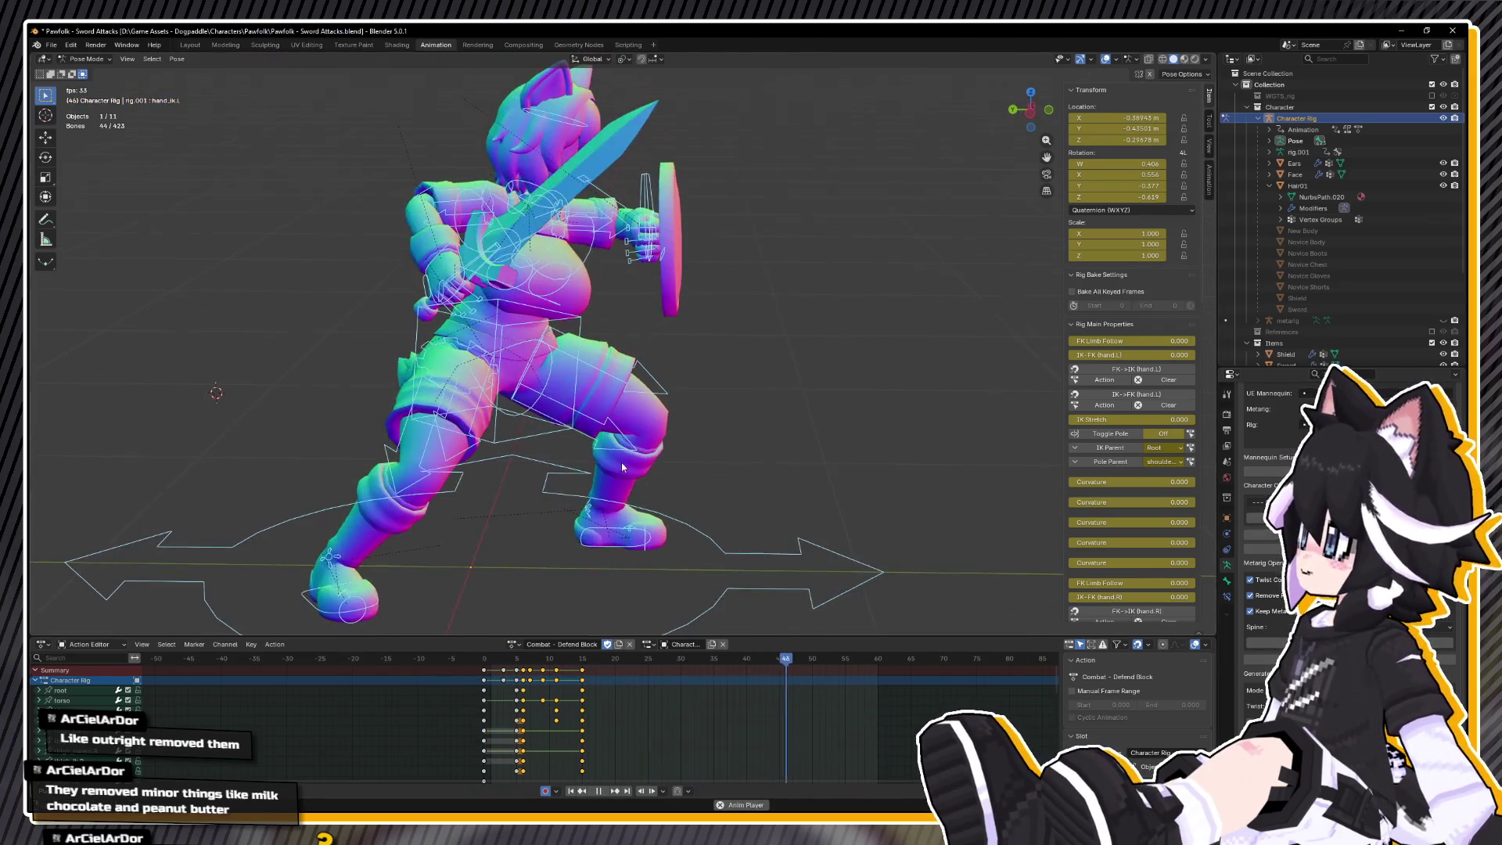
key("space")
key("ctrl+z")
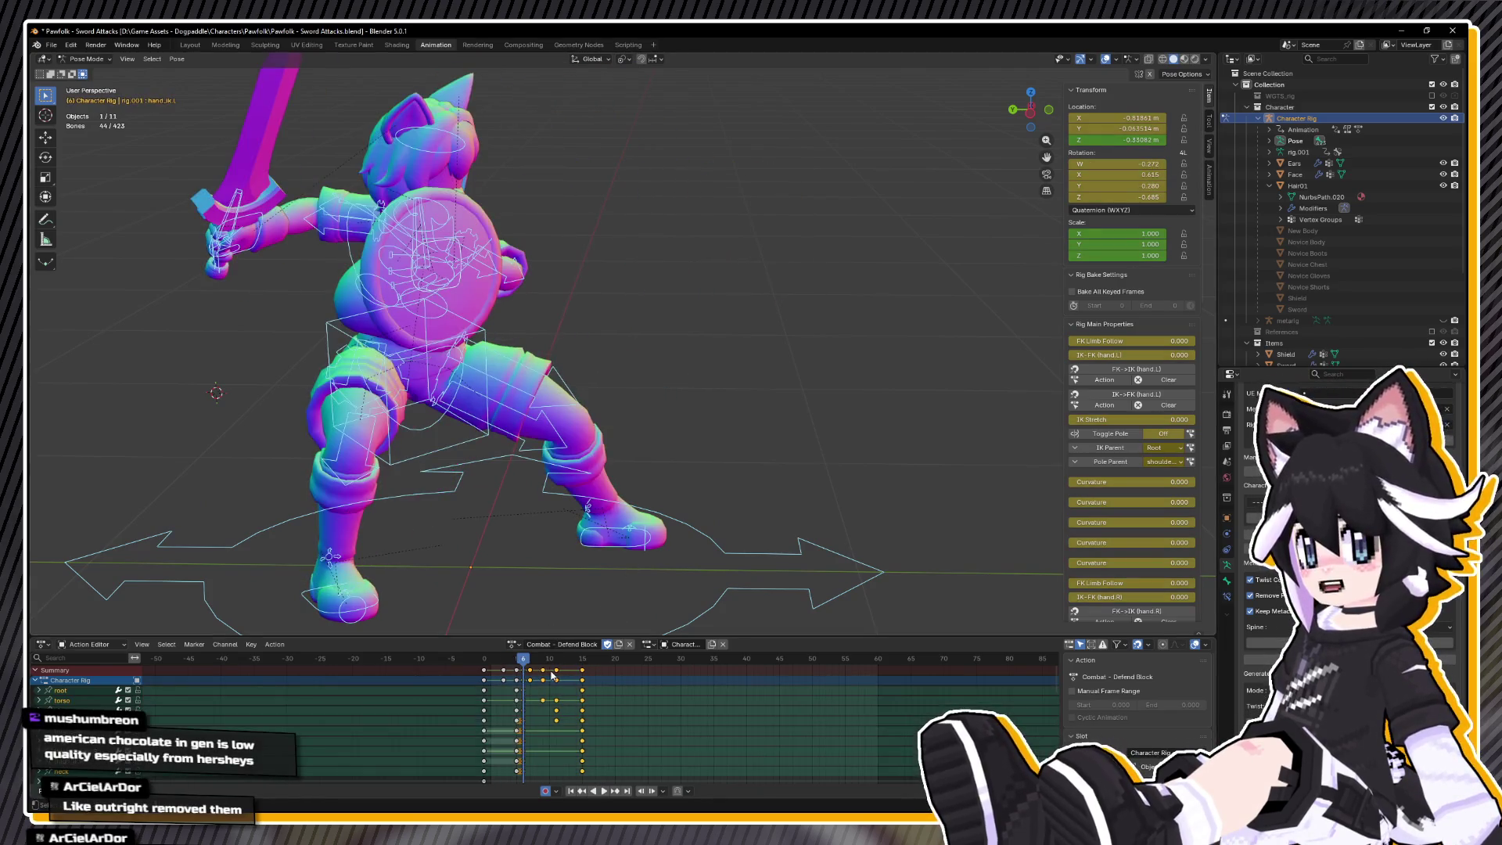
key("s")
left_click(645, 677)
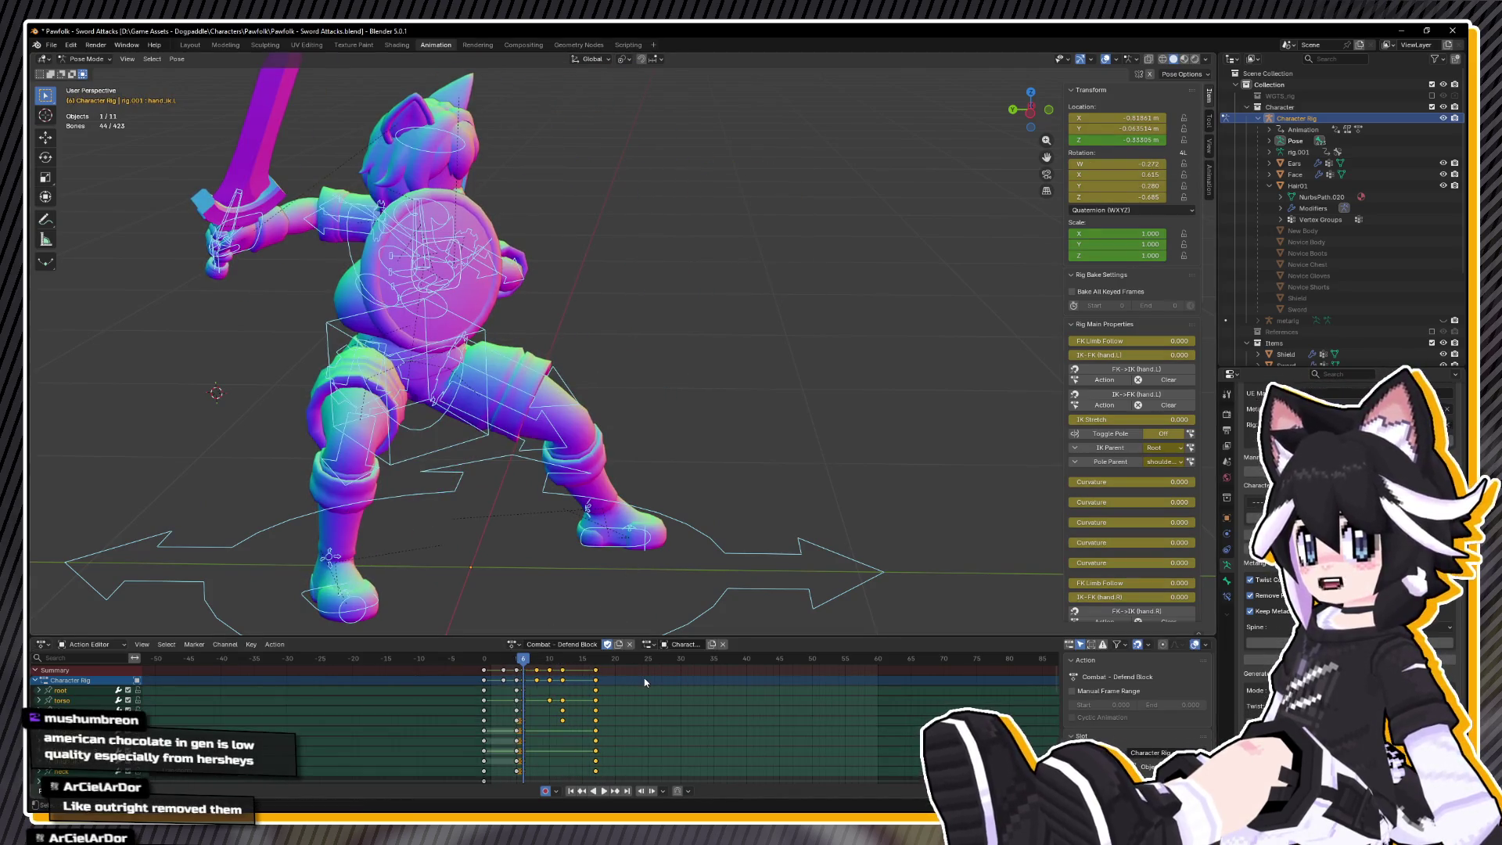
- Play and scrub frames 2 to 11 to check the tighter block timing
key("space")
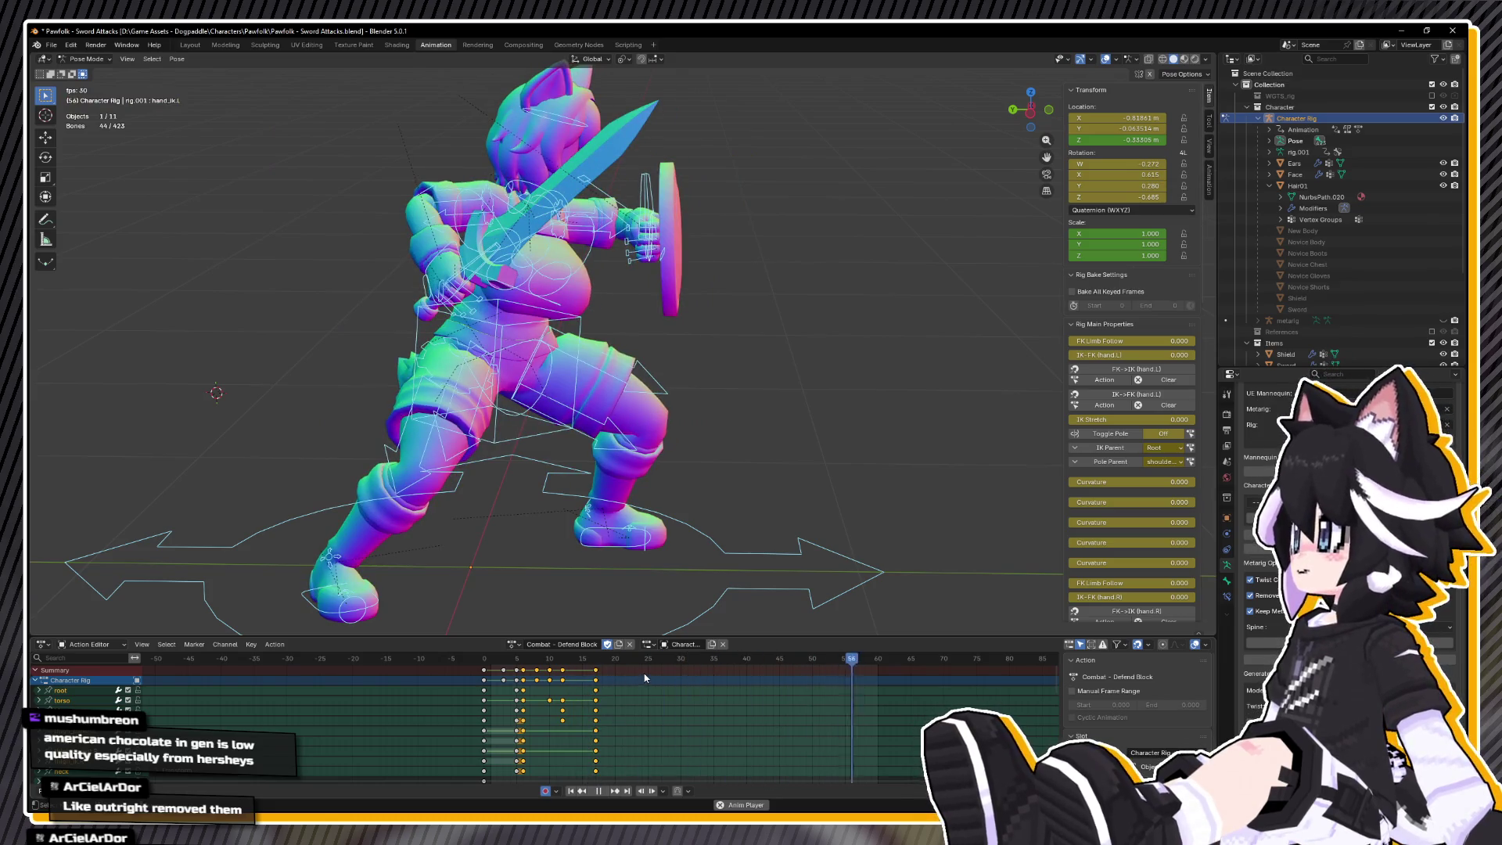
key("space")
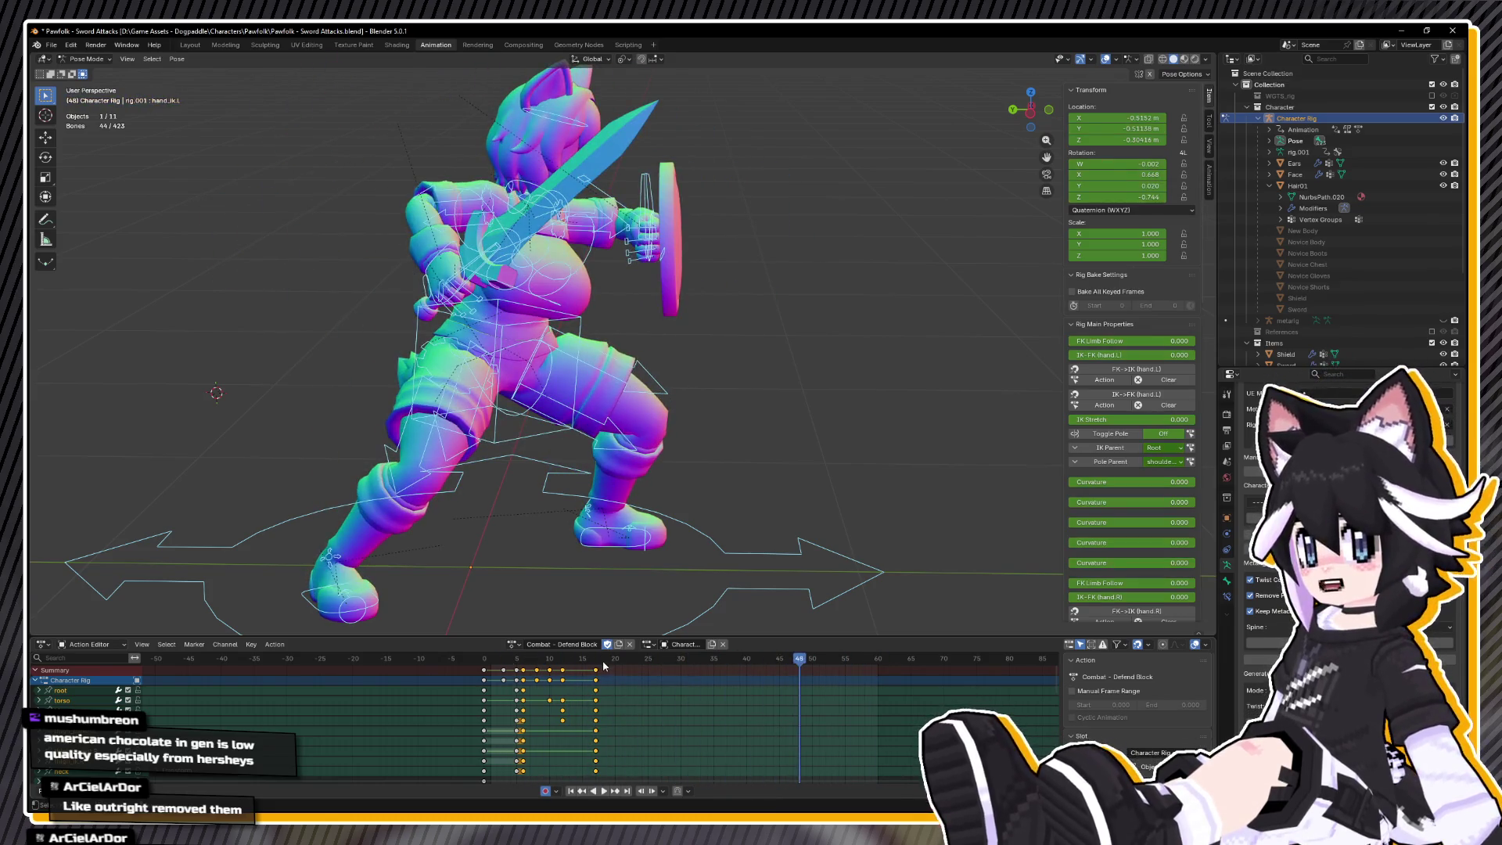
left_click(500, 658)
left_click_drag(501, 658, 563, 649)
key("KP_7")
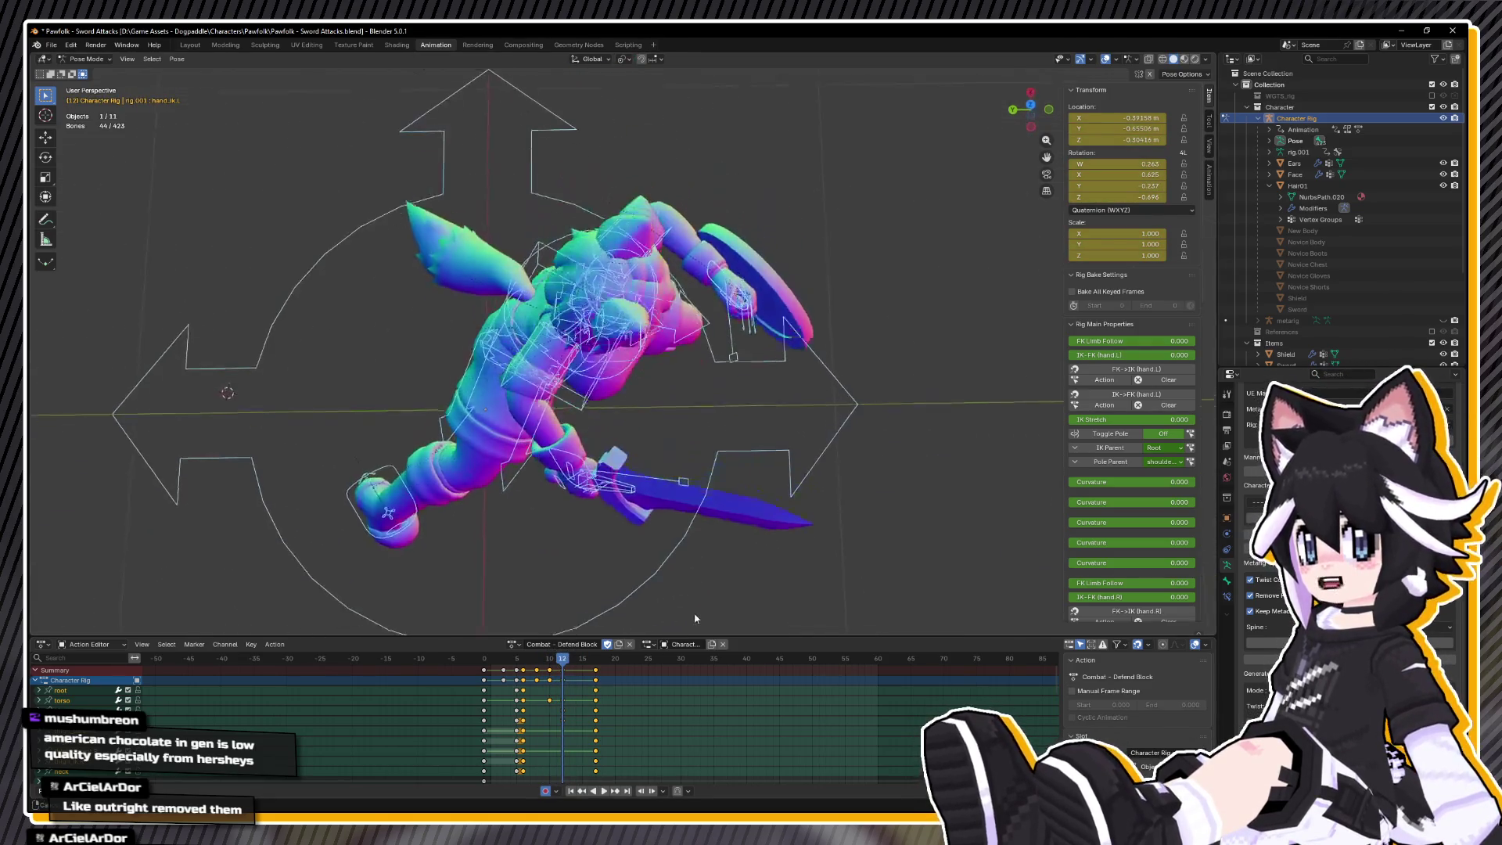
- Rotate hand_ik.L by -16.7° and key the new shield pose at frame 12
left_click(733, 357)
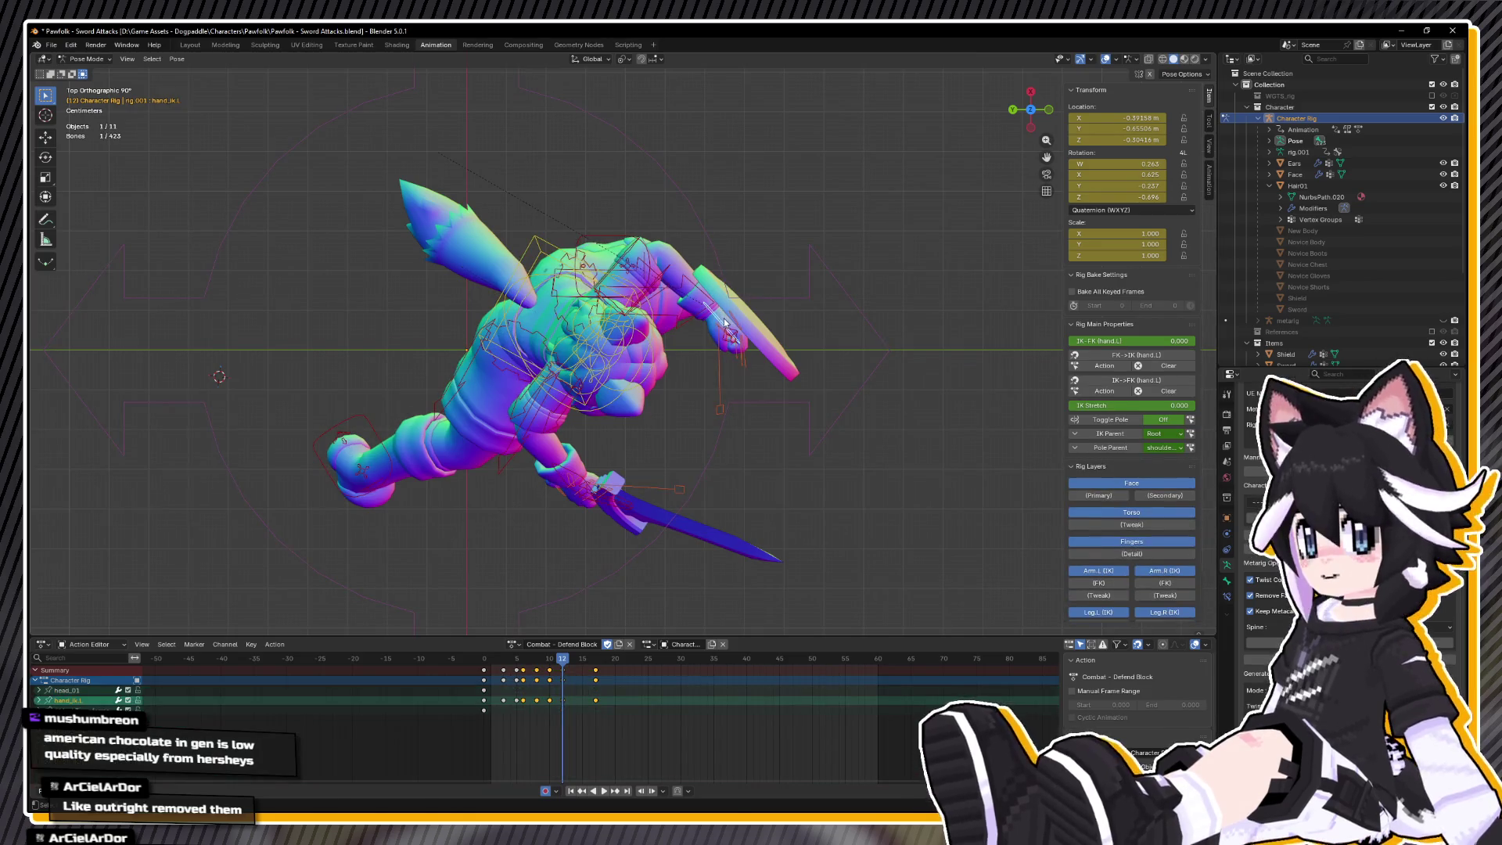
key("g")
key("r")
left_click(828, 318)
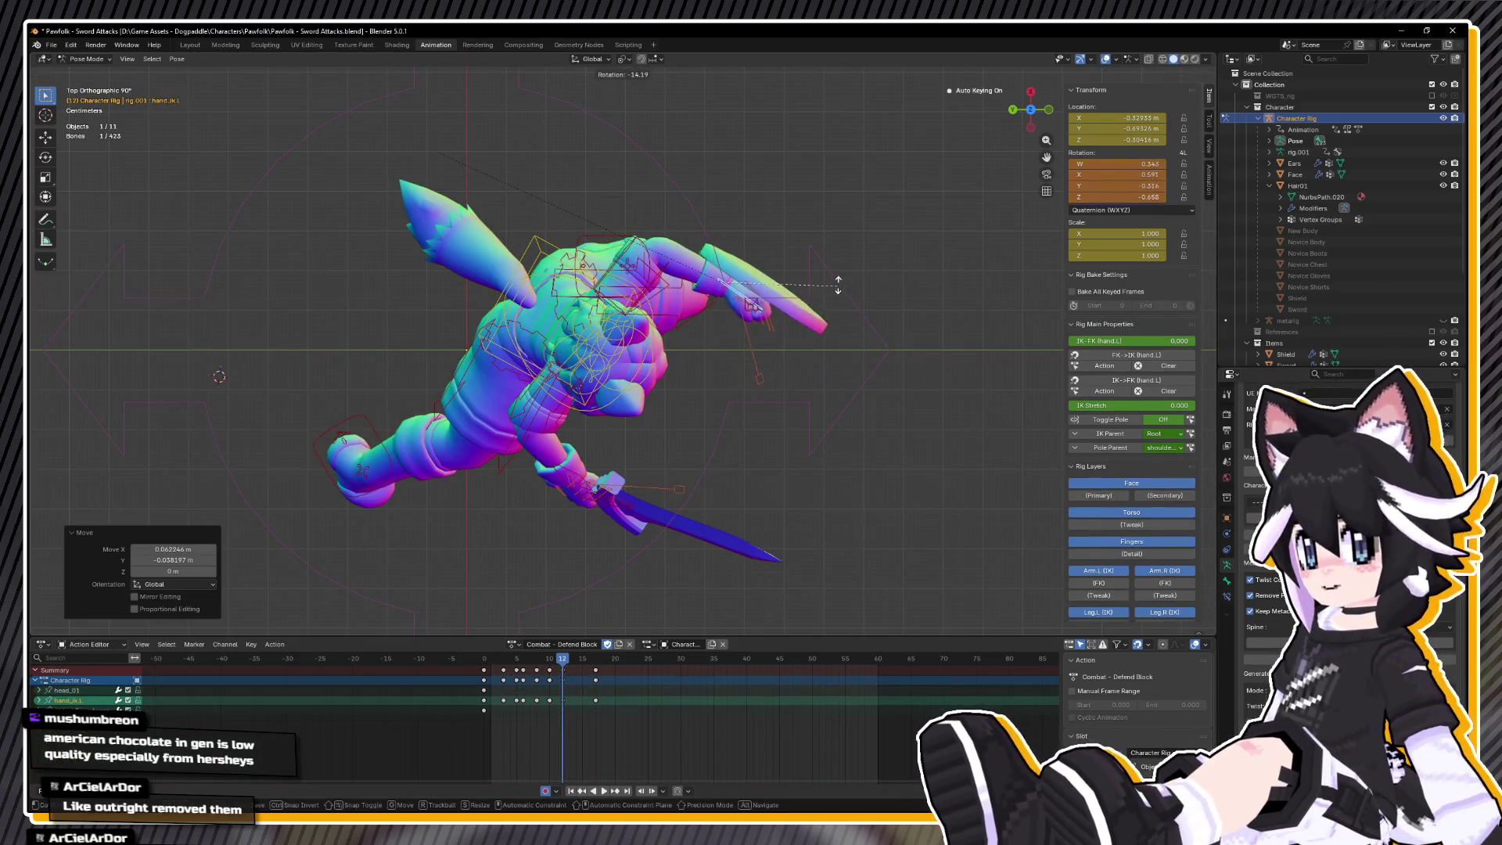
left_click_drag(828, 318, 693, 329)
key("i")
- Play back the block from front and maximized views to check the new shield angle
key("space")
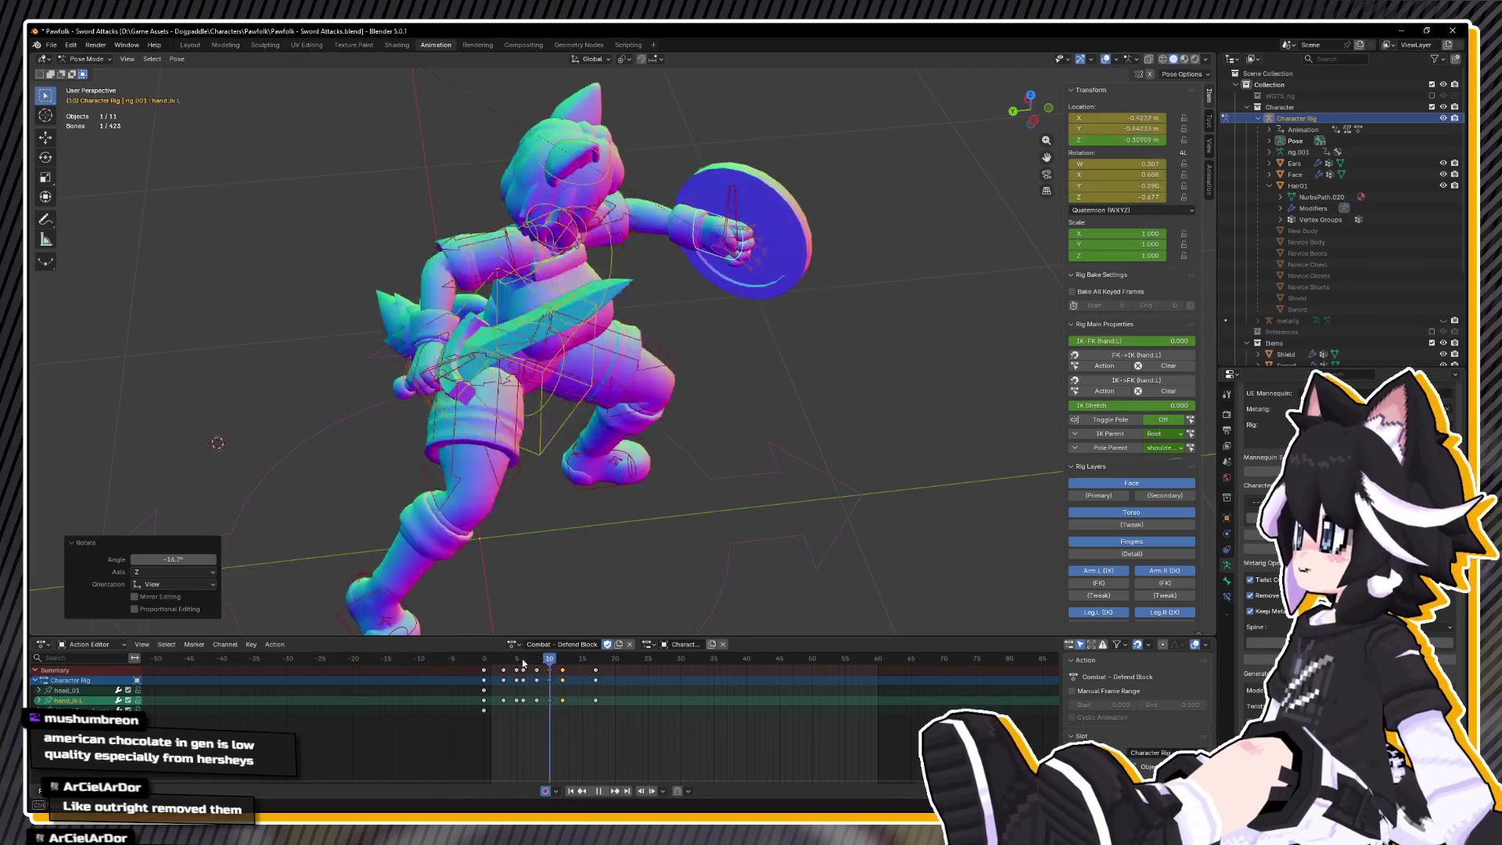
left_click_drag(751, 352, 670, 323)
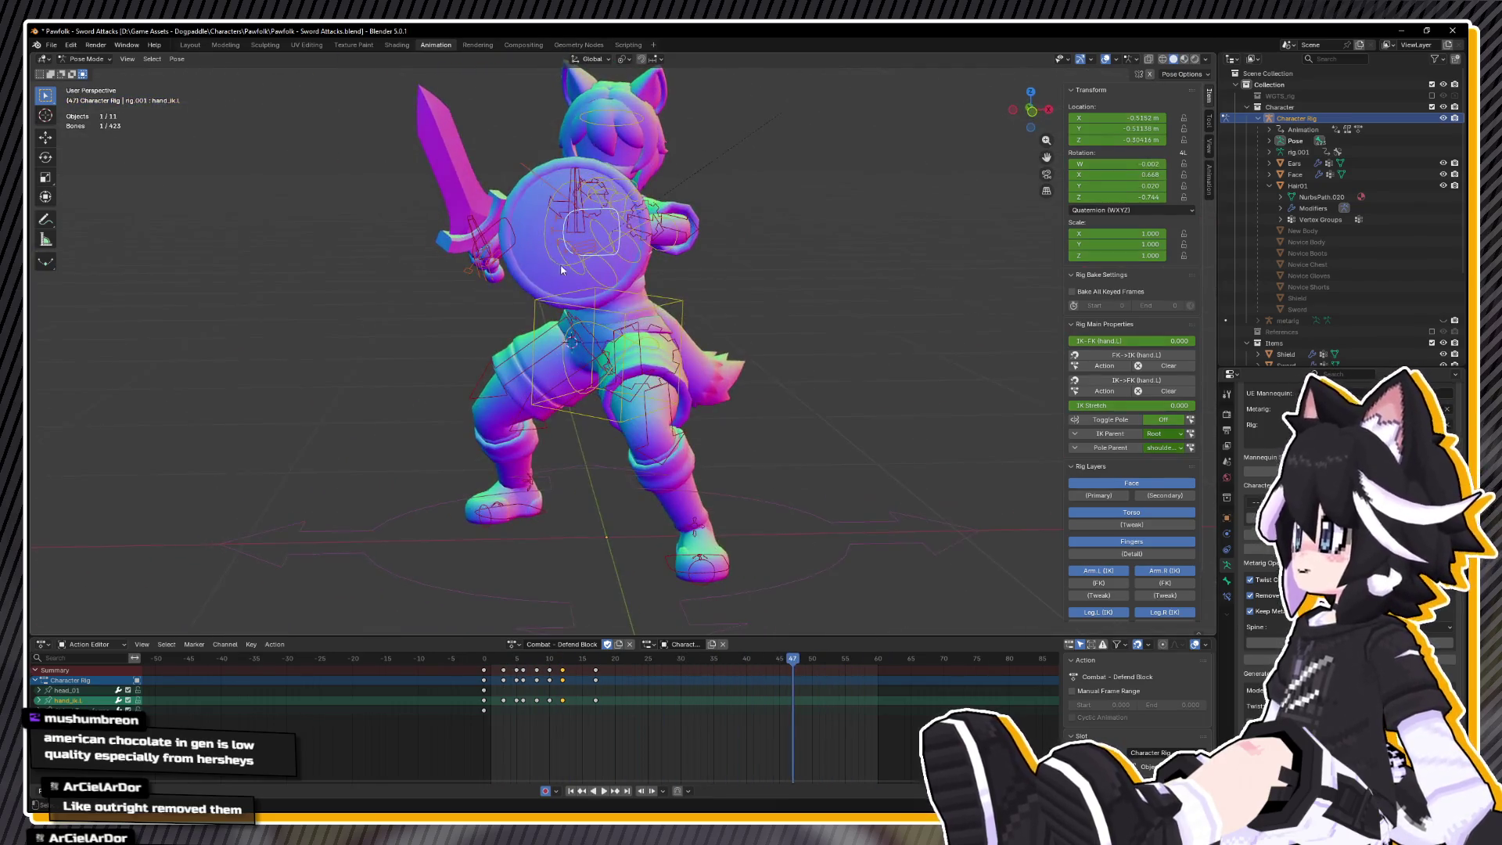
key("Escape")
left_click_drag(557, 264, 591, 305)
key("space")
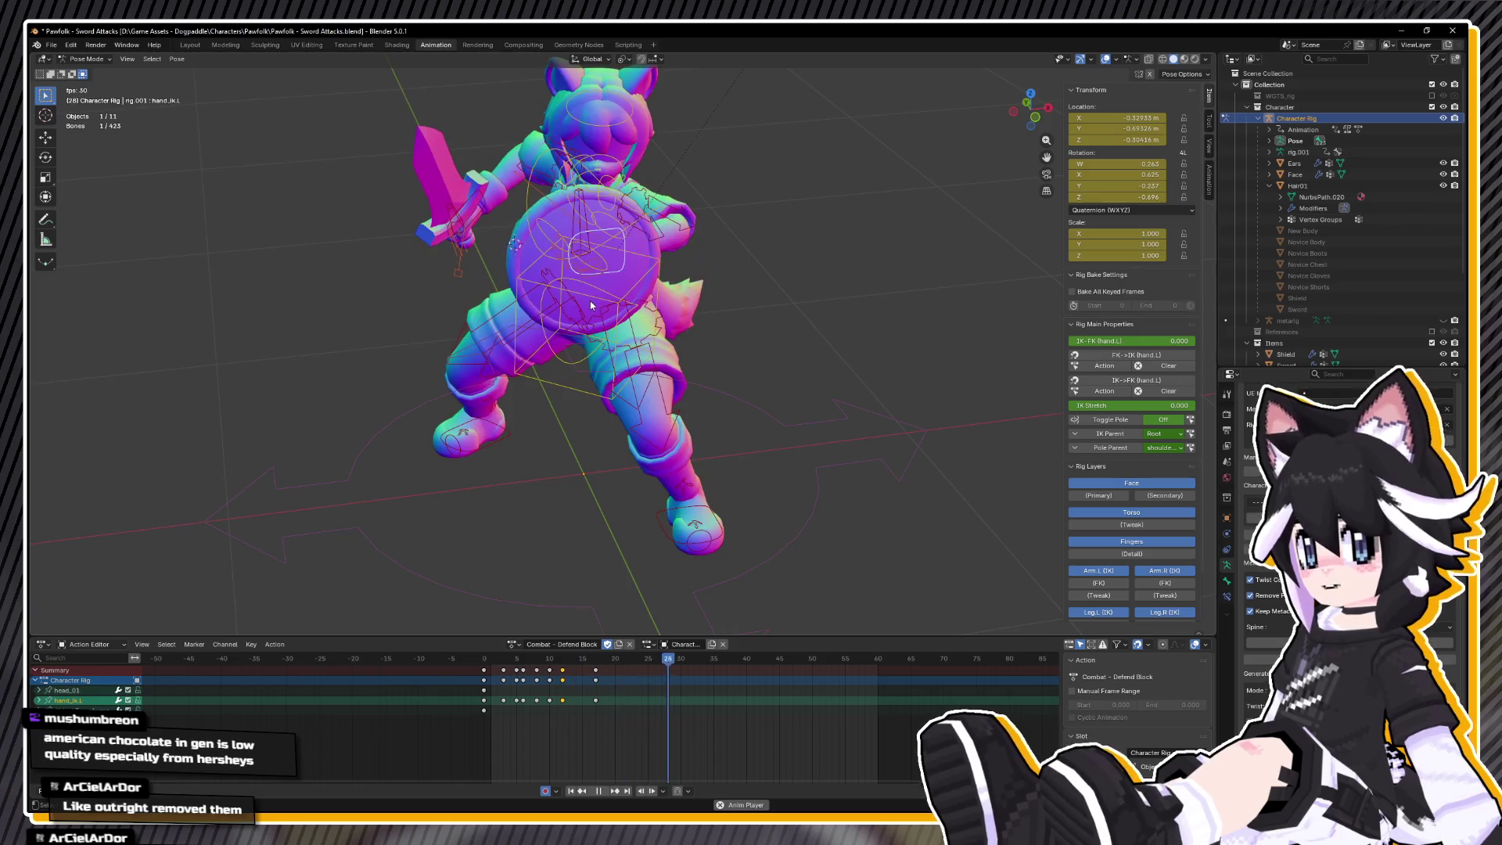
key("ctrl+space")
key("ctrl+space")
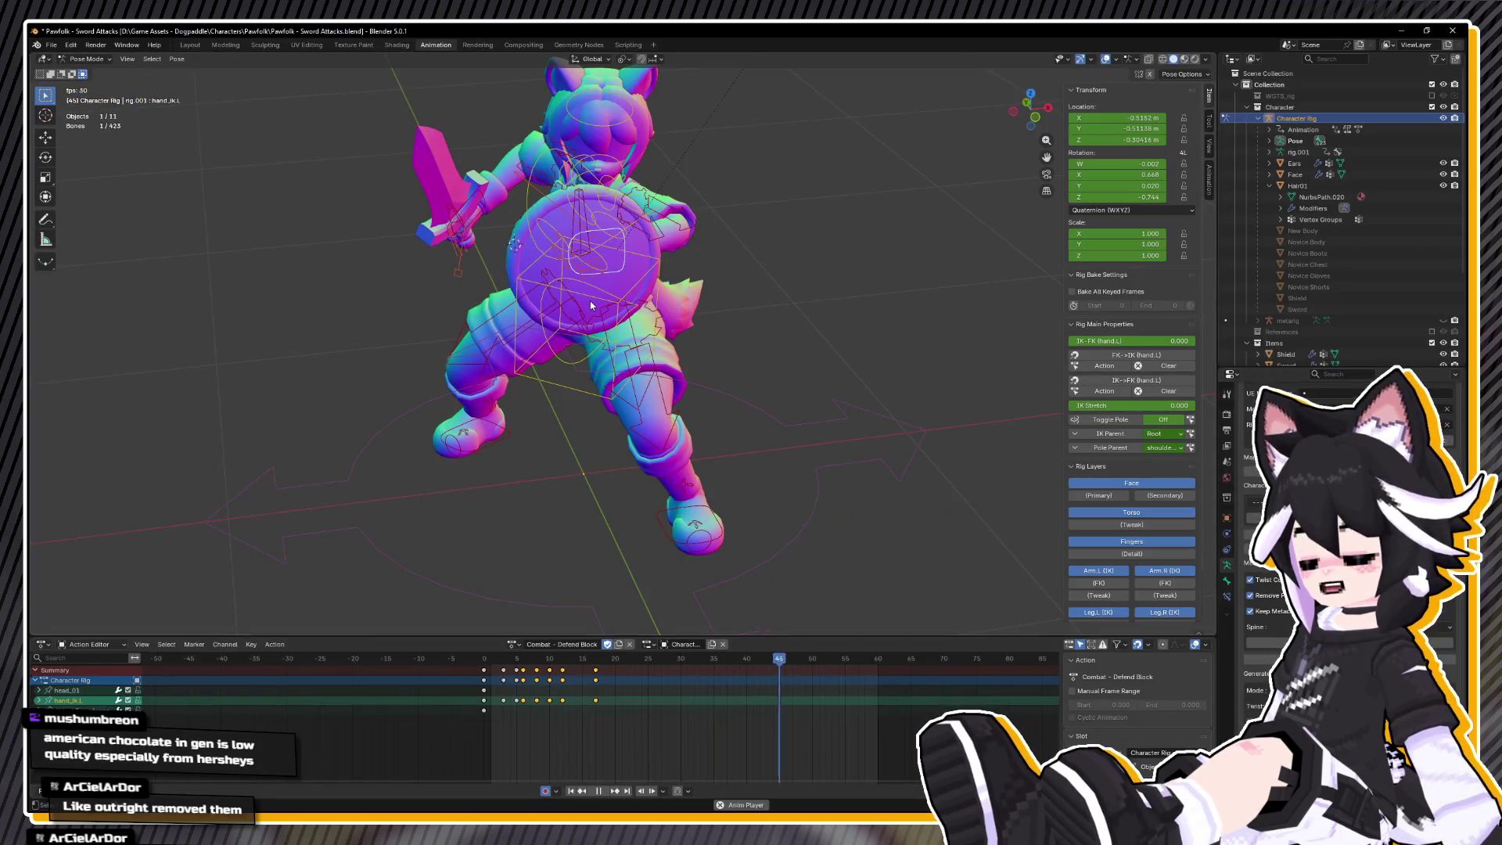
key("Escape")
key("a")
key("space")
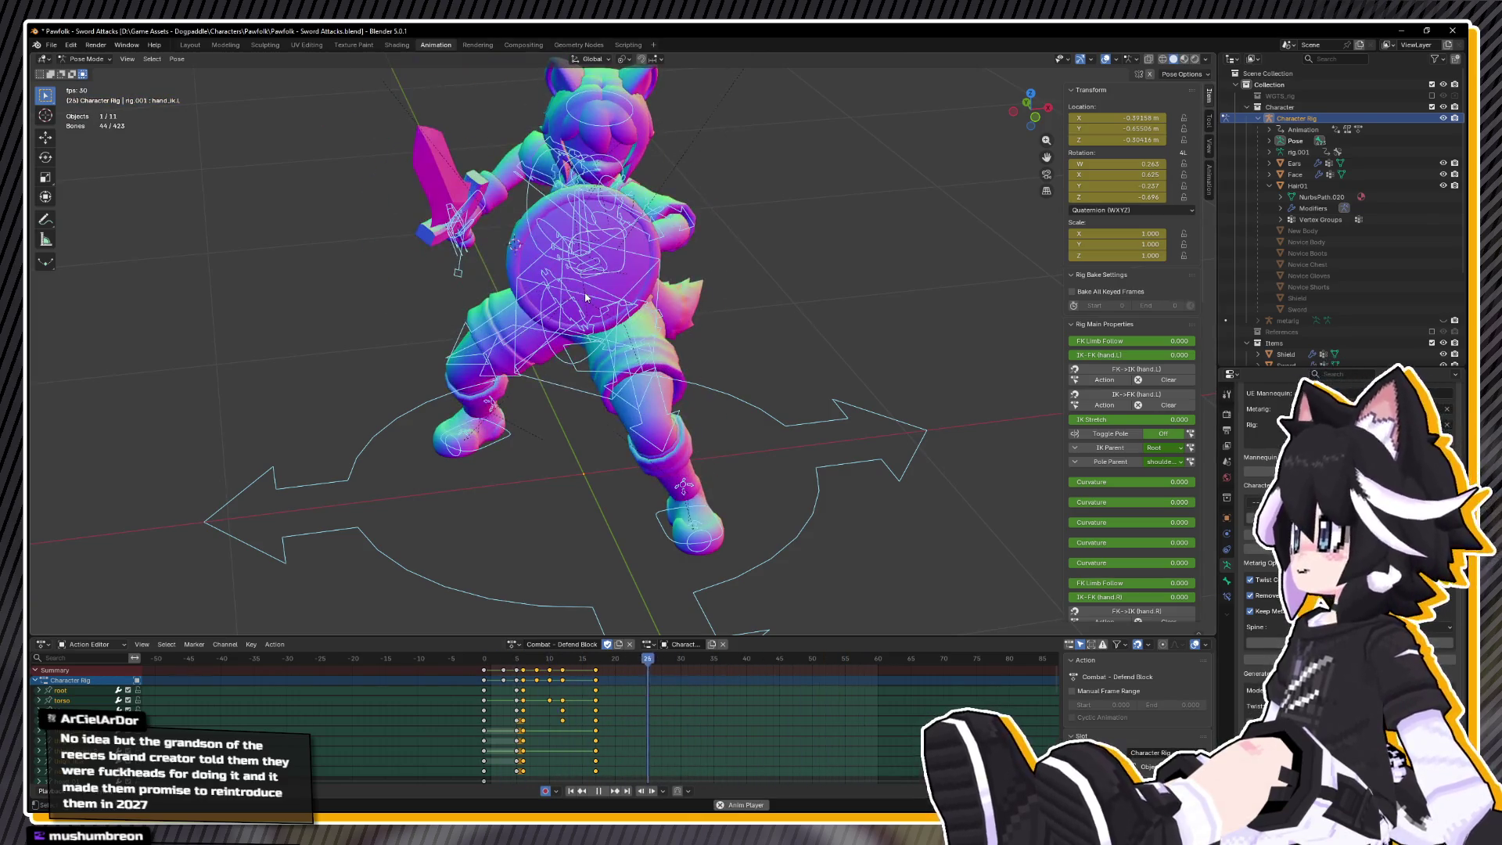
- Review the Defend Block from front, side and rear views while playing and scrubbing
key("KP_1")
key("ctrl+KP_3")
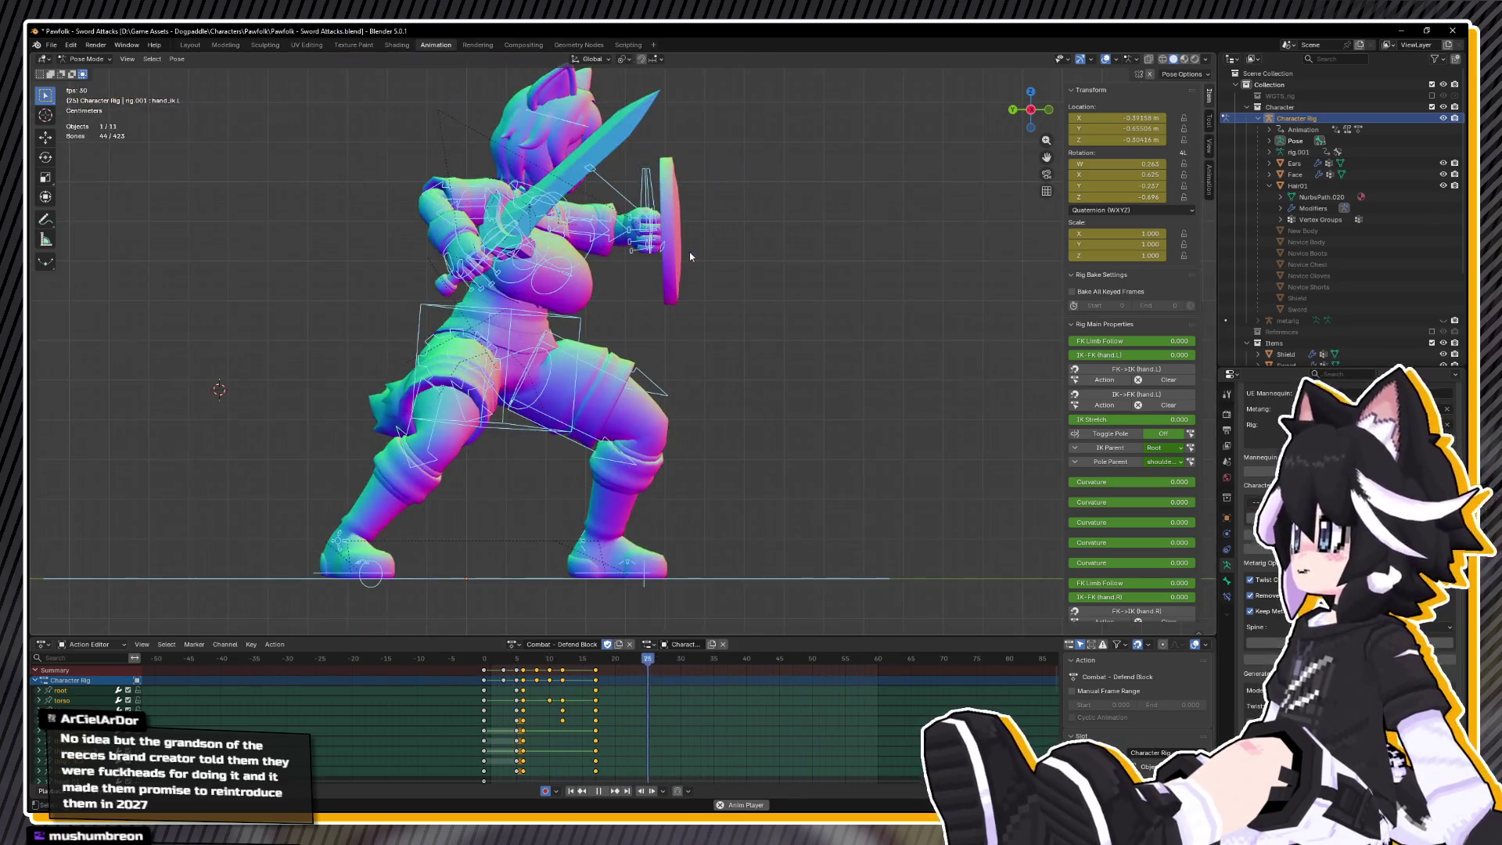
key("space")
left_click_drag(481, 657, 563, 659)
mouse_move(625, 469)
left_mouse_down()
mouse_move(654, 453)
mouse_move(708, 470)
left_mouse_up()
left_click_drag(596, 659, 773, 659)
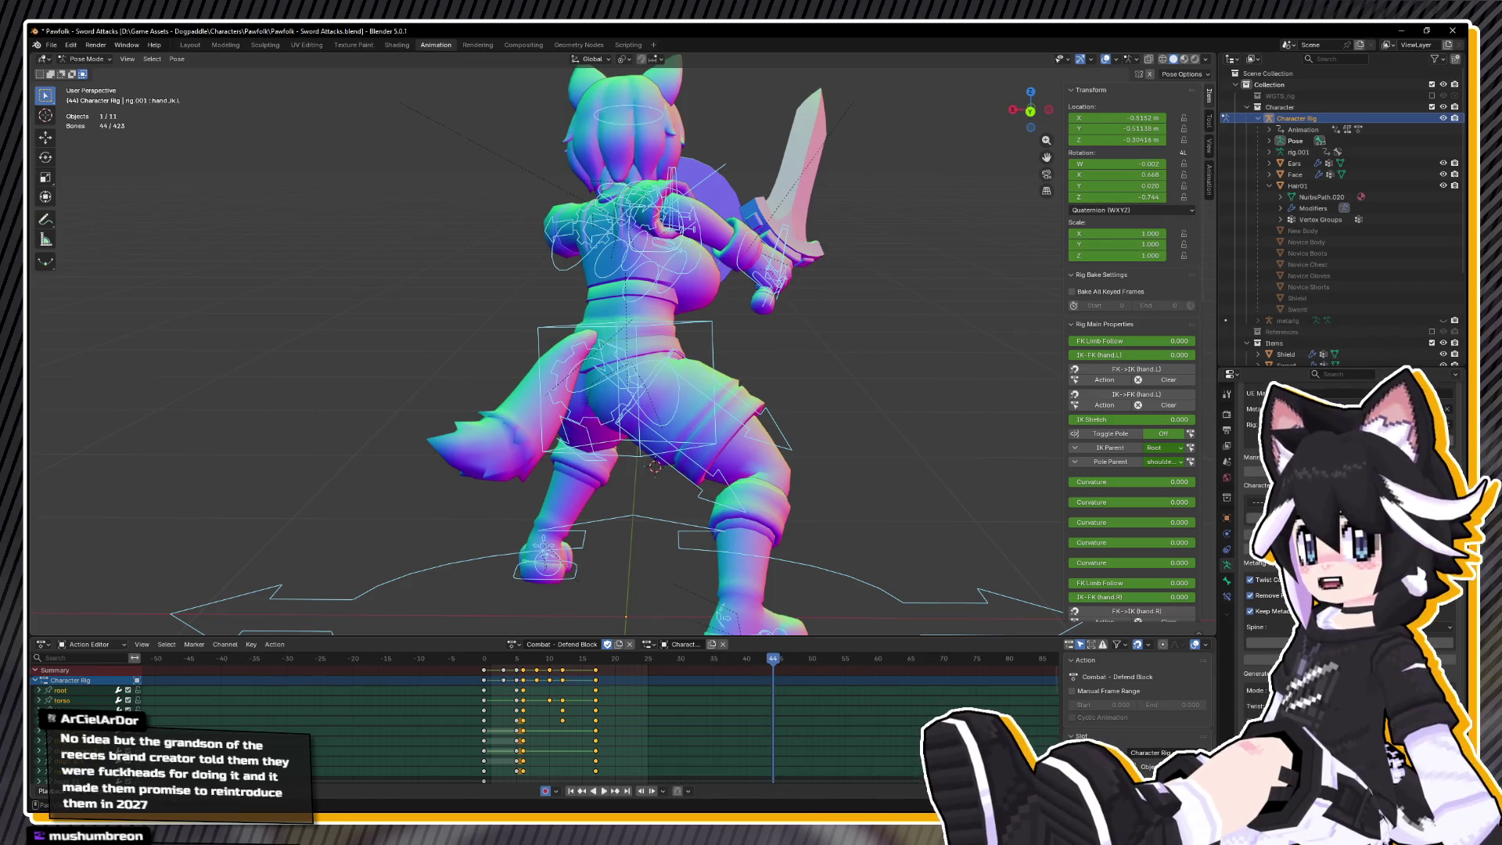
key("space")
scroll(637, 420, "down", 3)
mouse_move(638, 420)
left_mouse_down()
mouse_move(385, 412)
mouse_move(373, 456)
mouse_move(491, 564)
mouse_move(437, 387)
mouse_move(335, 412)
mouse_move(325, 435)
left_mouse_up()
key("space")
- Move the frame 17 key column to frame 16 and replay the shortened block
left_click_drag(680, 359, 586, 448)
mouse_move(555, 660)
left_mouse_down()
mouse_move(519, 661)
mouse_move(597, 675)
left_mouse_up()
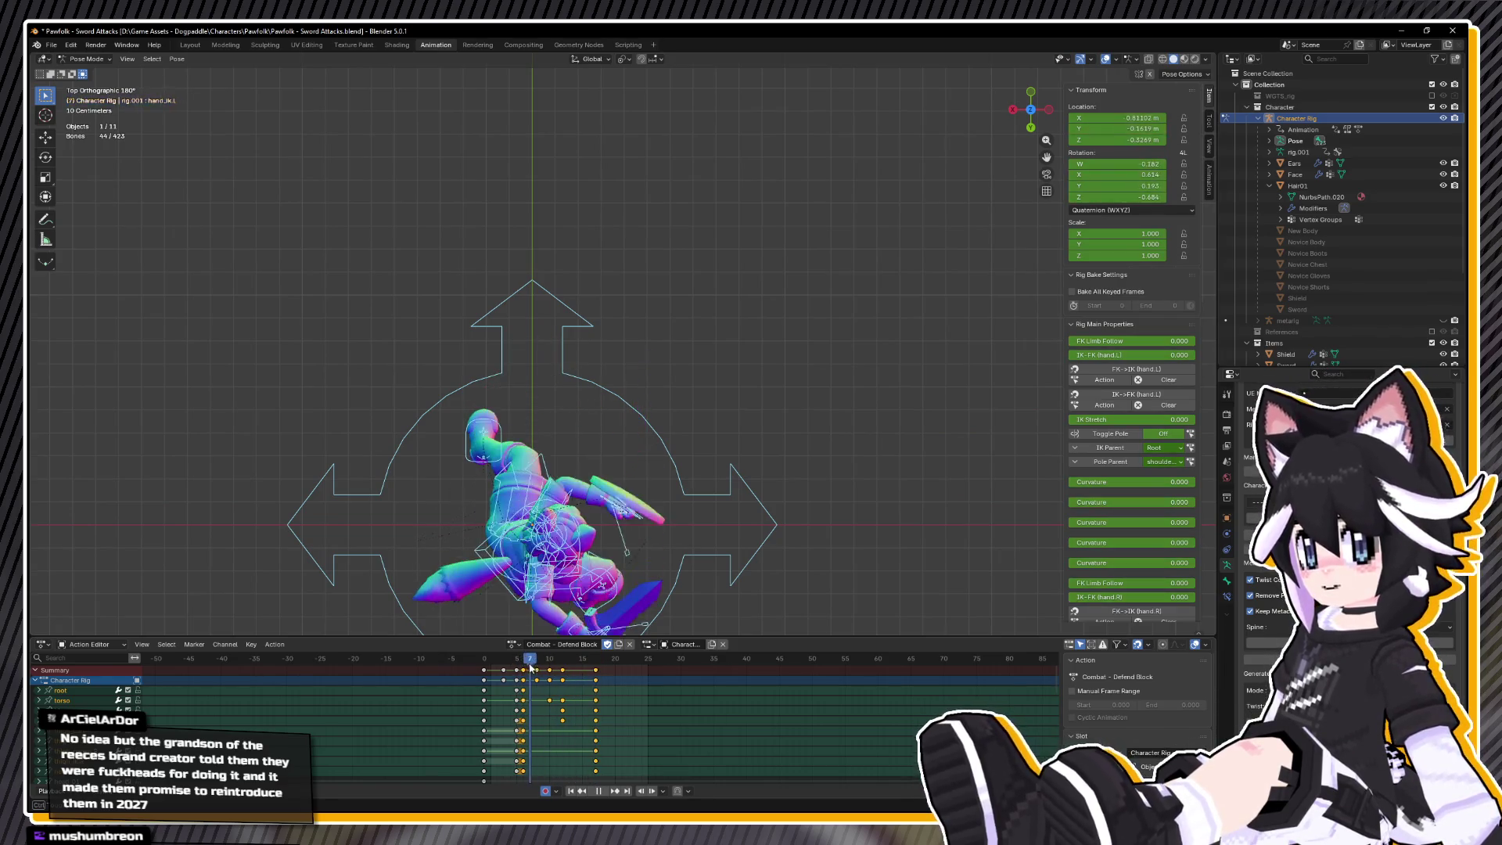
key("space")
left_click_drag(595, 670, 589, 671)
key("space")
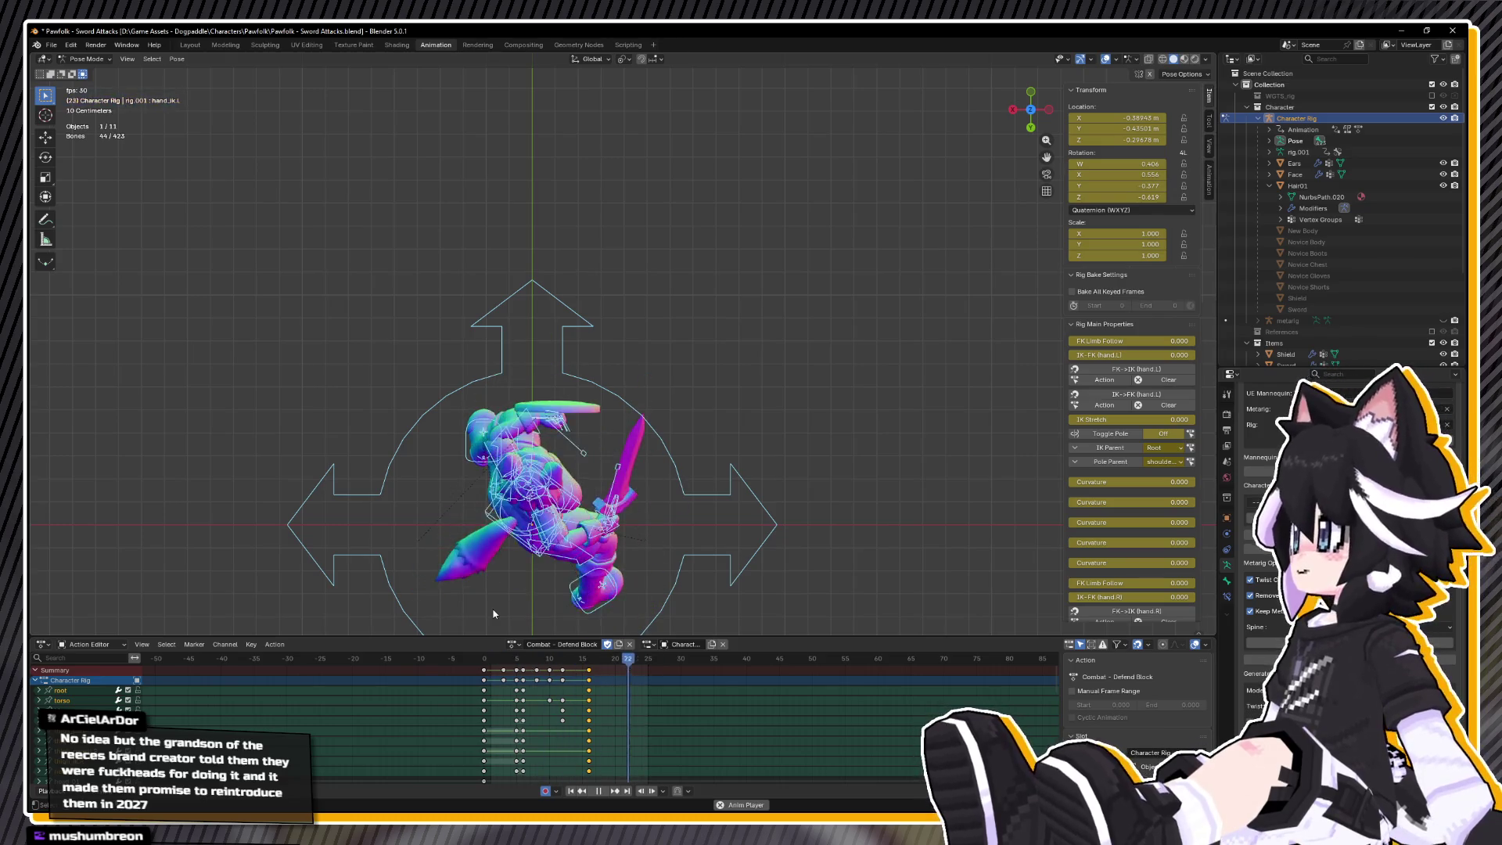
key("space")
- Scrub to frame 10 and select only the hand_ik.L bone
left_click_drag(516, 659, 549, 665)
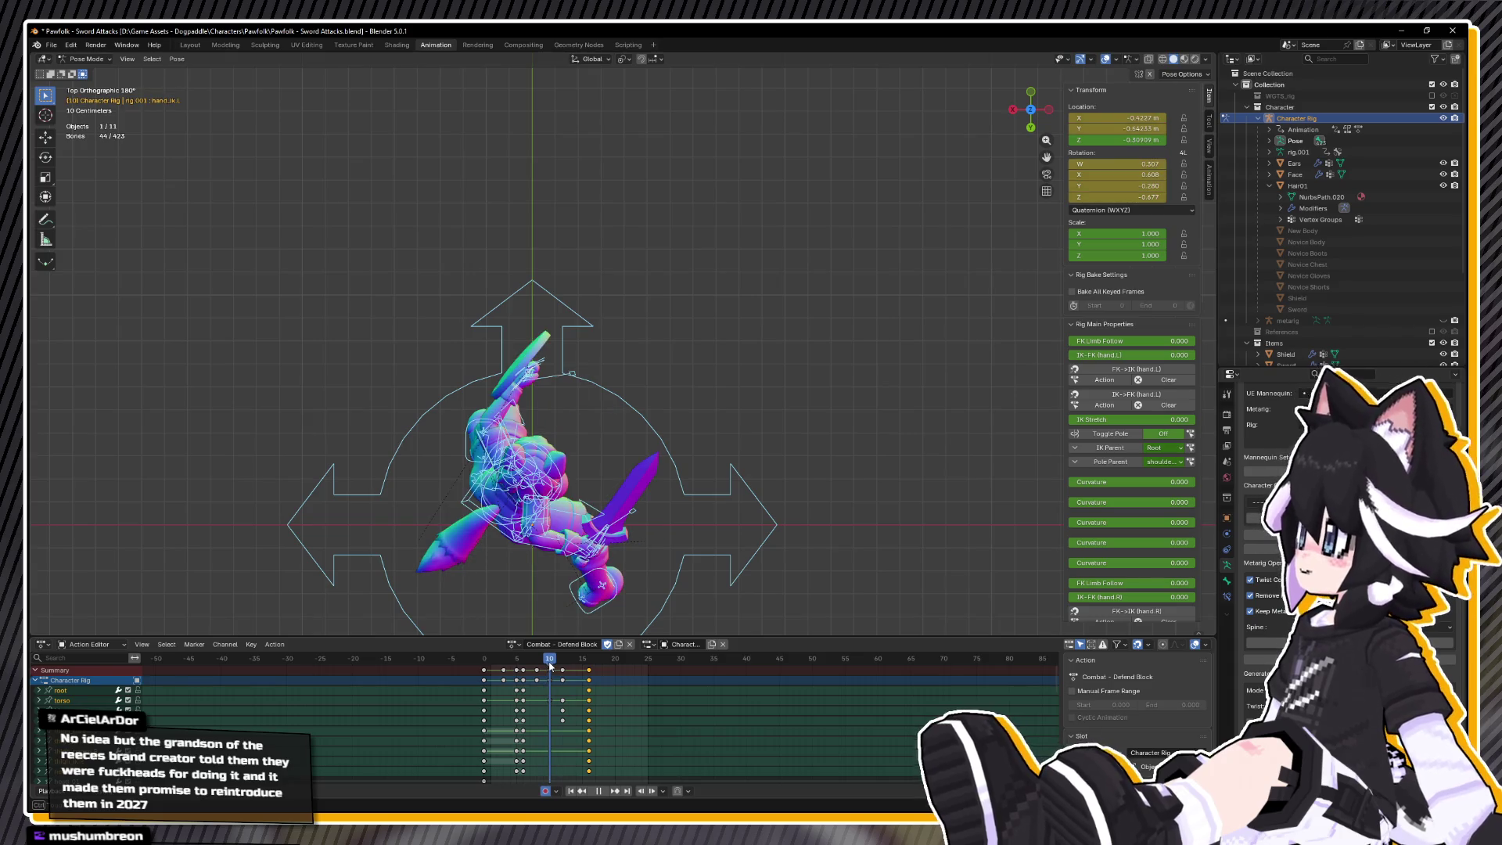
scroll(485, 363, "up", 3)
left_click(459, 424)
- Move hand_ik.L slightly and rotate it 16.4° to re-angle the shield
key("g")
left_click(445, 438)
key("r")
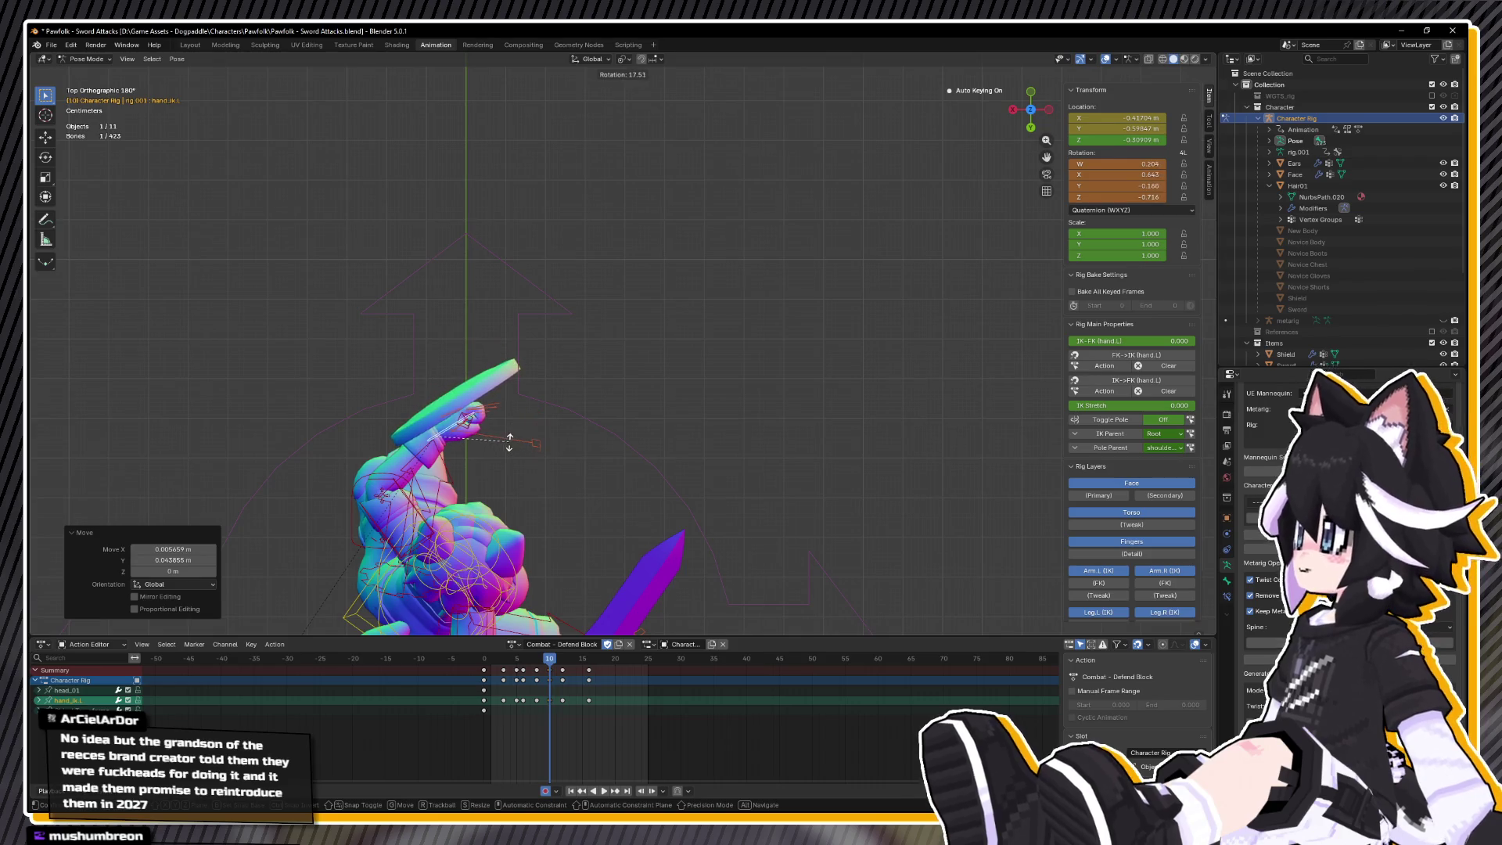
left_click(506, 442)
- Scrub to about frame 12 and inspect the defending pose in side orthographic view
mouse_move(550, 671)
left_mouse_down()
mouse_move(536, 667)
mouse_move(589, 664)
left_mouse_up()
key("Escape")
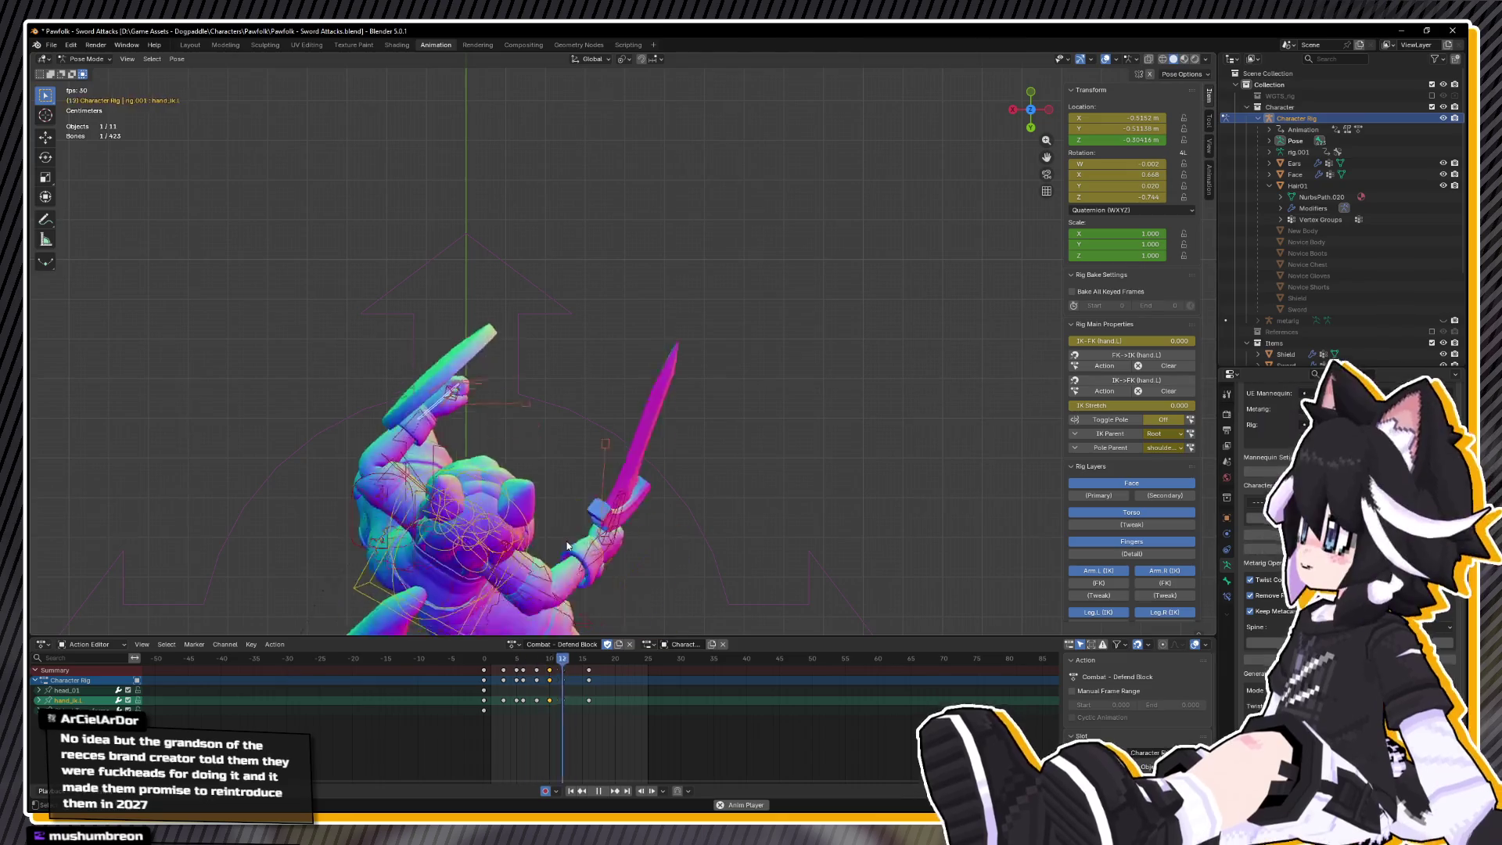
mouse_move(563, 543)
left_mouse_down()
mouse_move(346, 449)
mouse_move(362, 417)
left_mouse_up()
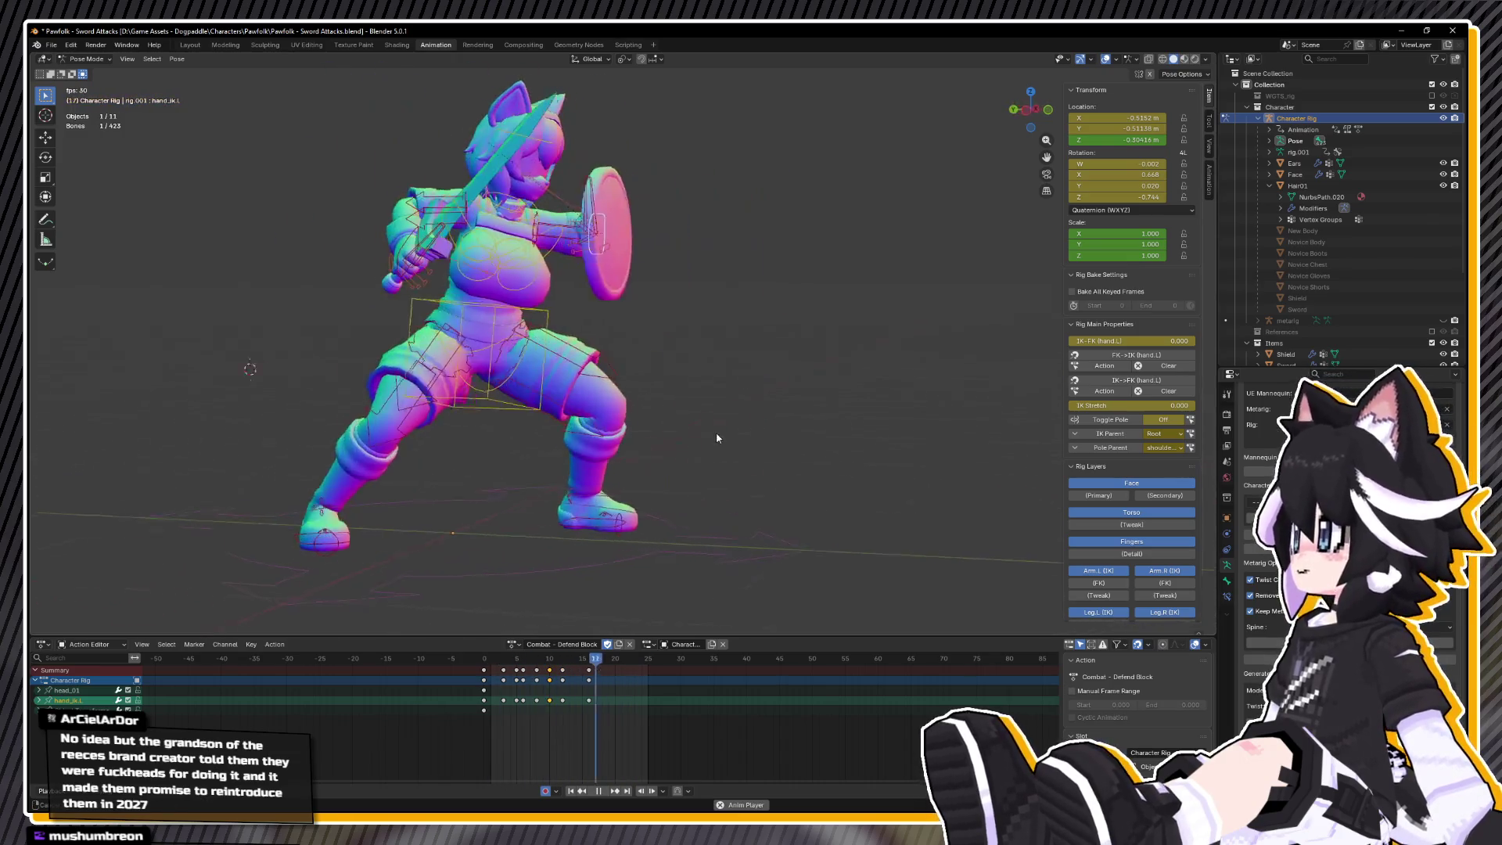
key("ctrl+KP_3")
key("space")
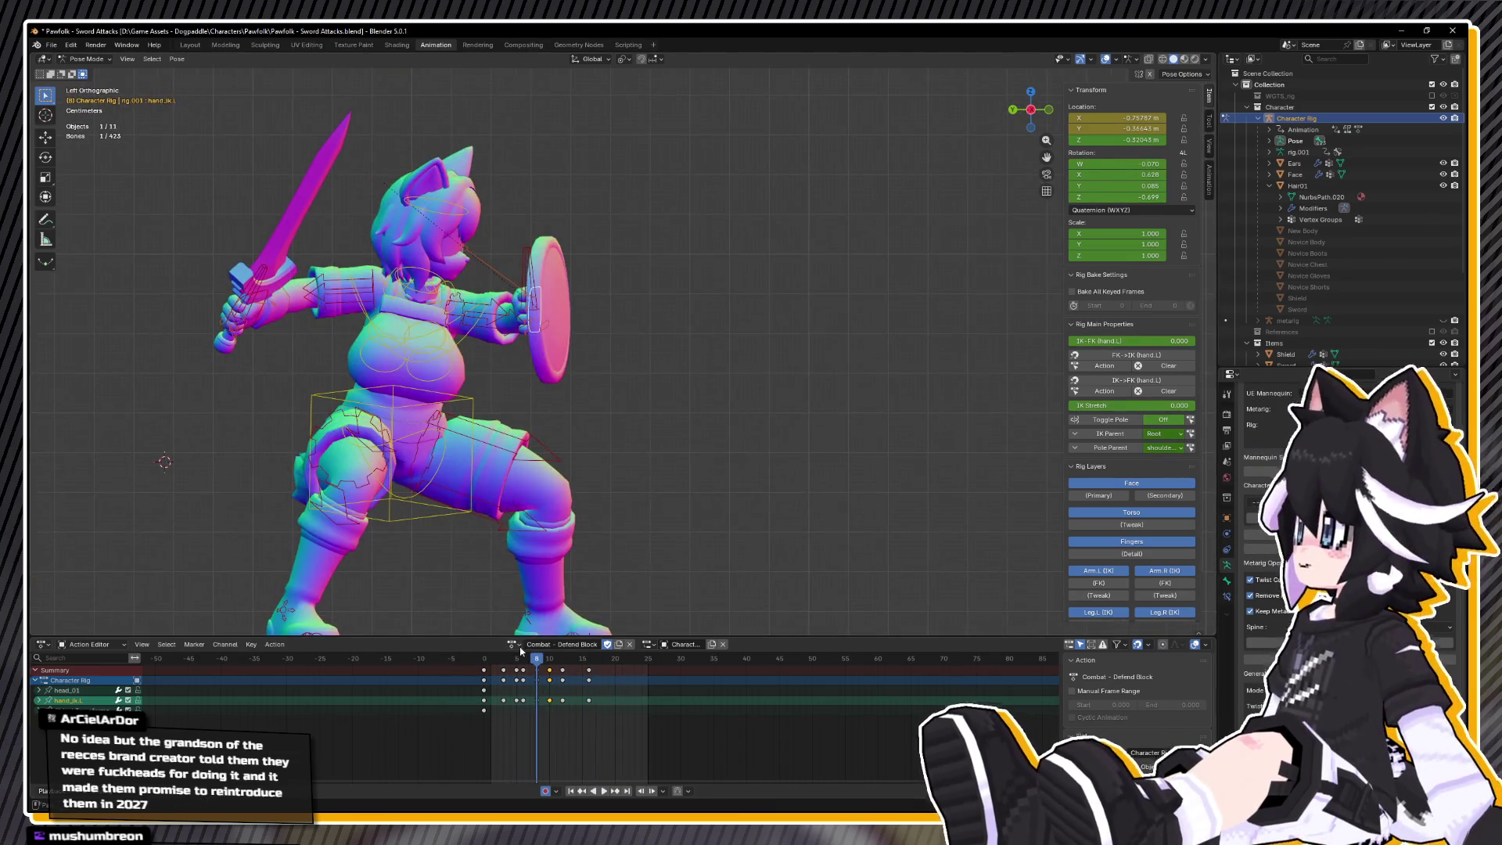
- Select hand_ik.R on the sword hand and replay the block from frame 0
left_click(261, 299)
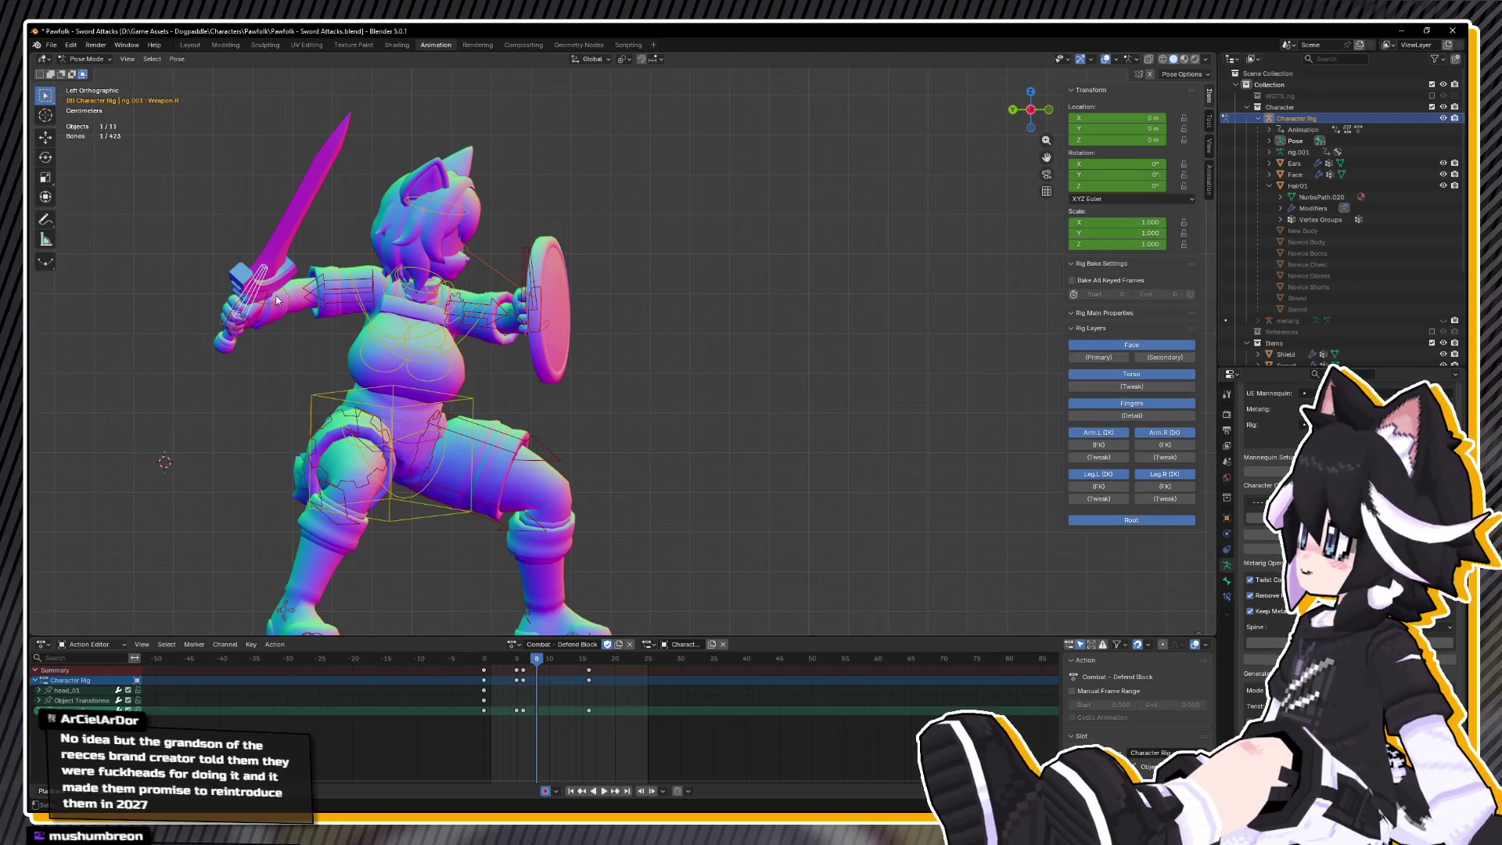
left_click(269, 299)
left_click_drag(538, 651, 483, 665)
key("space")
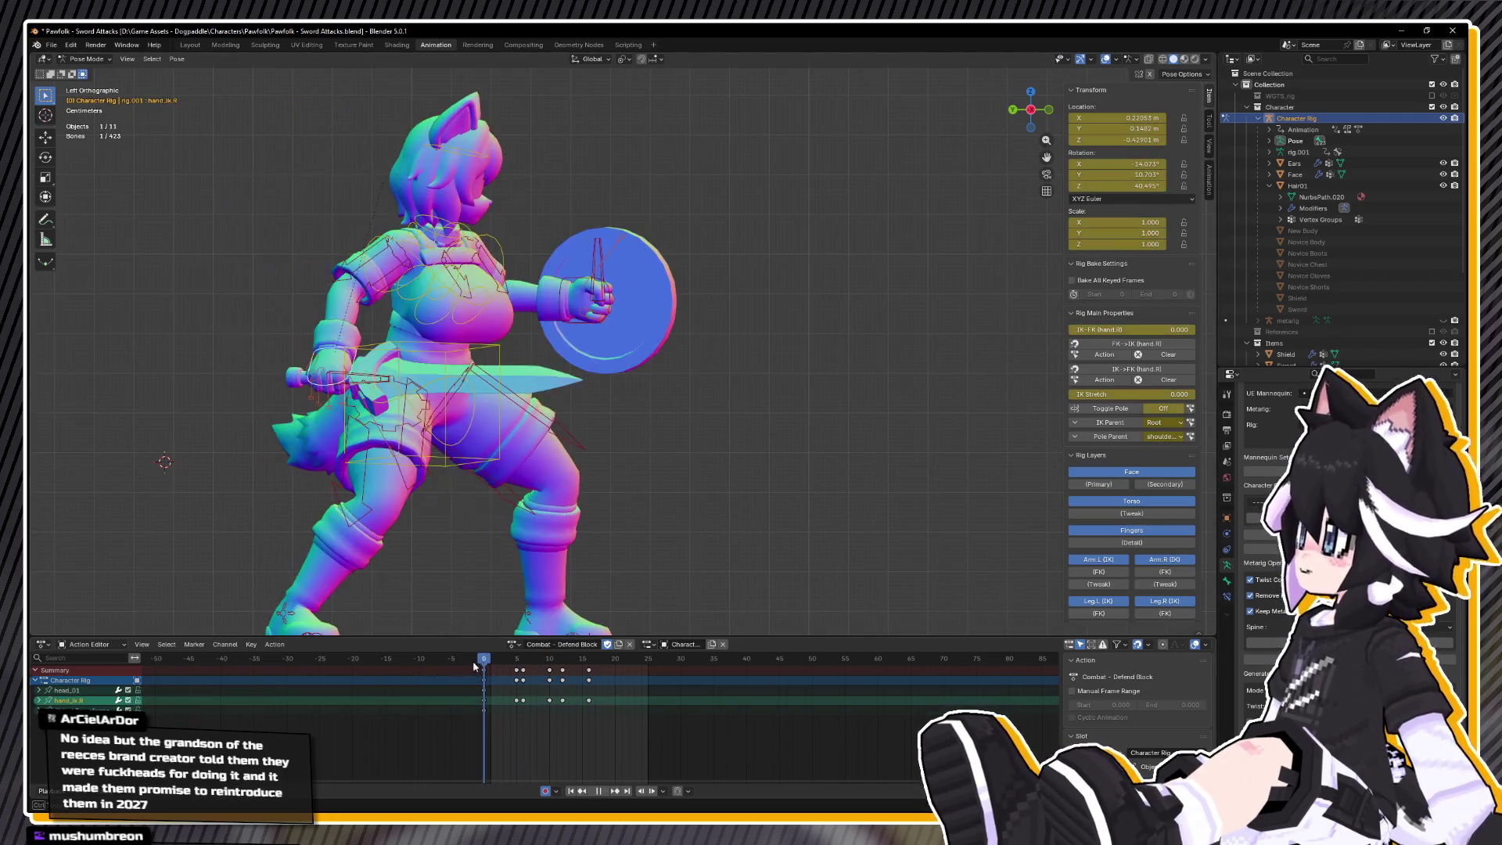
key("space")
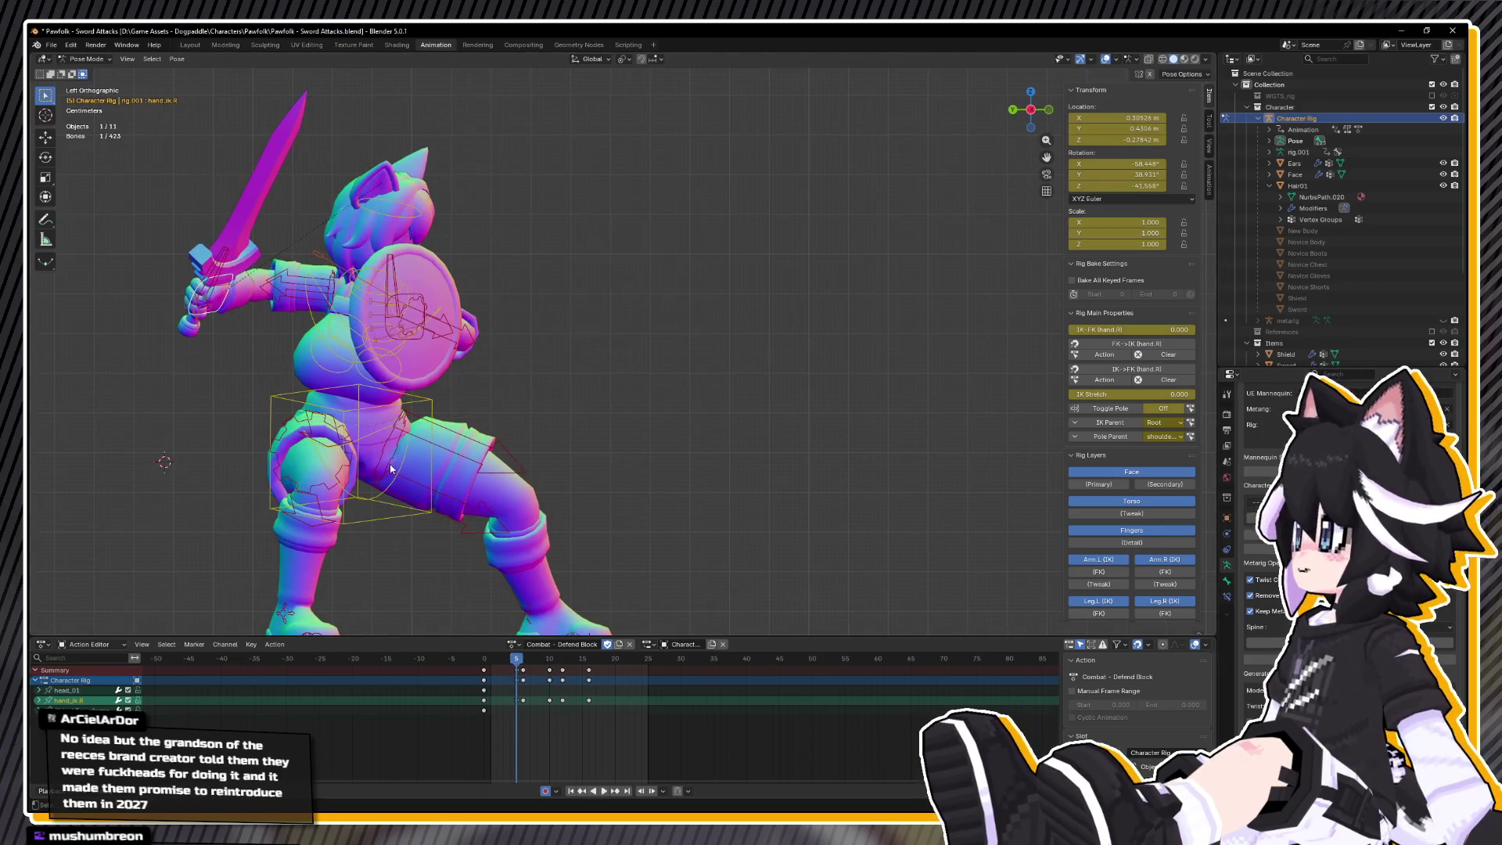
- Swing the sword hand horizontally on Y, lower it on Z, and rotate it down on Z
key("r")
key("y")
key("y")
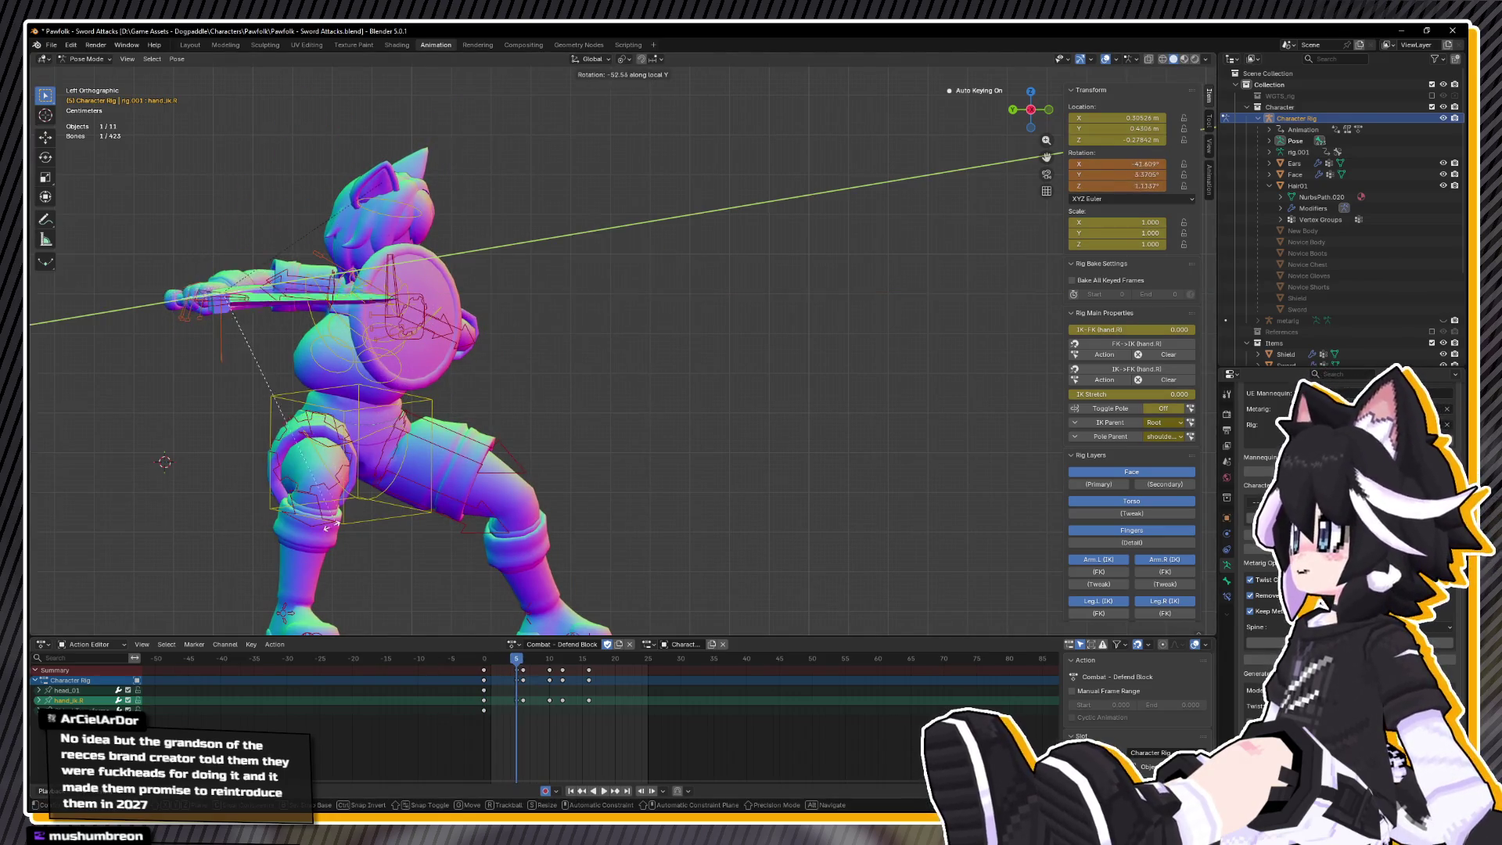
left_click(296, 461)
key("g")
key("z")
left_click(339, 485)
key("y")
key("y")
left_click(357, 478)
key("r")
key("z")
key("z")
left_click(364, 403)
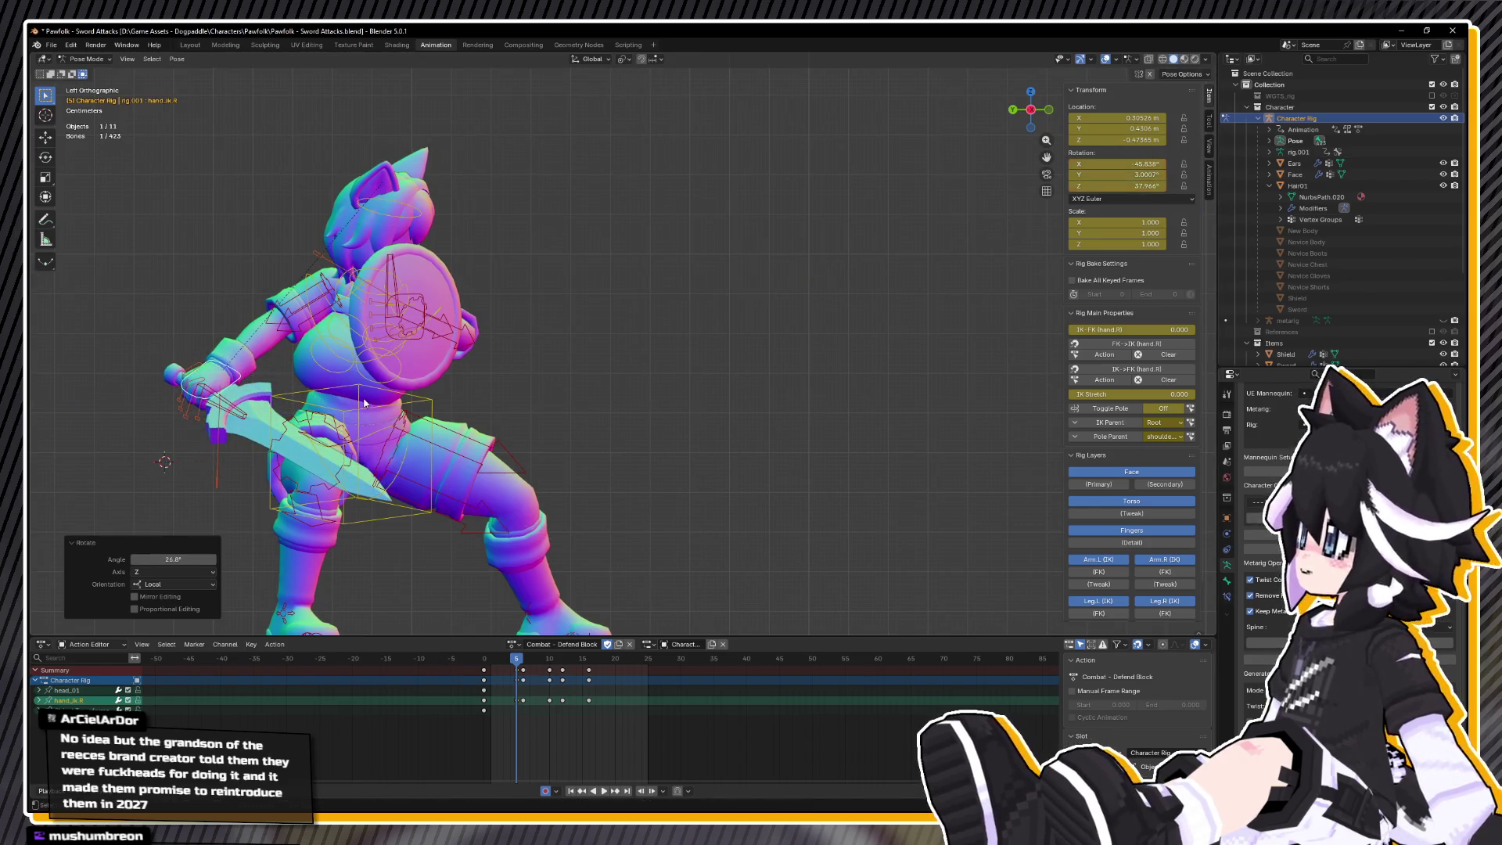
key("space")
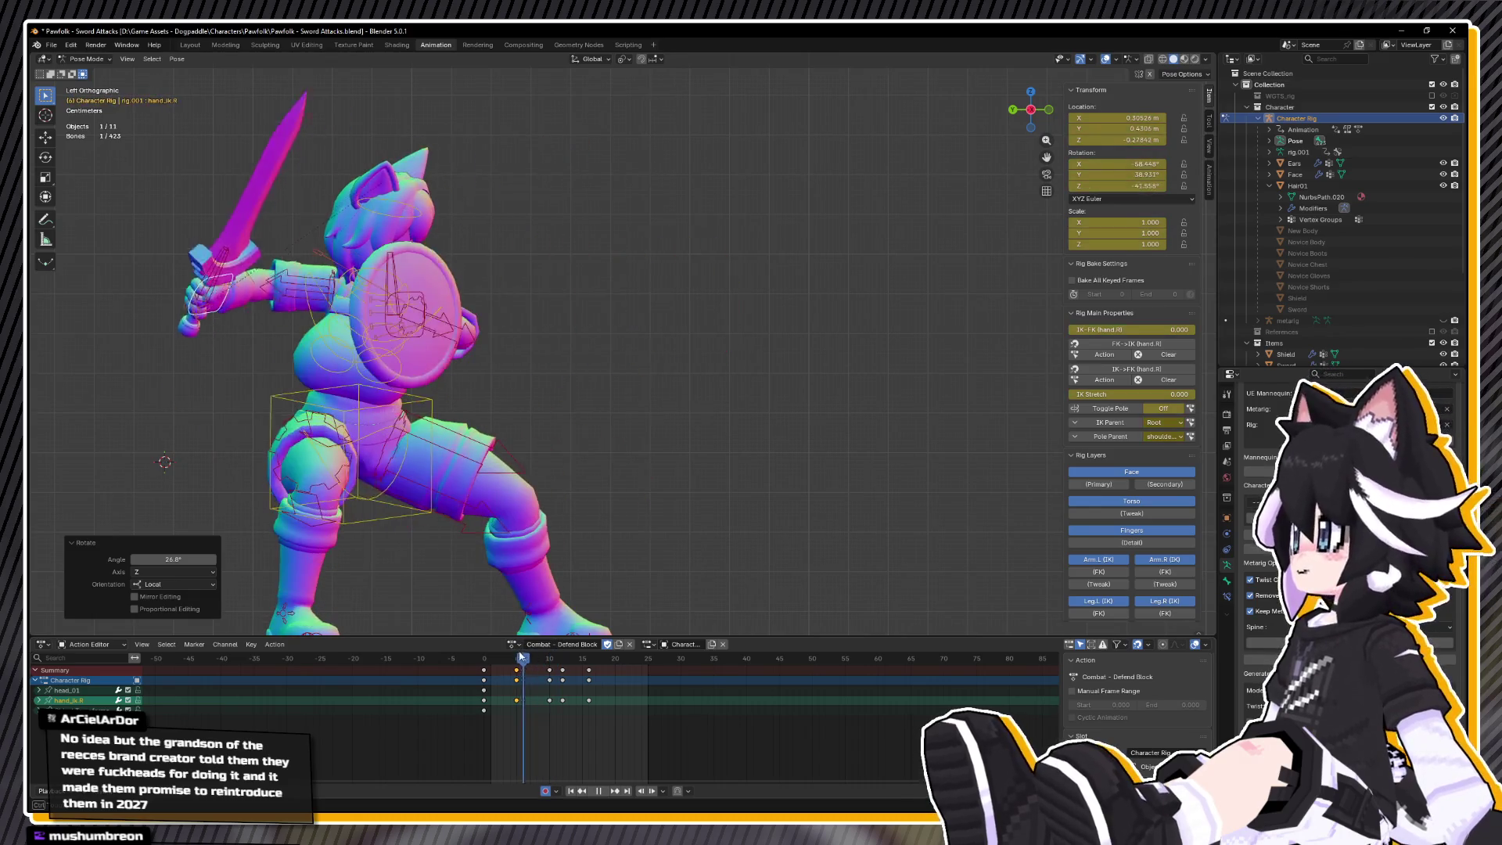
key("Escape")
- Copy the sword-hand pose and paste it at frame 6
left_click_drag(516, 470, 508, 559)
right_click(508, 556)
left_click(547, 352)
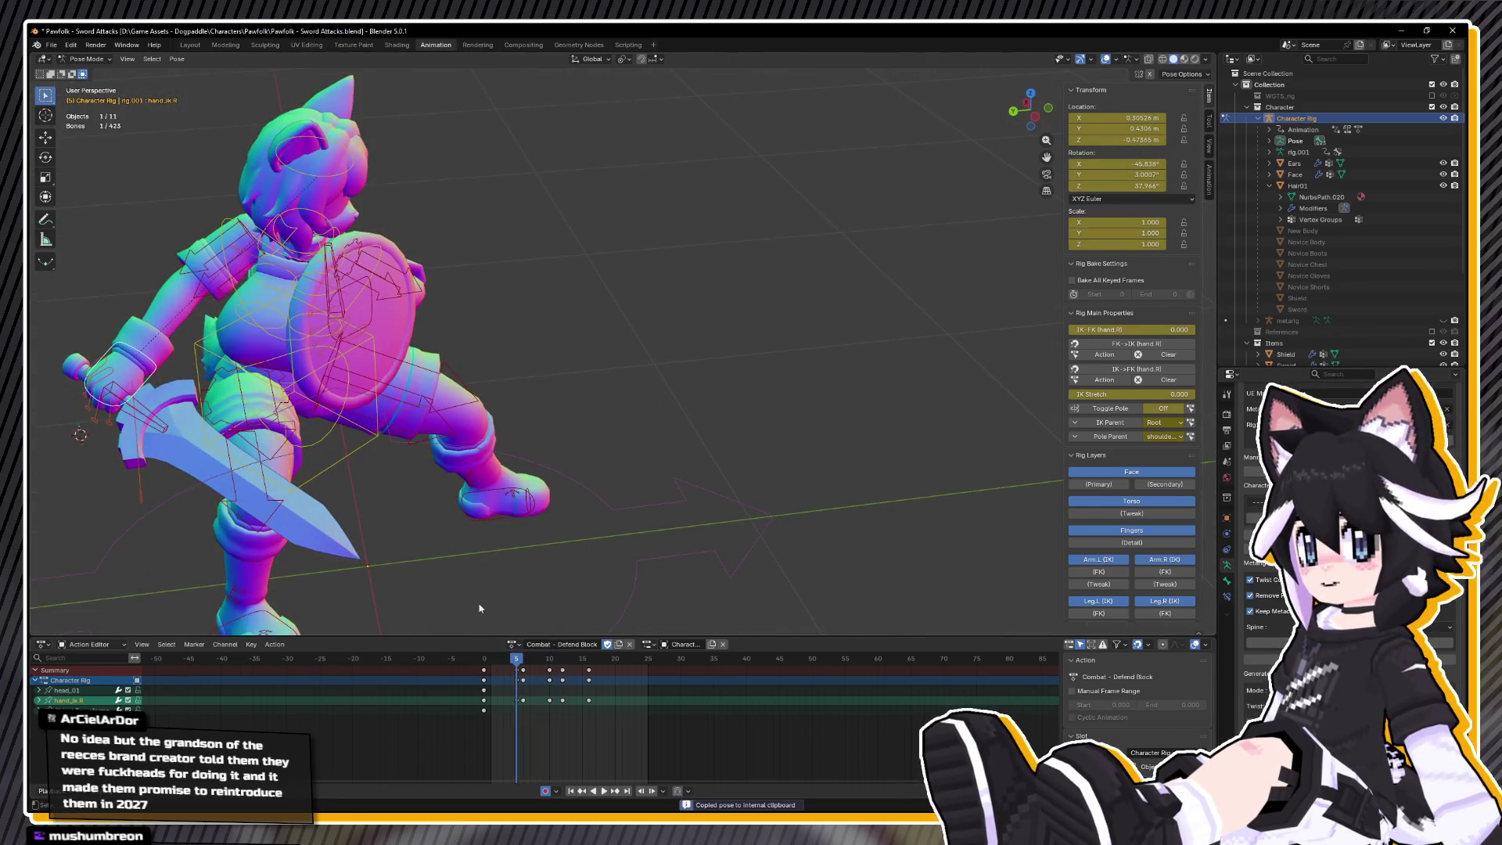
left_click(522, 657)
right_click(524, 513)
left_click(525, 524)
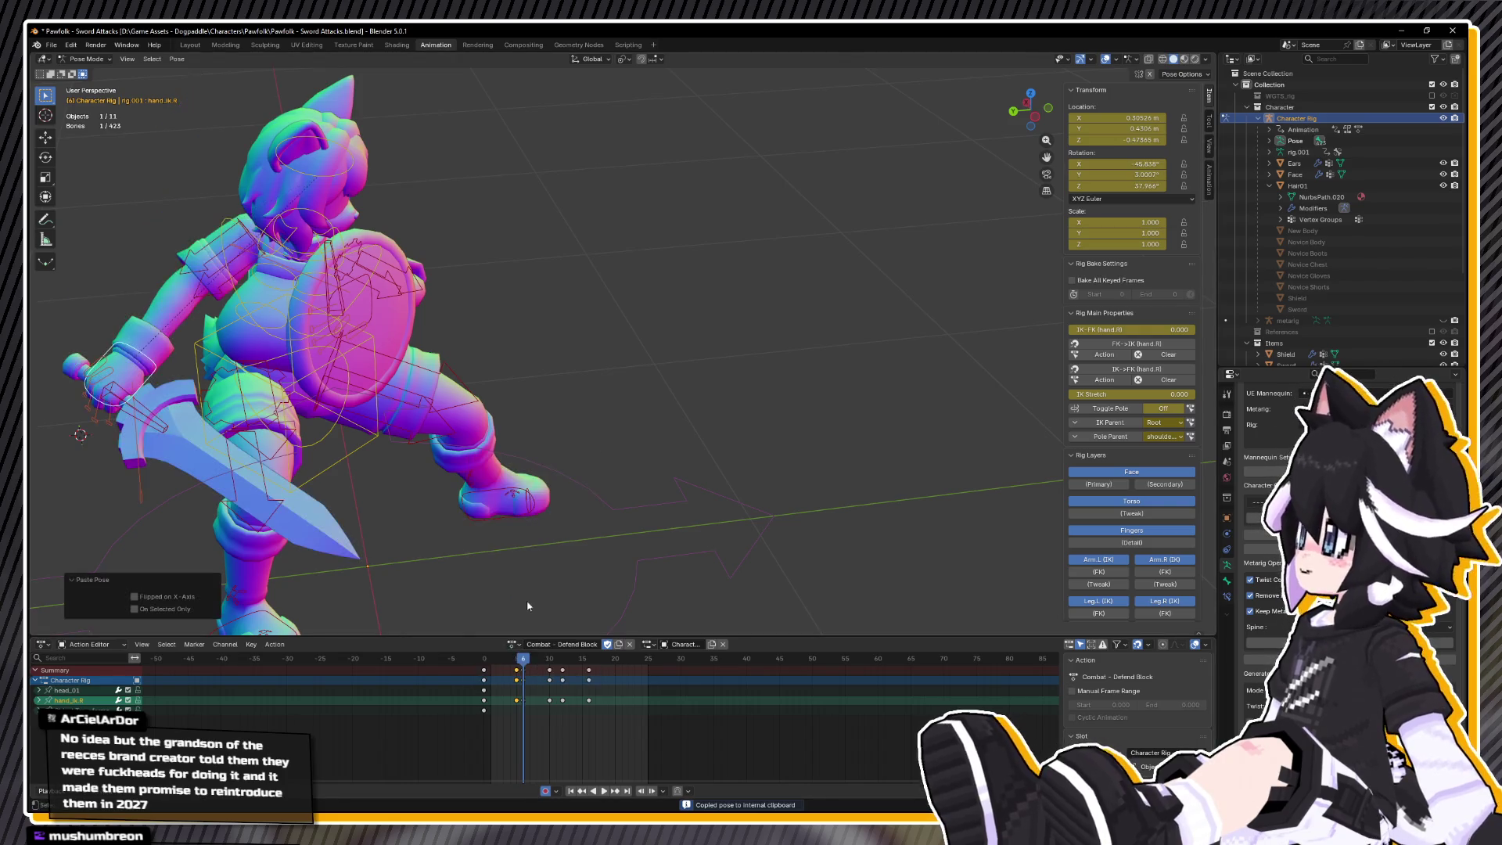
- At frame 10, move the sword hand from above and rotate it 16.5° on Z
key("space")
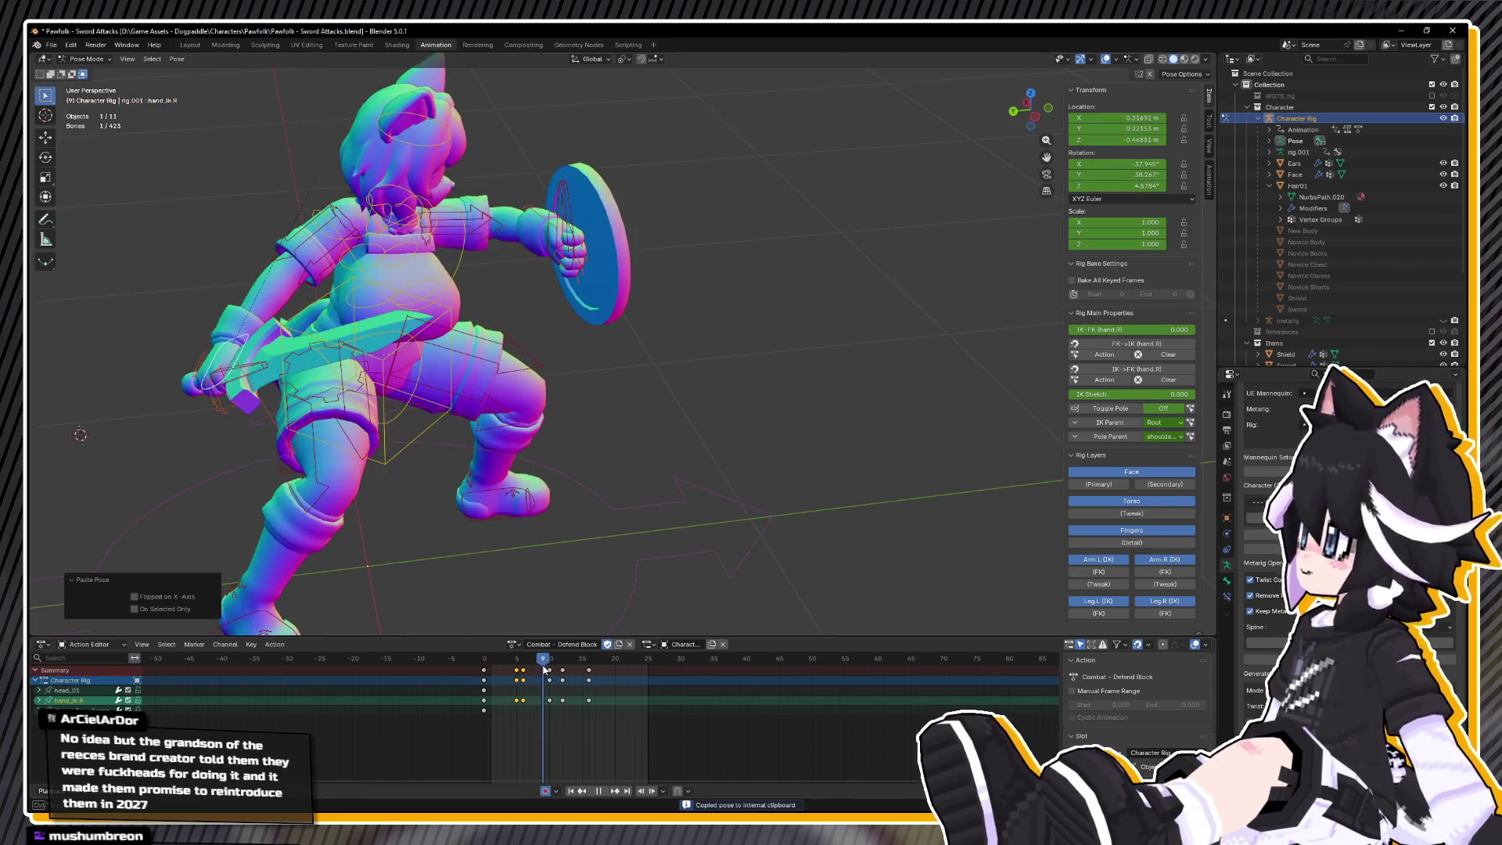
key("space")
mouse_move(471, 473)
left_mouse_down()
mouse_move(477, 548)
mouse_move(496, 458)
mouse_move(579, 407)
mouse_move(603, 328)
left_mouse_up()
key("g")
left_click(596, 390)
key("ctrl+KP_1")
key("r")
key("z")
key("z")
left_click(706, 383)
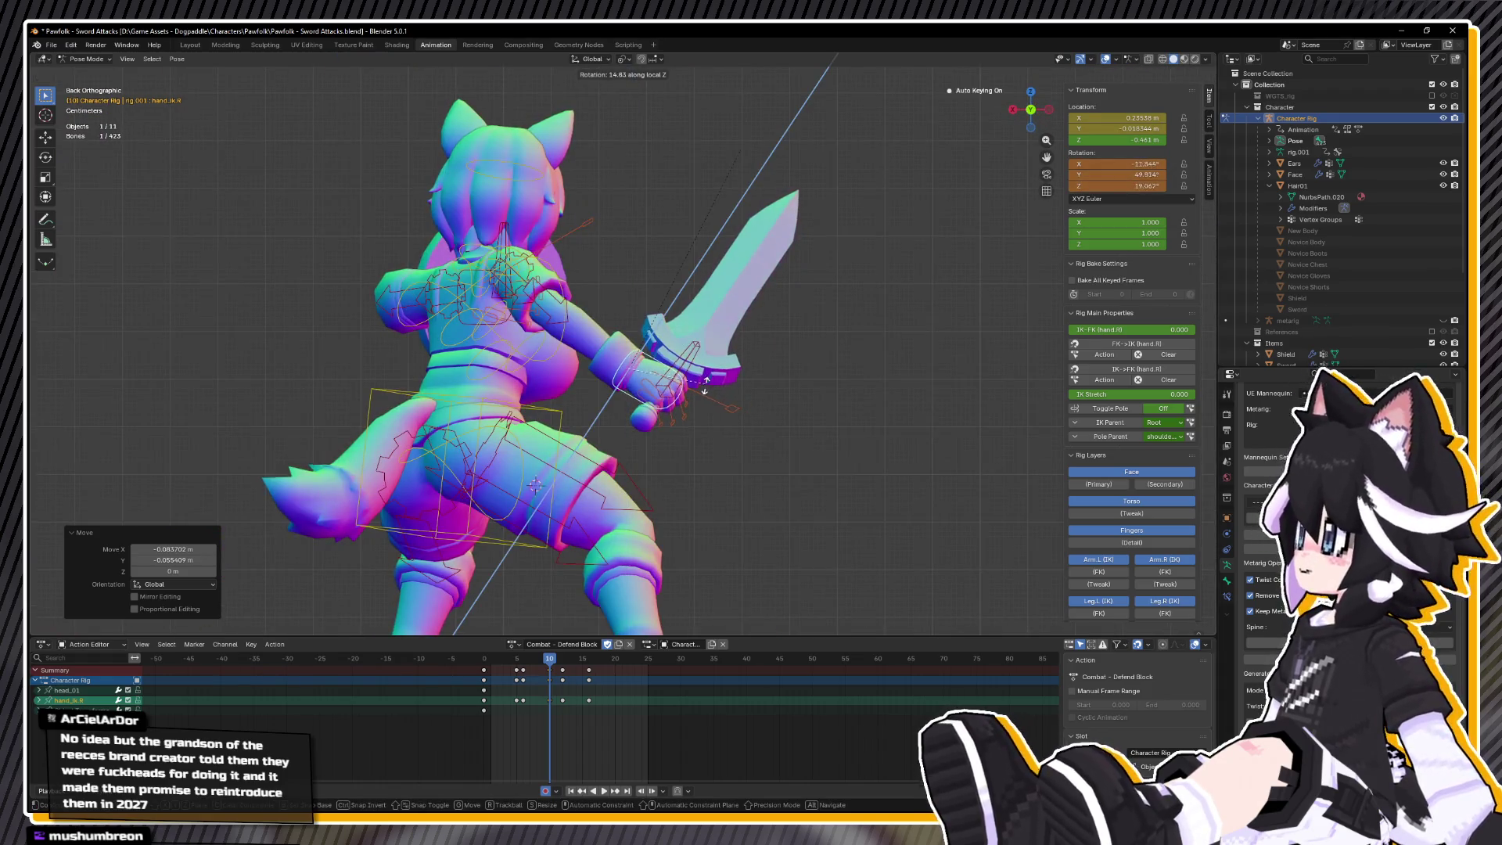
- Rotate the sword hand on X and shift the hand and sword to the left
key("r")
key("x")
left_click(712, 428)
key("g")
left_click(704, 416)
left_click_drag(704, 417, 633, 462)
key("g")
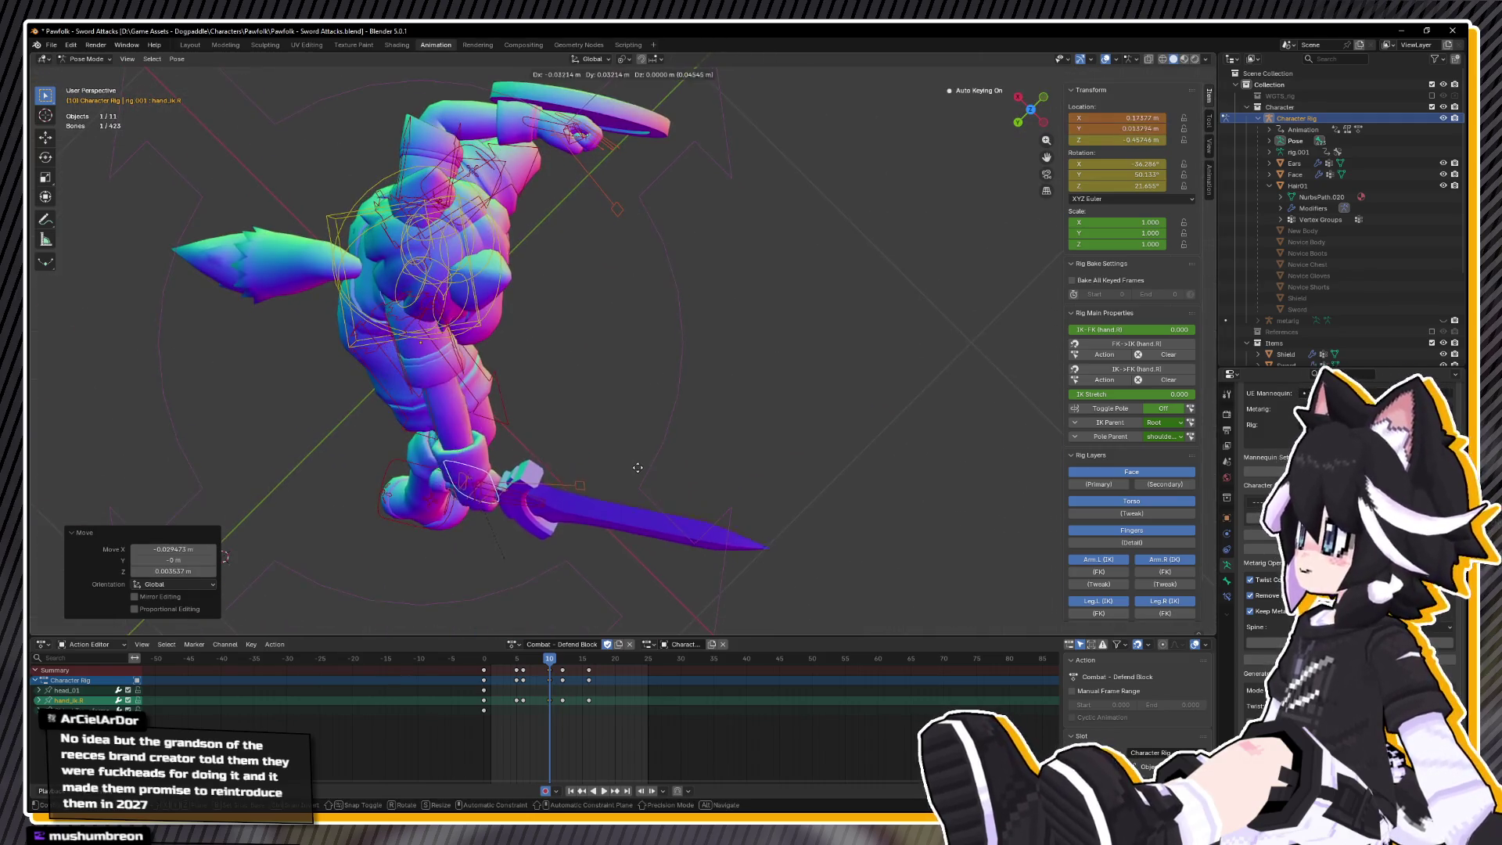
left_click(582, 468)
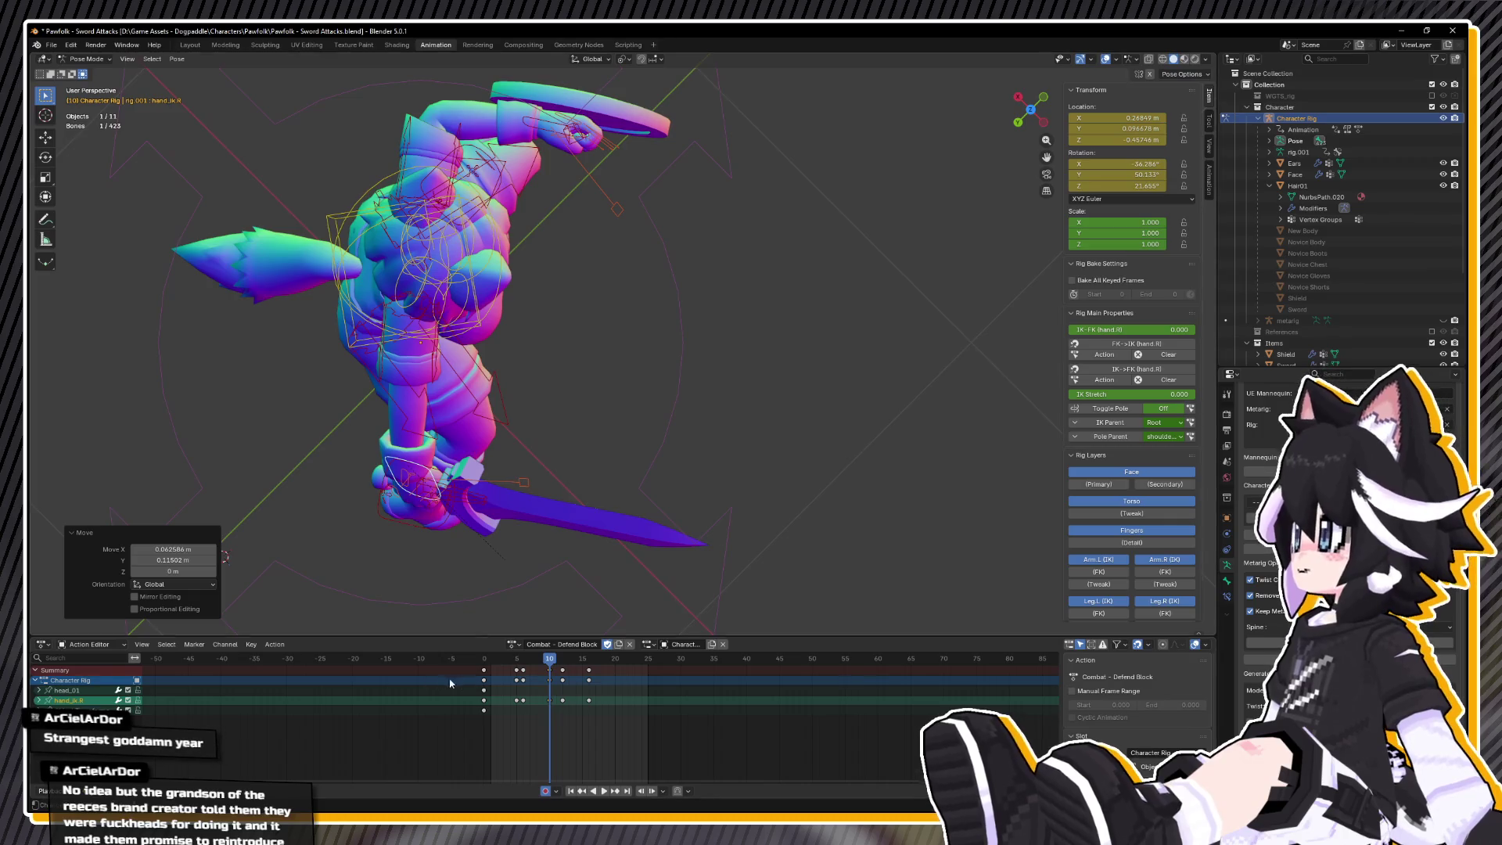
- Play back the animation while orbiting to review the new sword sweep
key("space")
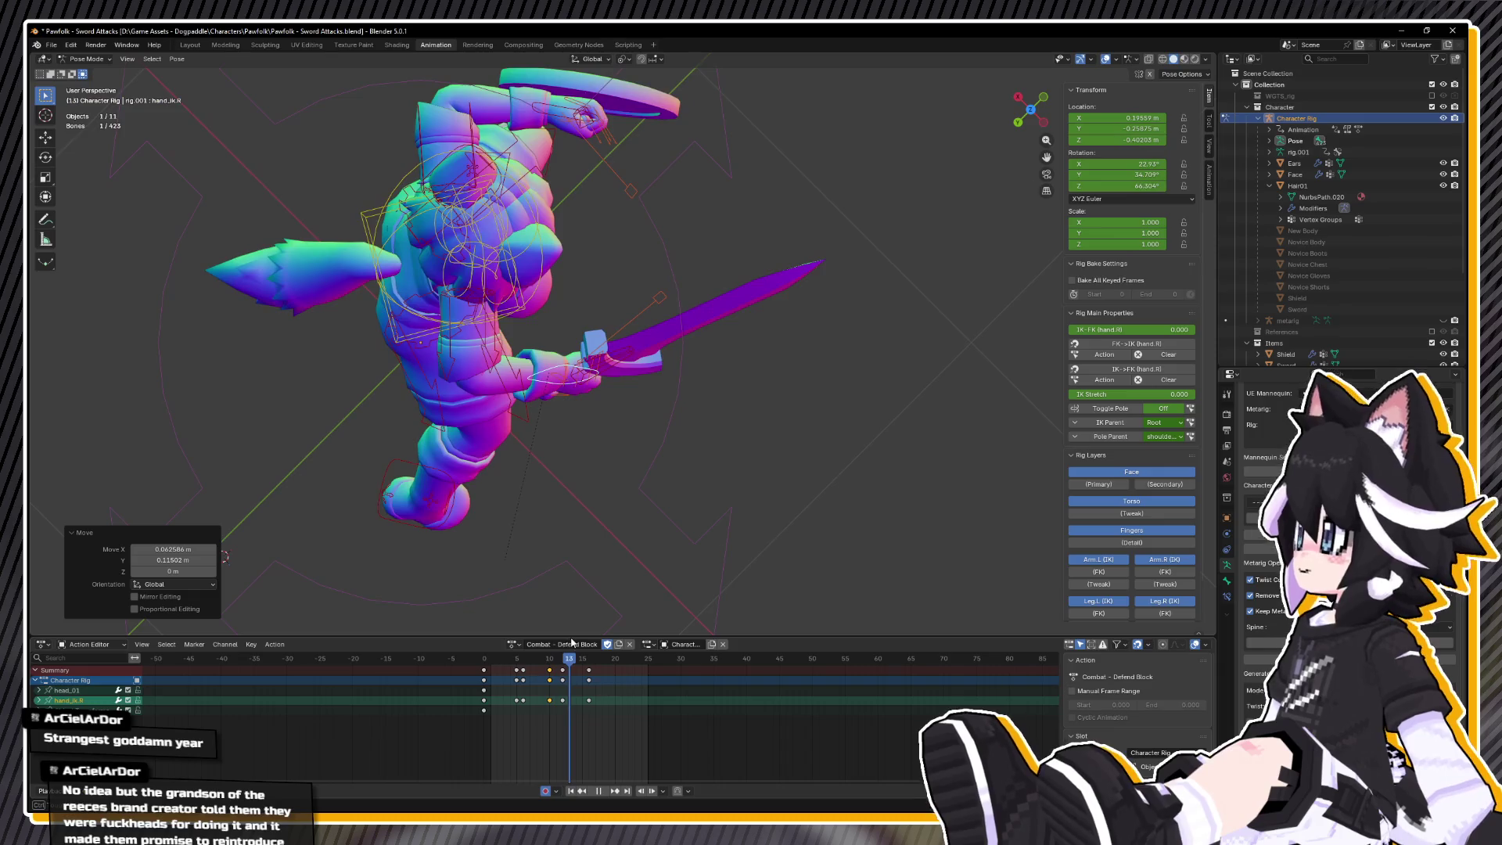
mouse_move(630, 462)
left_mouse_down()
mouse_move(693, 461)
mouse_move(647, 408)
mouse_move(651, 582)
left_mouse_up()
key("space")
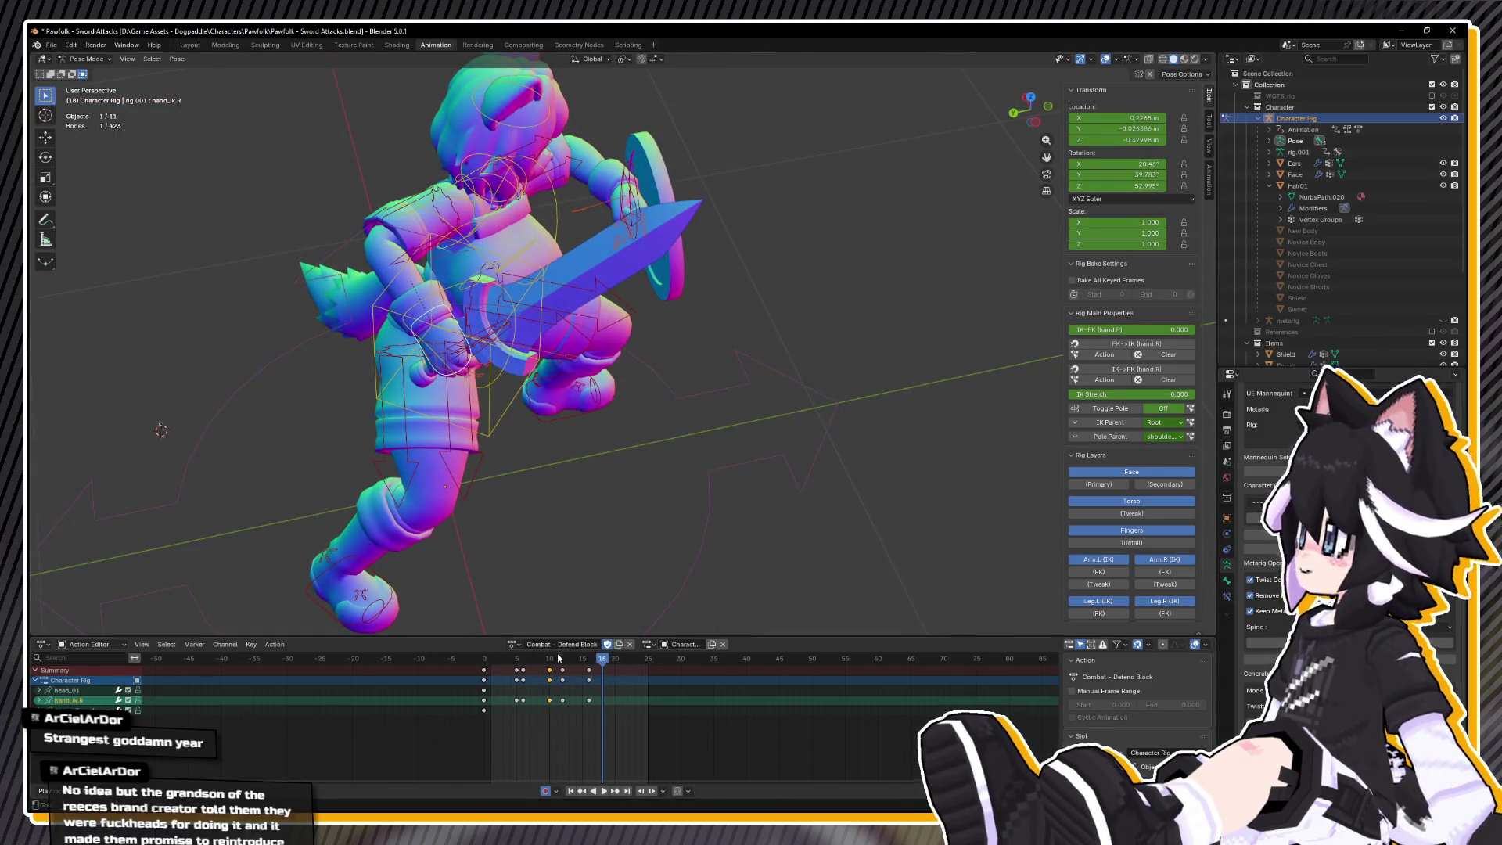
- Copy the frame 10 sword-hand pose to frame 12 and raise the hand there
left_click(553, 657)
right_click(597, 498)
left_click(578, 491)
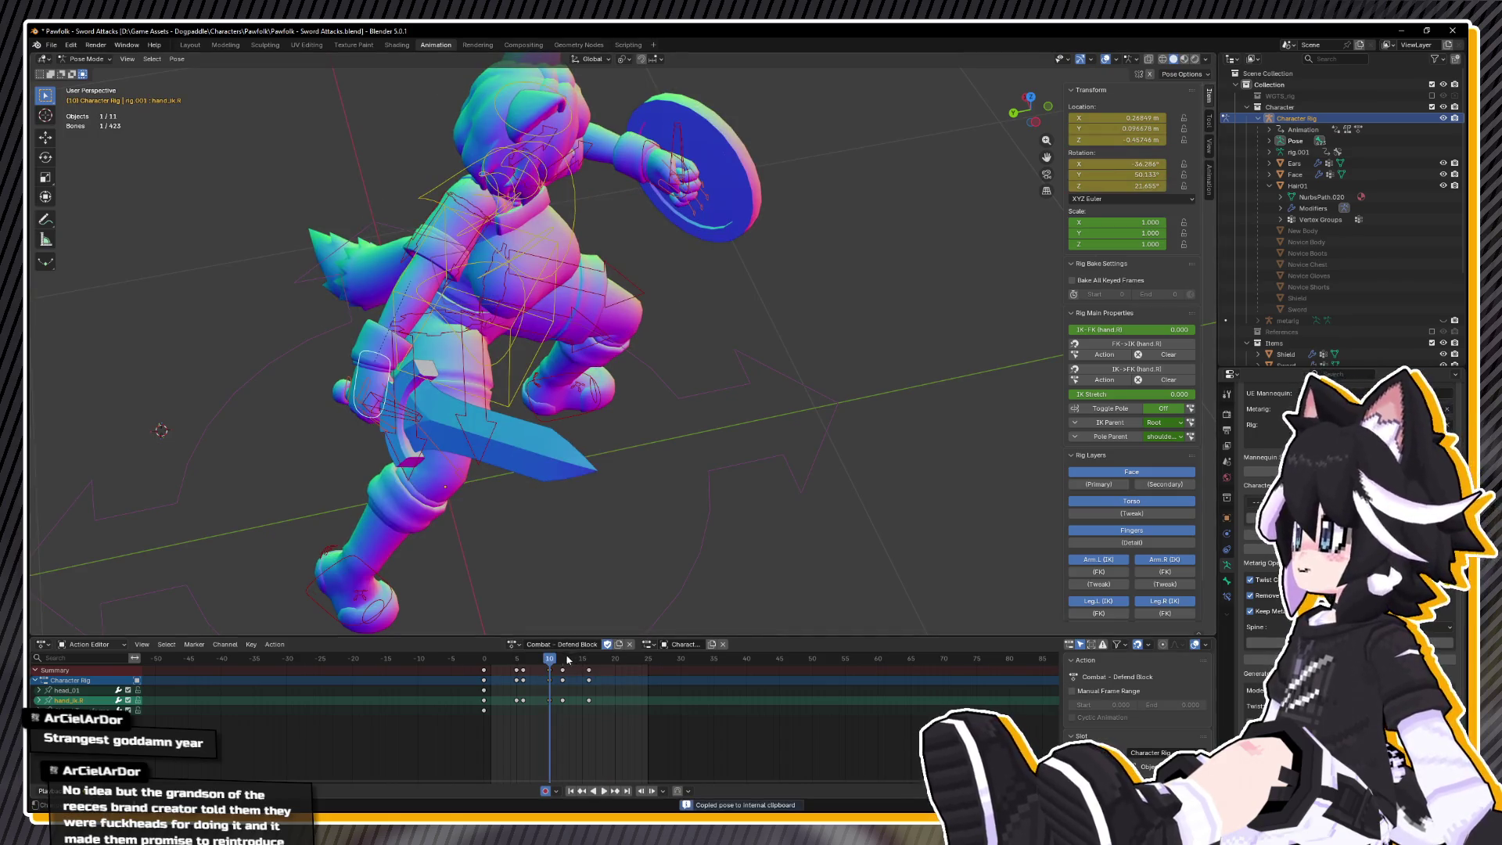
left_click_drag(552, 664, 562, 664)
right_click(575, 491)
left_click(575, 505)
key("ctrl+KP_3")
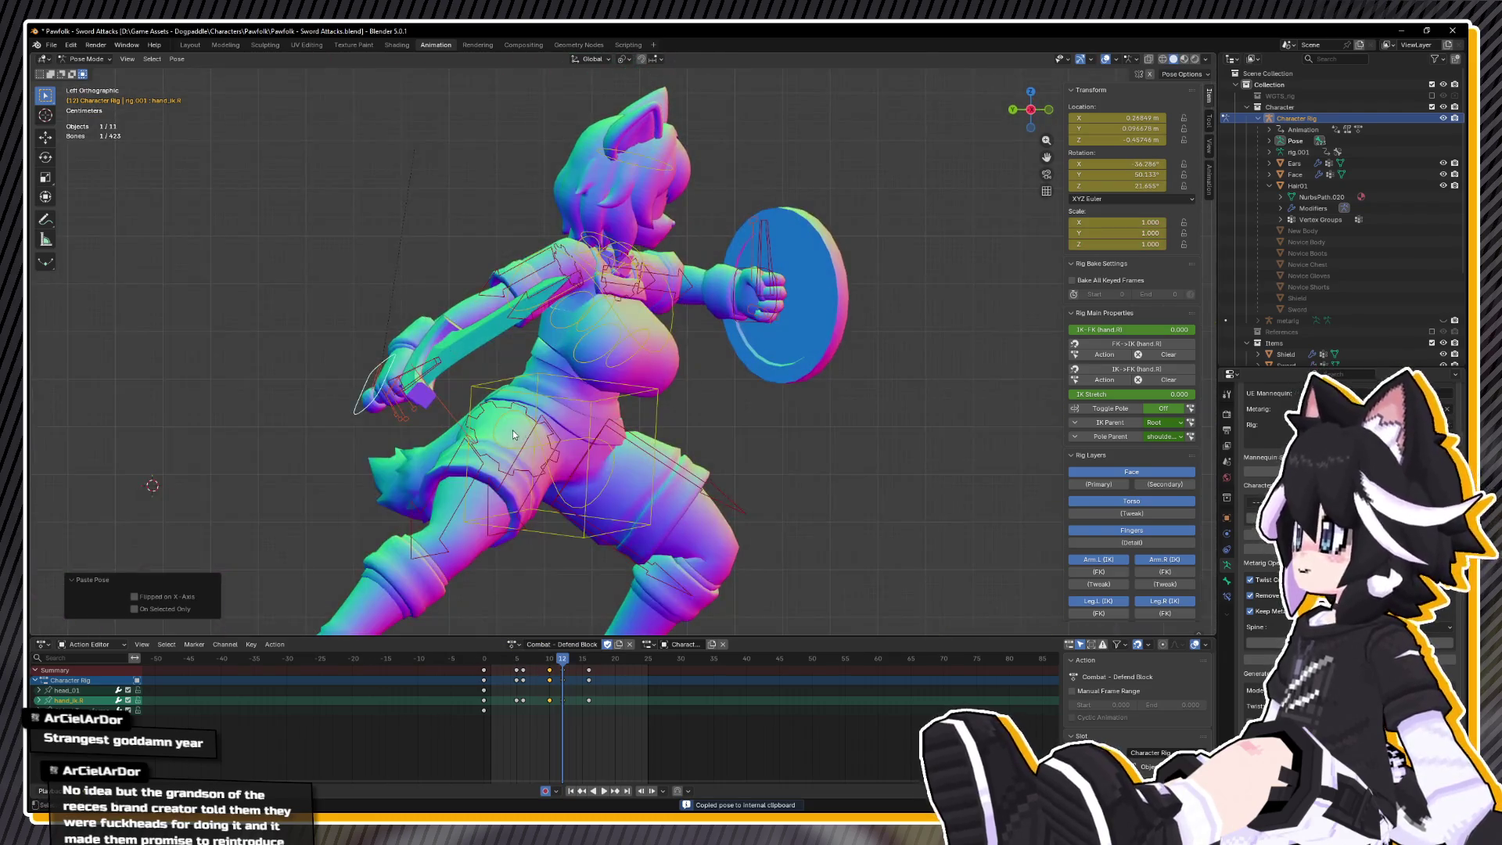
key("g")
left_click(596, 406)
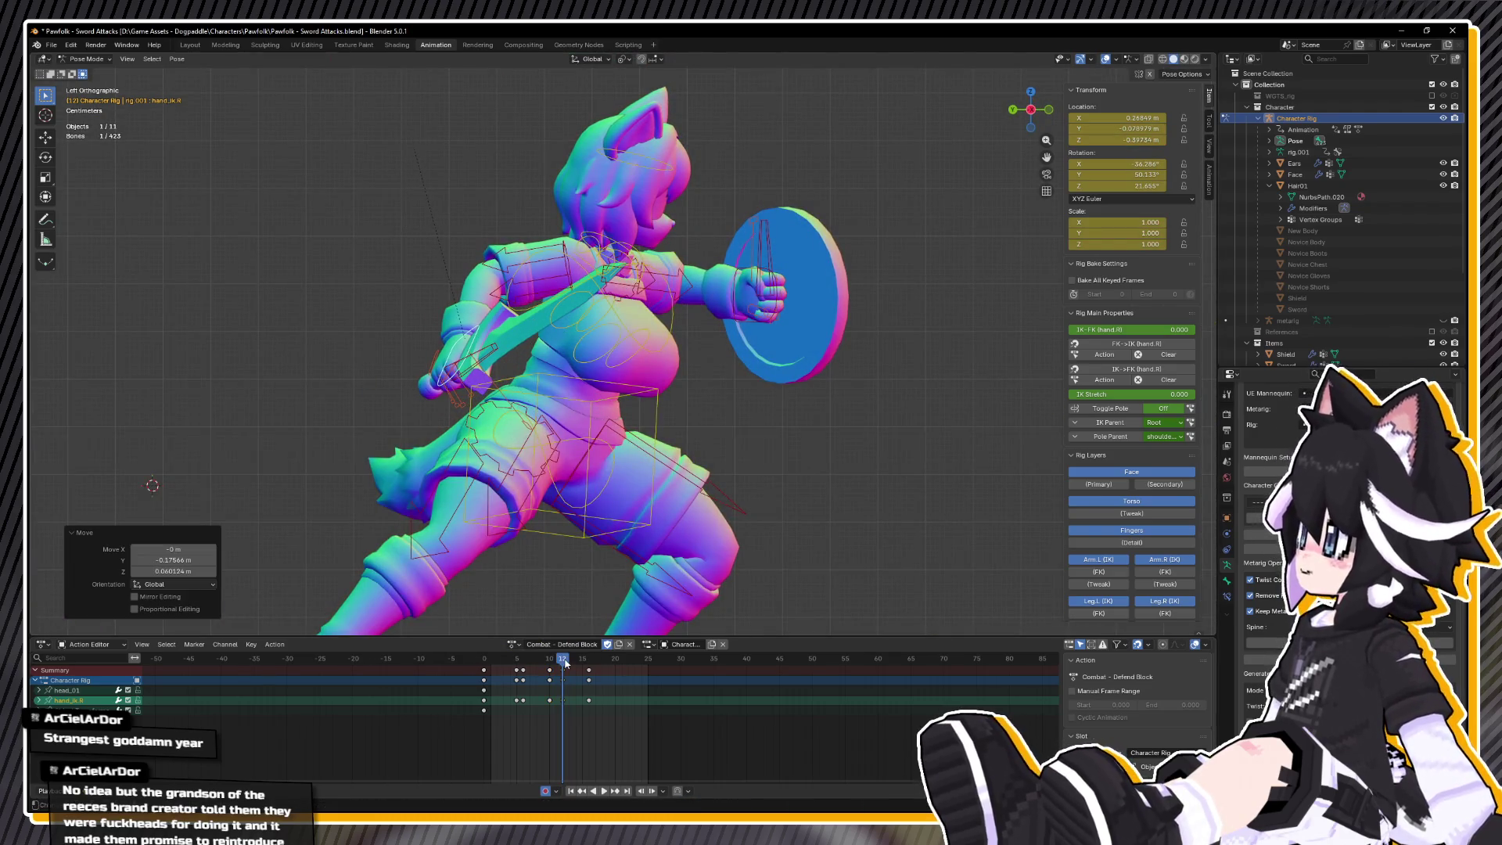
- Delete the frame 10 keyframes and replay the animation without them
key("space")
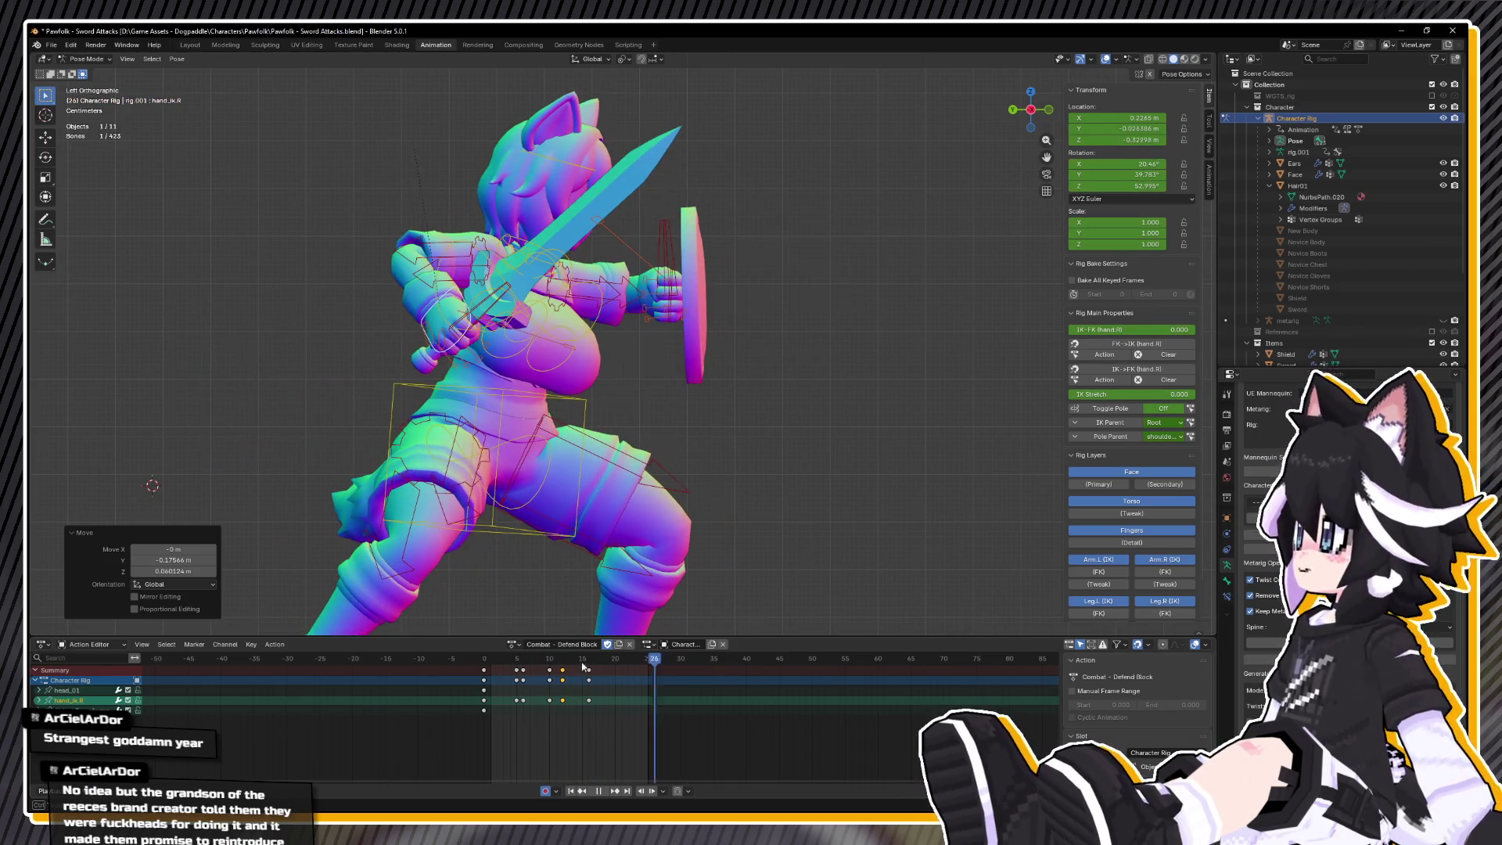
left_click_drag(547, 406, 488, 434)
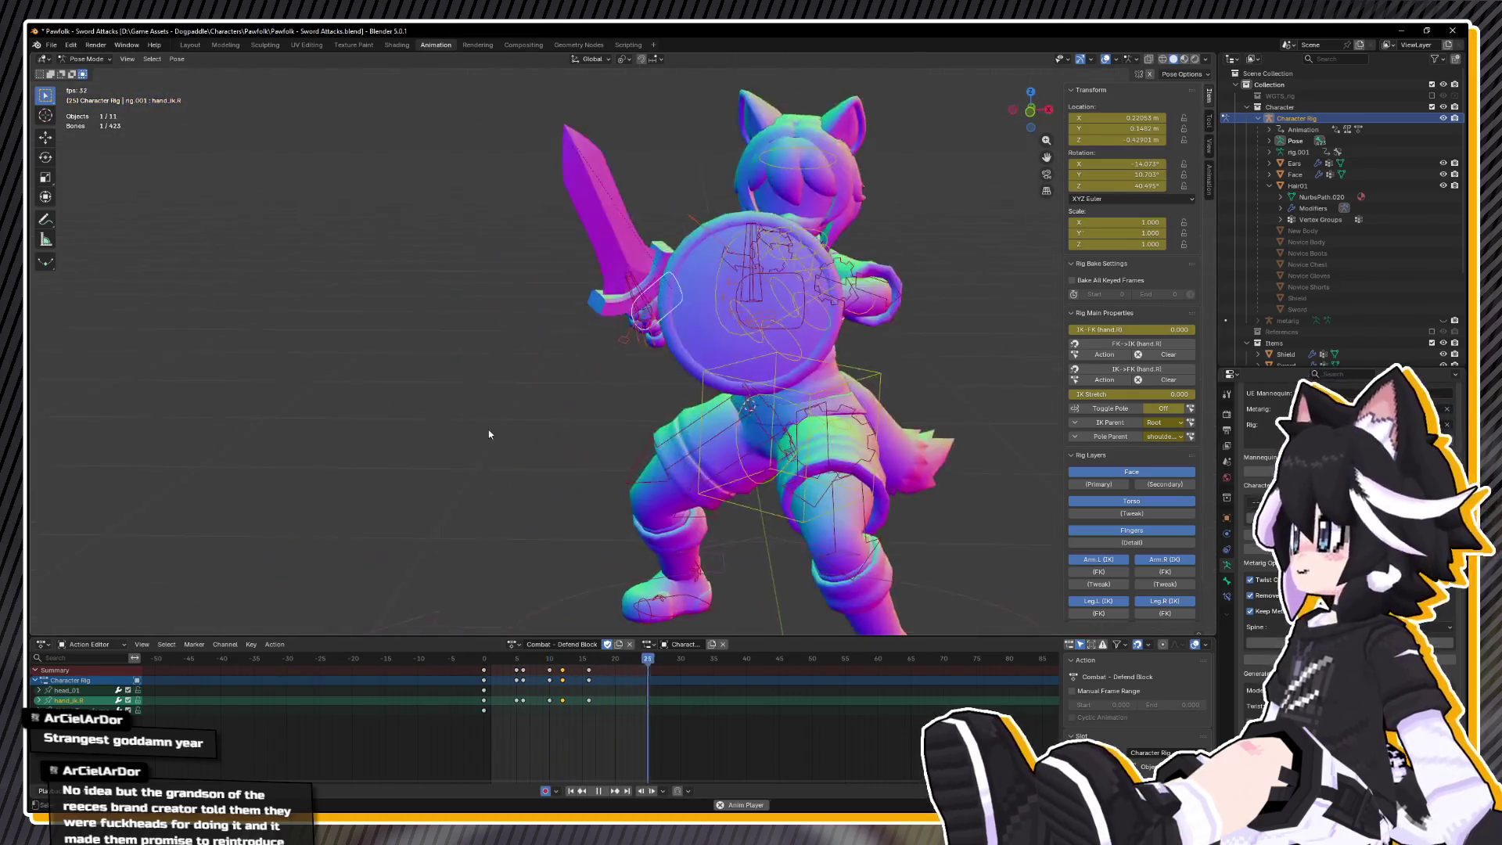
key("space")
left_click(537, 663)
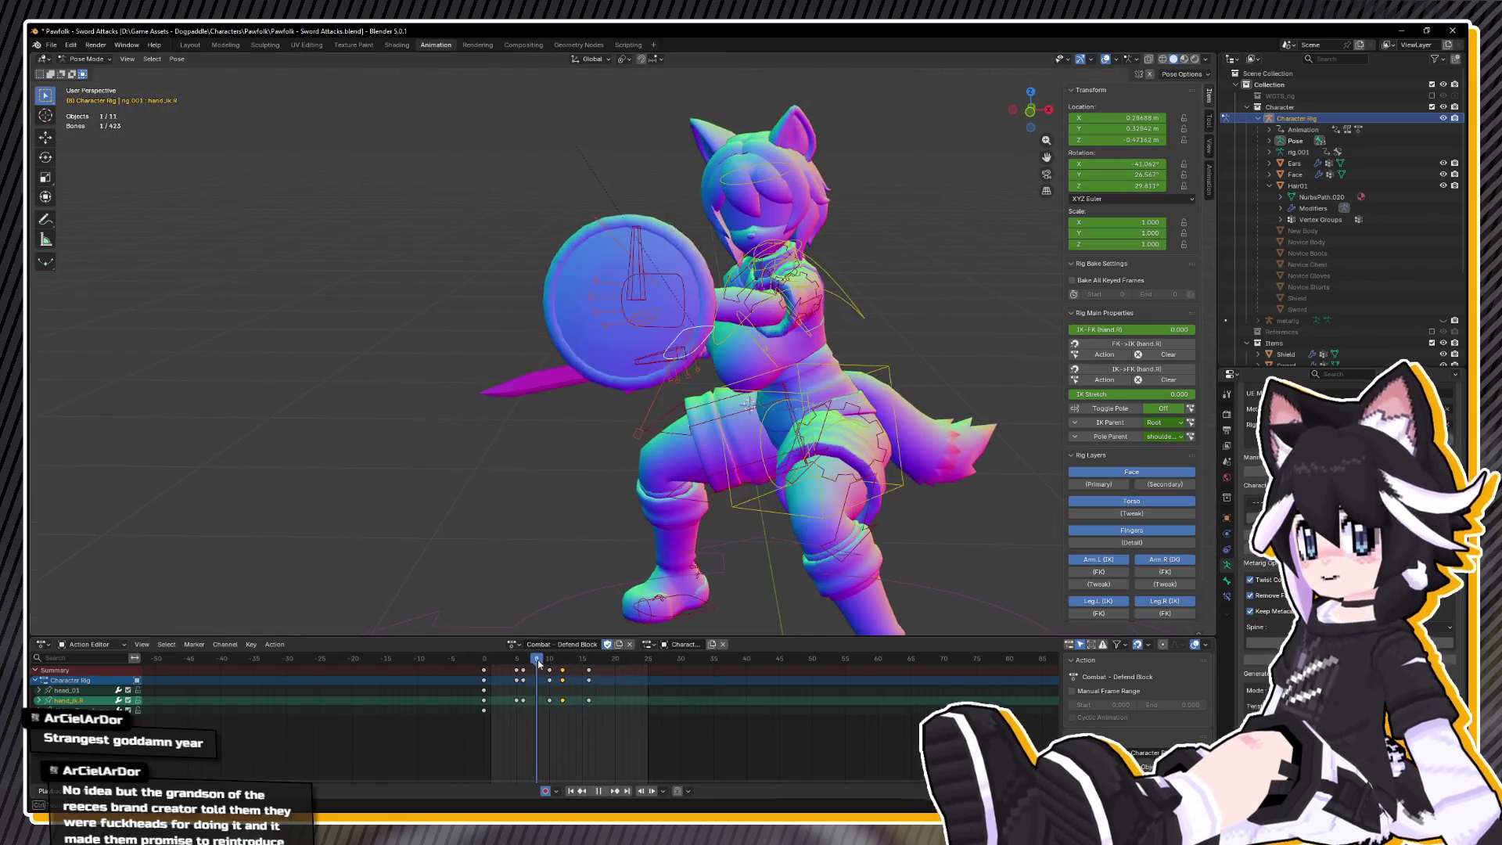
left_click_drag(536, 663, 543, 663)
left_click(550, 678)
key("Delete")
key("space")
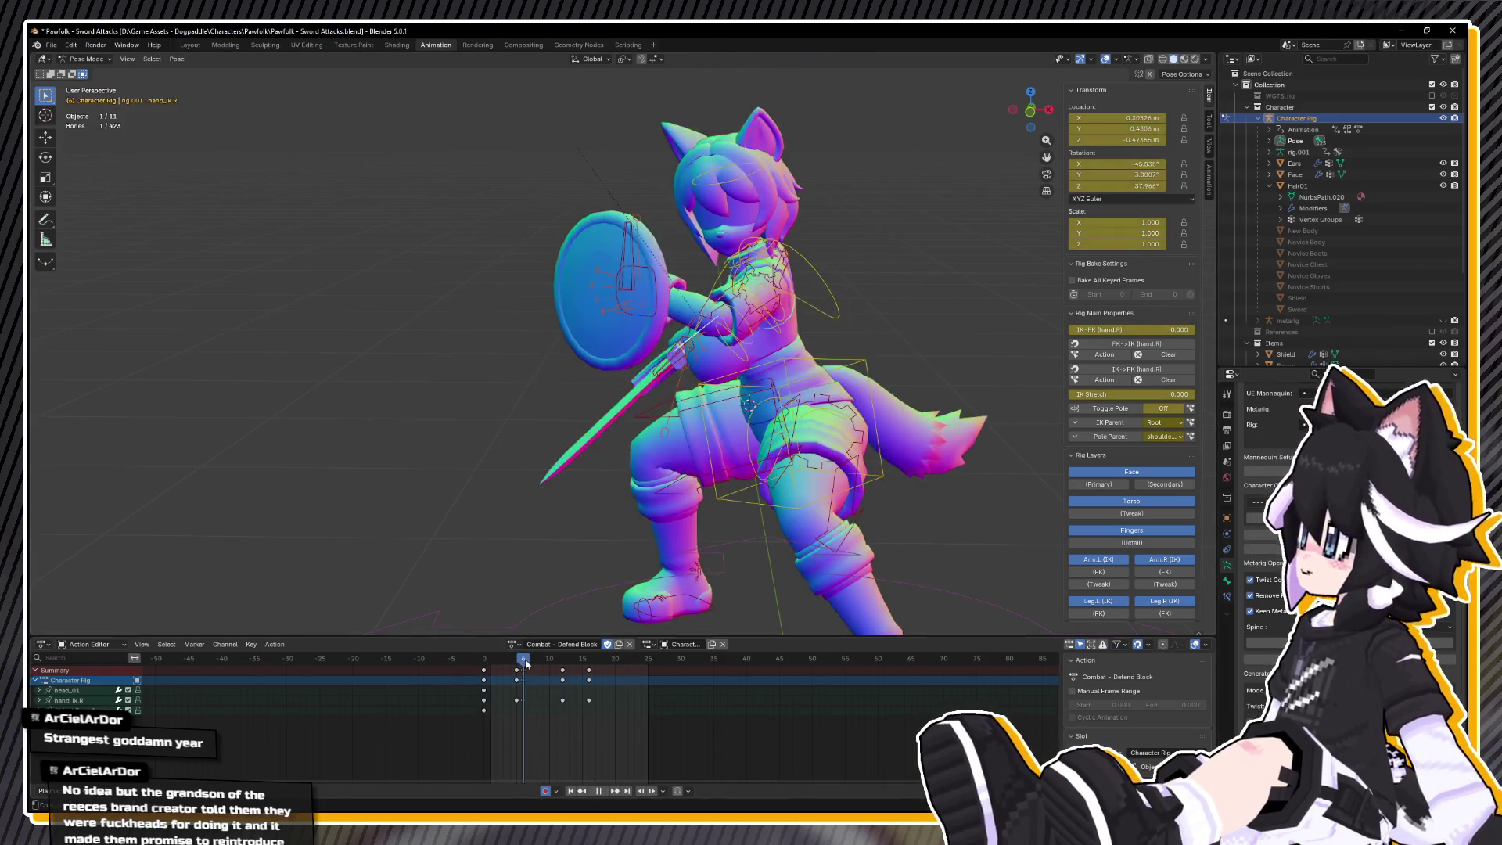
left_click(572, 666)
- Copy the frame 16 raised-sword pose and paste it onto frames 6 and 5
left_click_drag(571, 667, 589, 666)
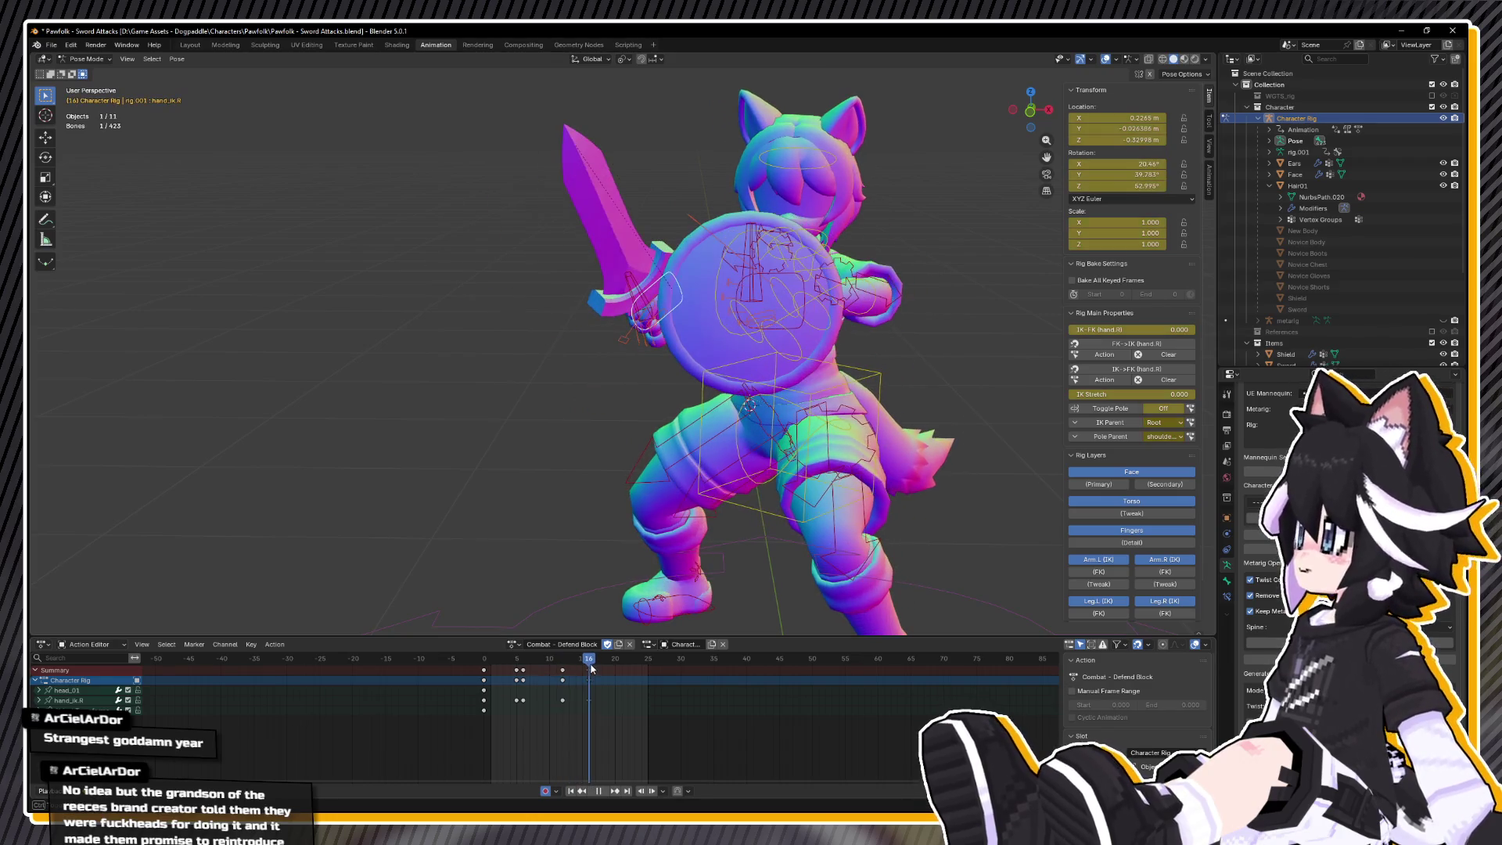
right_click(568, 529)
left_click(545, 516)
left_click(525, 662)
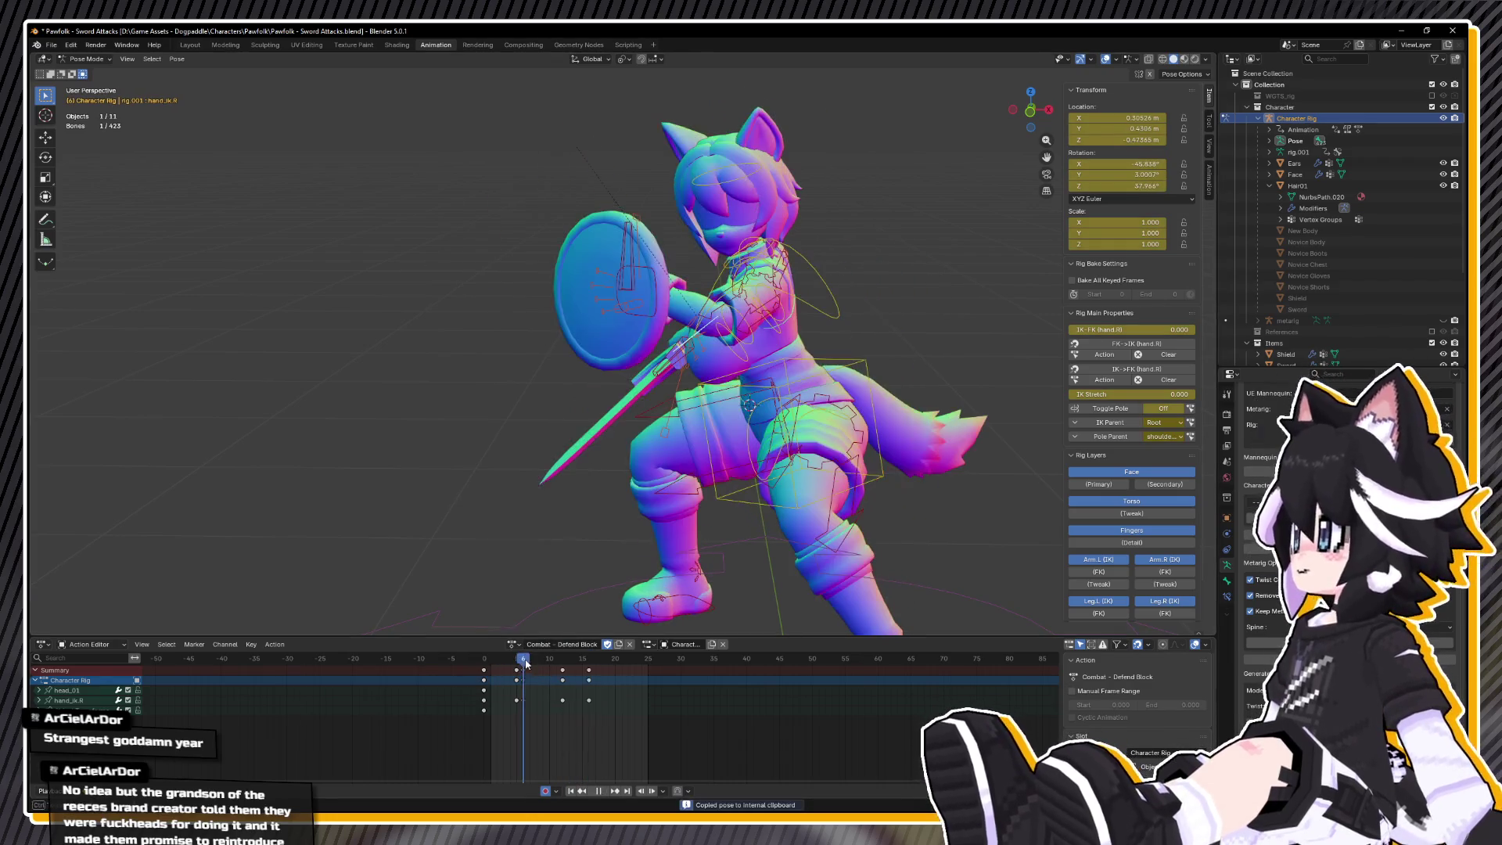
left_click_drag(517, 665, 524, 665)
right_click(524, 533)
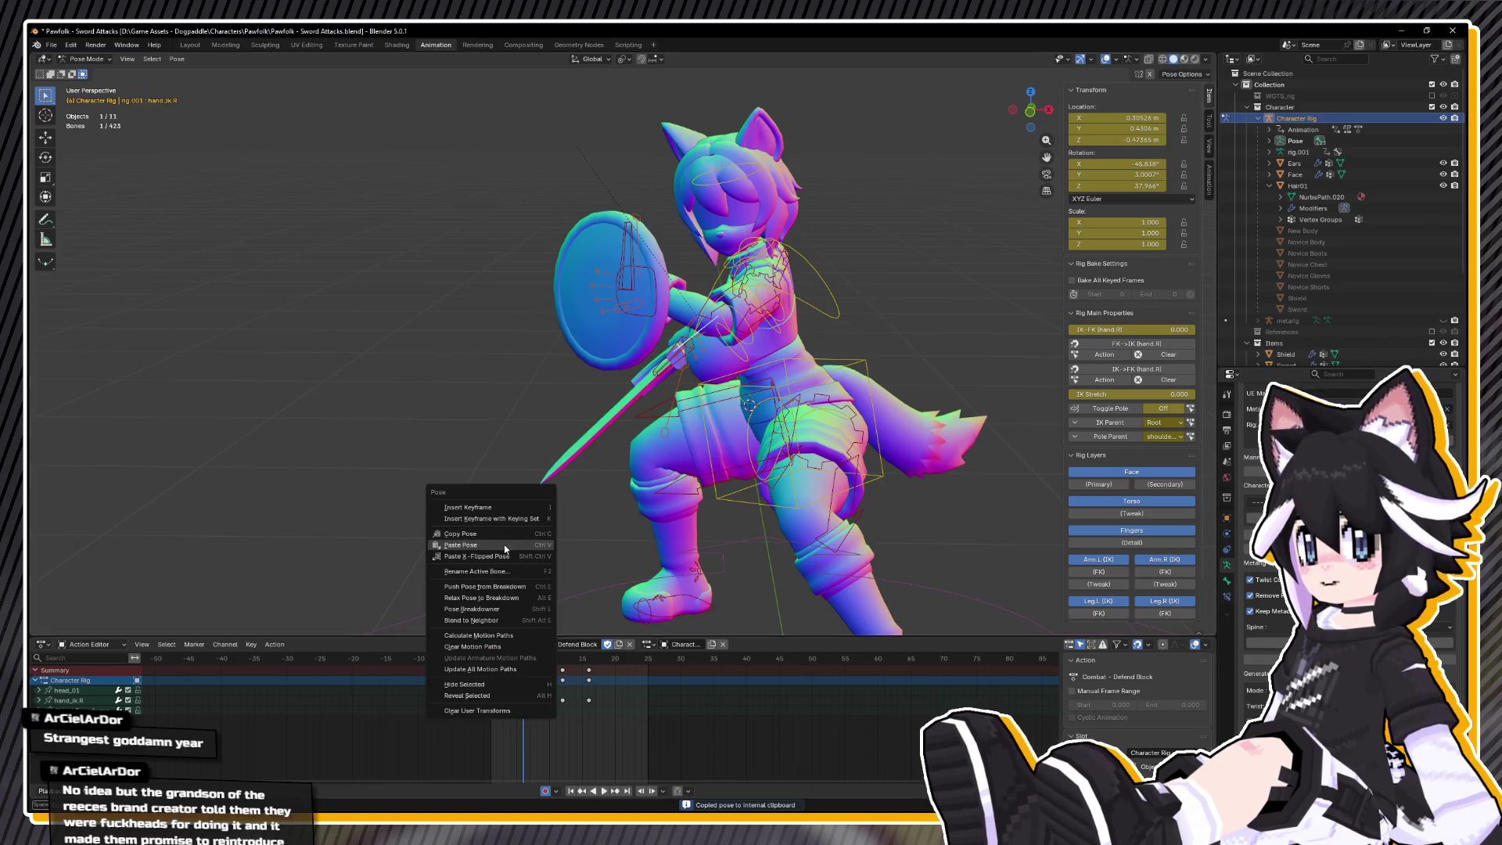
left_click(507, 548)
left_click(516, 663)
right_click(502, 591)
left_click(502, 592)
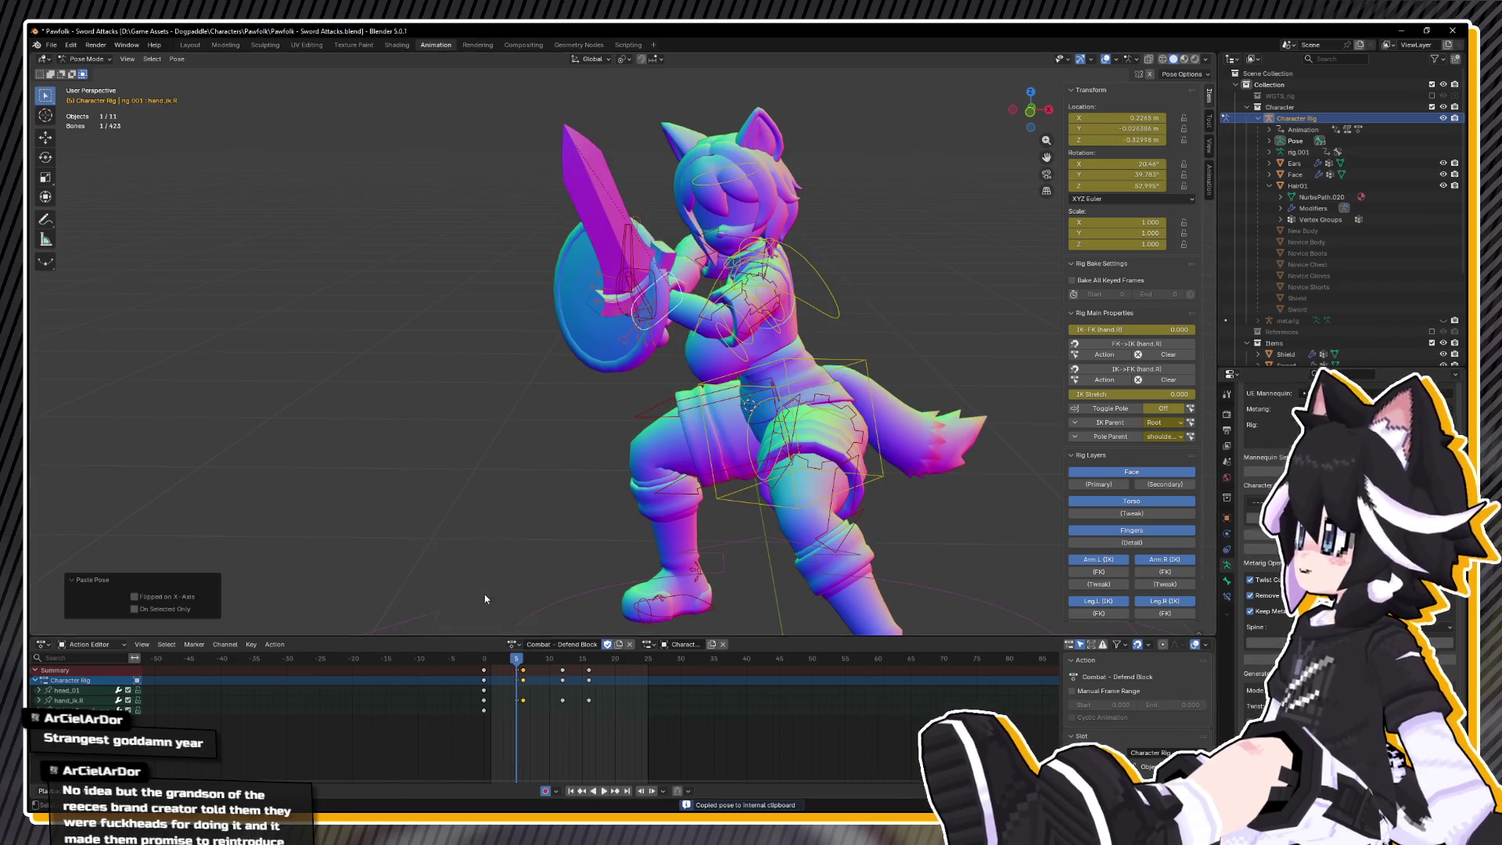
key("space")
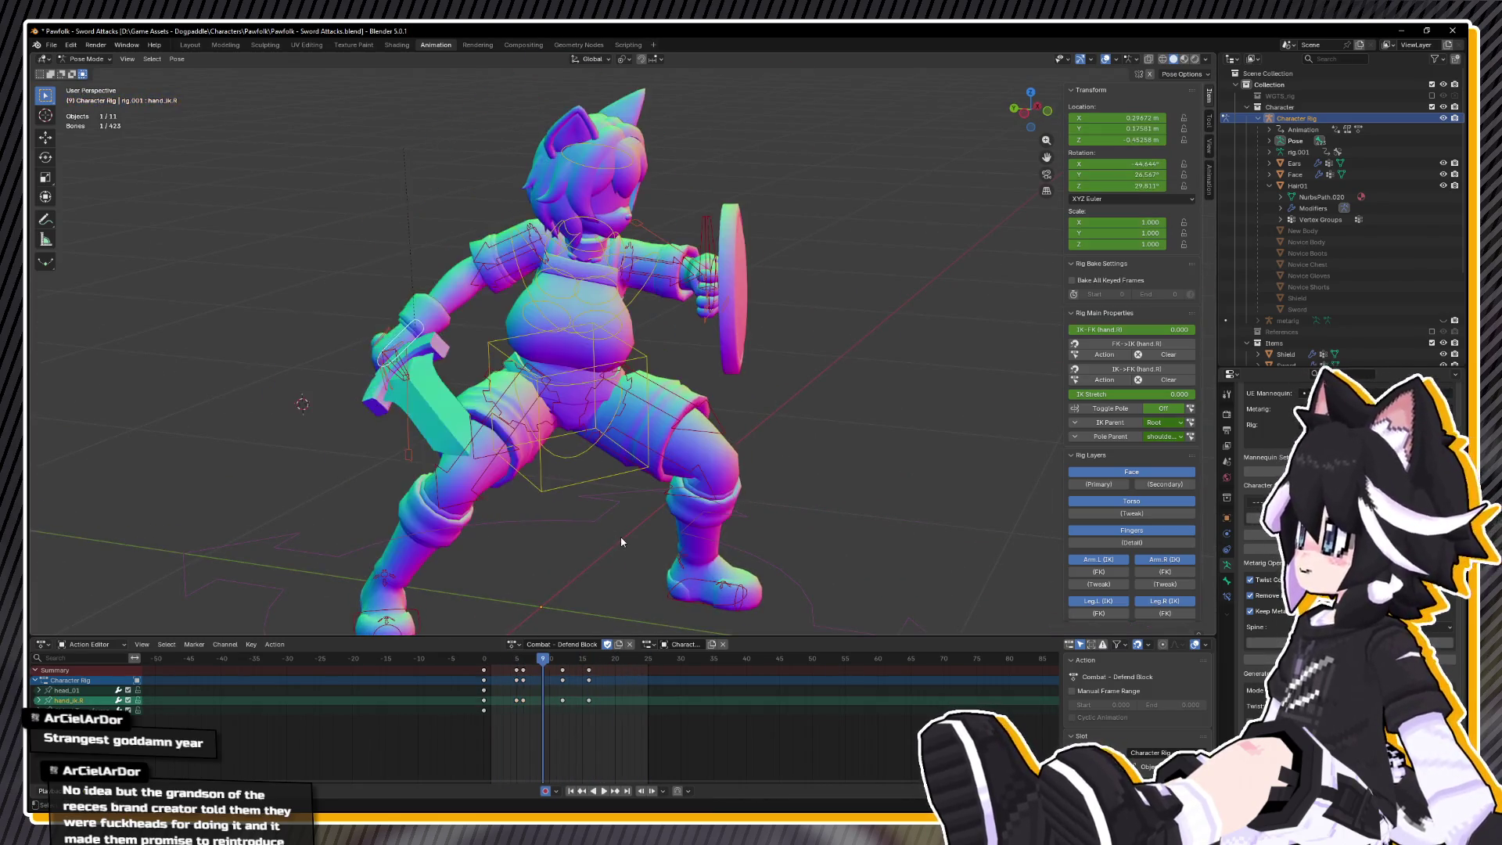
- Paste the raised-sword hand pose at frame 5, key it, and play it back
key("space")
key("Down")
key("Down")
key("Down")
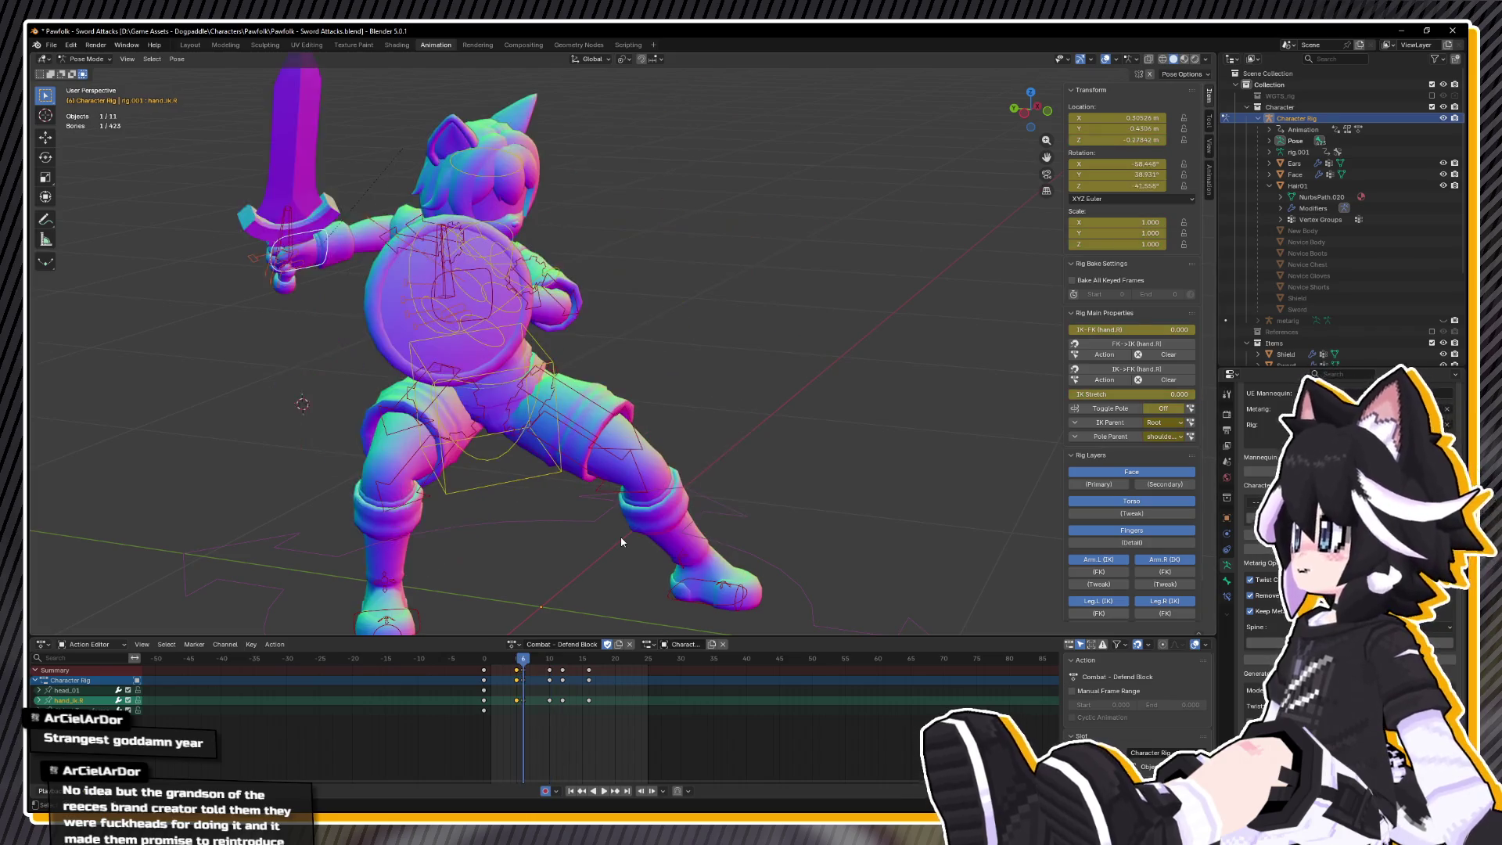
key("ctrl+v")
key("ctrl+v")
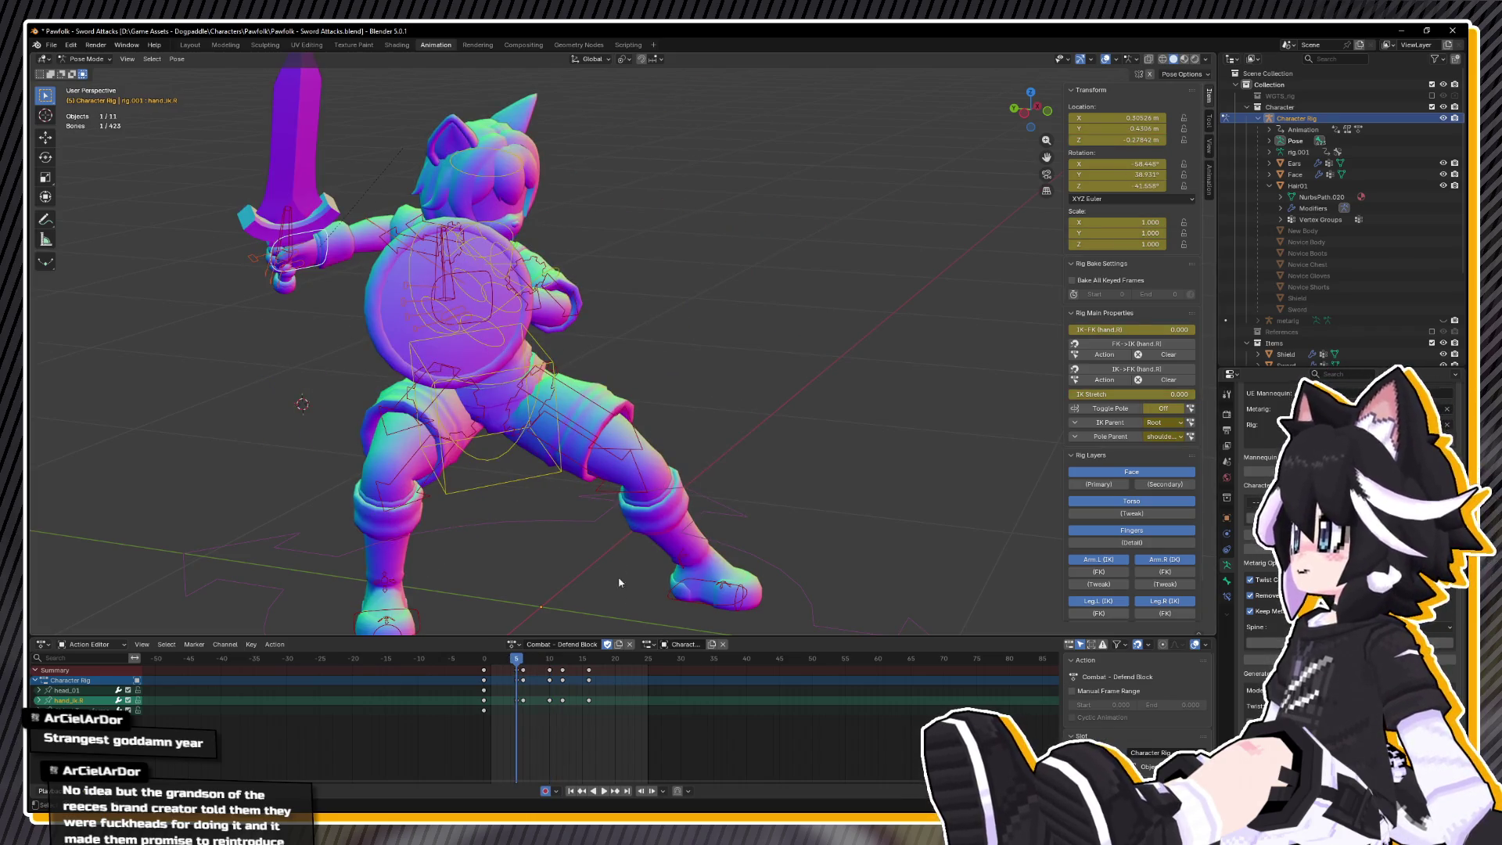
key("i")
key("space")
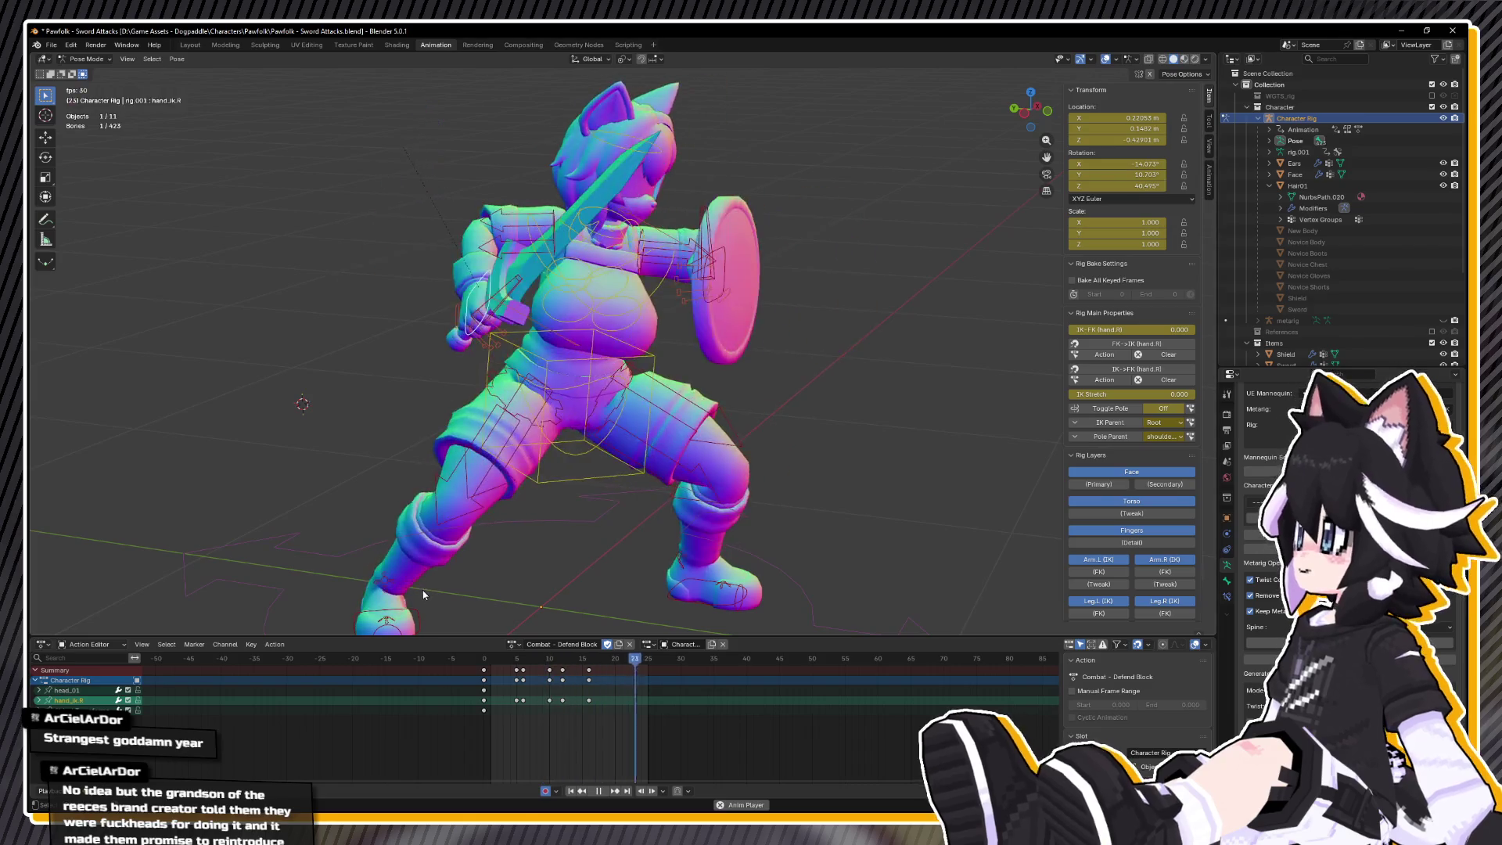
key("space")
- Scrub the opening frames and review the block from above, below and behind, ending at frame 16
left_click(512, 662)
mouse_move(513, 662)
left_mouse_down()
mouse_move(474, 661)
mouse_move(496, 661)
left_mouse_up()
left_click_drag(538, 258, 538, 109)
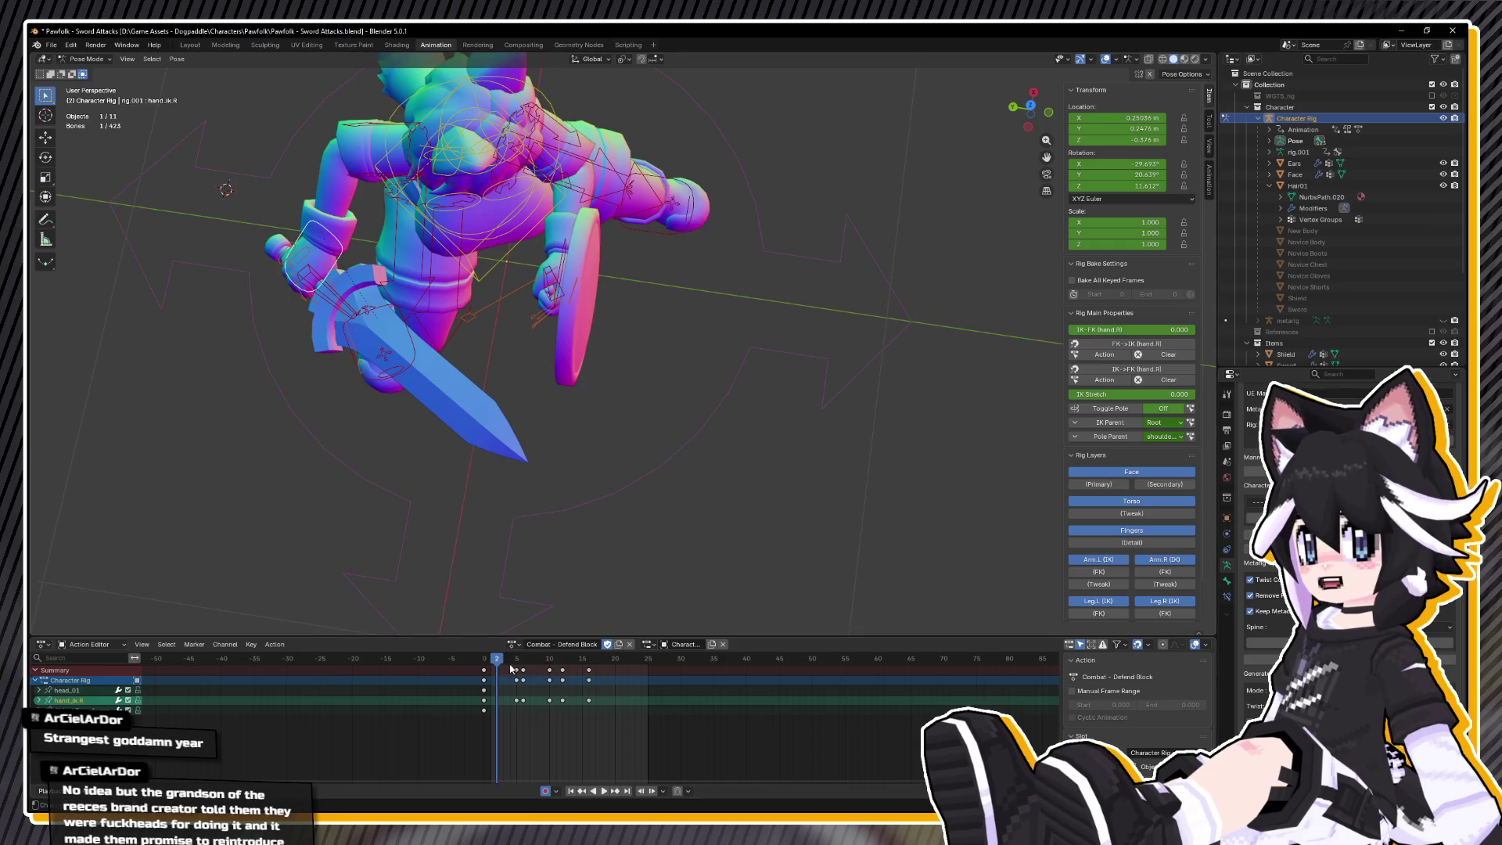
key("space")
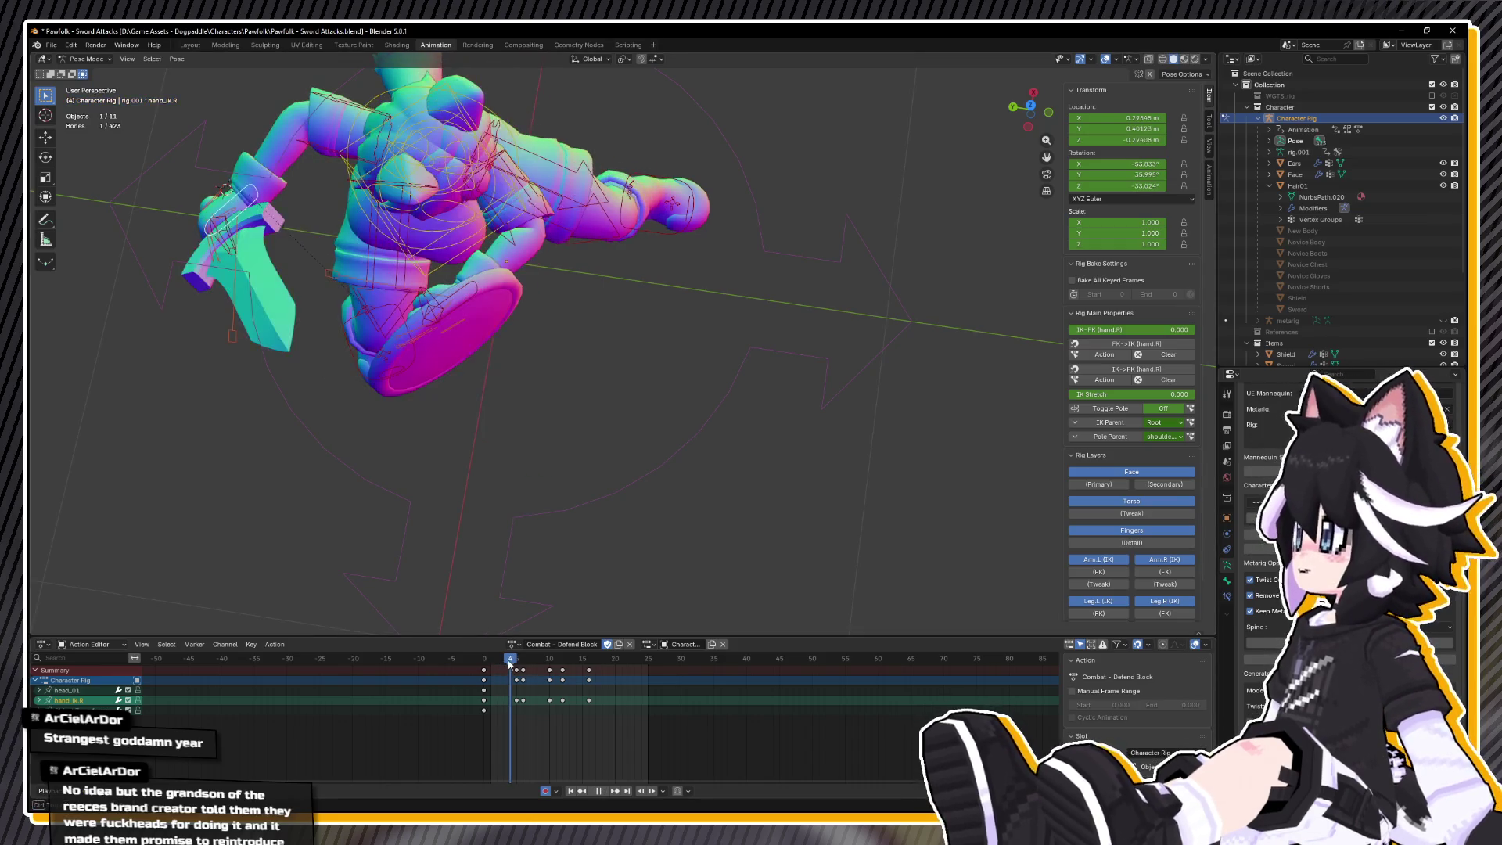
key("space")
mouse_move(504, 595)
left_mouse_down()
mouse_move(498, 532)
mouse_move(381, 342)
mouse_move(551, 344)
mouse_move(471, 361)
left_mouse_up()
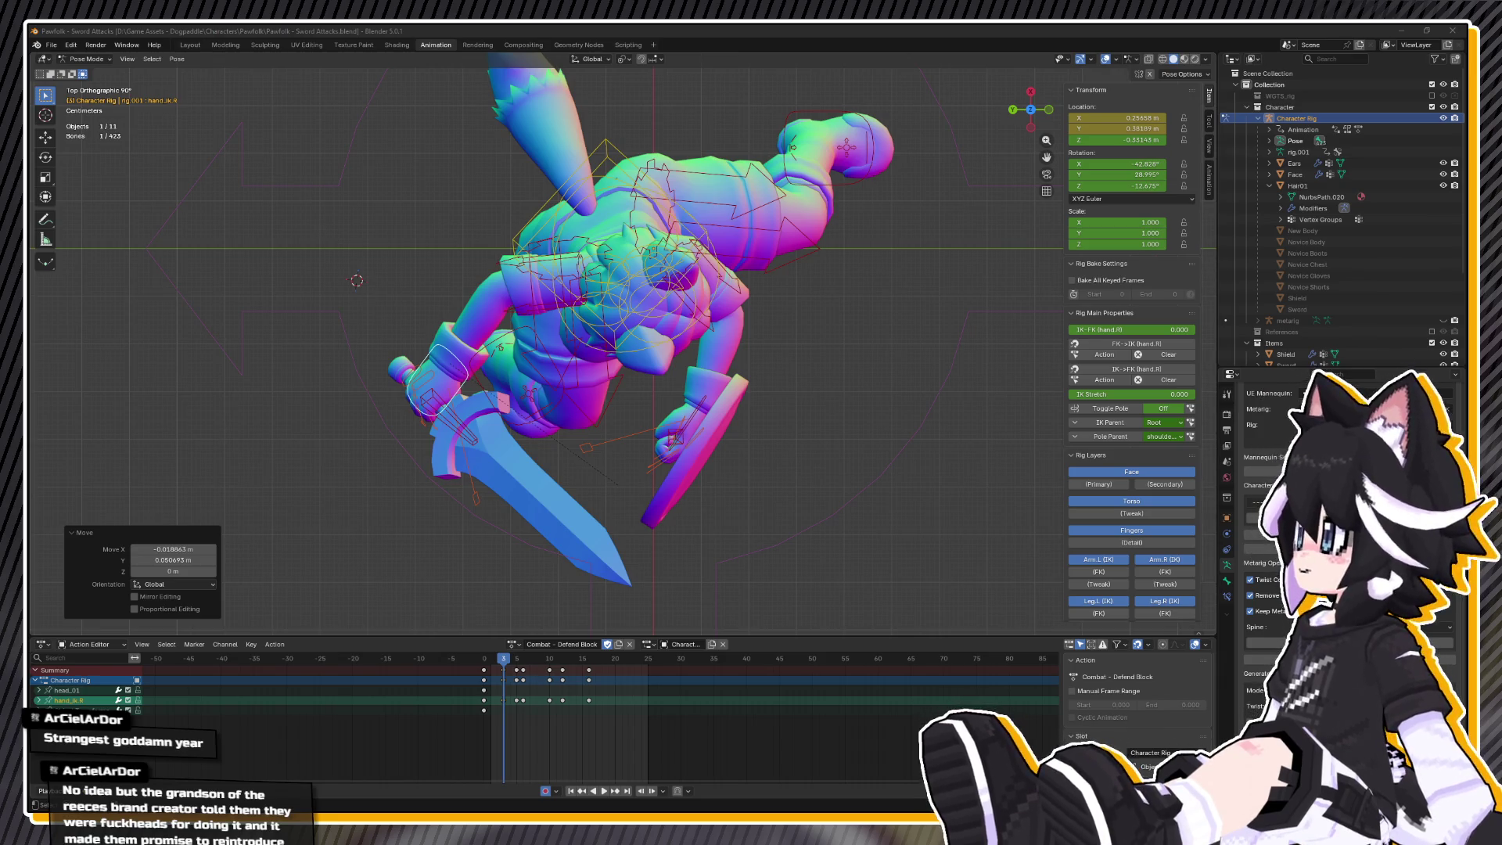
scroll(608, 429, "down", 2)
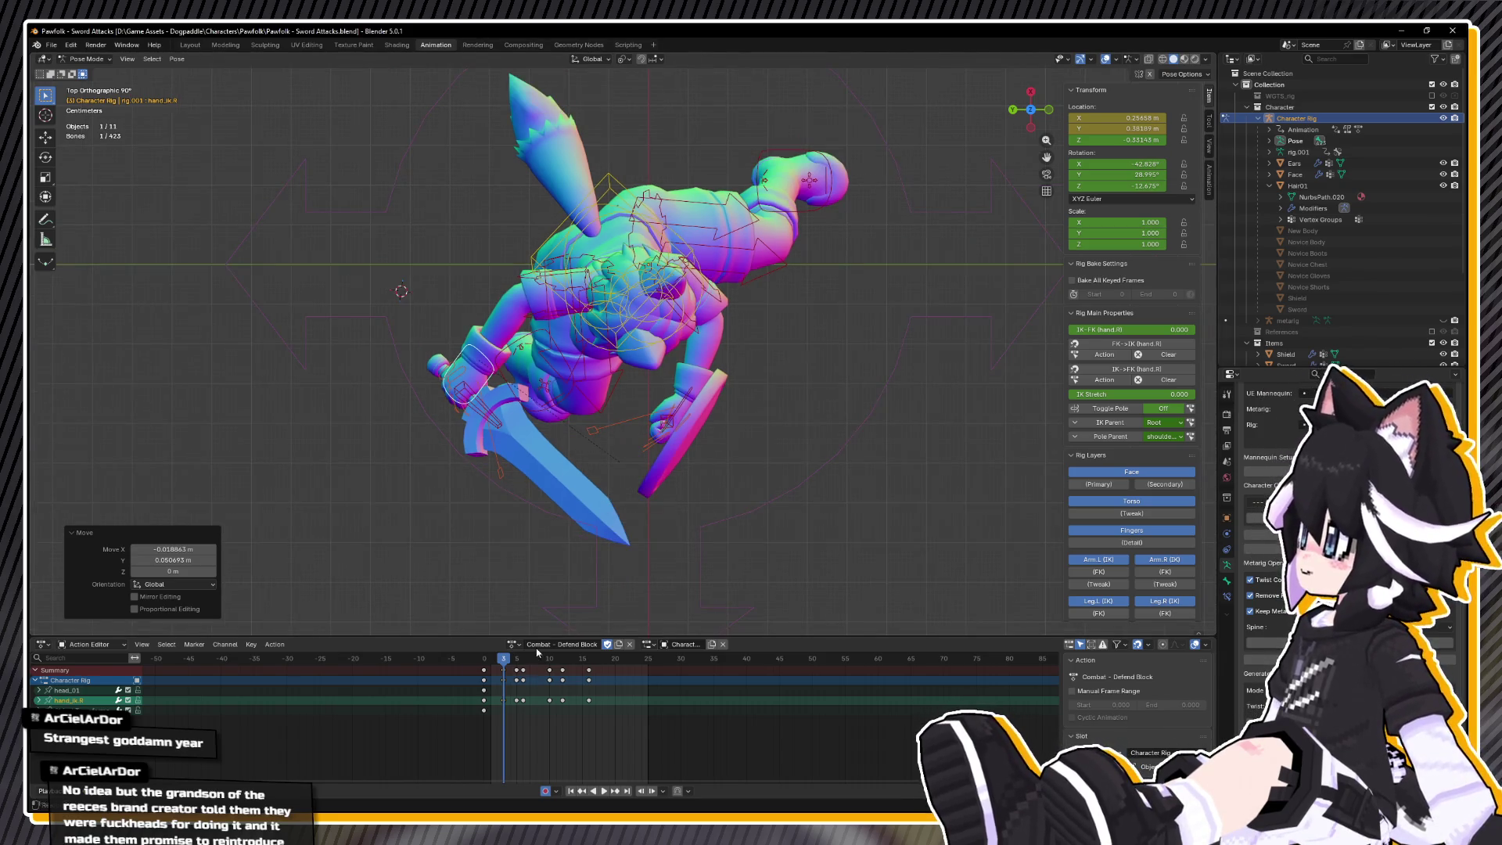
key("space")
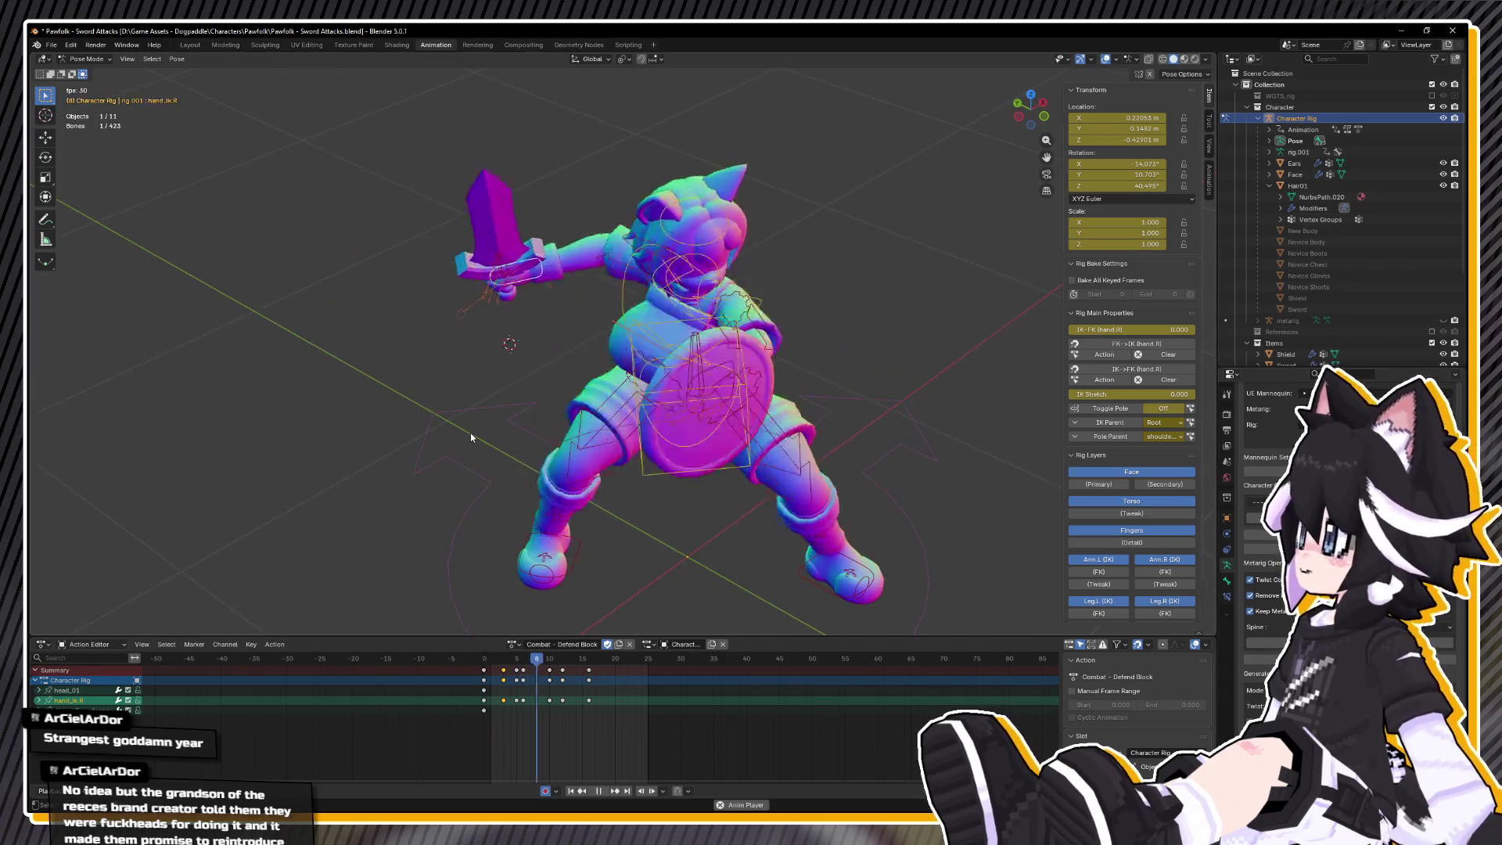
mouse_move(446, 414)
left_mouse_down()
mouse_move(607, 414)
mouse_move(607, 399)
mouse_move(705, 367)
mouse_move(683, 393)
left_mouse_up()
scroll(606, 399, "down", 3)
key("space")
mouse_move(607, 658)
left_mouse_down()
mouse_move(548, 665)
mouse_move(590, 670)
left_mouse_up()
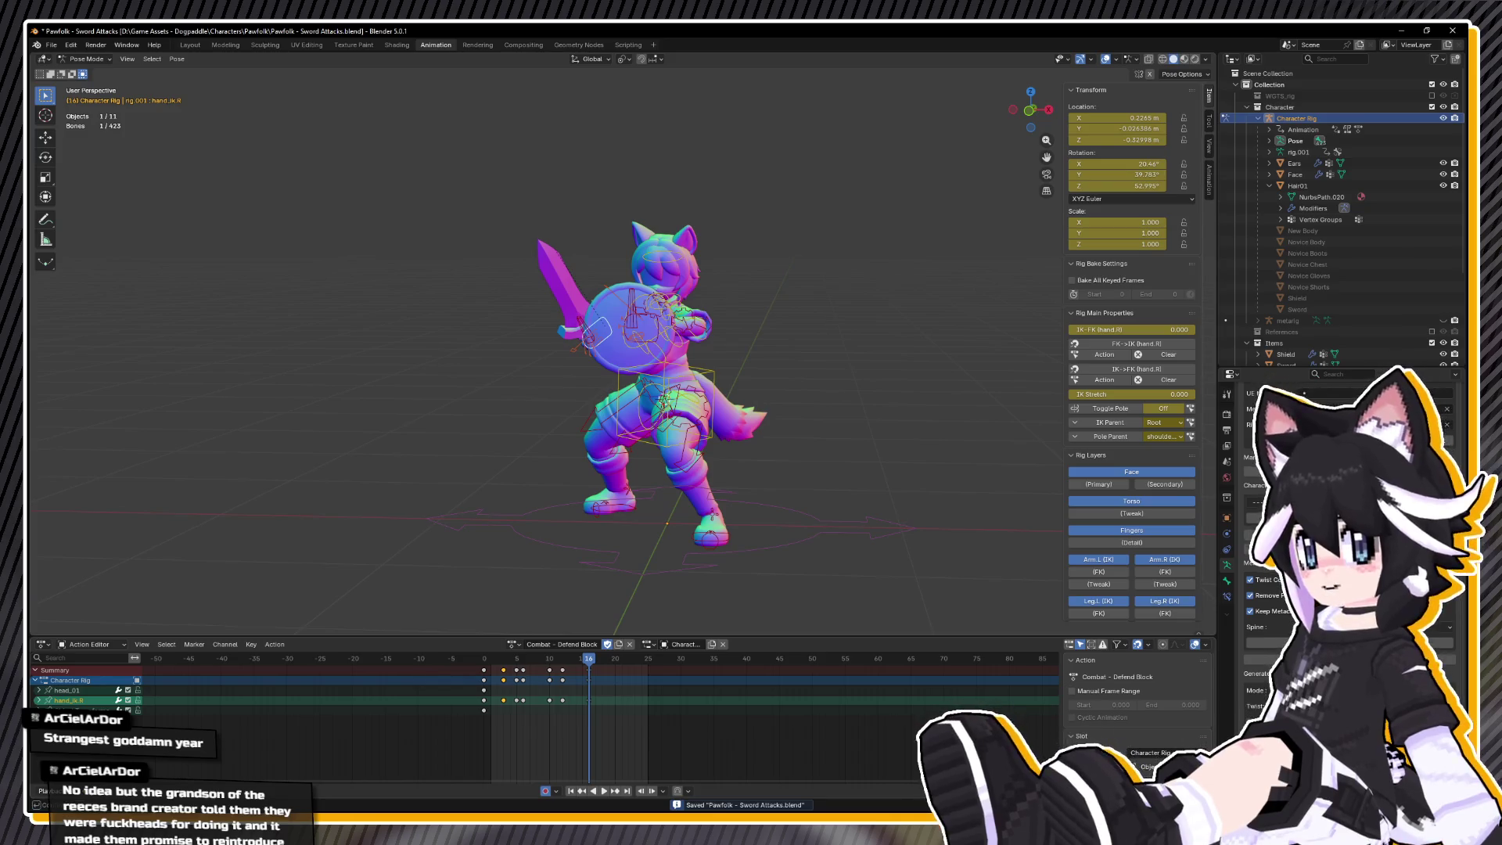
- Replay the block from frame 16 and scrub frames 5–14, viewing from the front and above
key("space")
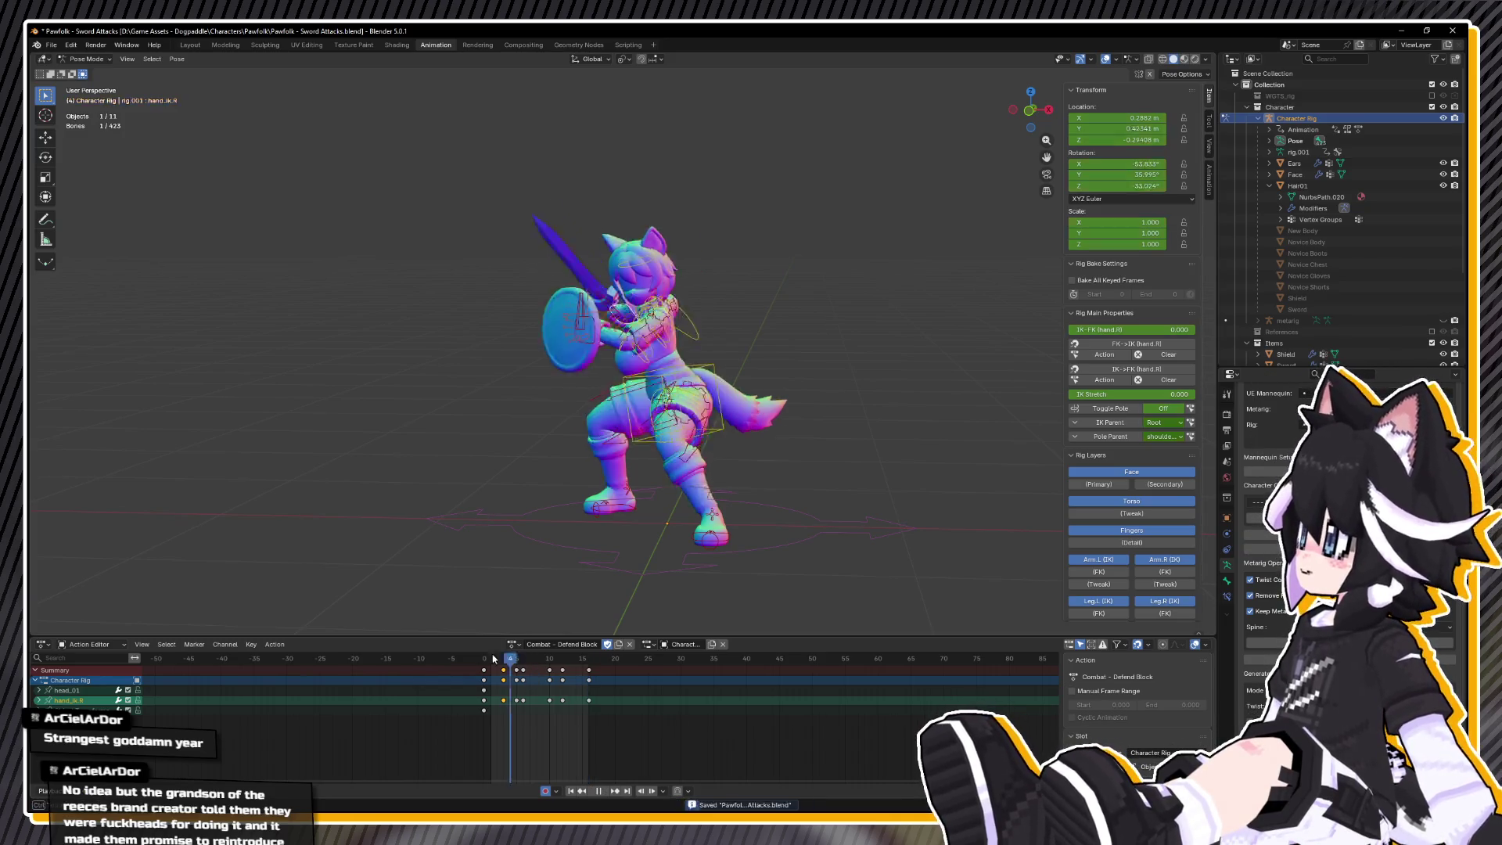
key("space")
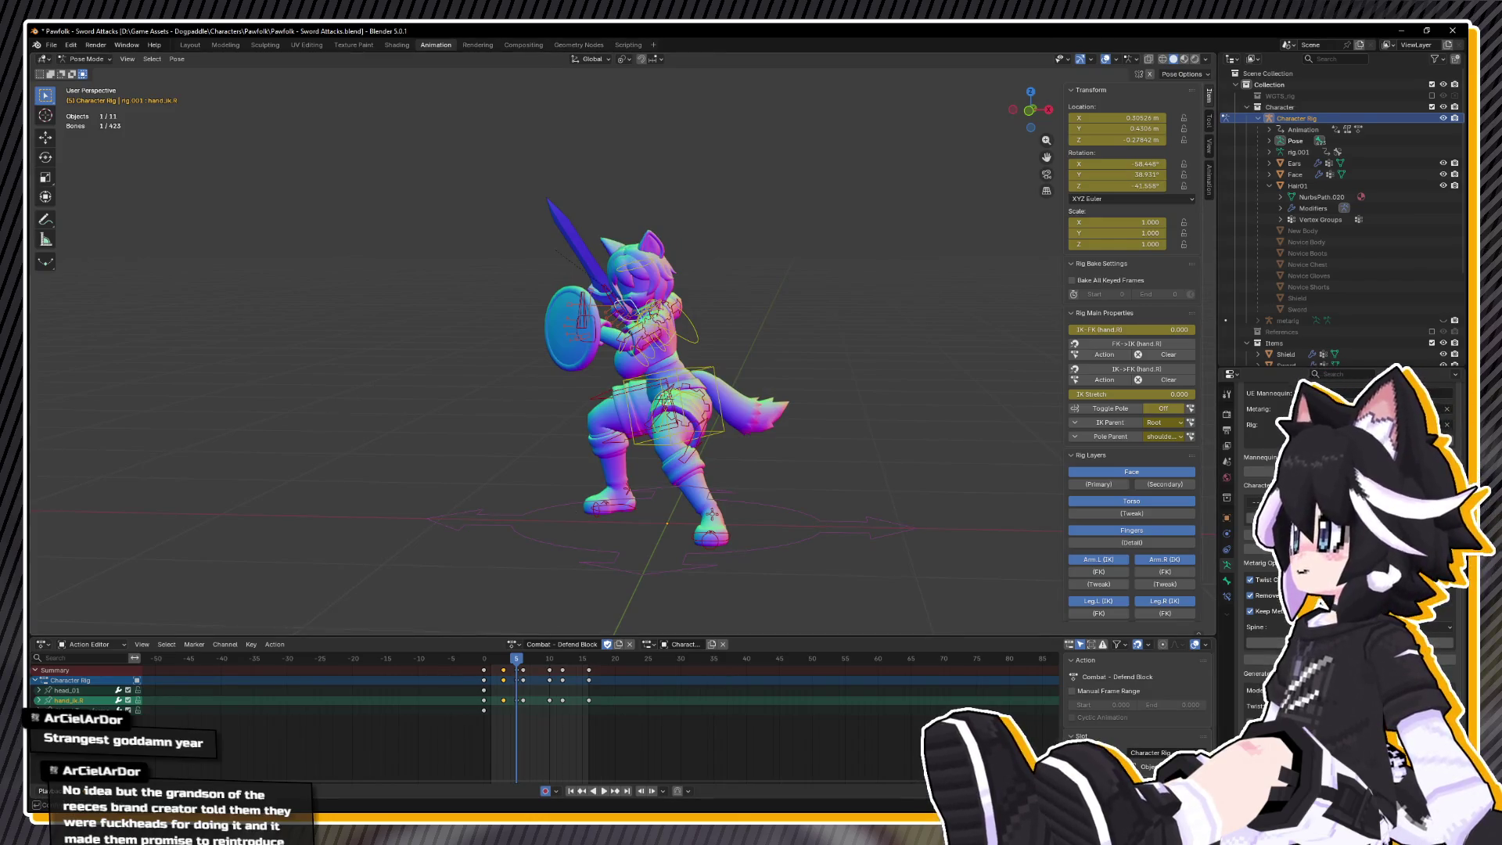
key("space")
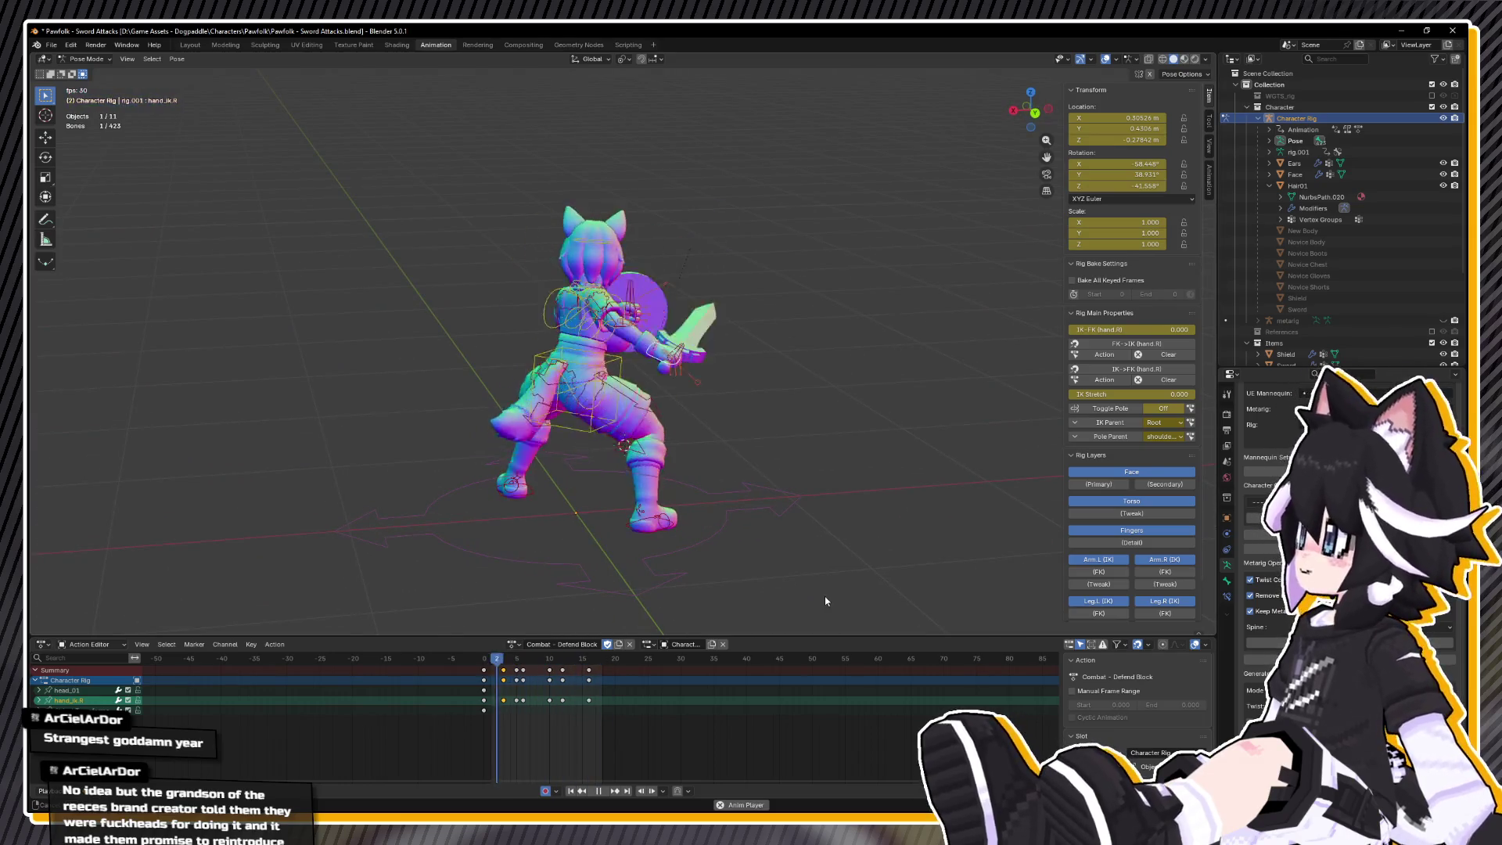
key("space")
left_click(519, 667)
left_click_drag(518, 667, 576, 674)
left_click_drag(689, 501, 489, 506)
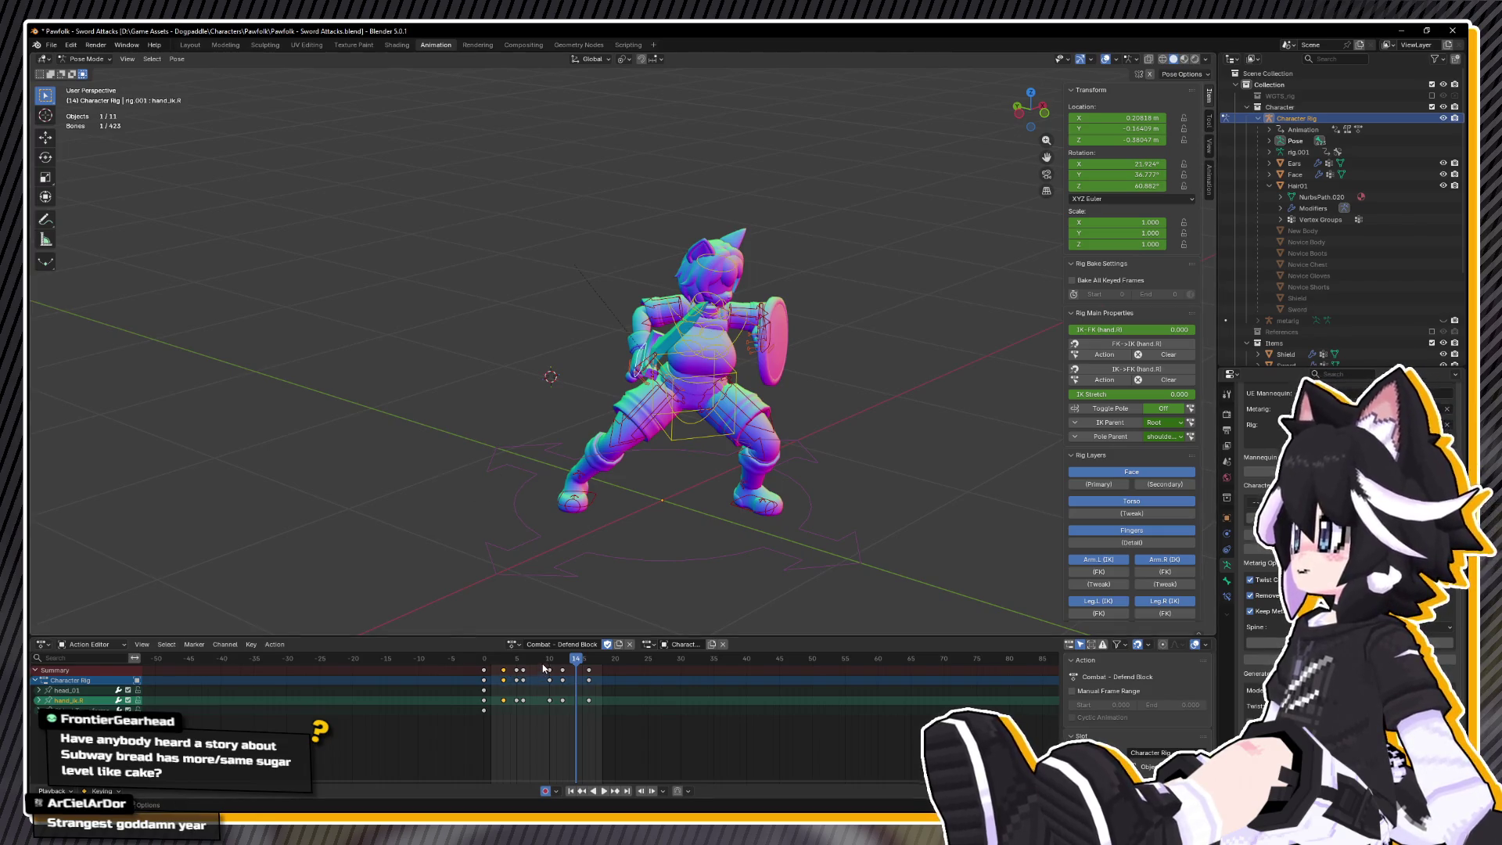
key("space")
key("space")
left_click_drag(671, 500, 610, 523)
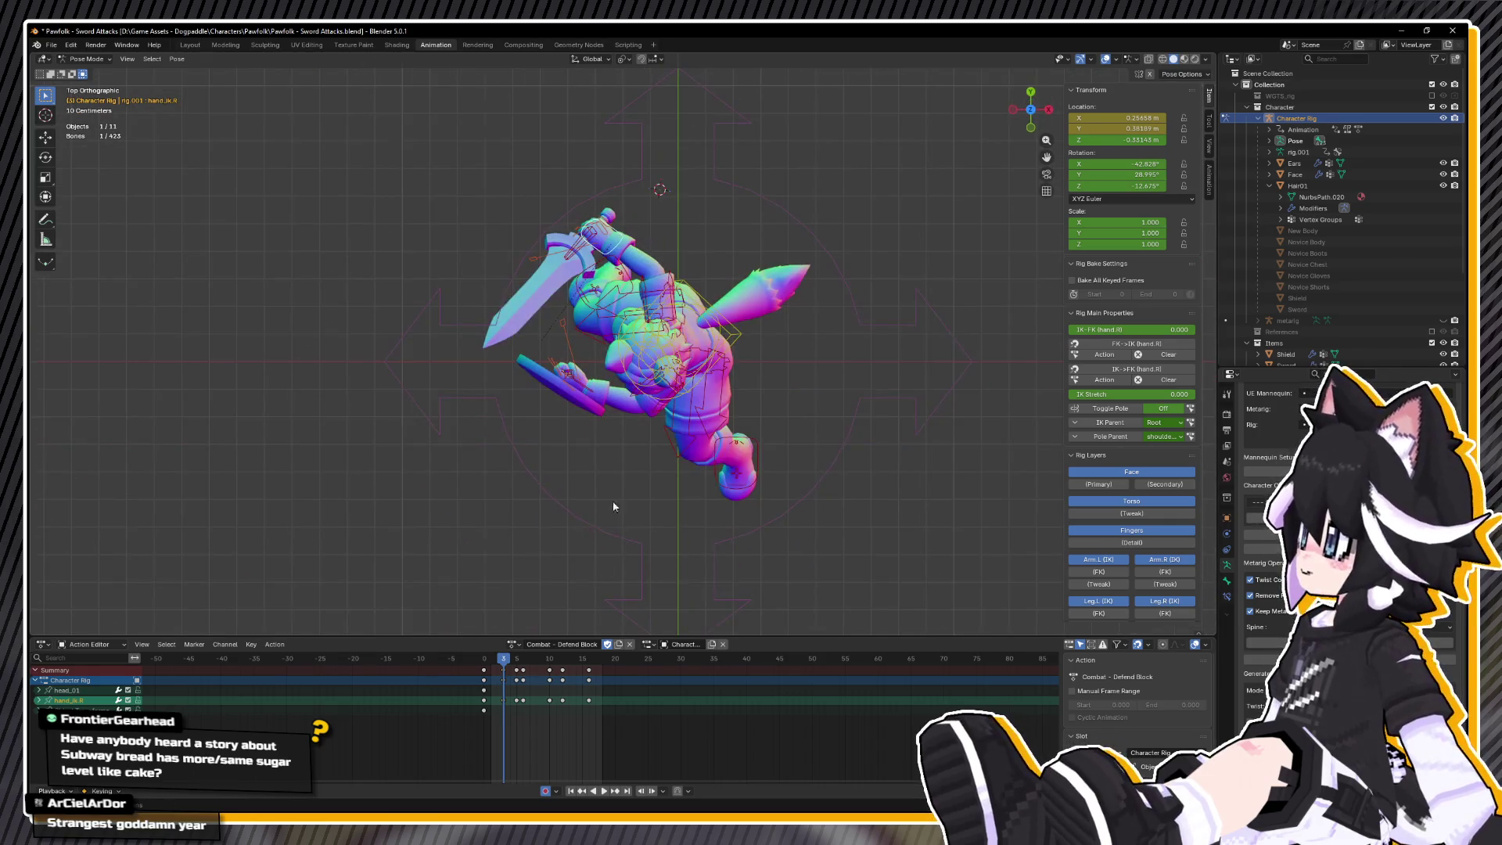
- Move the hand_ik.L shield control to key frame 3, then replay the opening frames
left_click_drag(593, 397, 604, 392)
left_click(620, 397)
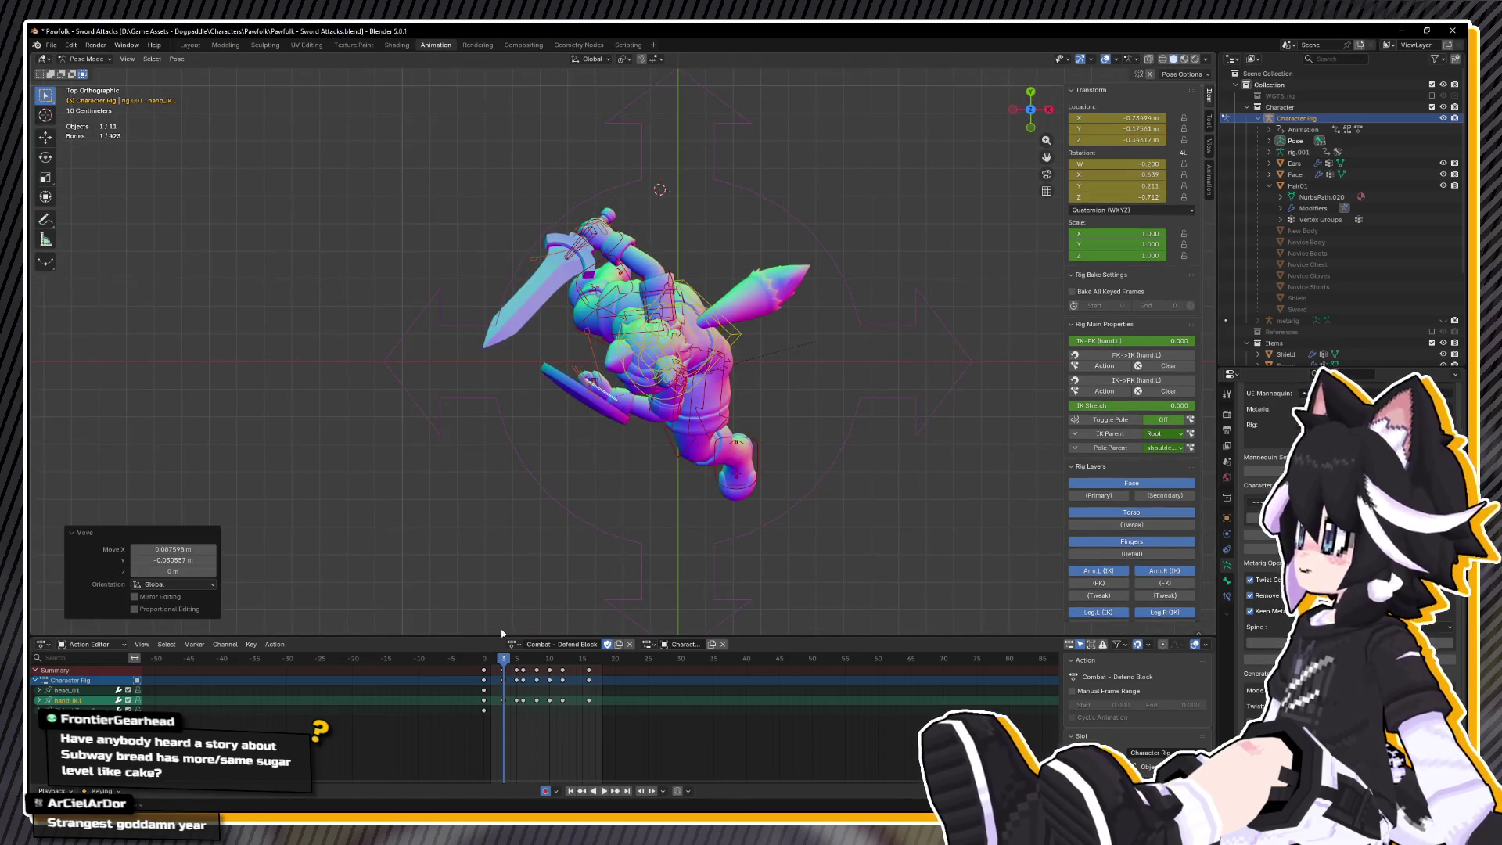
key("space")
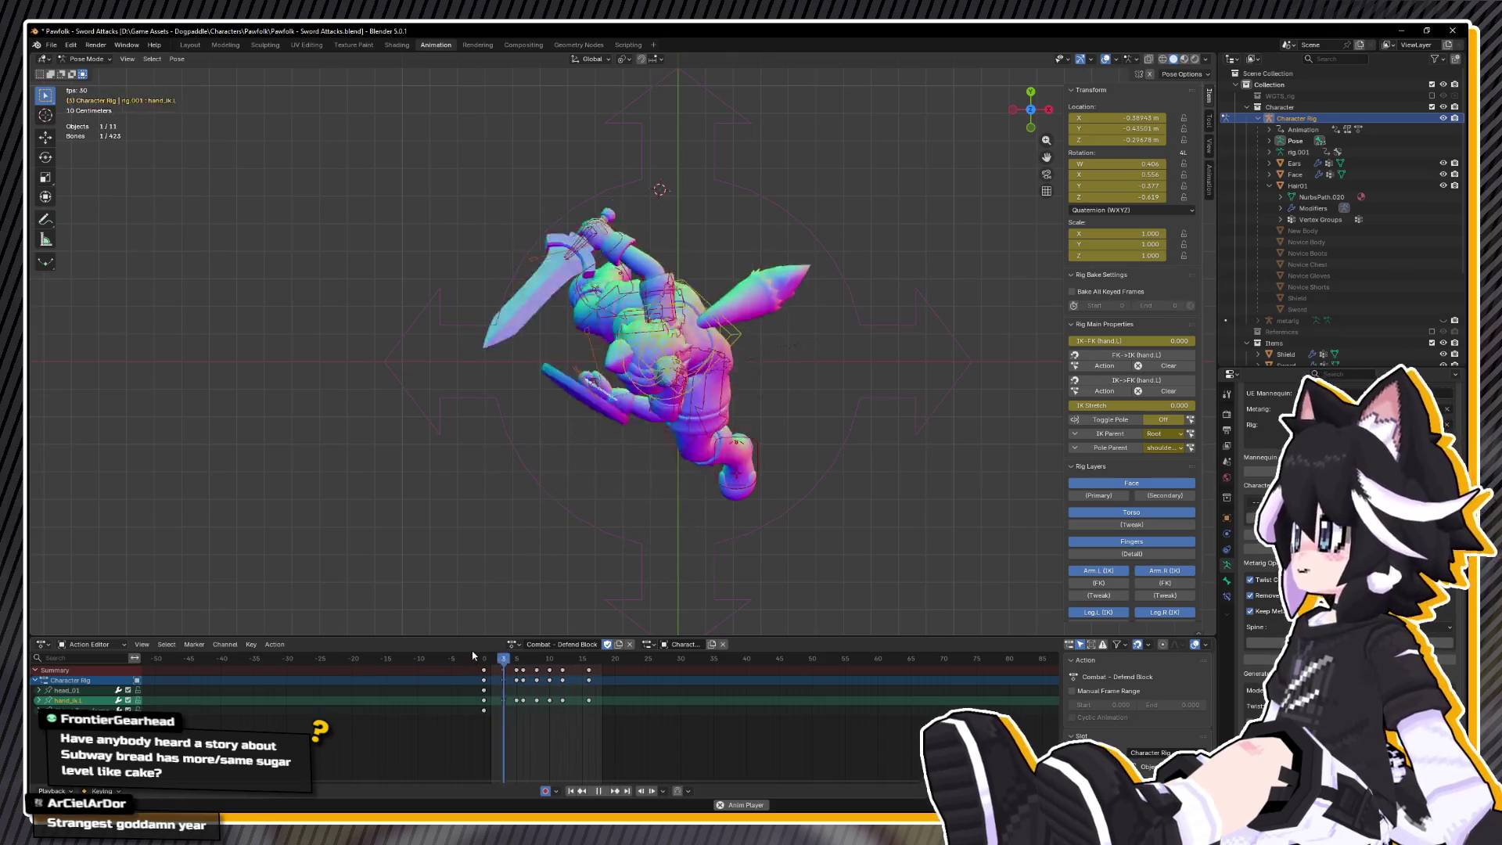
key("space")
left_click(493, 663)
key("space")
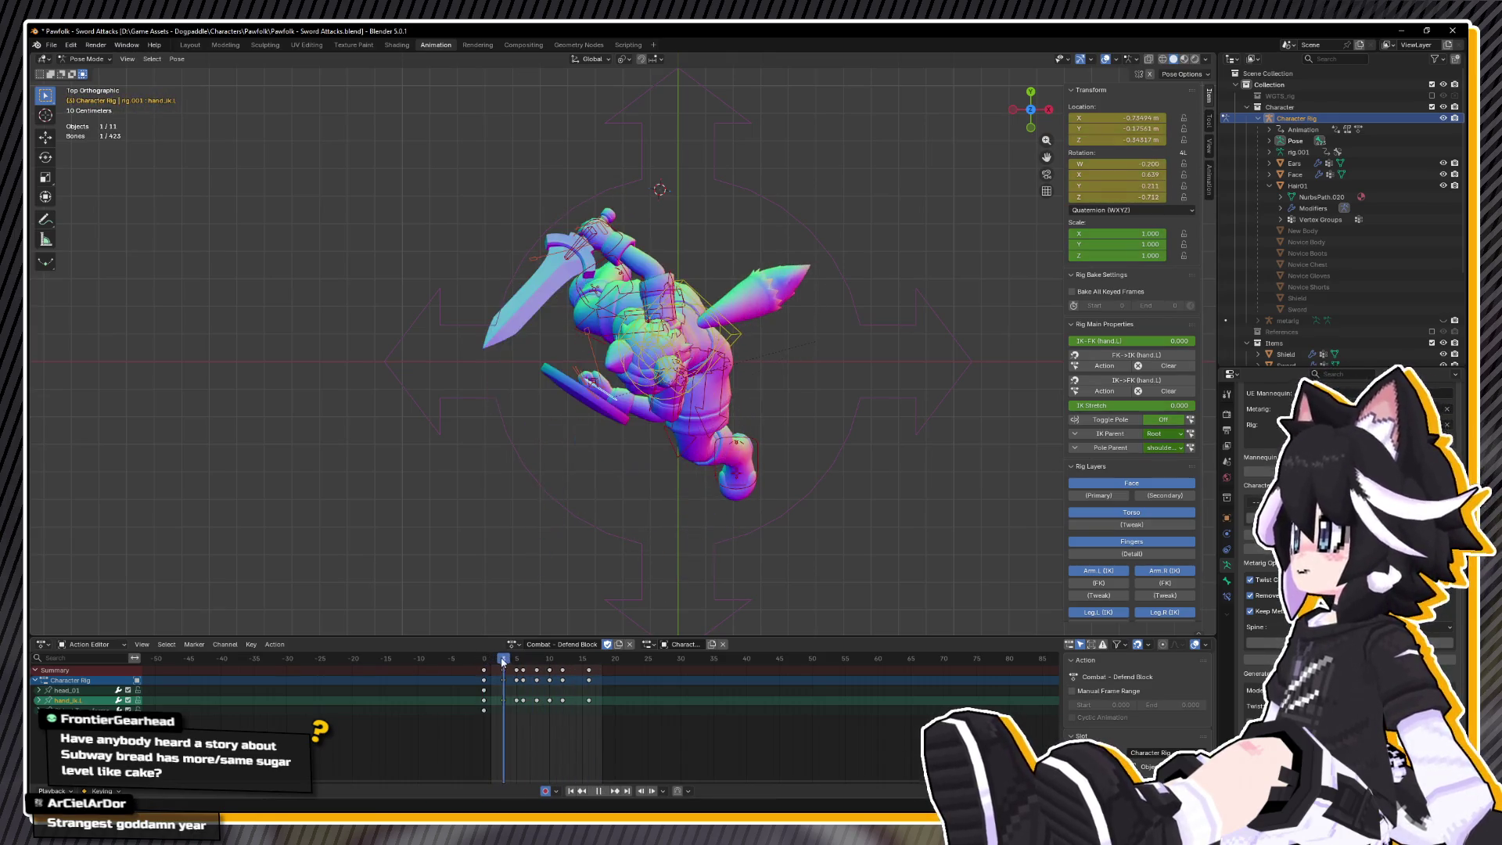
left_click_drag(521, 661, 506, 665)
key("space")
left_click_drag(688, 352, 710, 327)
left_click(755, 379)
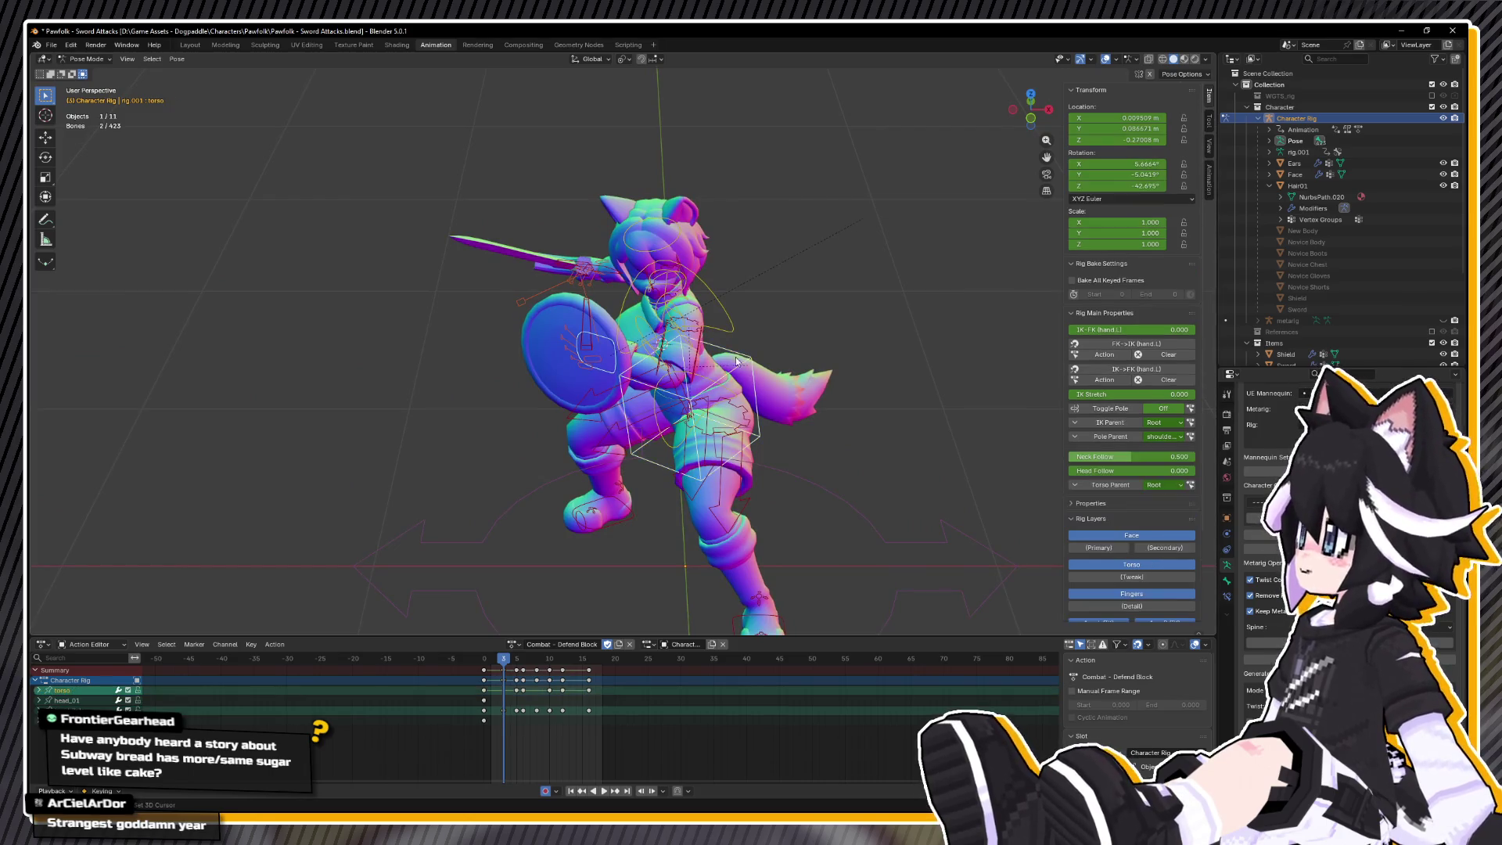
- Select the hand_ik.R and torso controls, leaving the root control deselected
left_click_drag(755, 379, 633, 332)
left_click(561, 264, "shift")
left_click_drag(562, 264, 621, 320)
left_click(744, 373, "shift")
left_click(756, 416, "shift")
left_click(758, 416, "shift")
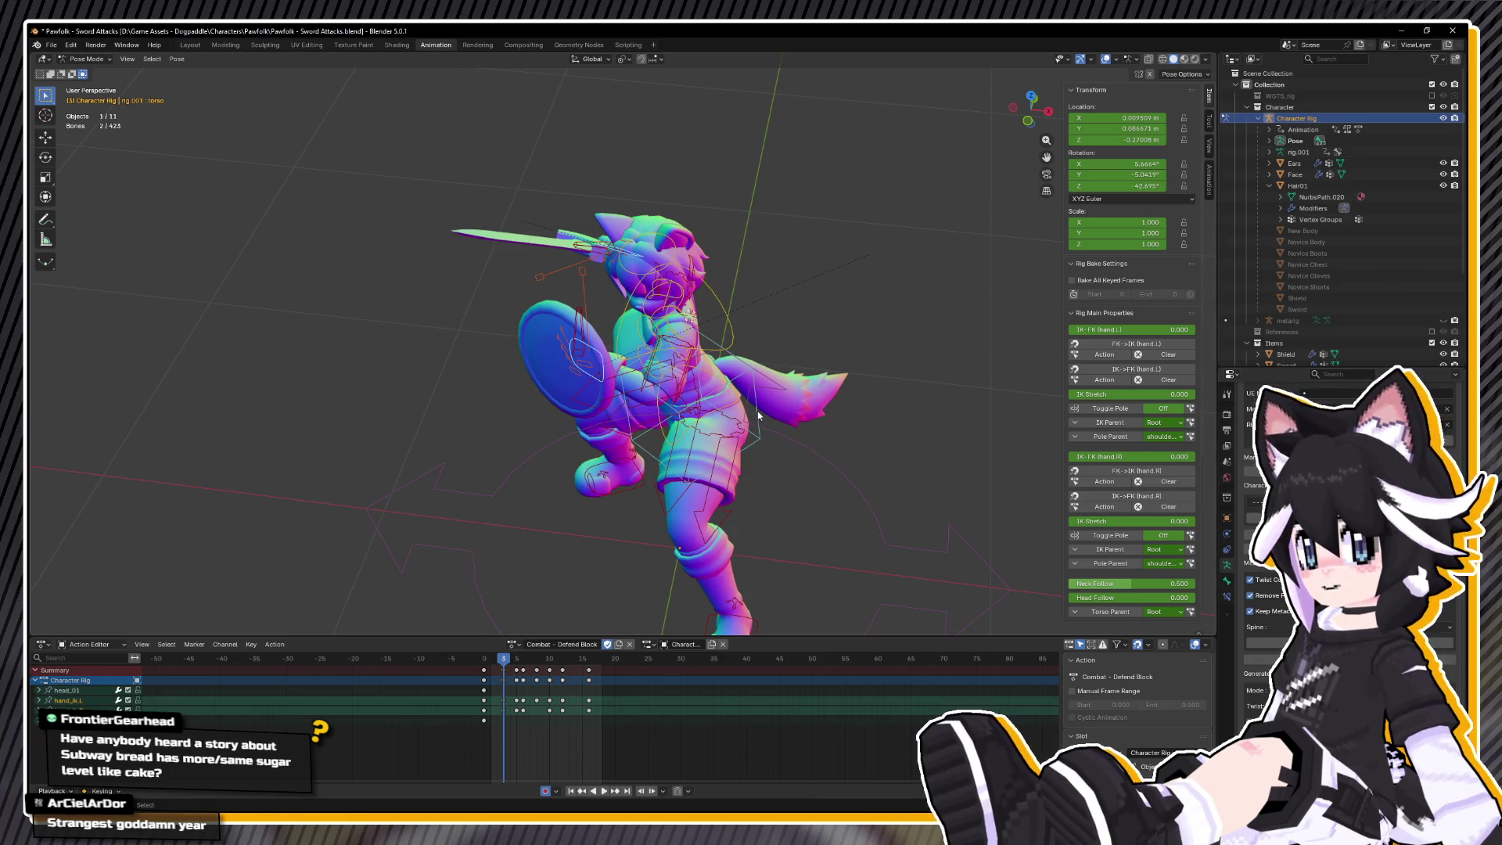
left_click(758, 416, "shift")
- Rotate both controls -17.9° about global Z in top view, keying frame 5
key("KP_7")
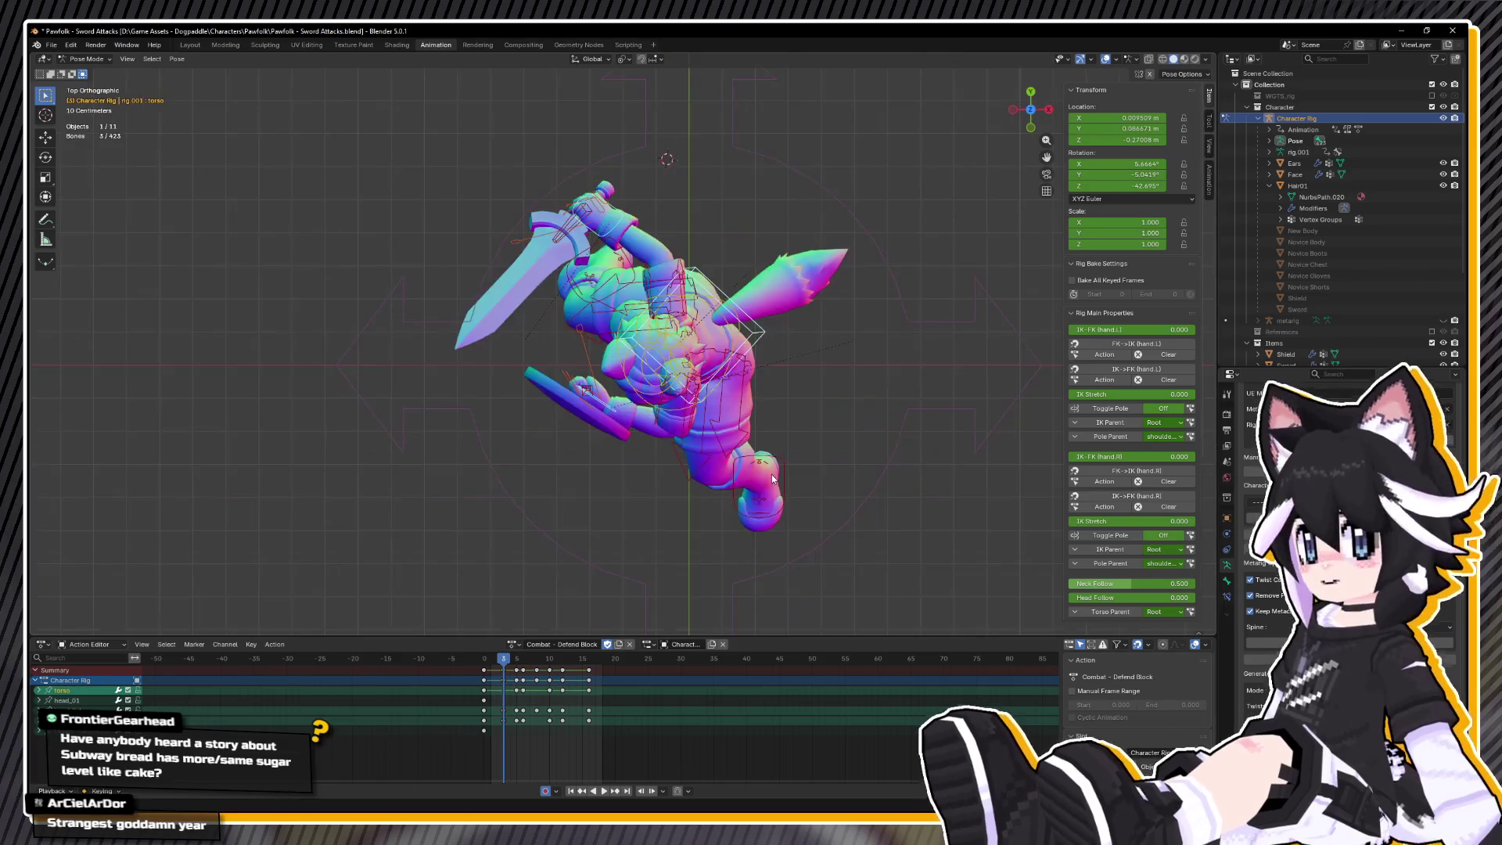
key("r")
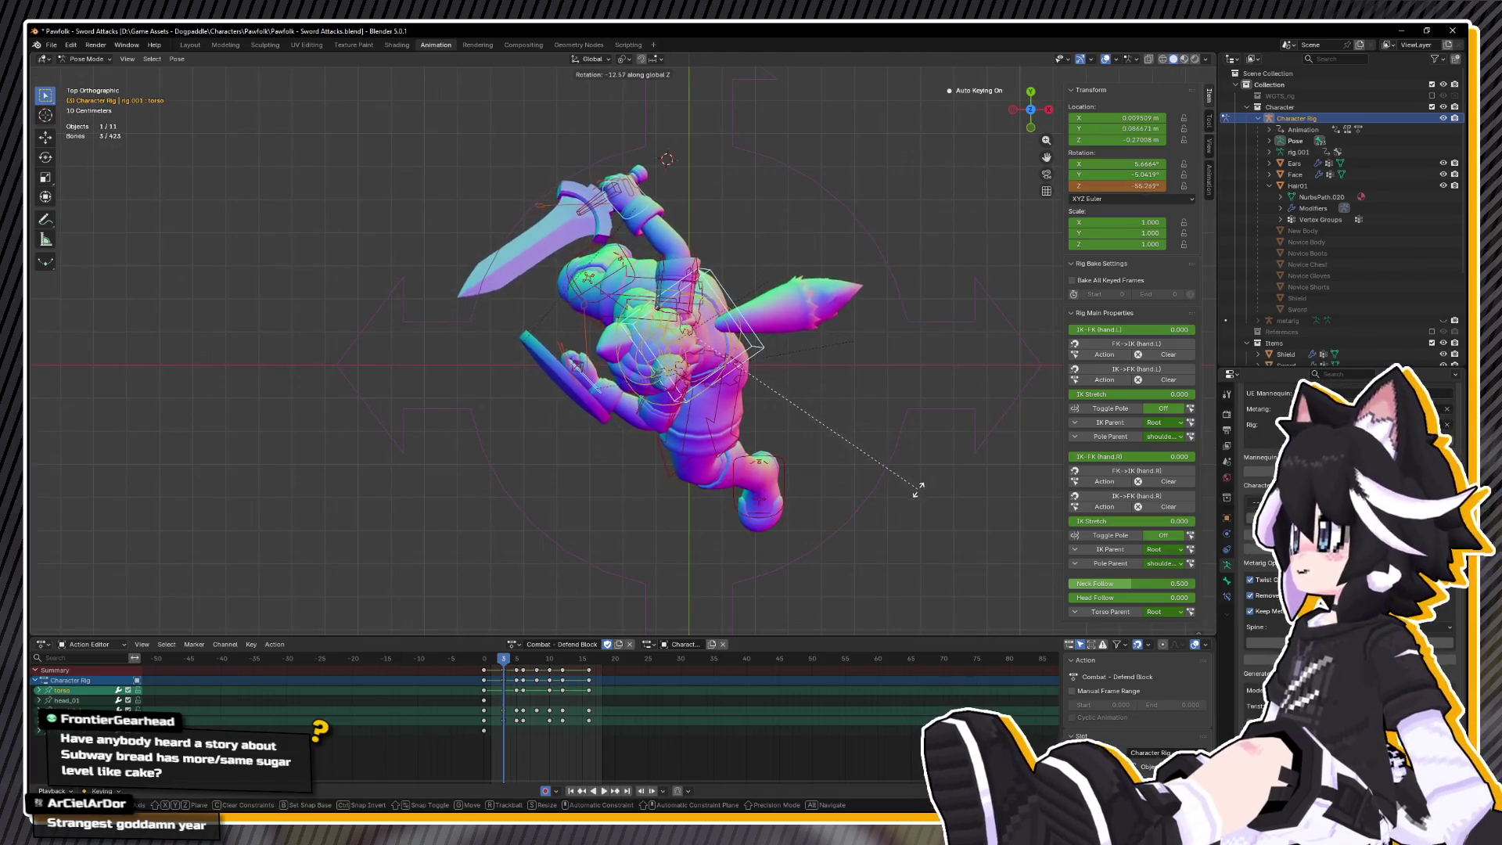
left_click(907, 510)
key("space")
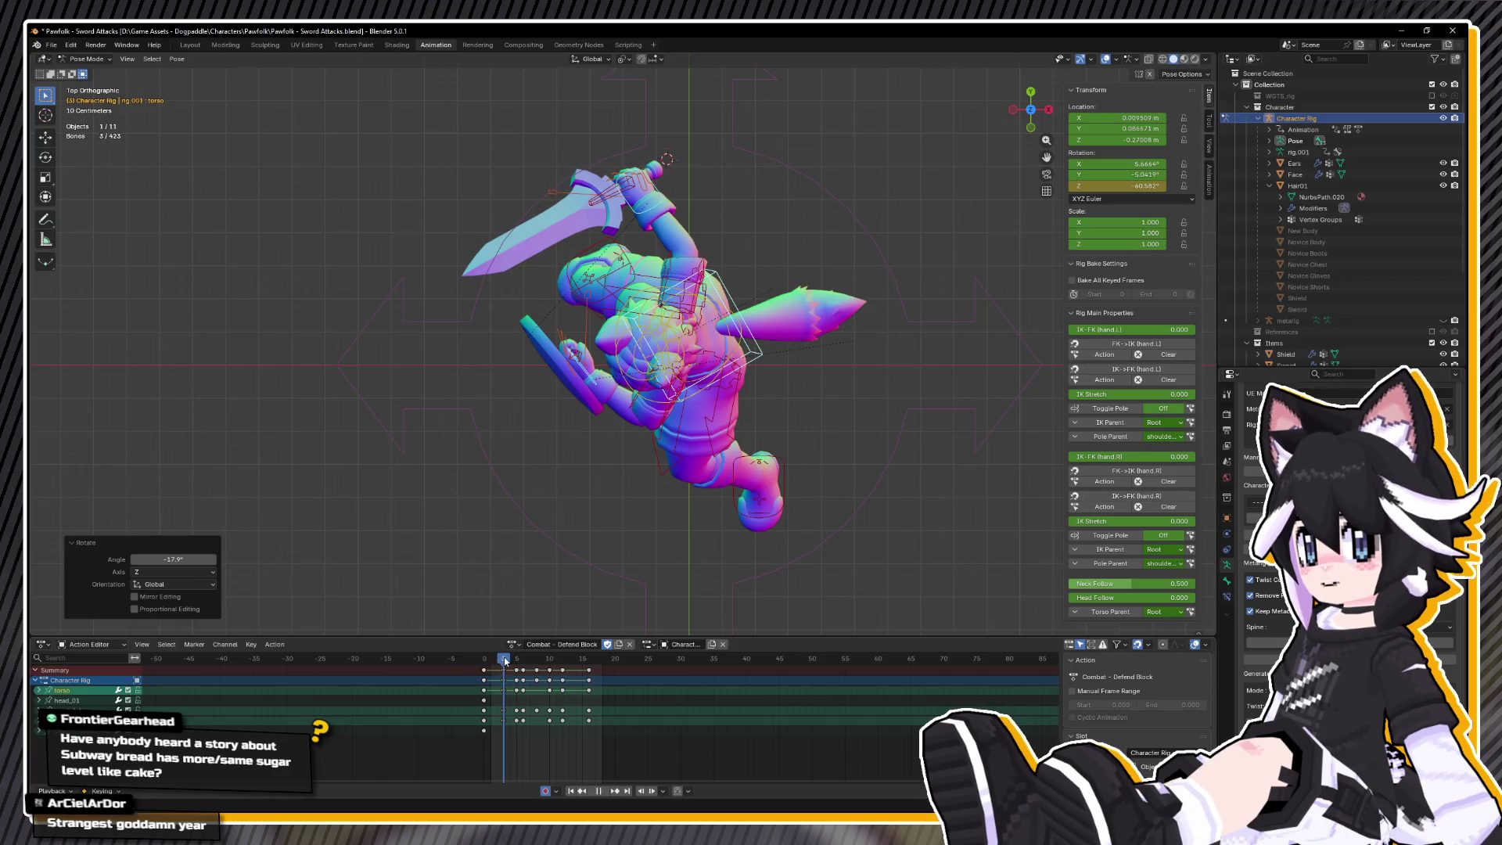
key("Escape")
- Copy that pose, paste it onto a nearby frame, and nudge it along Y
right_click(516, 592)
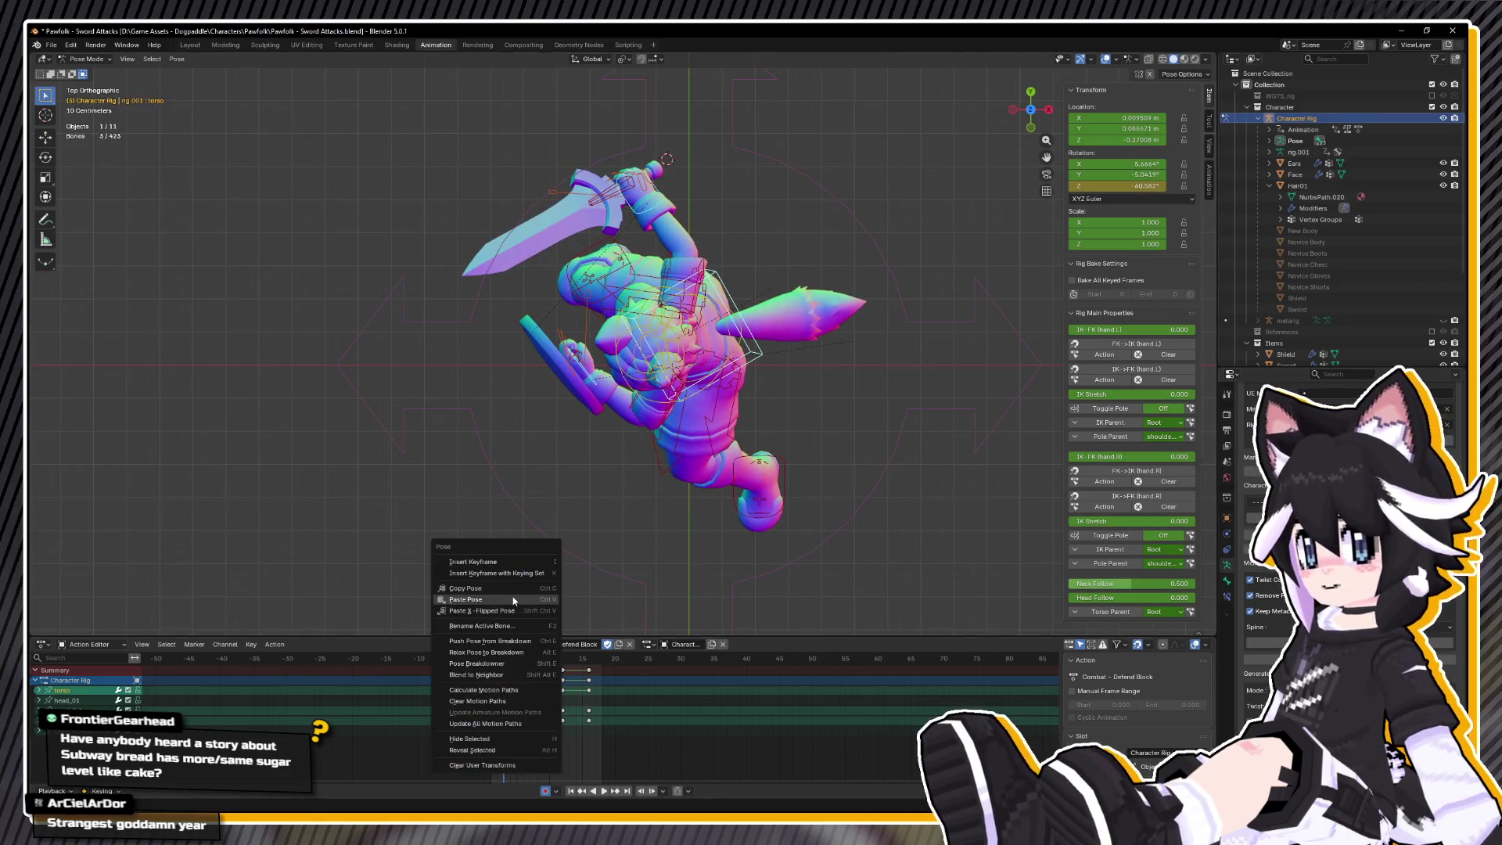
left_click(516, 588)
right_click(495, 613)
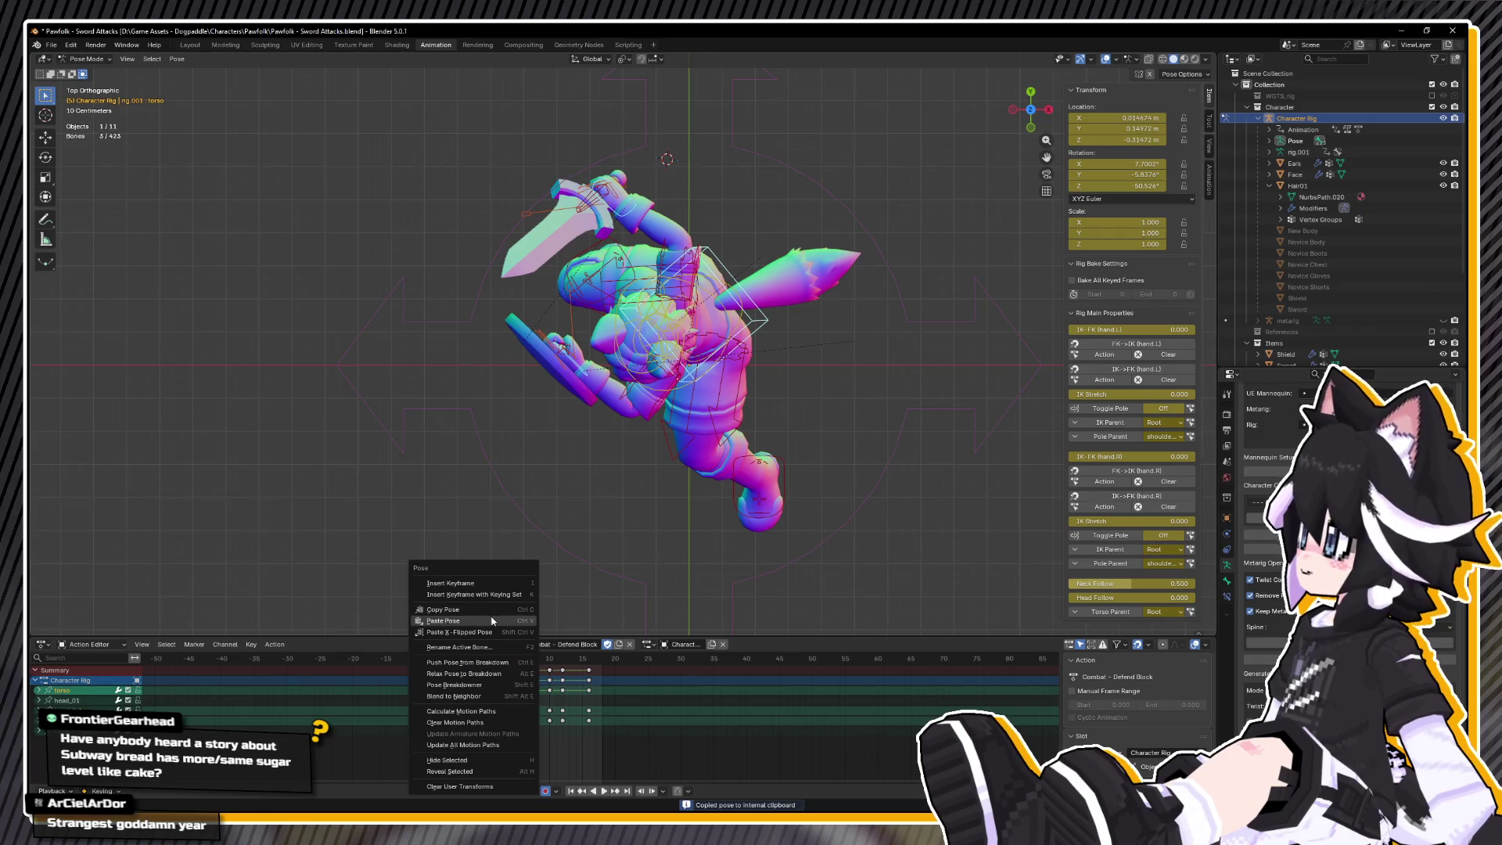
left_click(495, 621)
key("g")
key("y")
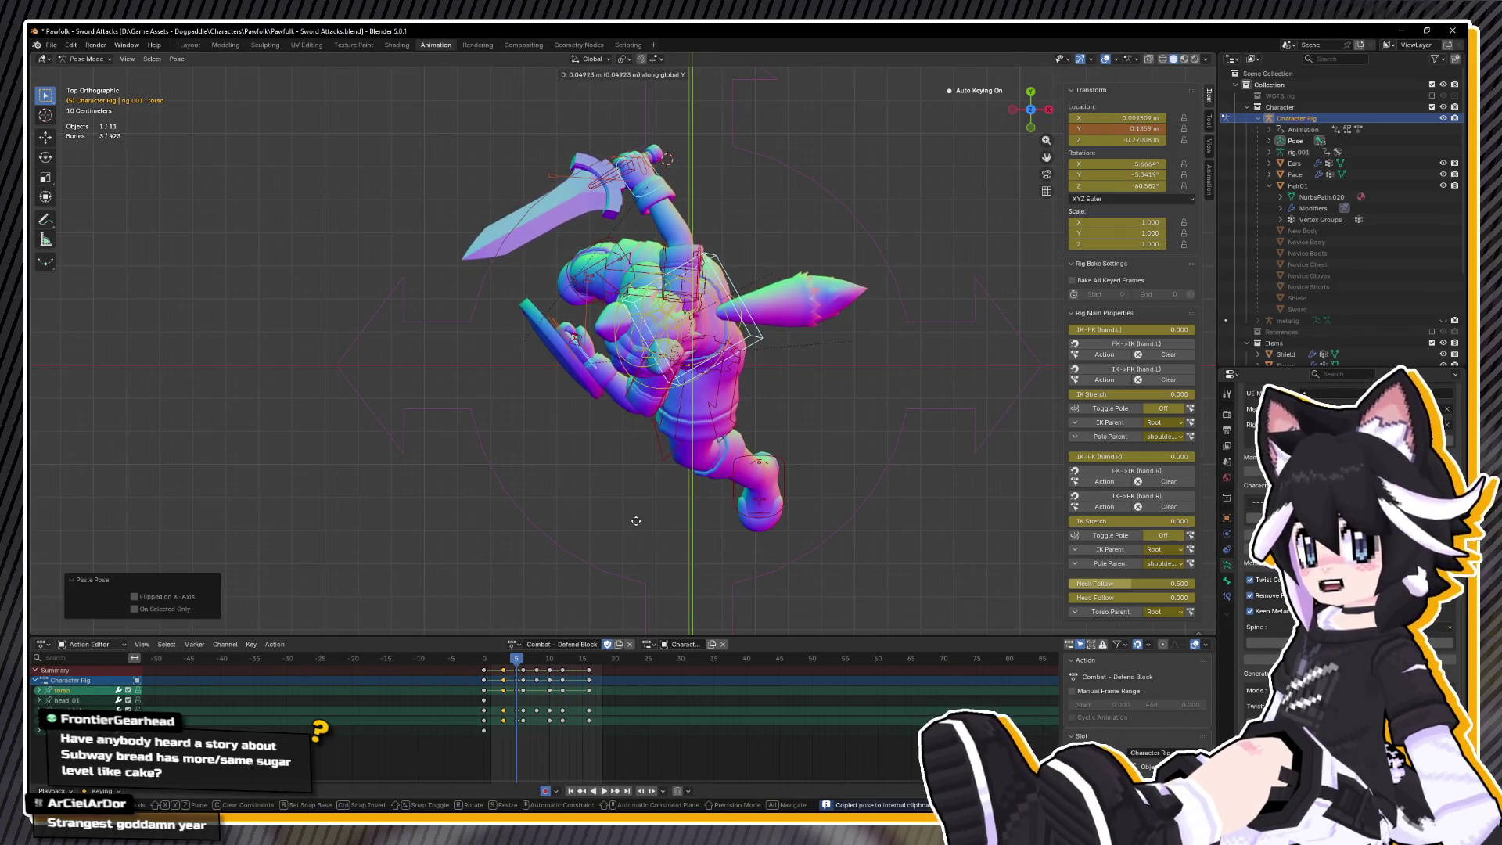
key("Return")
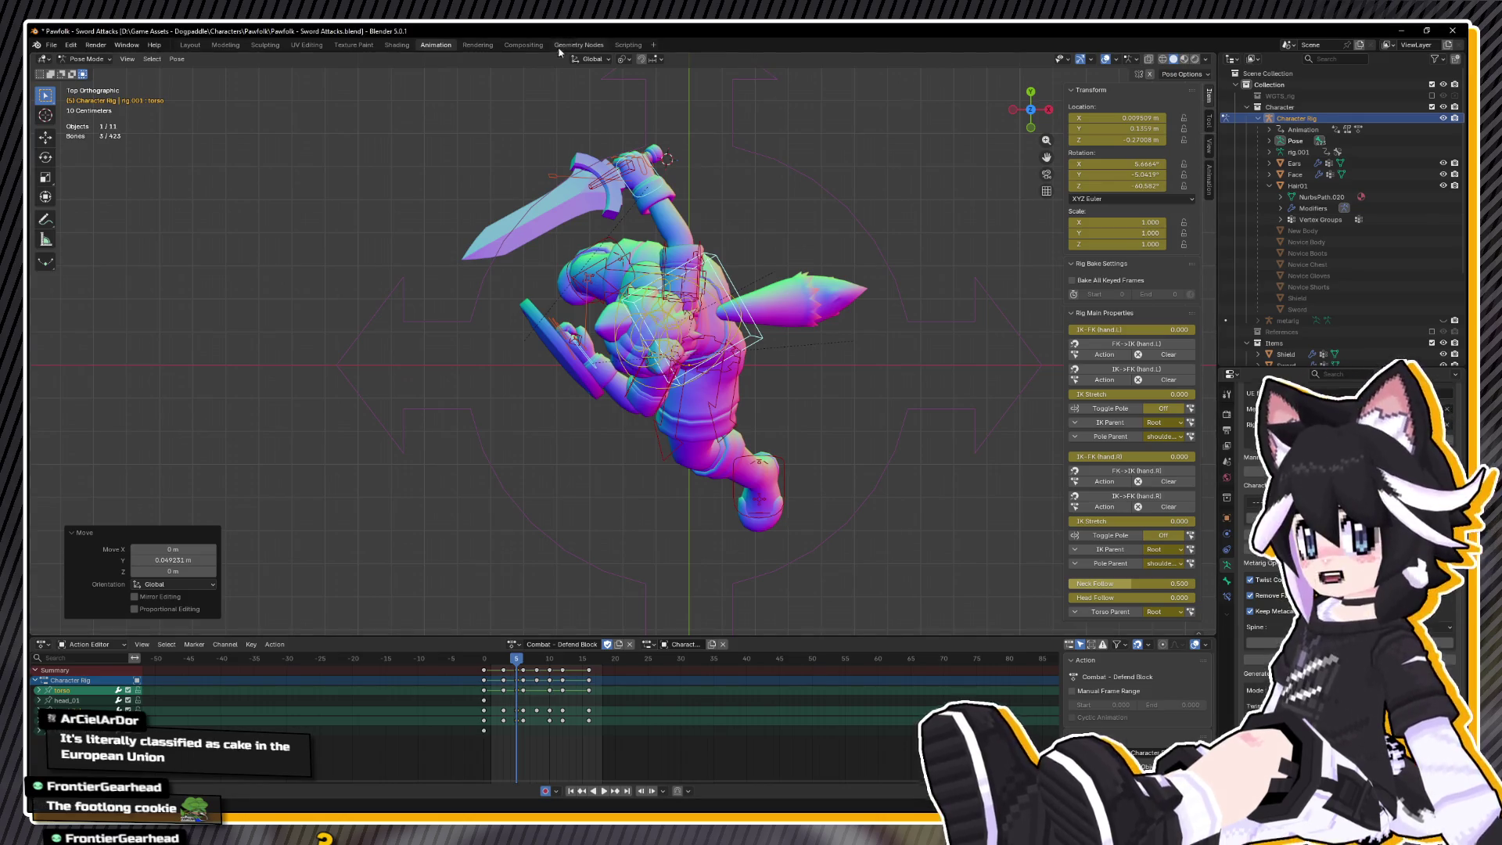
- Play the Defend Block action and review it from a side perspective
key("space")
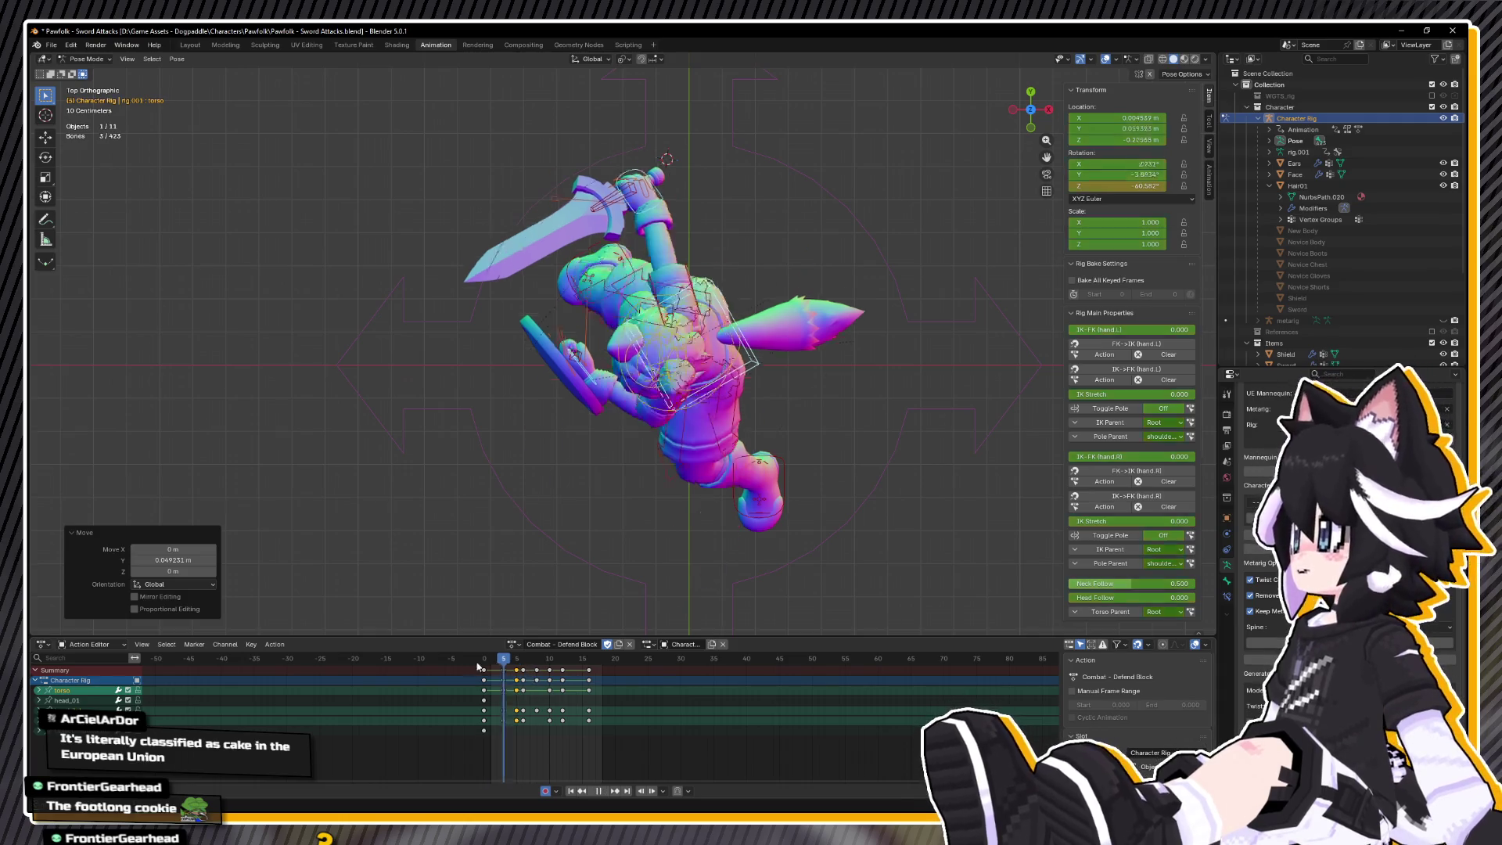
mouse_move(506, 558)
left_mouse_down()
mouse_move(743, 344)
mouse_move(648, 469)
left_mouse_up()
key("space")
key("space")
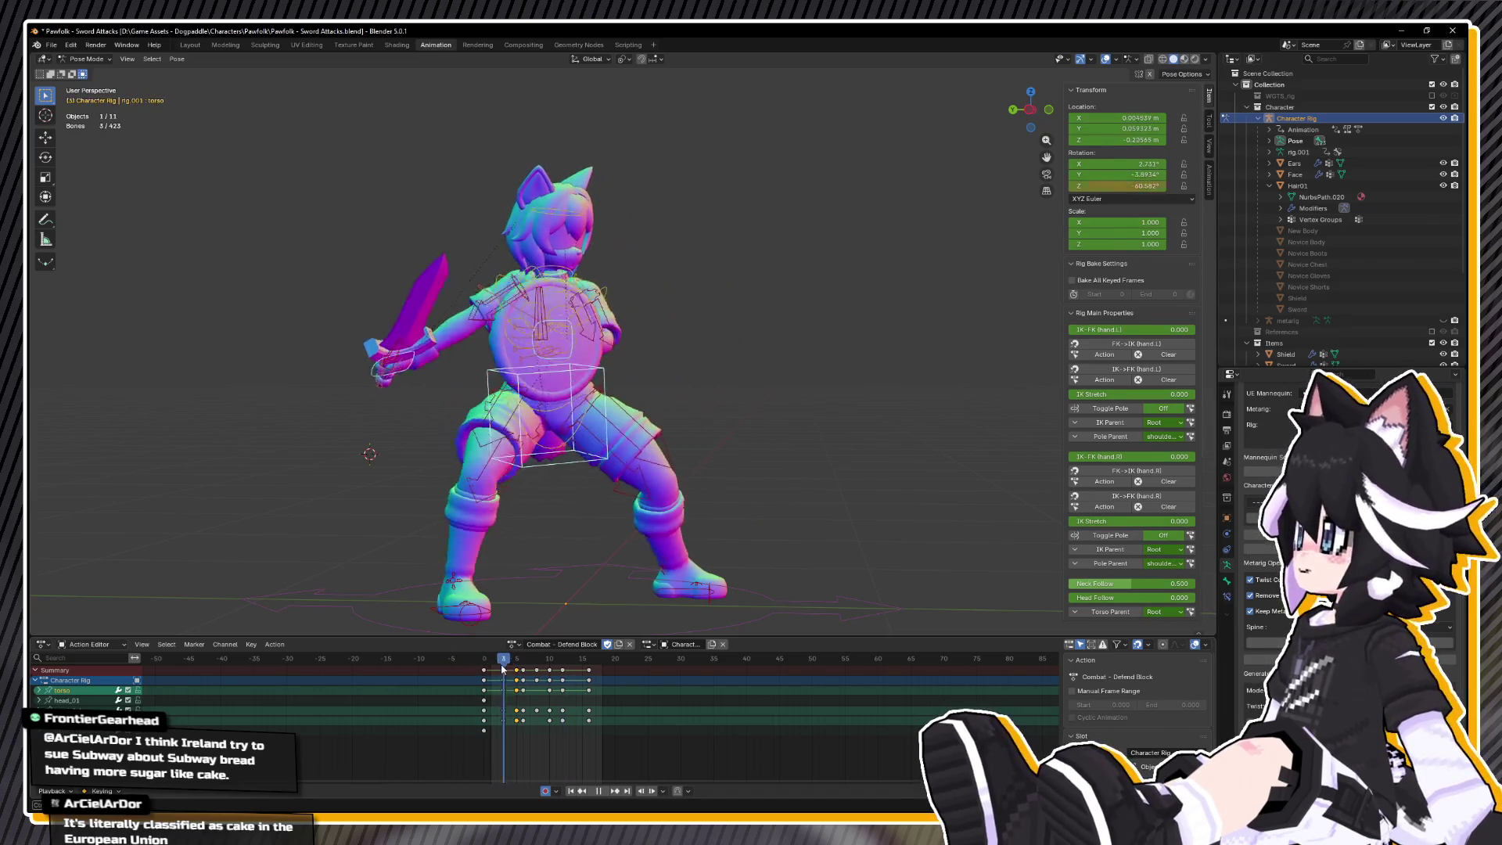
key("Escape")
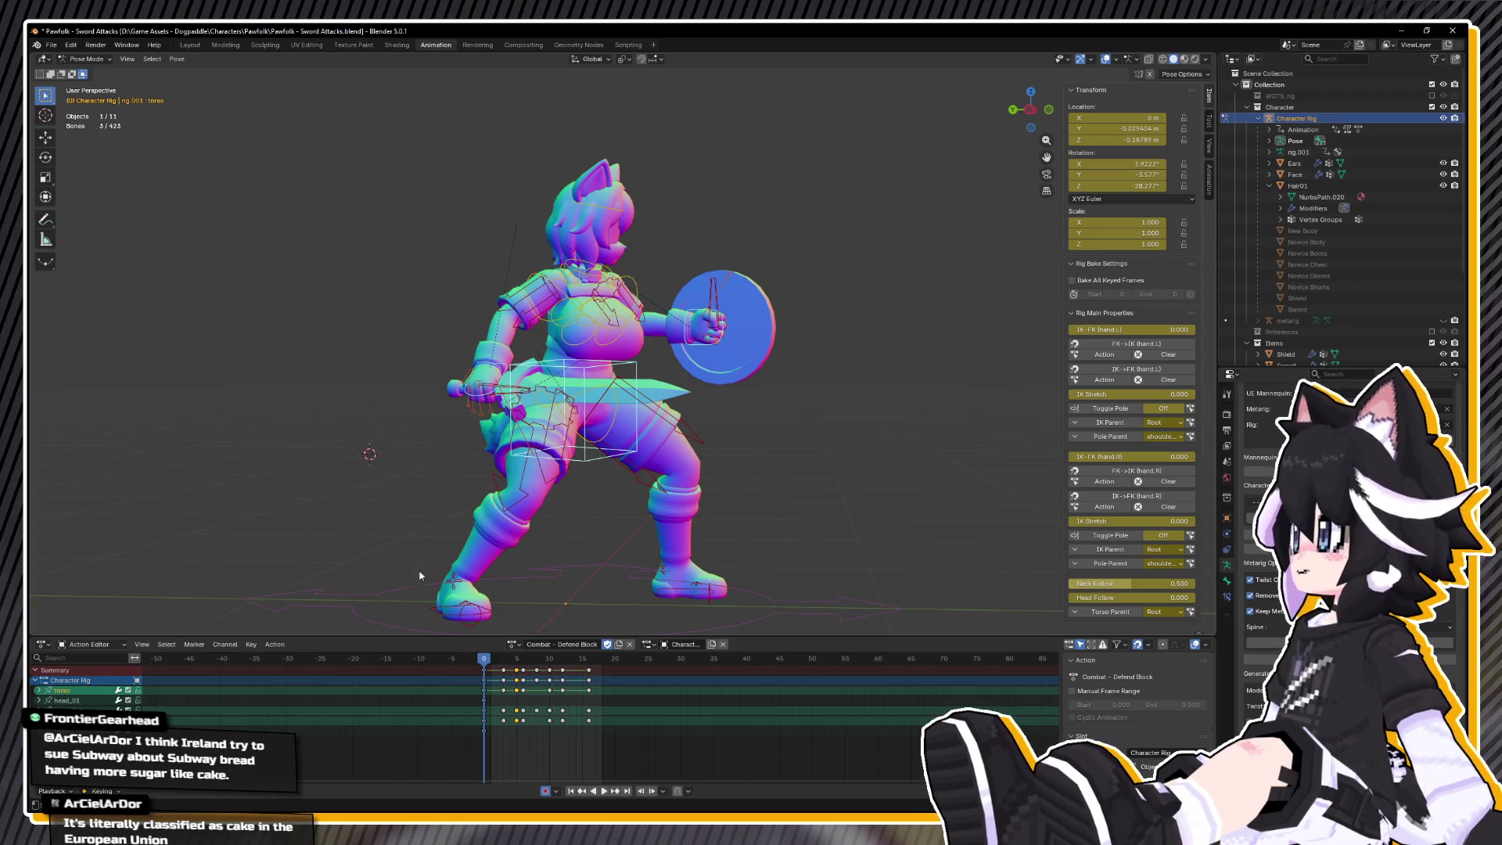
key("space")
key("space")
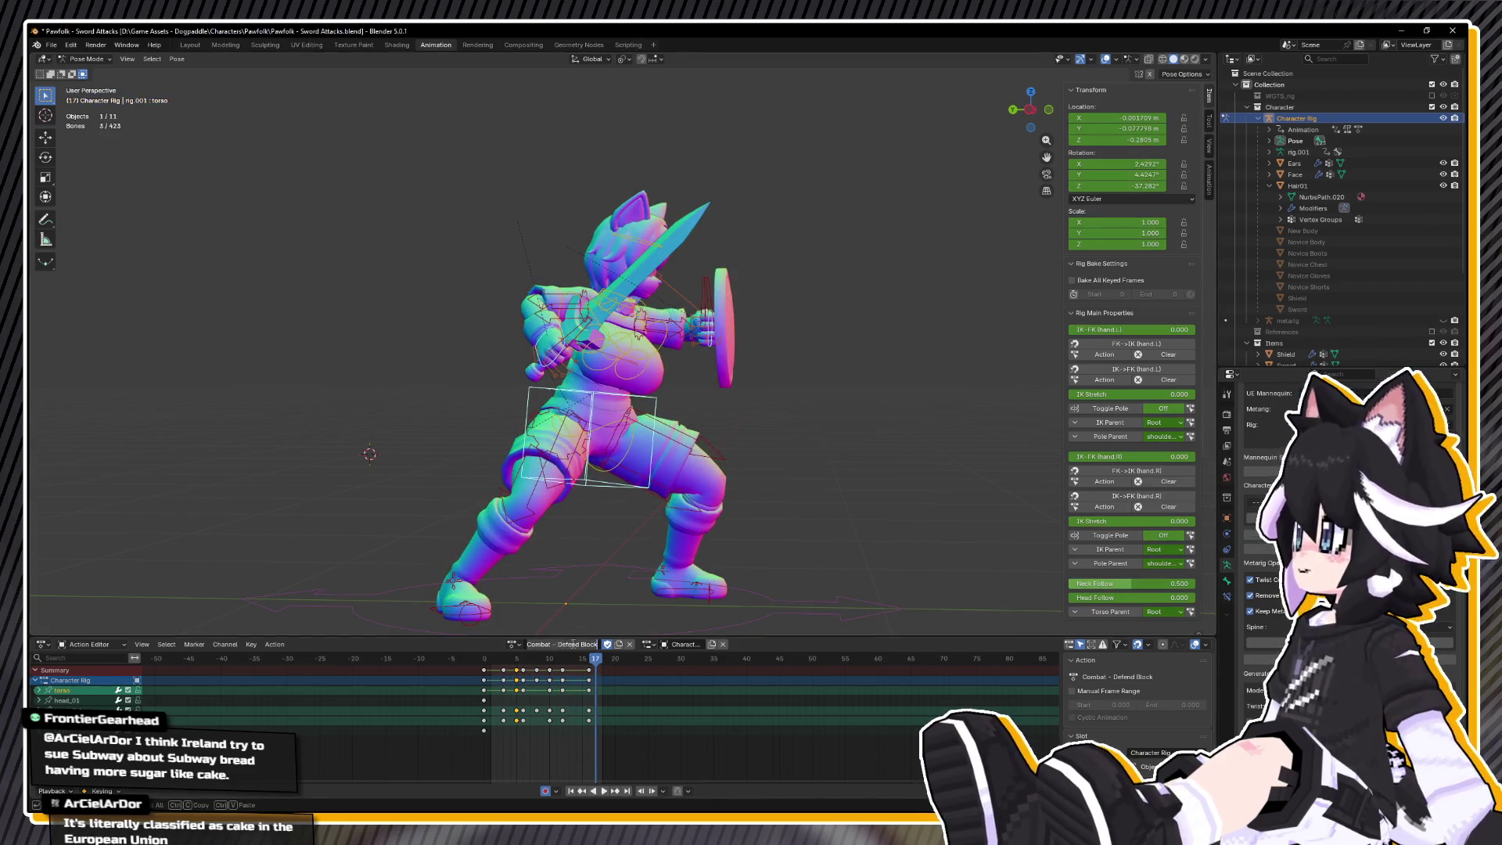
- Rename the action to 'Combat - Defend Push', then undo back to Defend Block
key("ctrl+BackSpace")
type("Push")
key("Return")
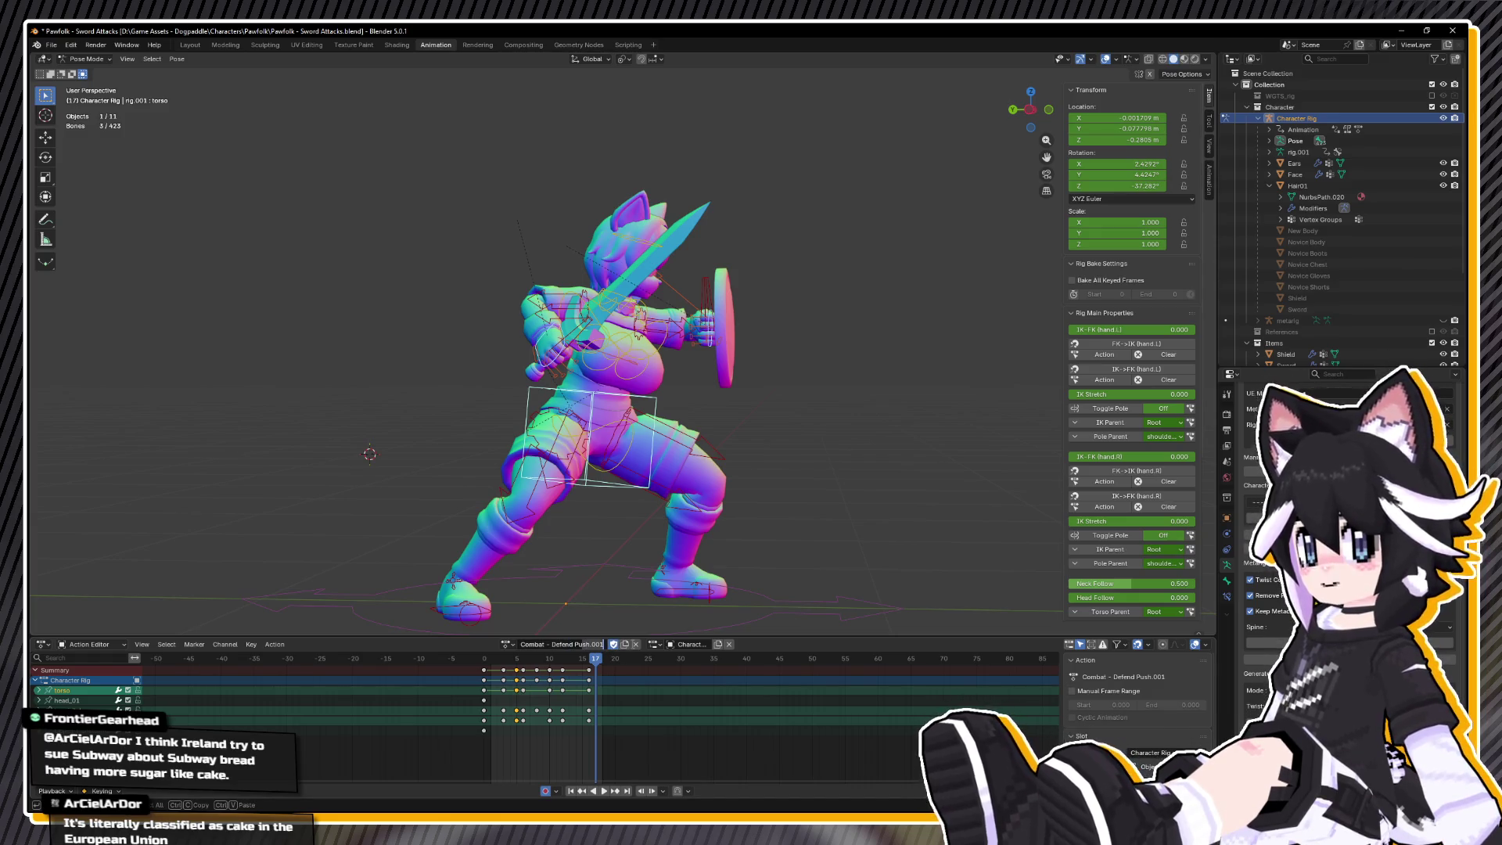
key("ctrl+z")
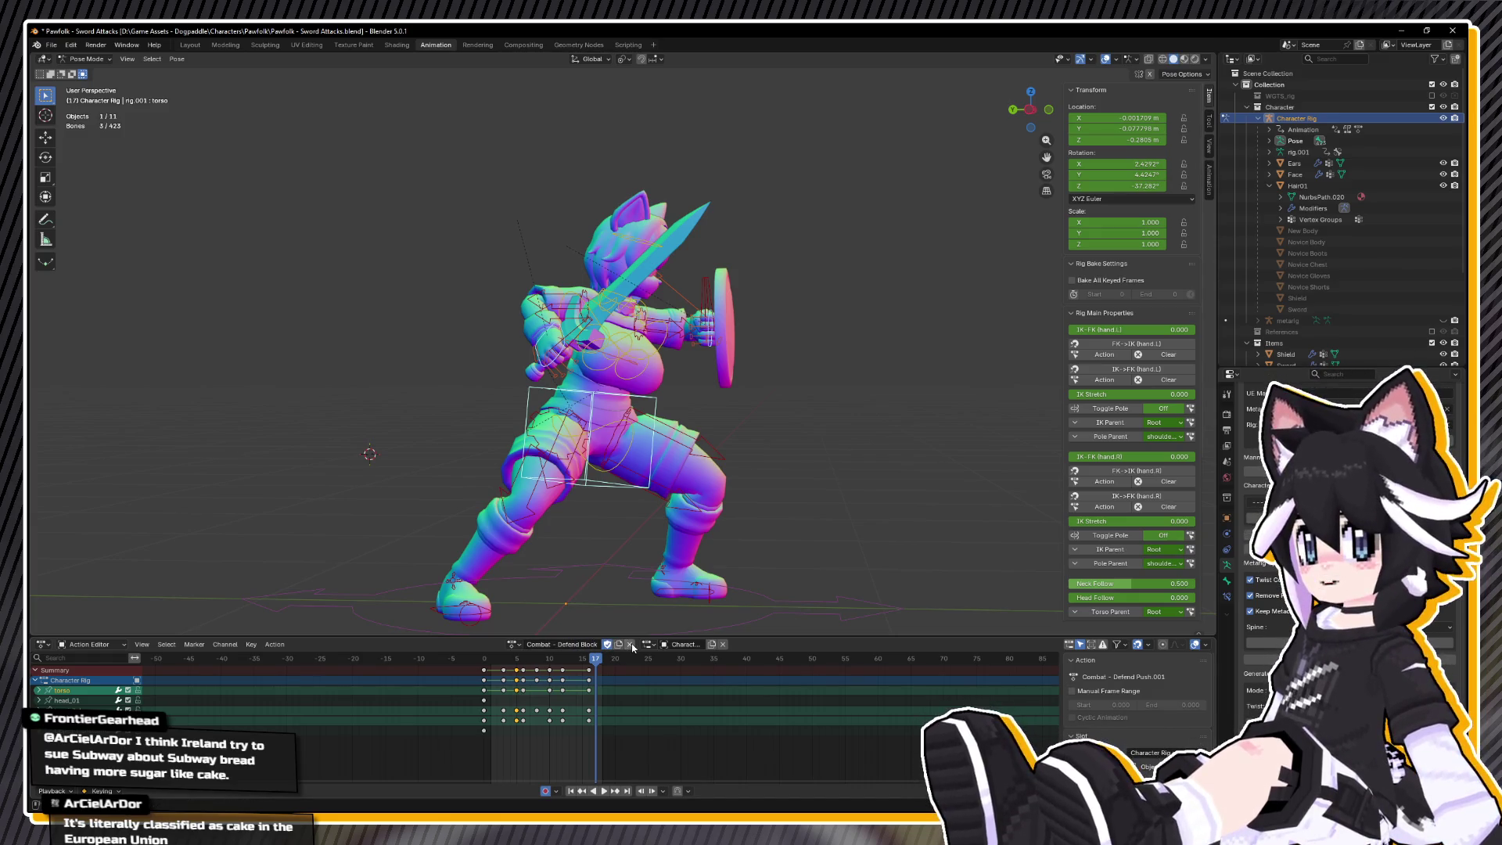
- Select all bones, copy the current guard pose, and replay the simplified two-key action
key("space")
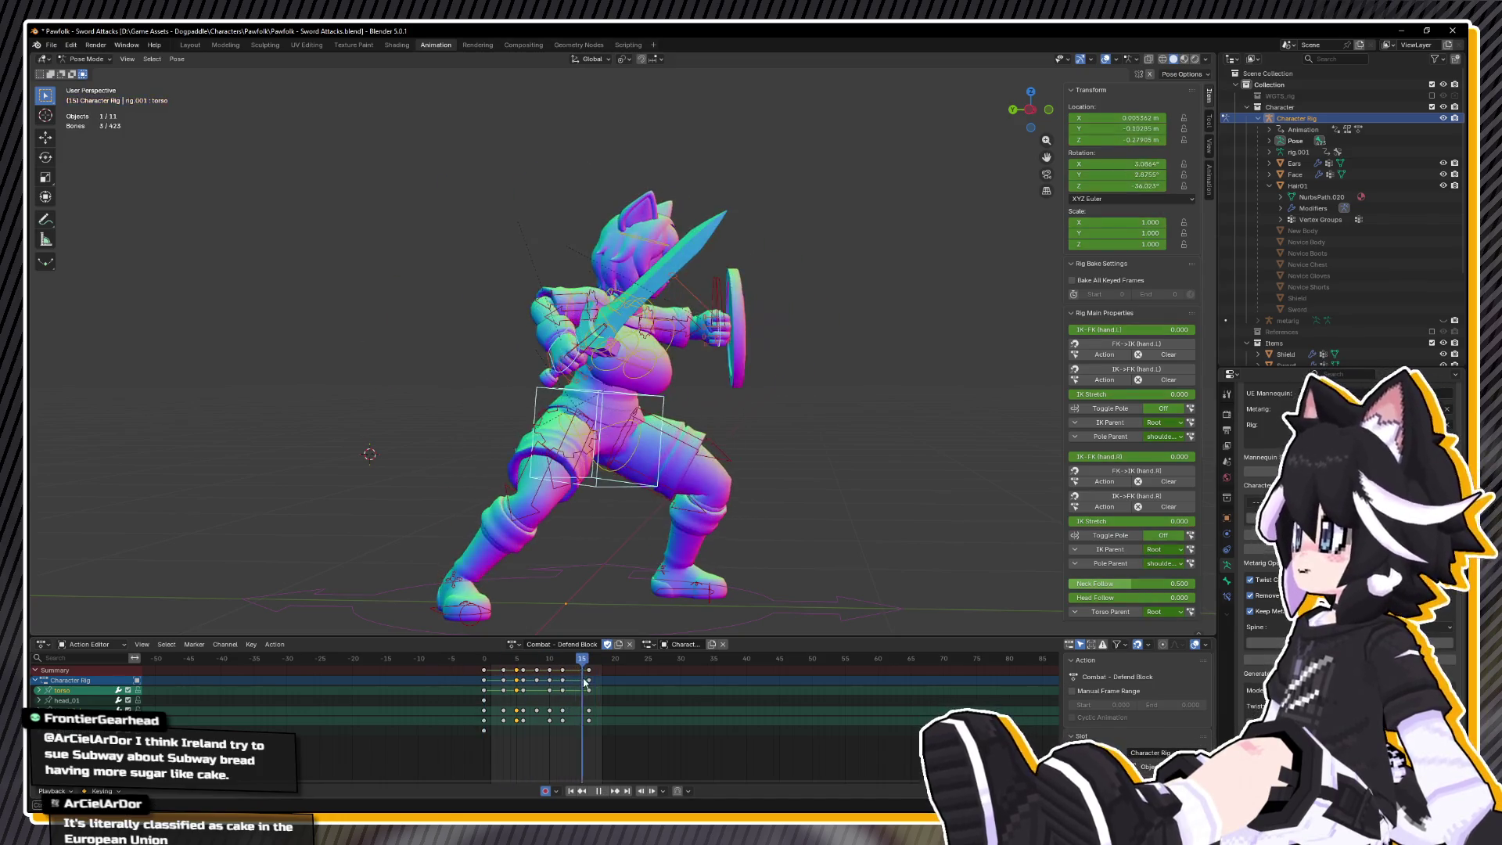
key("space")
key("a")
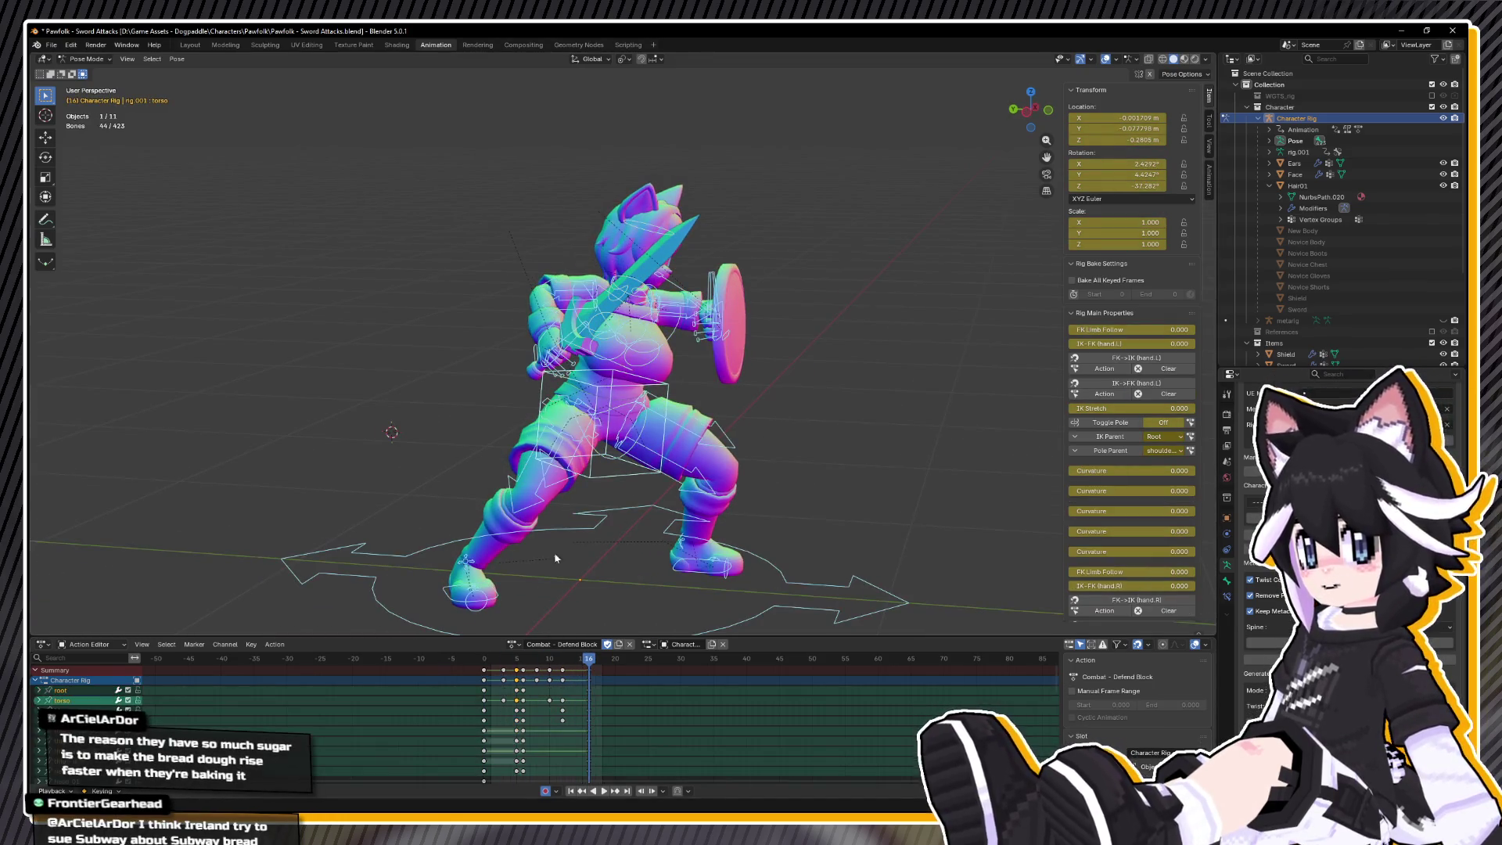
key("ctrl+z")
key("space")
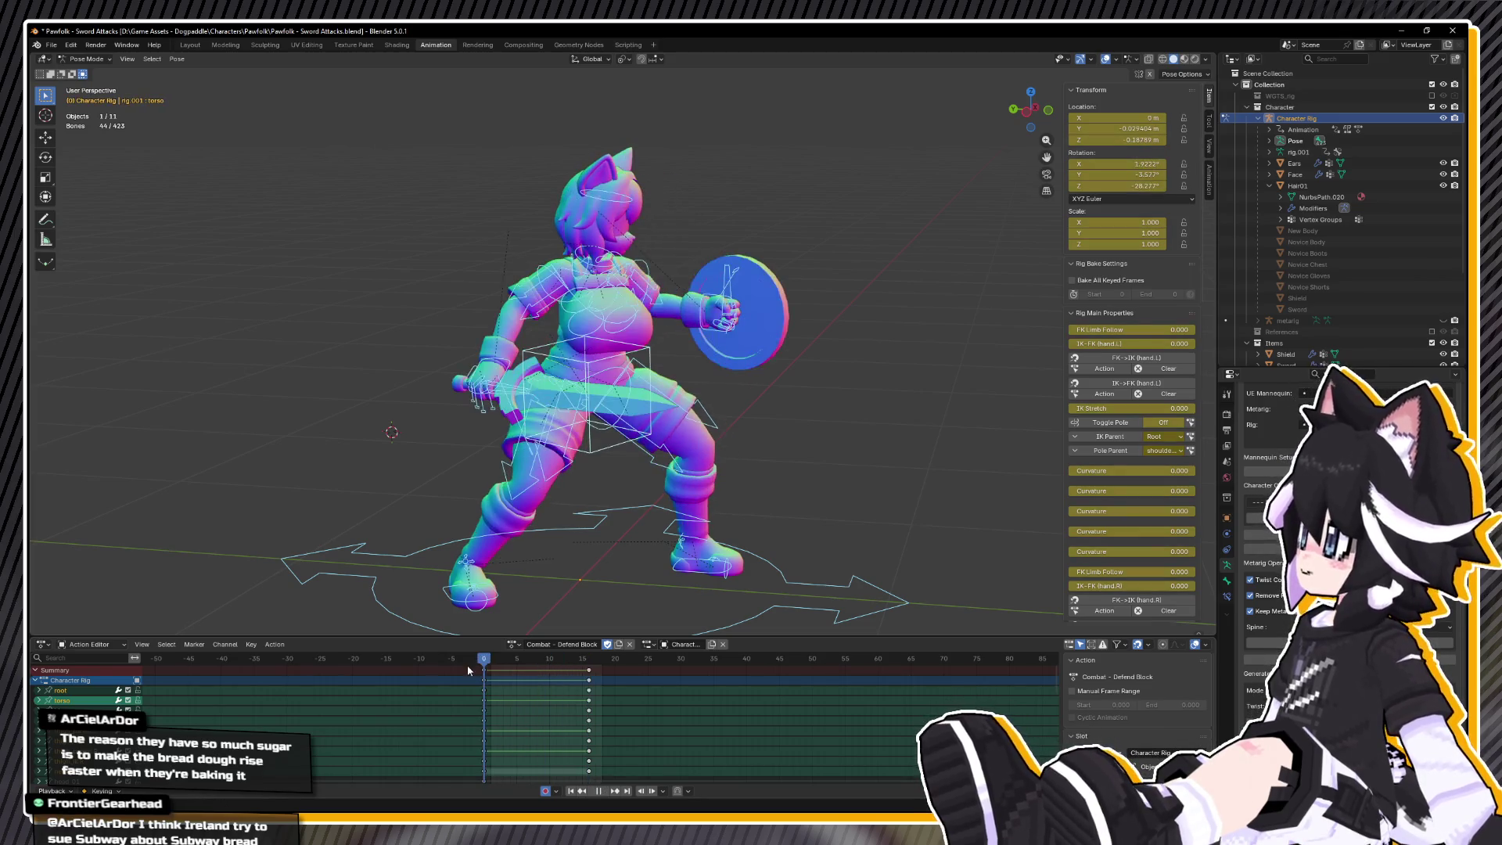
key("space")
right_click(723, 434)
left_click(733, 438)
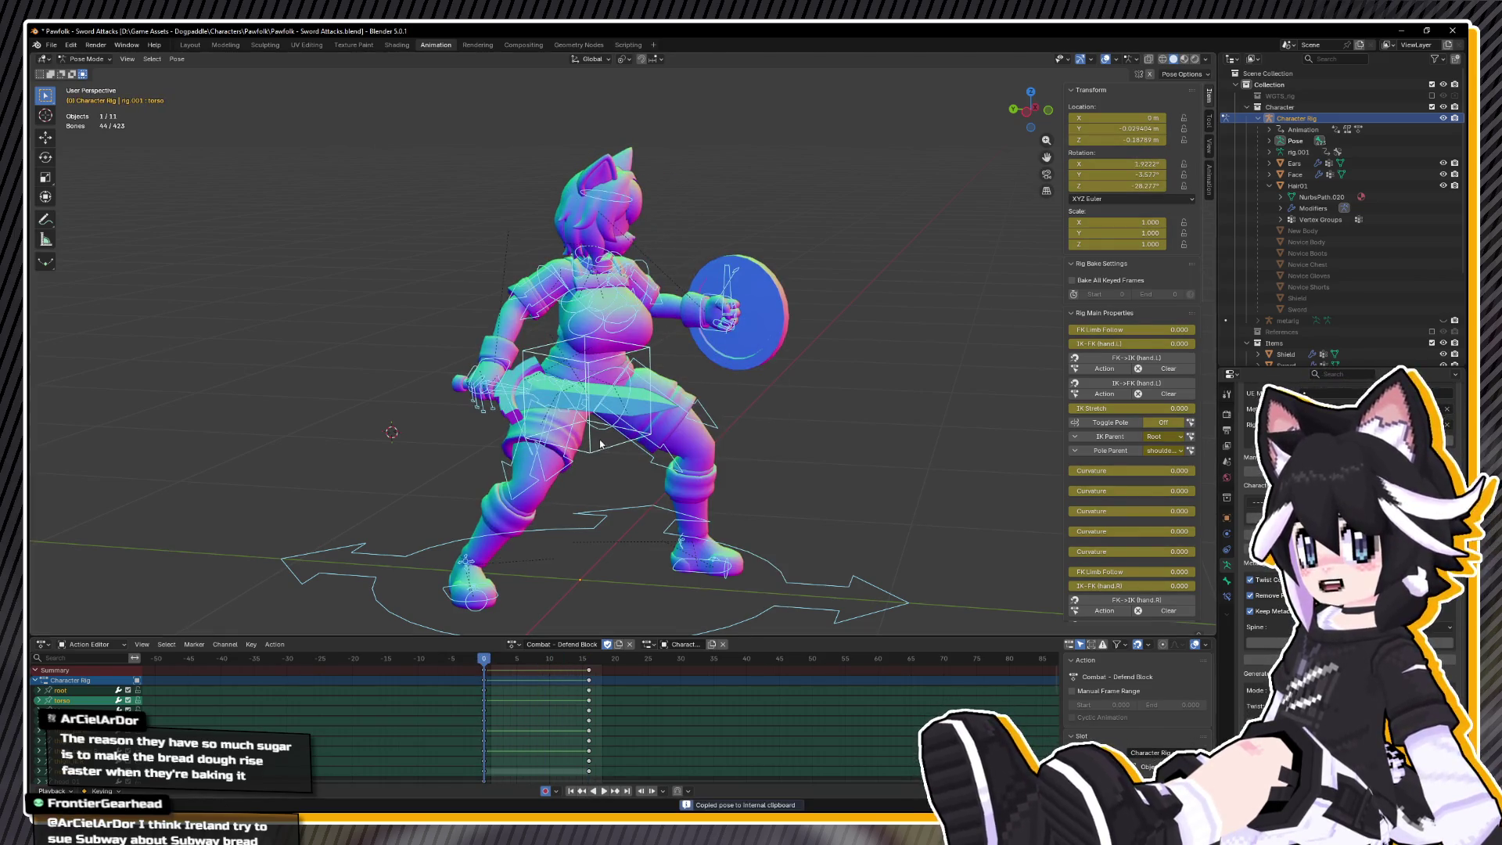
key("space")
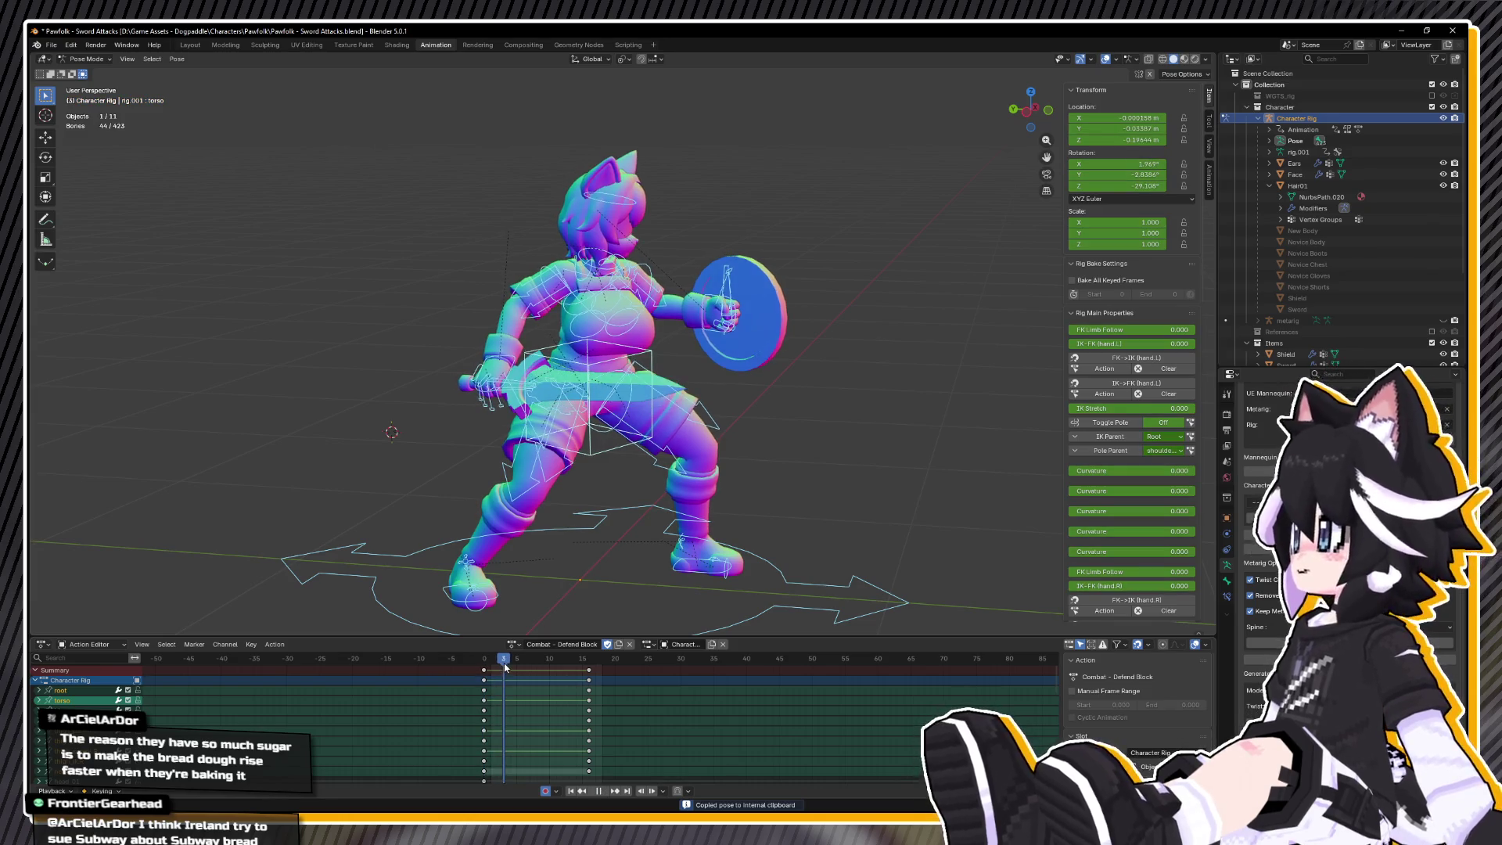
key("space")
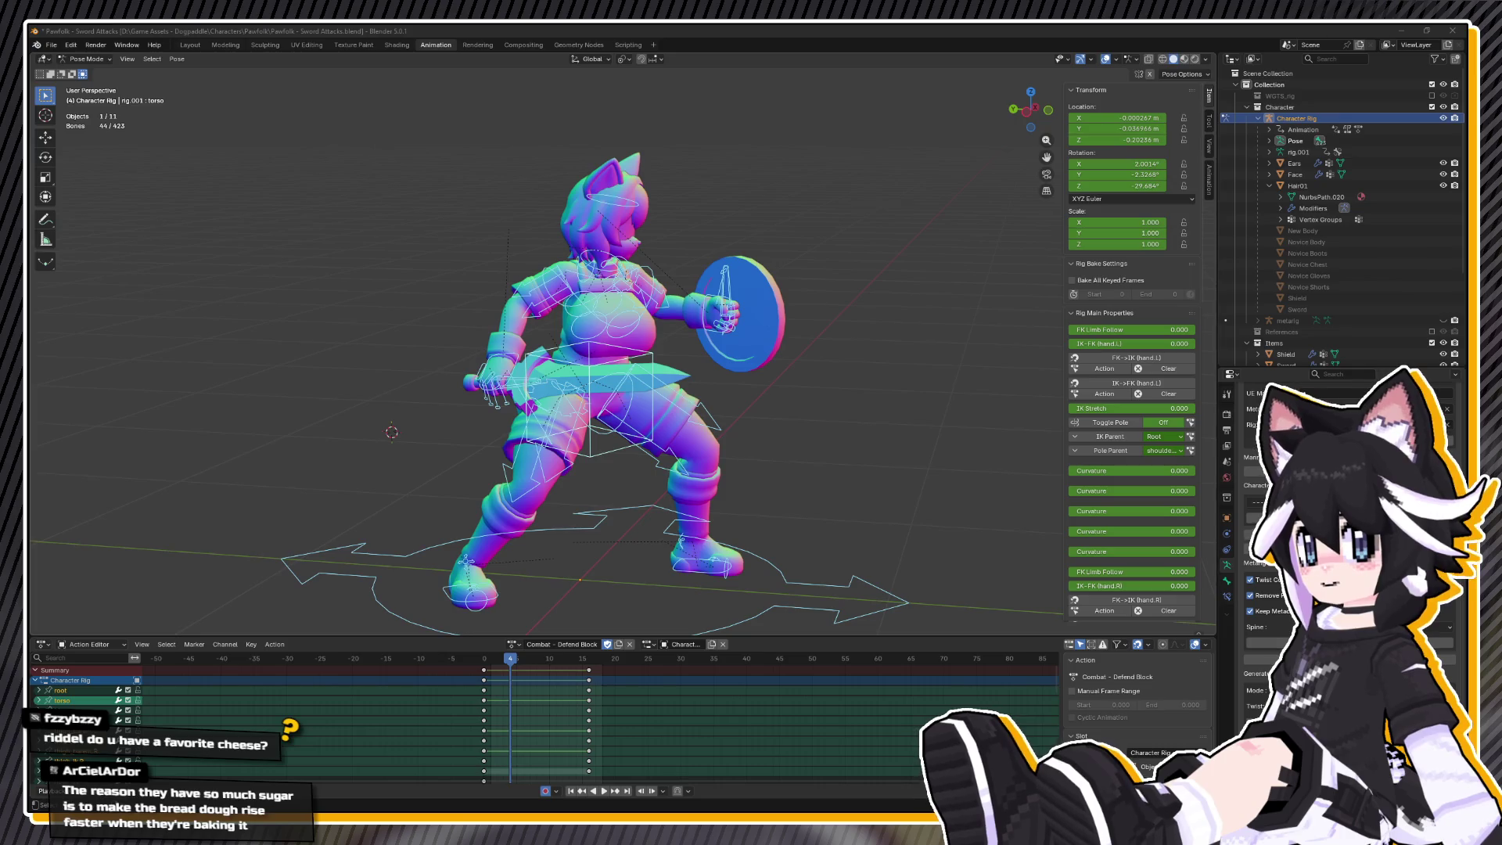
- In Left Ortho view, raise both hand IK controls vertically about 0.07 m
scroll(504, 460, "up", 3)
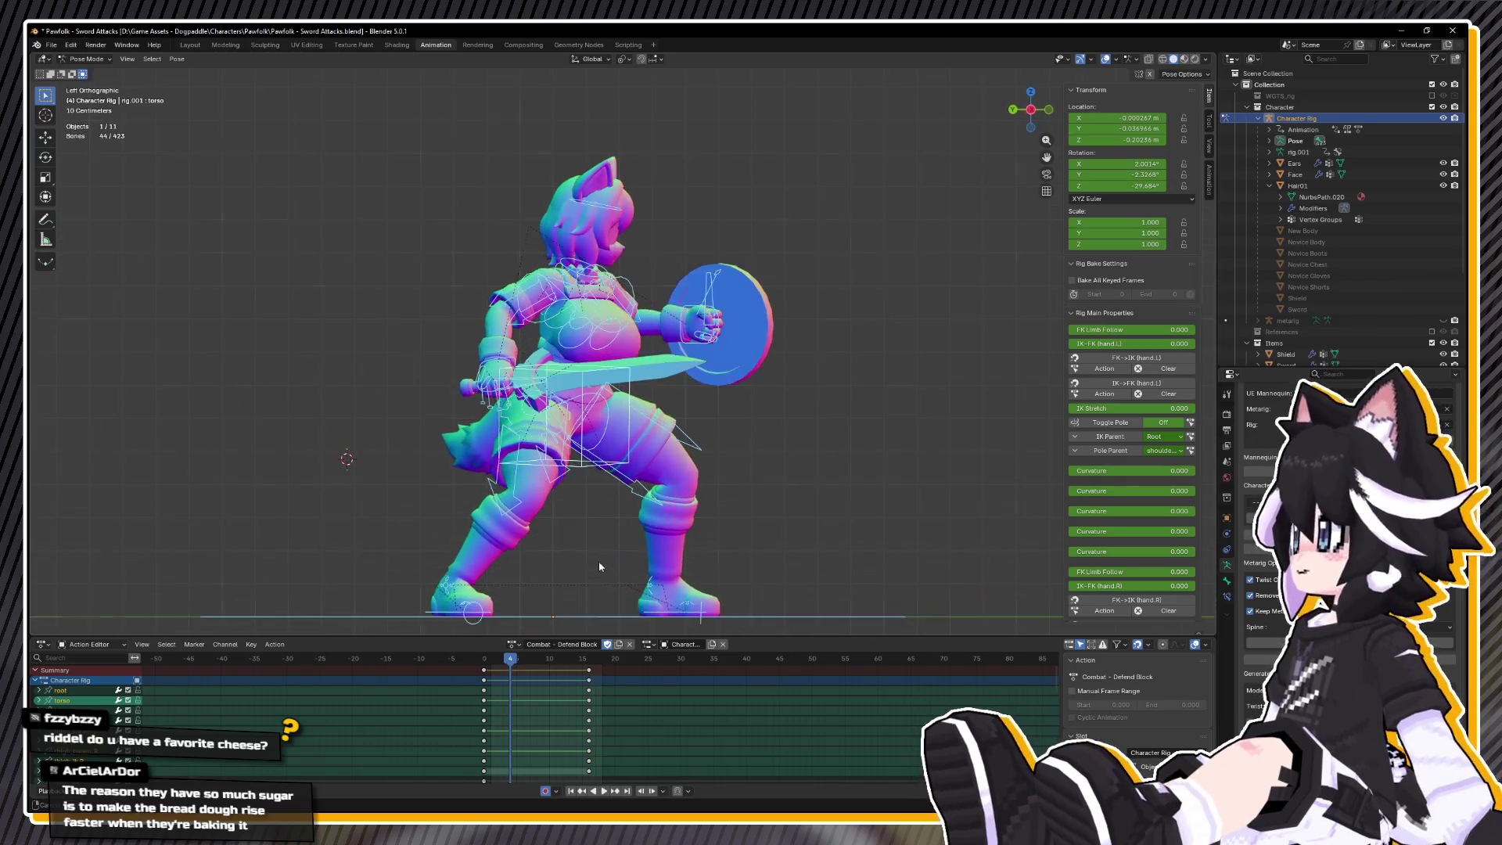
key("ctrl+KP_3")
left_click(505, 459)
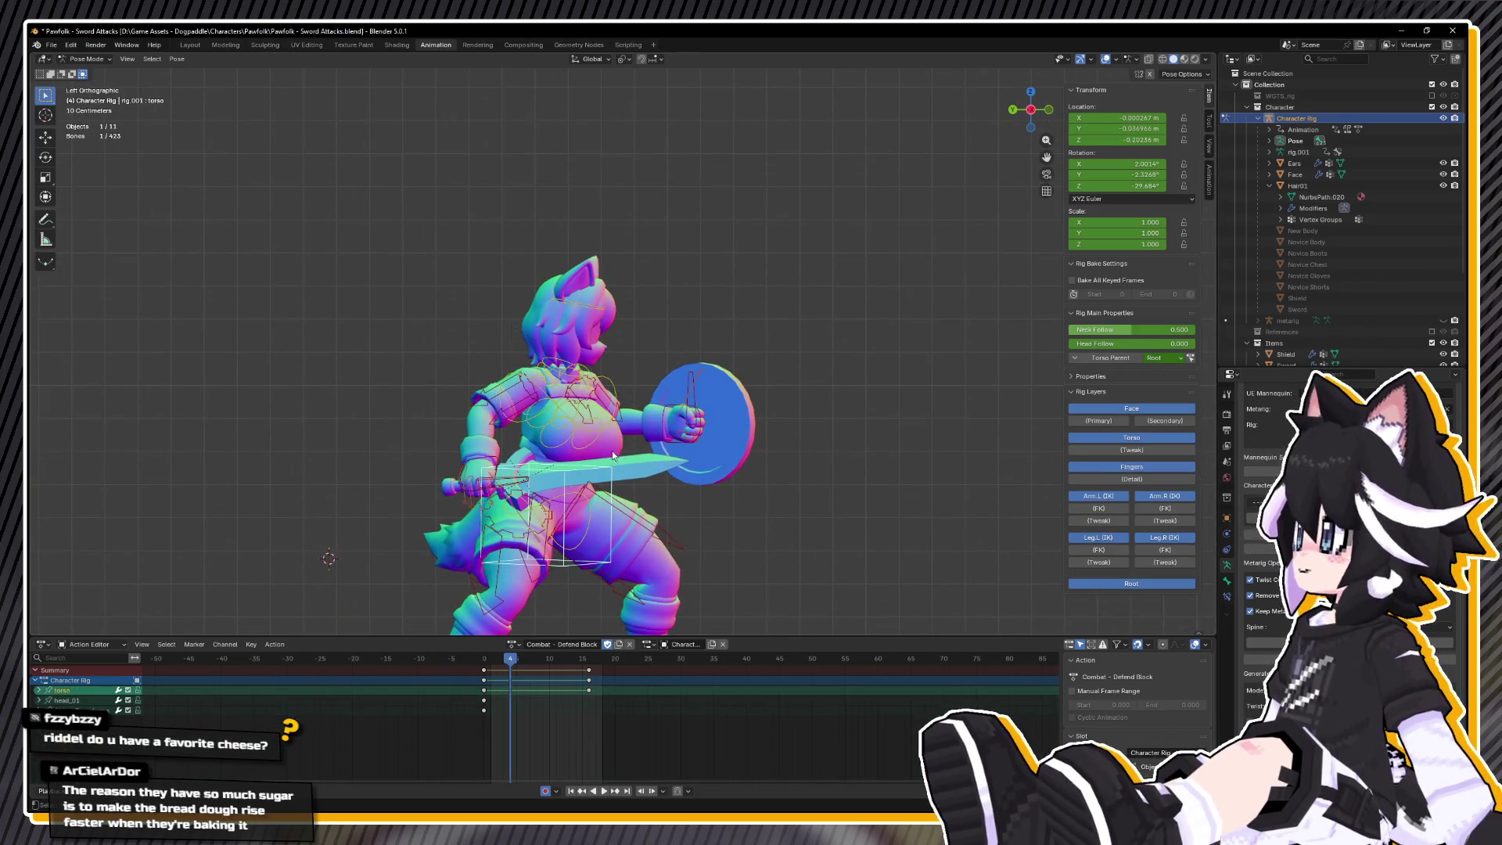
left_click(494, 463)
left_click(660, 449, "shift")
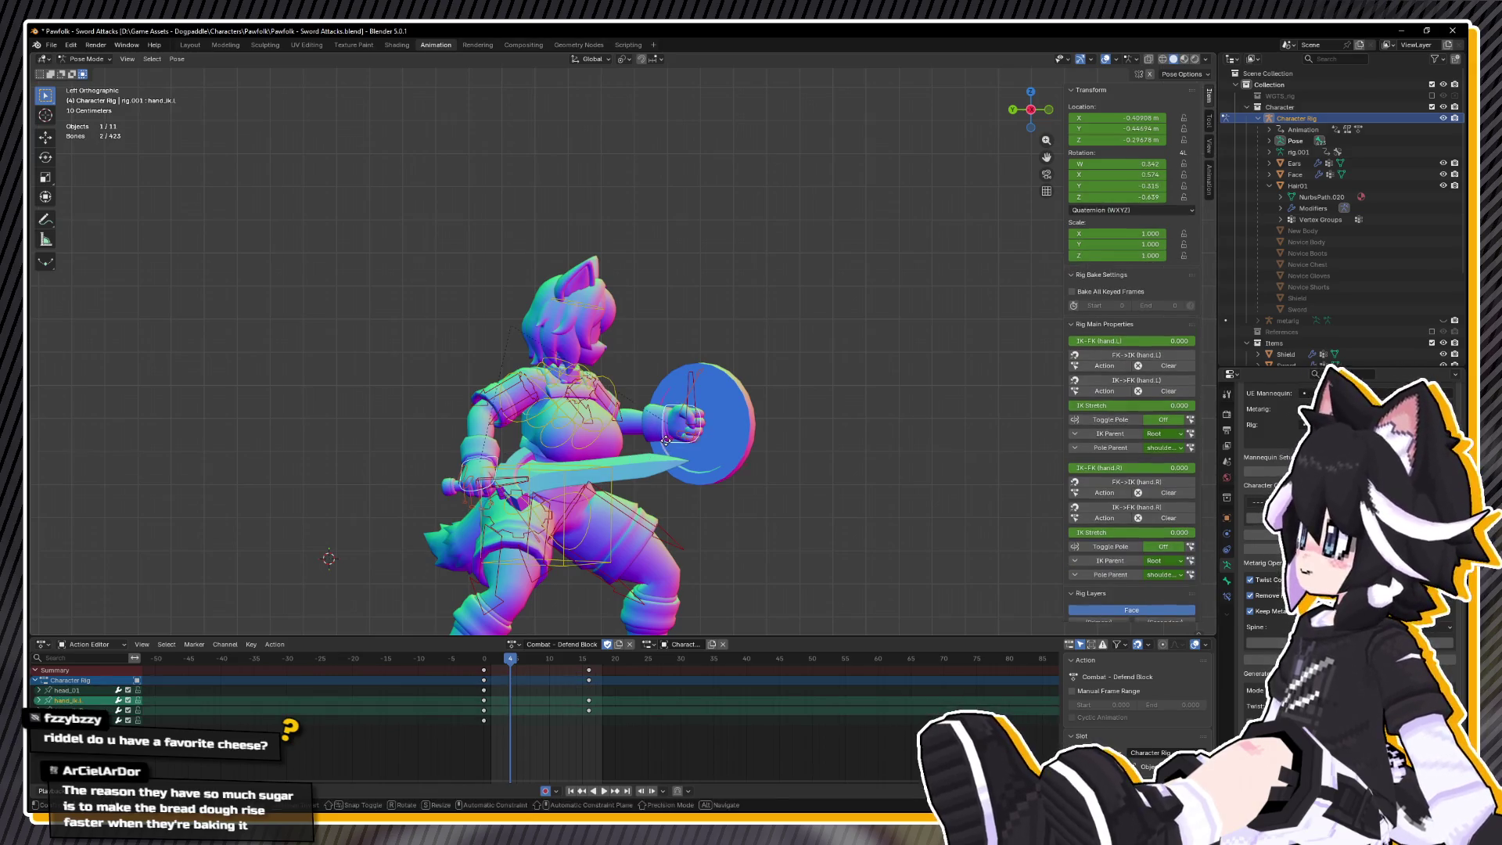
key("g")
key("z")
left_click(524, 413)
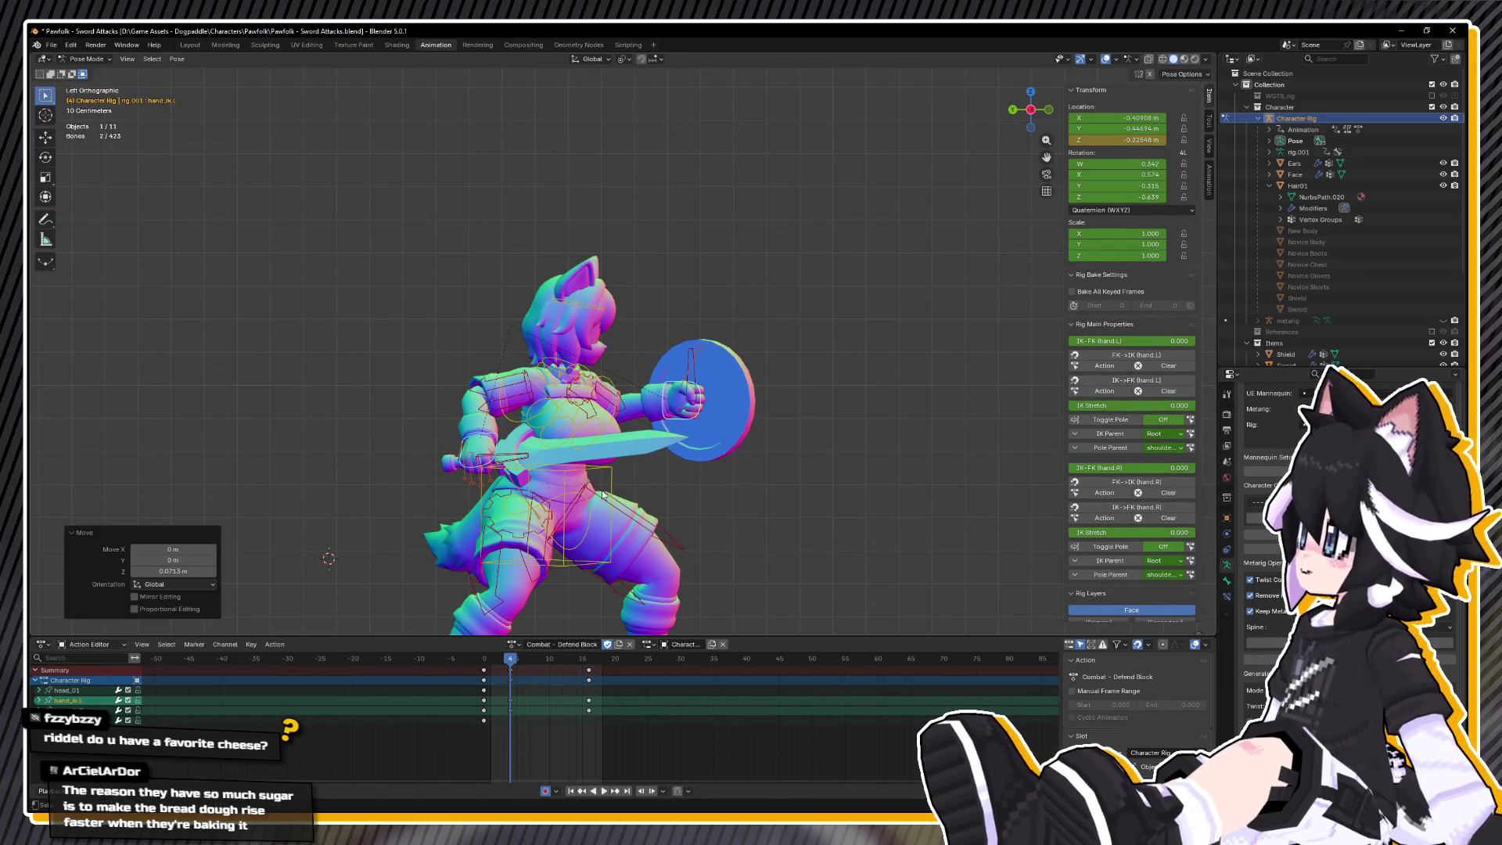
- Lift the torso control about 0.056 m and tilt the chest back about 8 degrees
left_click(605, 496)
key("g")
key("z")
left_click(582, 435)
left_click(618, 373)
key("r")
key("x")
key("x")
left_click(594, 483)
- Tilt the torso about 8 degrees on X and settle its lift at about 0.019 m
left_click(602, 493)
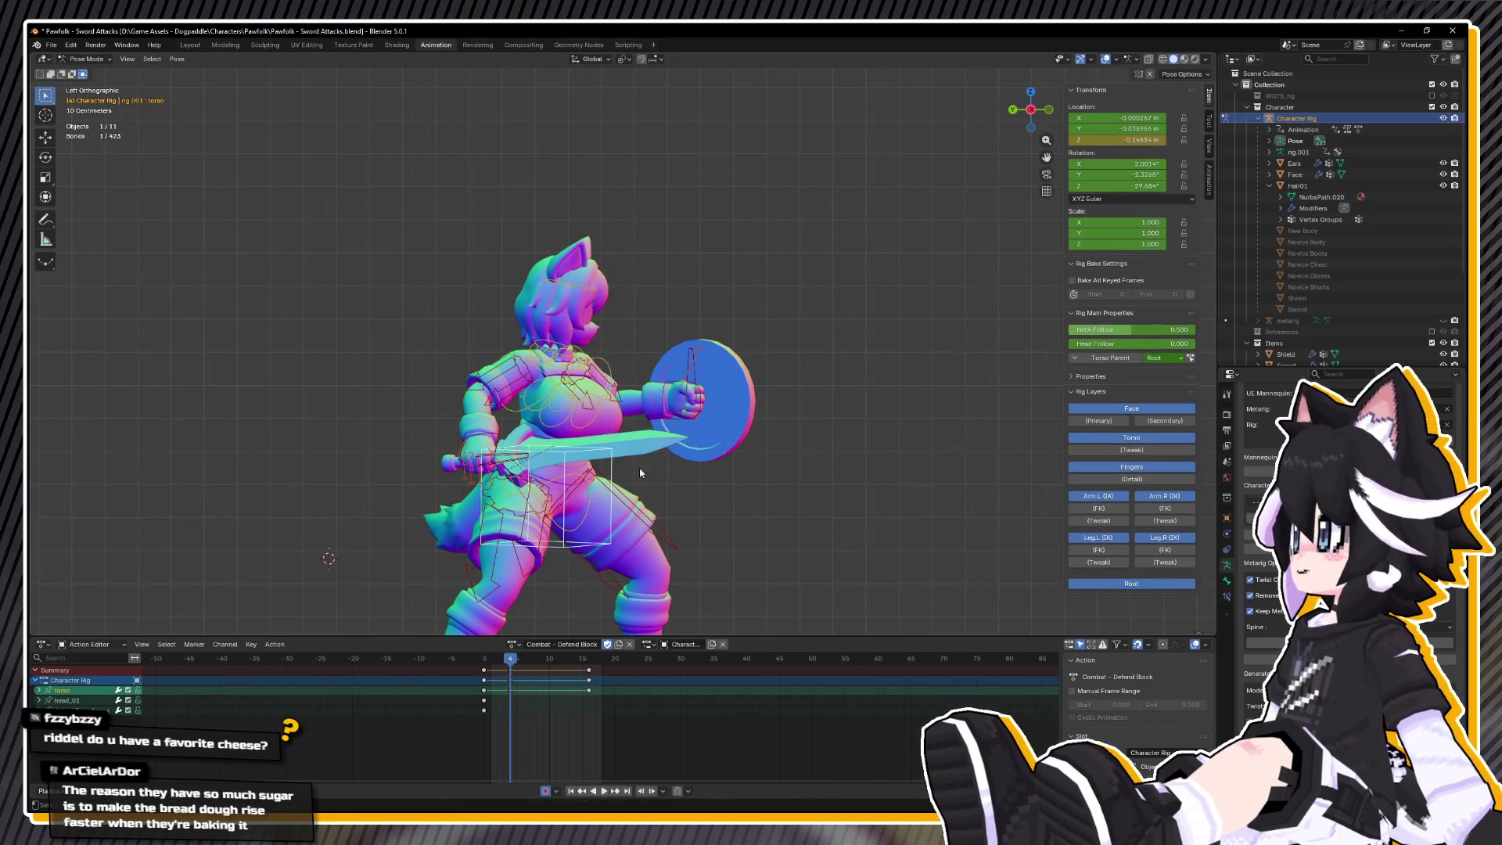
key("r")
key("x")
key("x")
left_click(625, 458)
key("g")
key("z")
left_click(633, 453)
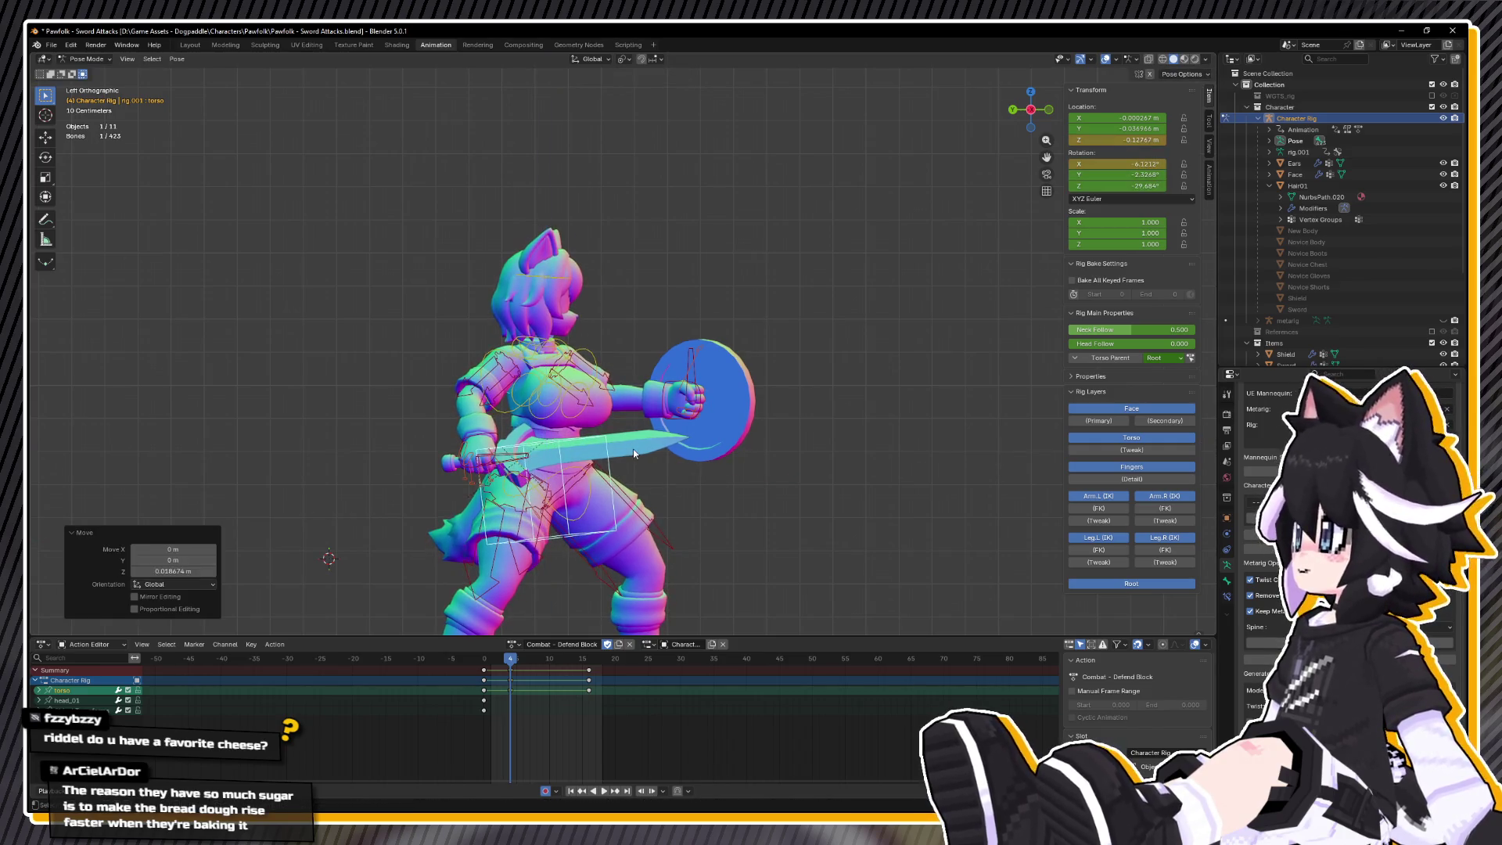
- Move the left hand IK control and rotate it about 23° on local X
left_click(680, 425)
key("g")
left_click(677, 383)
key("r")
key("x")
key("x")
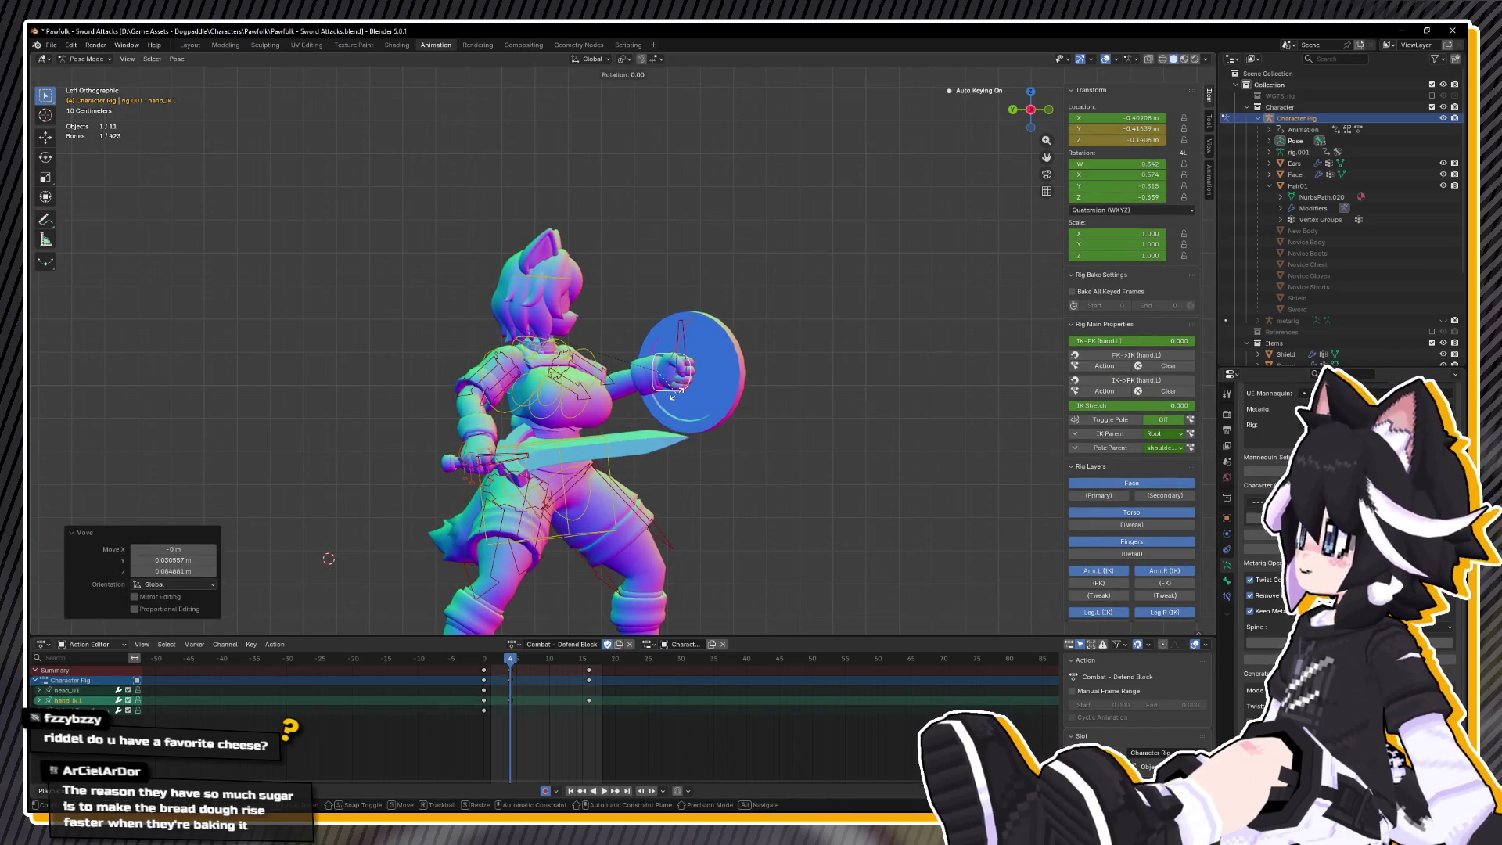
left_click(673, 385)
- Rotate the right hand IK about 26° on local X and key the pose at frame 4
mouse_move(547, 438)
left_mouse_down()
mouse_move(506, 448)
mouse_move(520, 634)
mouse_move(499, 661)
mouse_move(598, 659)
left_mouse_up()
left_click(506, 449)
key("r")
key("x")
key("x")
left_click(508, 458)
key("i")
- Slide the final guard keyframes for all bones from frame 15 to frame 12
key("a")
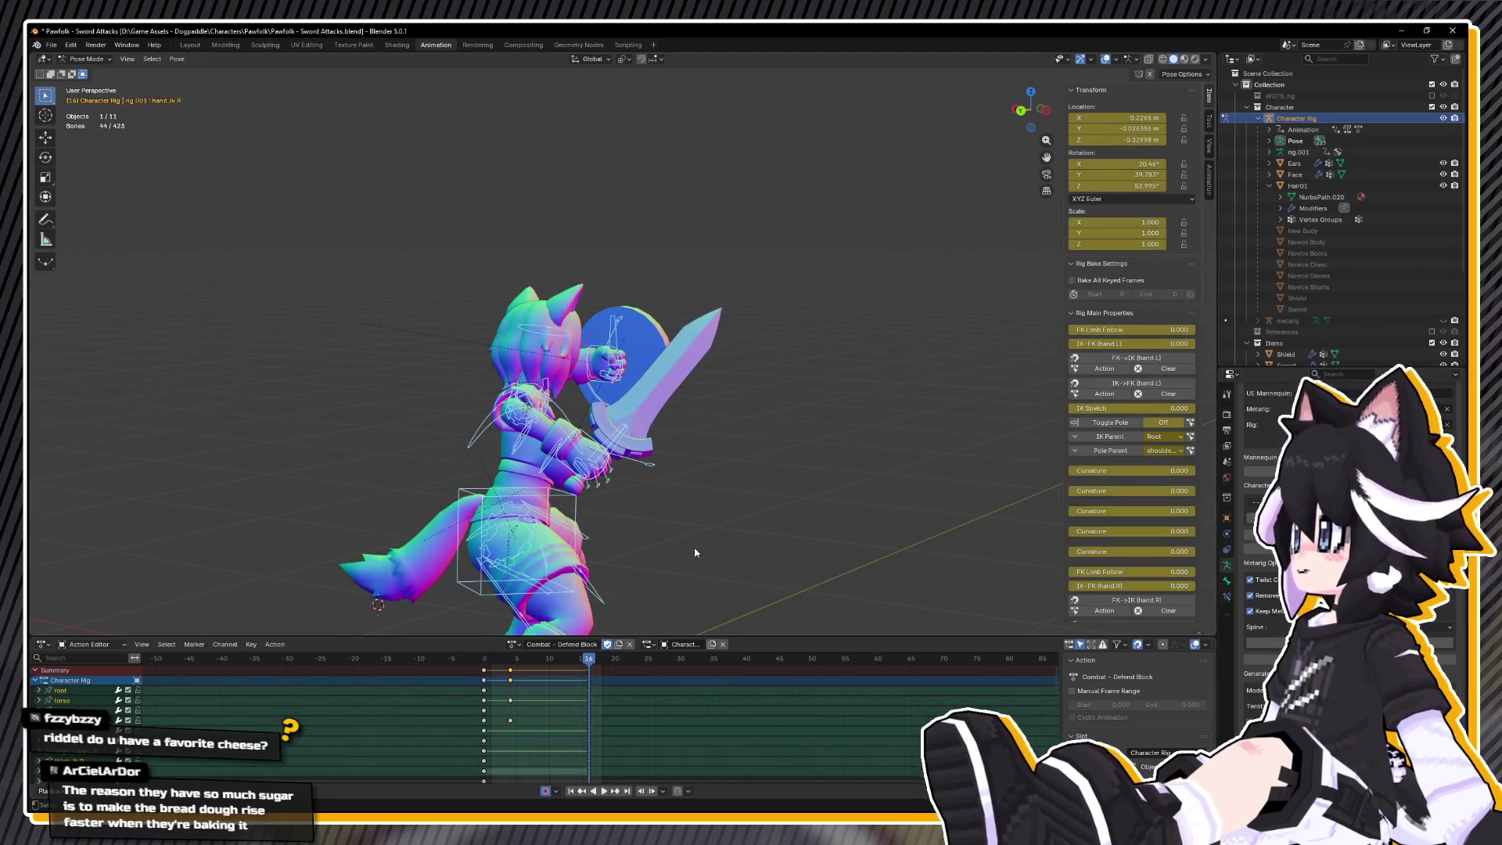
left_click(563, 660)
left_click(641, 604)
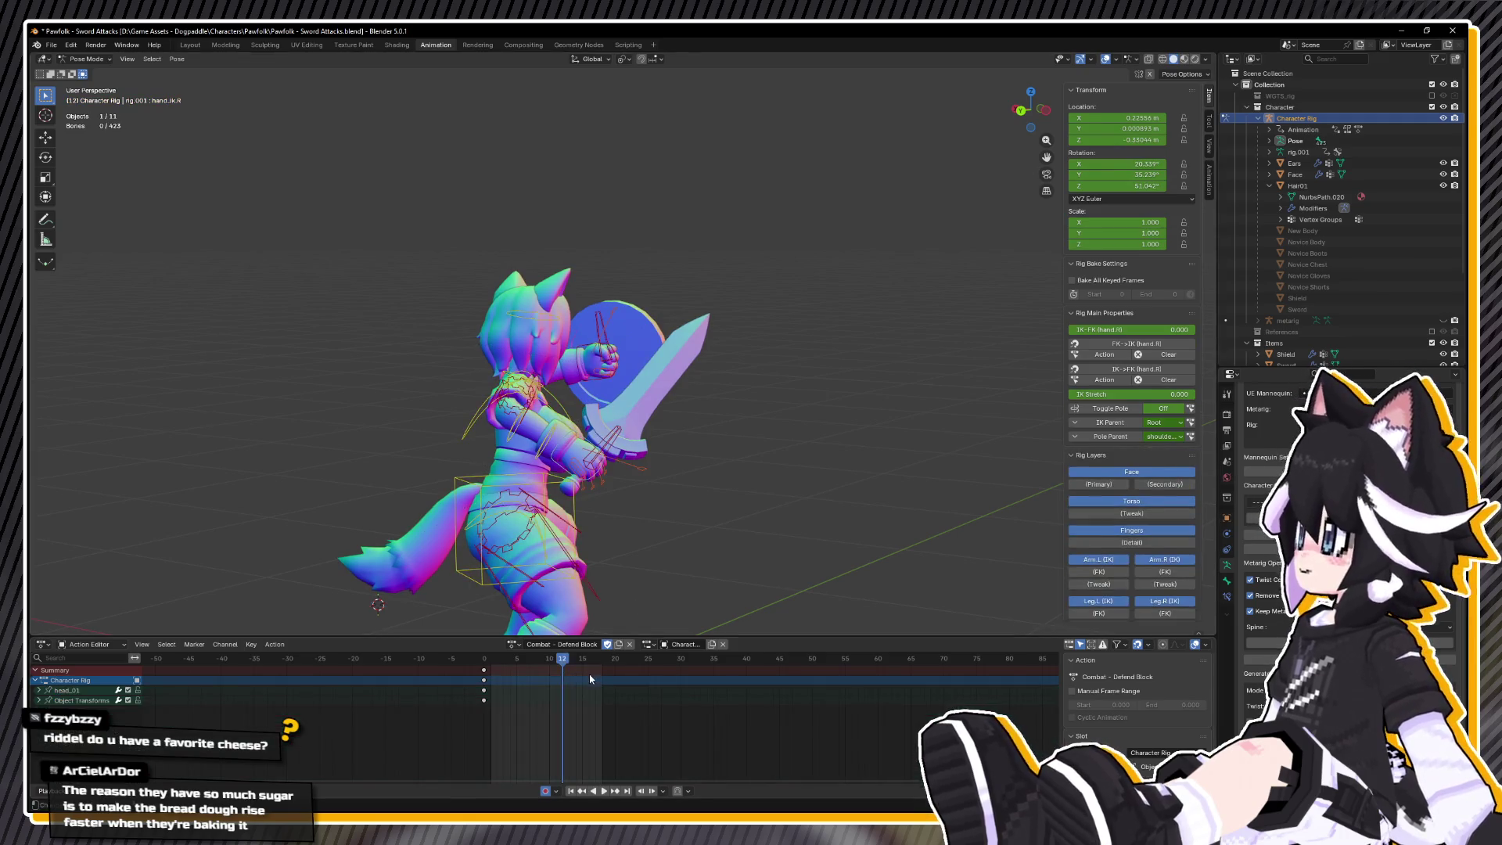
key("ctrl+z")
left_click_drag(589, 674, 562, 675)
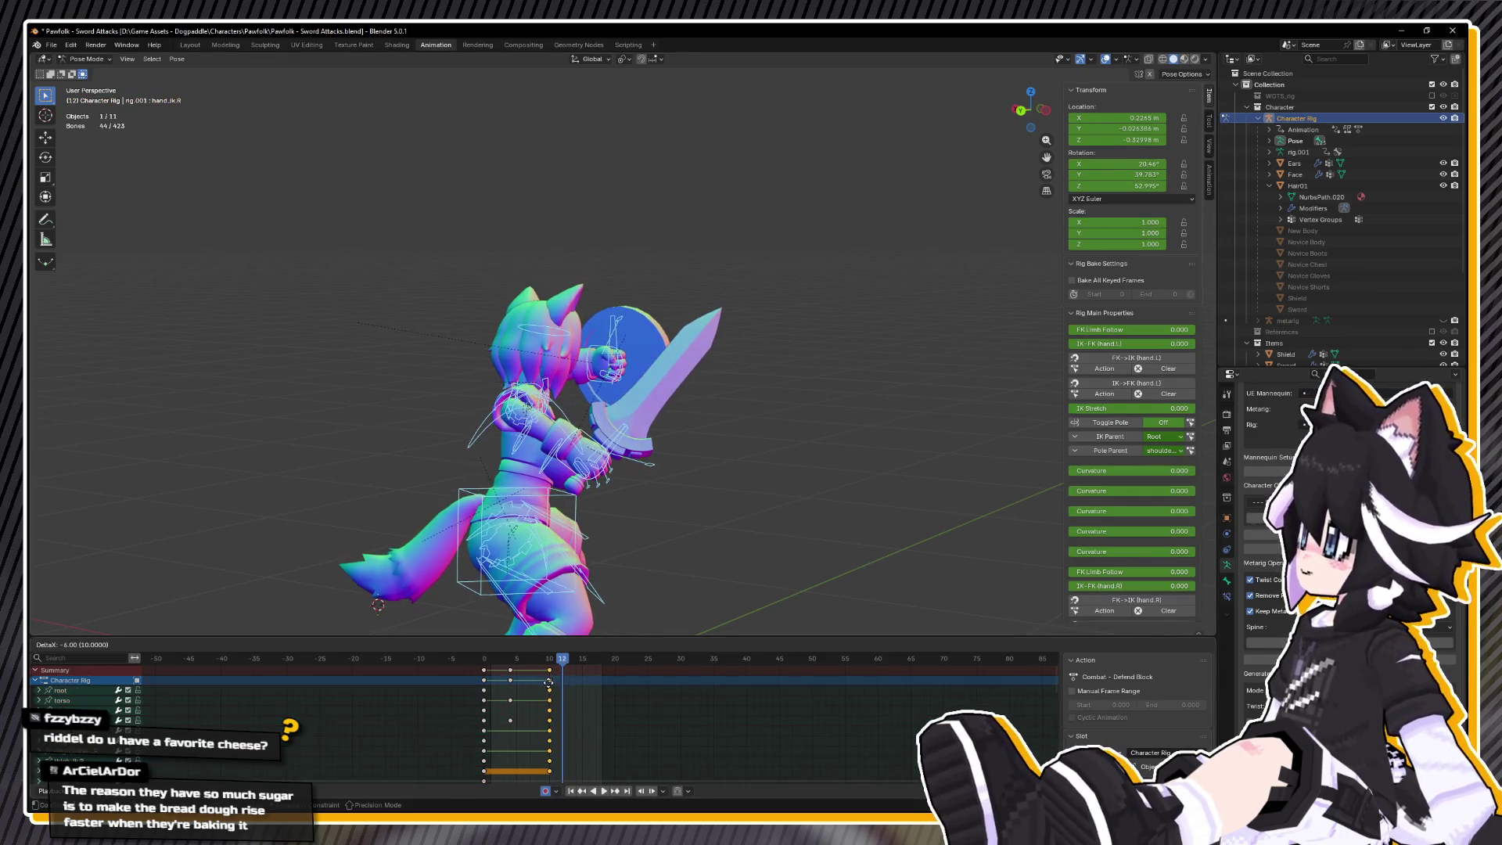
- Copy the final guard pose, check timing, paste the pose, and save the blend file
right_click(673, 563)
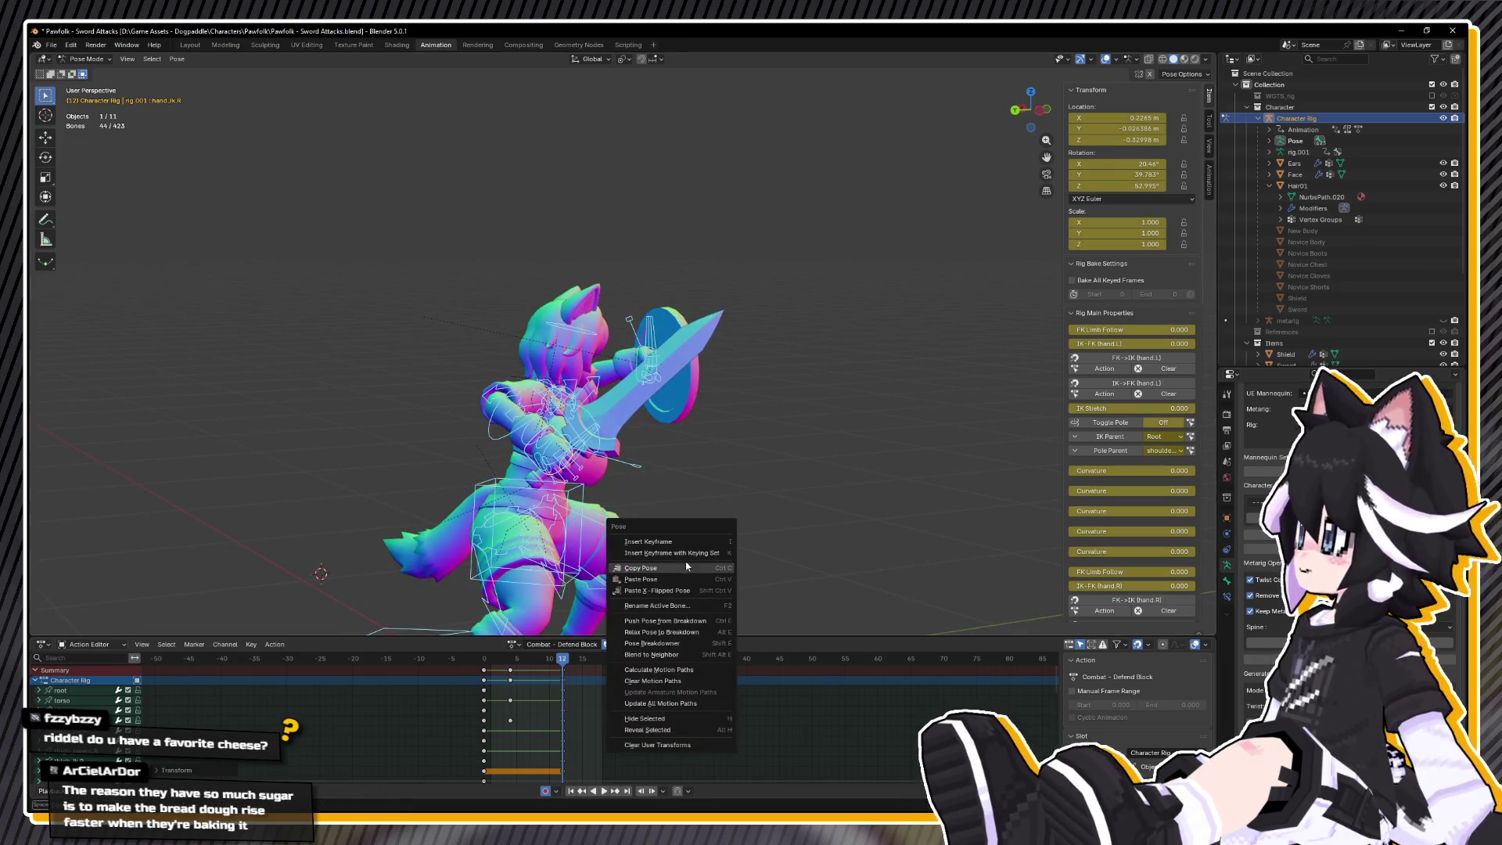
left_click(686, 565)
key("space")
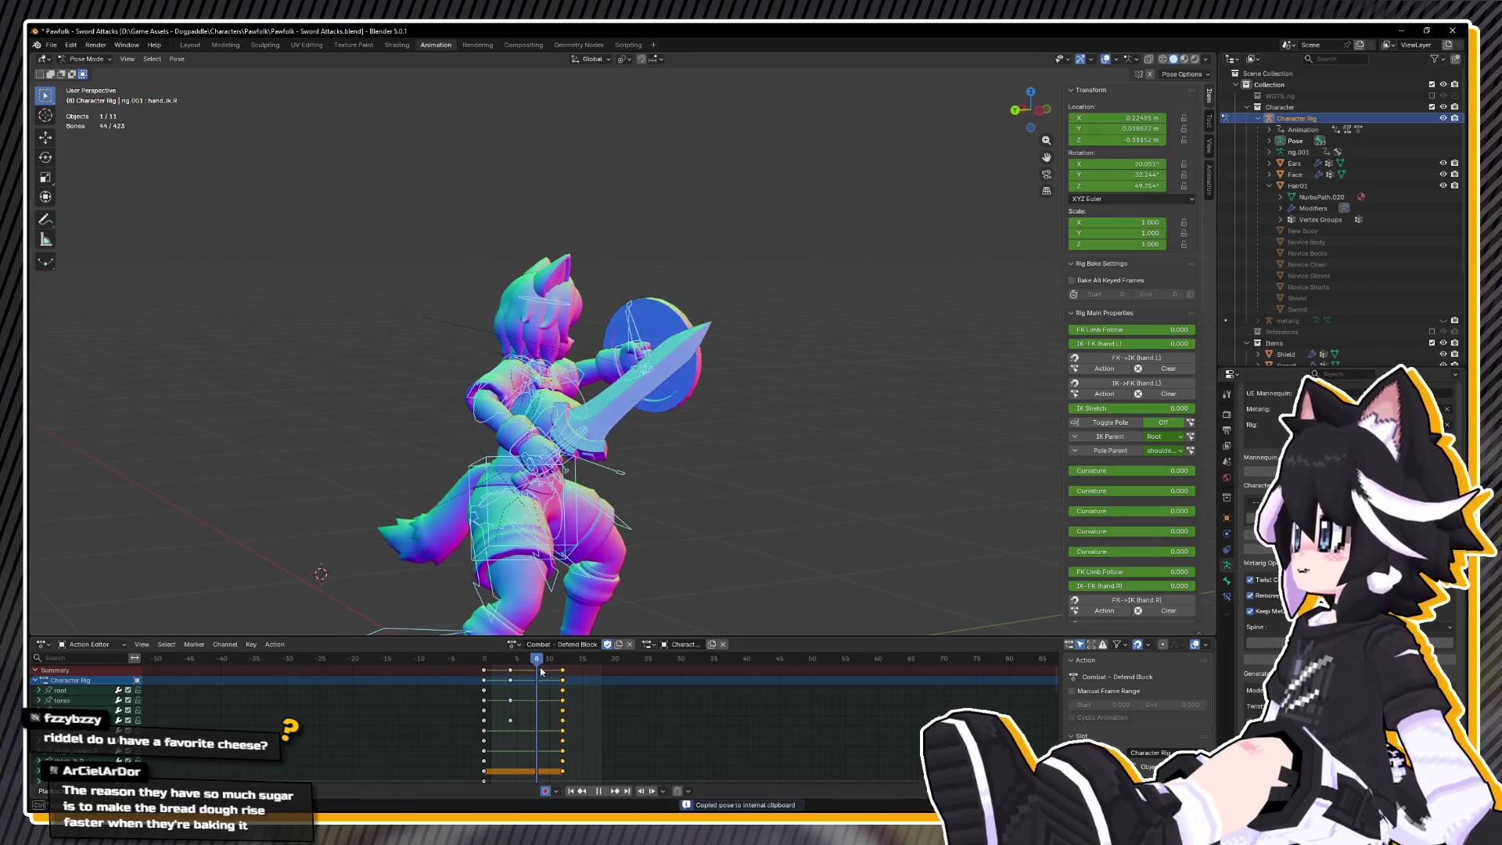
key("space")
right_click(702, 538)
left_click(665, 544)
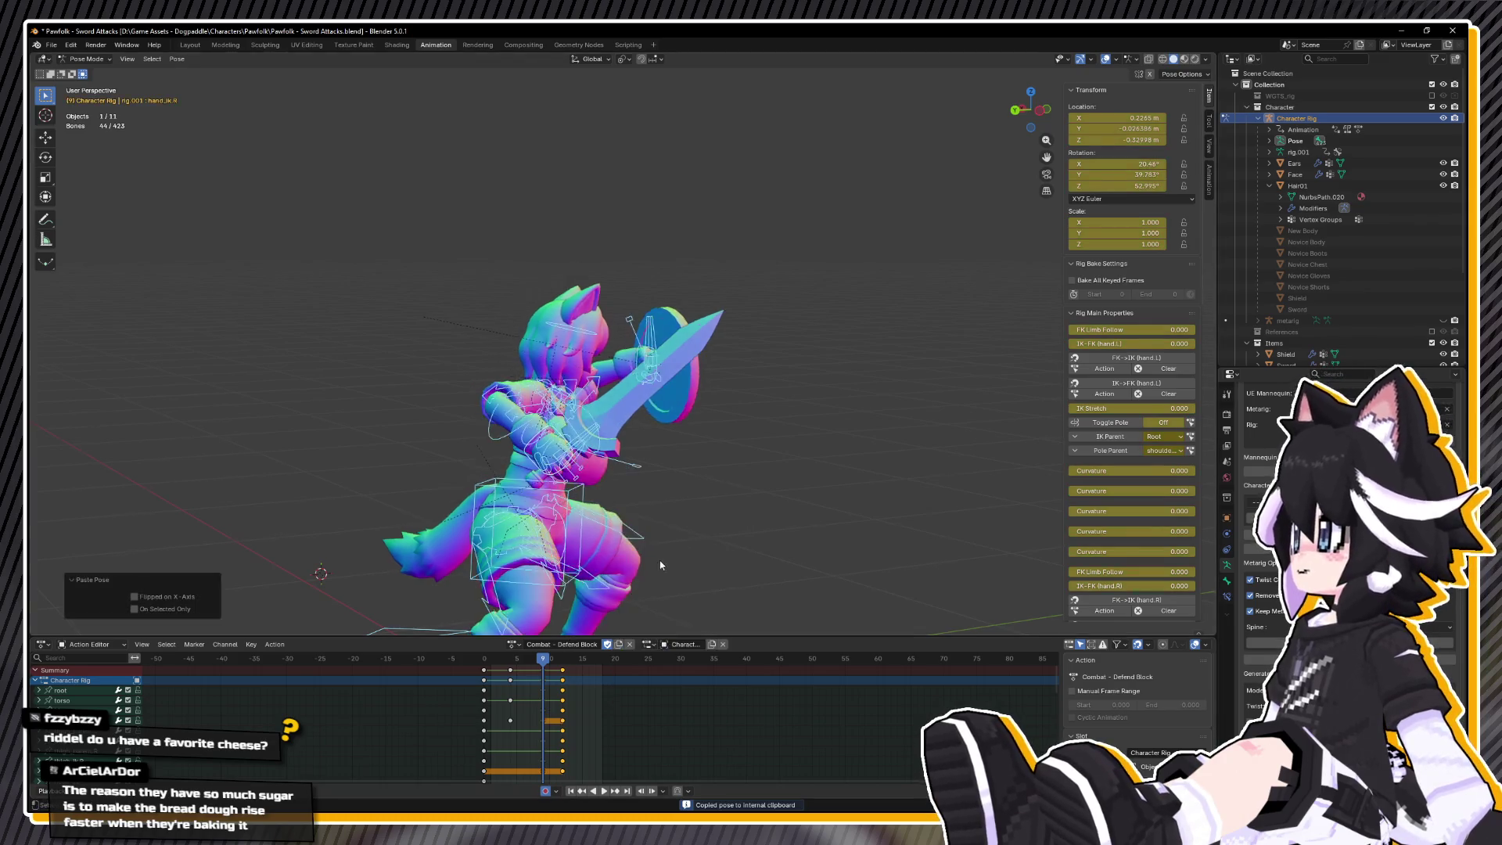
key("ctrl+KP_3")
key("ctrl+s")
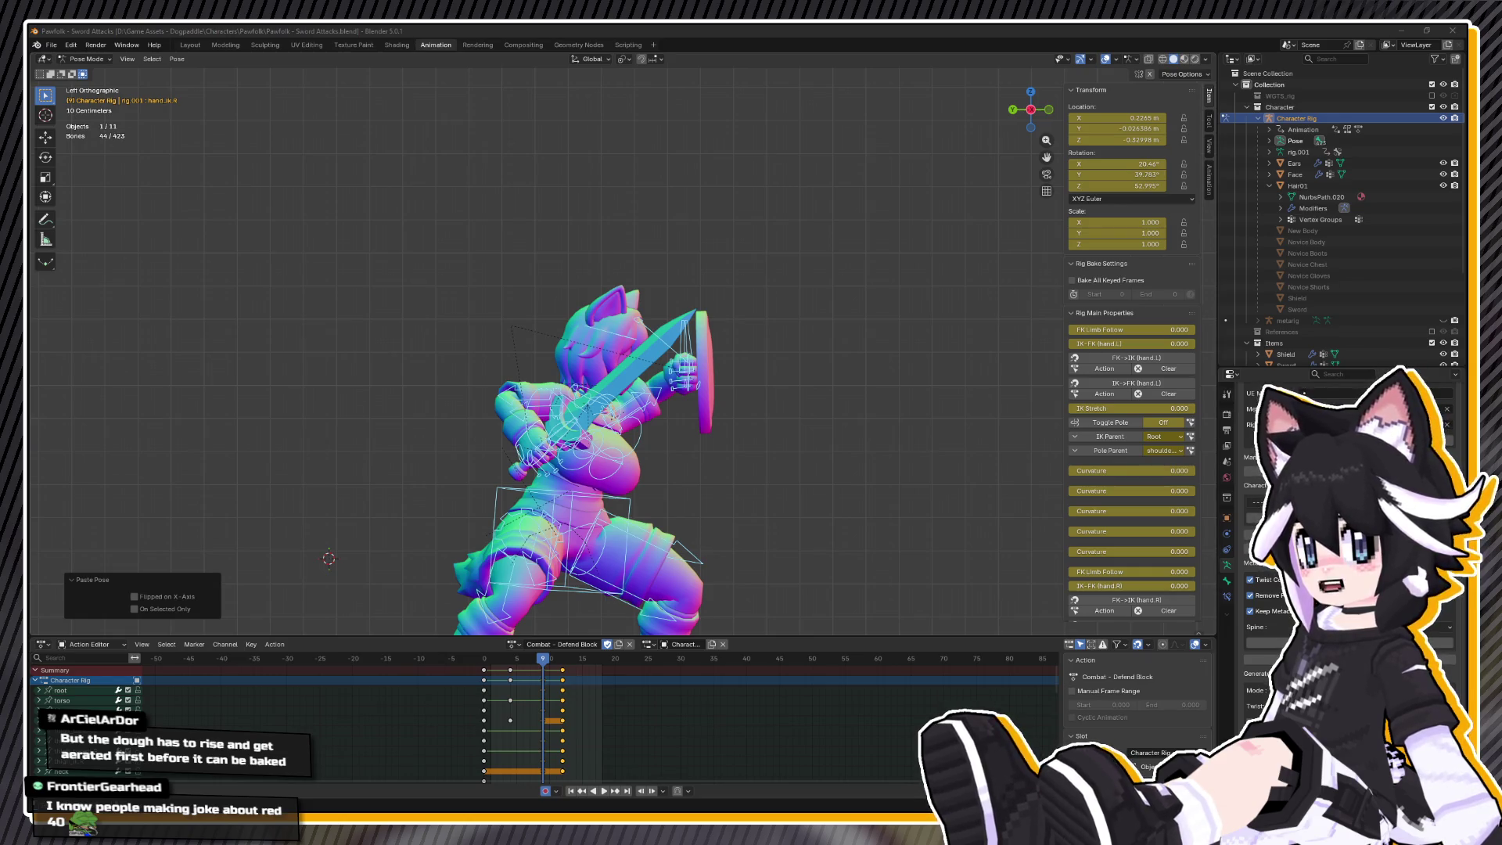
- Lower the left shield-hand IK control vertically about 0.1 m in front view
left_click(685, 366)
left_click_drag(685, 366, 599, 407)
left_click(729, 363)
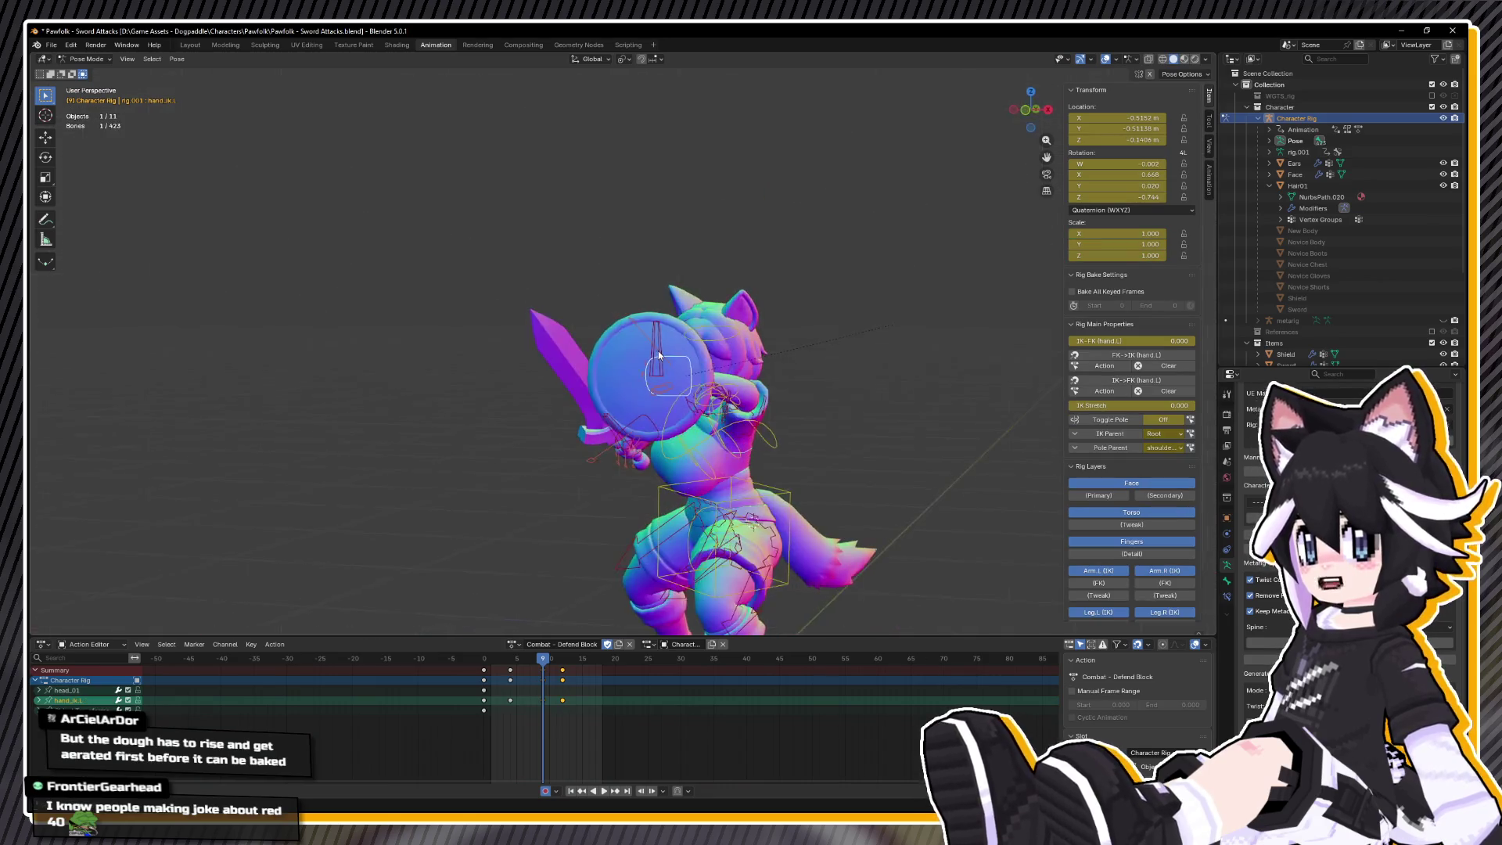
key("KP_1")
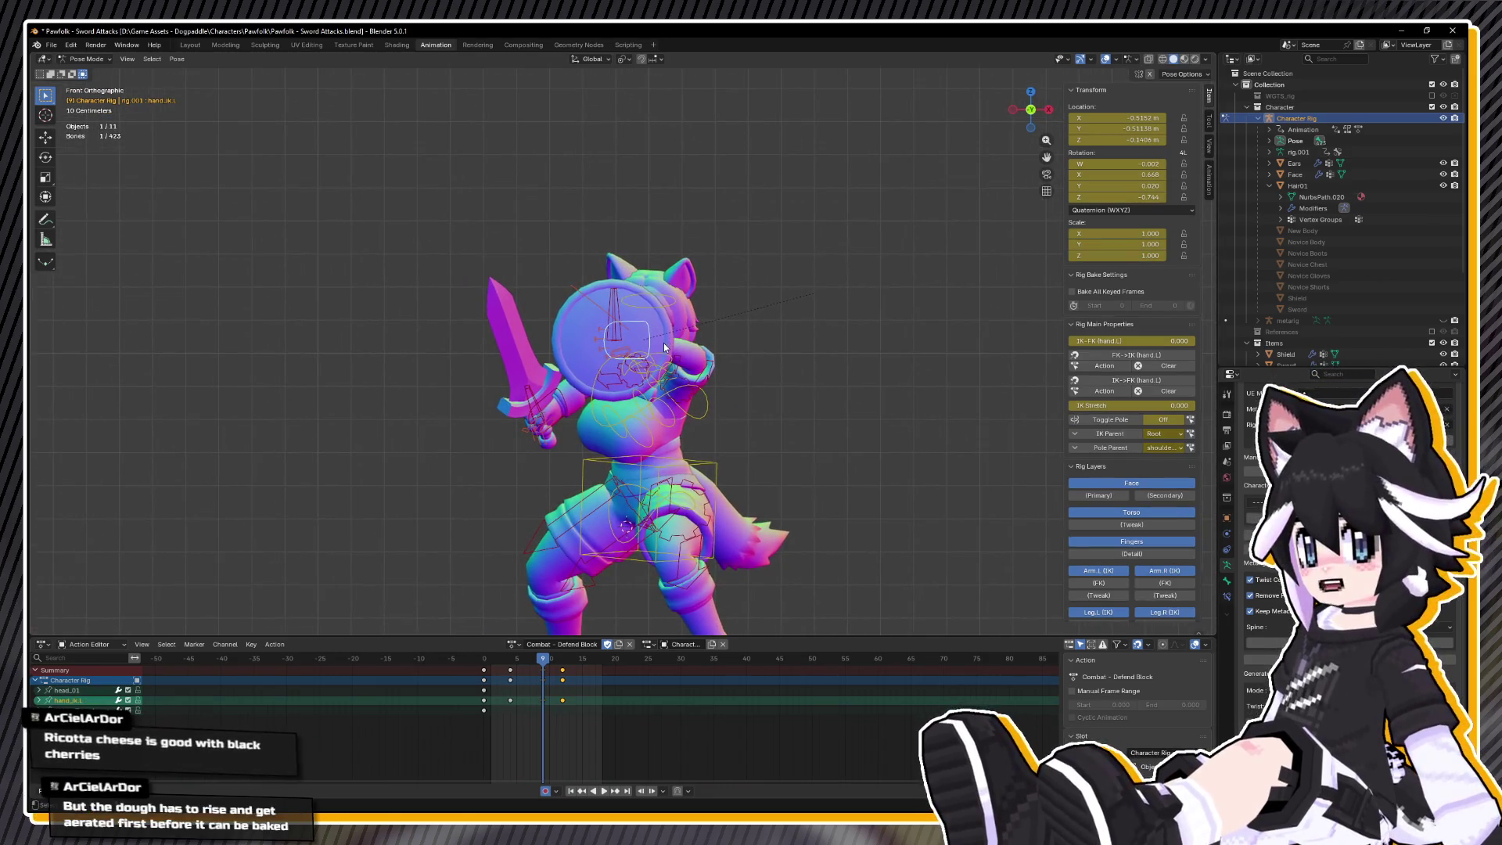
key("g")
key("z")
key("Return")
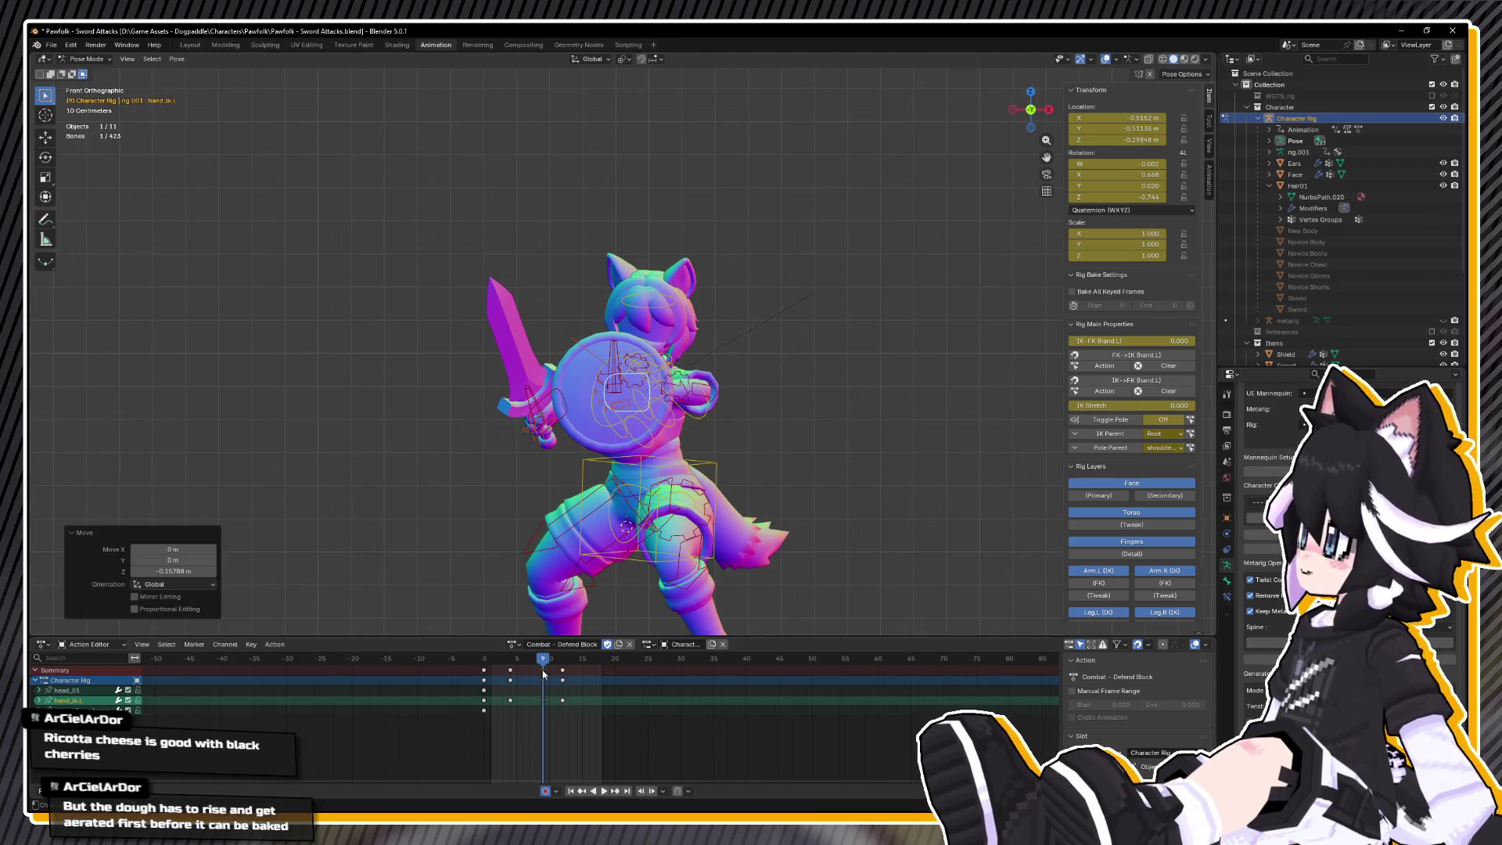
- Play the action from the start to review it, stopping at frame 12
key("shift+Left")
key("space")
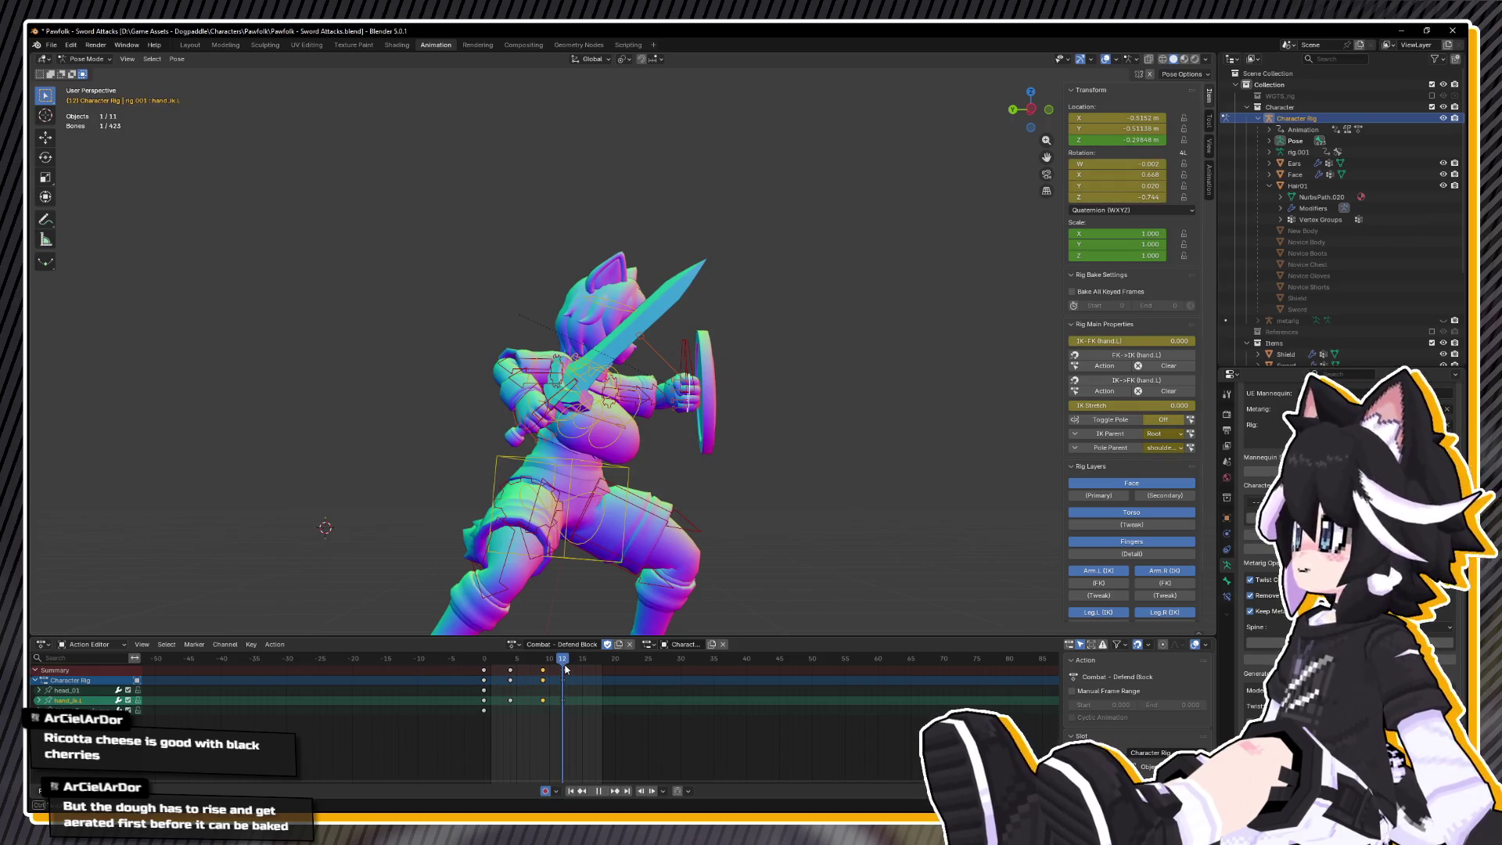
key("space")
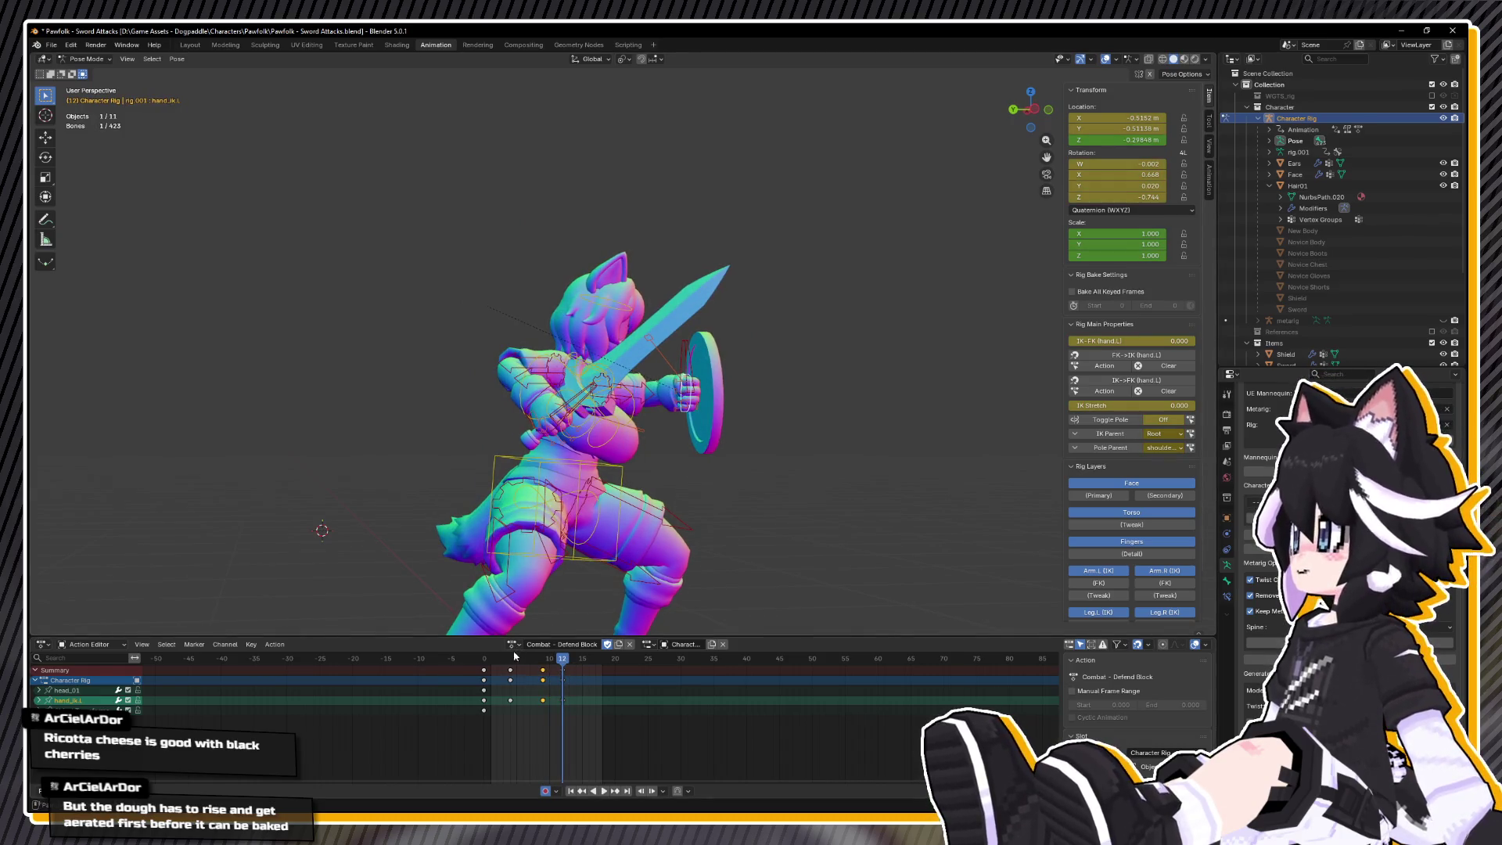
key("space")
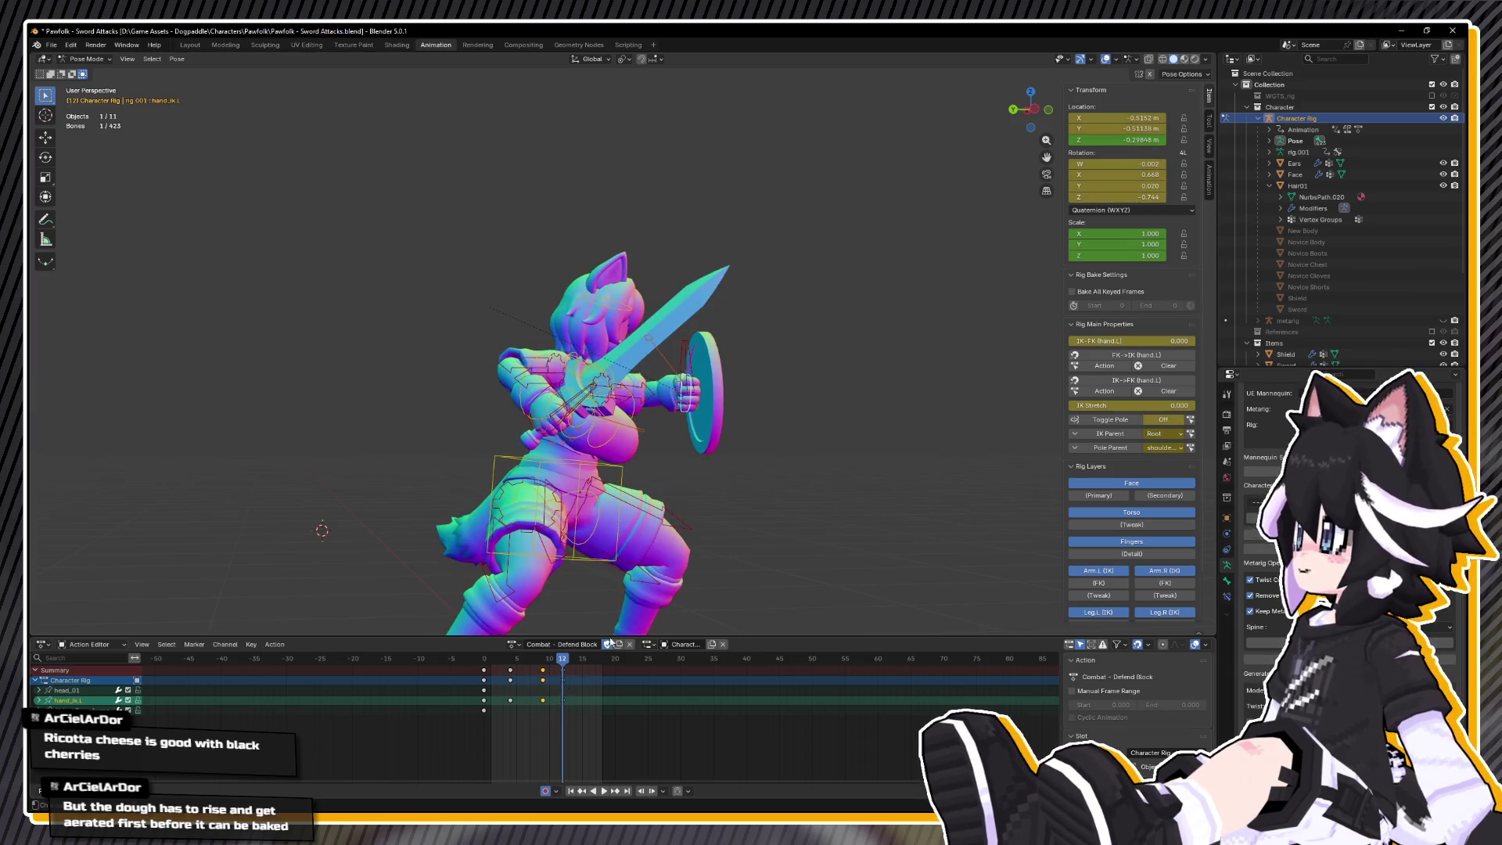
- Copy the frame 12 guard pose for all bones and paste it at frame 4
key("a")
right_click(733, 518)
left_click(731, 506)
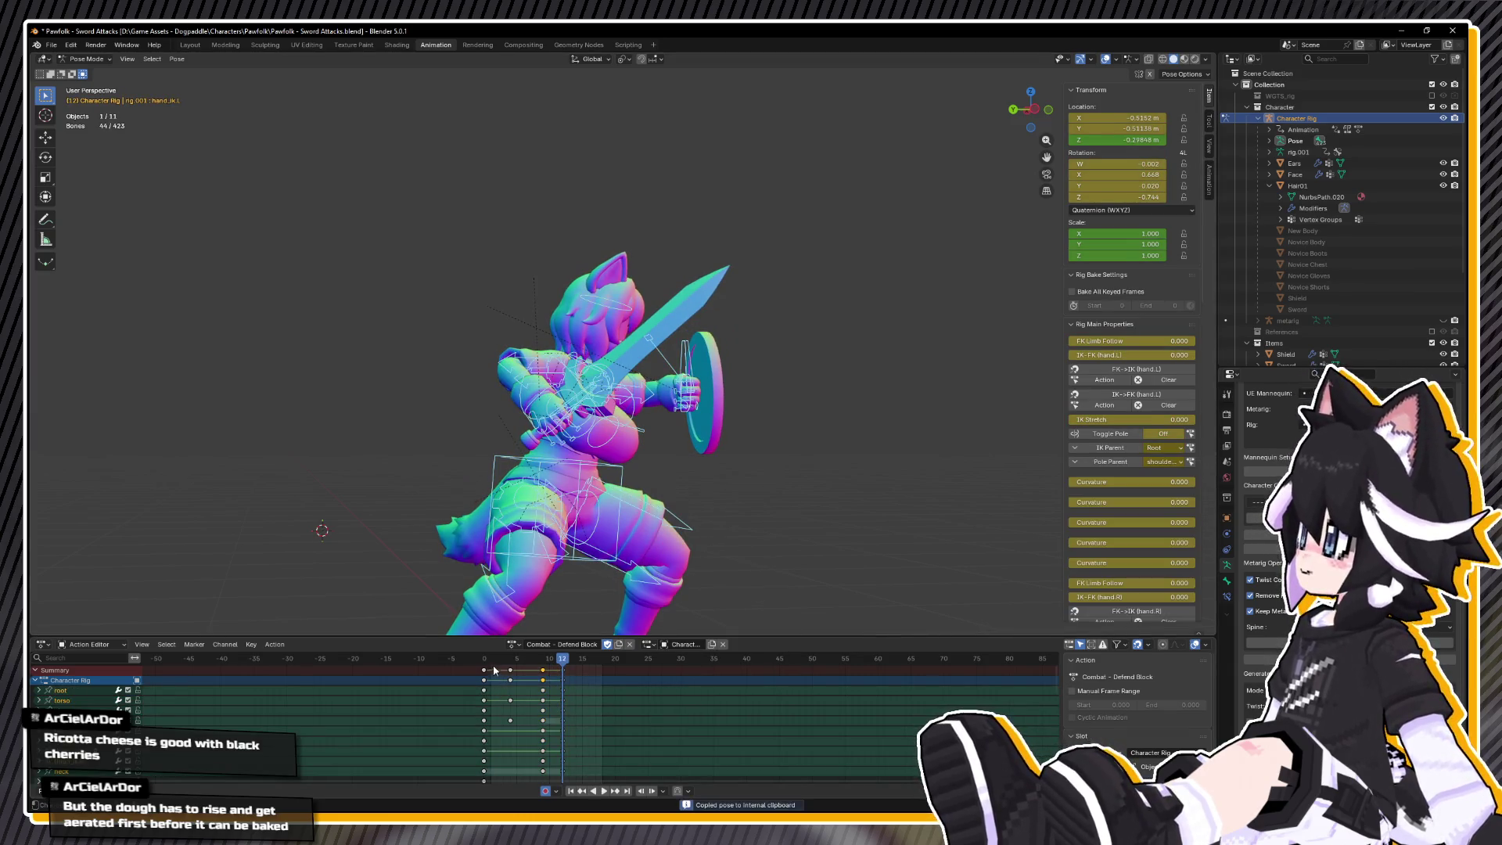
key("Down")
key("Down")
key("ctrl+v")
key("Up")
- At frame 9, select the torso and both hand controls and lower them about 0.04 m
mouse_move(704, 547)
left_mouse_down()
mouse_move(642, 469)
mouse_move(608, 385)
mouse_move(551, 352)
mouse_move(486, 352)
mouse_move(505, 375)
mouse_move(569, 394)
left_mouse_up()
left_click(606, 379)
left_click(620, 350, "shift")
left_click(472, 365, "shift")
key("g")
key("z")
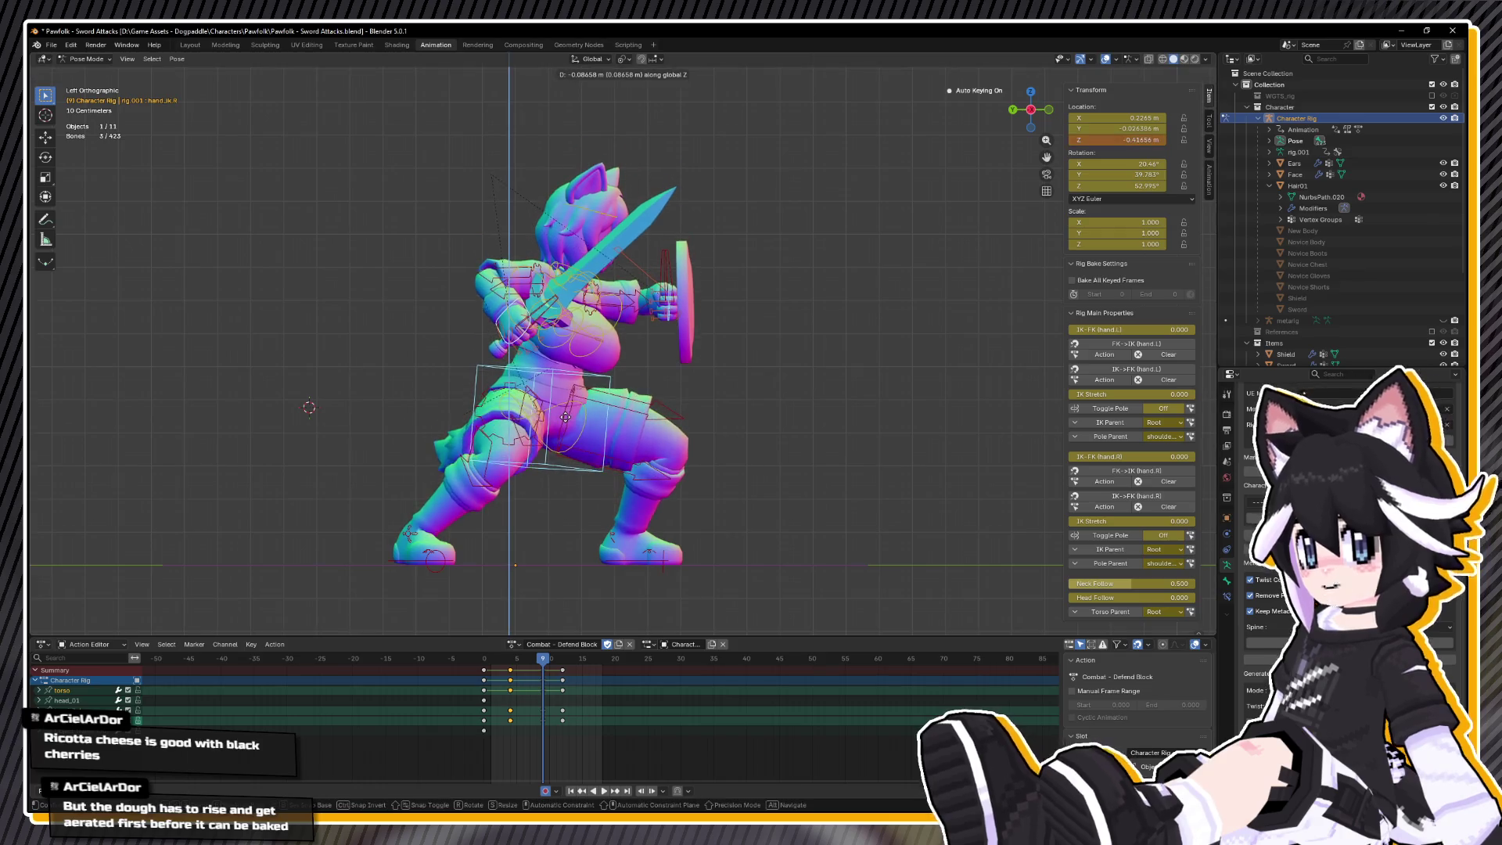
- Shift the upper-body controls back and down, then key the pose at frame 9
key("Return")
key("r")
key("Escape")
key("g")
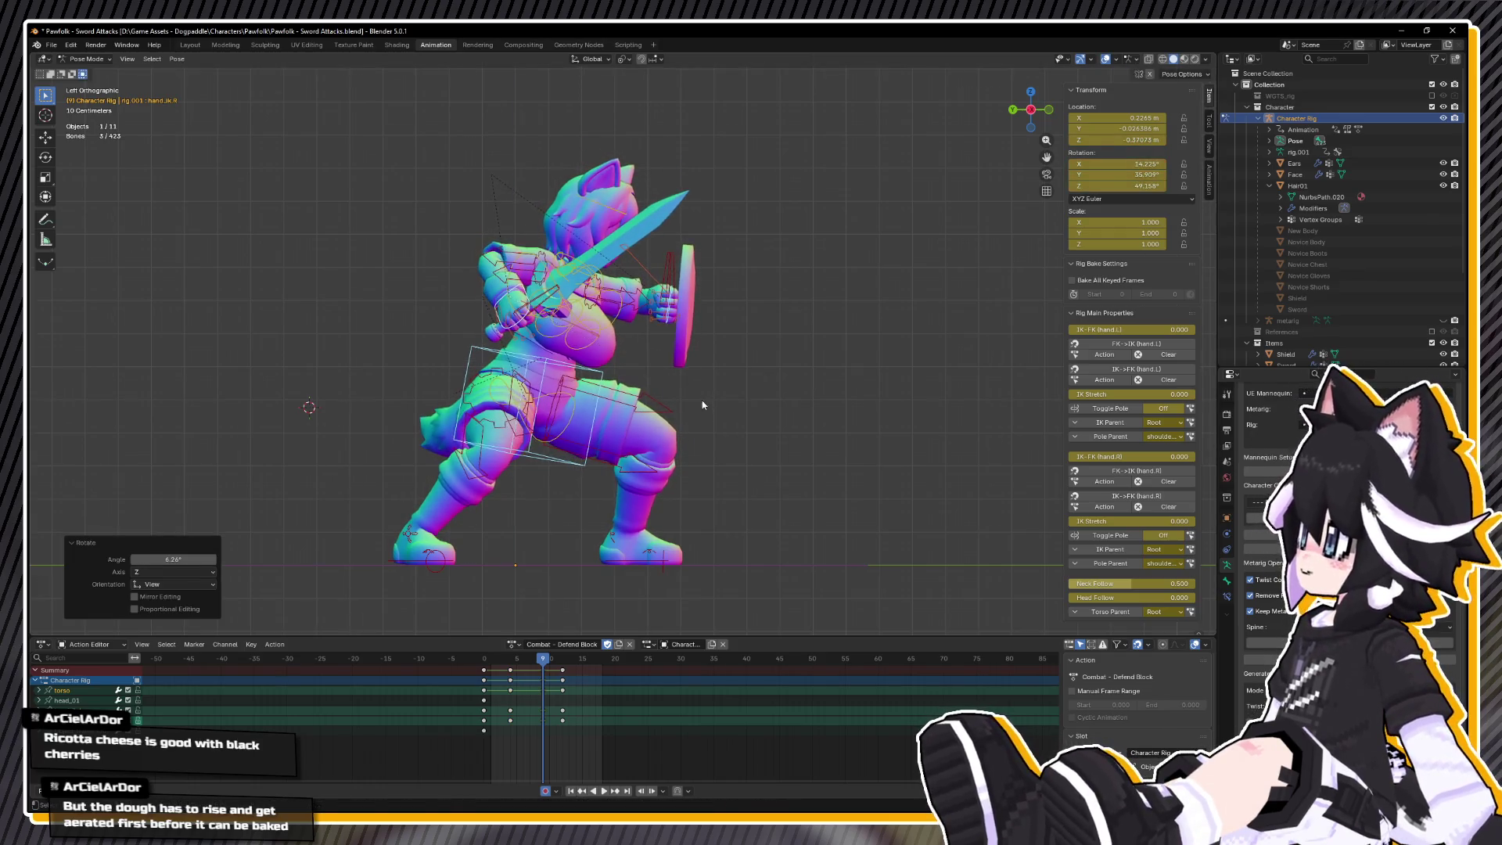
left_click(720, 411)
key("i")
- Review the block animation from front and side views, scrubbing frames 8 to 13
key("space")
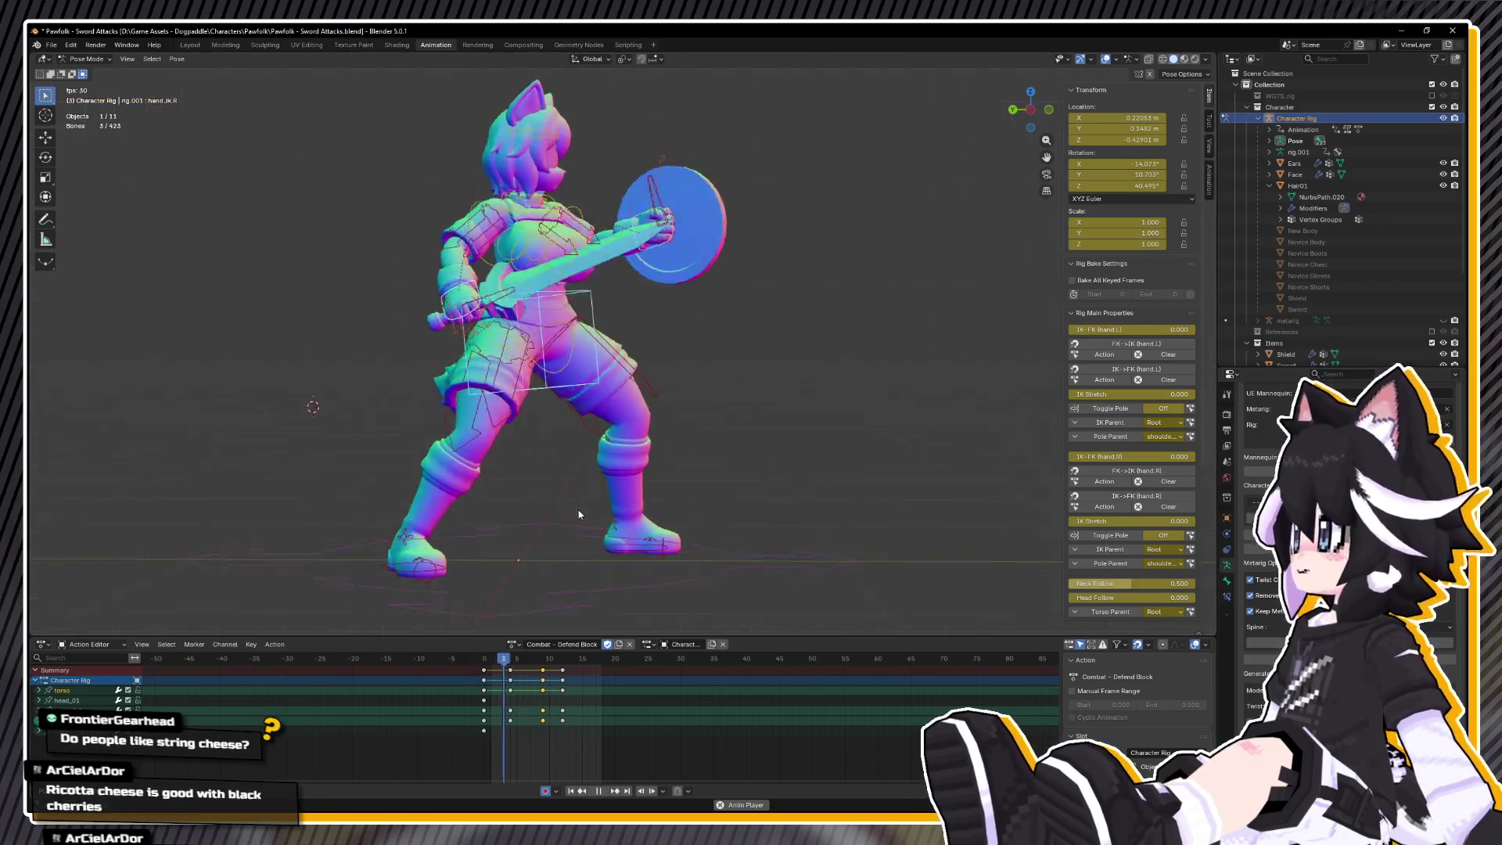
key("KP_1")
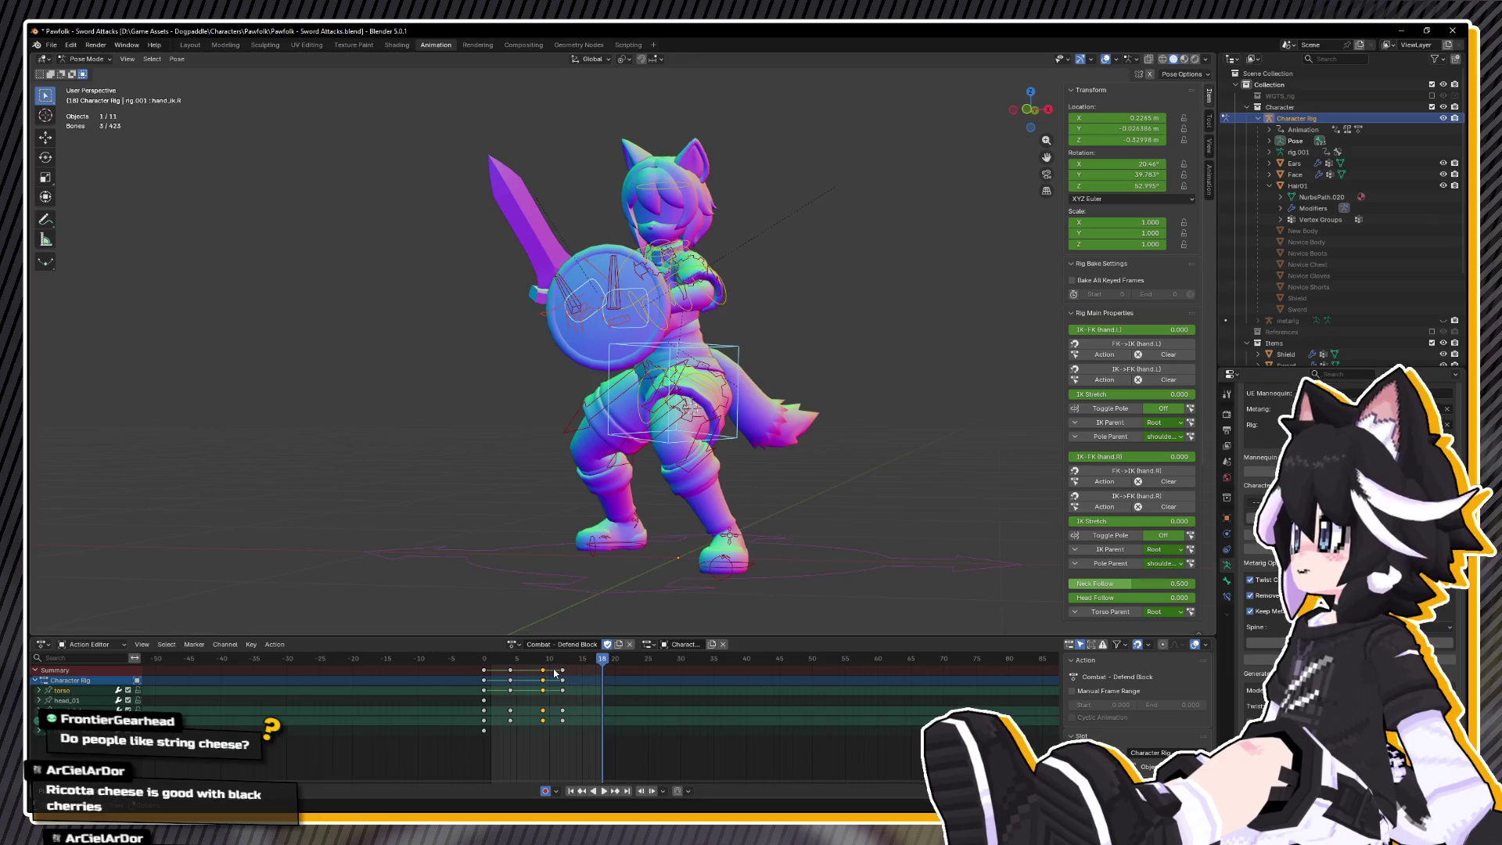
key("Escape")
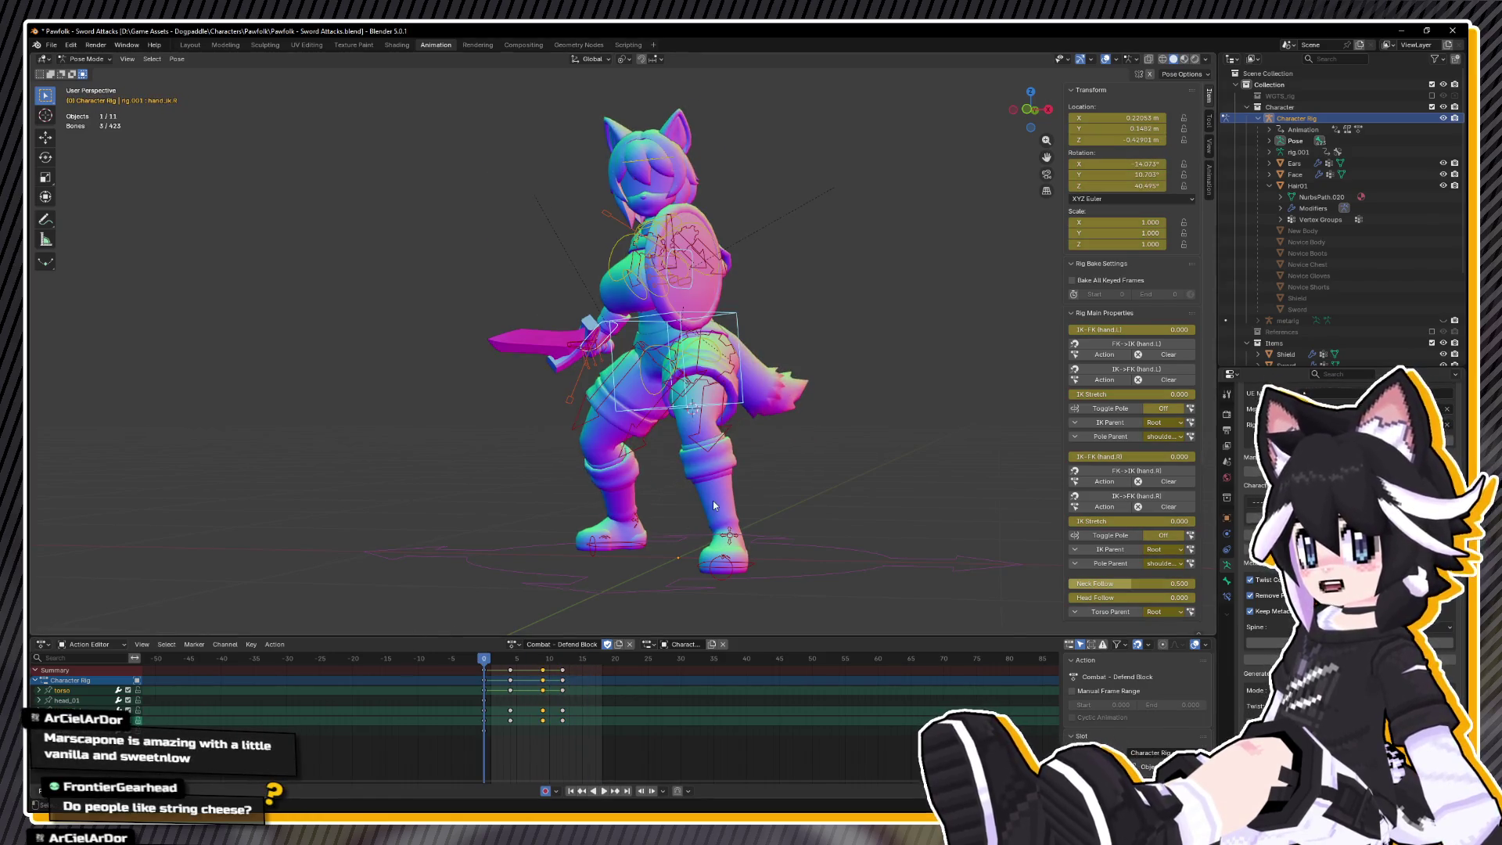
key("KP_6")
key("KP_6")
key("KP_6")
key("space")
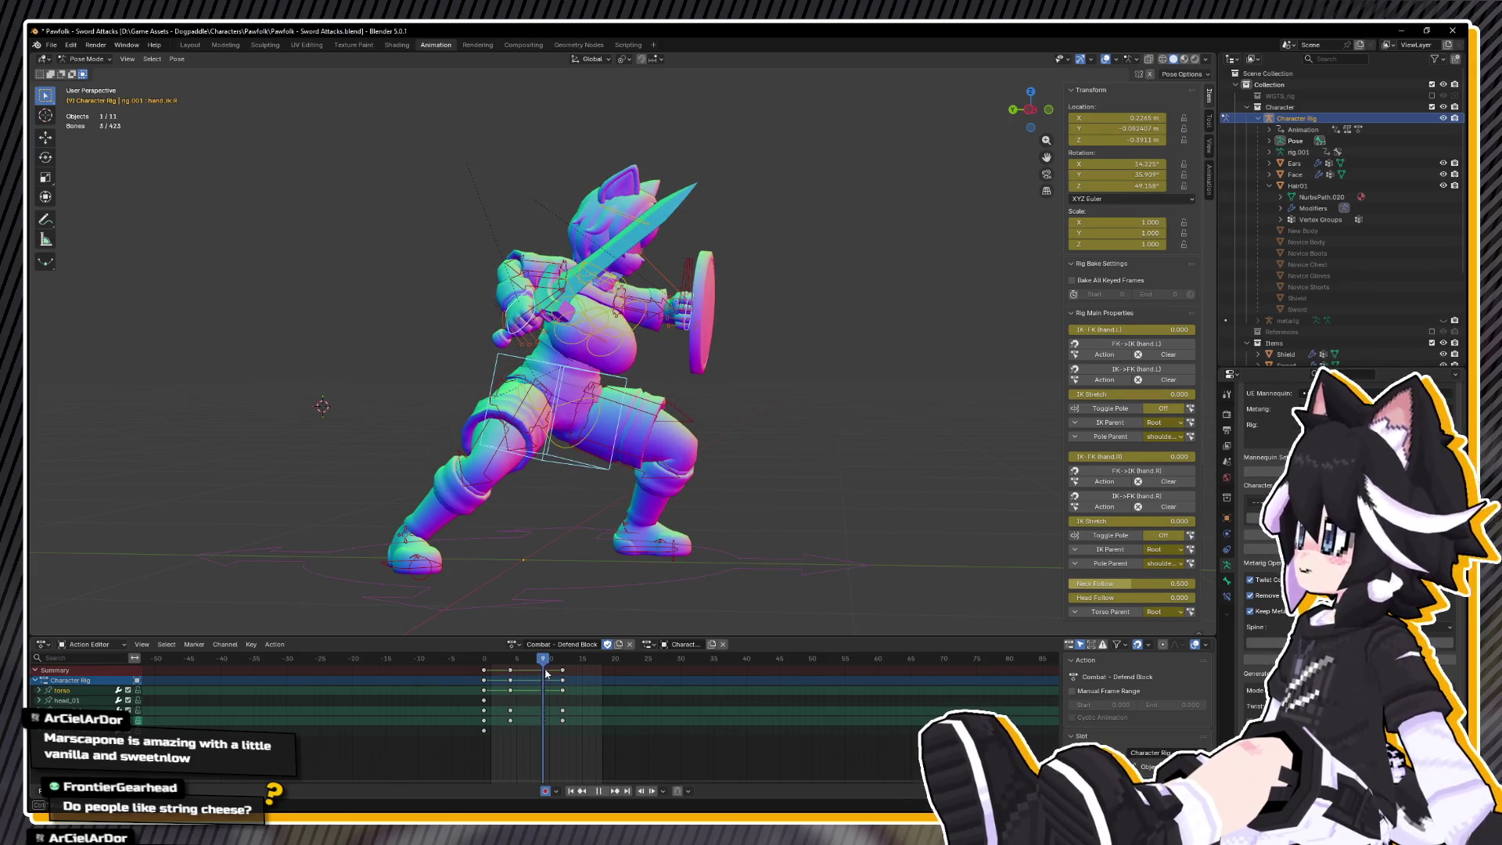
key("space")
key("KP_1")
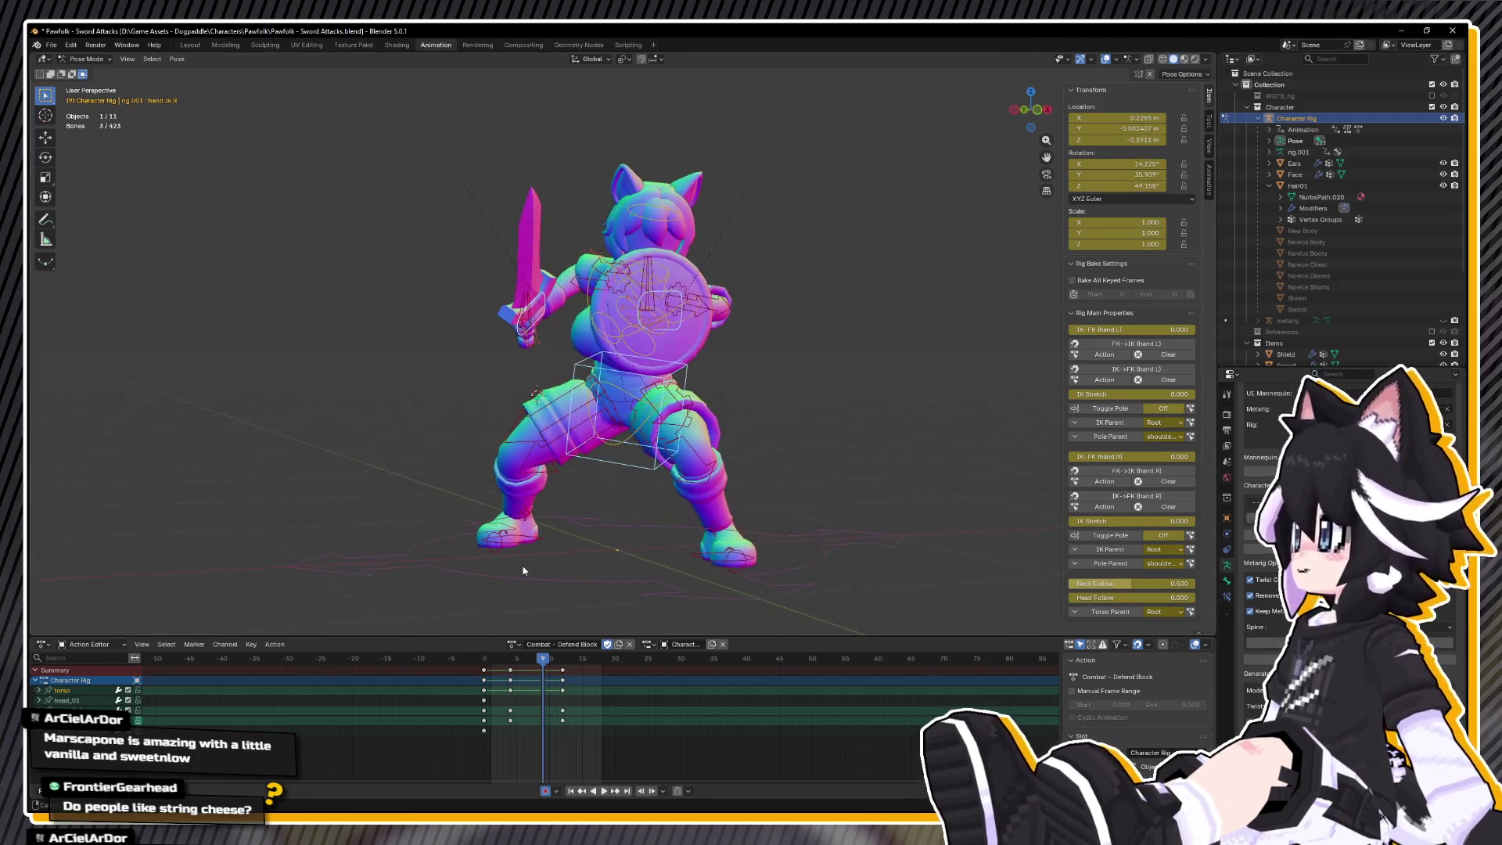
left_click_drag(545, 664, 544, 664)
- Raise the selected sword-hand bone slightly along Z and play back to check it
key("g")
key("z")
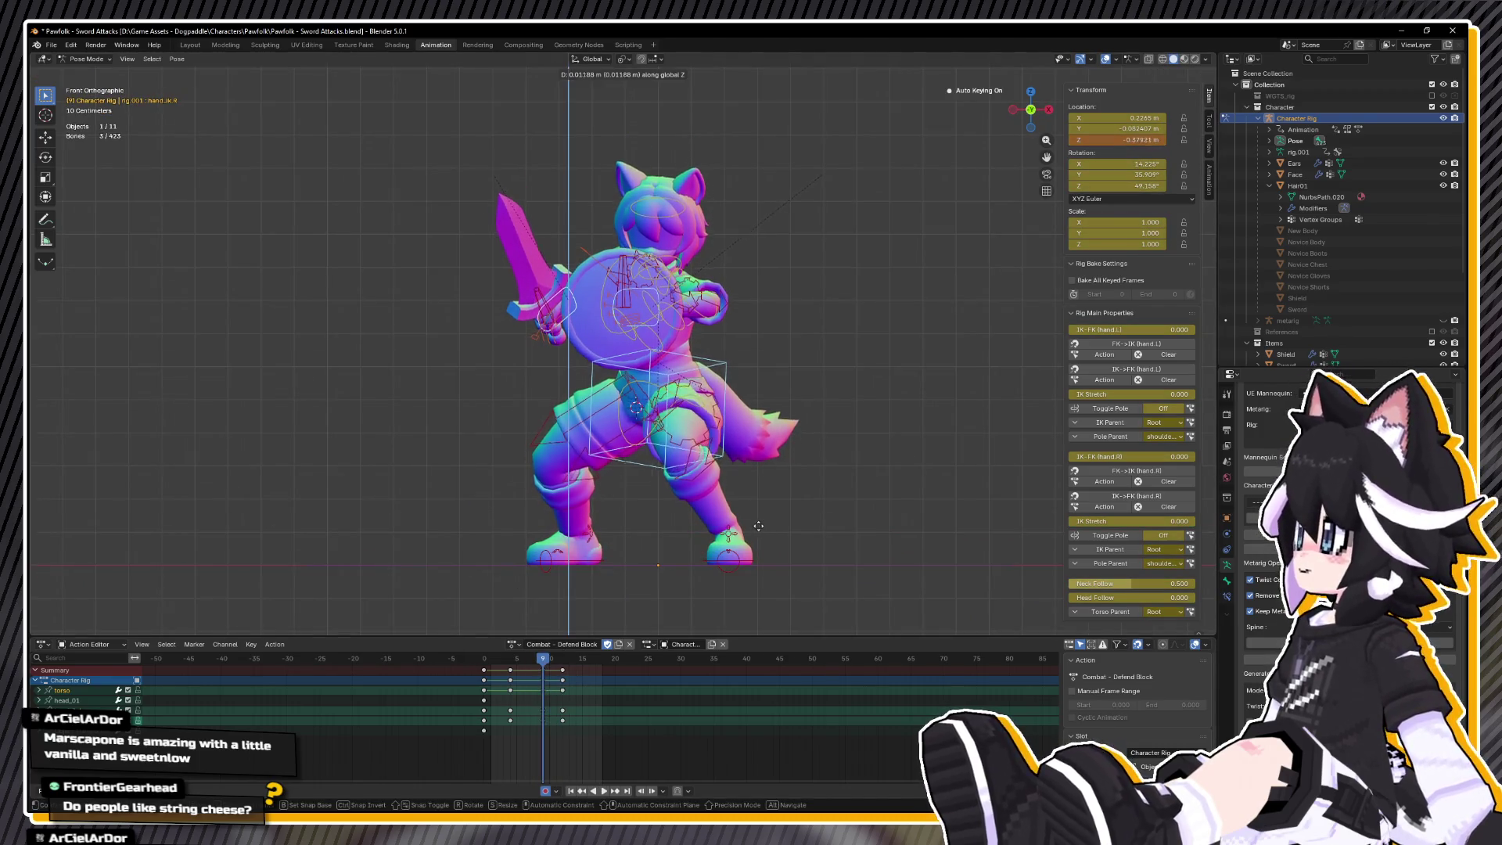
left_click(742, 528)
key("space")
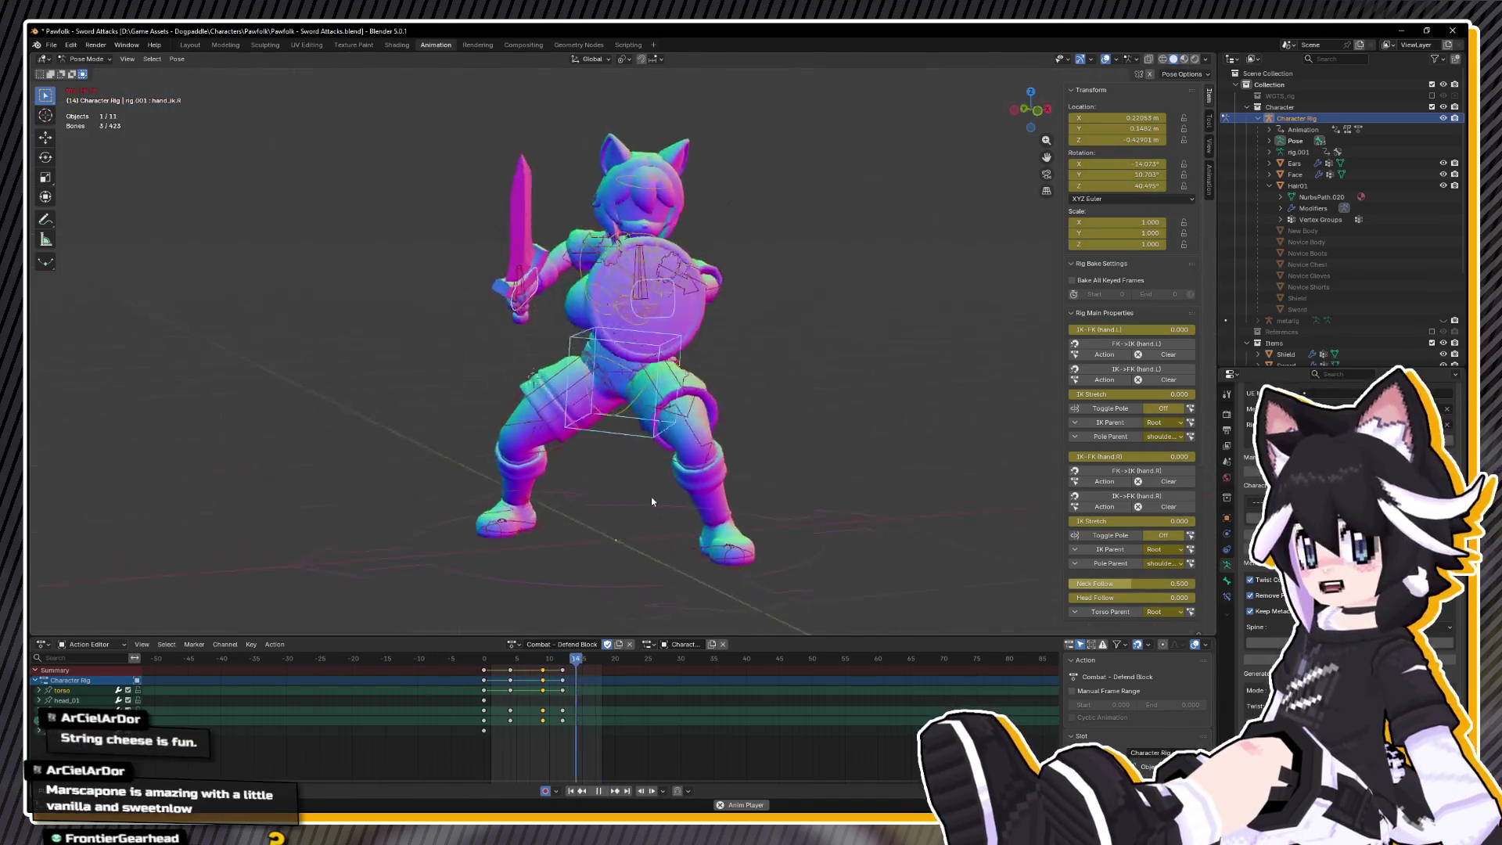
left_click_drag(547, 547, 743, 481)
key("space")
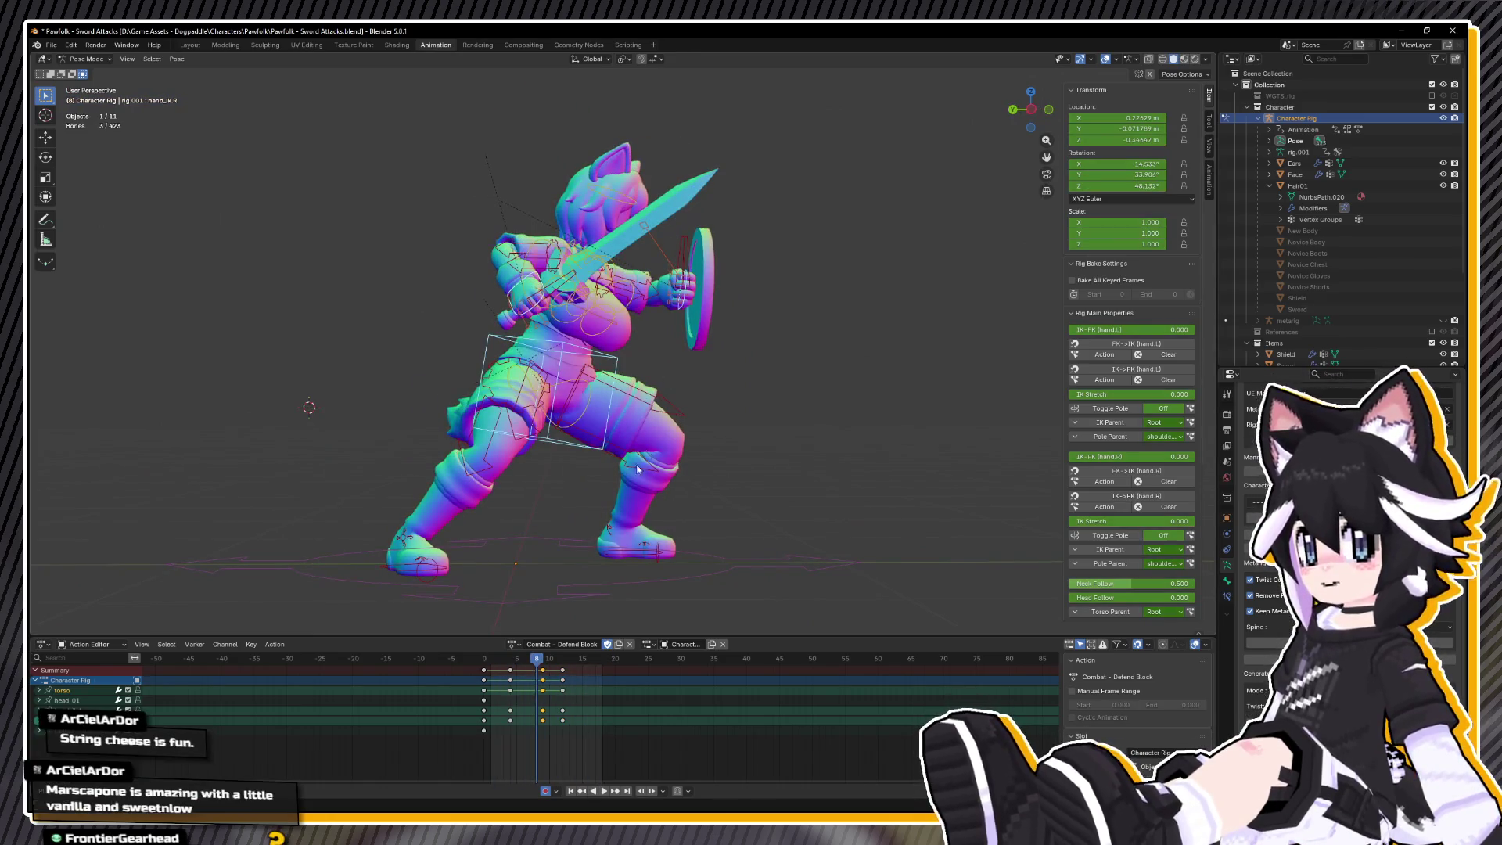
- Return to frame 4, save the blend file, and switch to Left Ortho view
key("Down")
key("ctrl+s")
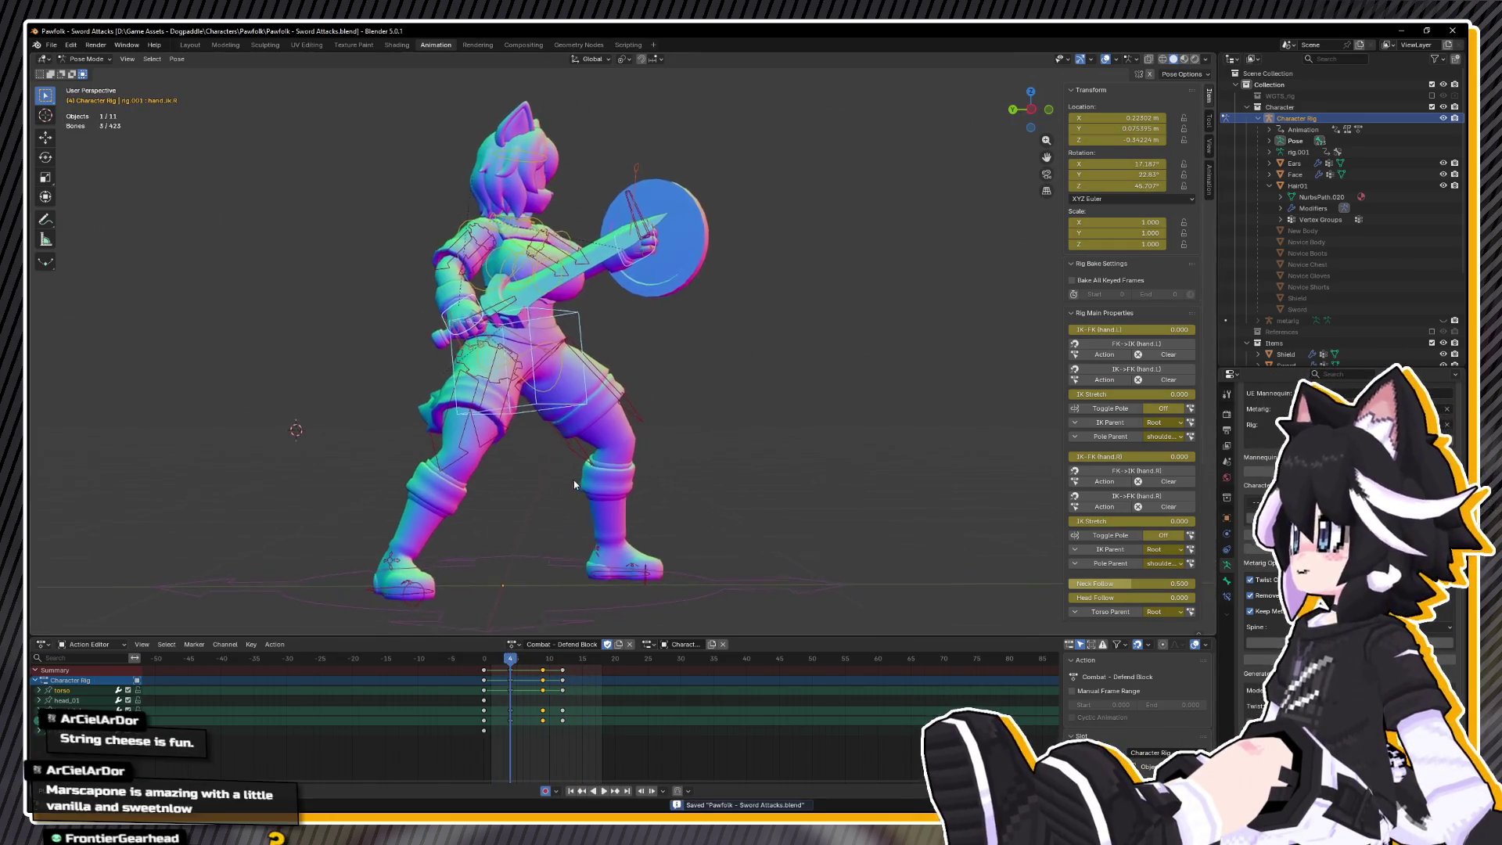
scroll(626, 502, "up", 2)
key("ctrl+KP_3")
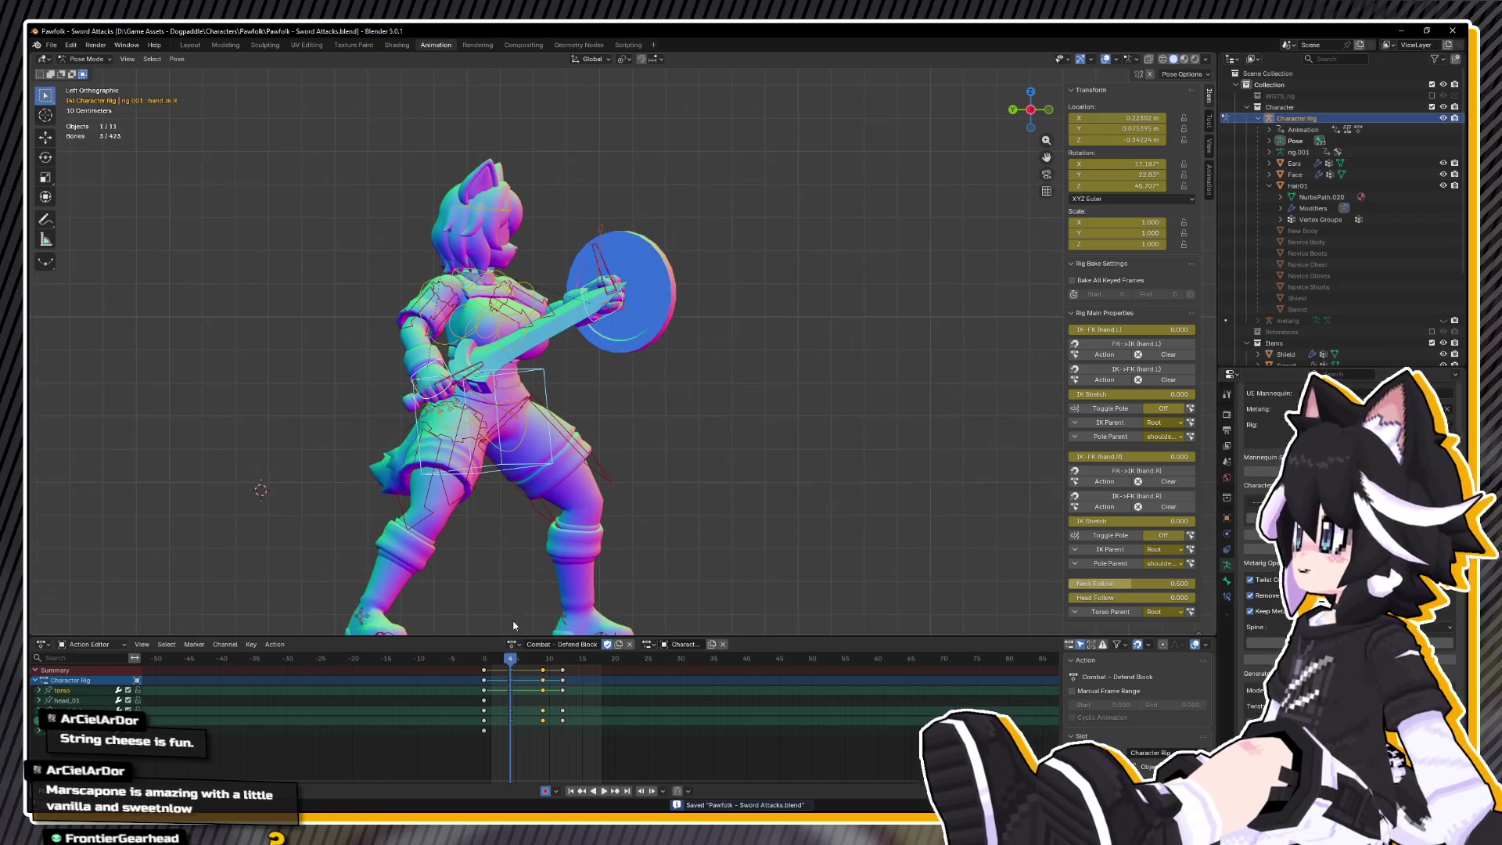
- Move the right hand IK control to a new position and key it at frame 4
key("space")
key("Escape")
key("space")
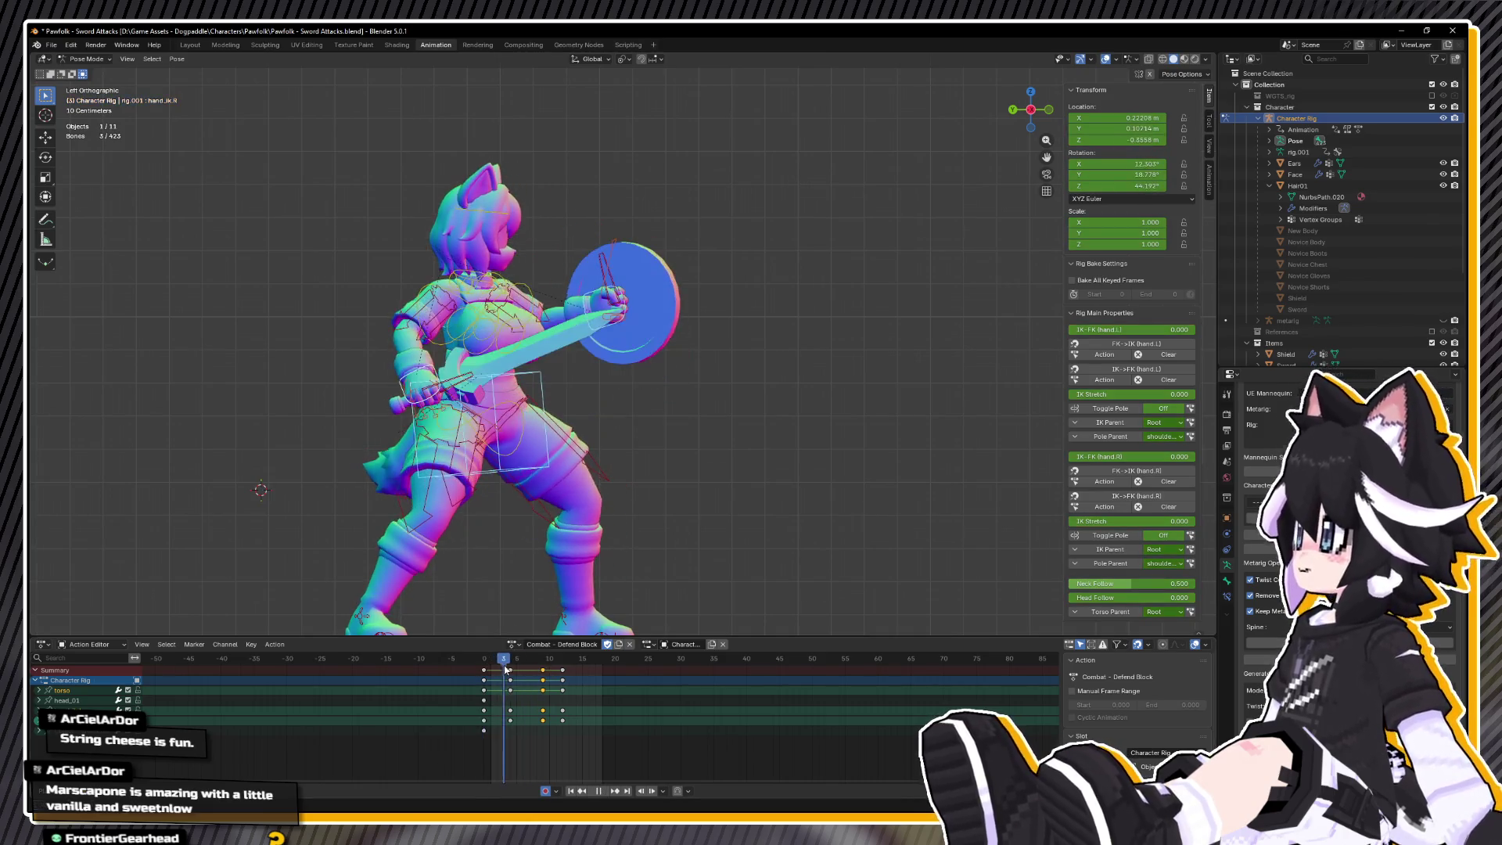
key("Escape")
left_click(440, 374)
key("g")
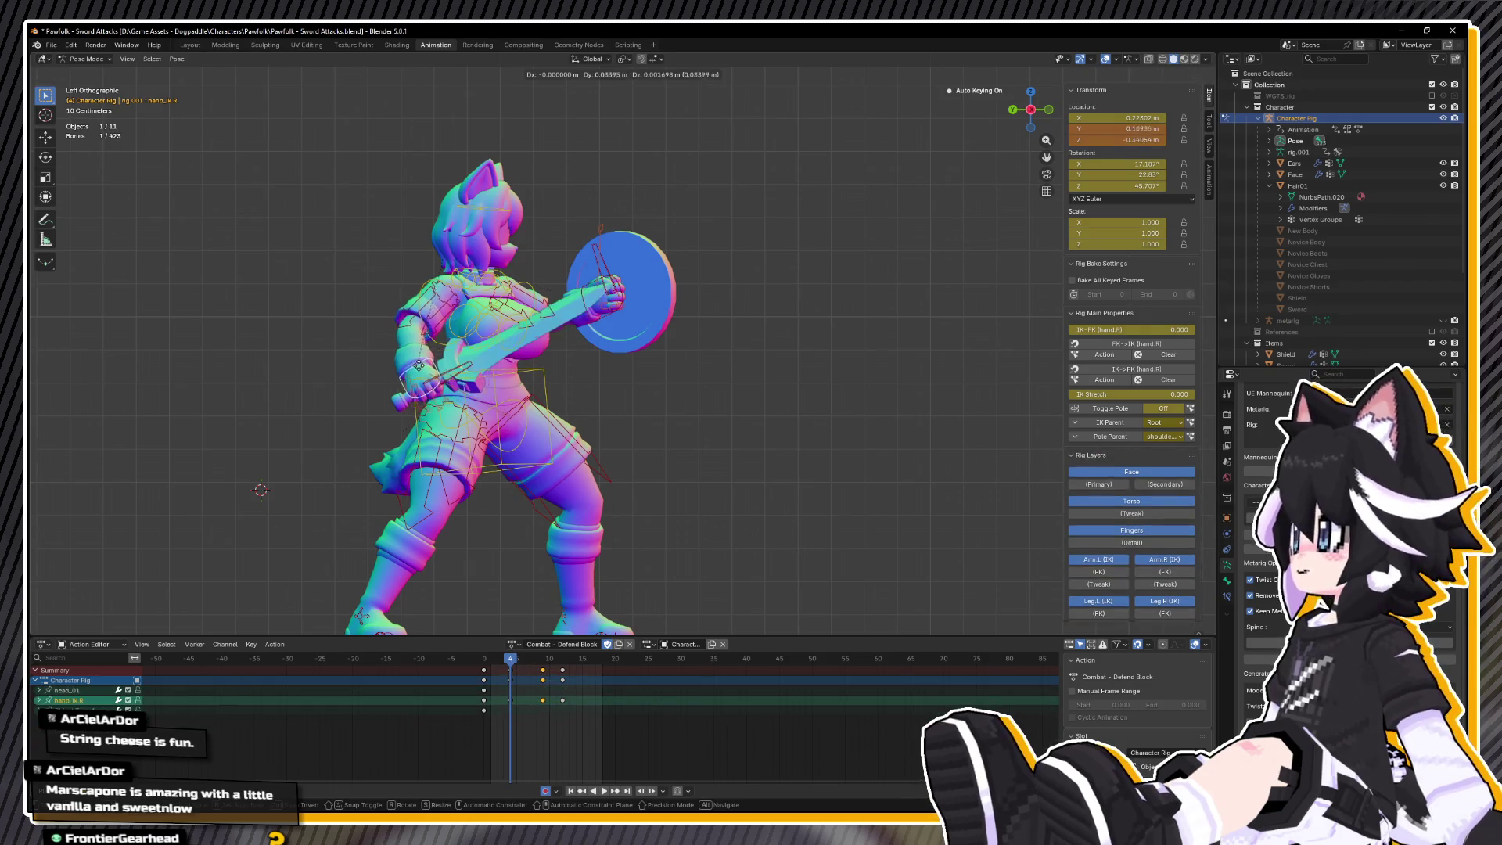
left_click(405, 360)
key("i")
- Review playback from the back and side, then save 'Pawfolk - Sword Attacks.blend'
key("space")
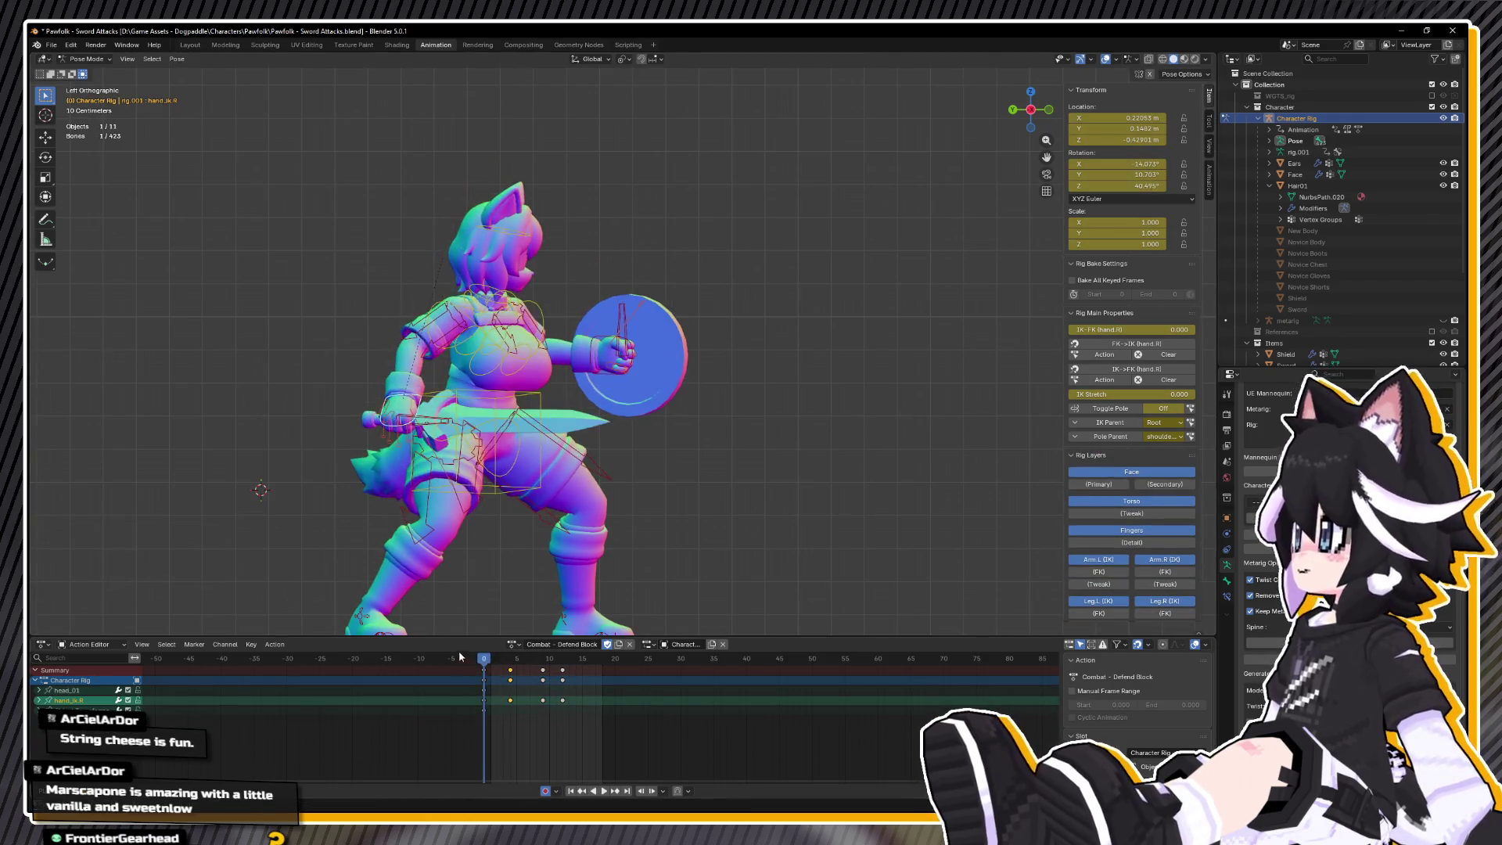
mouse_move(438, 492)
left_mouse_down()
mouse_move(302, 510)
mouse_move(297, 573)
left_mouse_up()
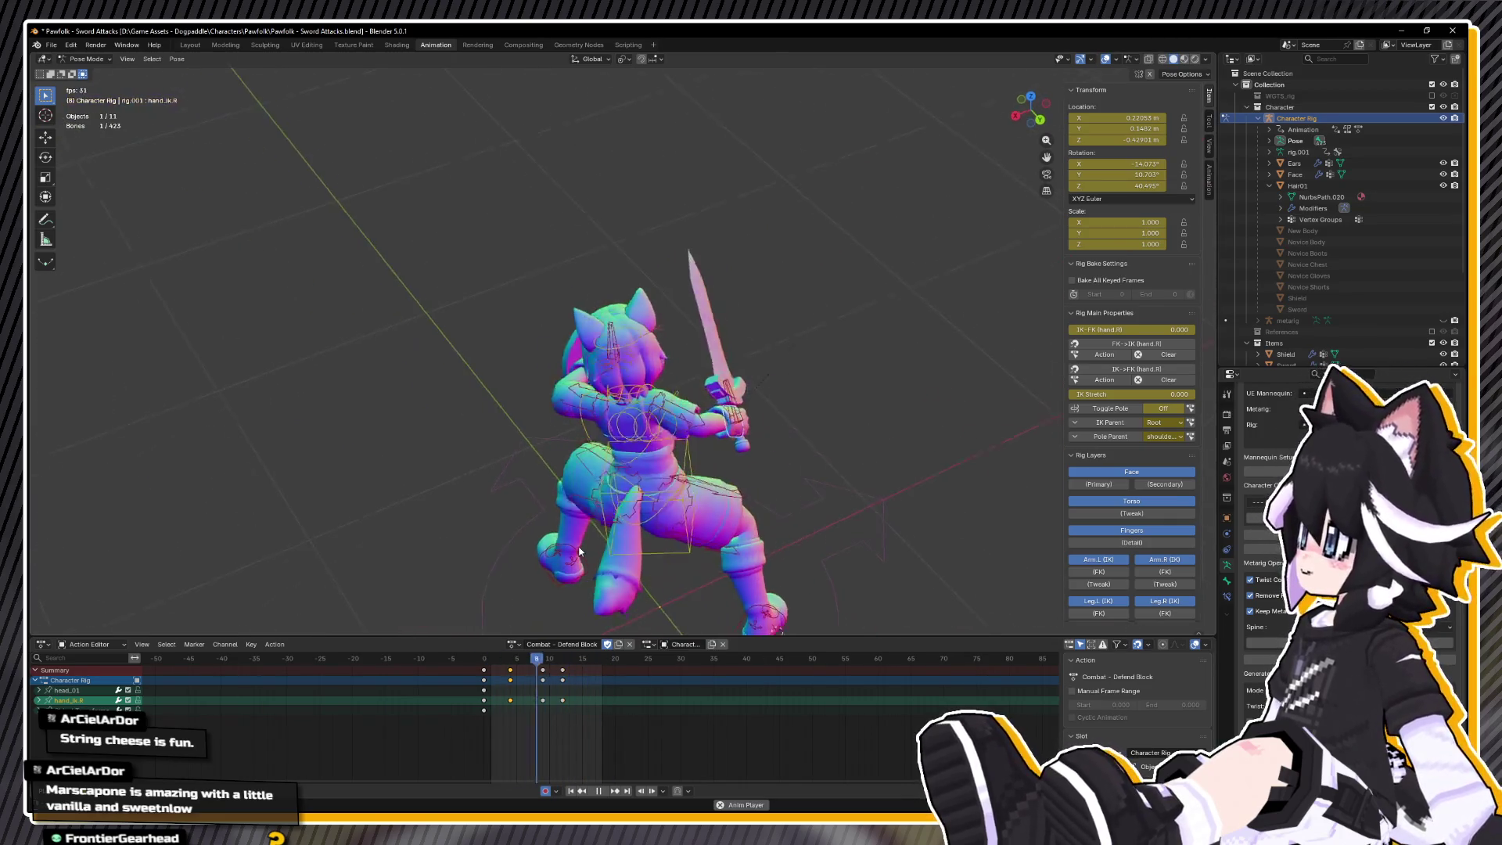
left_click_drag(593, 557, 500, 542)
key("Escape")
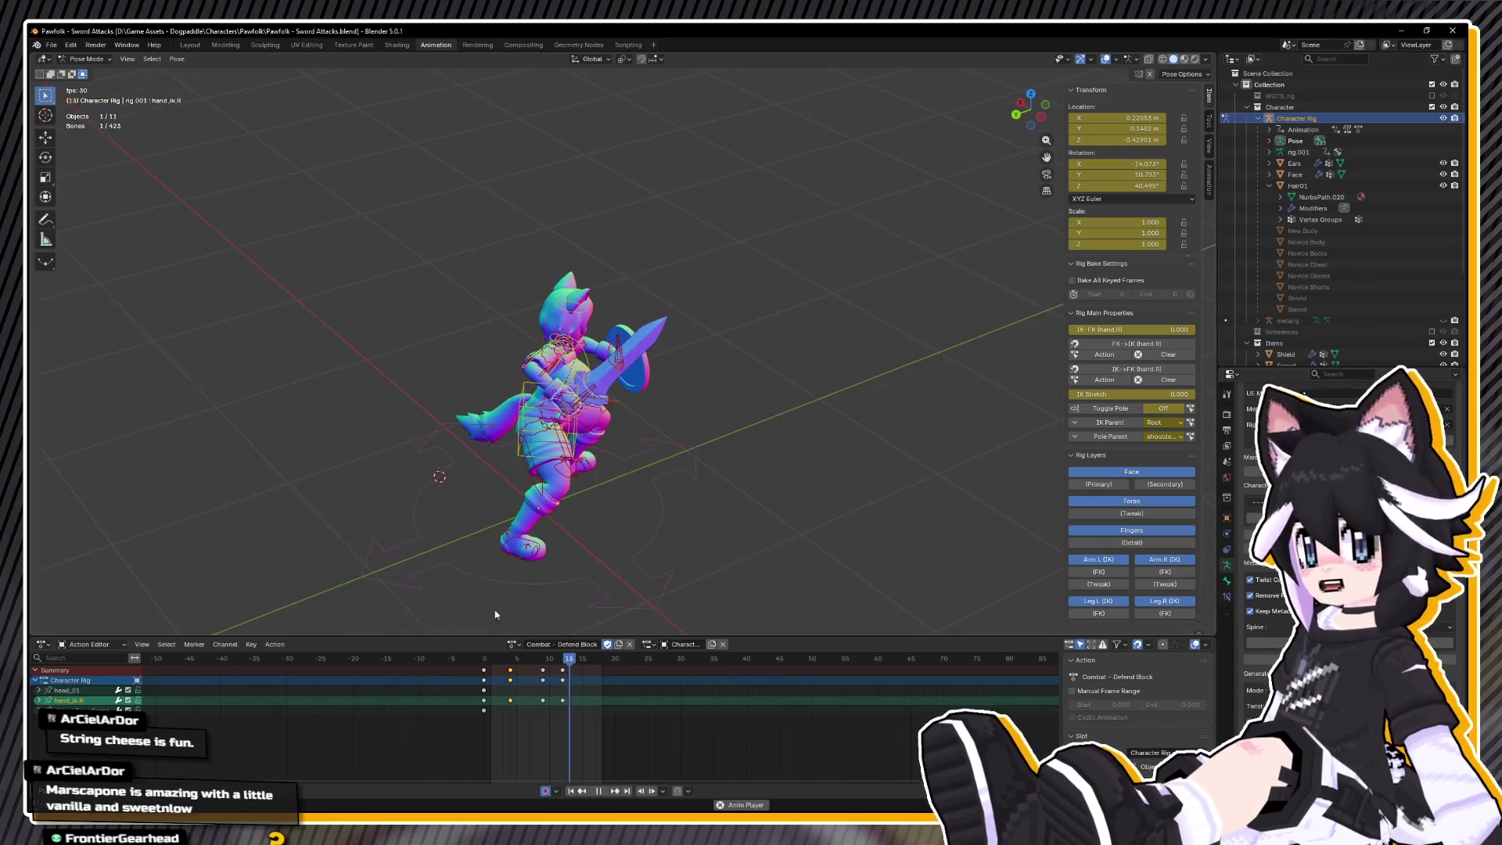
key("ctrl+s")
left_click(513, 644)
- Switch to the Combat - Defend action and copy the left foot and right leg pose
left_click(539, 717)
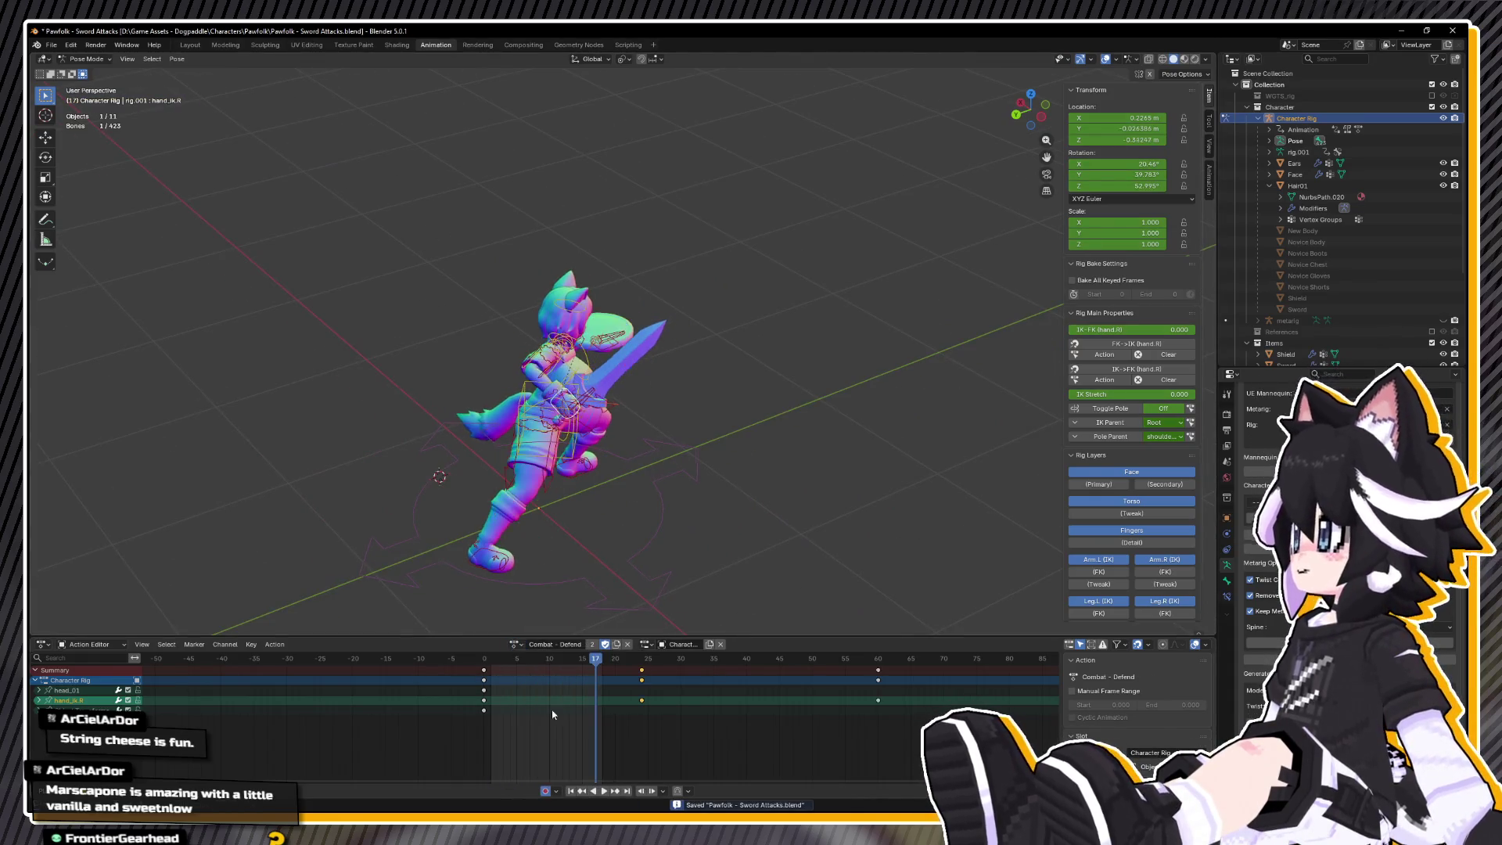
key("space")
key("space")
left_click(593, 481)
left_click(507, 450, "shift")
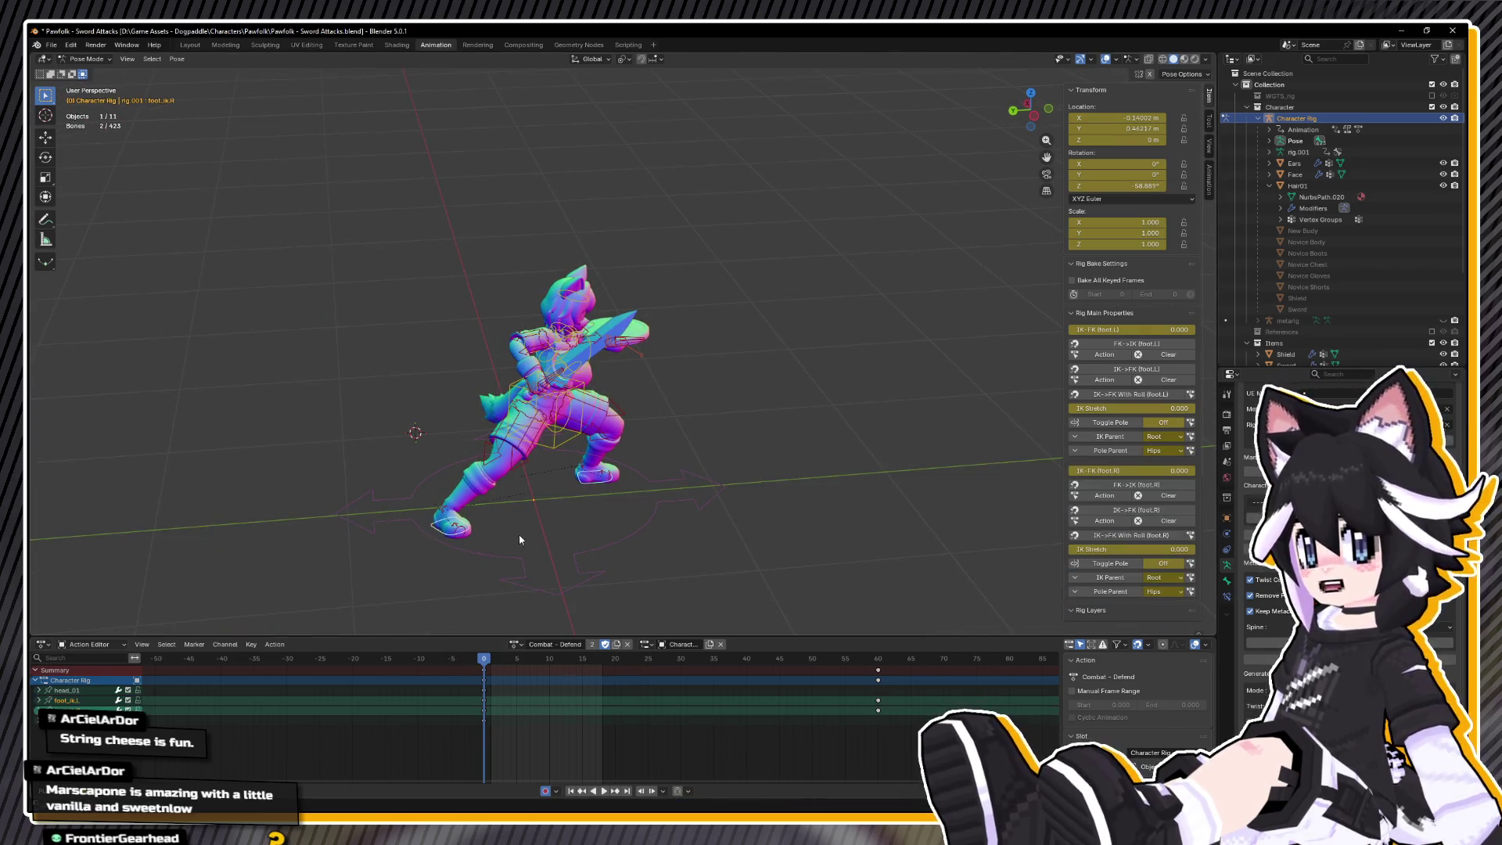
right_click(482, 522)
left_click(493, 548)
- Select all bones and copy the whole Combat - Defend pose
left_click_drag(598, 424, 552, 423)
left_click(552, 423)
right_click(552, 467)
left_click(552, 480)
left_click(697, 561)
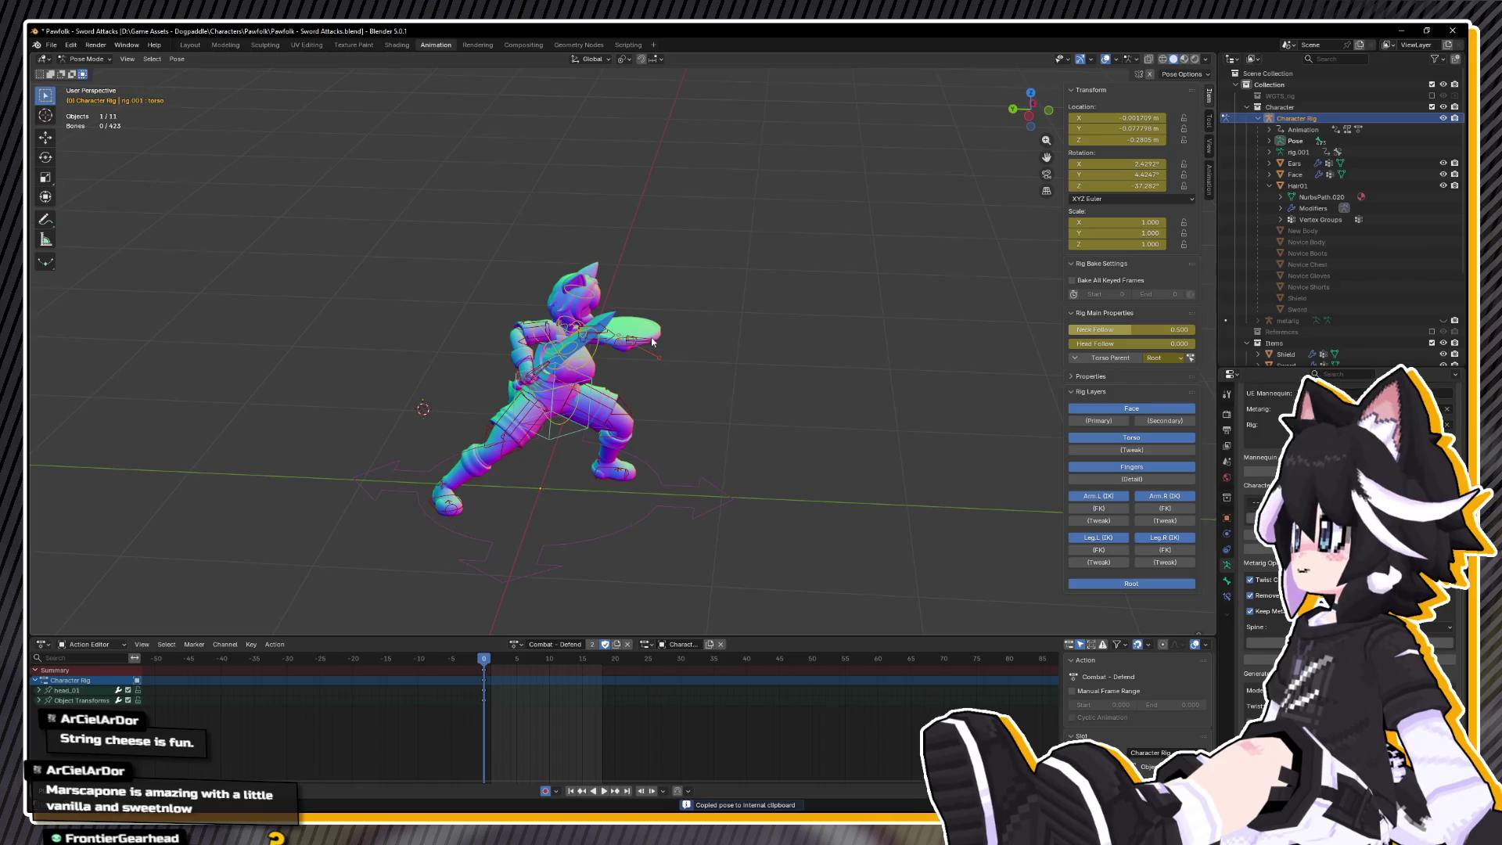
key("a")
right_click(747, 362)
left_click(727, 364)
- Switch back to Combat - Defend Block and play it
left_click(516, 644)
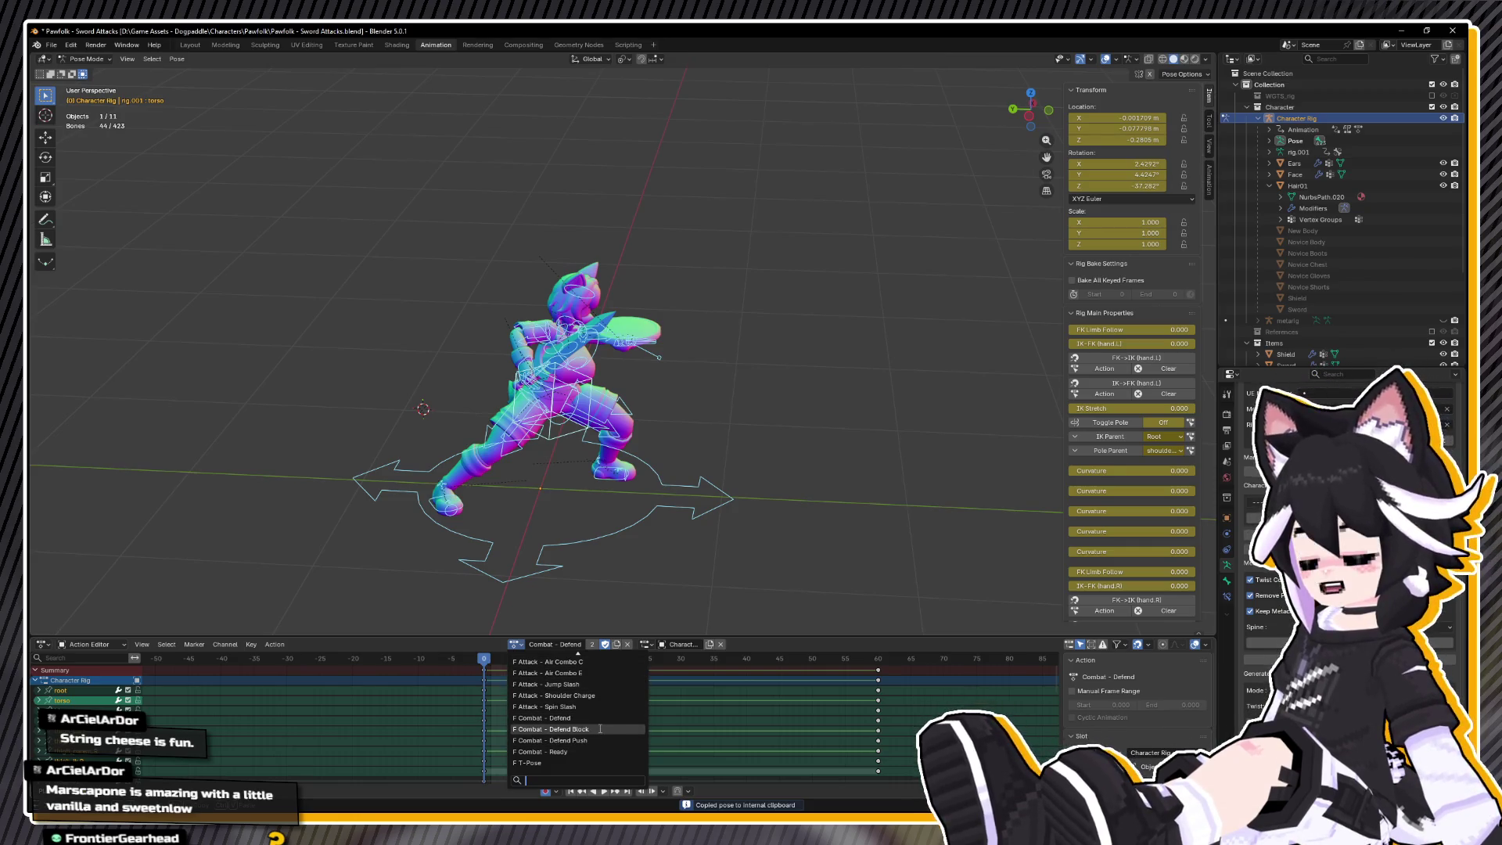
left_click(600, 728)
key("space")
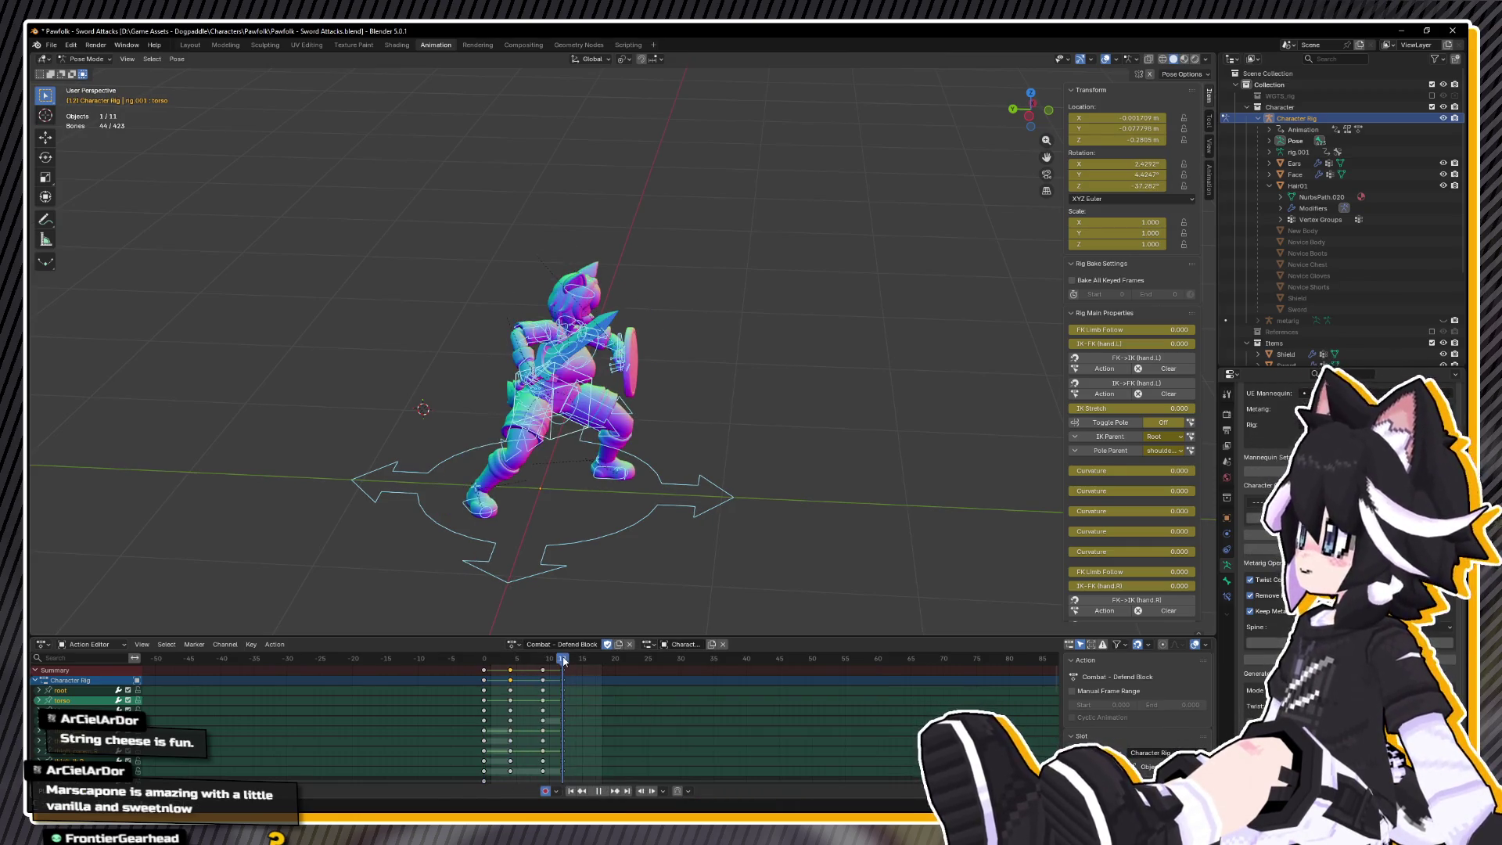
- Stop playback and paste the Defend pose at frame 12
key("space")
right_click(684, 493)
left_click(678, 497)
left_click_drag(667, 497, 648, 462)
- Copy the left hand IK pose from the frame-9 key, then paste and key it at frame 12
key("Down")
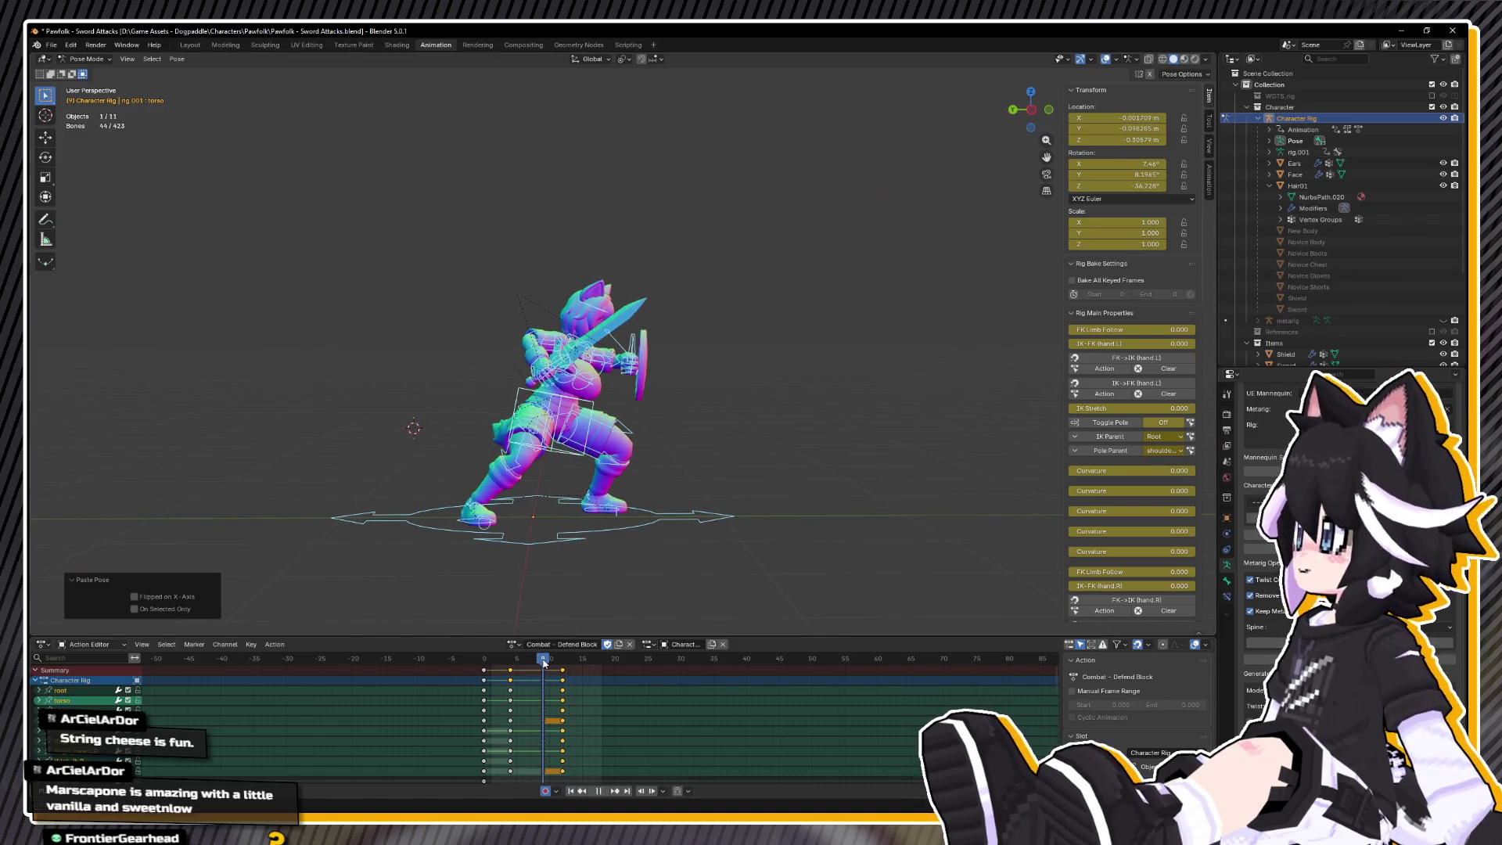
left_click(687, 411)
left_click_drag(687, 412, 699, 389)
left_click(618, 389)
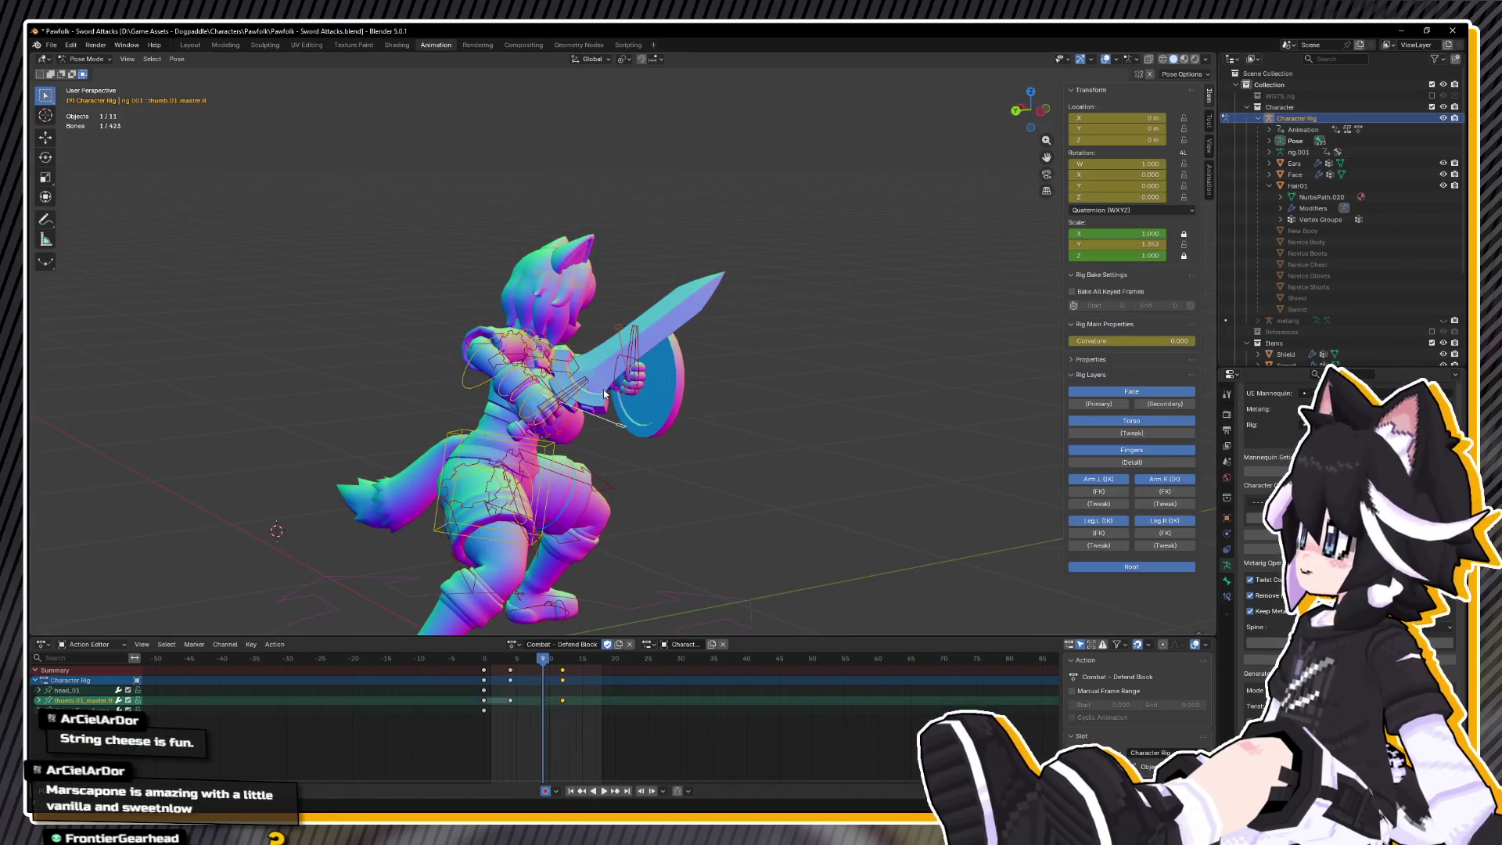
right_click(628, 405)
left_click(629, 396)
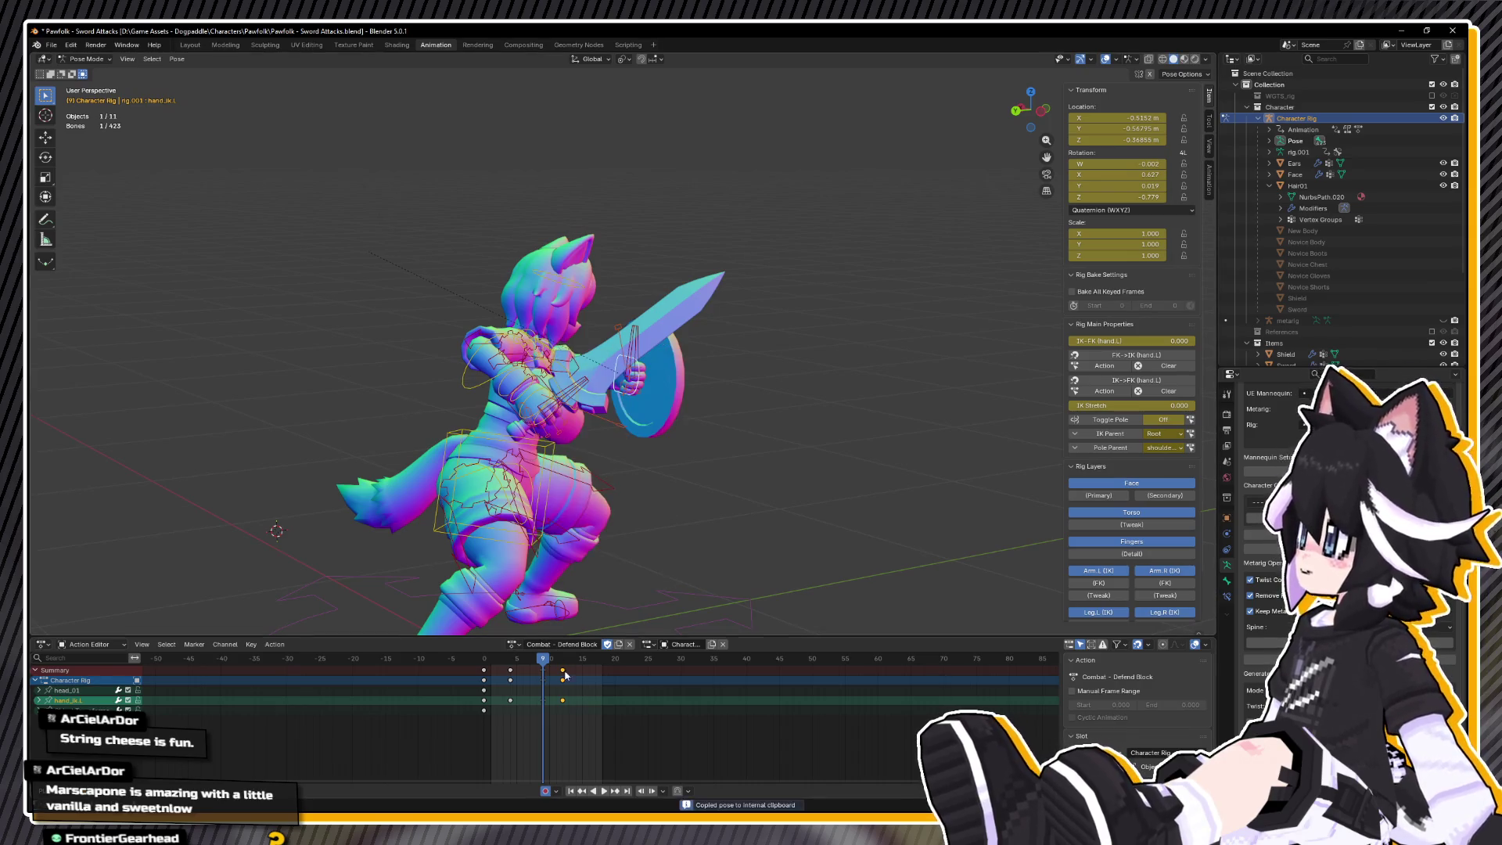
key("Up")
right_click(688, 493)
left_click(699, 506)
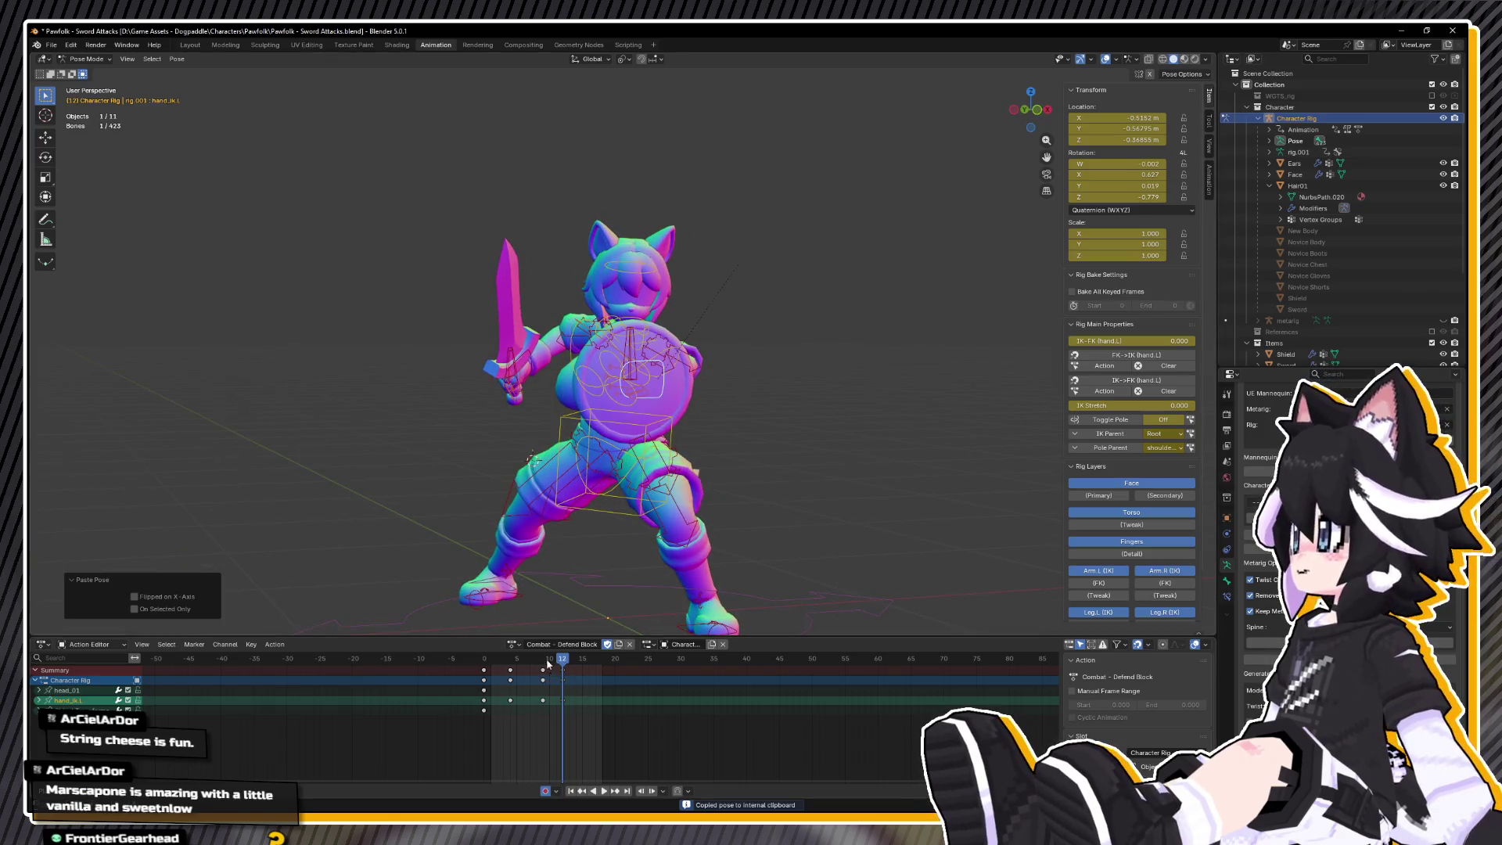
key("i")
- Reset the root bone's Z rotation to zero, replay, and select the right foot IK's frame-9 key
key("space")
left_click(876, 603)
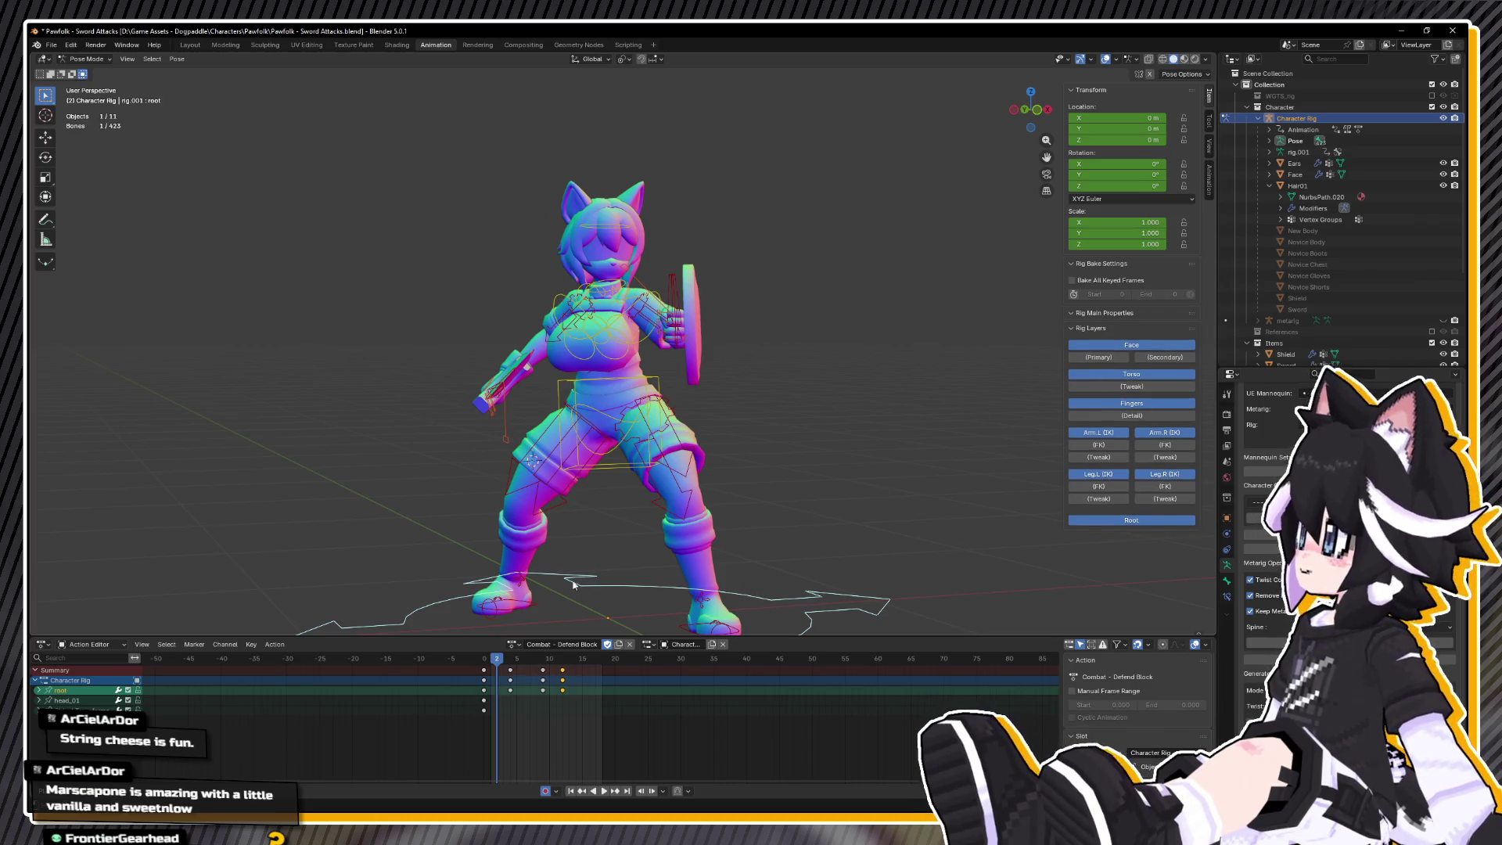
key("space")
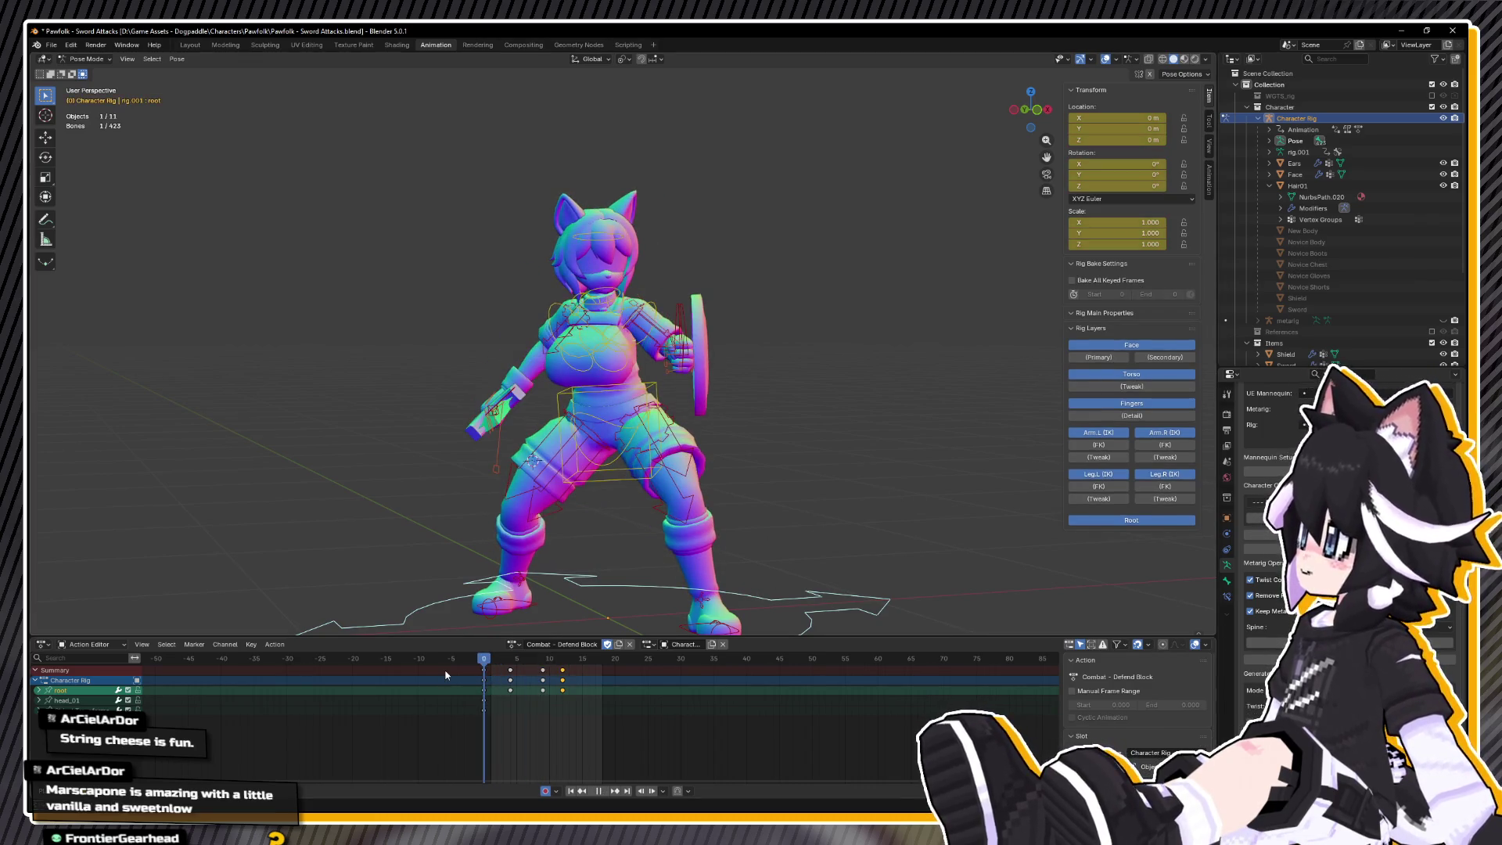
mouse_move(480, 673)
left_mouse_down()
mouse_move(580, 674)
mouse_move(561, 674)
left_mouse_up()
key("space")
key("alt+r")
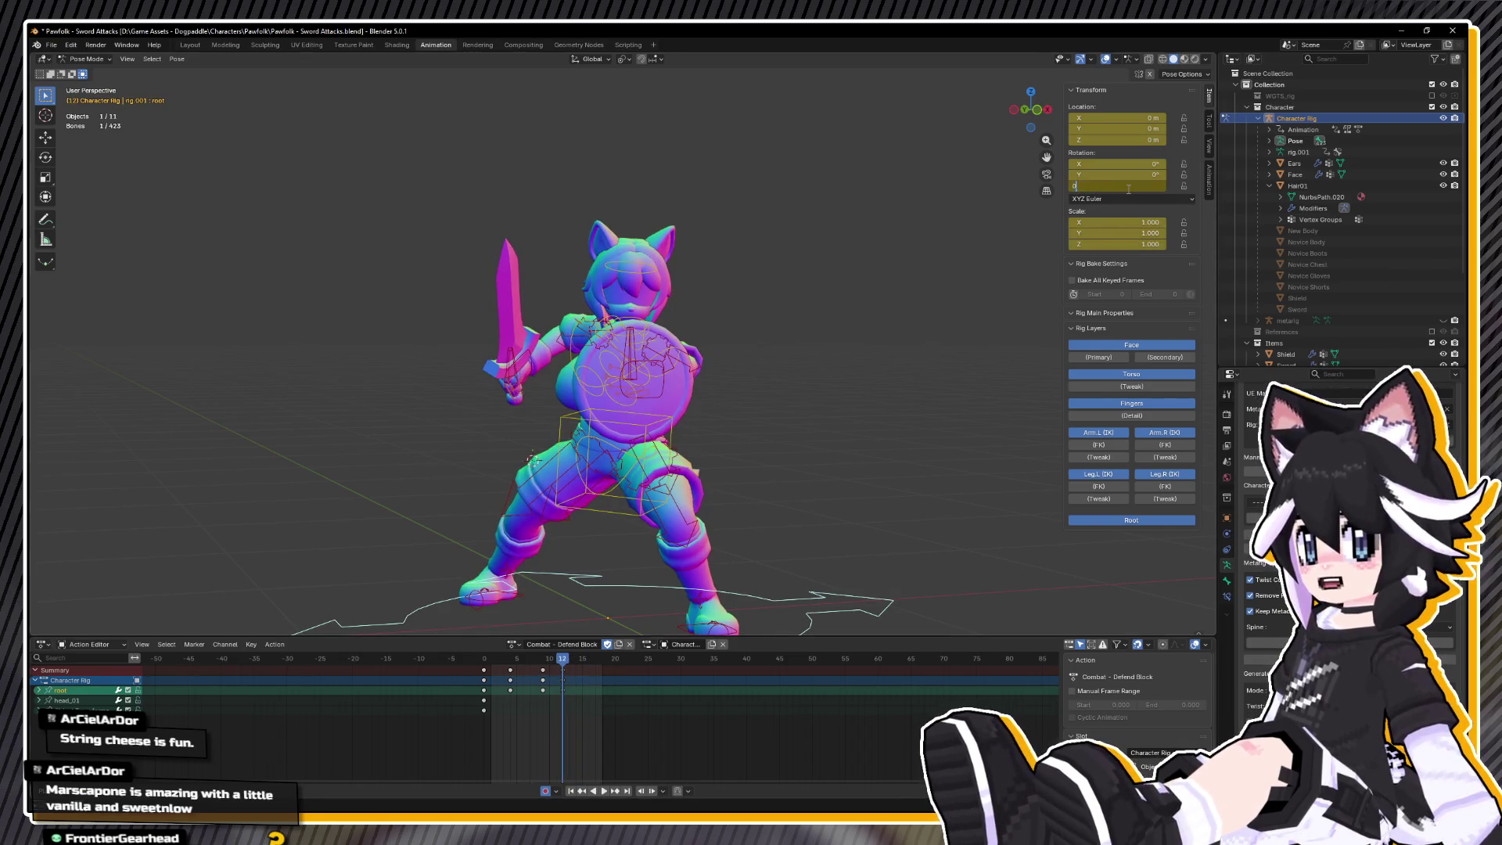
key("space")
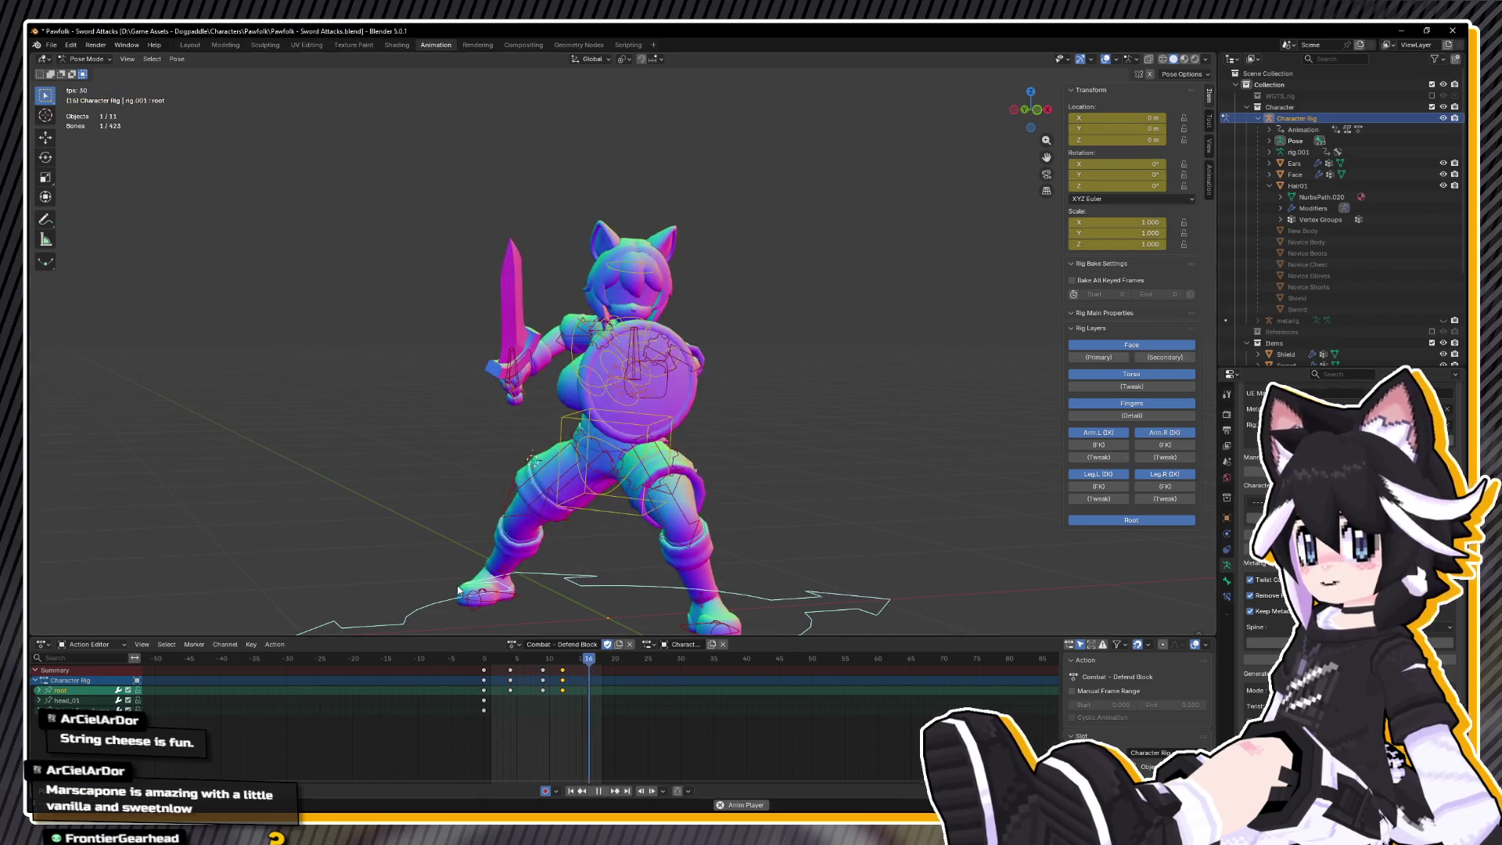
key("space")
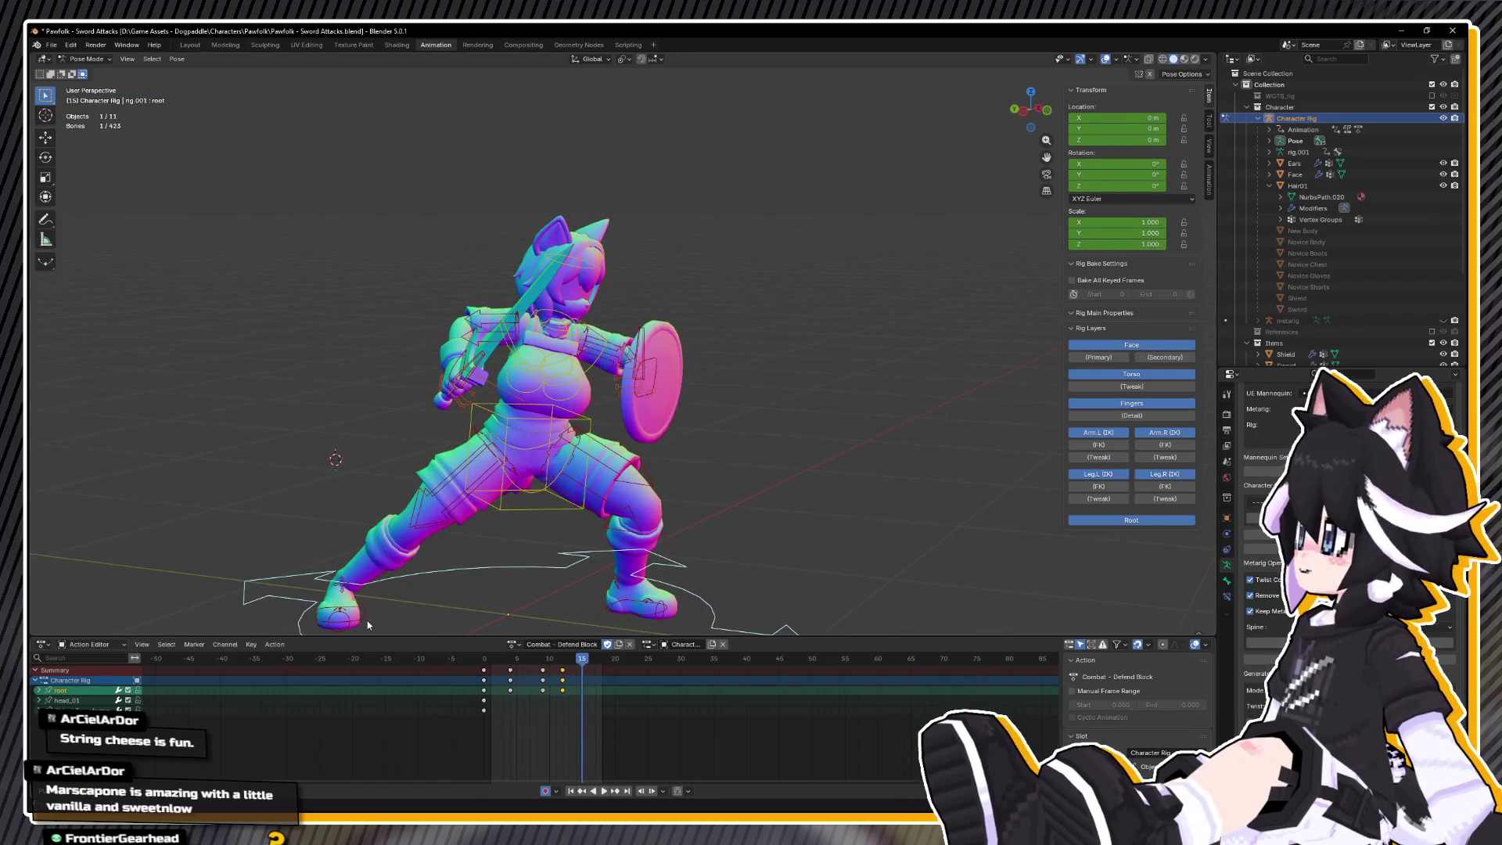
left_click(361, 621)
left_click(542, 700)
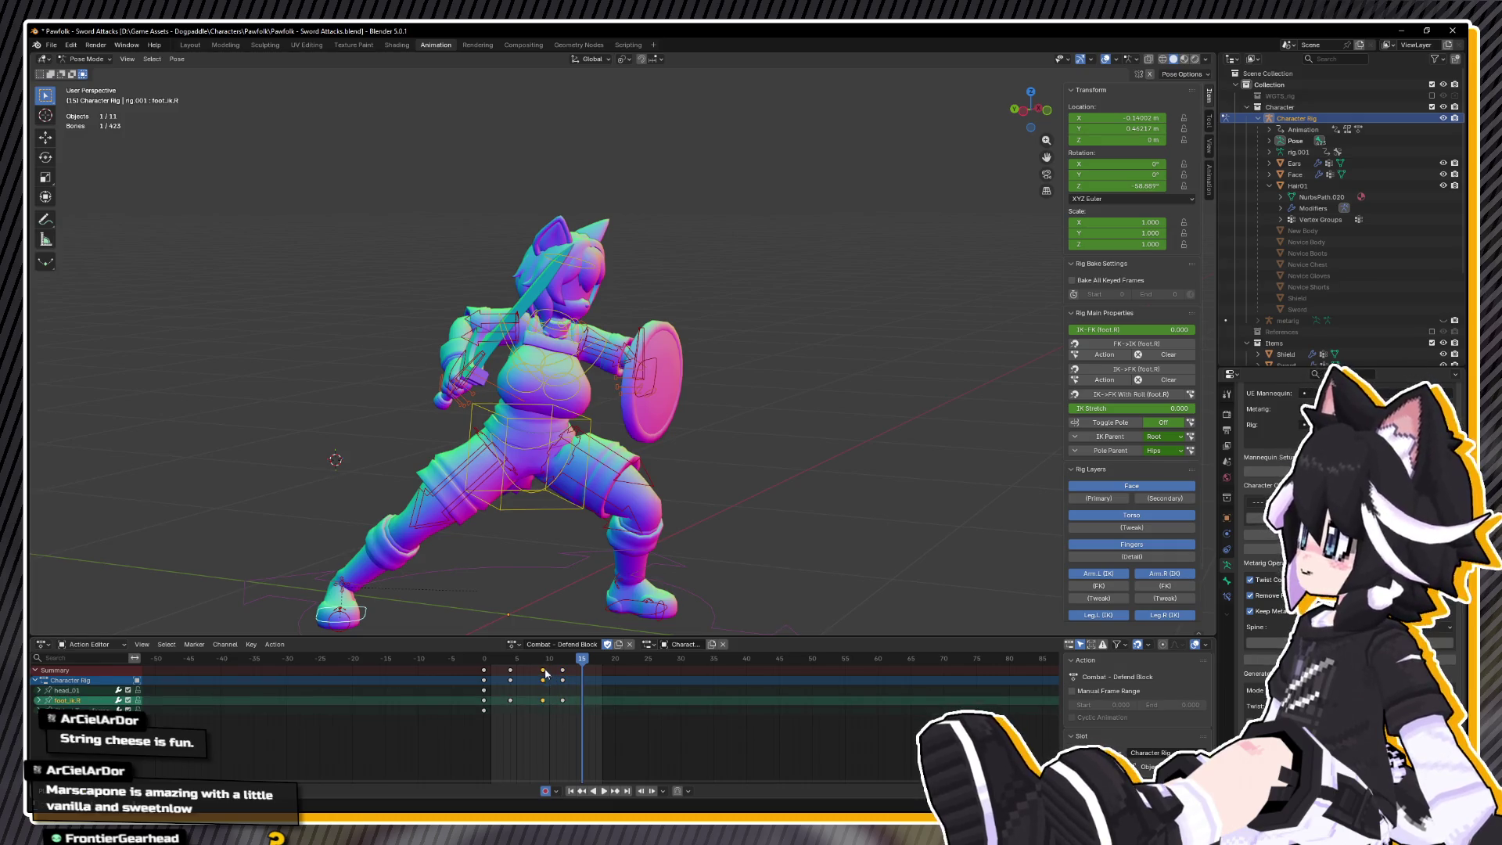
- Delete the right foot's frame-9 key and move its frame-12 key onto frame 9
key("Delete")
key("space")
left_click_drag(510, 666, 544, 677)
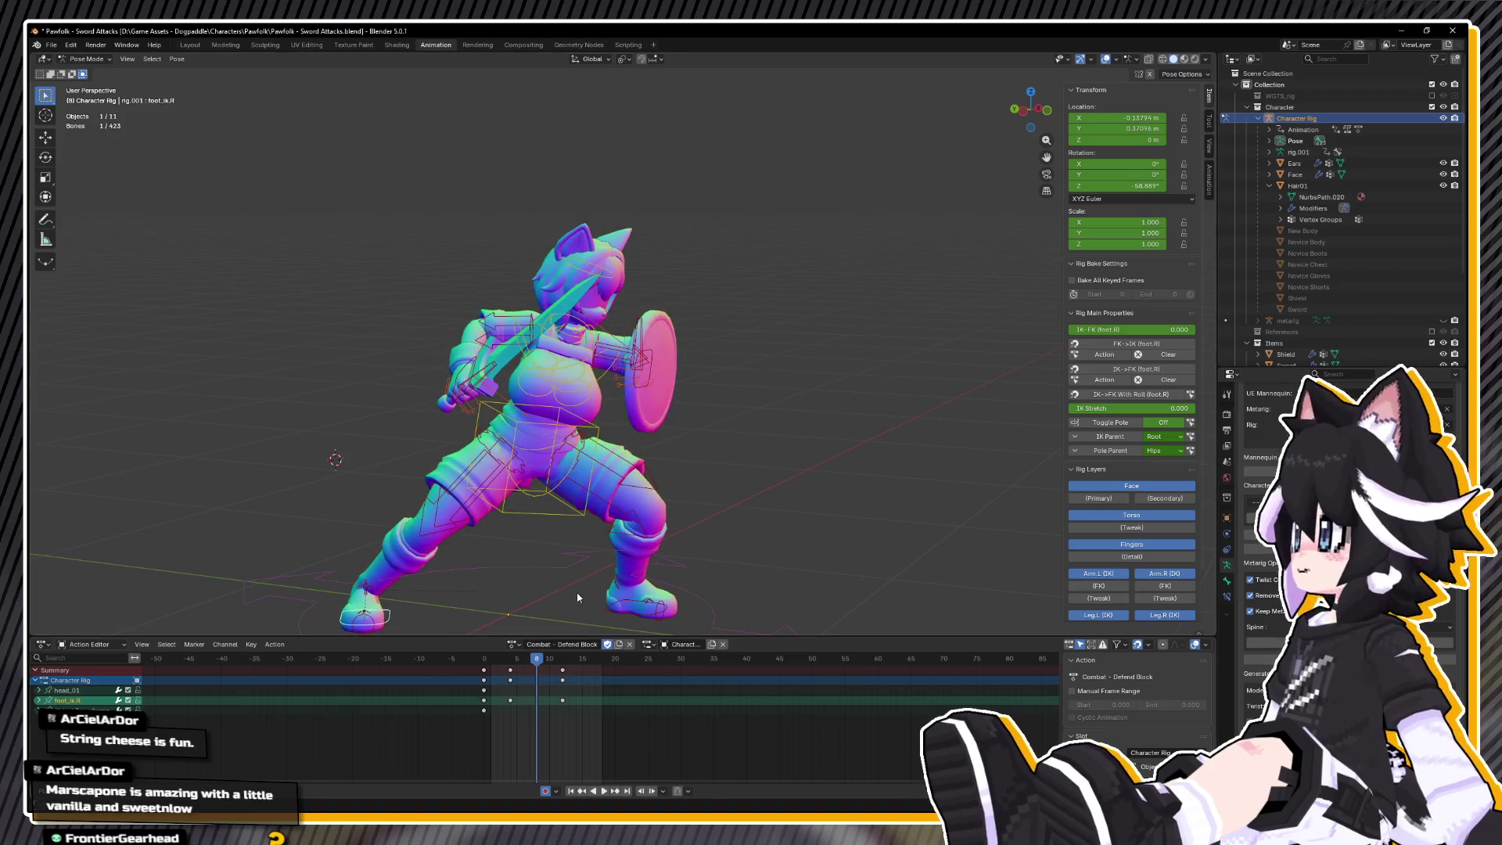
key("a")
key("space")
left_click(456, 607)
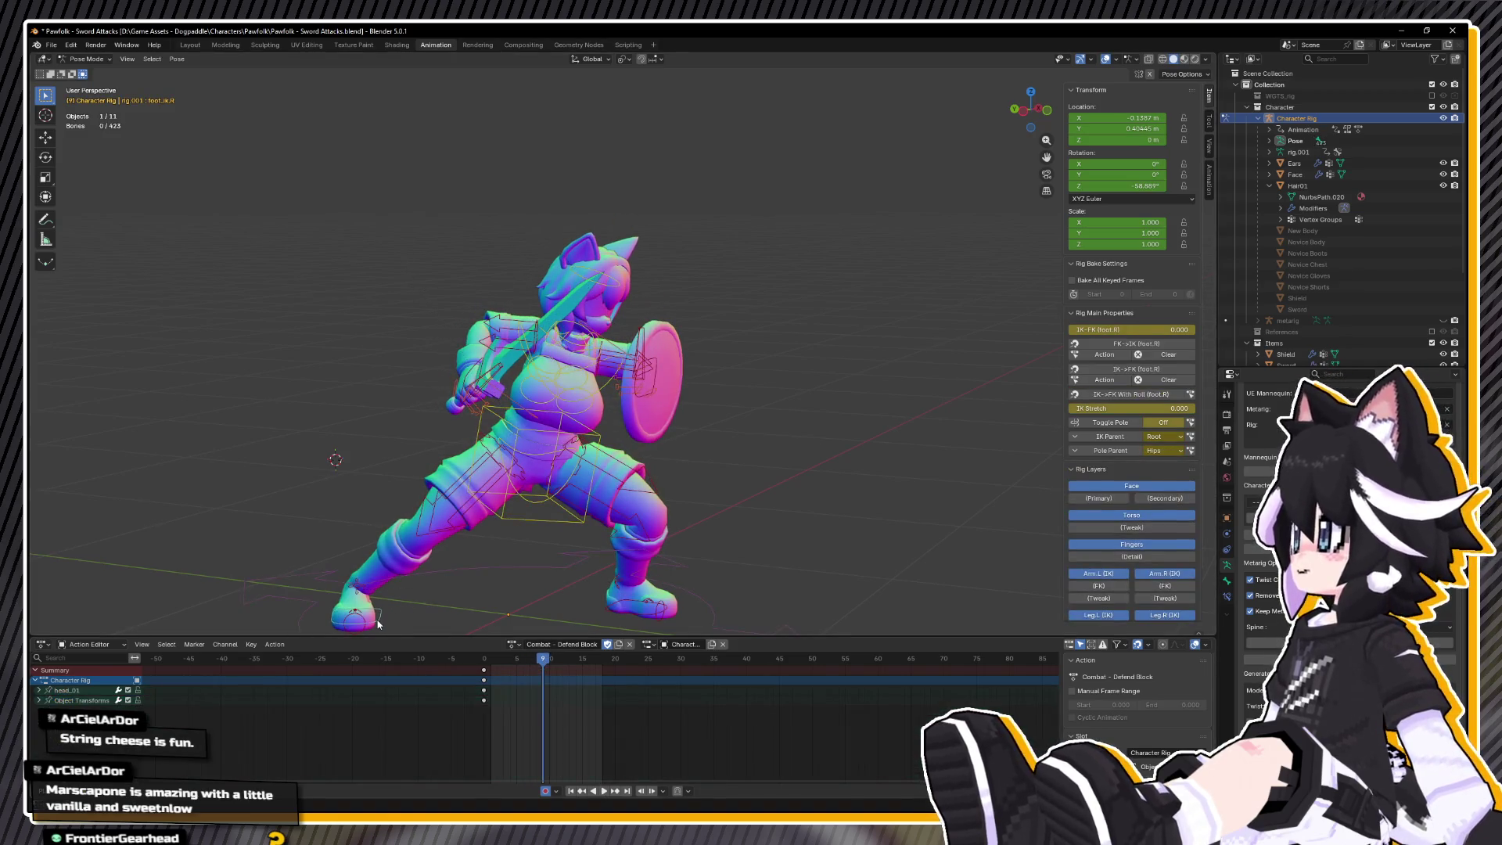
left_click_drag(564, 674, 519, 671)
- Key the right heel IK control and rotate it 31.7° on X at frame 9
left_click_drag(331, 585, 520, 540)
left_click(536, 492)
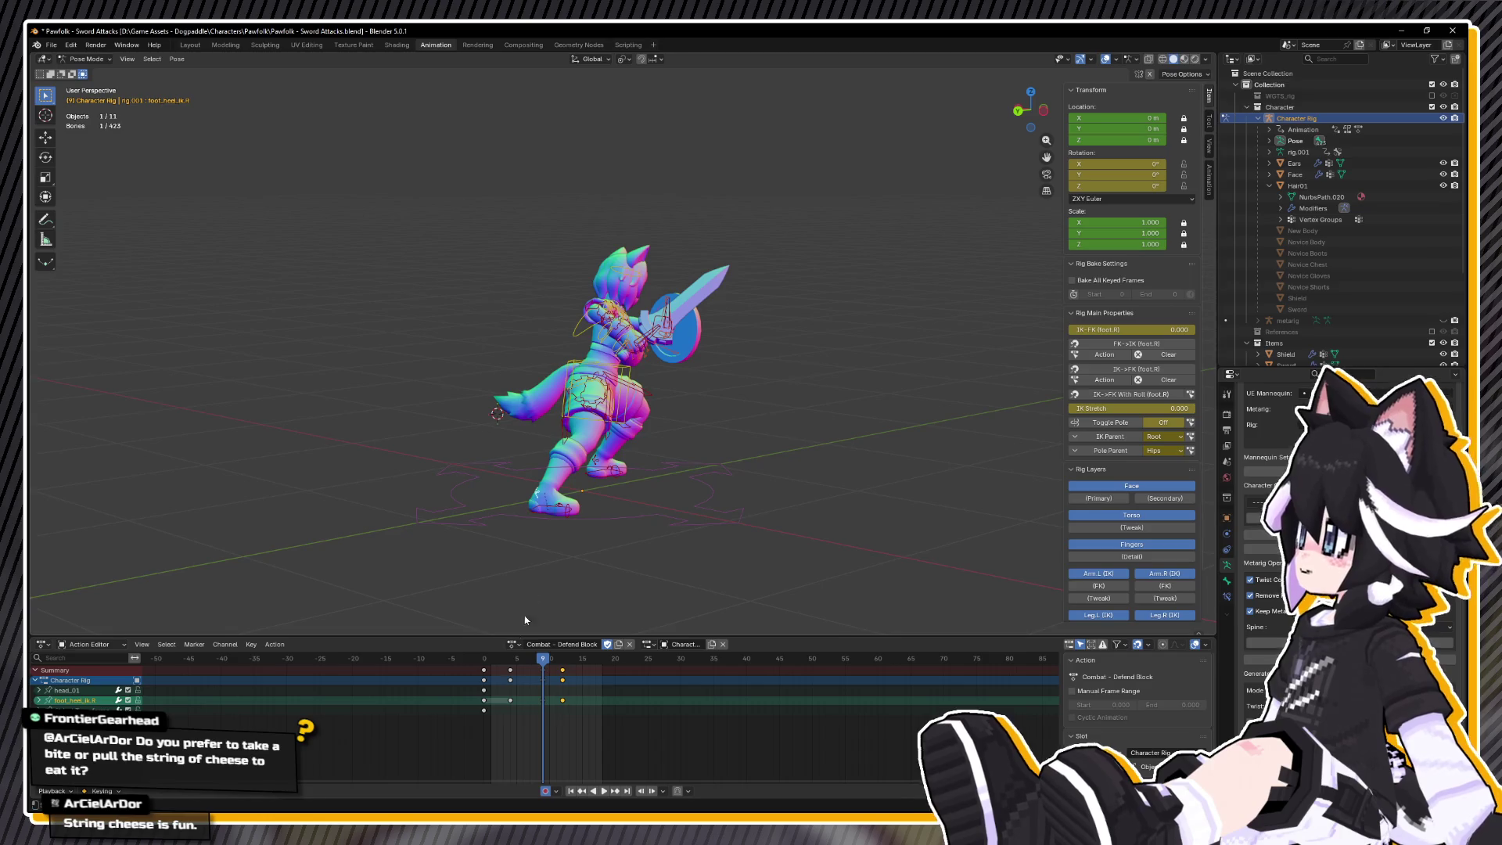
key("i")
key("space")
key("i")
left_click(526, 657)
left_click(541, 655)
key("r")
key("x")
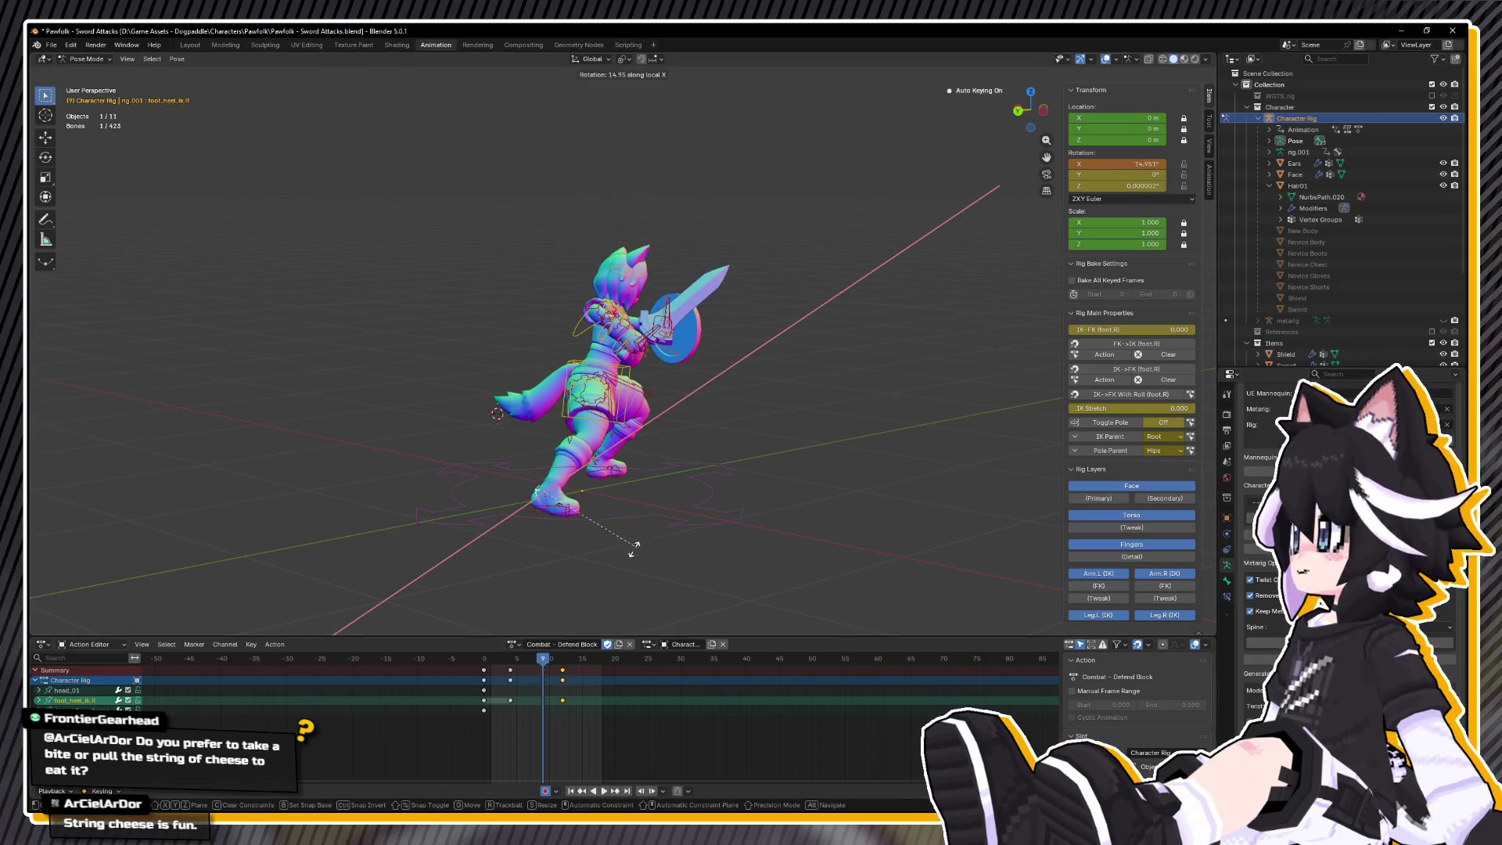
left_click(624, 583)
- Rotate the right foot IK control 34.2° about the global Z axis
mouse_move(624, 584)
left_mouse_down()
mouse_move(678, 574)
mouse_move(715, 541)
mouse_move(720, 613)
mouse_move(508, 485)
left_mouse_up()
left_click(466, 452)
key("r")
key("z")
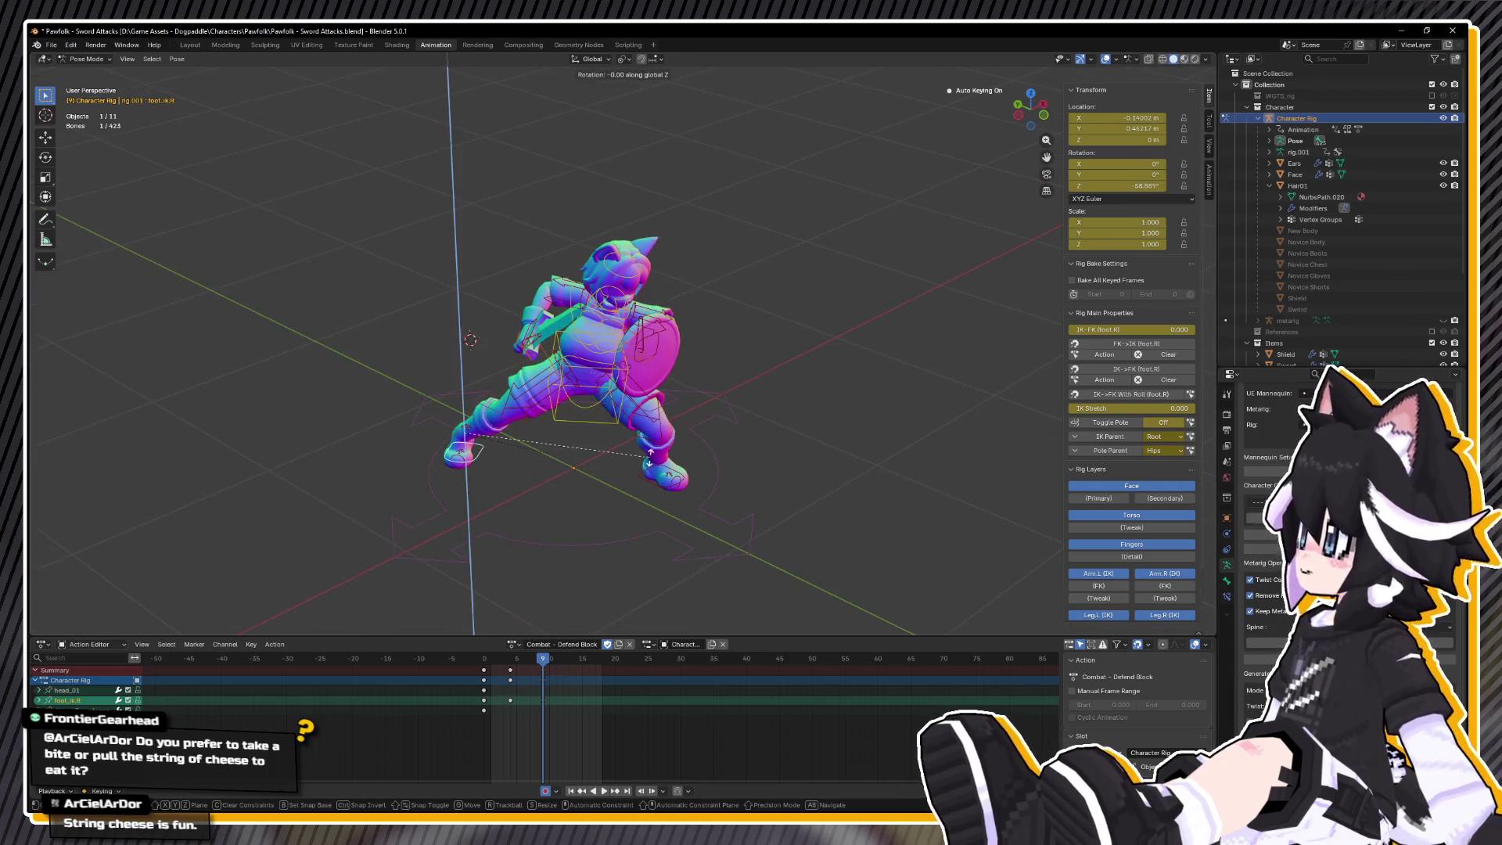
left_click(569, 395)
- Copy the foot pose and paste it as keys at frames 9 and 12
left_click_drag(556, 387, 692, 419)
right_click(692, 418)
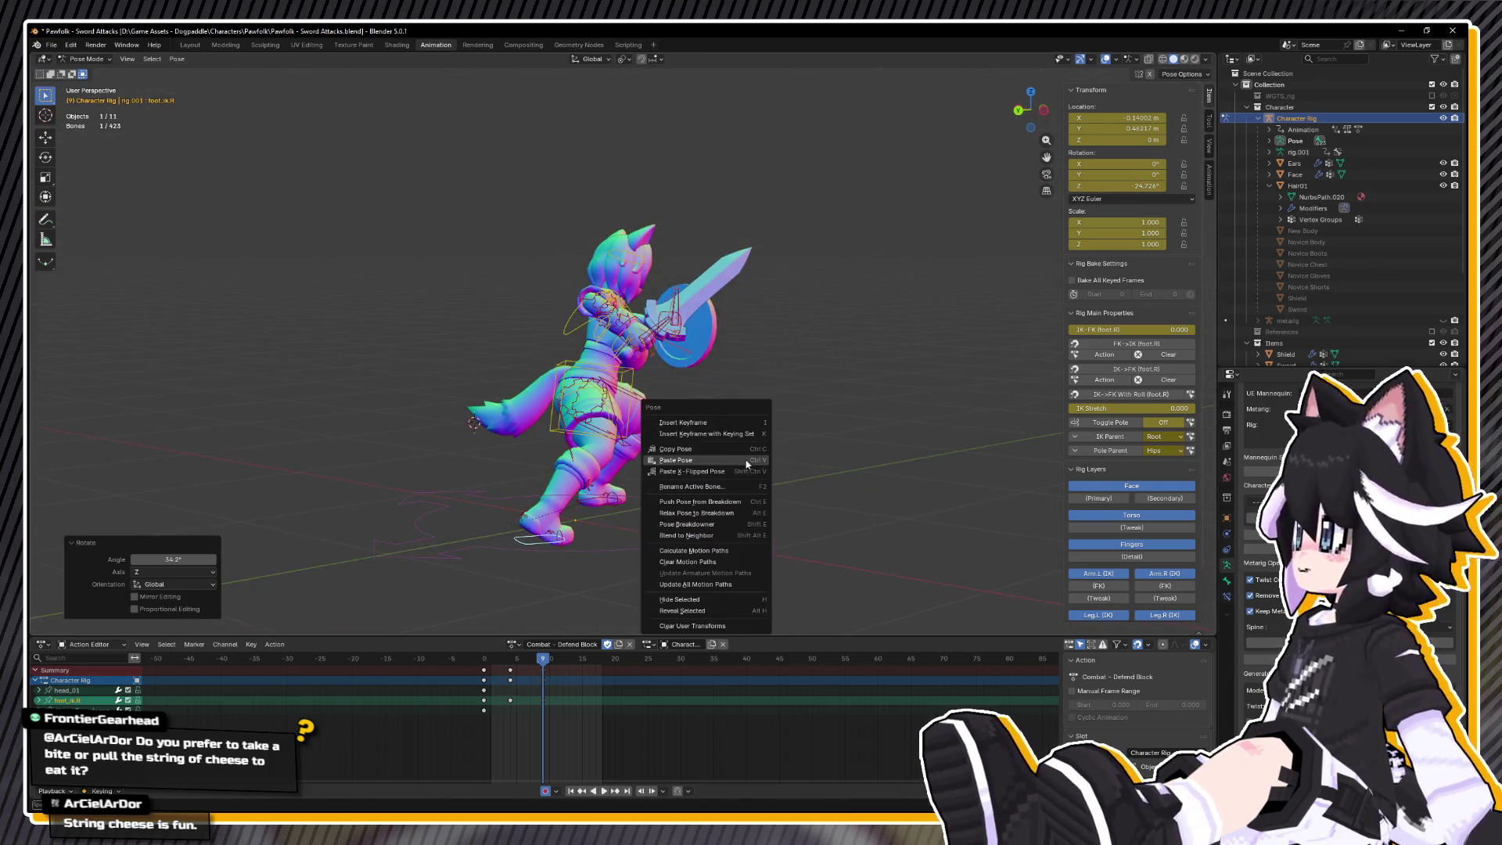
left_click(697, 449)
right_click(521, 517)
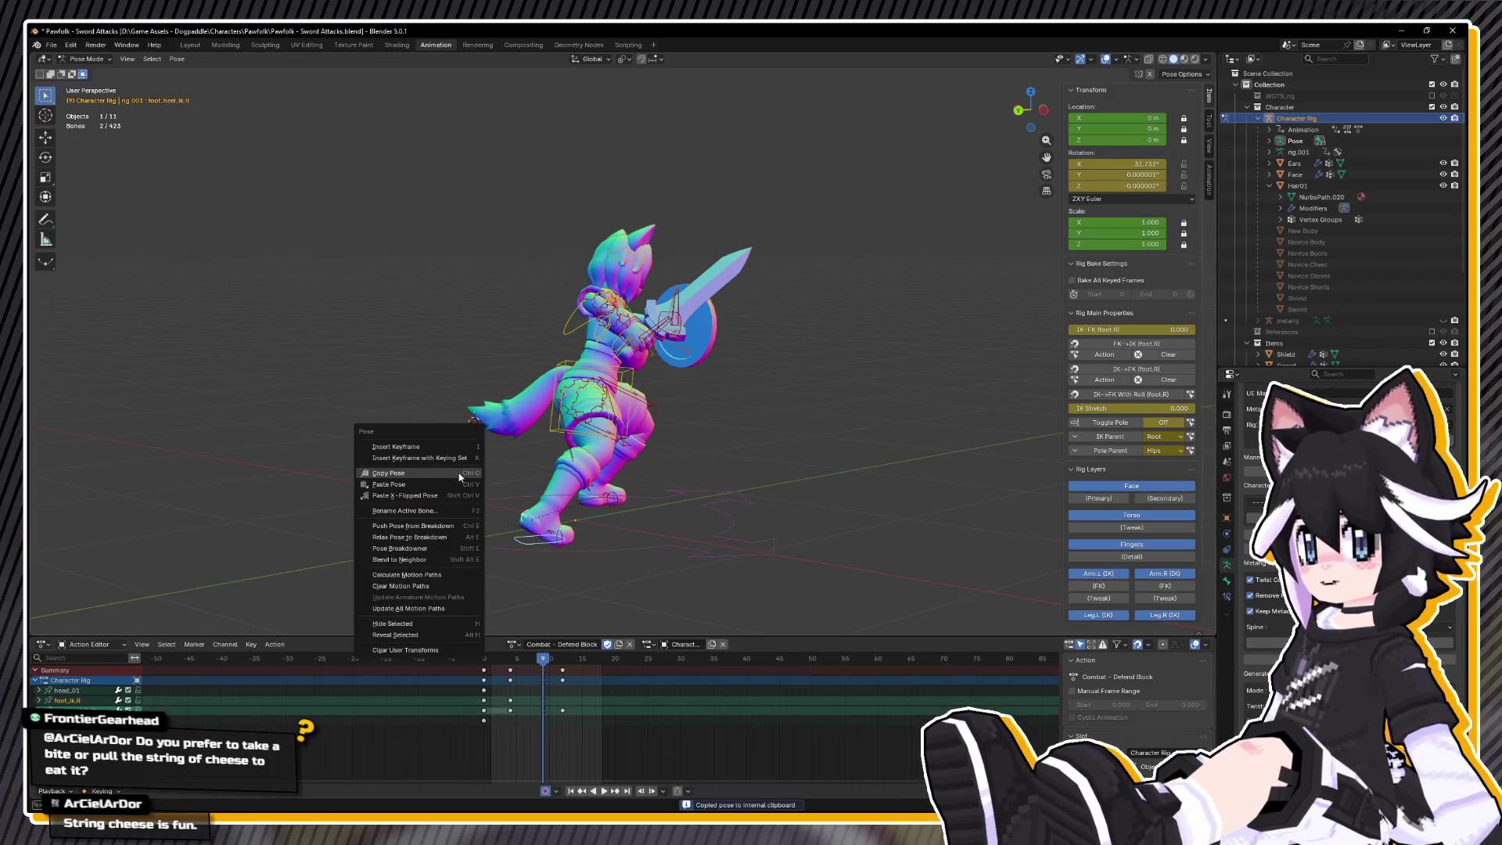
left_click(414, 485)
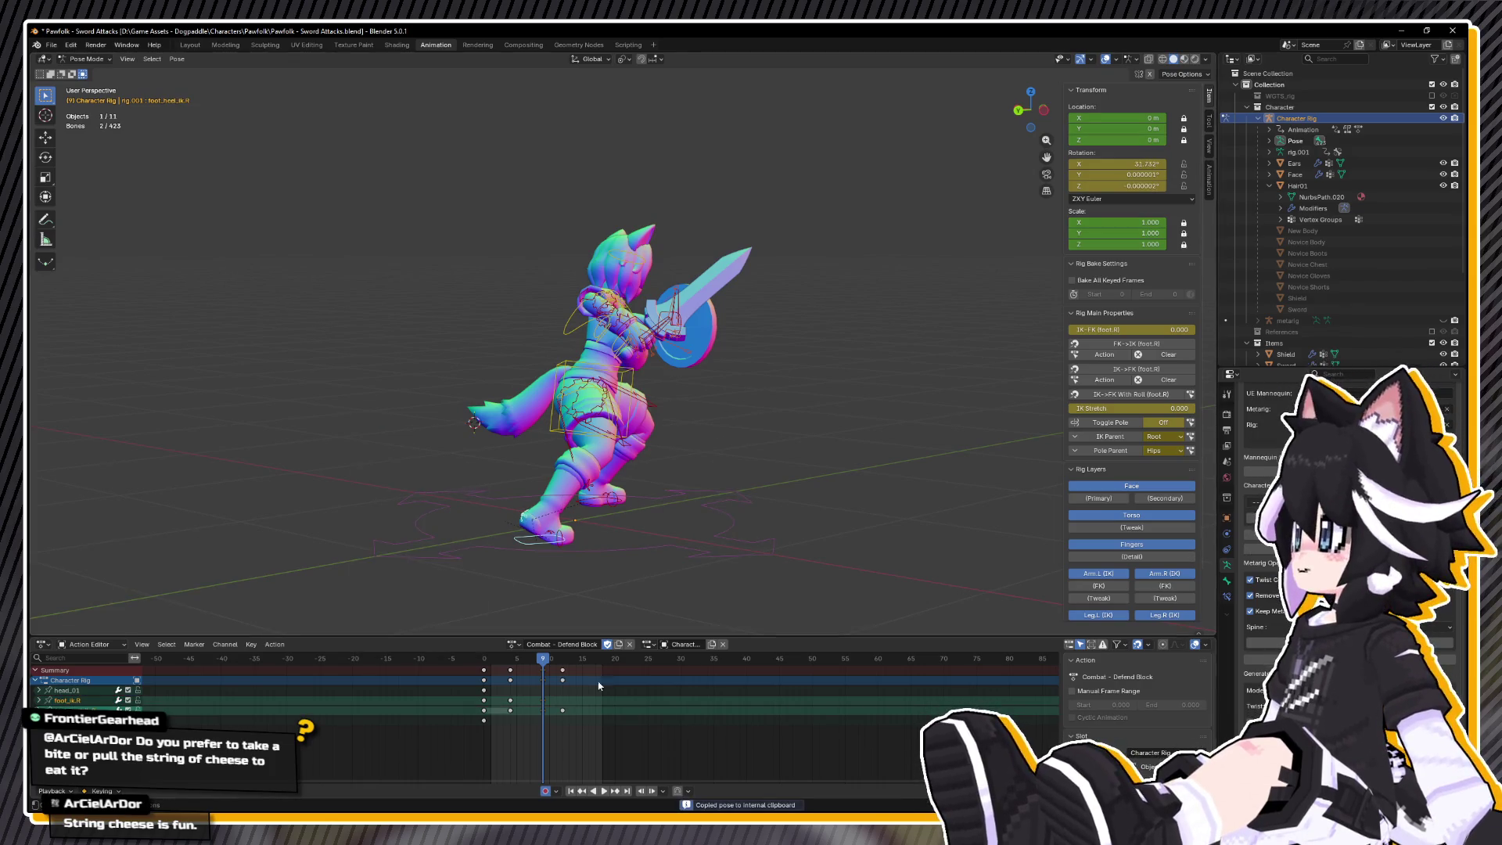
left_click(563, 662)
right_click(402, 444)
left_click(402, 444)
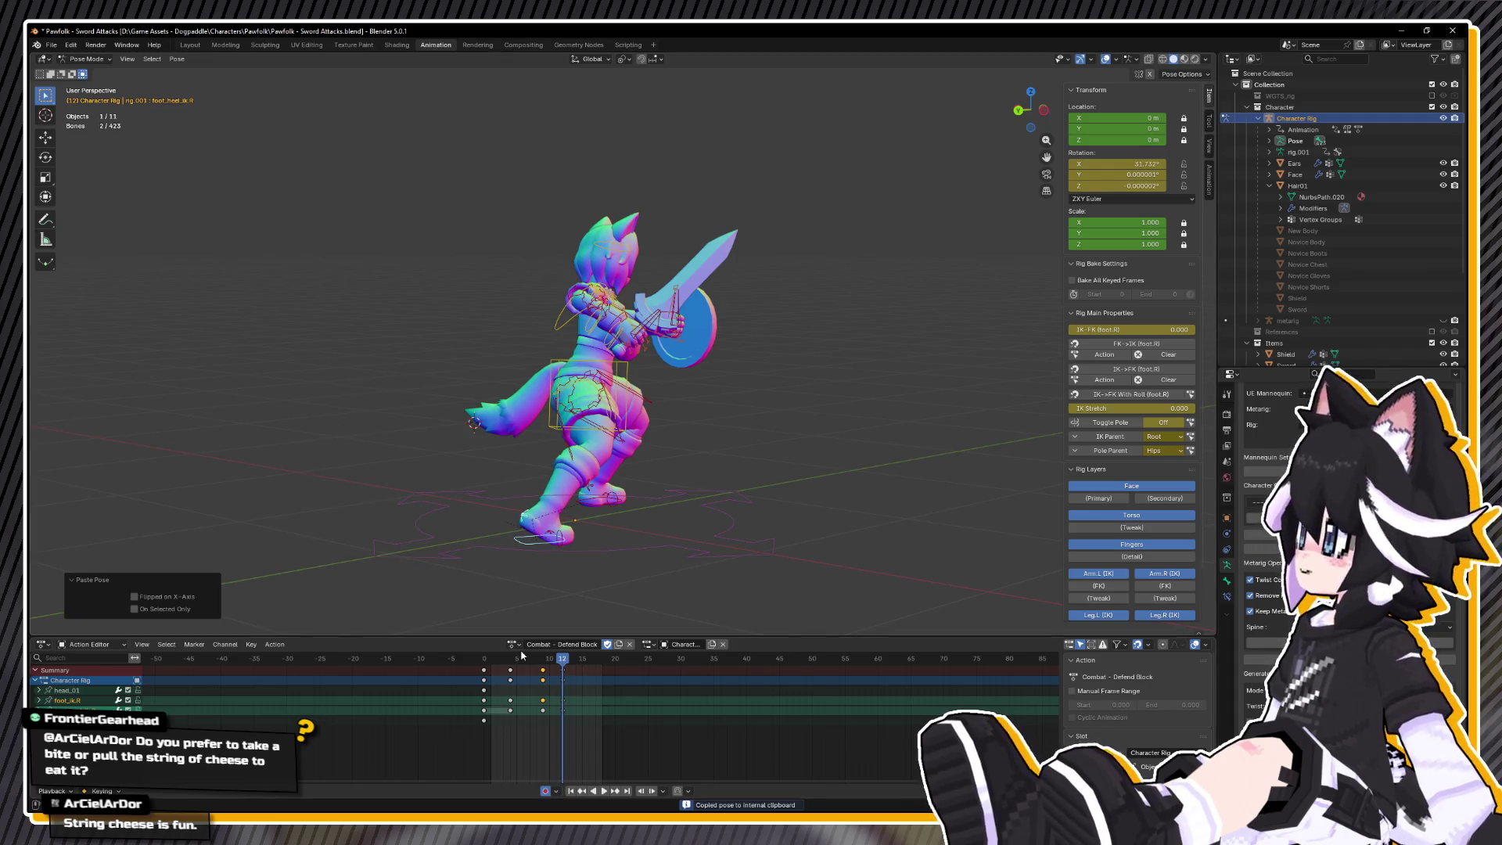
- Replay the animation, check the frame-9 lunge, and save the blend file
left_click(484, 657)
key("space")
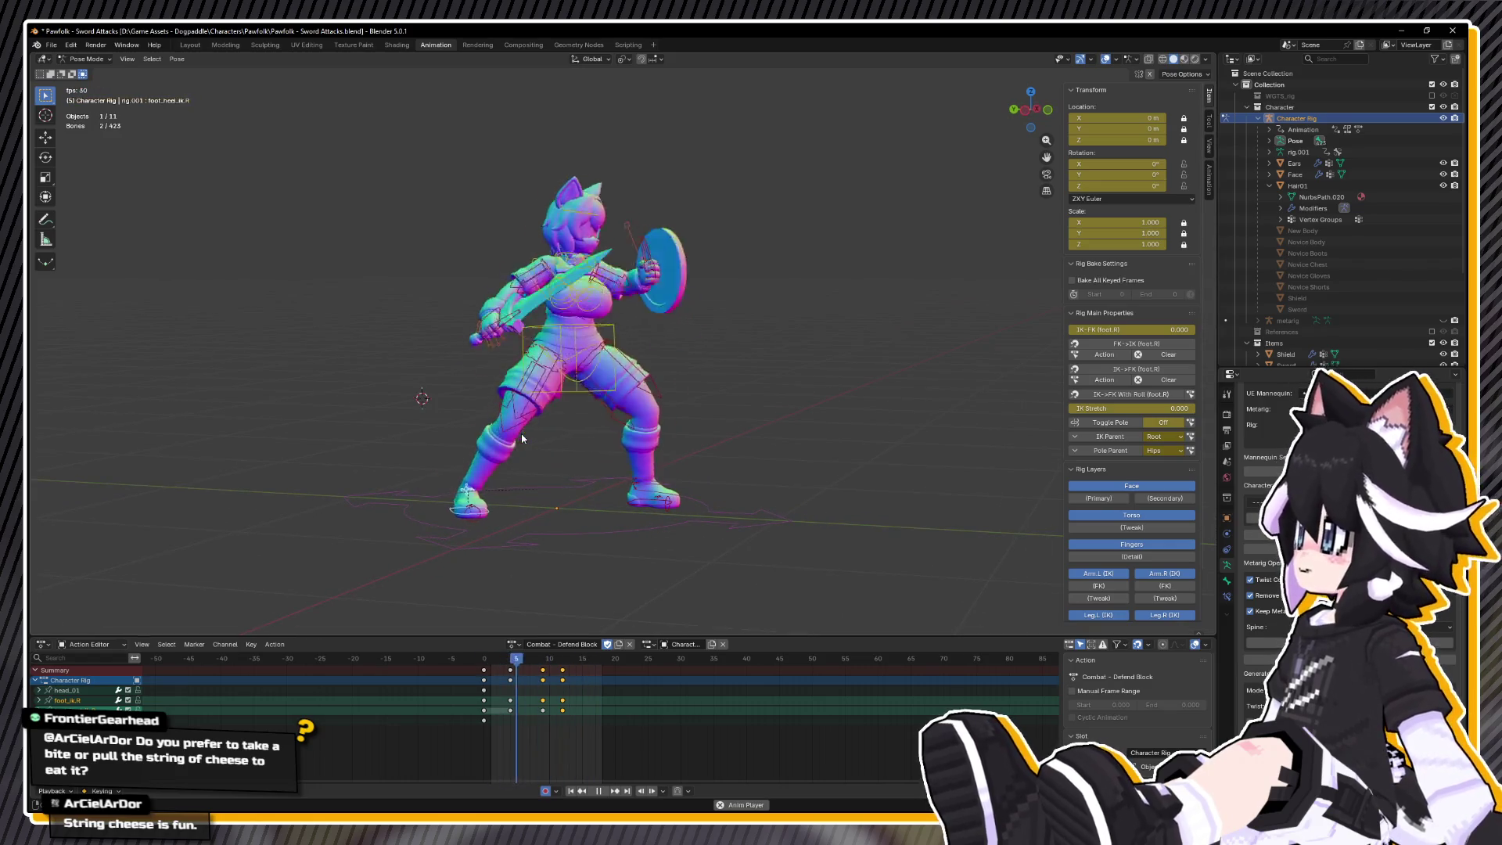
key("space")
left_click_drag(510, 667, 542, 670)
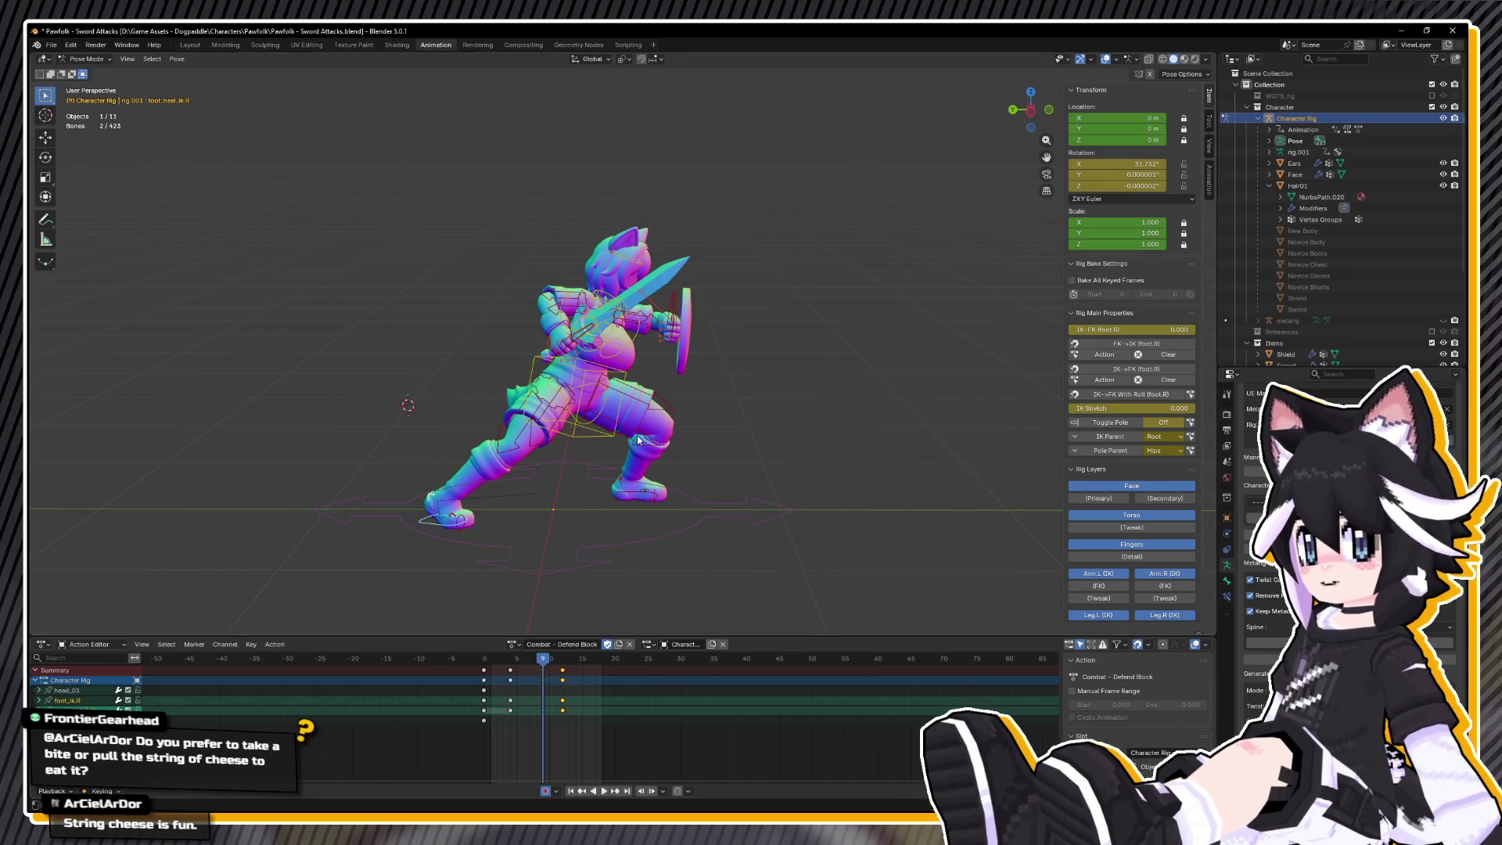
key("ctrl+s")
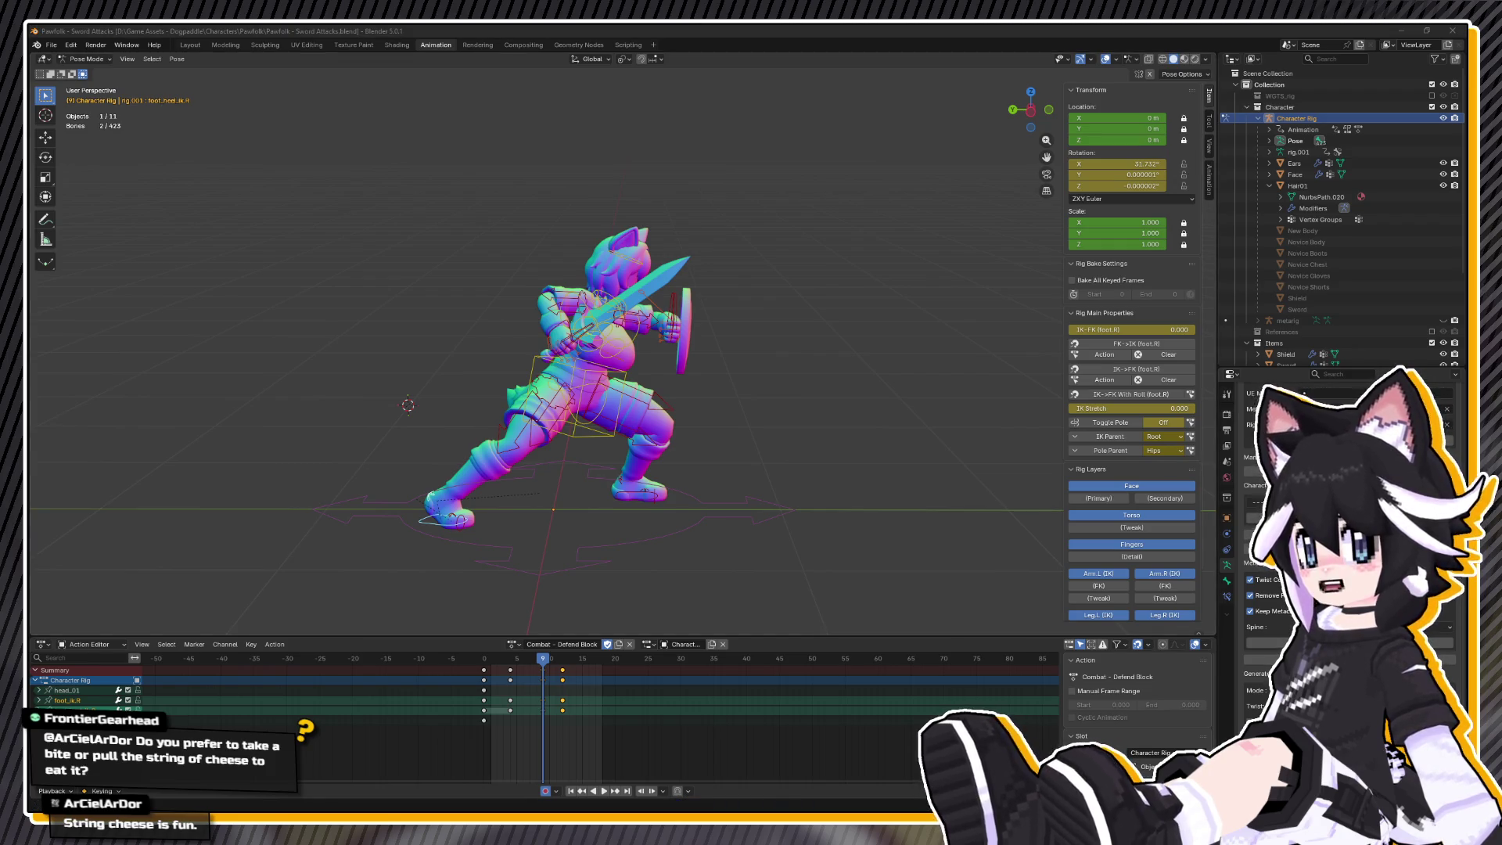
key("alt+Tab")
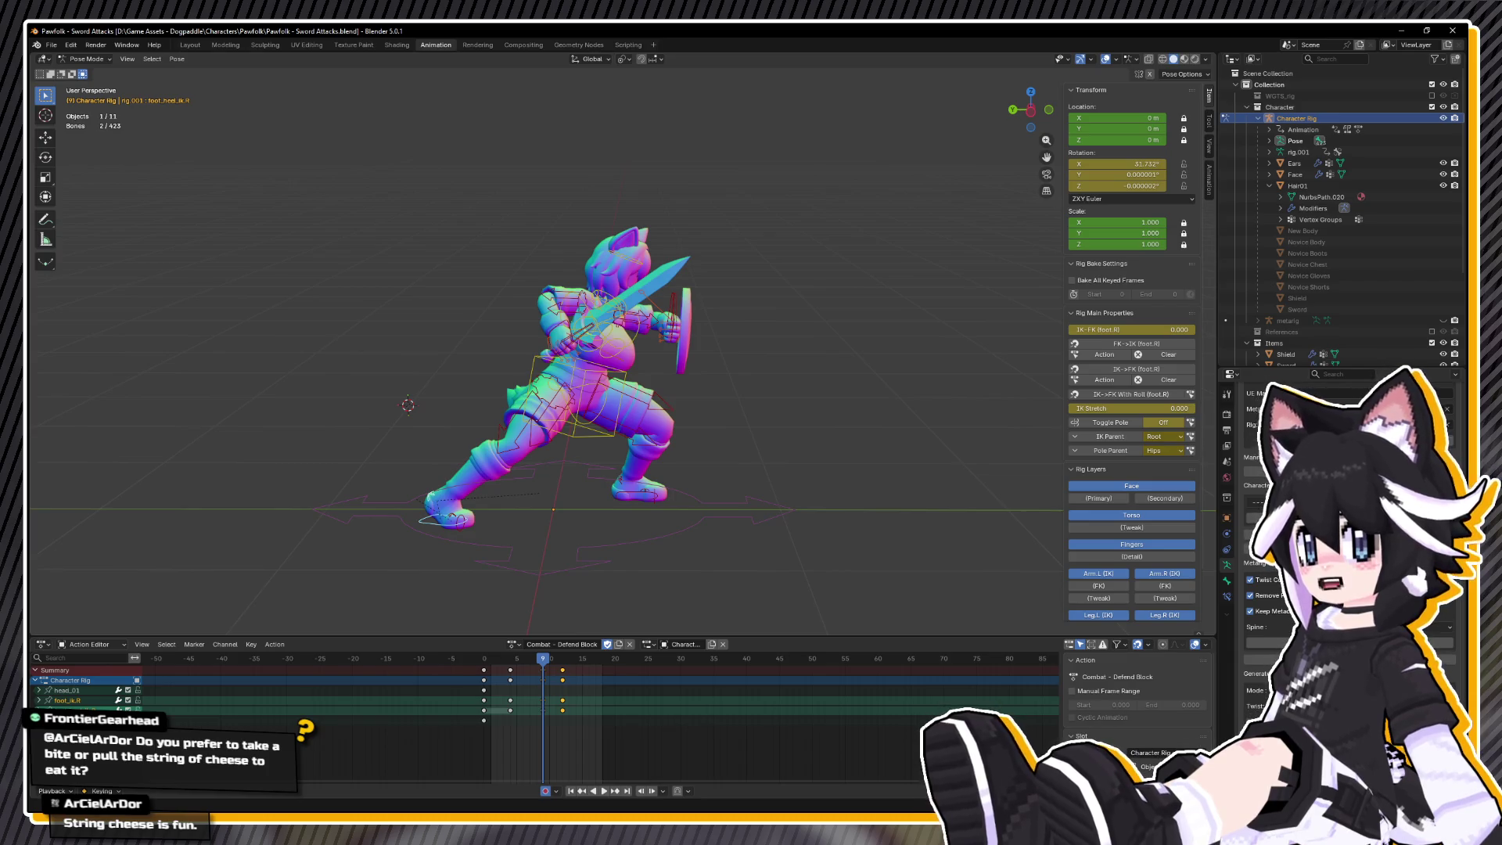
key("alt+Tab")
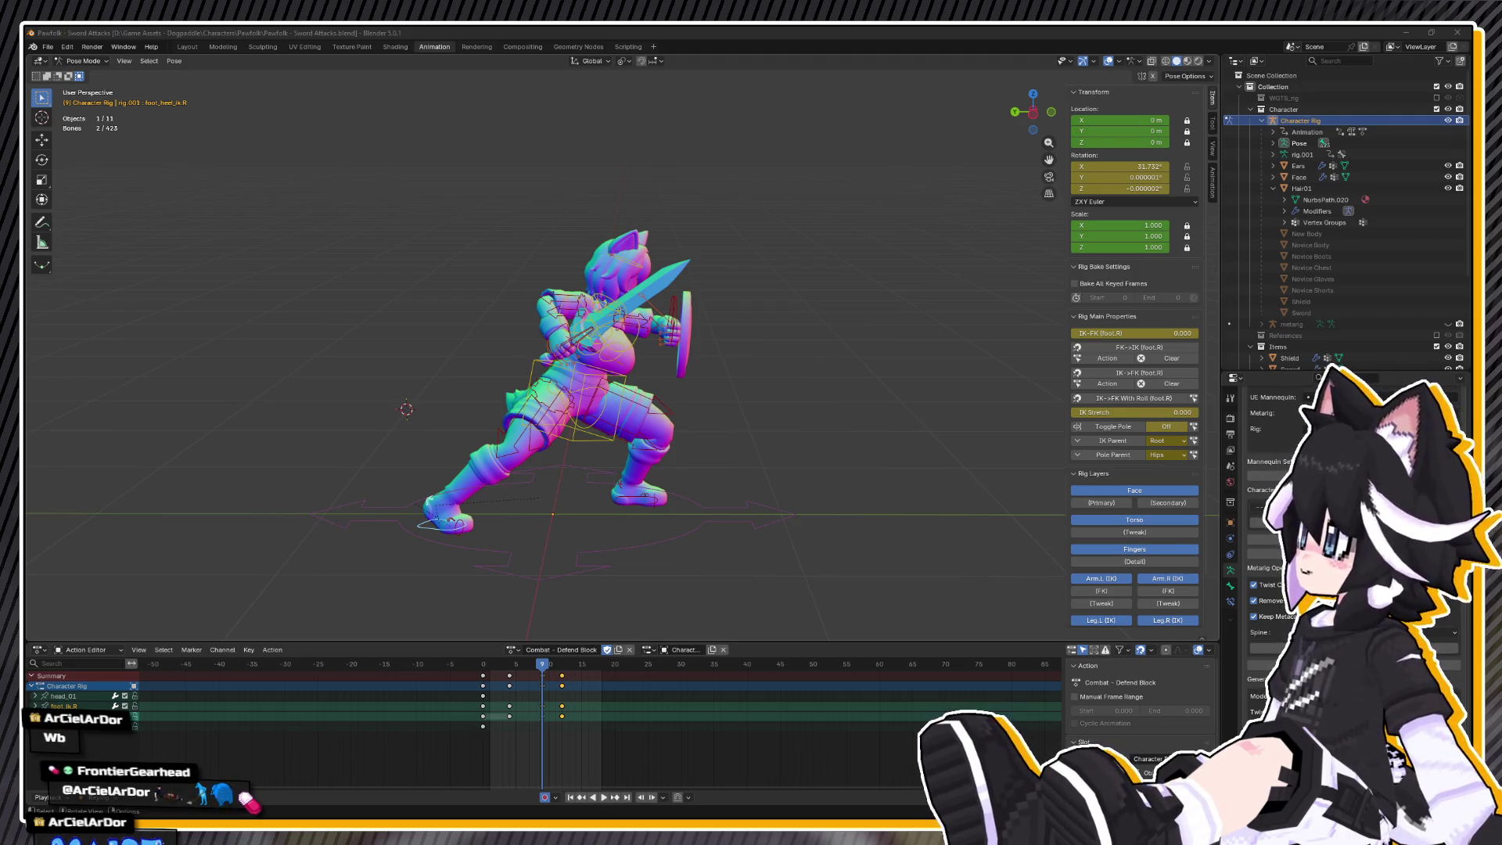
- Clear the bone selection in the viewport
left_click(980, 295)
- Play the Defend Block animation and select the hand_ik.L shield control
scroll(758, 412, "up", 5)
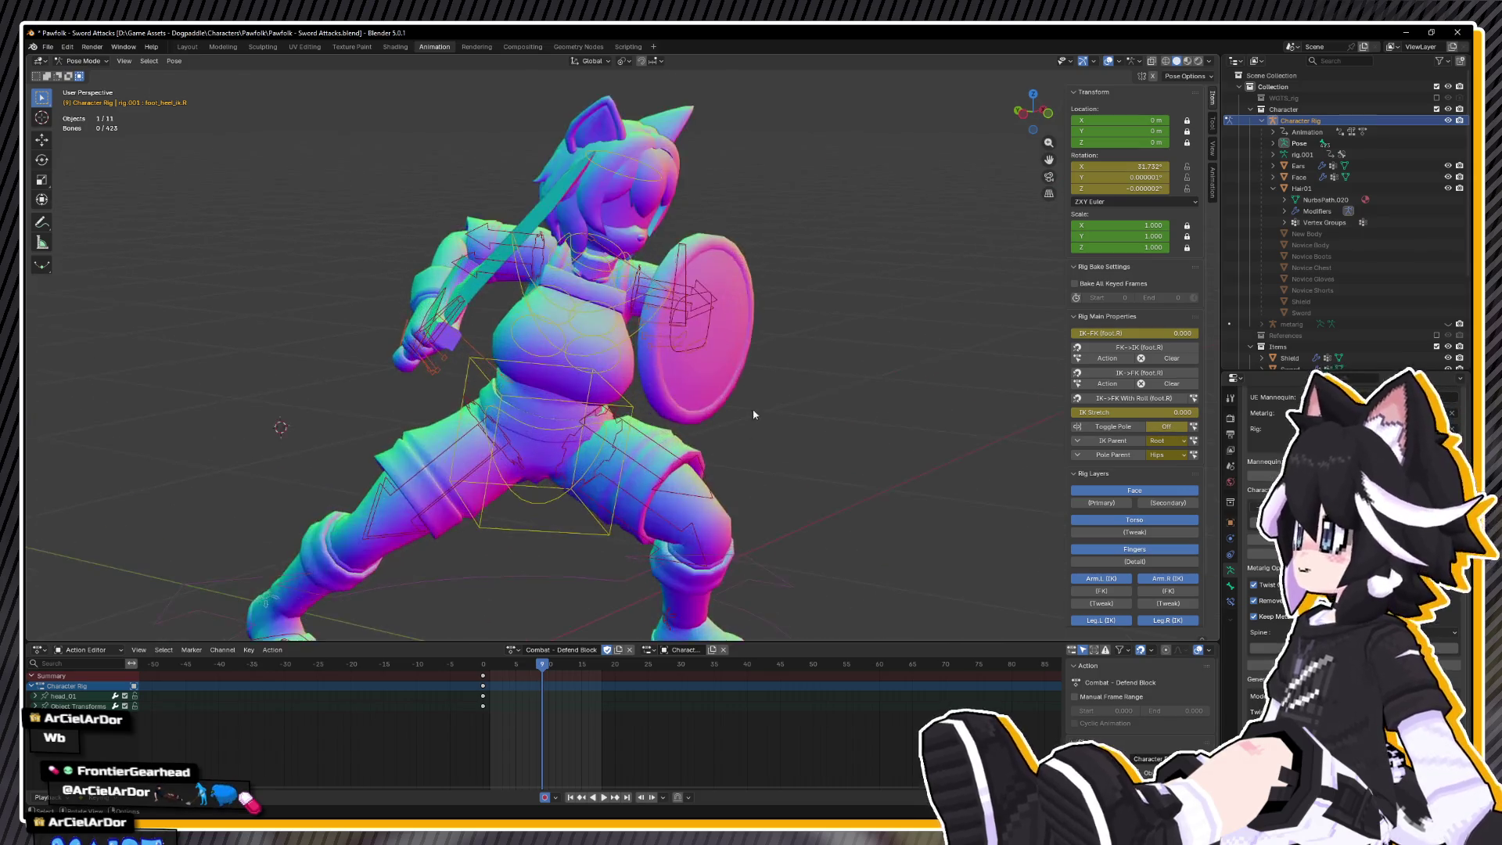
scroll(758, 412, "down", 3)
key("space")
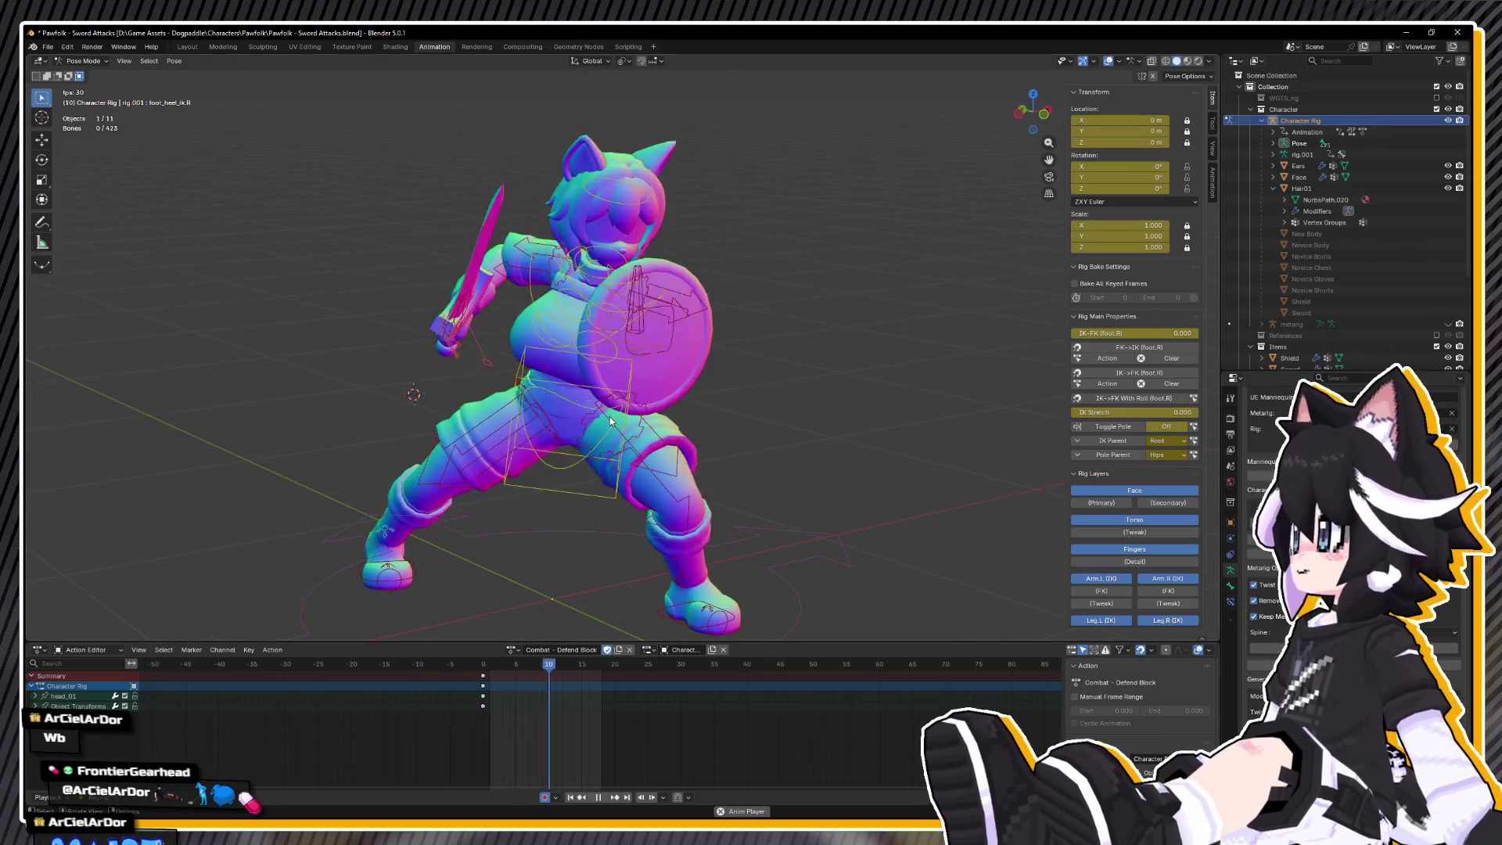
key("space")
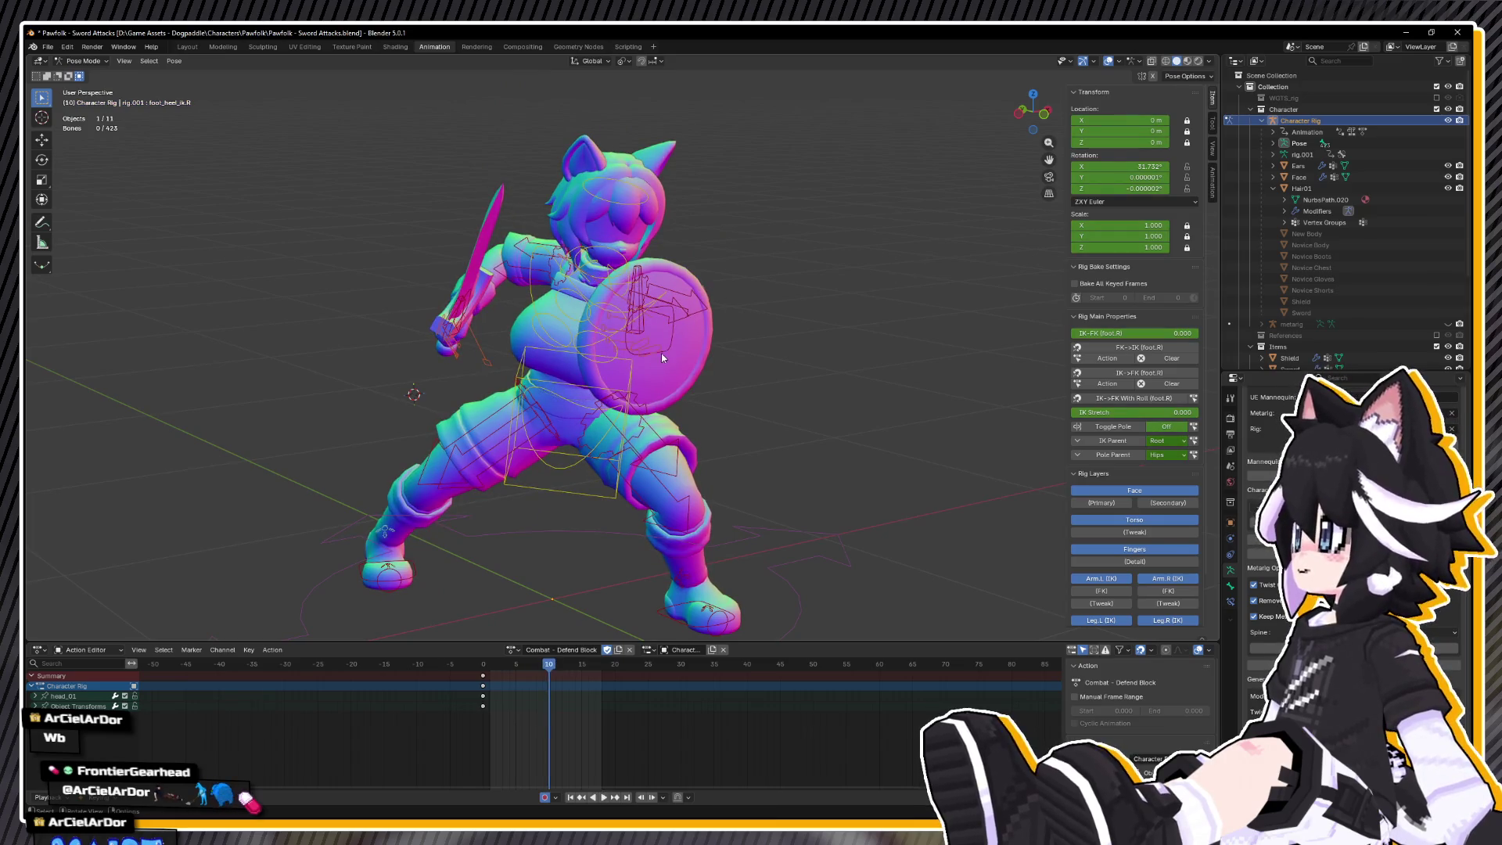
left_click(662, 350)
key("space")
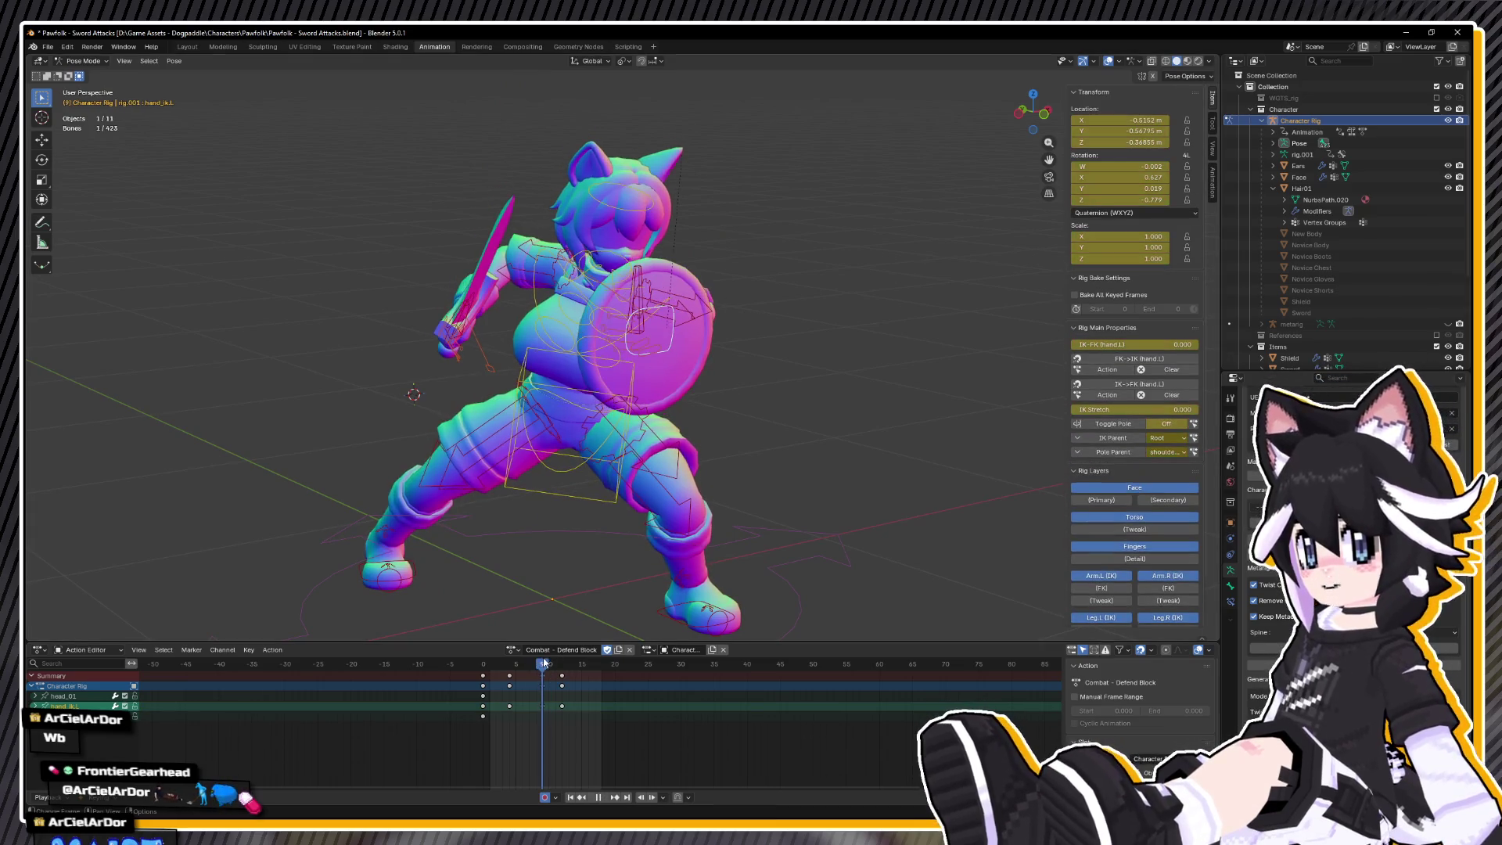
key("space")
- Lower the shield control along Z in the side view and key it
key("ctrl+KP_3")
key("g")
key("z")
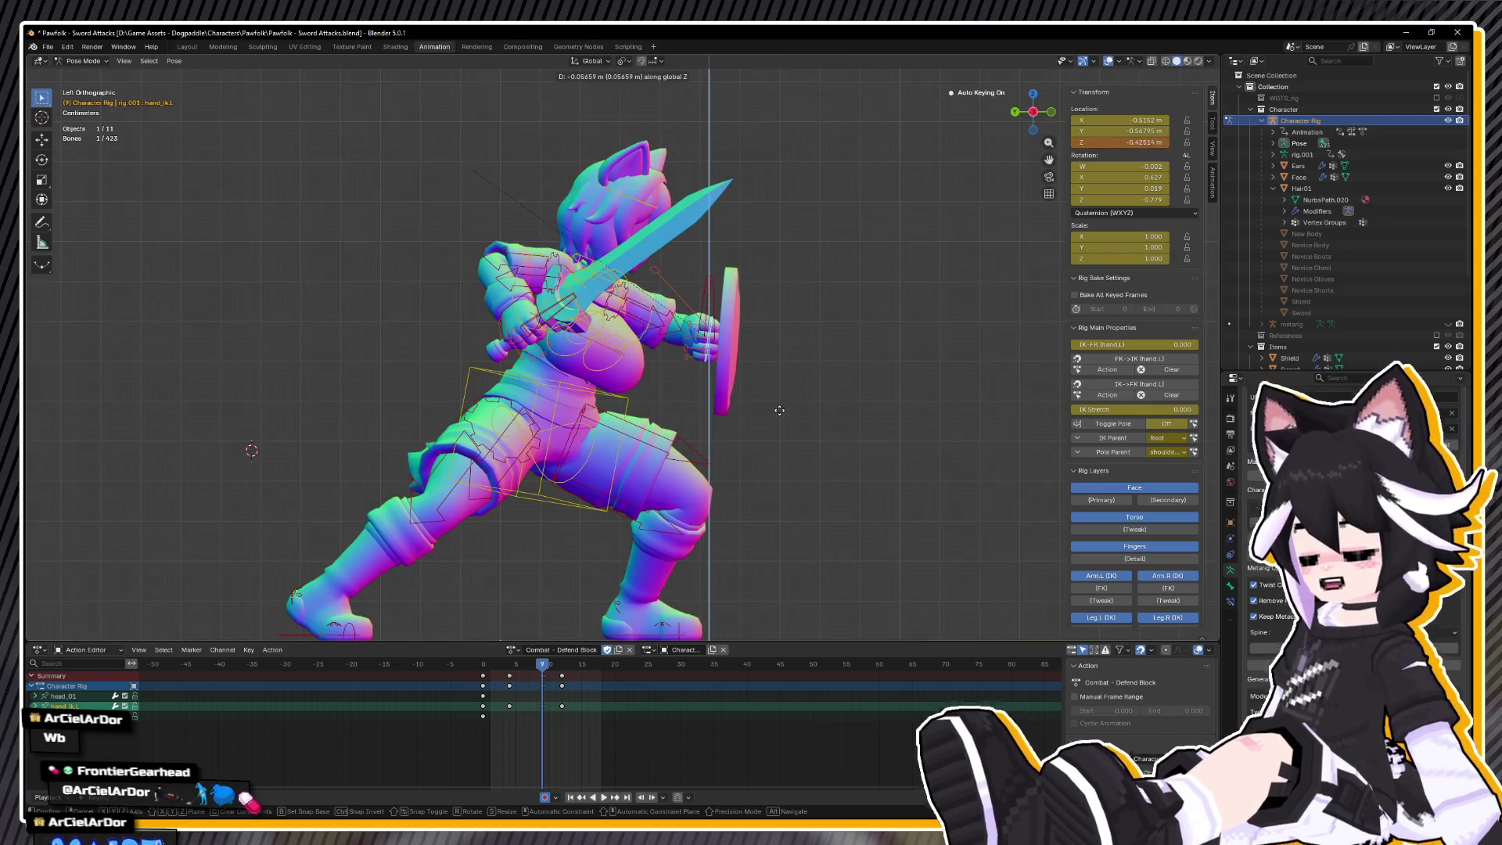
left_click(779, 409)
key("i")
- Replay the animation and scrub from frame 0 to 12 to review the motion
key("space")
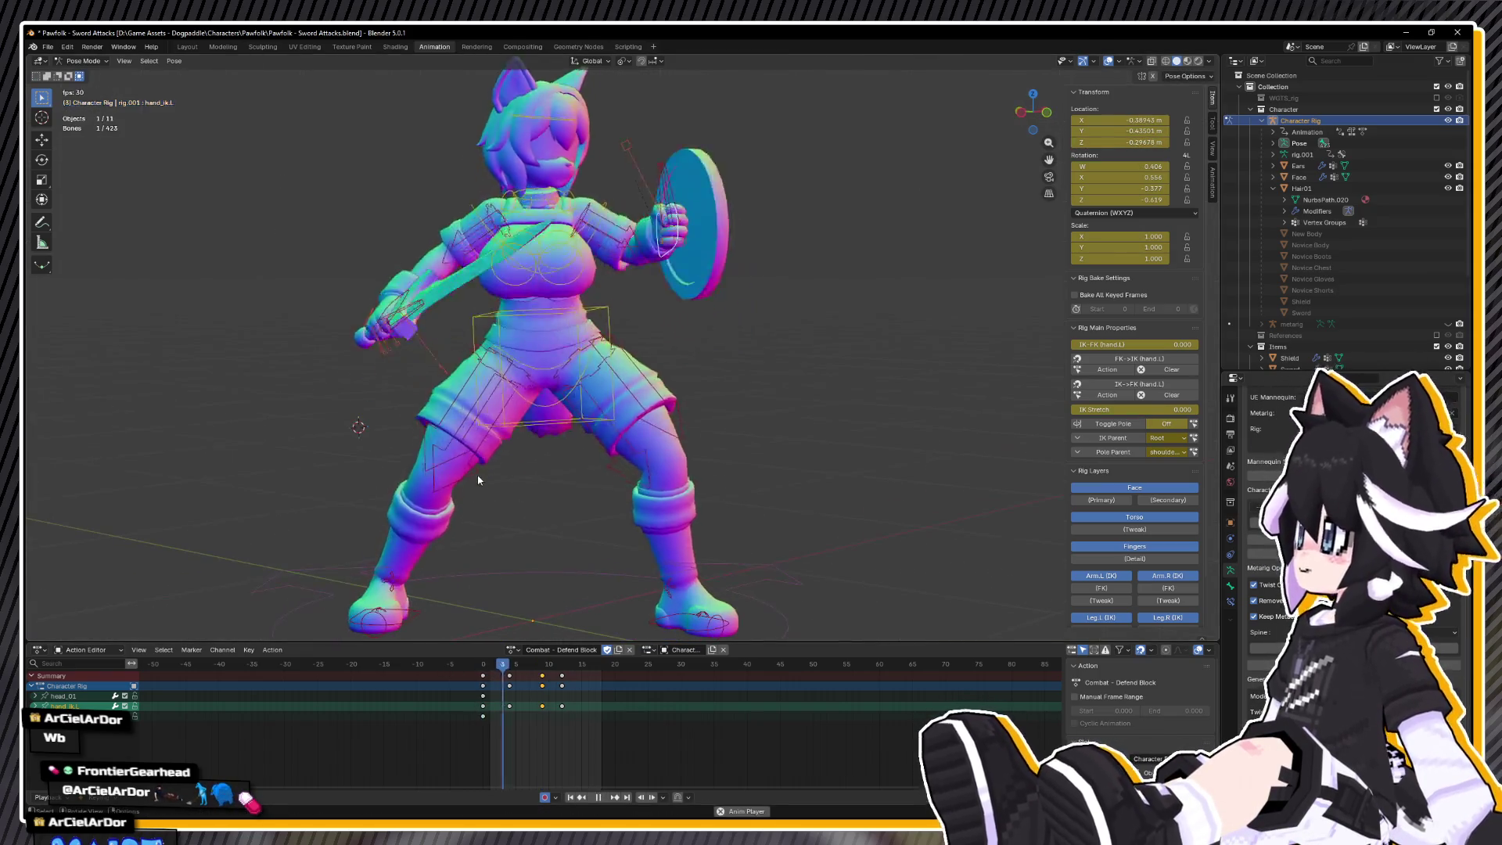
left_click_drag(479, 480, 335, 423)
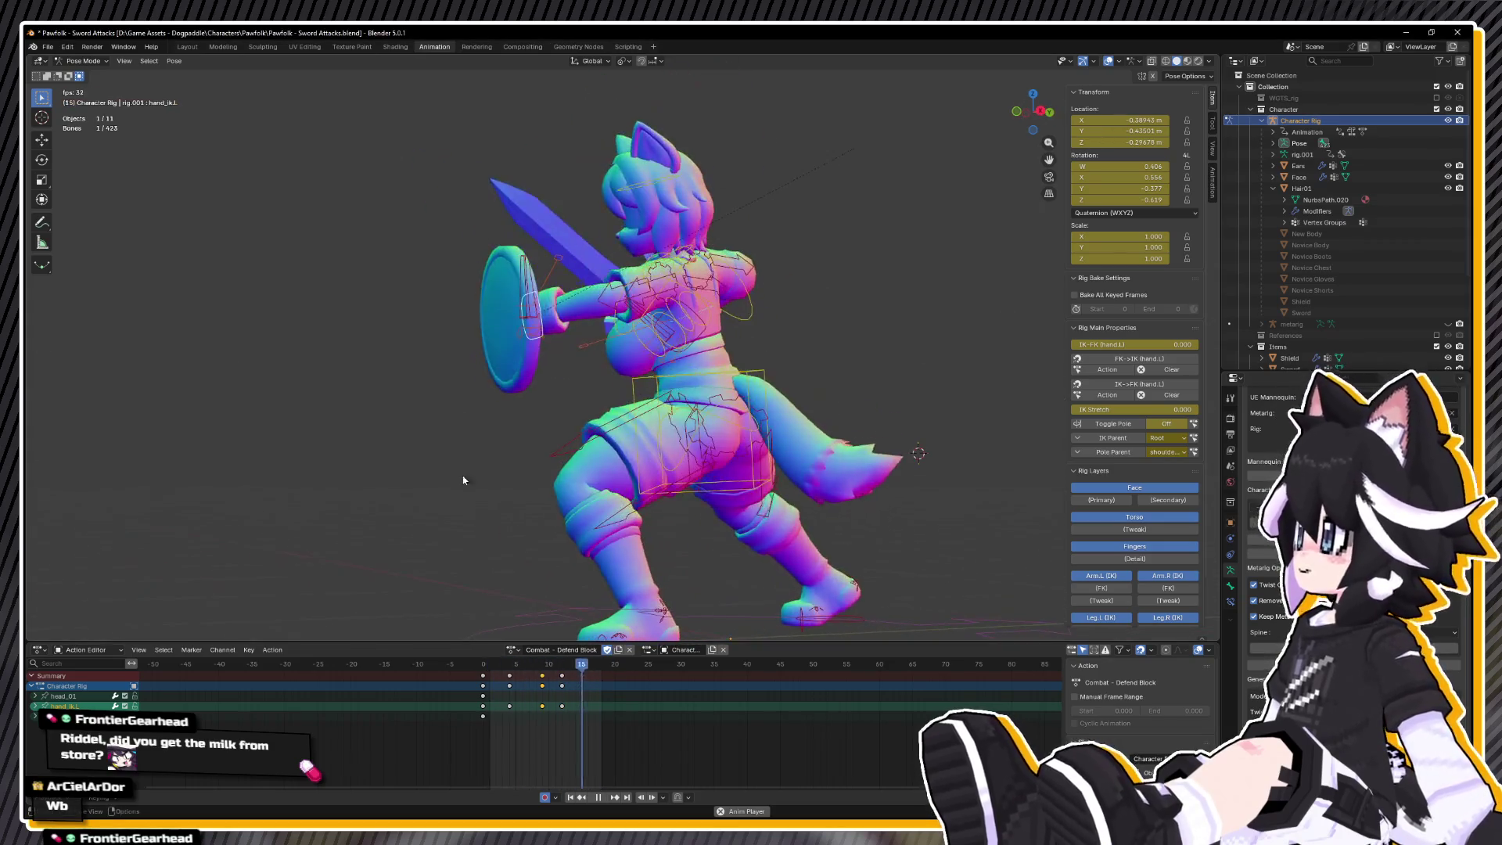
left_click(483, 666)
left_click_drag(482, 665, 562, 670)
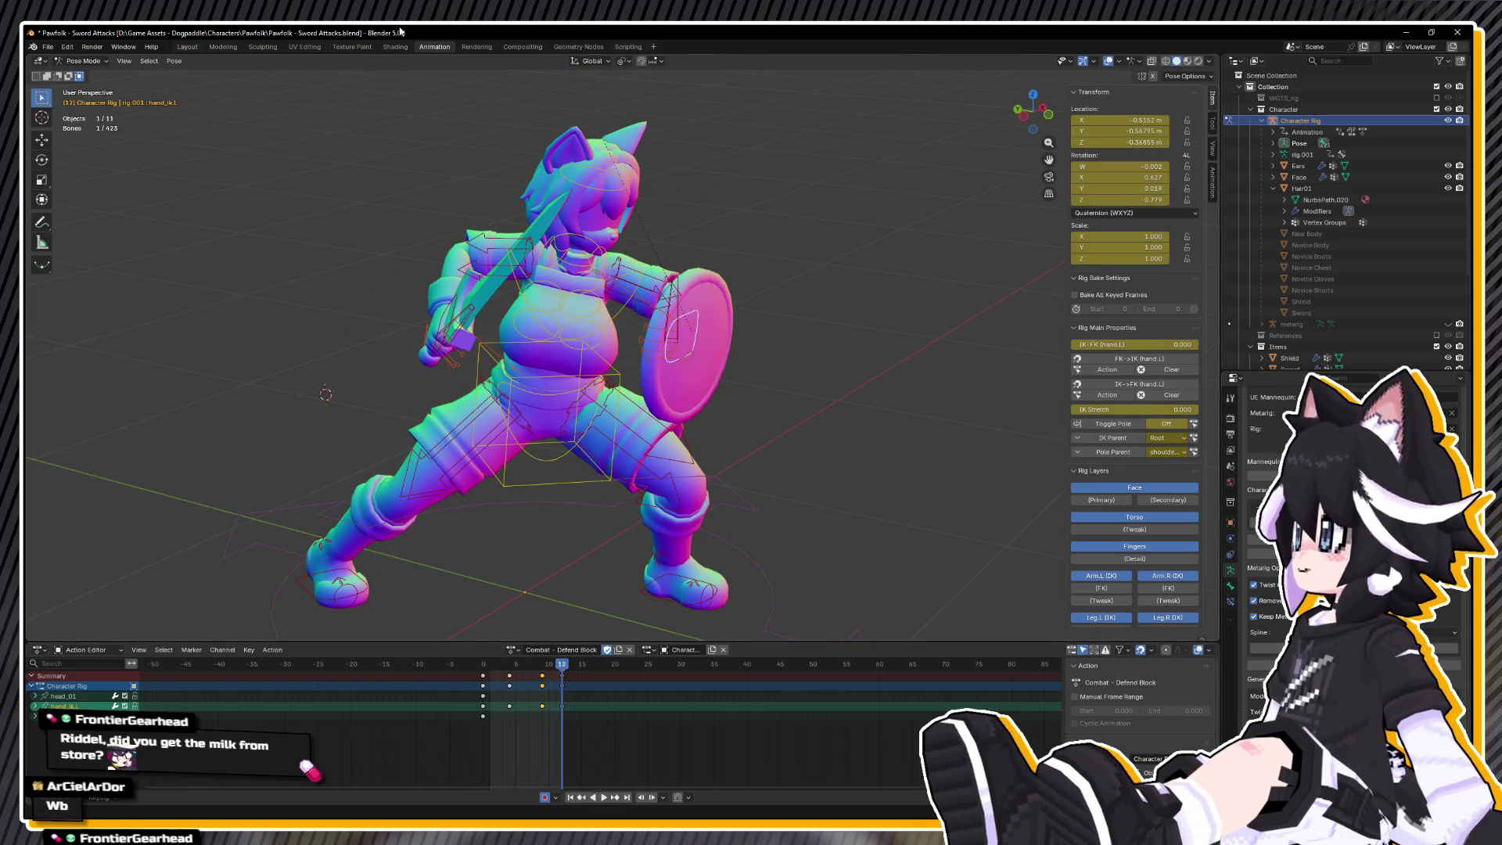
left_click(48, 47)
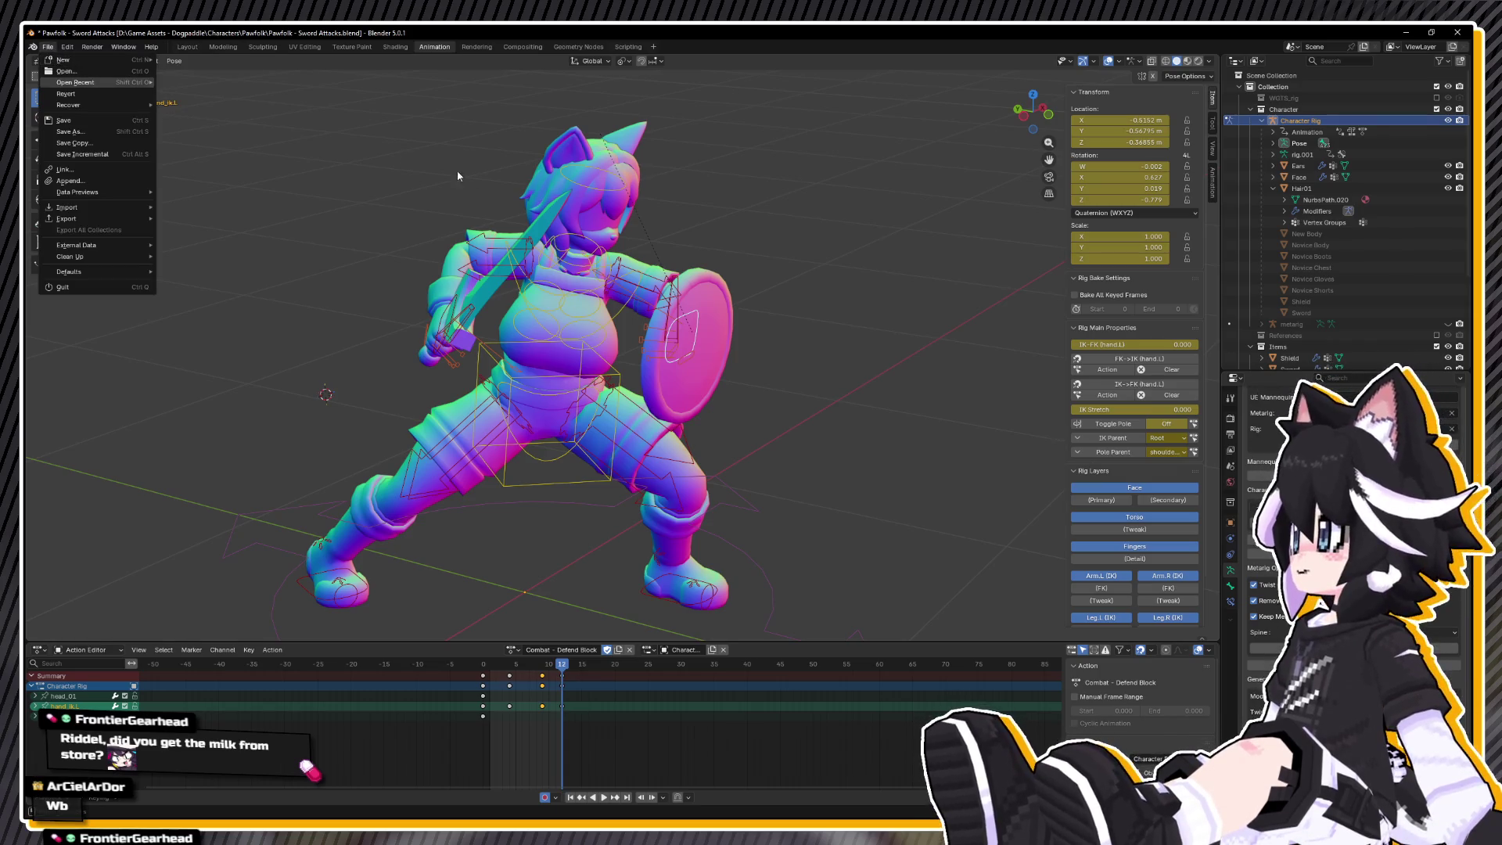
- Switch to Object Mode and select the Character Rig armature
key("Escape")
left_click(85, 61)
left_click(80, 74)
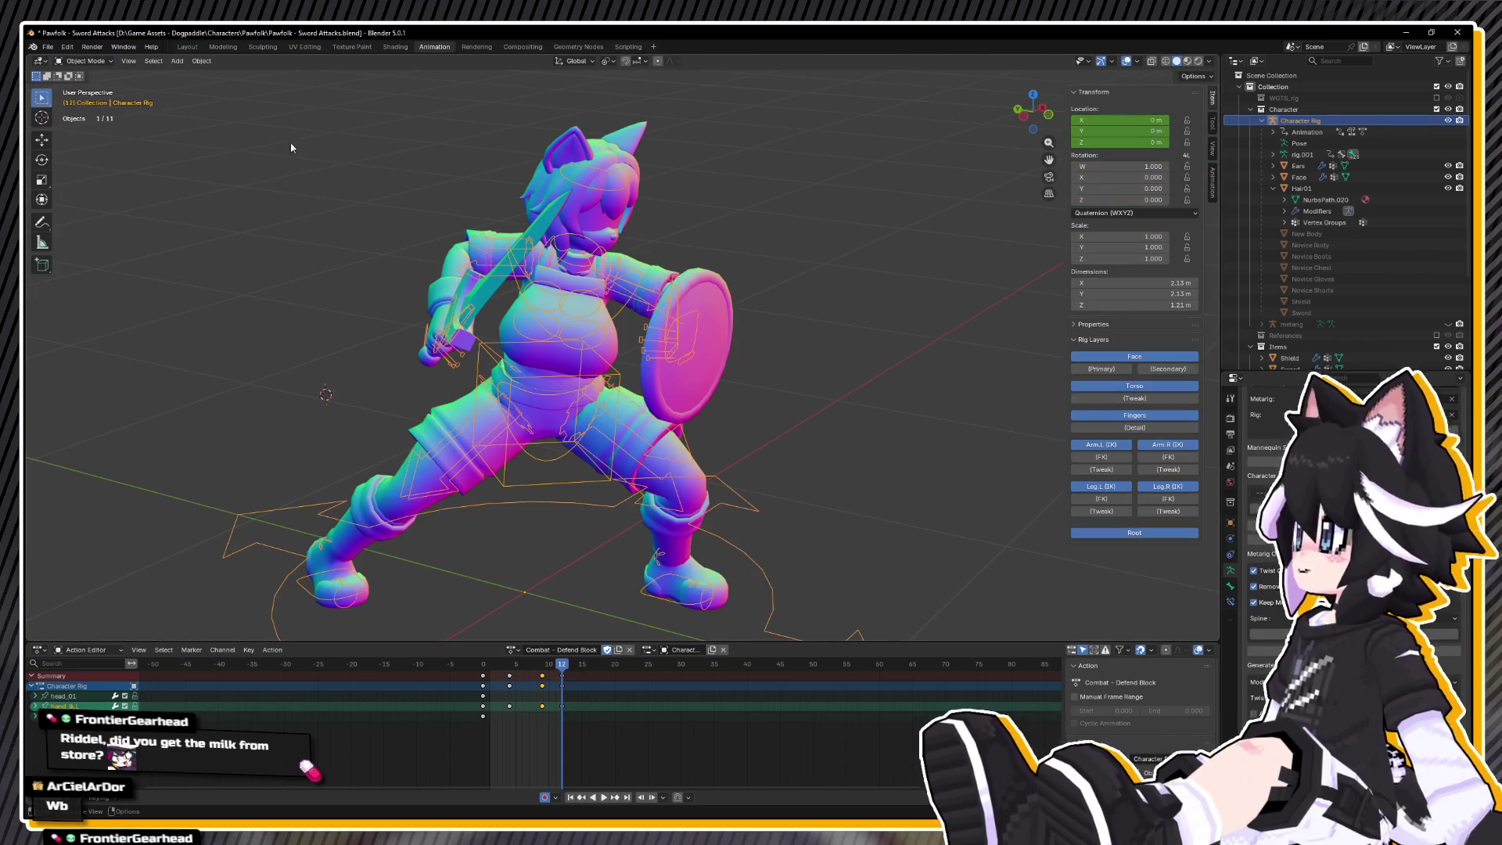
left_click(327, 503)
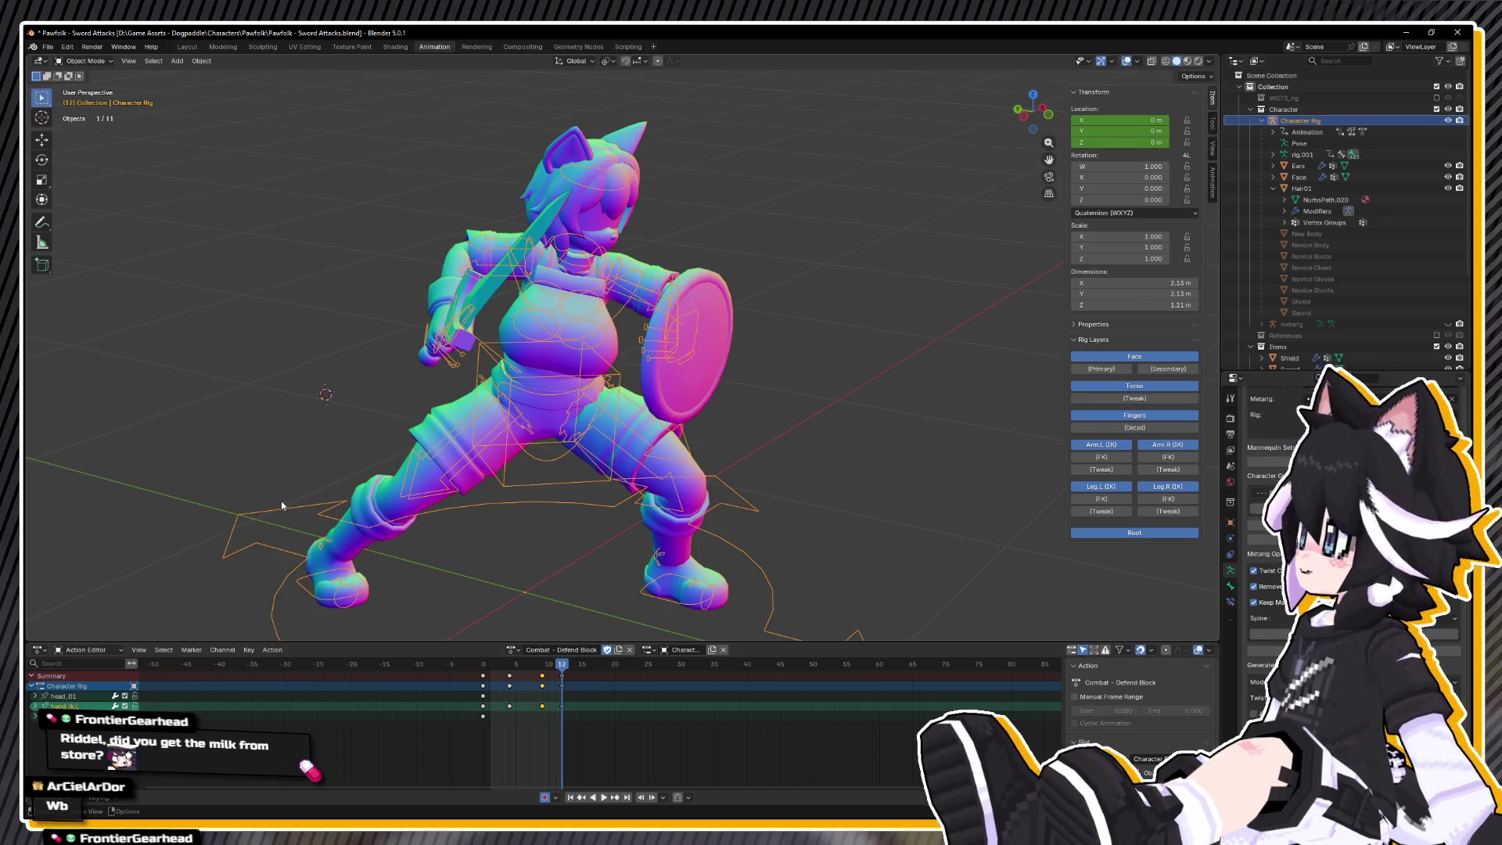
left_click(48, 46)
mouse_move(71, 218)
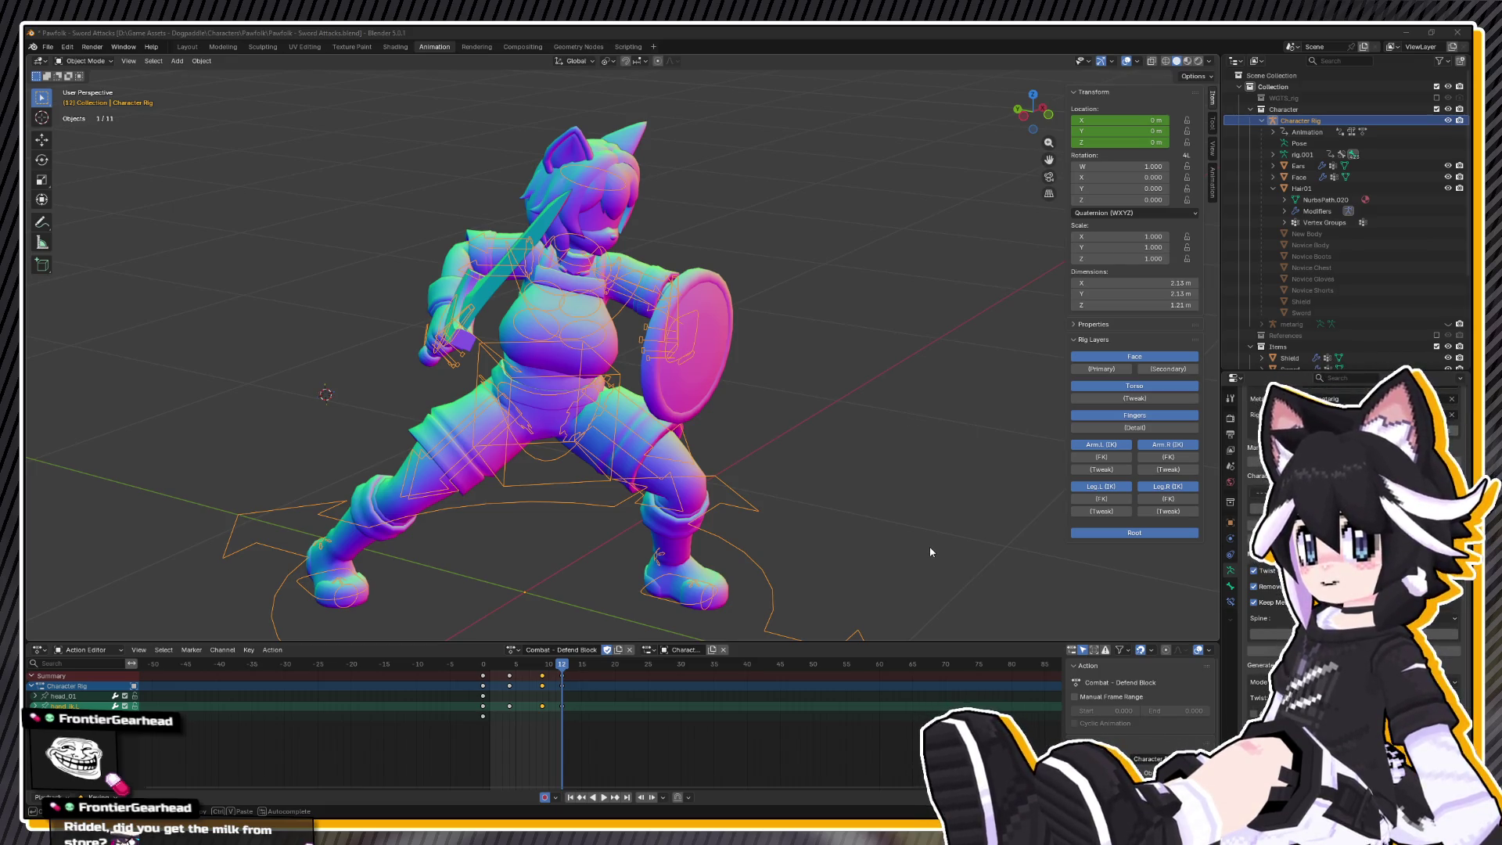
- Assign the Combat - Defend action to the rig and select the hand control in Pose Mode
left_click(513, 649)
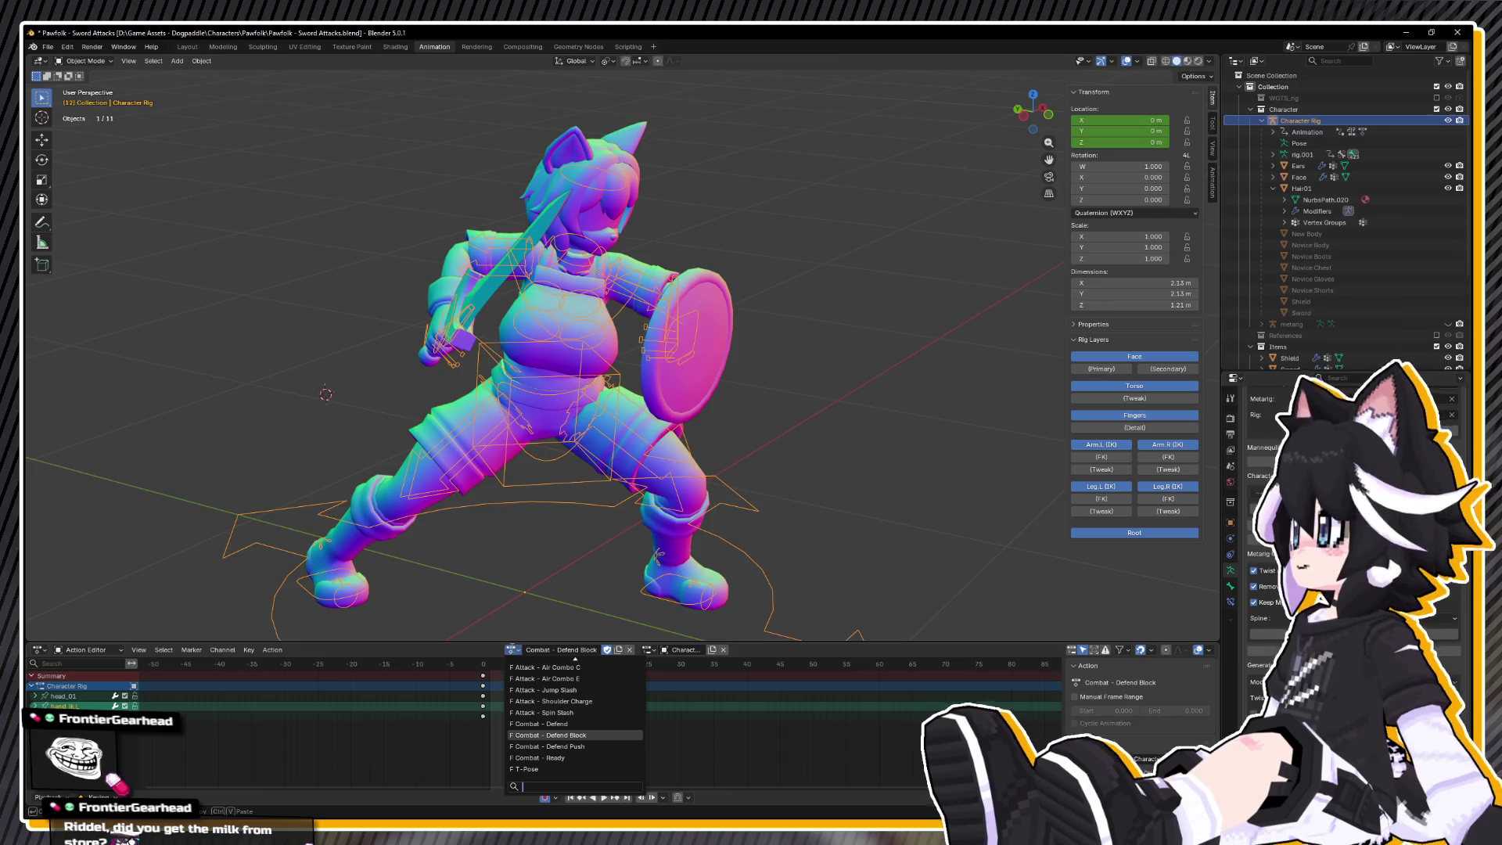
left_click(556, 723)
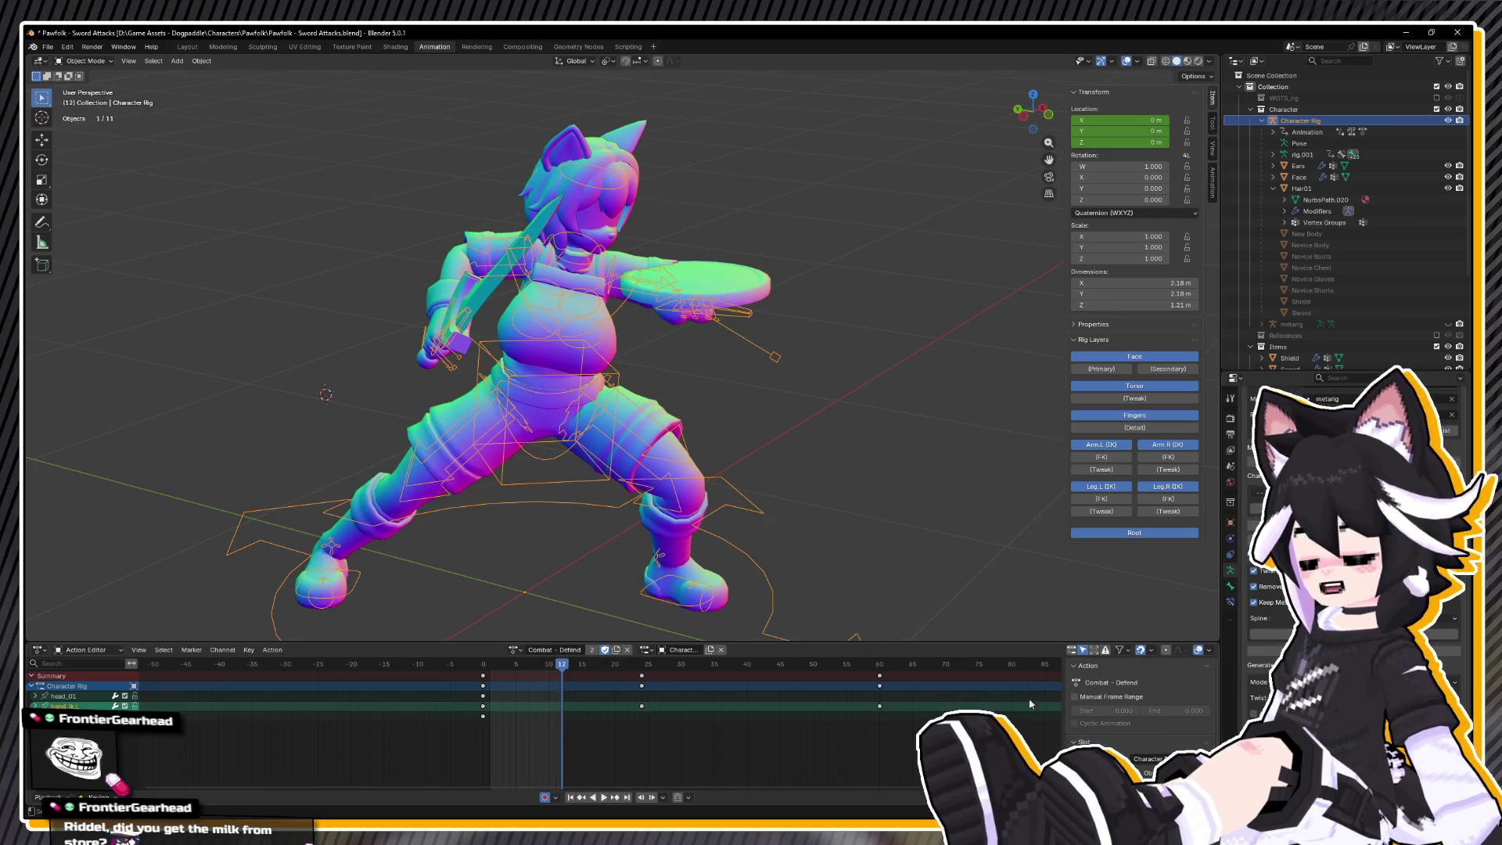
left_click(86, 61)
left_click(86, 103)
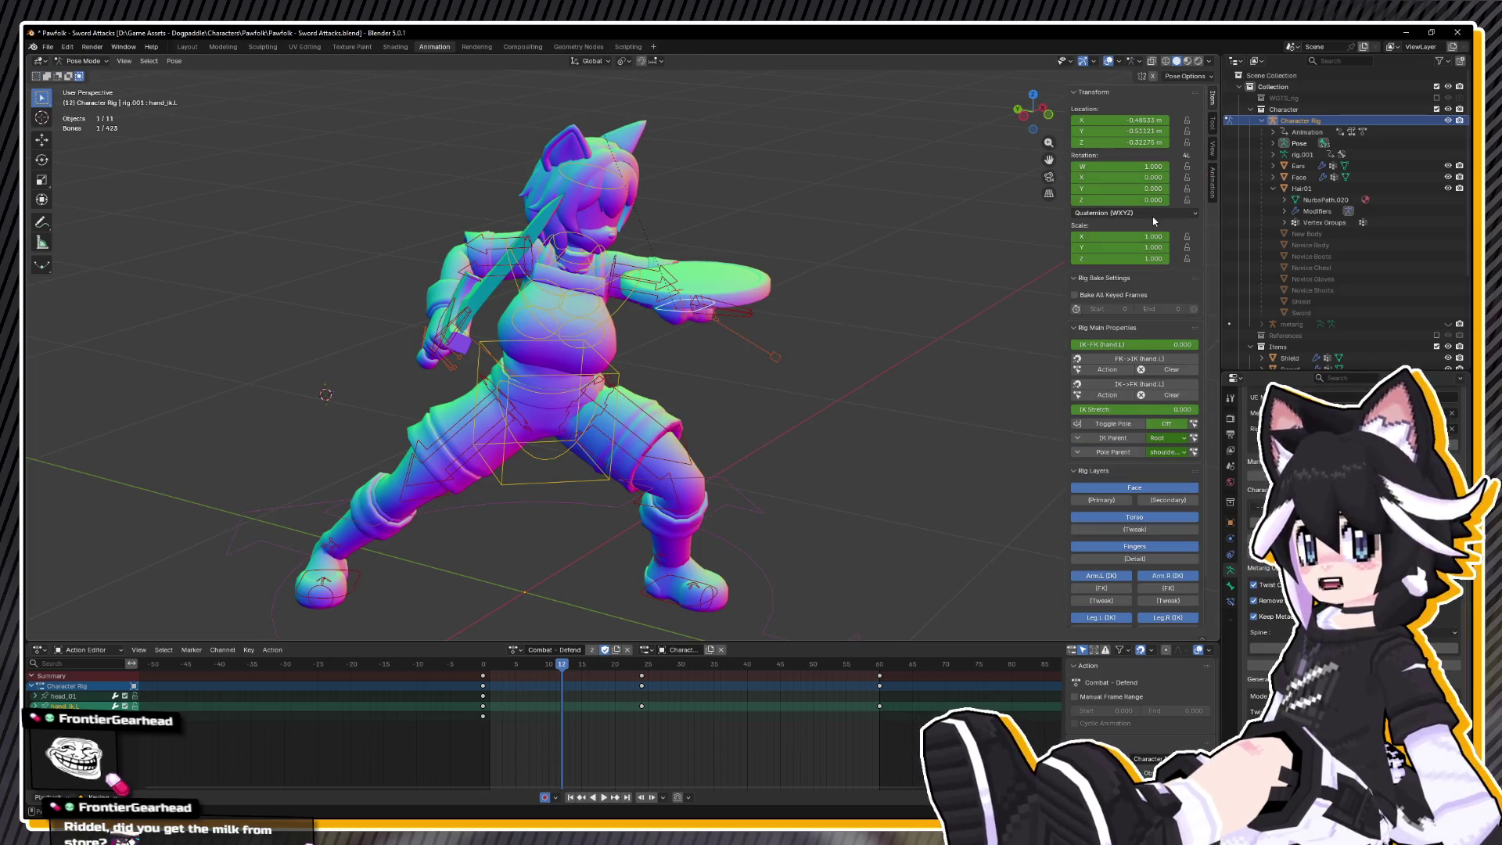
- Set the bone's rotation mode to XYZ Euler, play the action, and choose FBX export
left_click(1134, 213)
left_click(1118, 254)
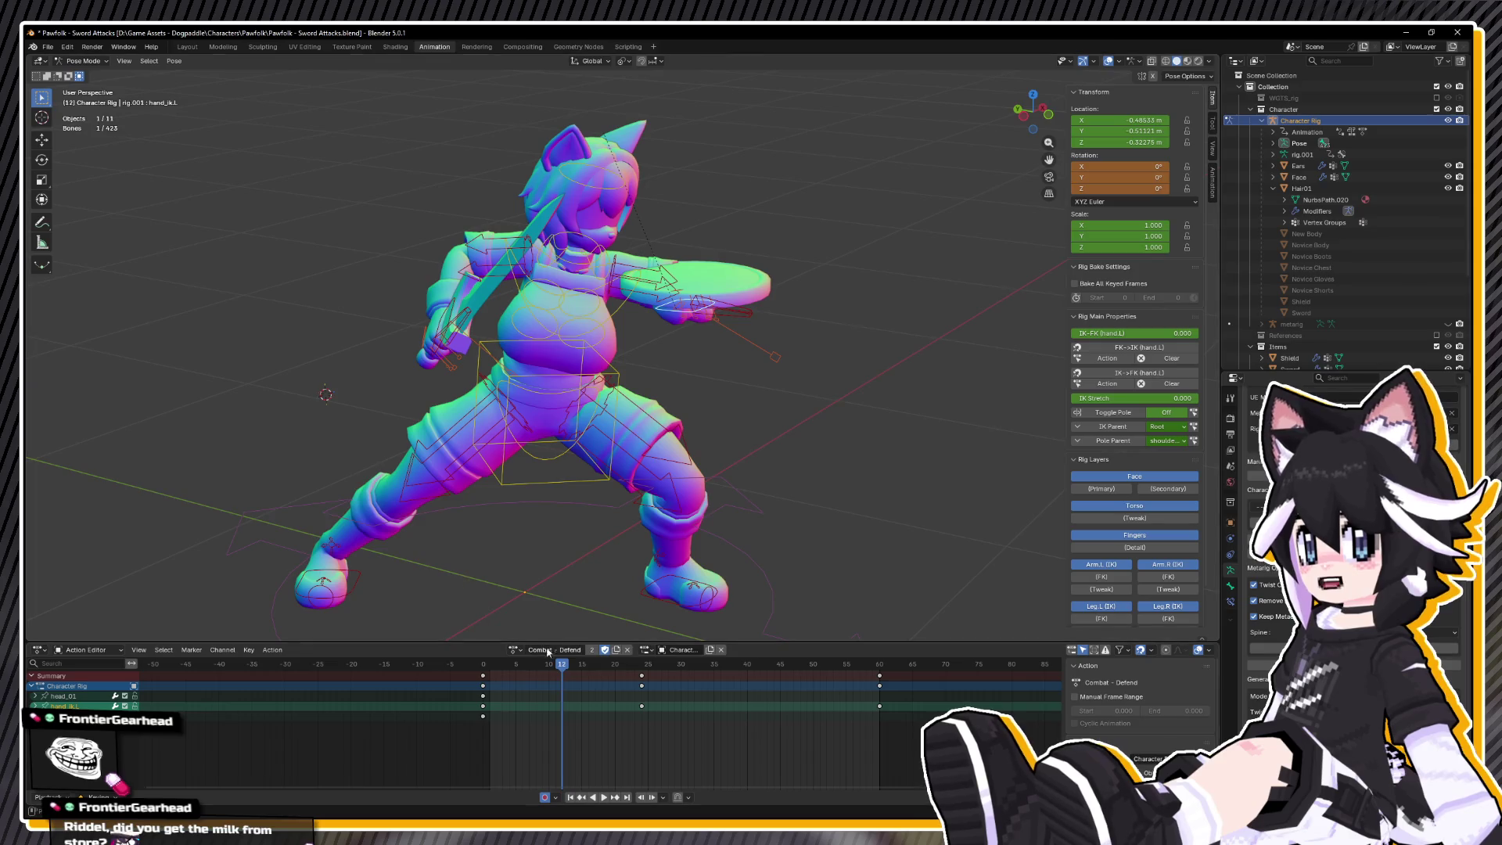
key("shift+ctrl+space")
key("space")
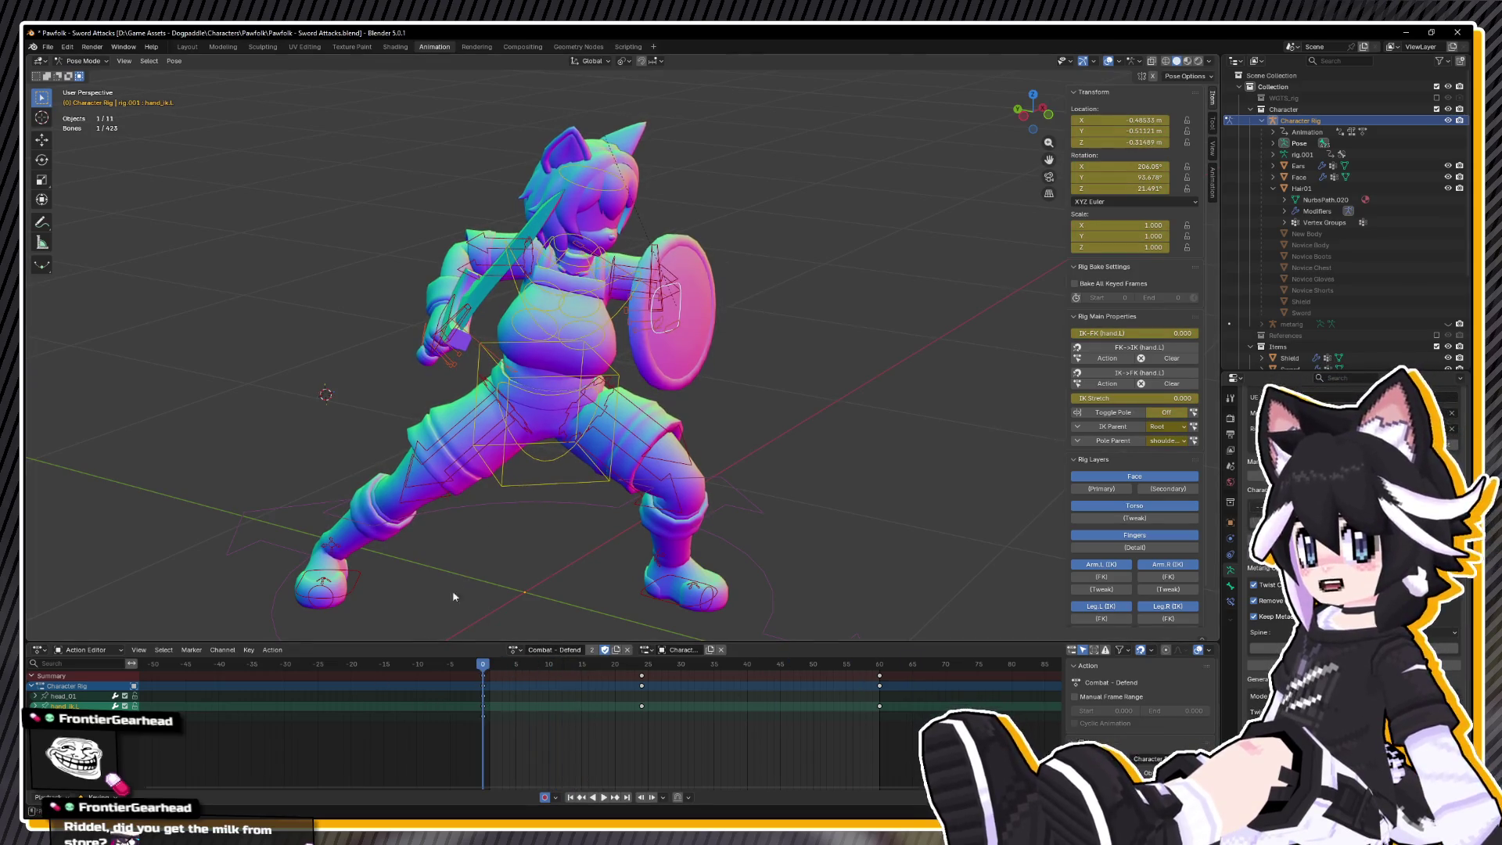
left_click(48, 46)
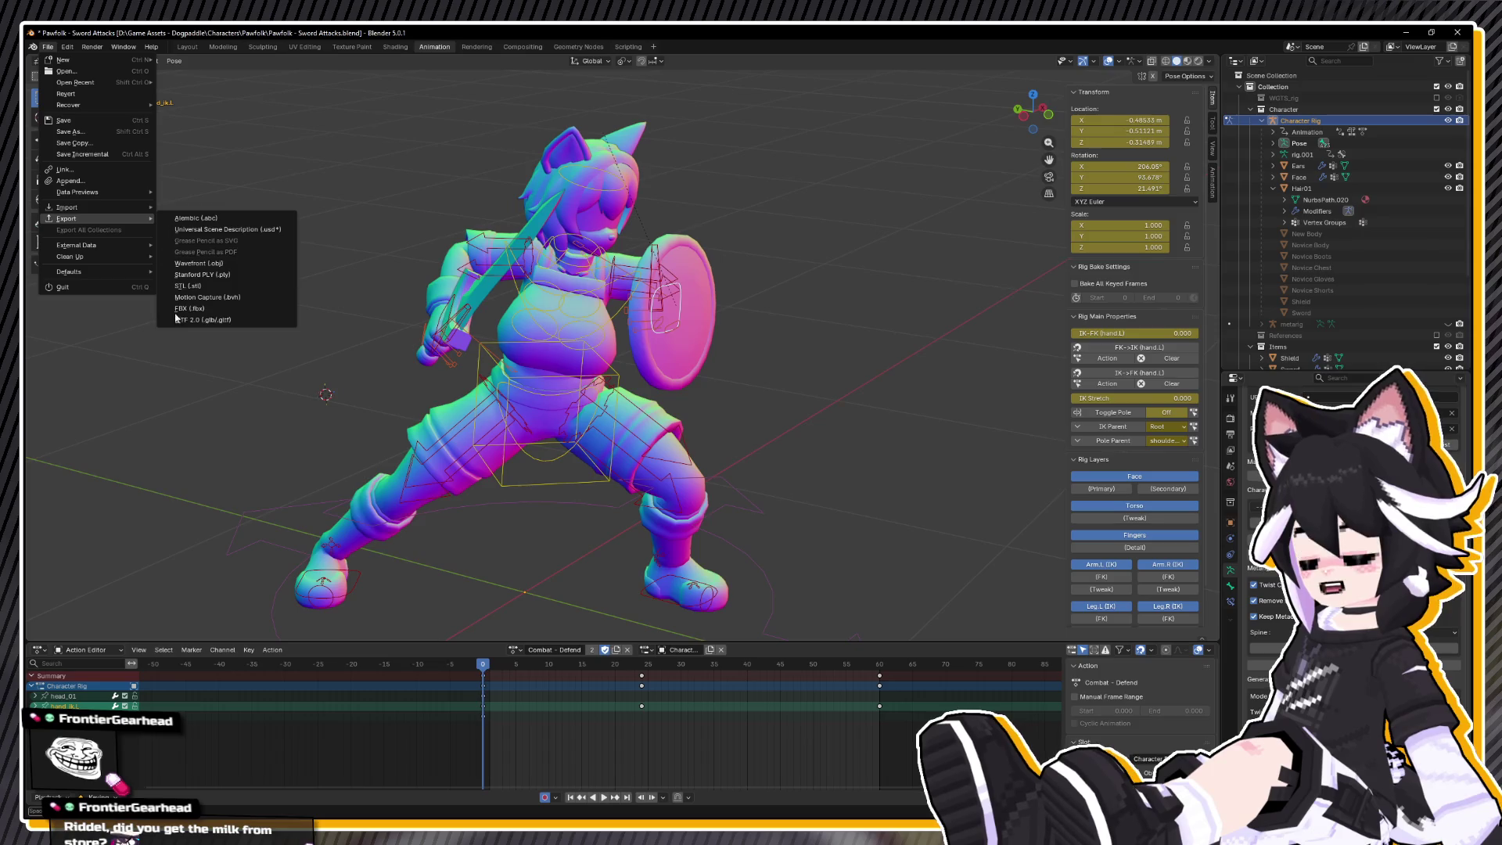
left_click(202, 313)
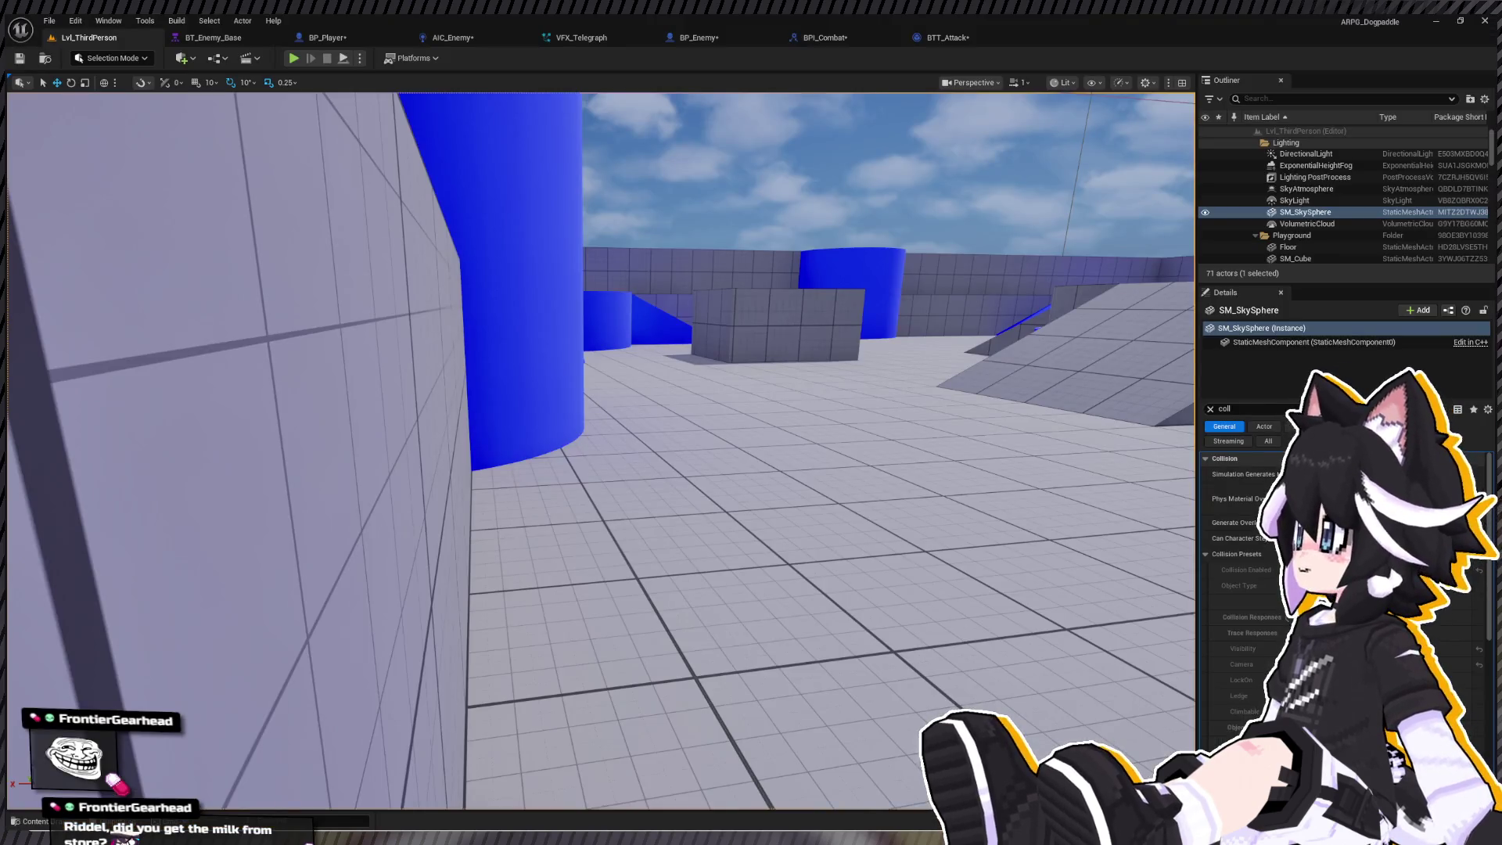
- Preview the Defend_Block and Defend_Loop animations in Sword_1H, then select Defend_Block as the montage source
key("ctrl+space")
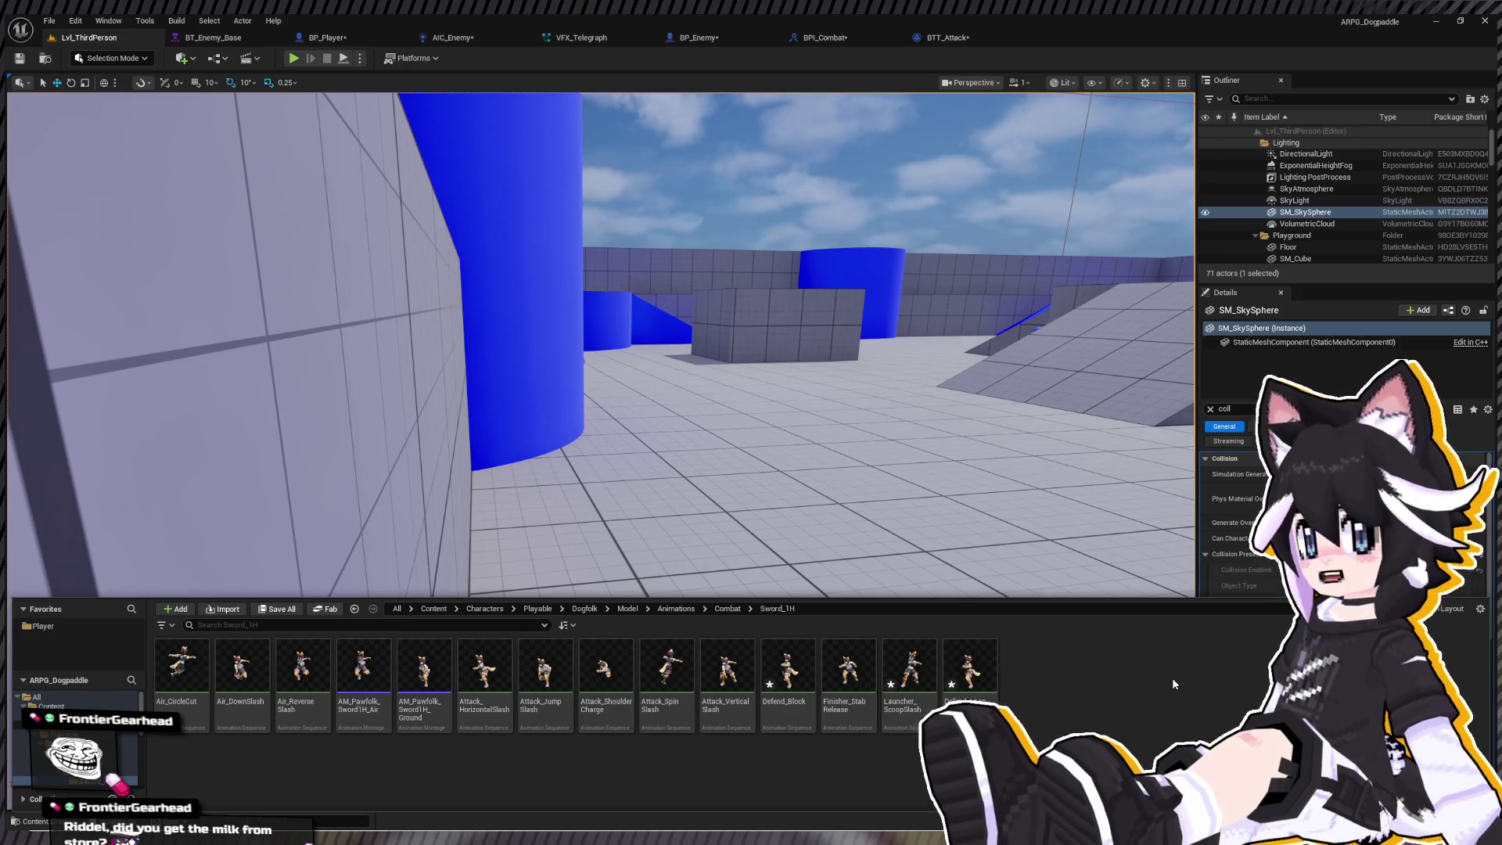
left_click(788, 671)
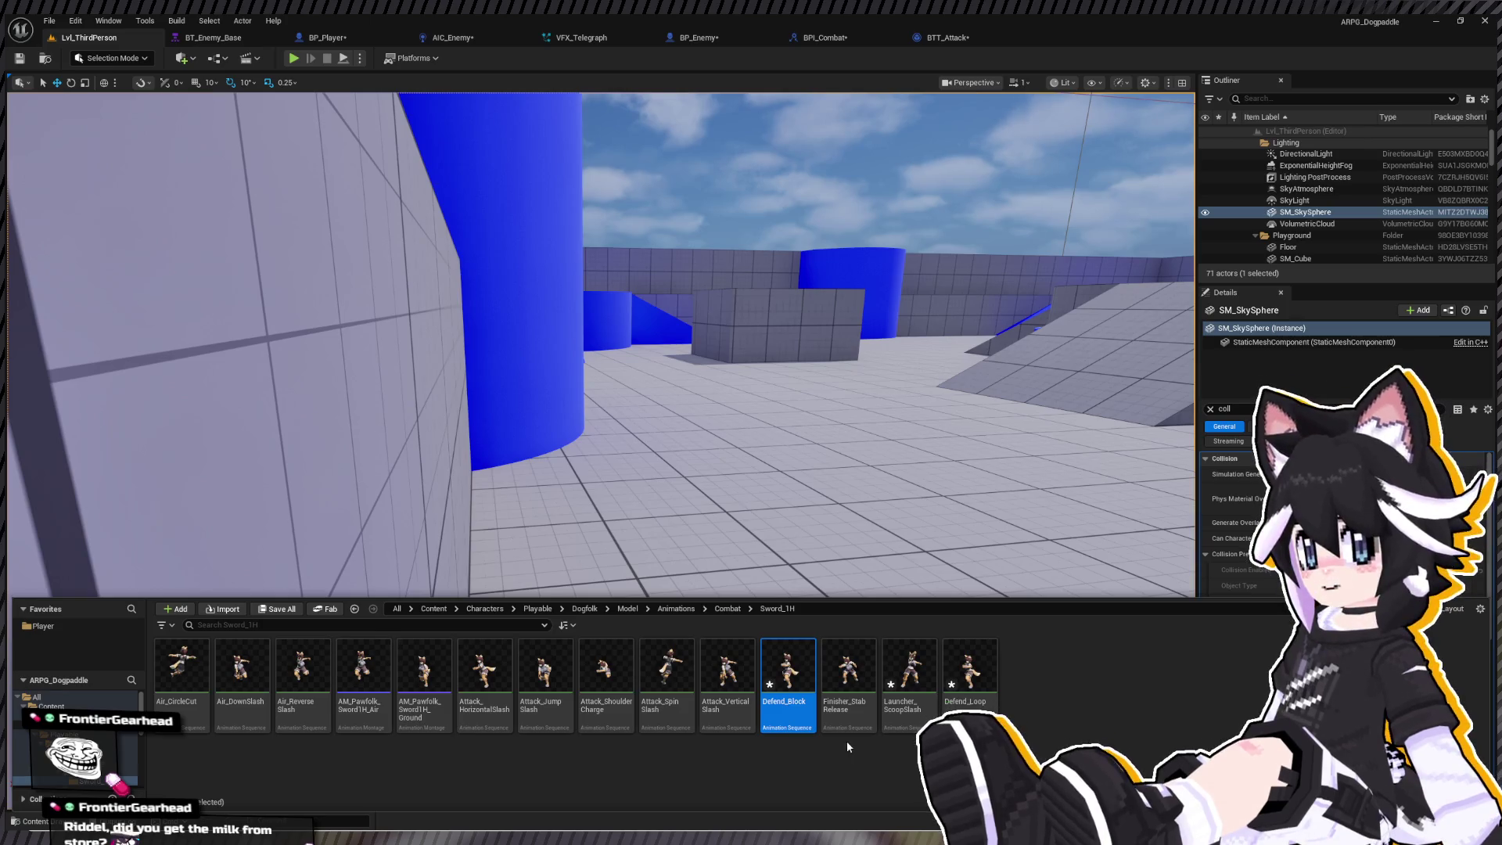
double_click(782, 683)
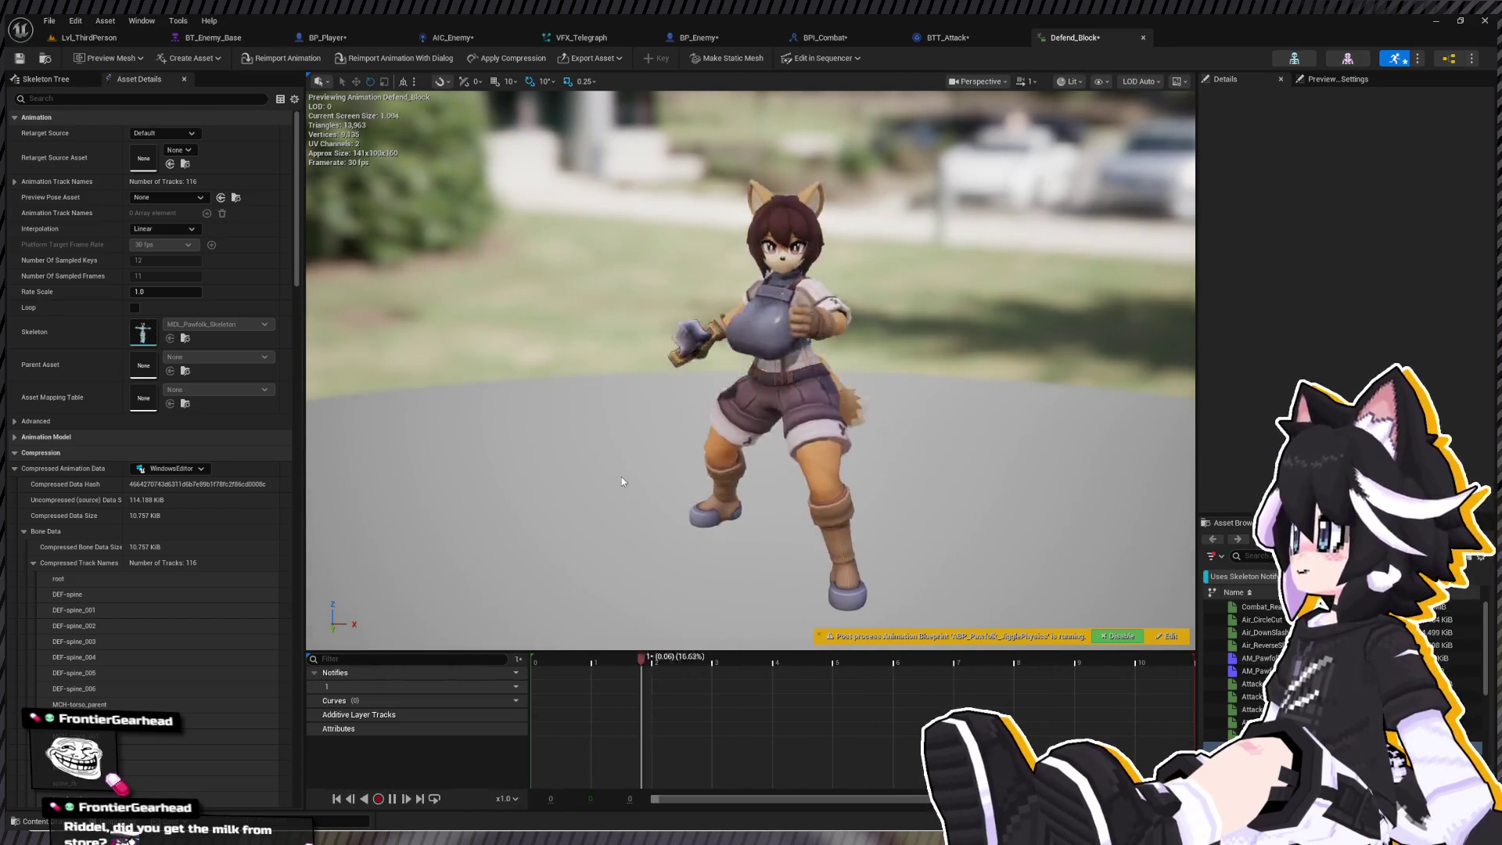
left_click(1142, 38)
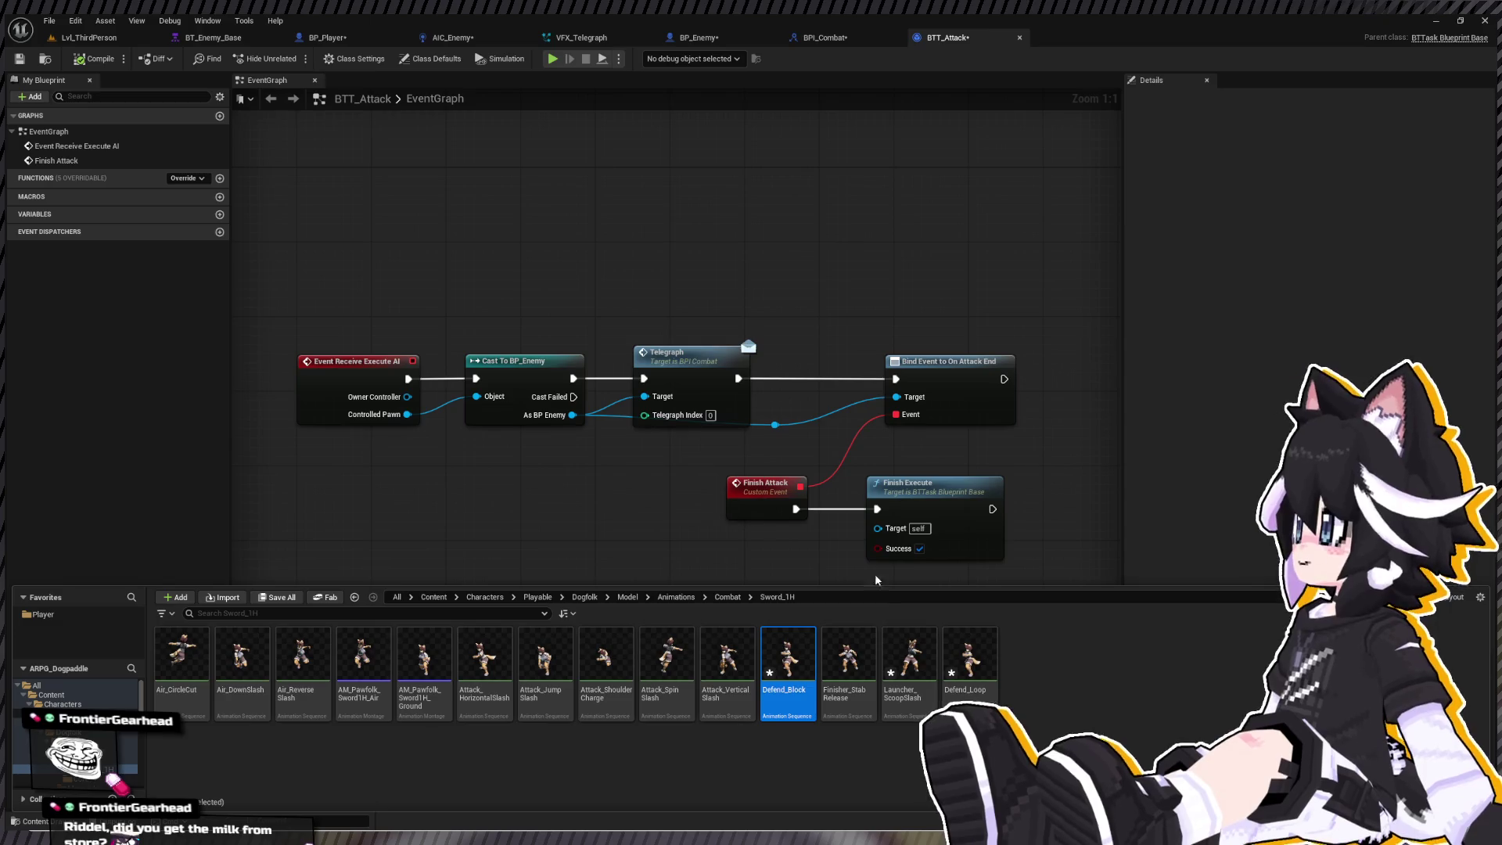
double_click(984, 671)
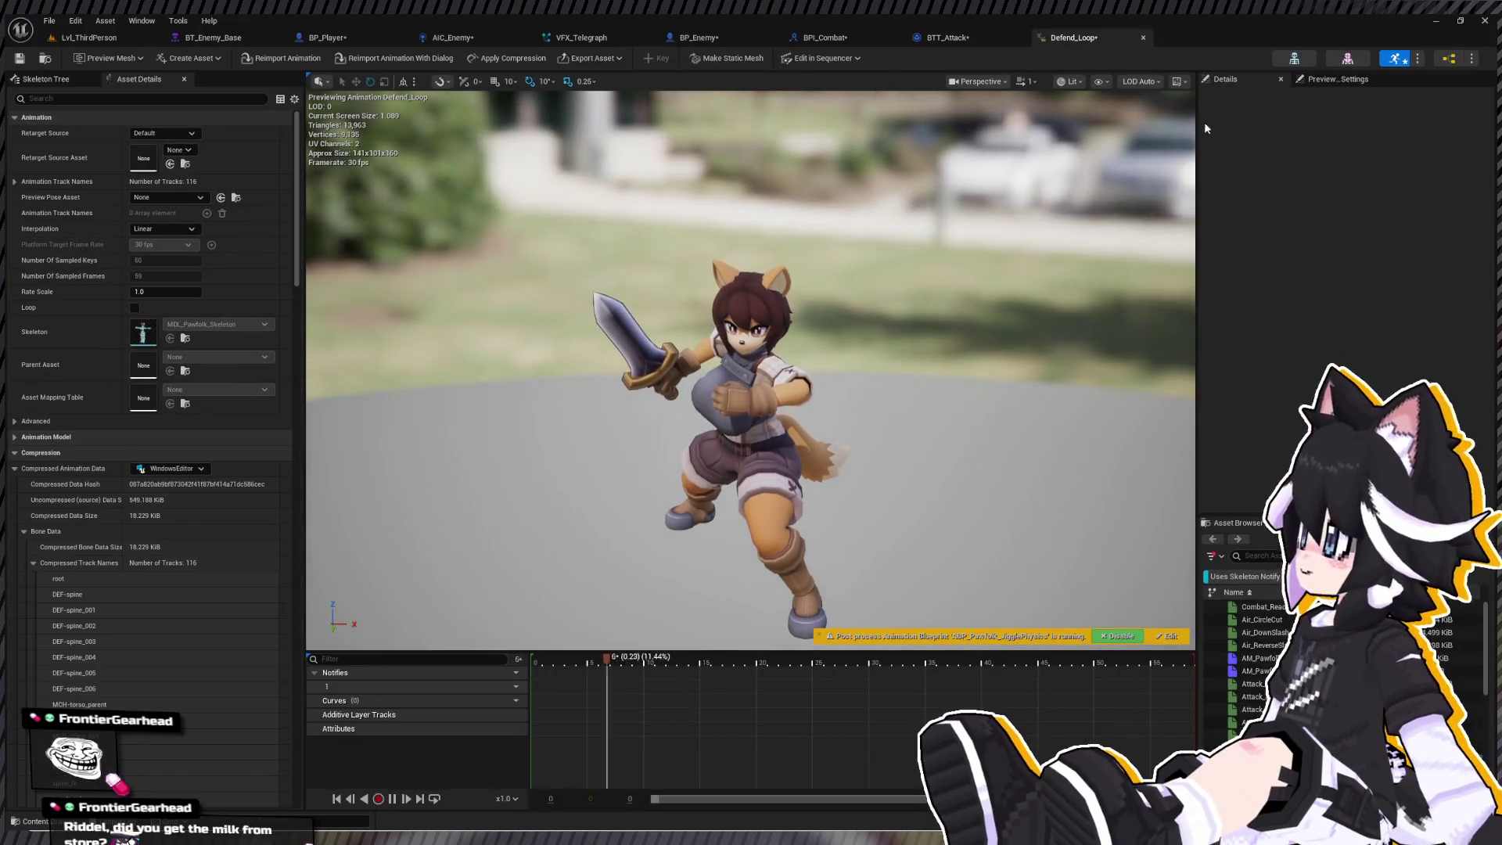
left_click(1143, 38)
key("ctrl+space")
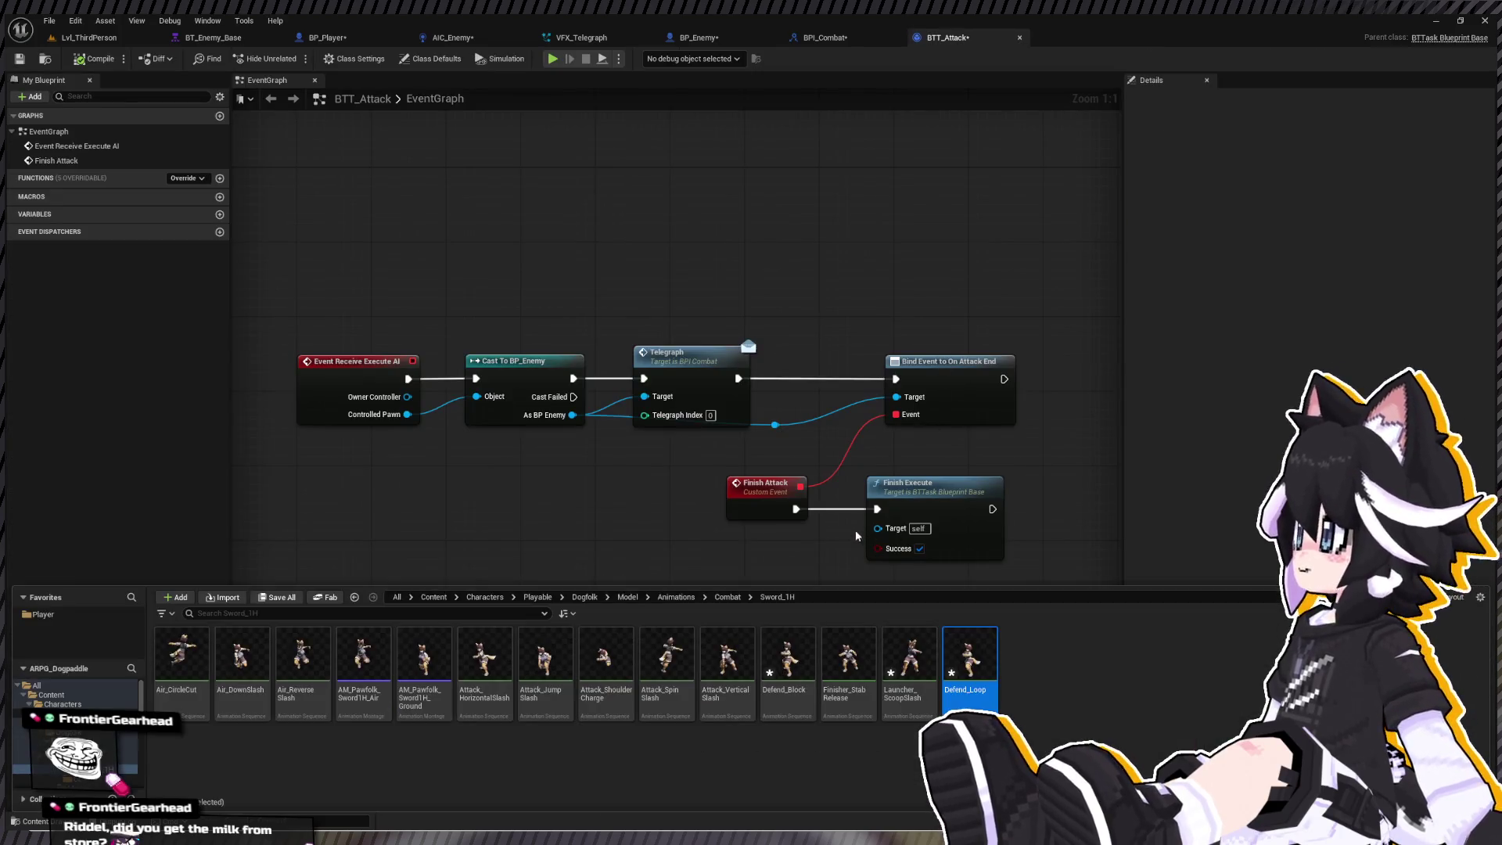
left_click(787, 657)
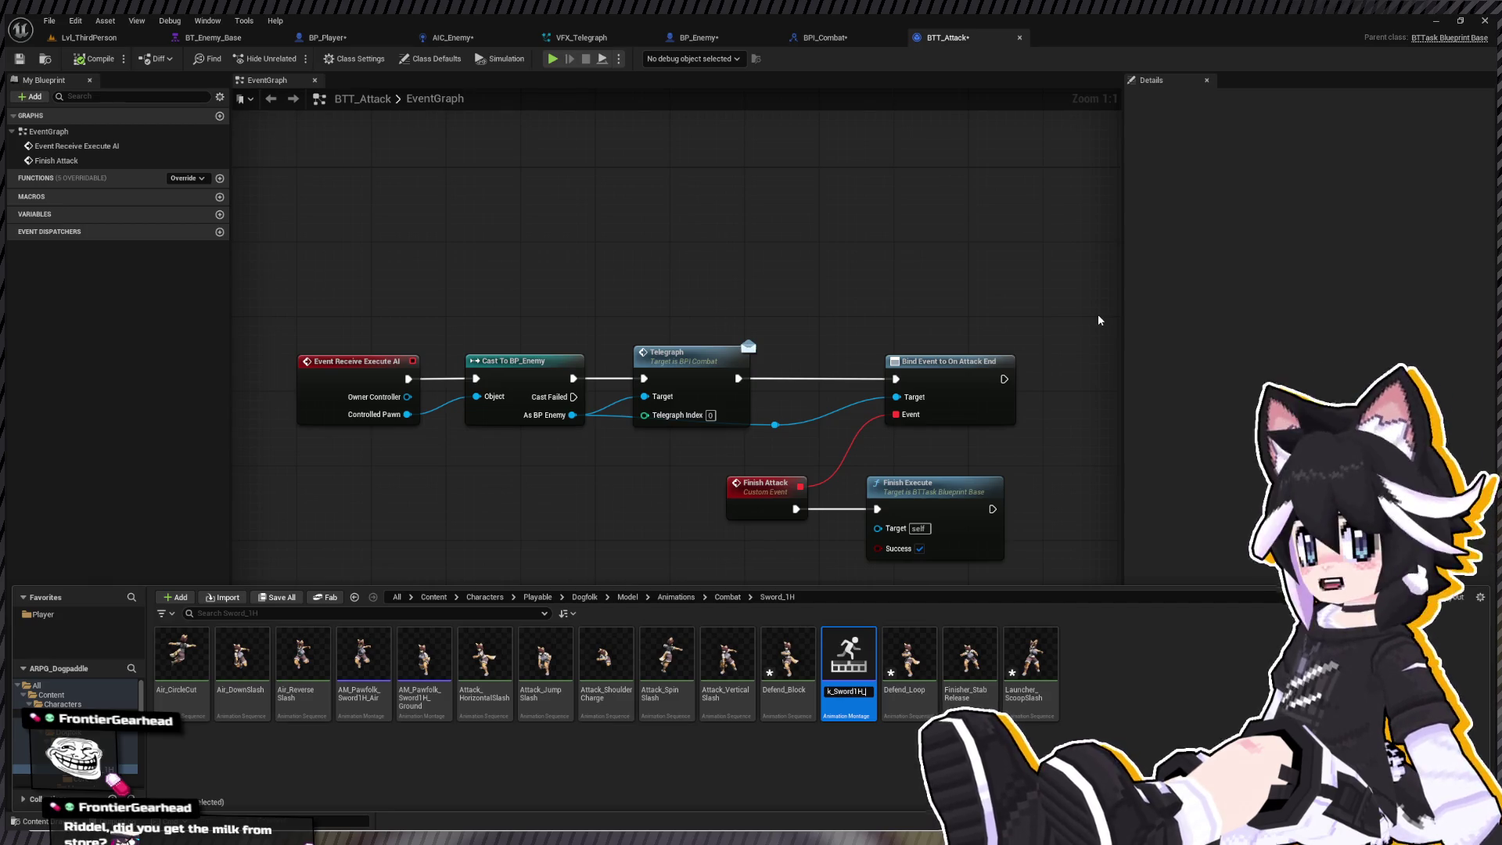
- Correct the montage name's ending to give AM_Pawfolk_Sword1H_Defend, then open the montage
key("Return")
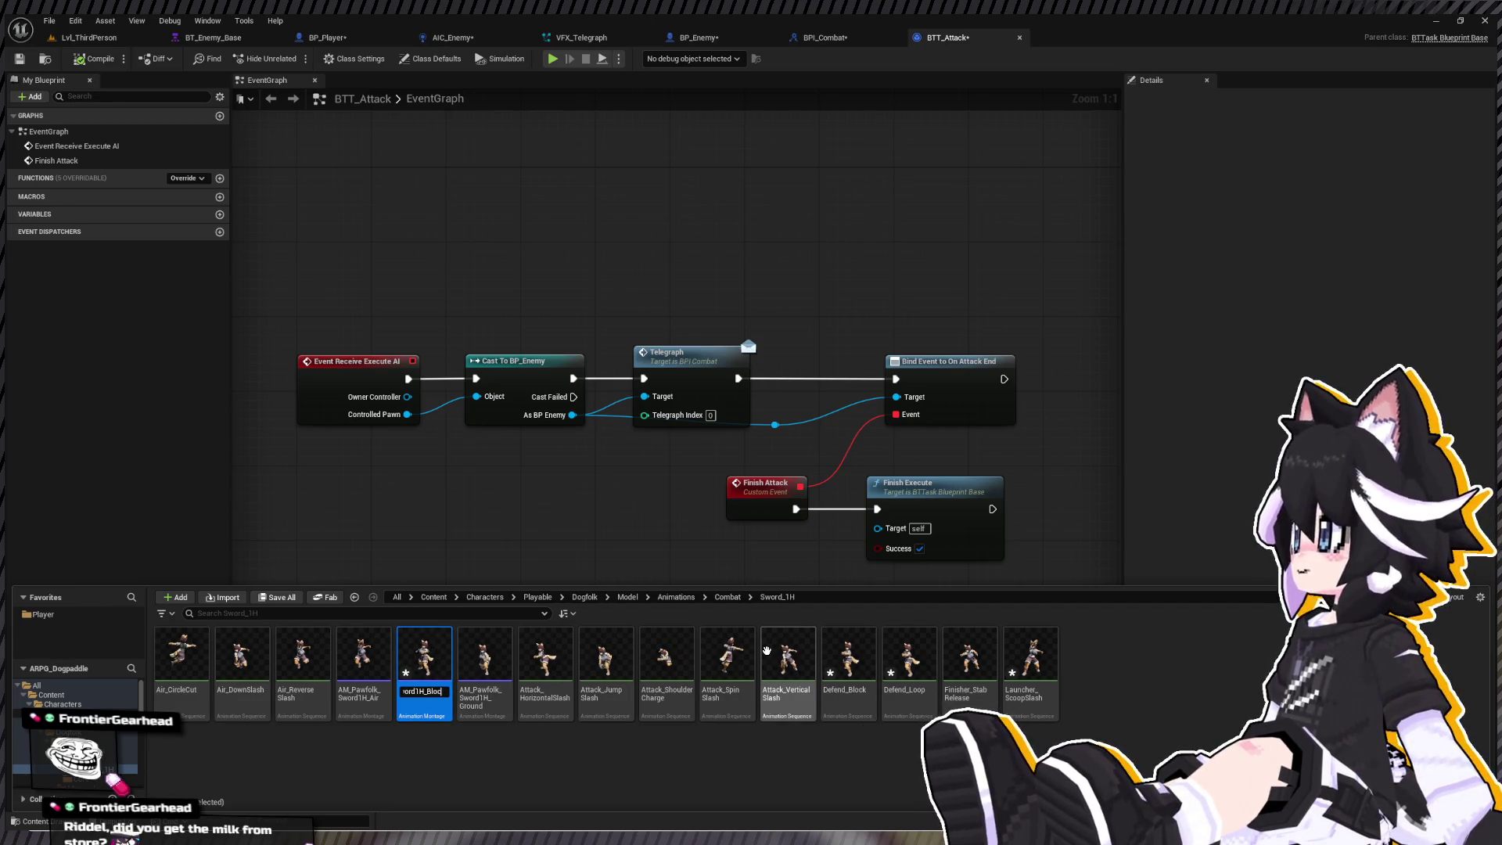
key("BackSpace")
key("BackSpace")
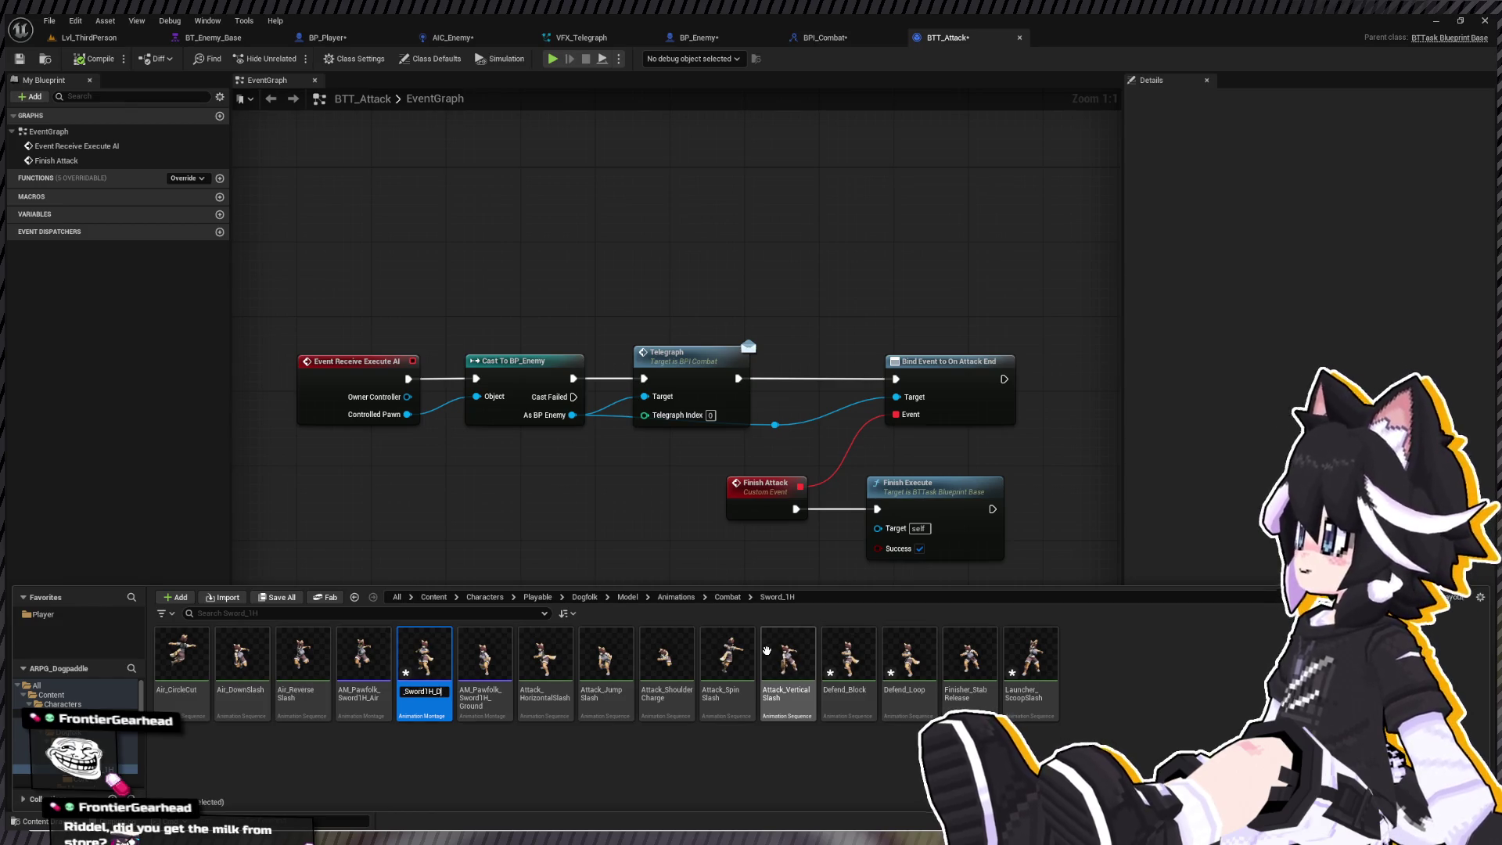
key("BackSpace")
key("BackSpace")
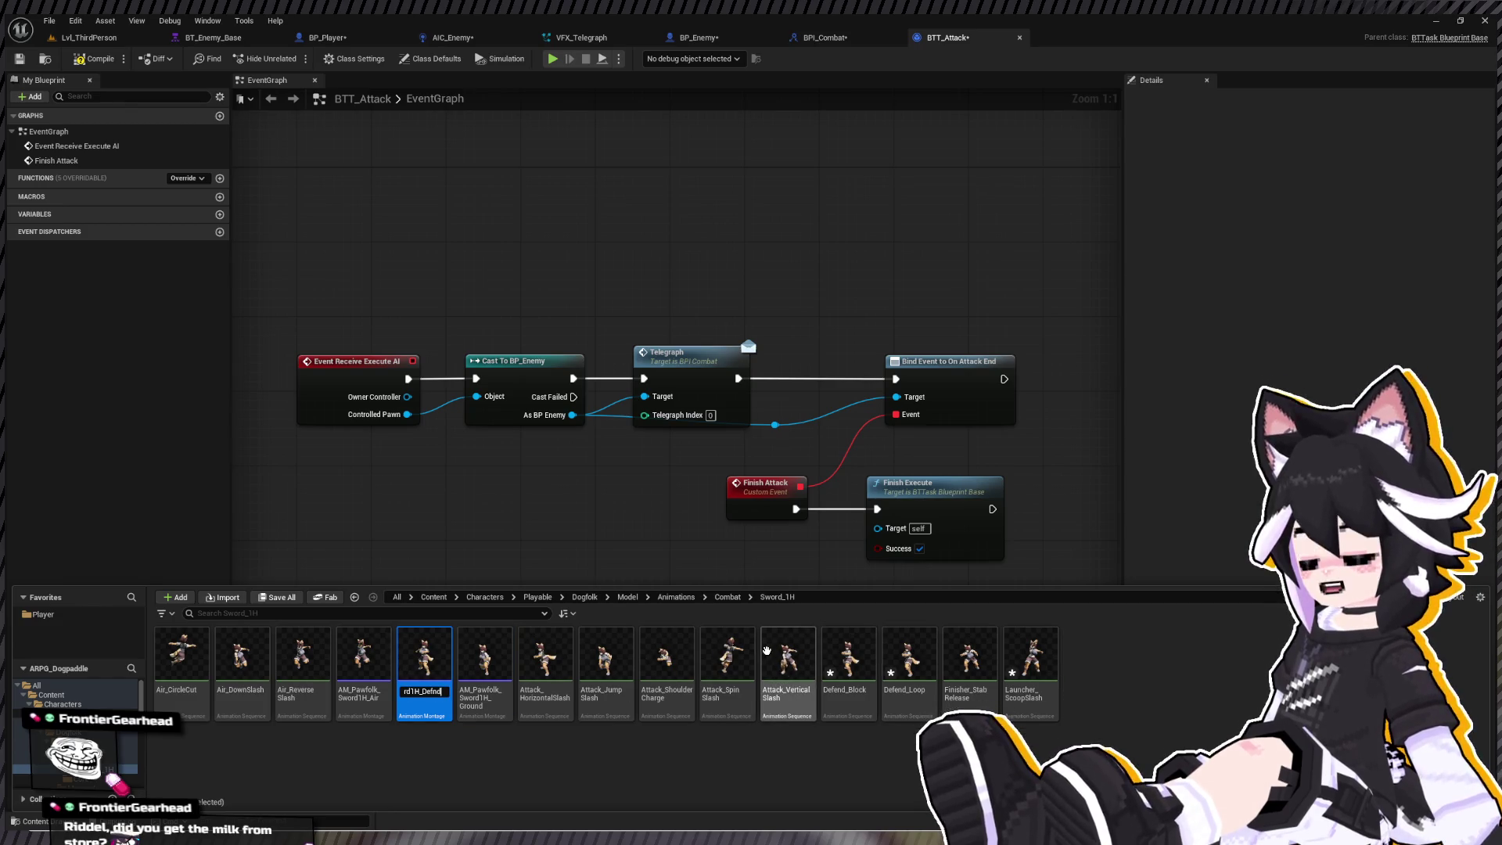
type("end")
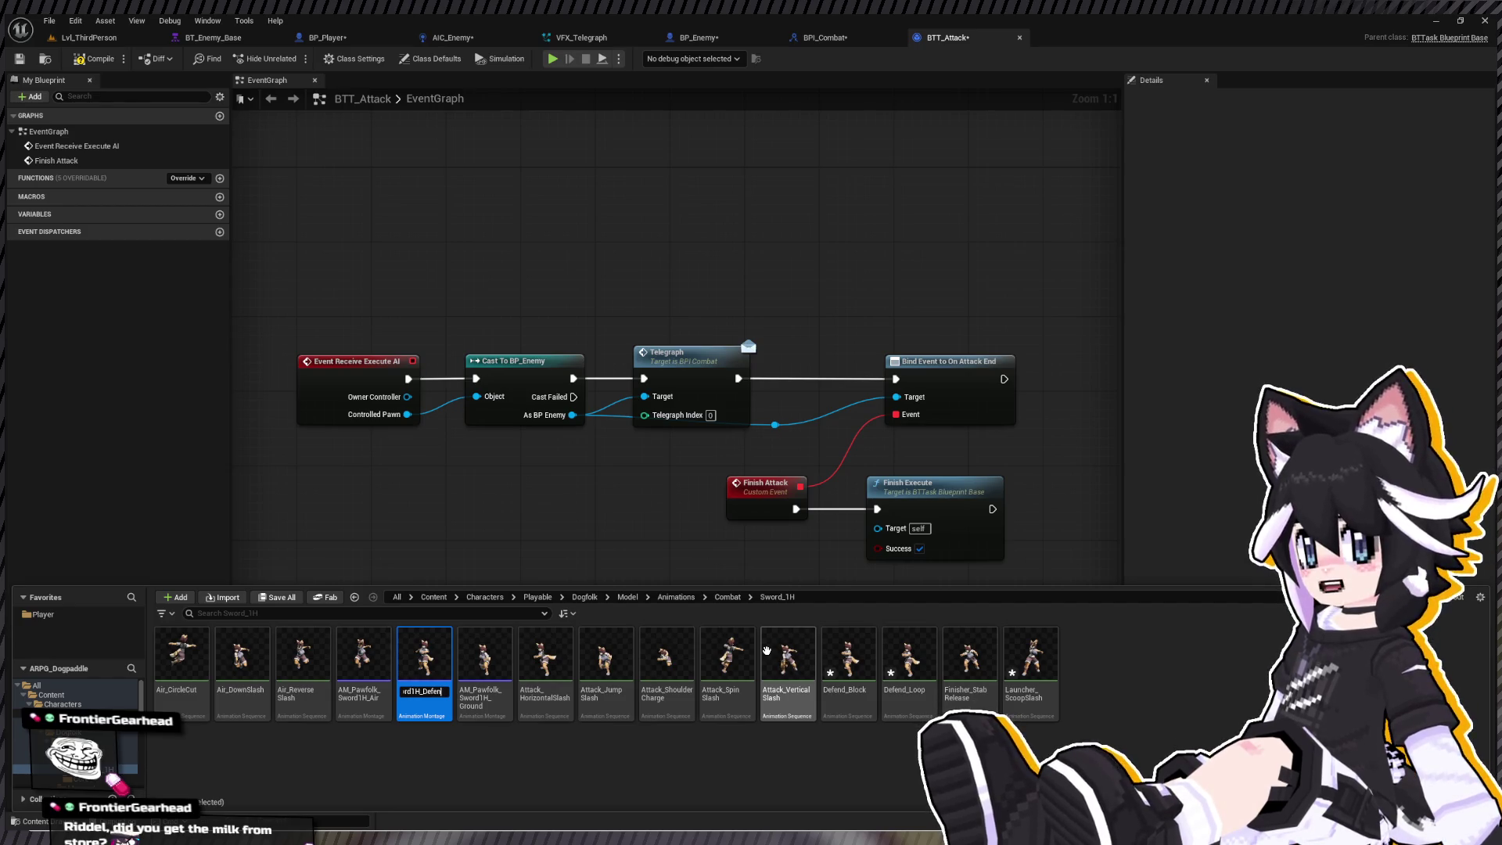
key("Return")
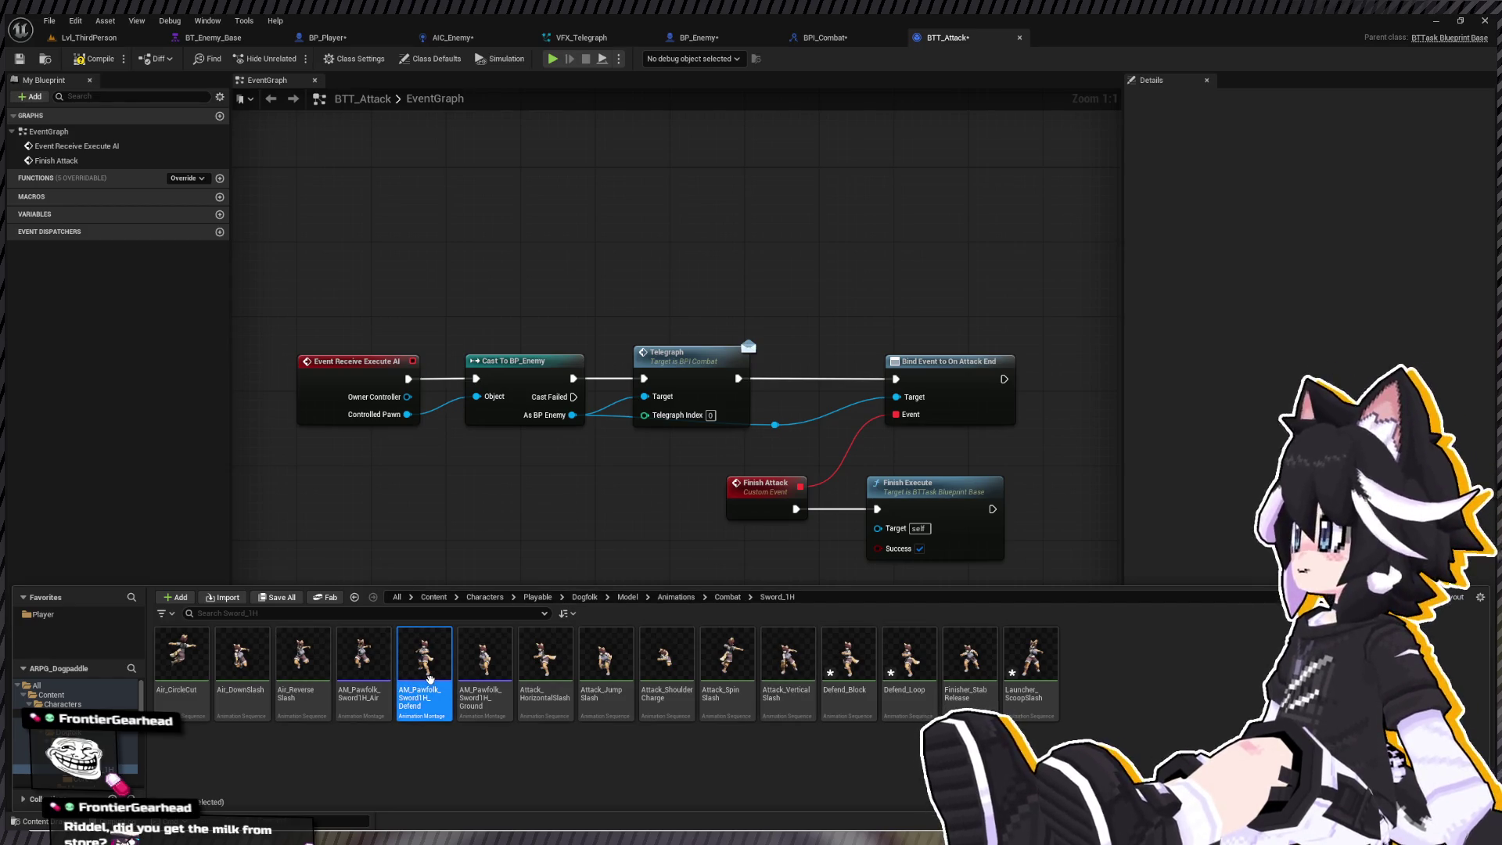
key("Return")
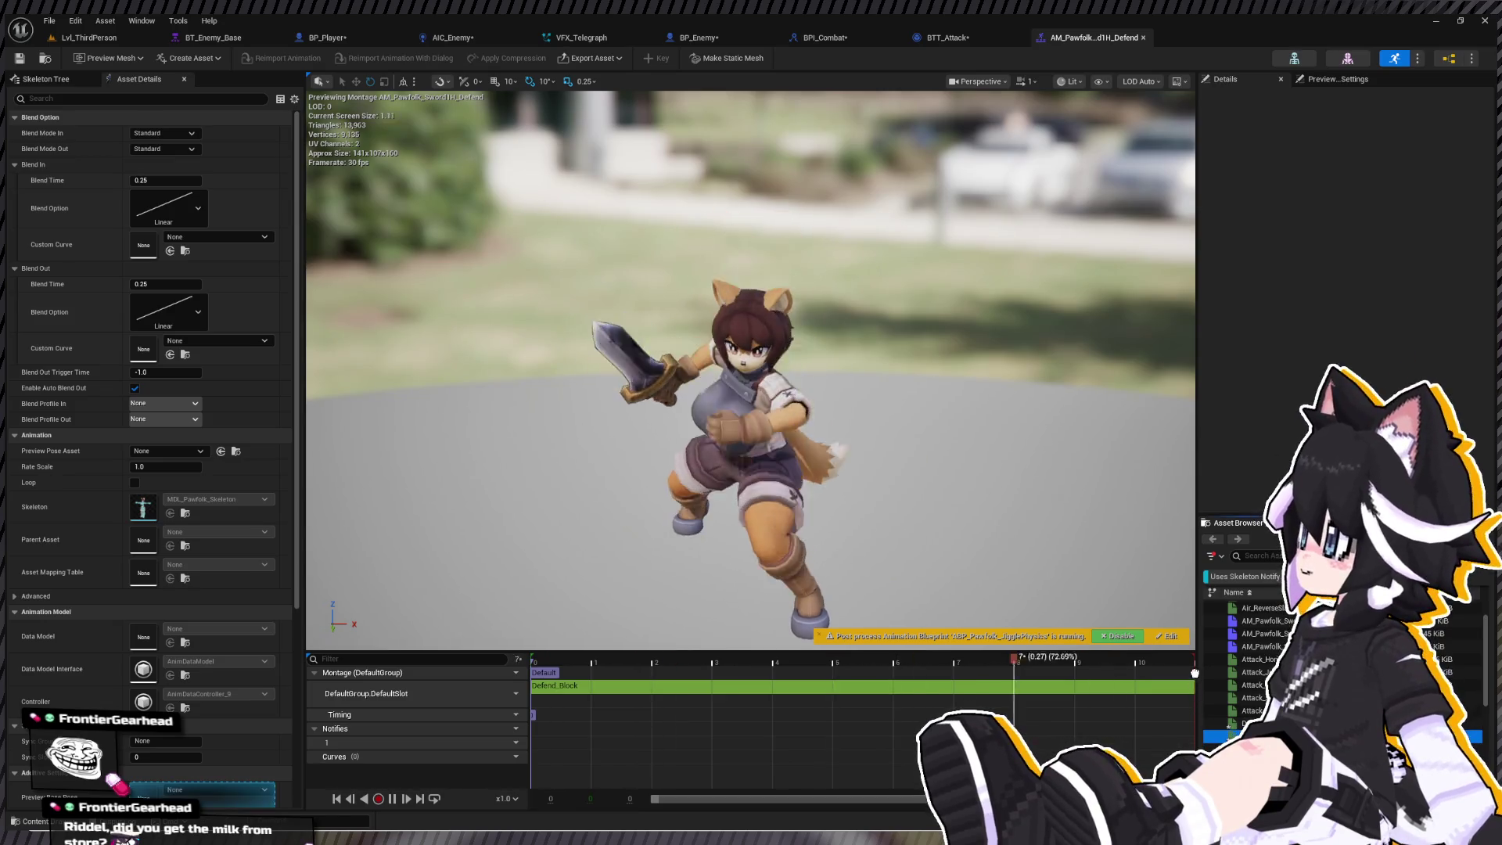
- Drop Defend_Loop after Defend_Block in the DefaultSlot track, then reopen the montage and orbit its preview
left_click_drag(1178, 690, 1179, 692)
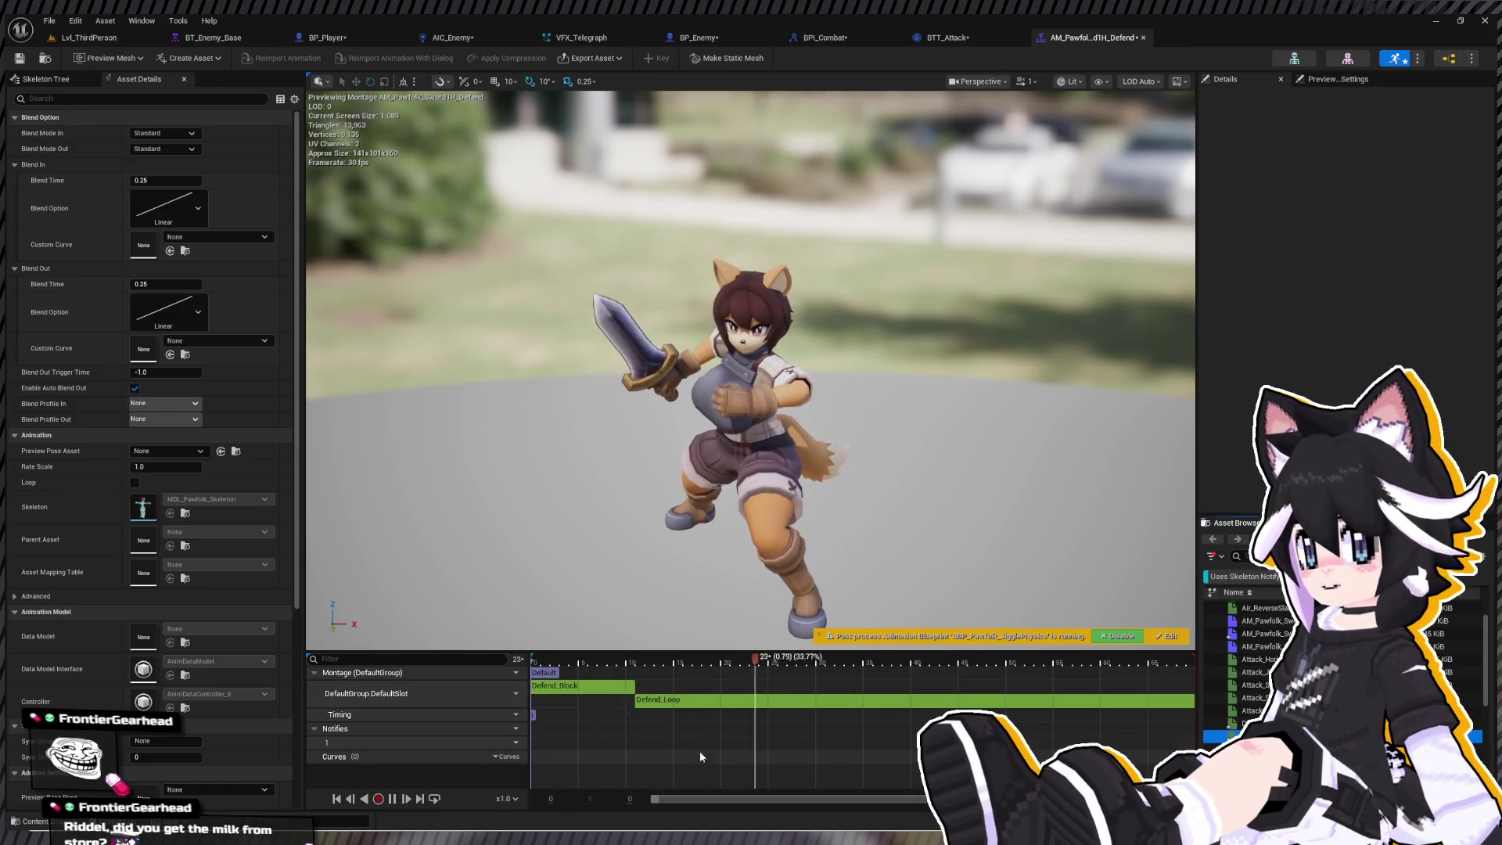
key("ctrl+space")
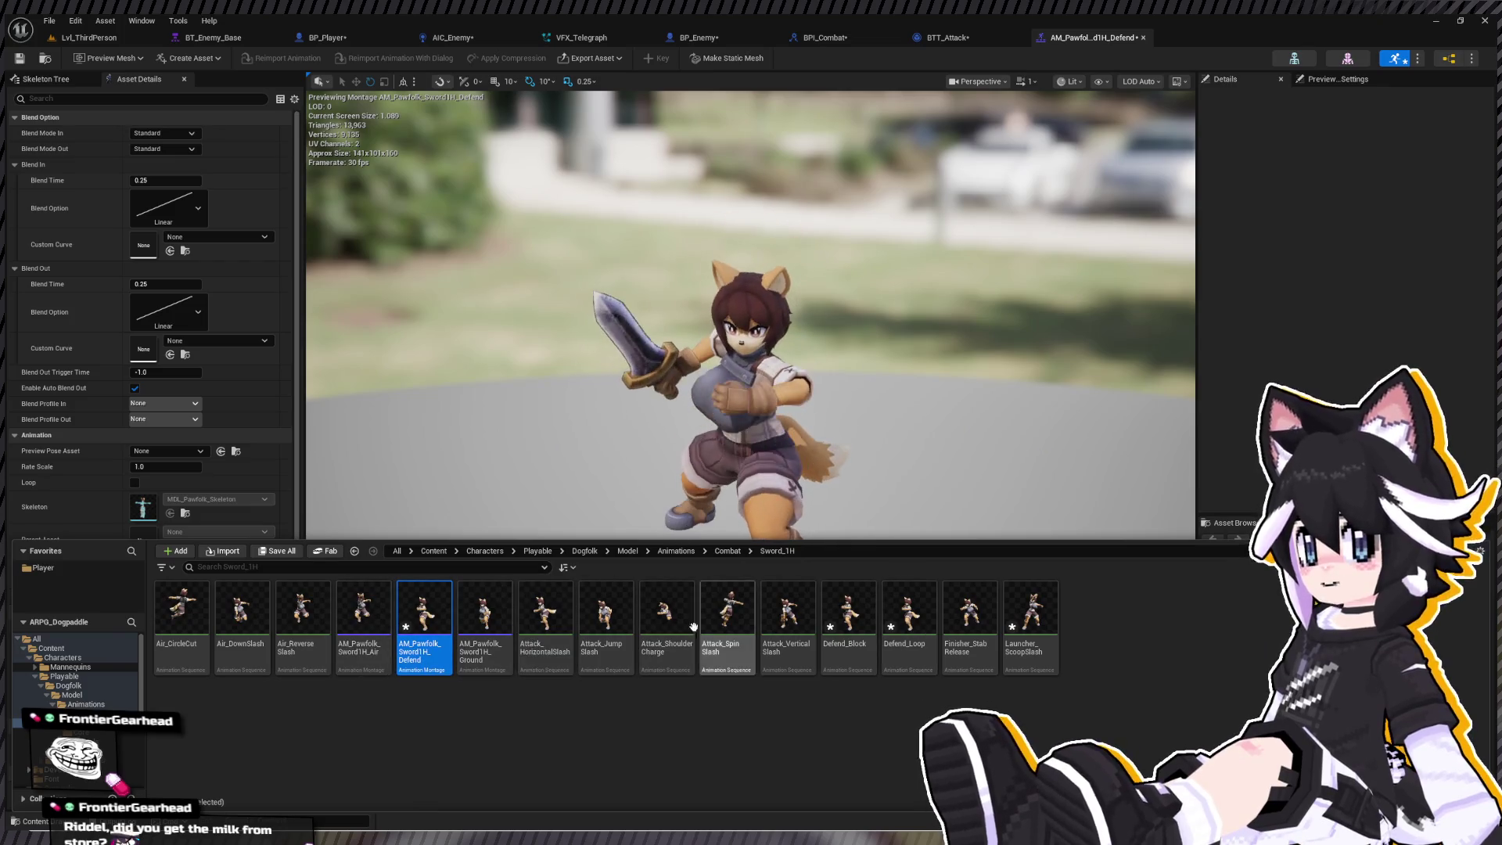
left_click(910, 624)
left_click(849, 618)
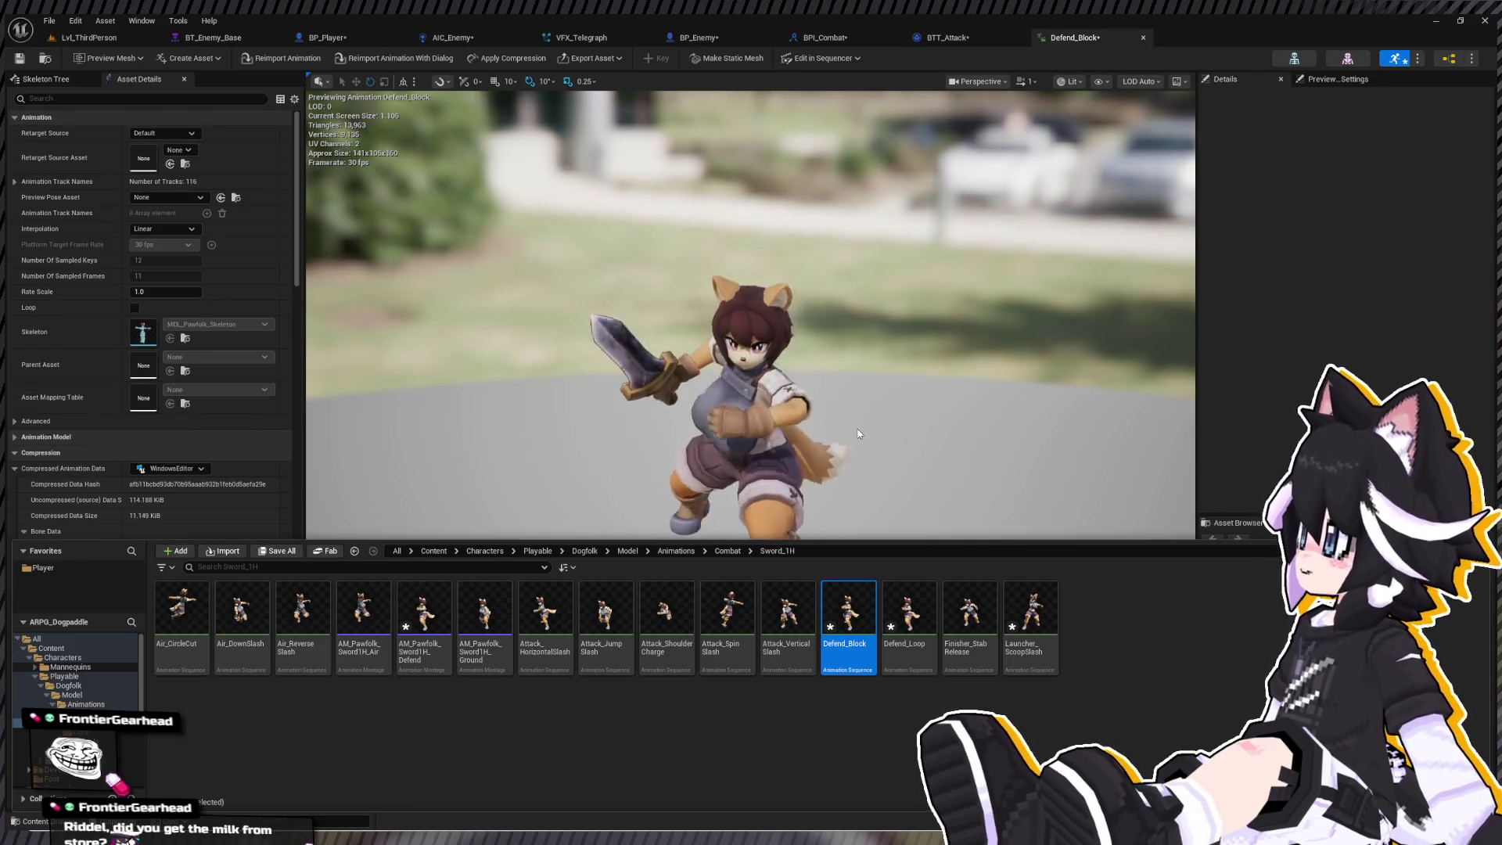
left_click(403, 626)
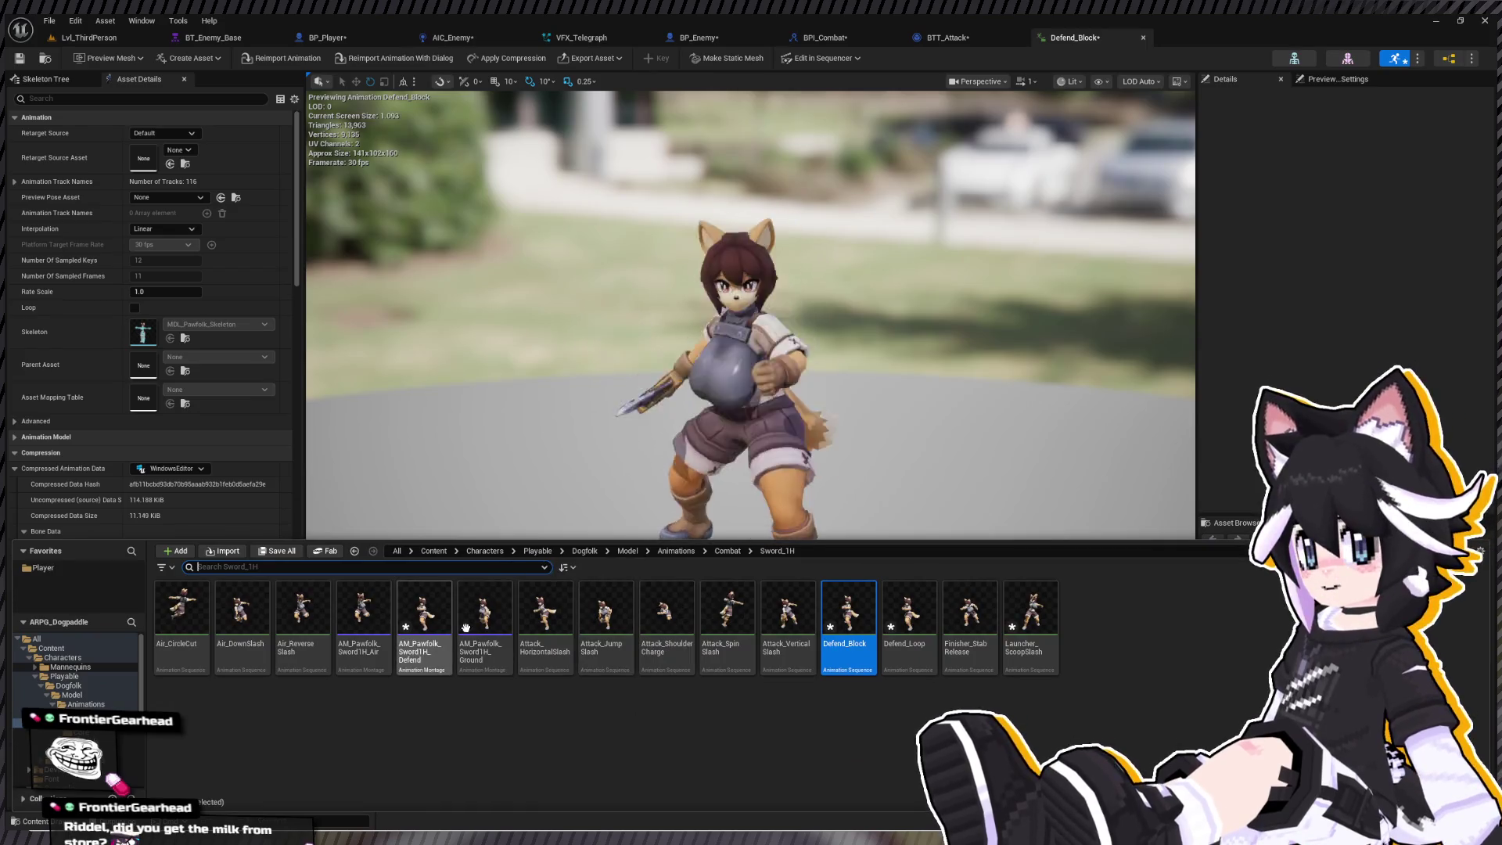
double_click(403, 625)
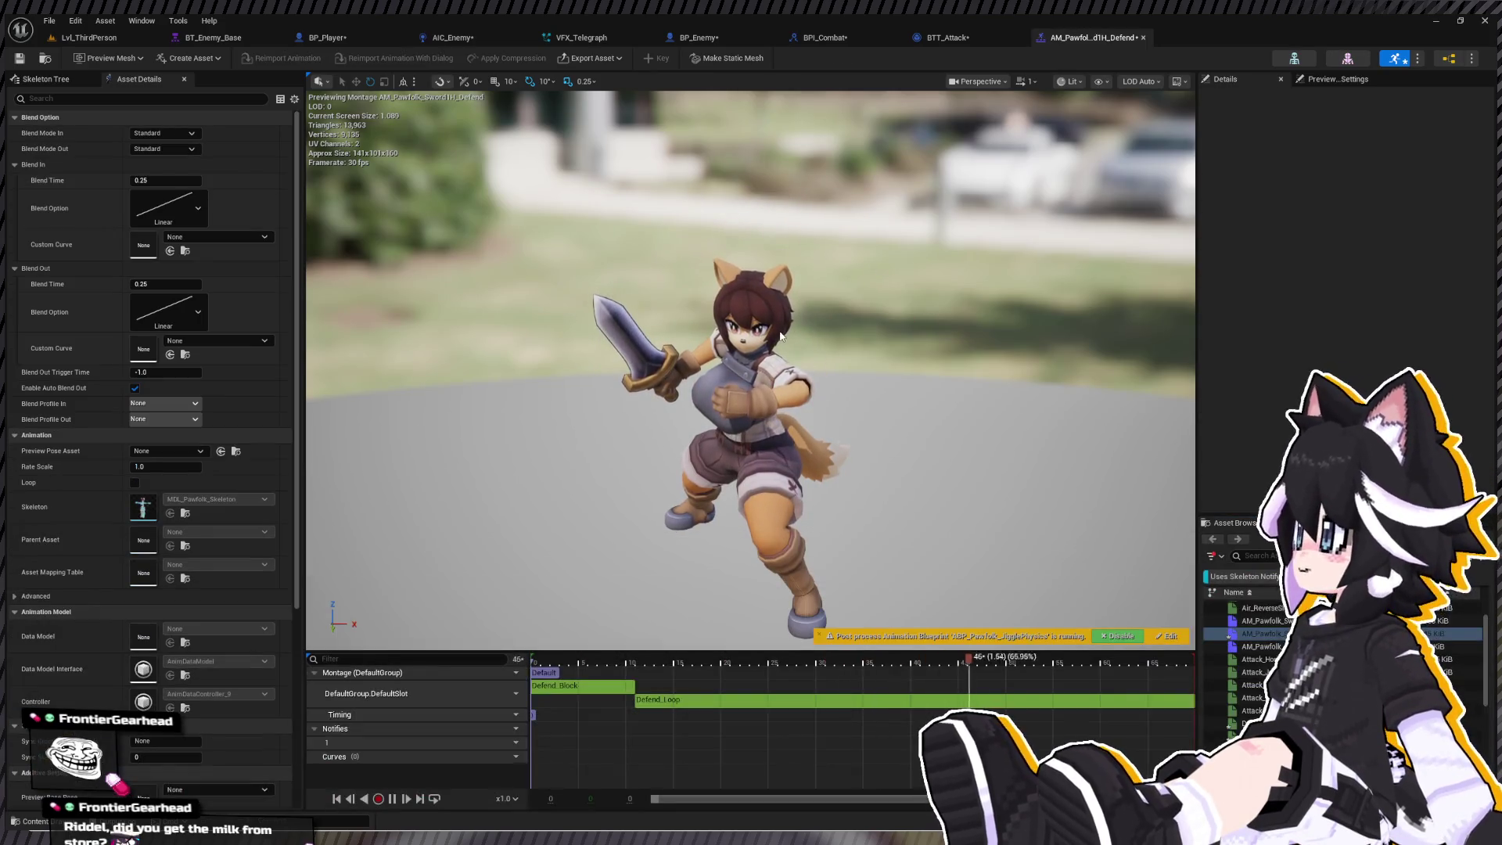
mouse_move(780, 336)
left_mouse_down()
mouse_move(813, 312)
mouse_move(751, 337)
mouse_move(790, 320)
mouse_move(712, 332)
mouse_move(704, 313)
mouse_move(708, 329)
mouse_move(561, 476)
left_mouse_up()
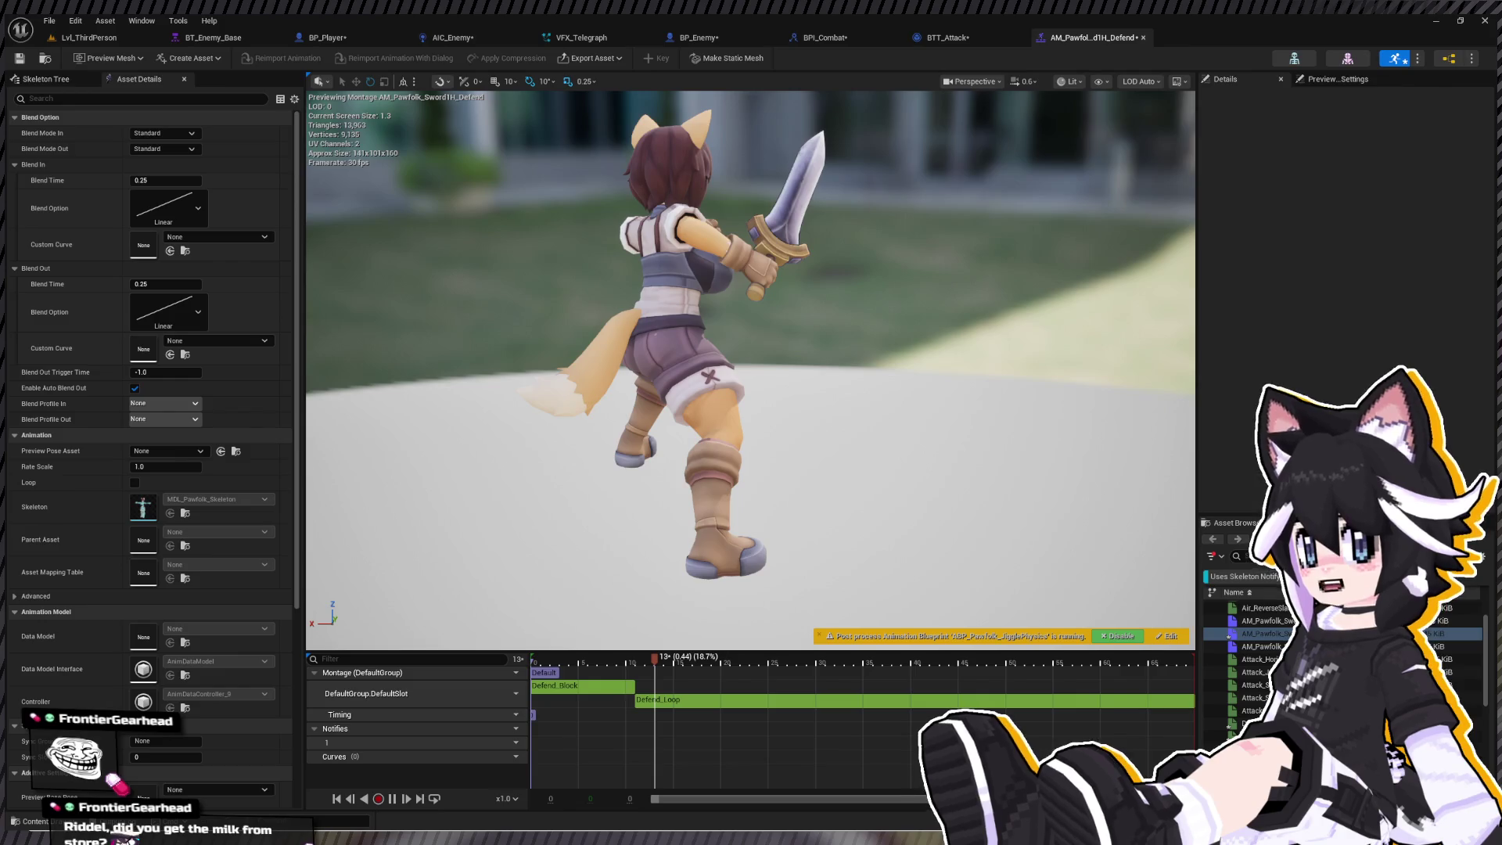
key("ctrl+space")
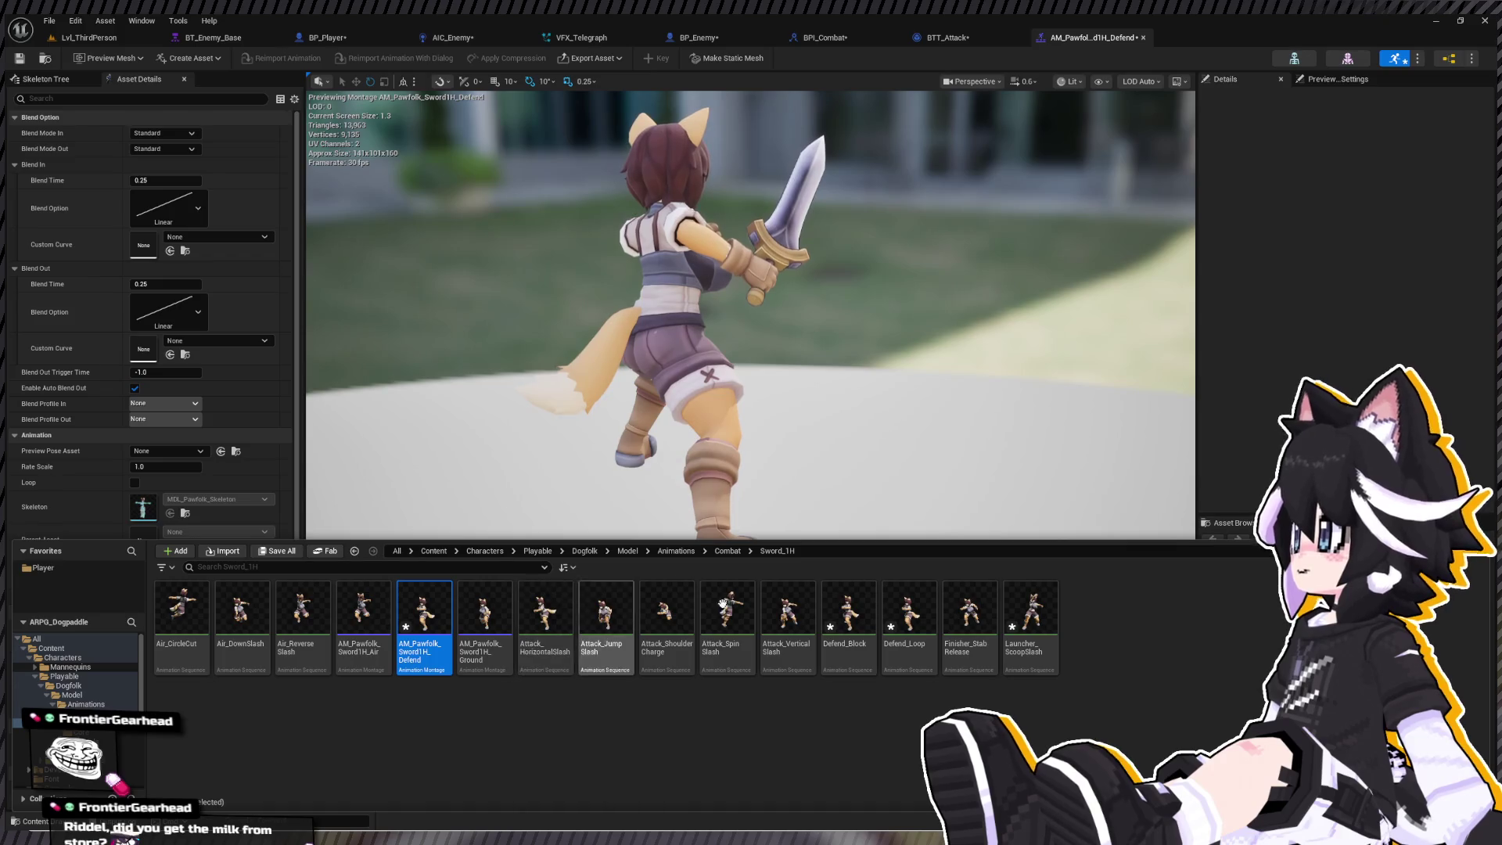
- Reopen the Defend montage and set its Blend In time to 0.1
left_click(848, 610)
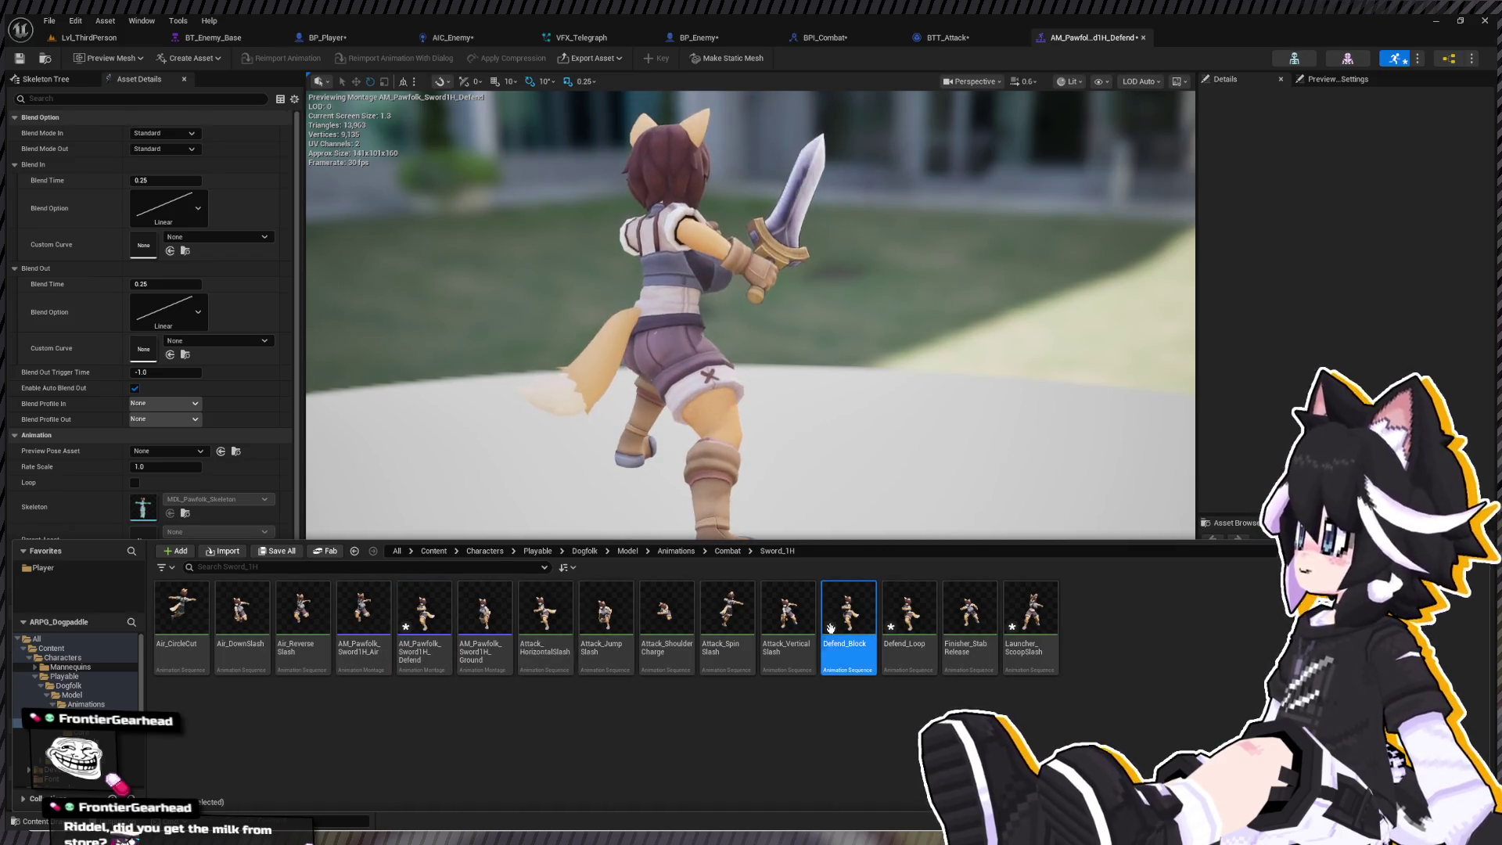
left_click(424, 610)
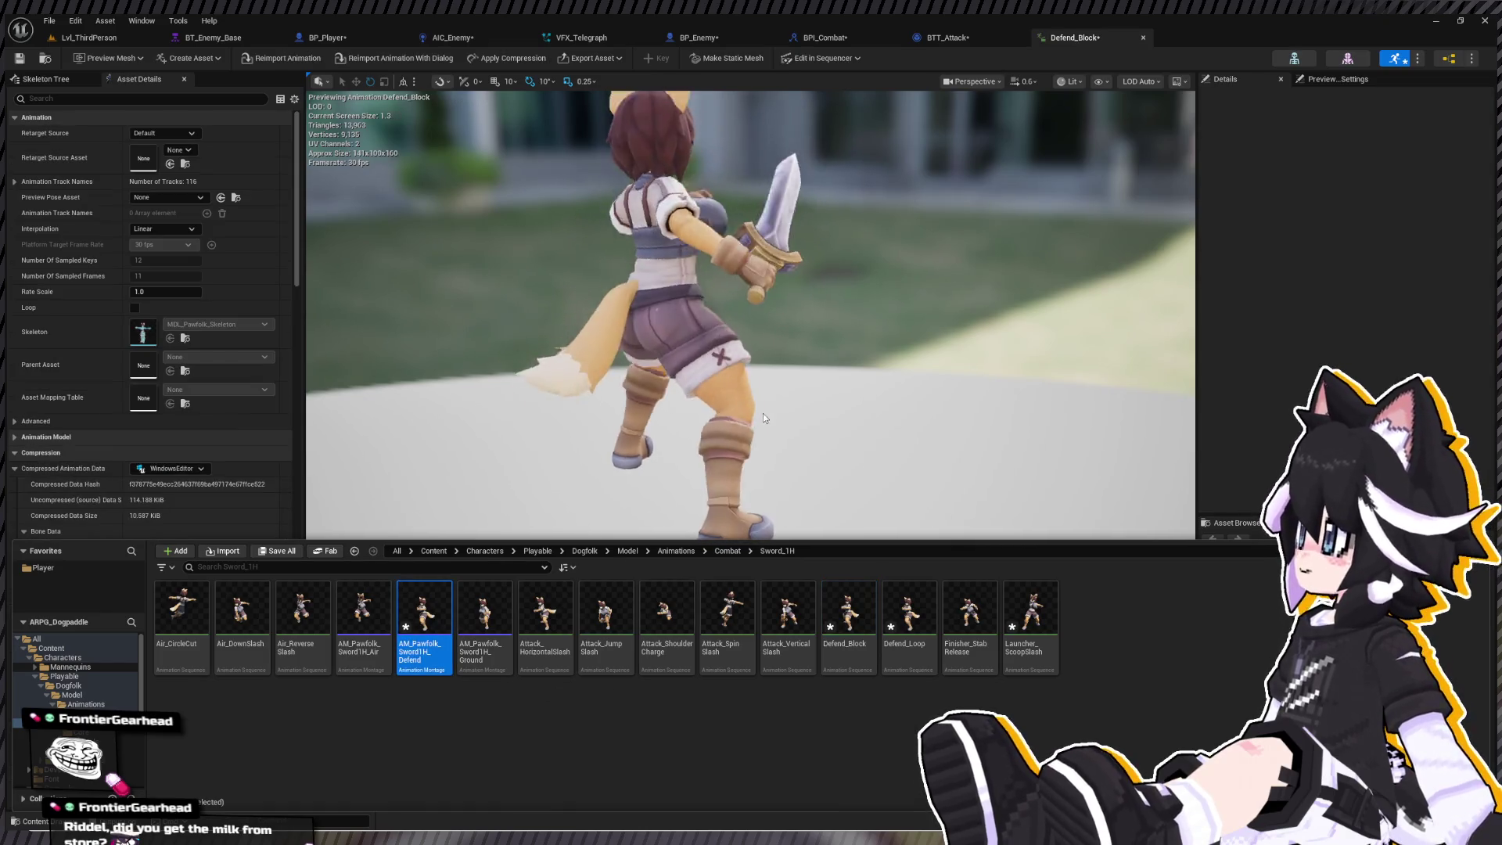
left_click(762, 414)
key("ctrl+space")
double_click(424, 611)
left_click(911, 403)
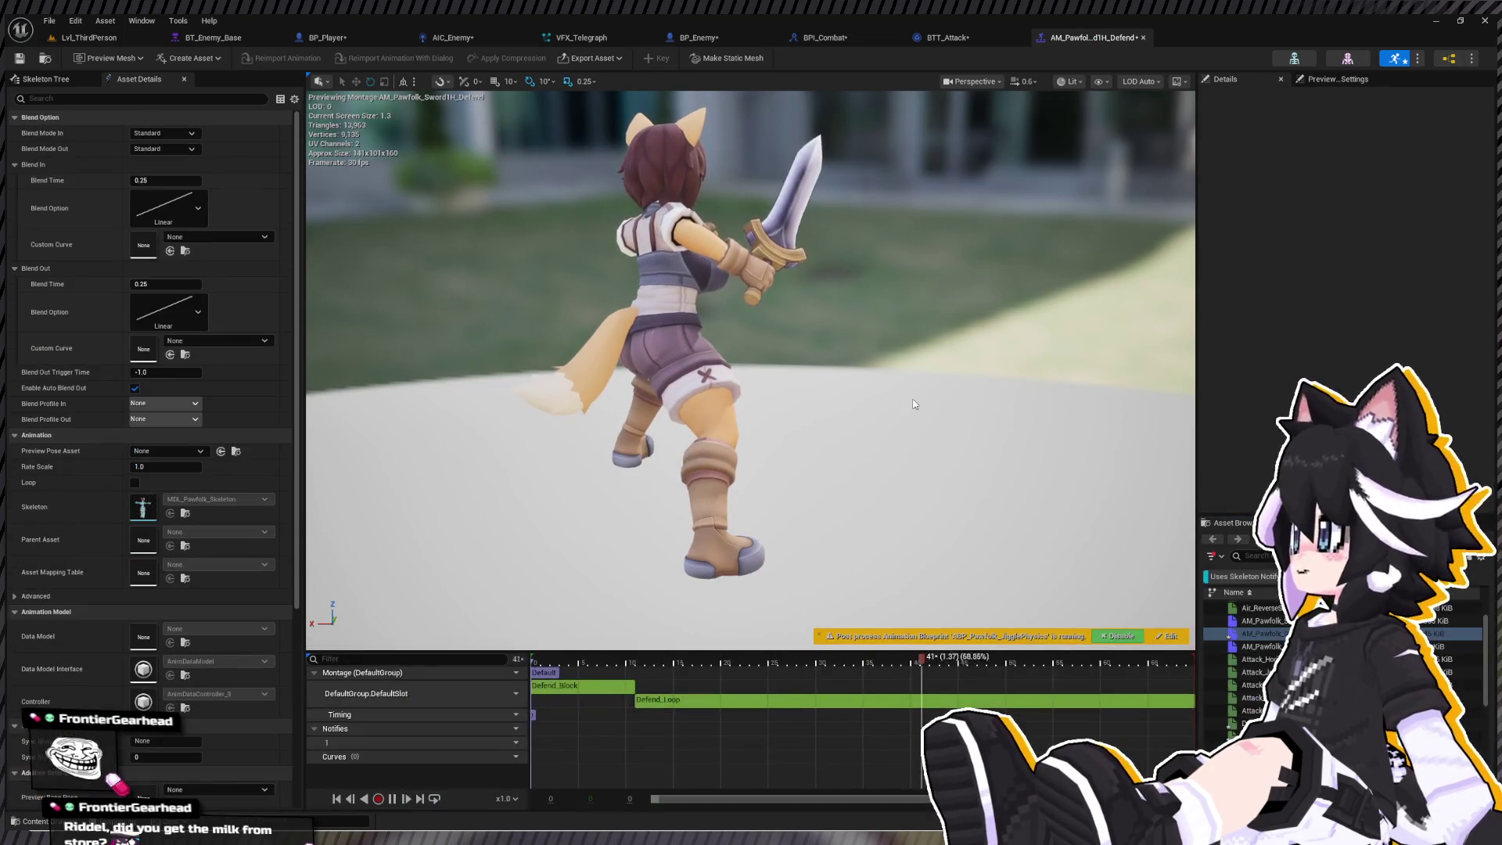
left_click_drag(912, 398, 766, 403)
left_click_drag(168, 181, 158, 185)
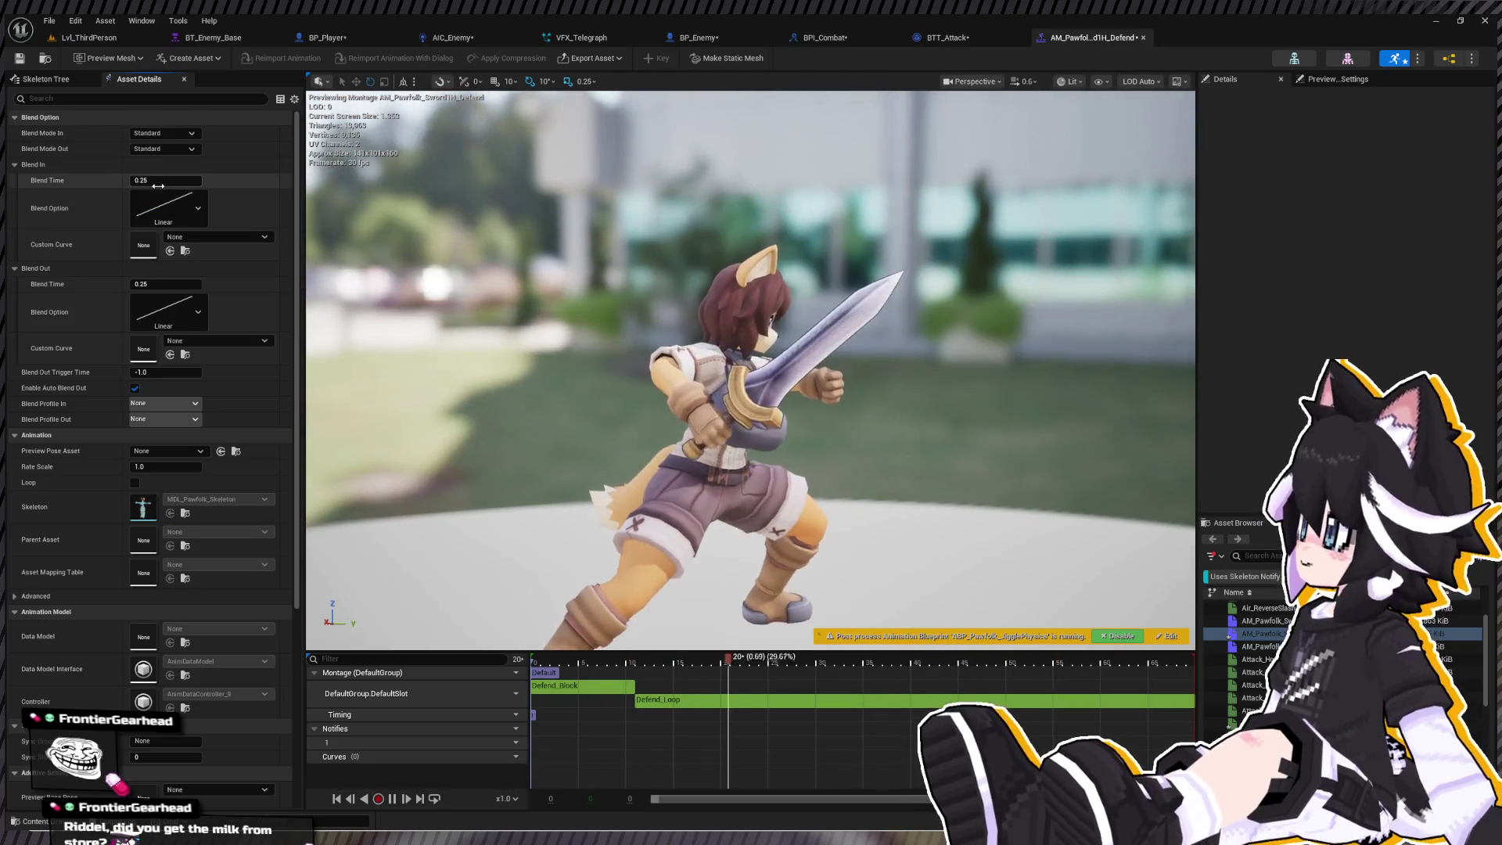
type("0.1")
key("Return")
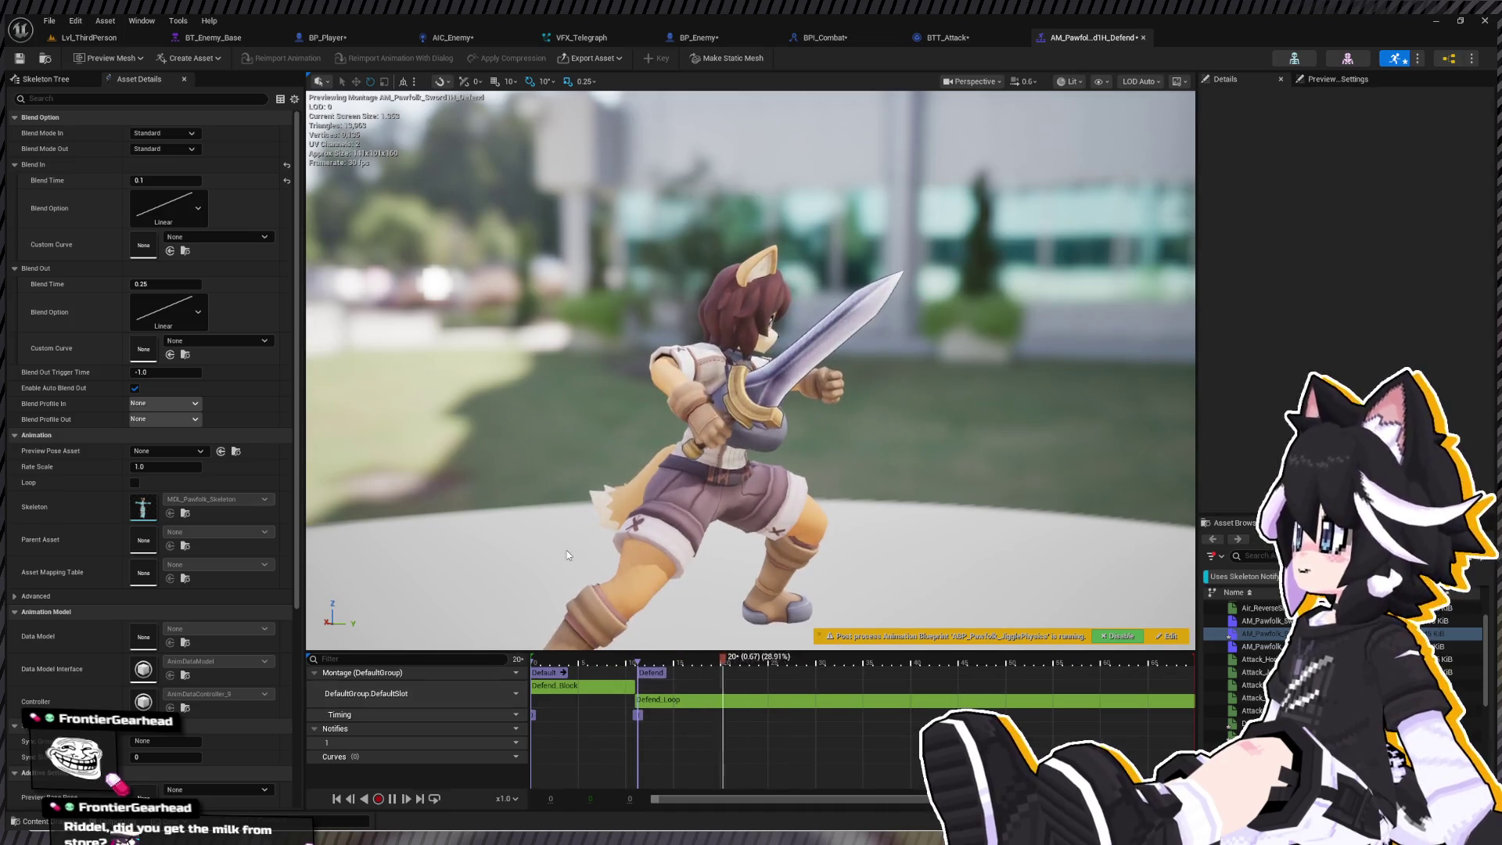
- Nudge the Defend section start earlier and rename the Default section to 'Block'
mouse_move(636, 664)
left_mouse_down()
mouse_move(618, 664)
mouse_move(634, 665)
left_mouse_up()
left_click(545, 672)
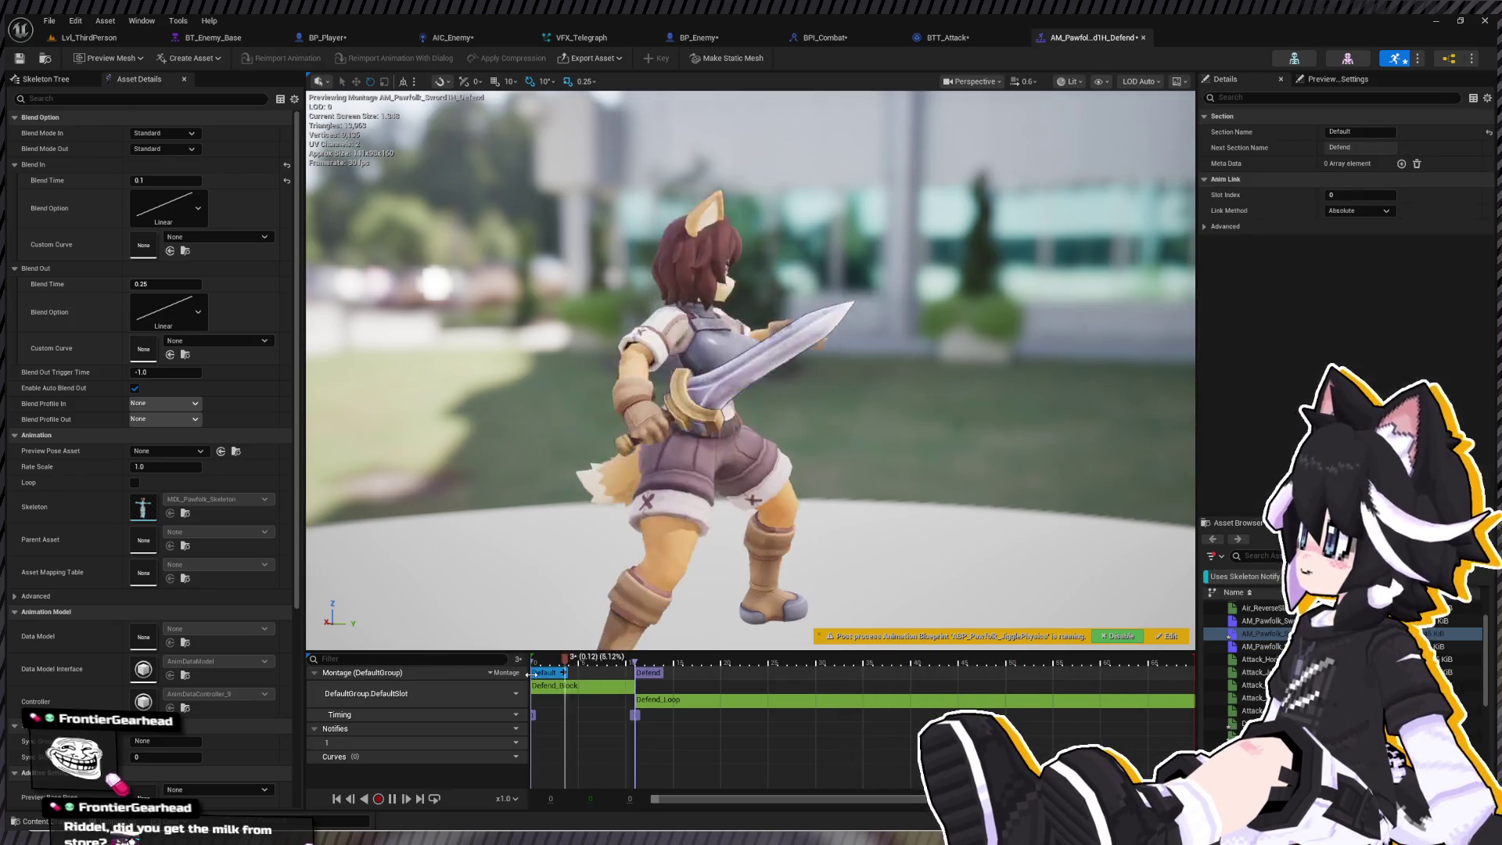
double_click(1369, 131)
type("Block")
key("Return")
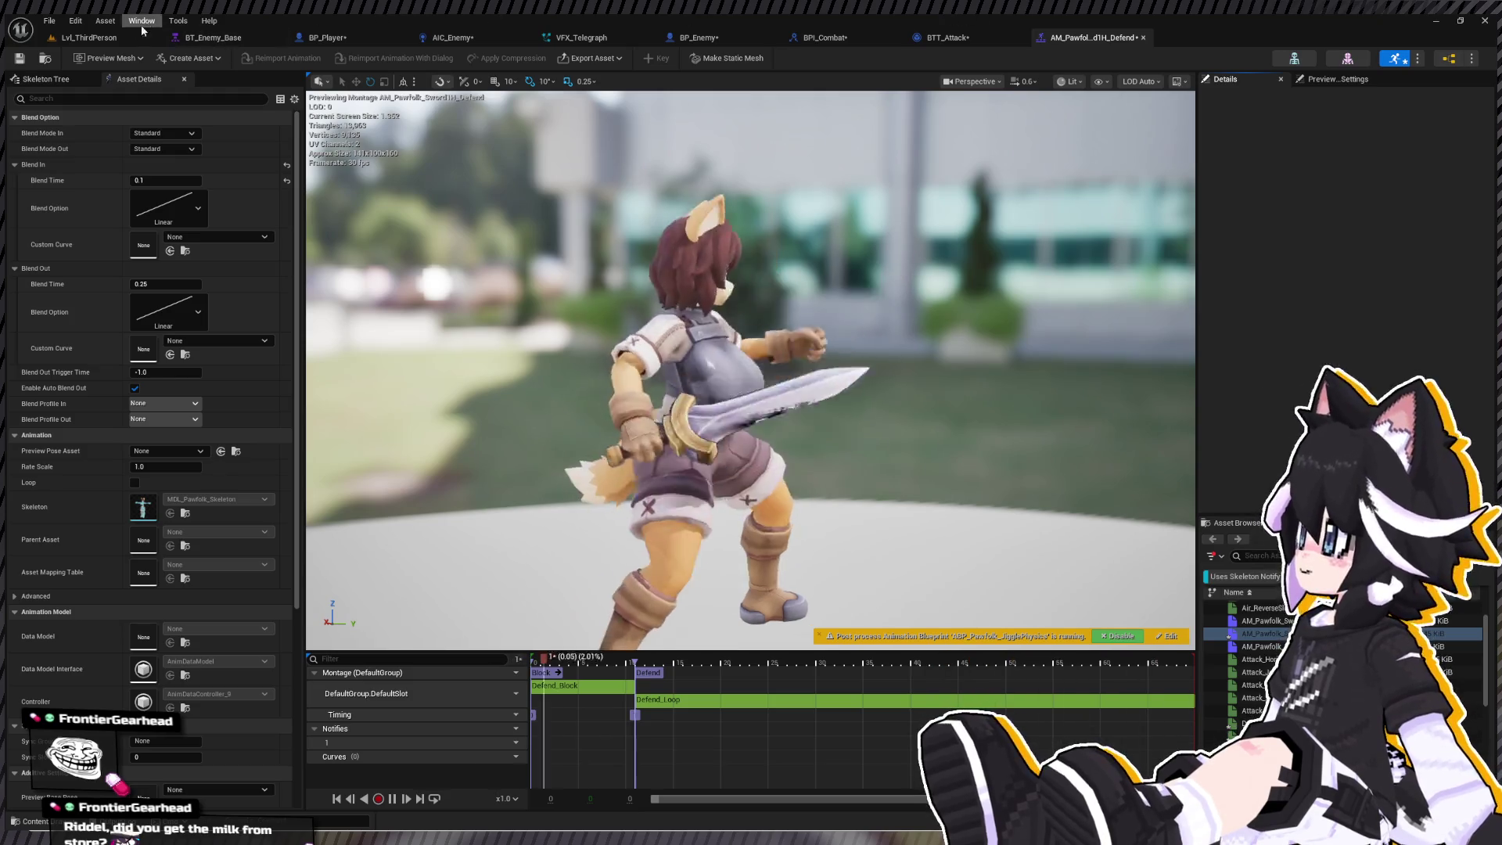
left_click(163, 39)
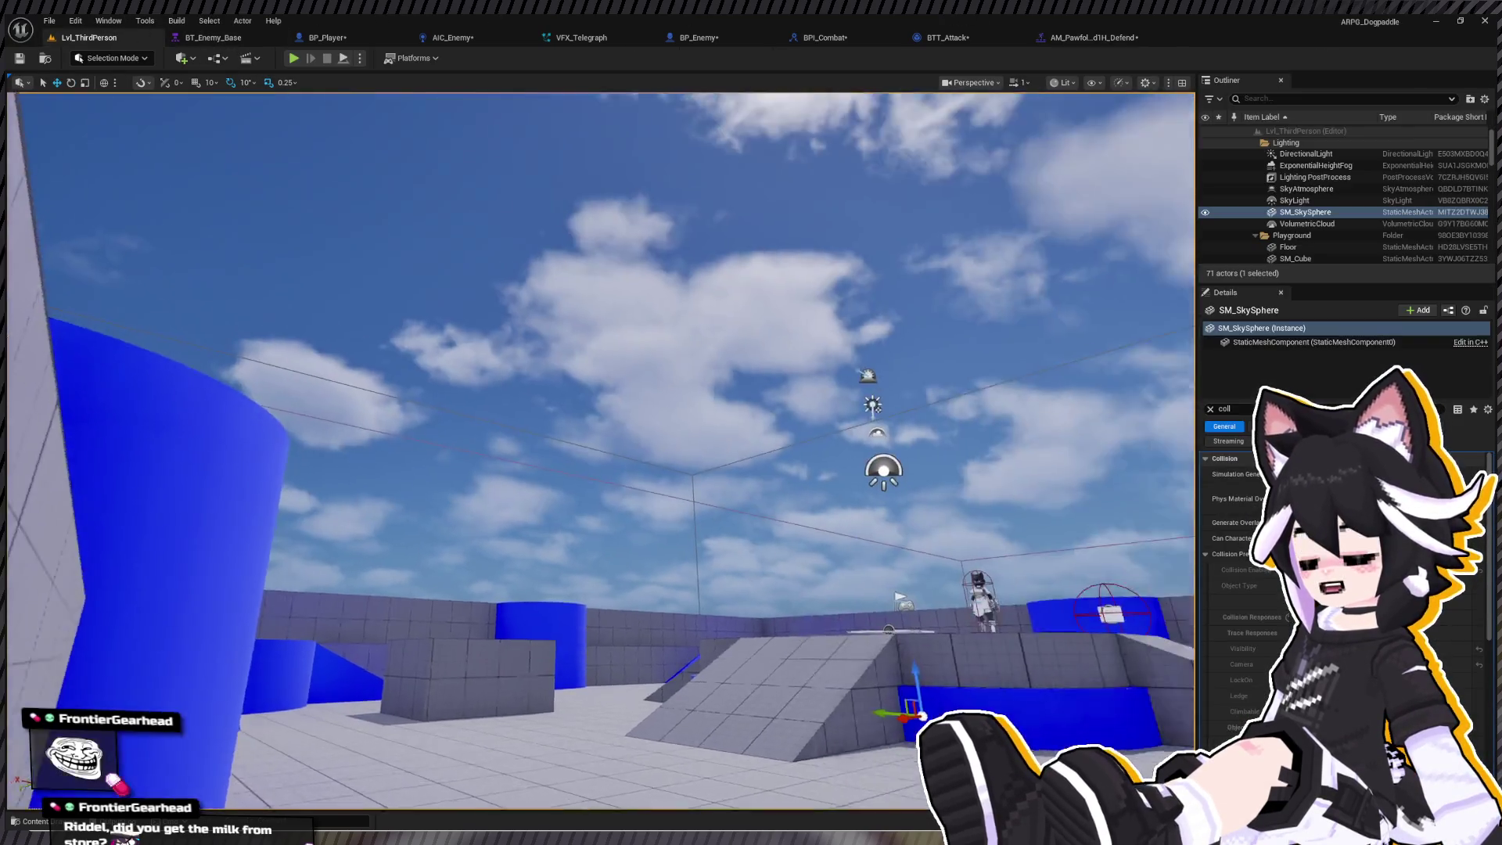
- Find the ABP_Pawfolk_1H anim blueprint in the Player Animations folder of the content drawer
key("ctrl+space")
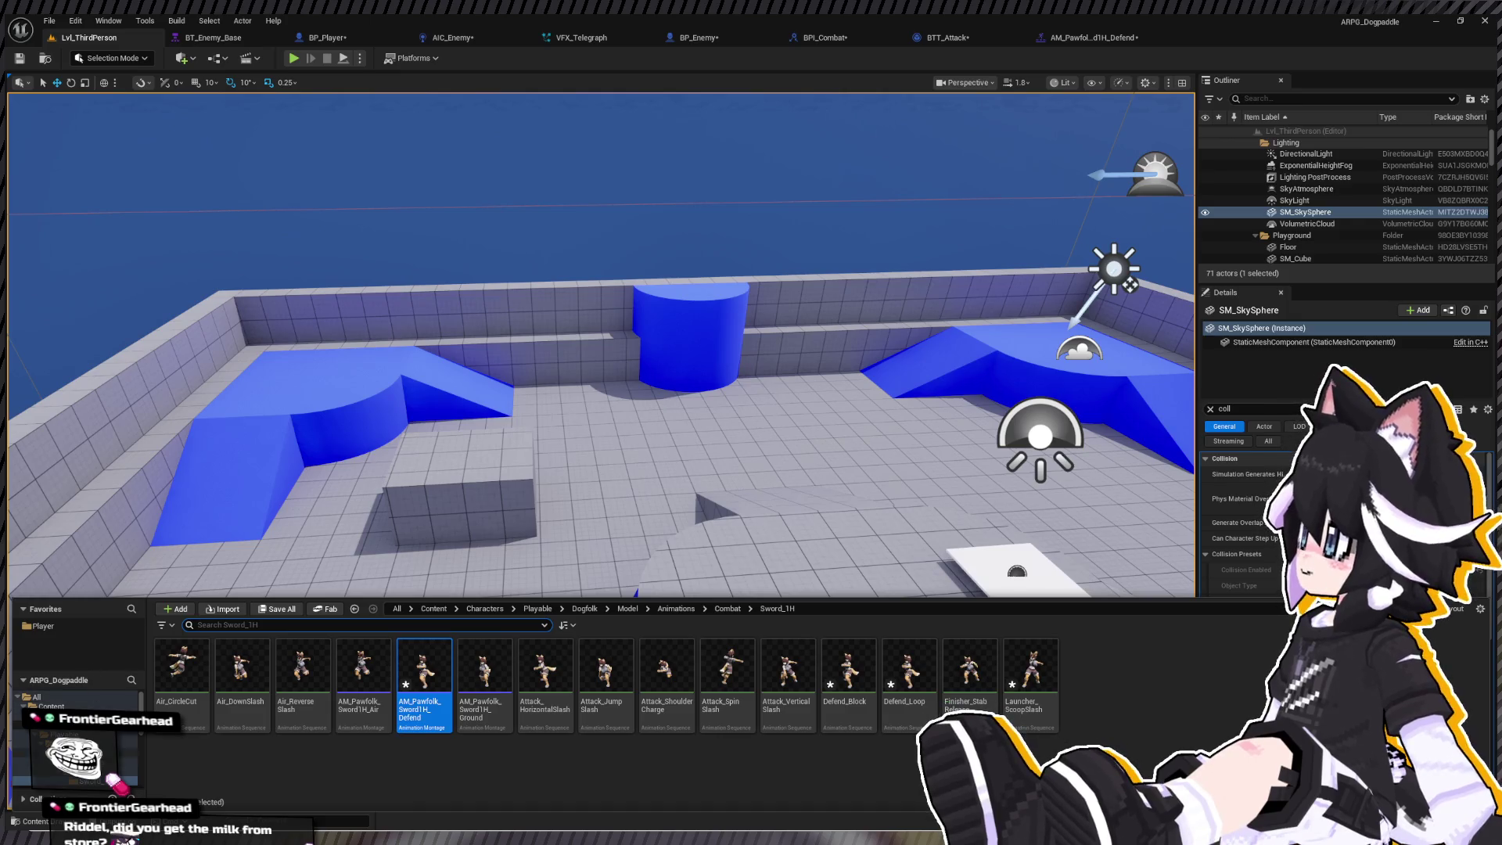
left_click(43, 626)
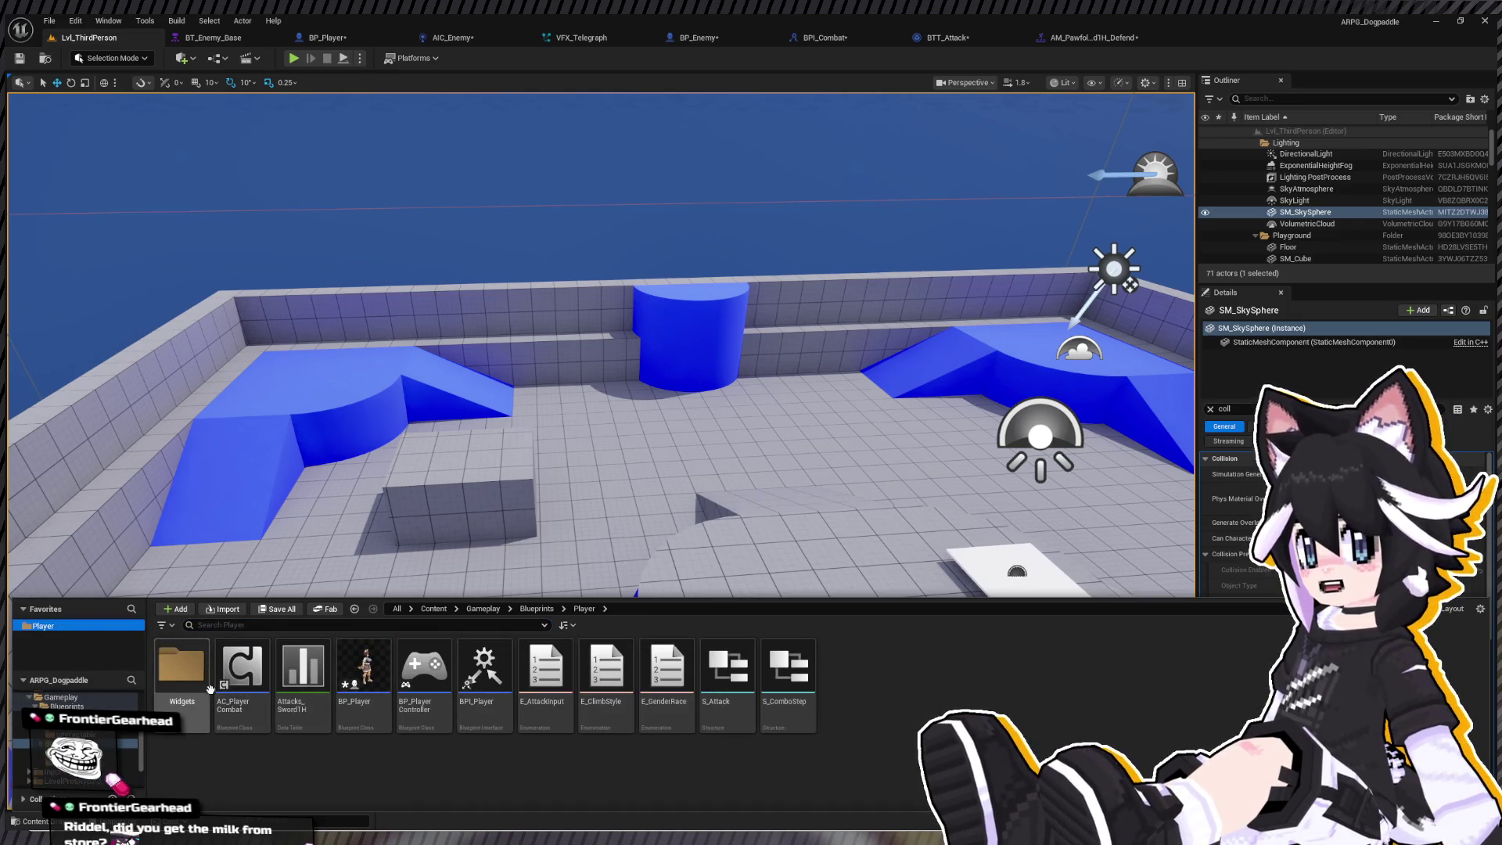
scroll(78, 743, "down", 3)
left_click(94, 743)
left_click(78, 724)
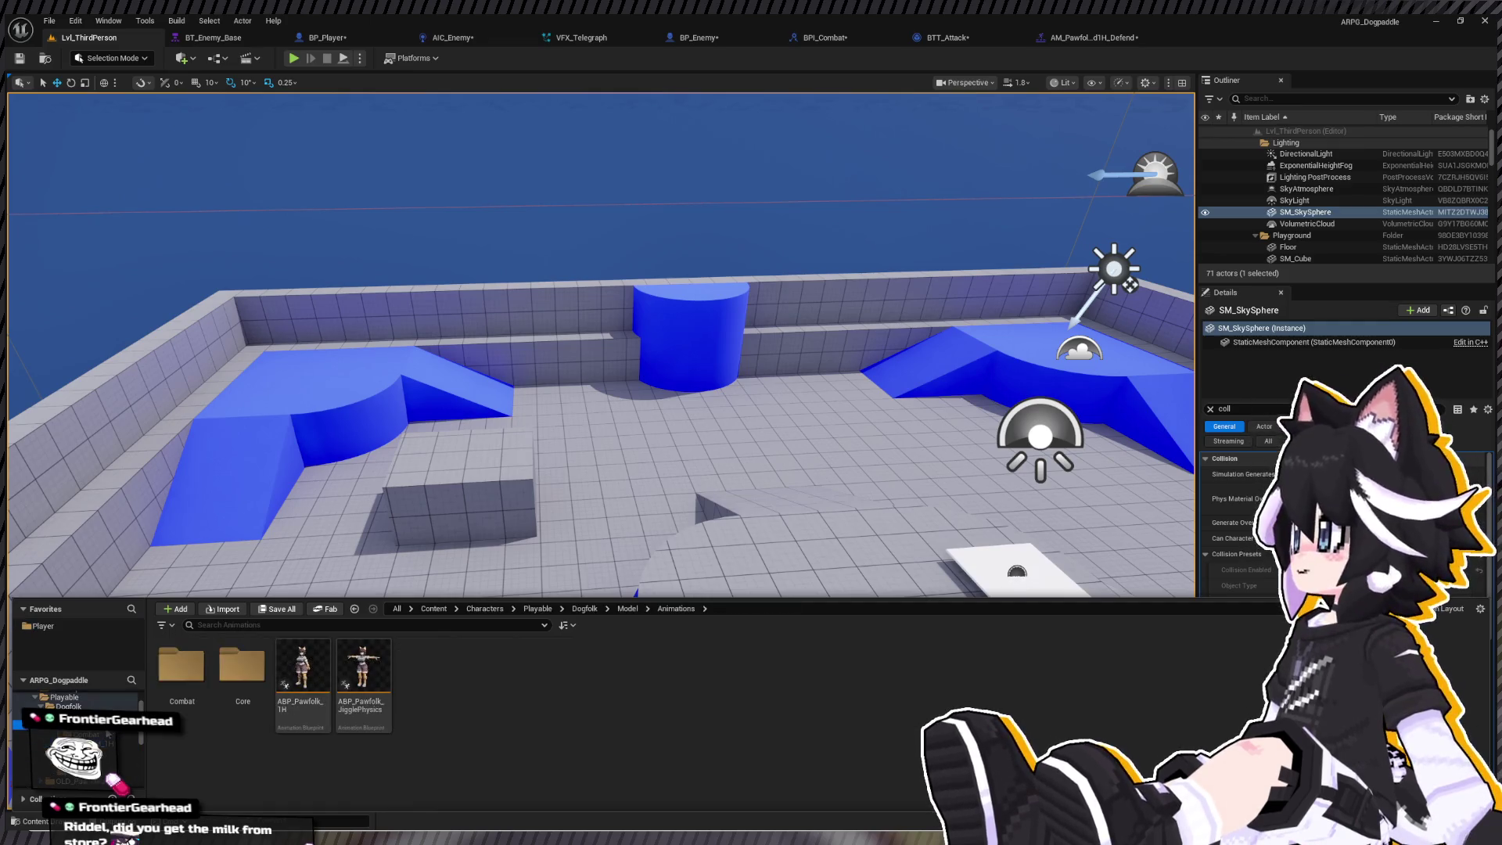
left_click(303, 672)
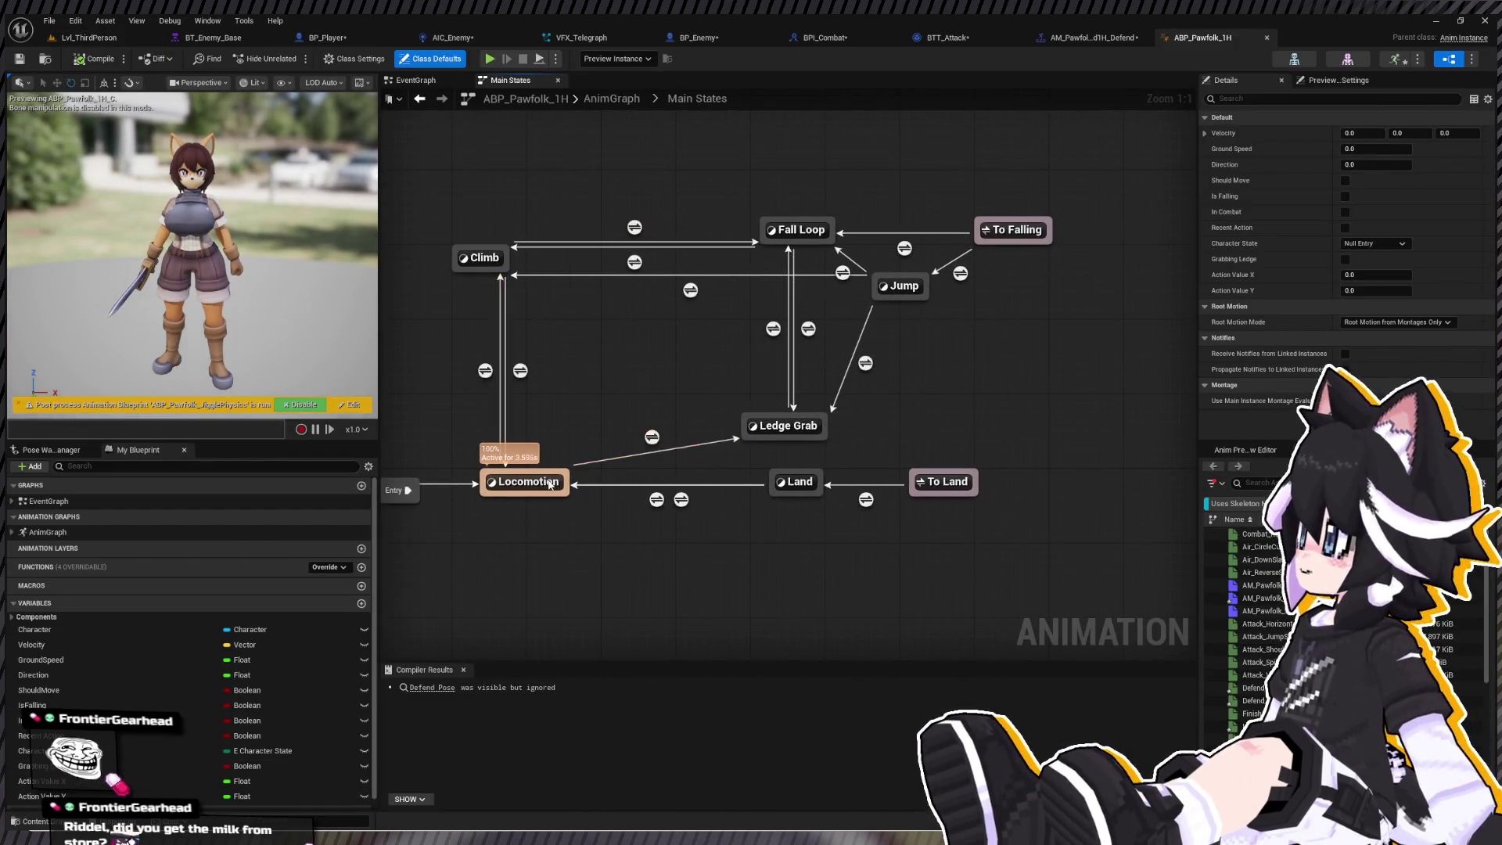
- Open ABP_Pawfolk_1H and go into the Locomotion state machine's Idle state graph
double_click(526, 481)
double_click(680, 372)
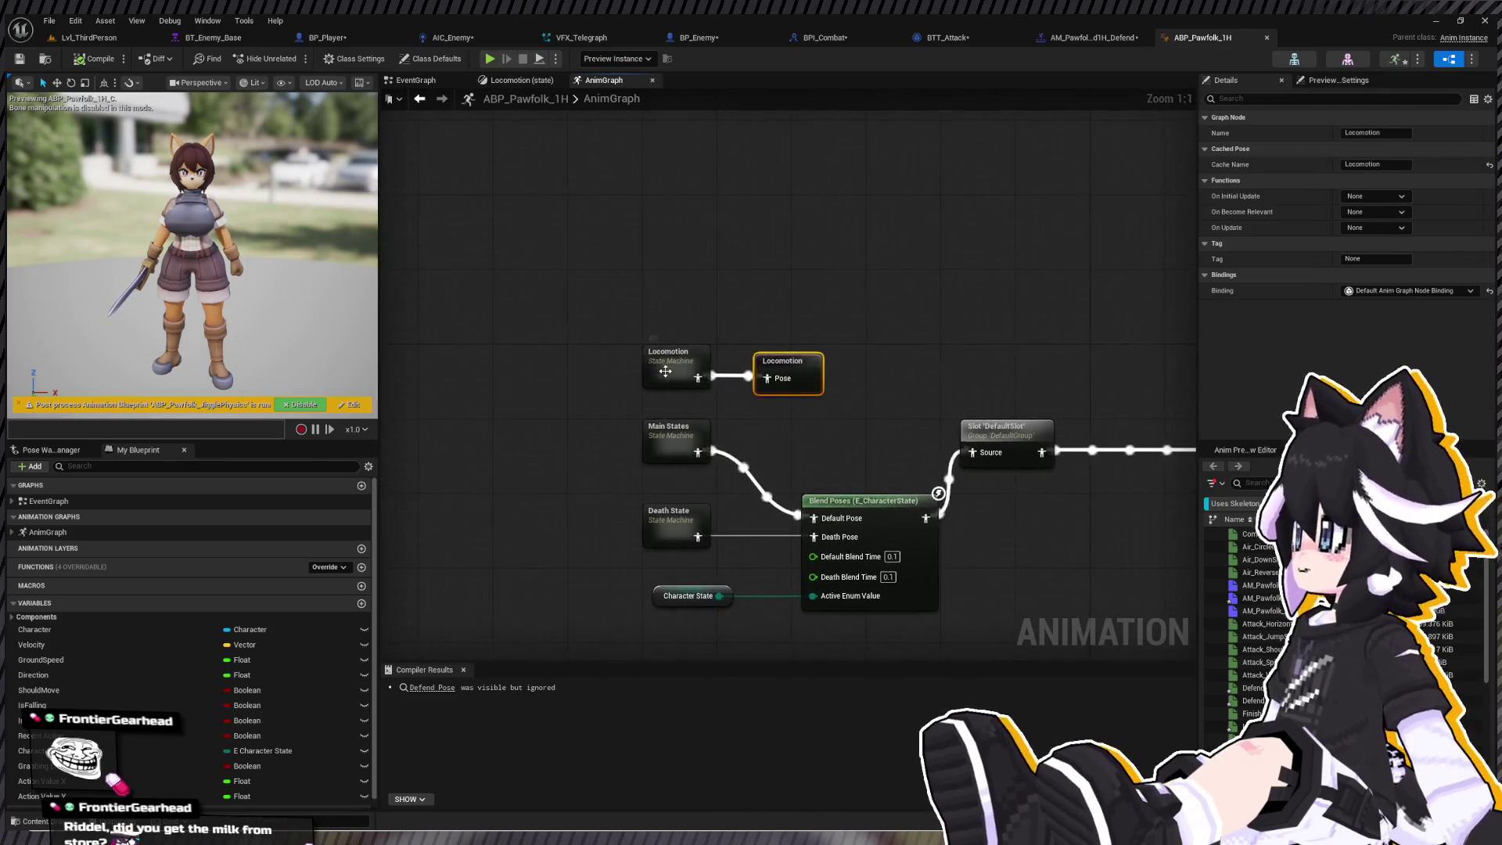
double_click(685, 367)
double_click(653, 356)
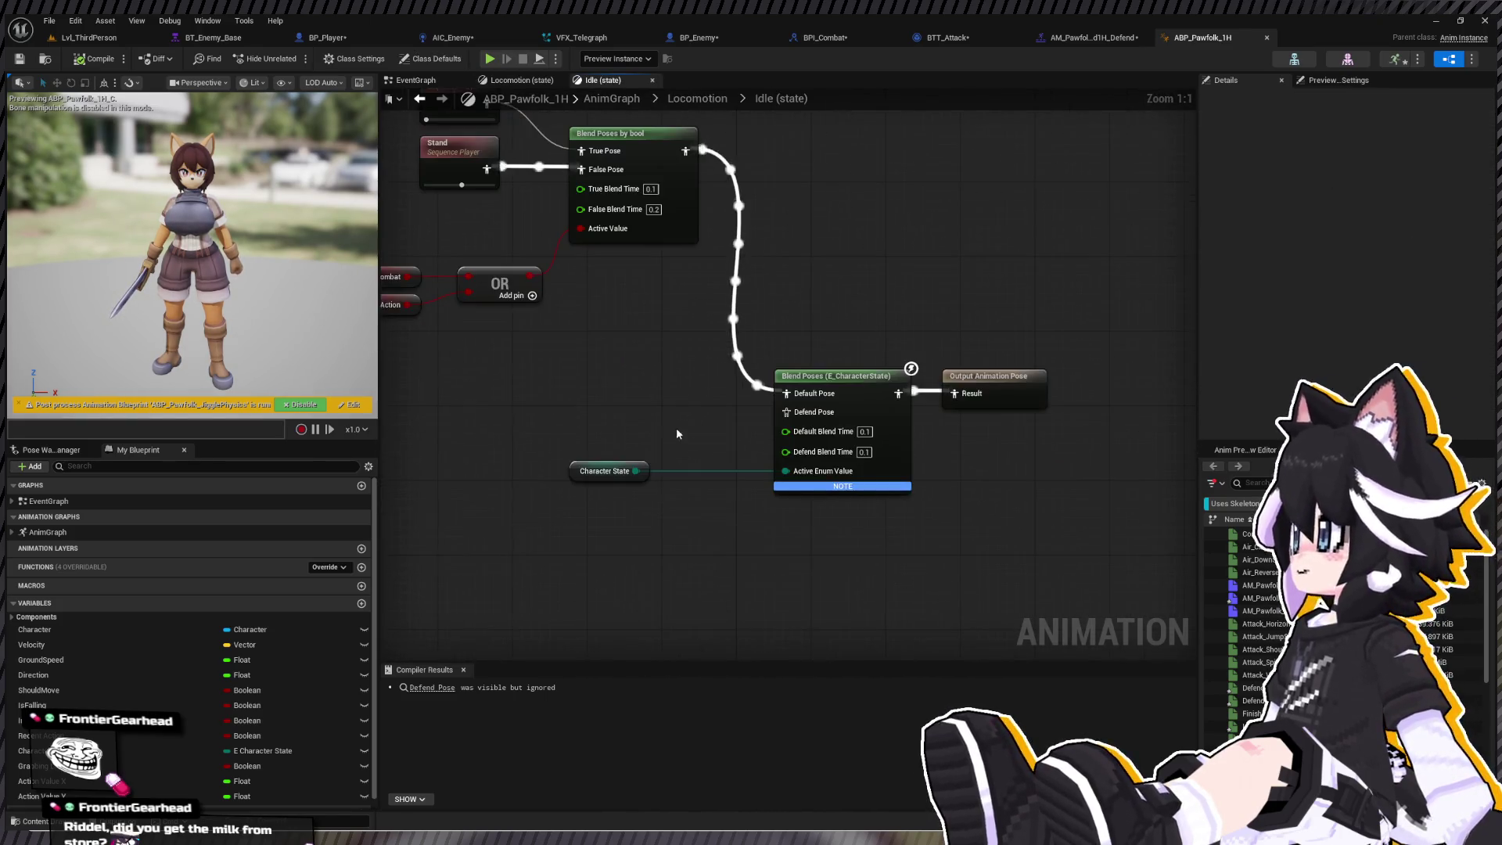
scroll(1267, 610, "down", 1)
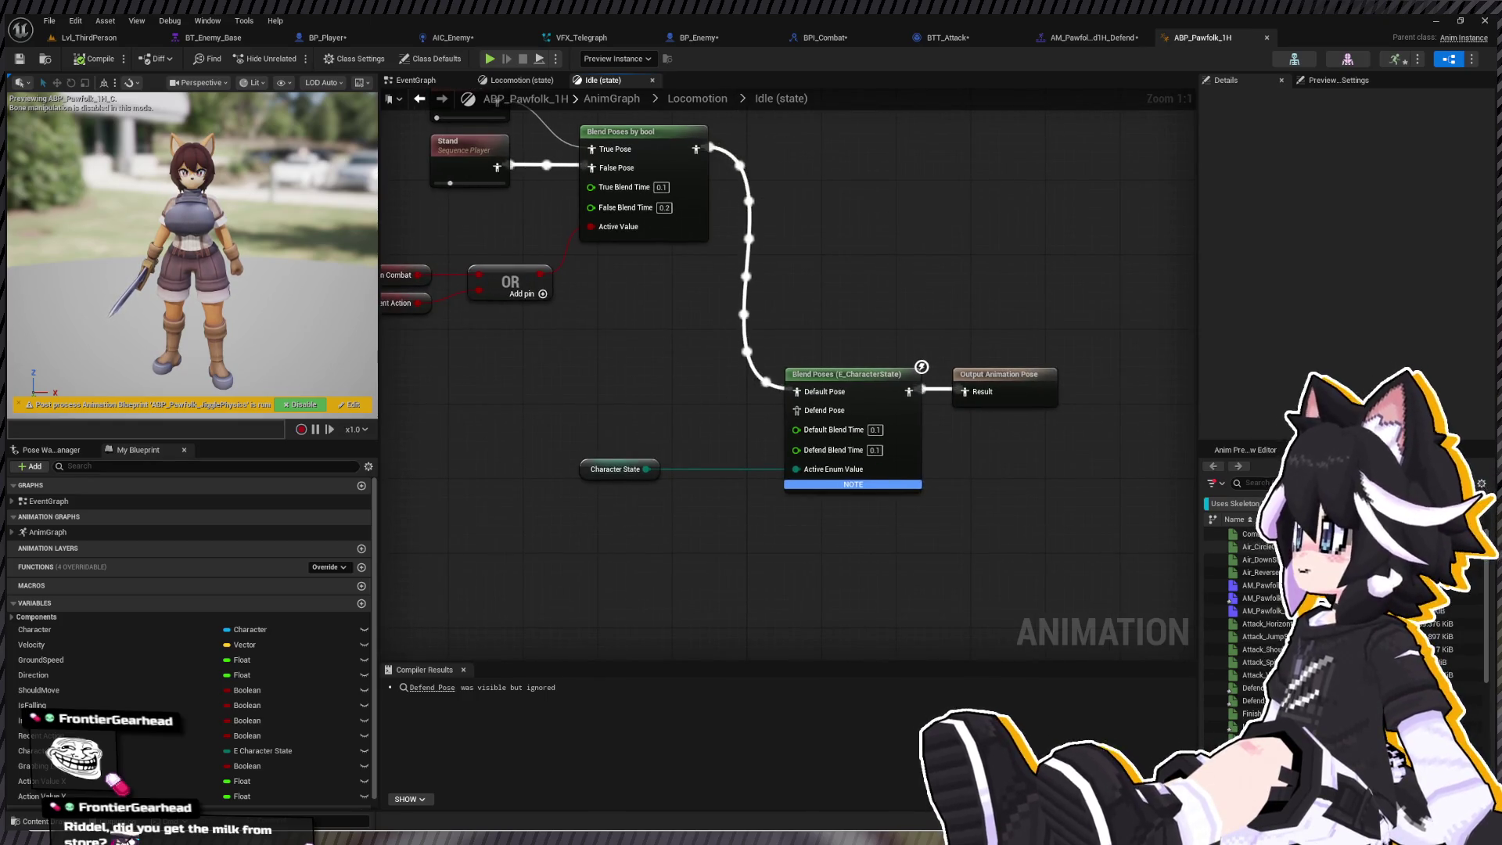
- Add a Defend_Loop player wired to Defend Pose, compile and save, then return to the level
left_click(1259, 694)
mouse_move(1255, 682)
left_mouse_down()
mouse_move(617, 422)
mouse_move(795, 409)
left_mouse_up()
left_click_drag(643, 414, 633, 387)
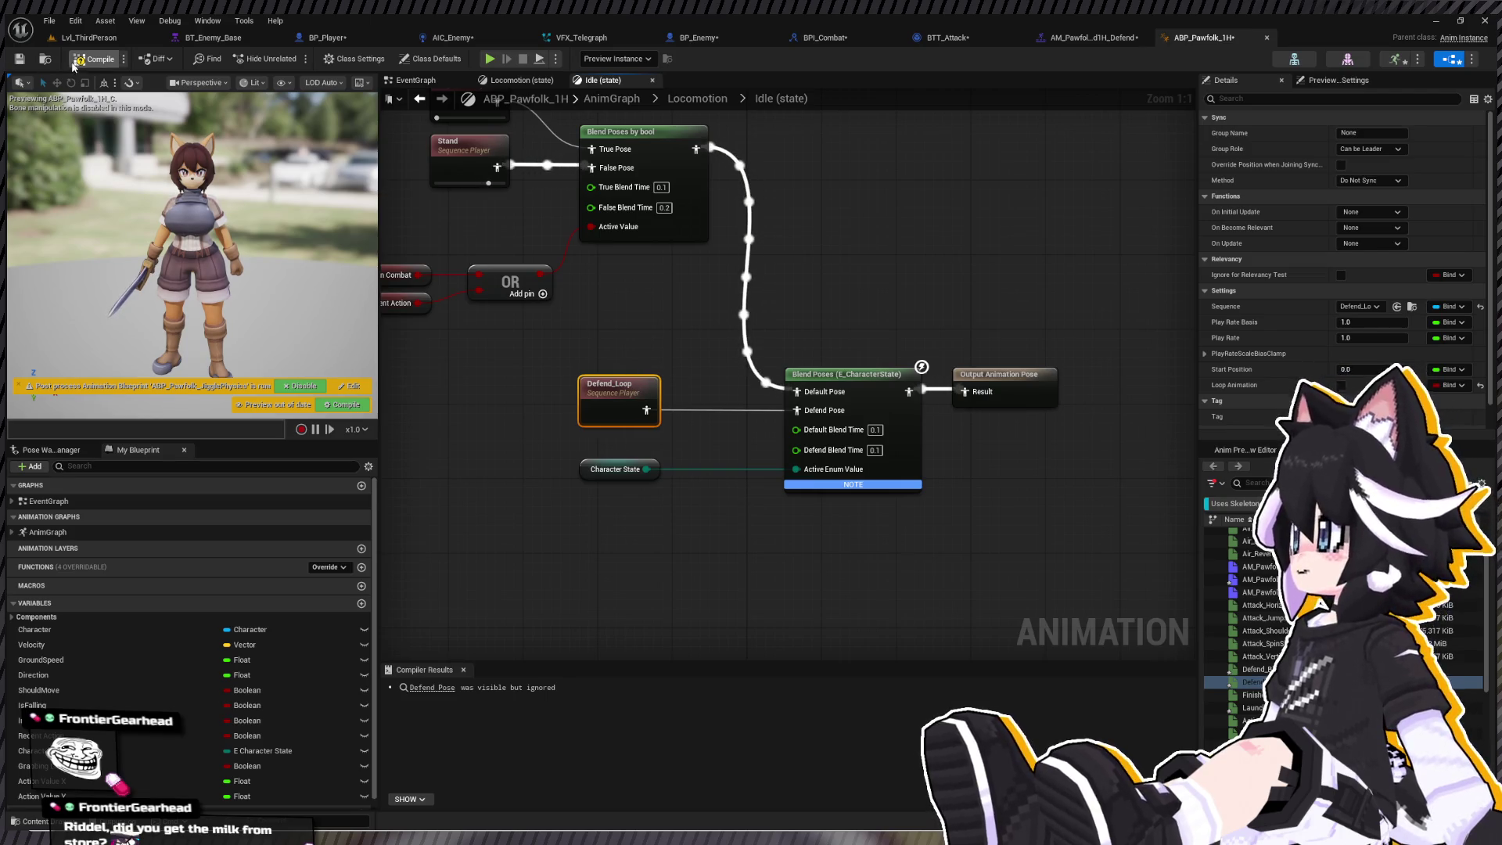
left_click(22, 61)
left_click(90, 38)
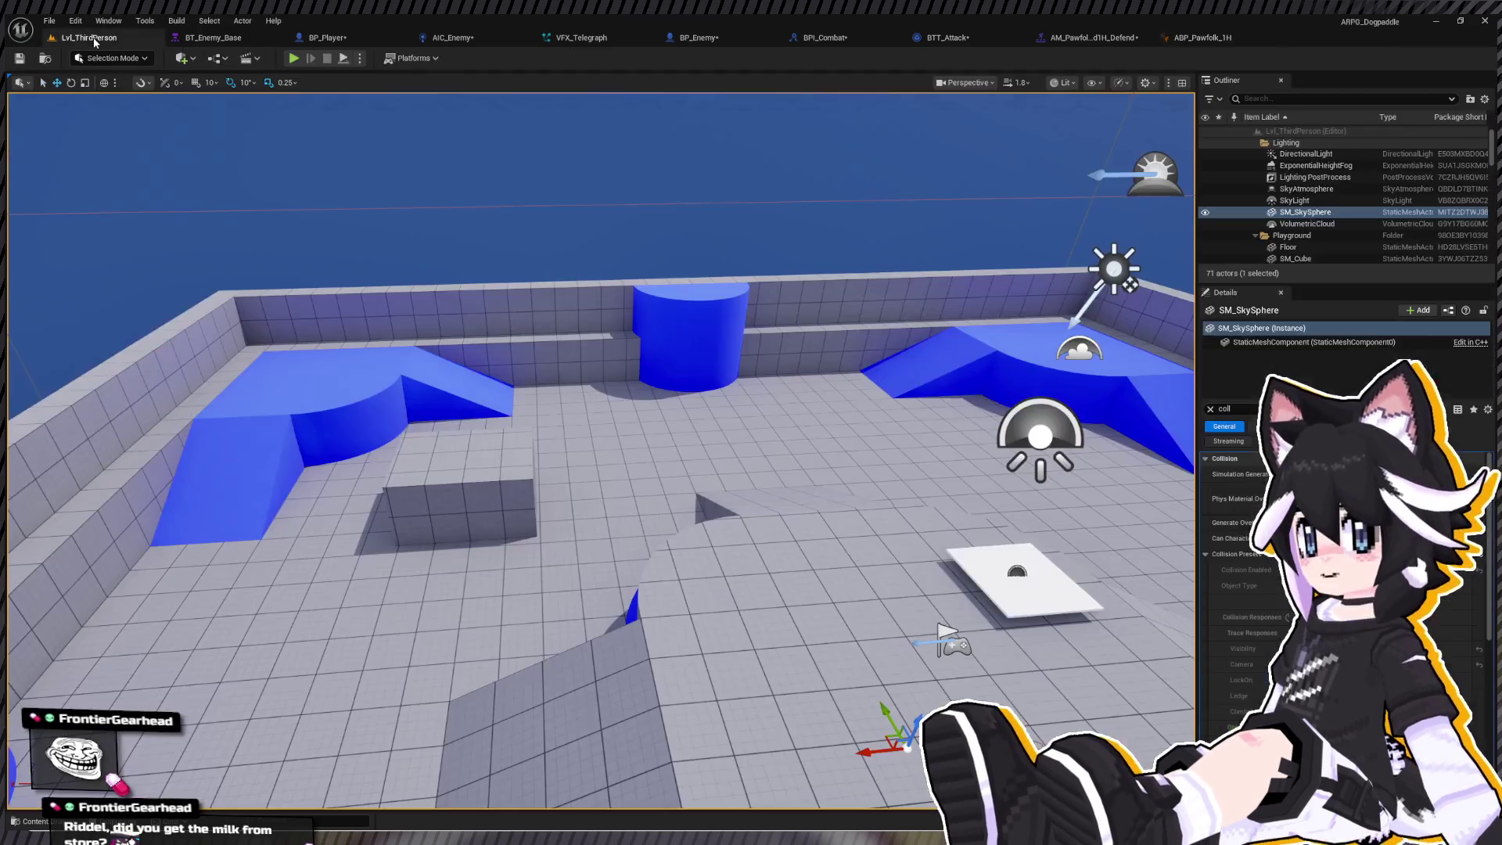
left_click(293, 58)
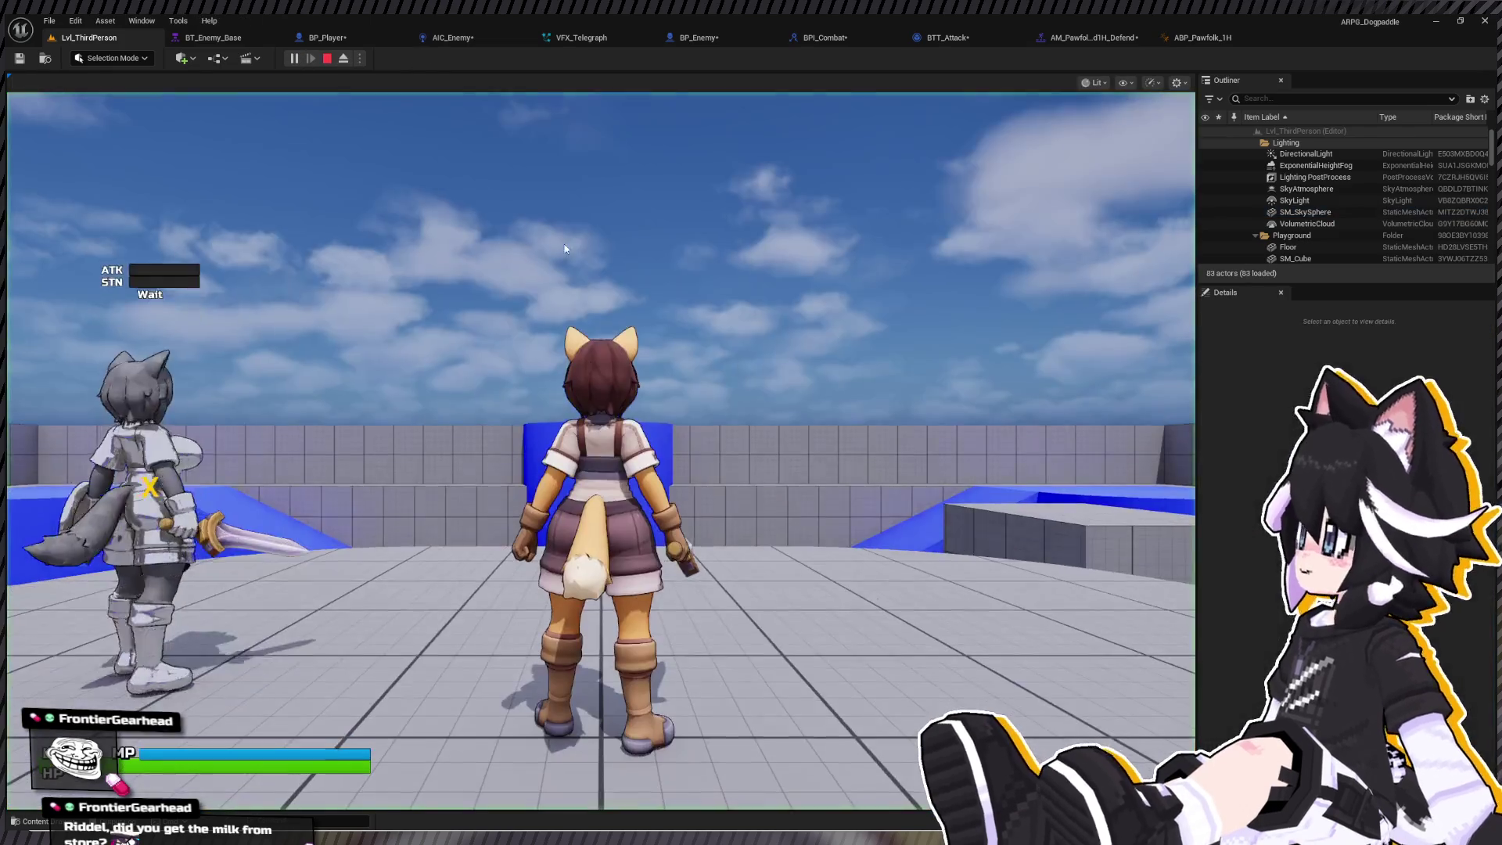
left_click(614, 338)
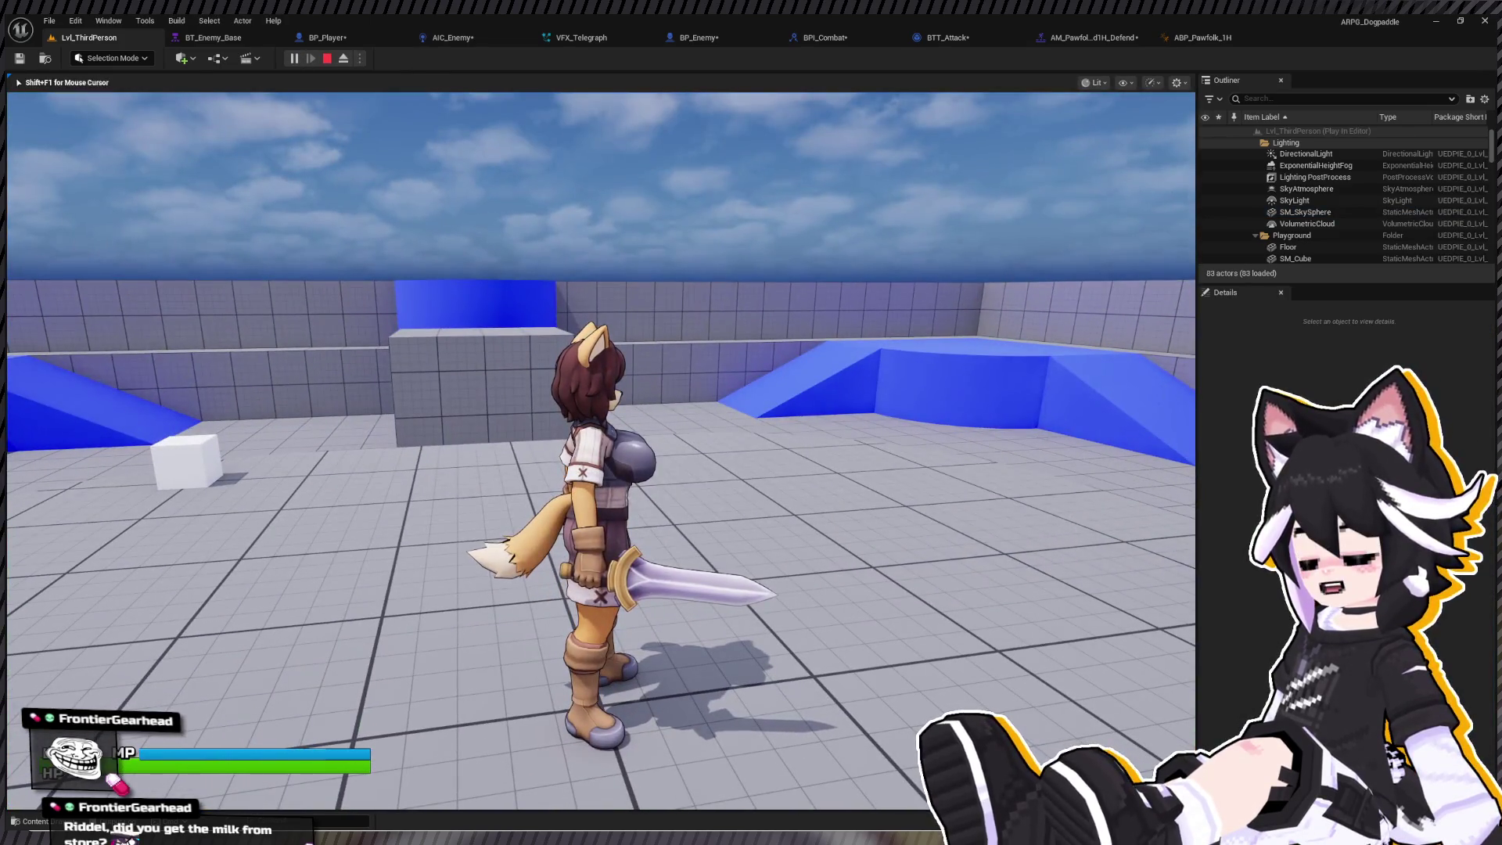
key("a")
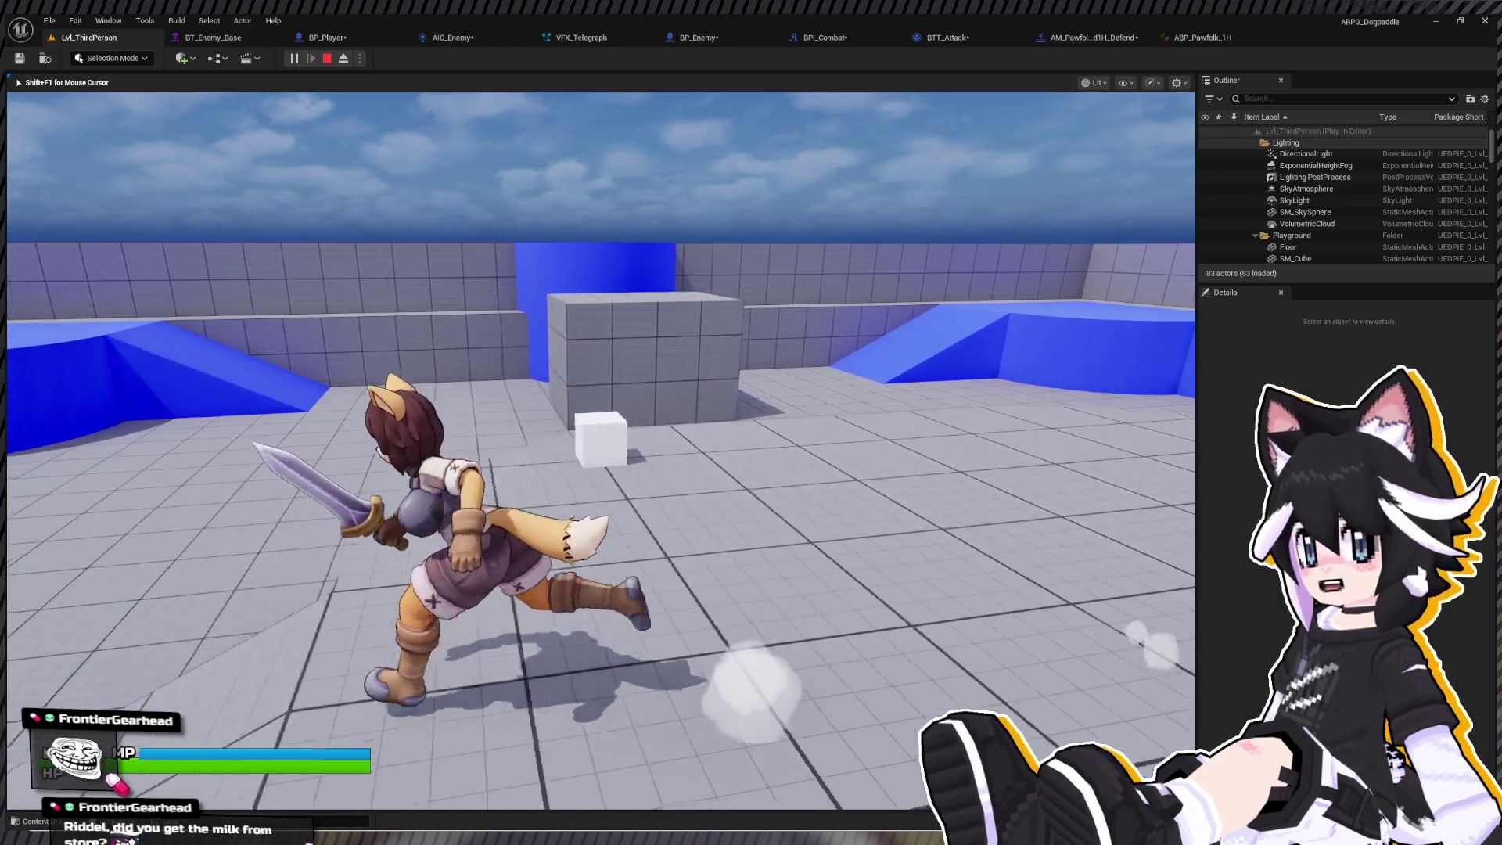
key("w")
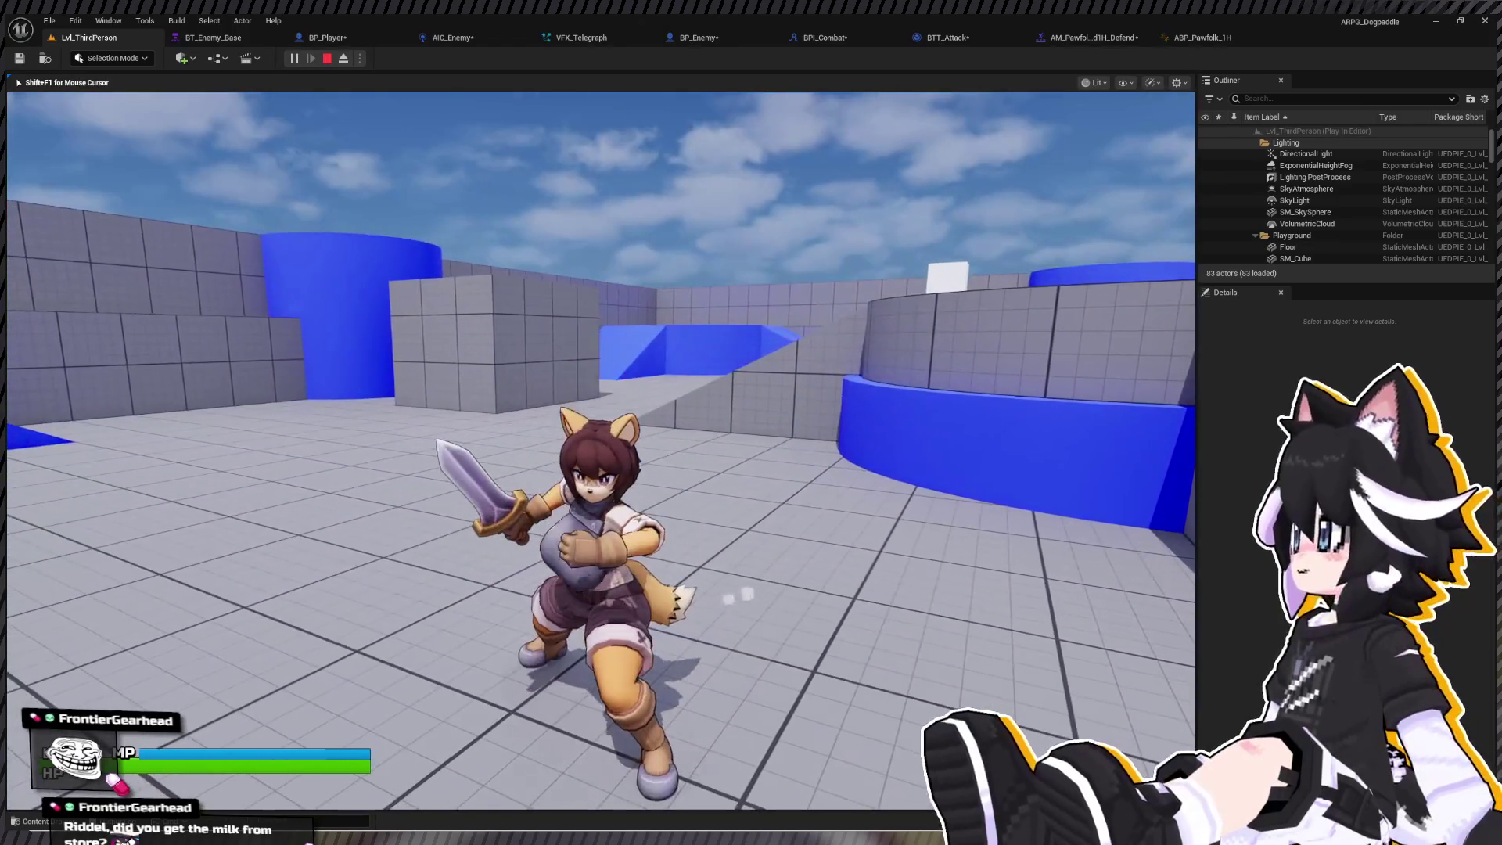
key("w")
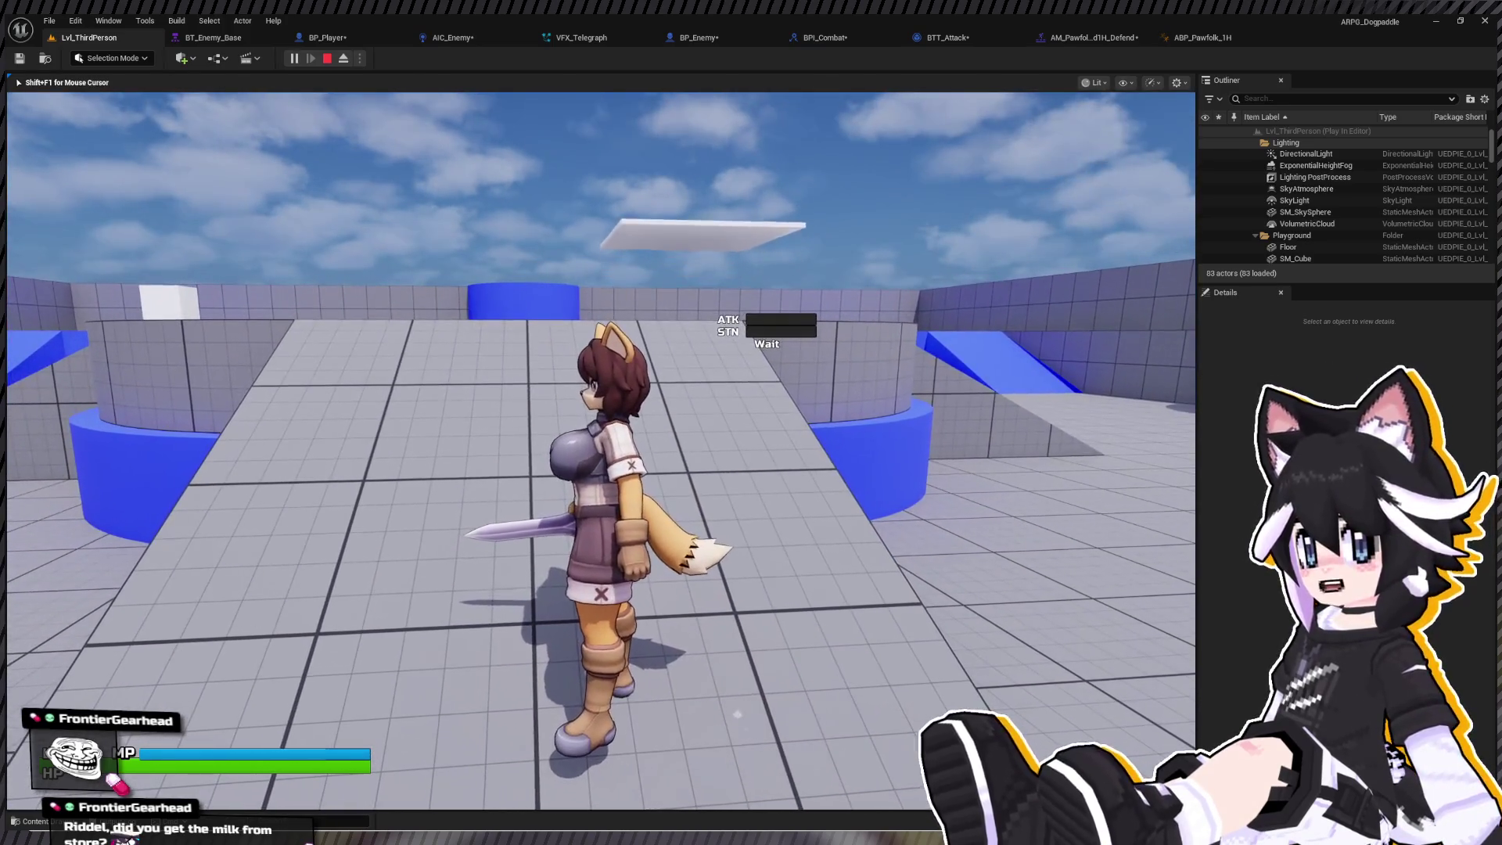
key("e")
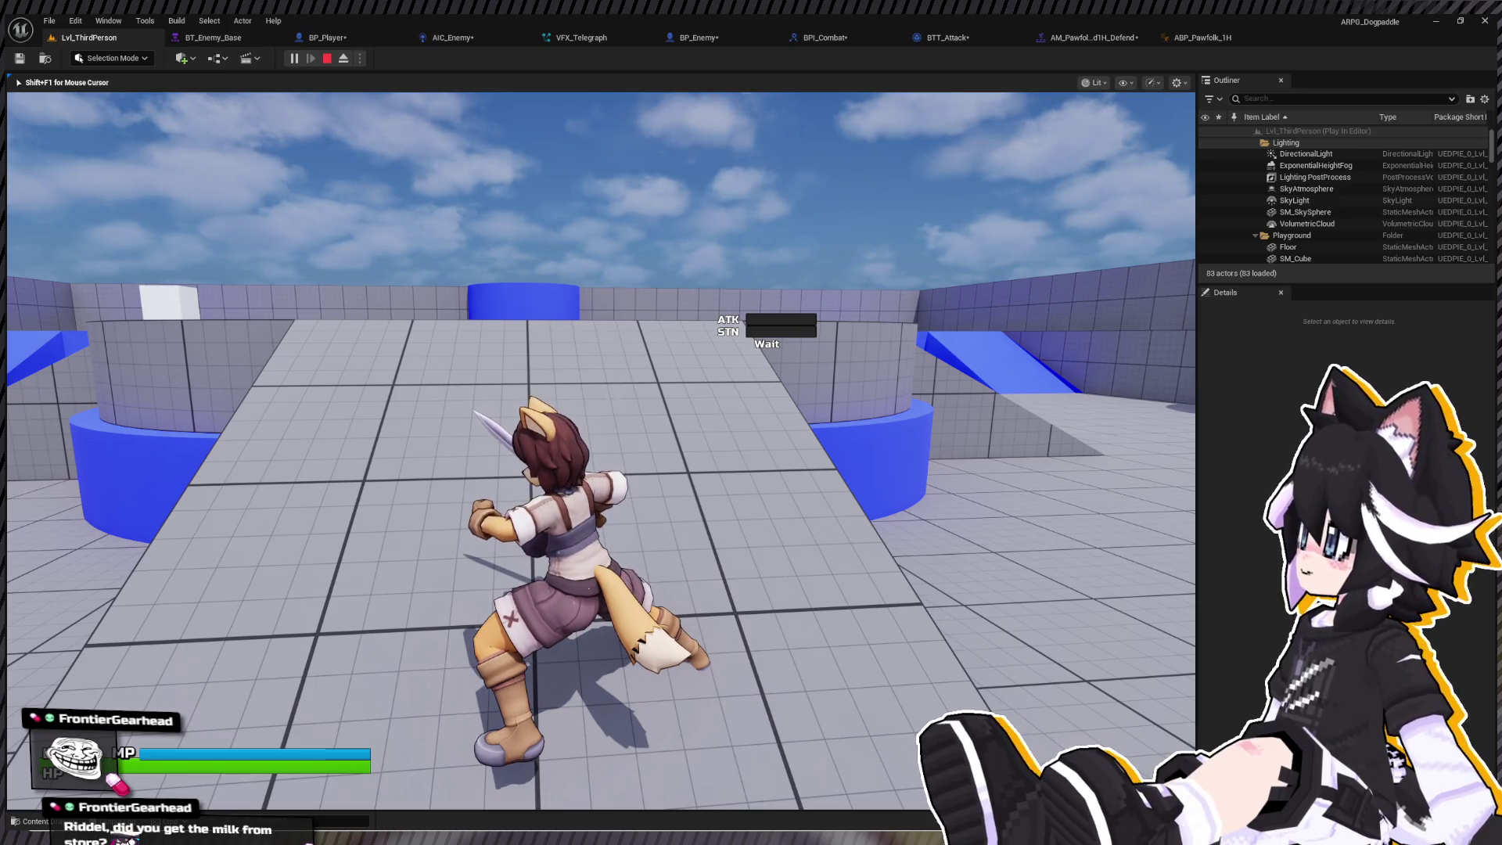
key("e")
key("space")
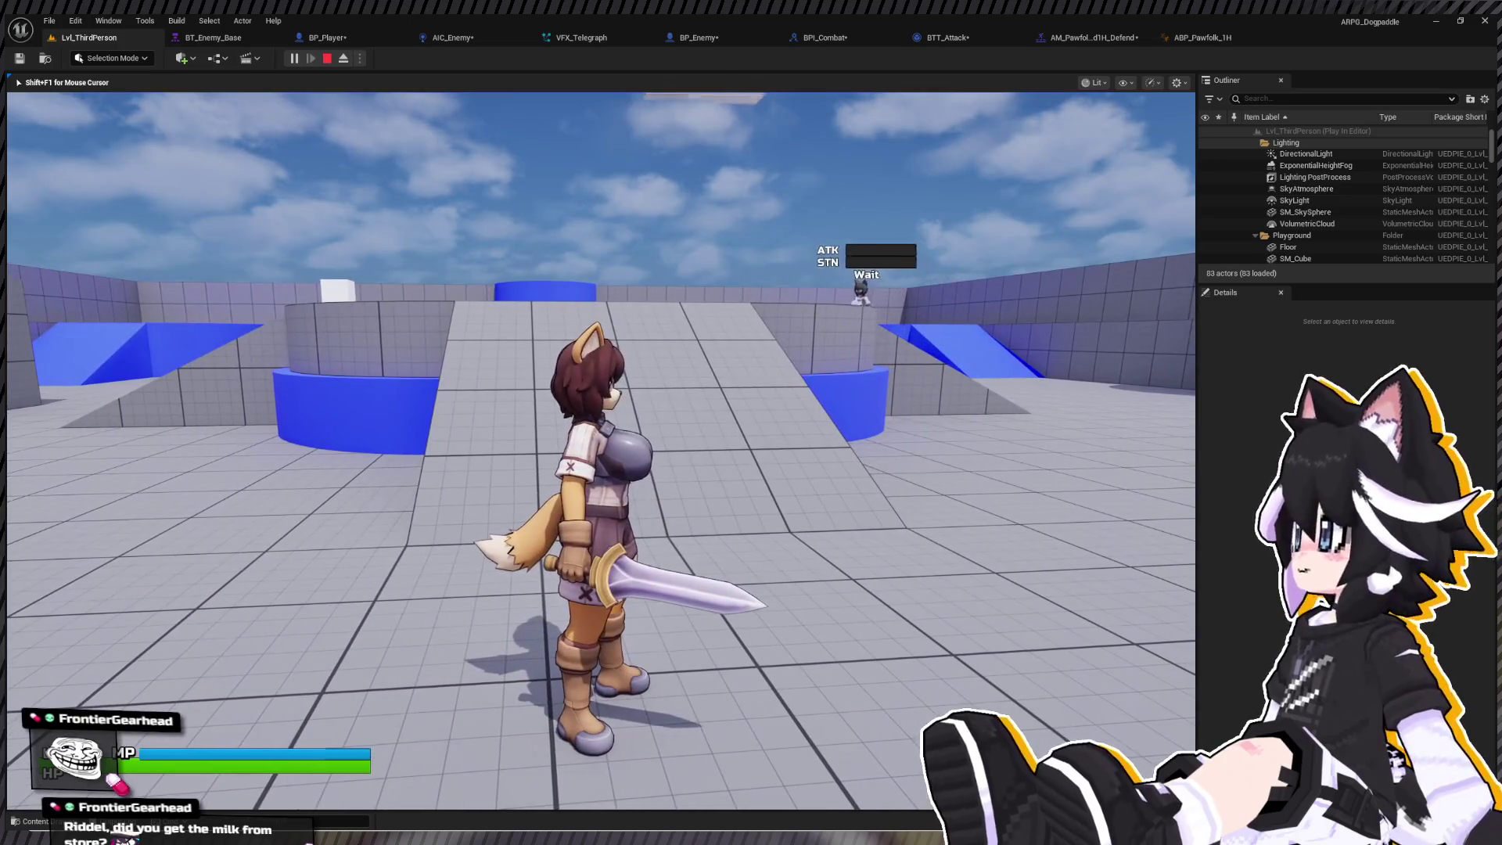
key("Escape")
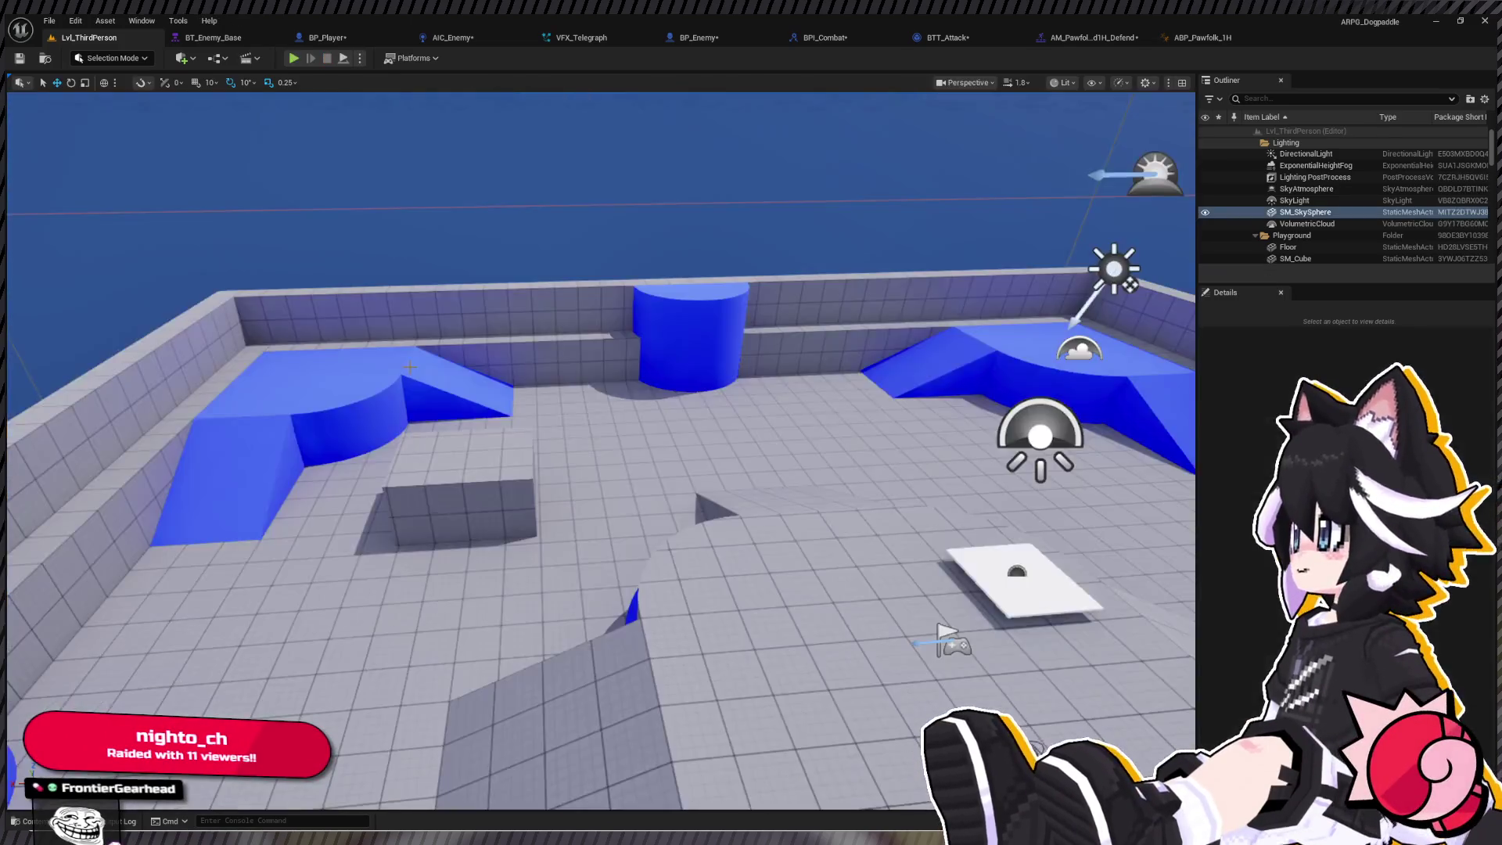
- Fly the camera up over Lvl_ThirdPerson and open the content drawer on the Animations folder
left_click(407, 371)
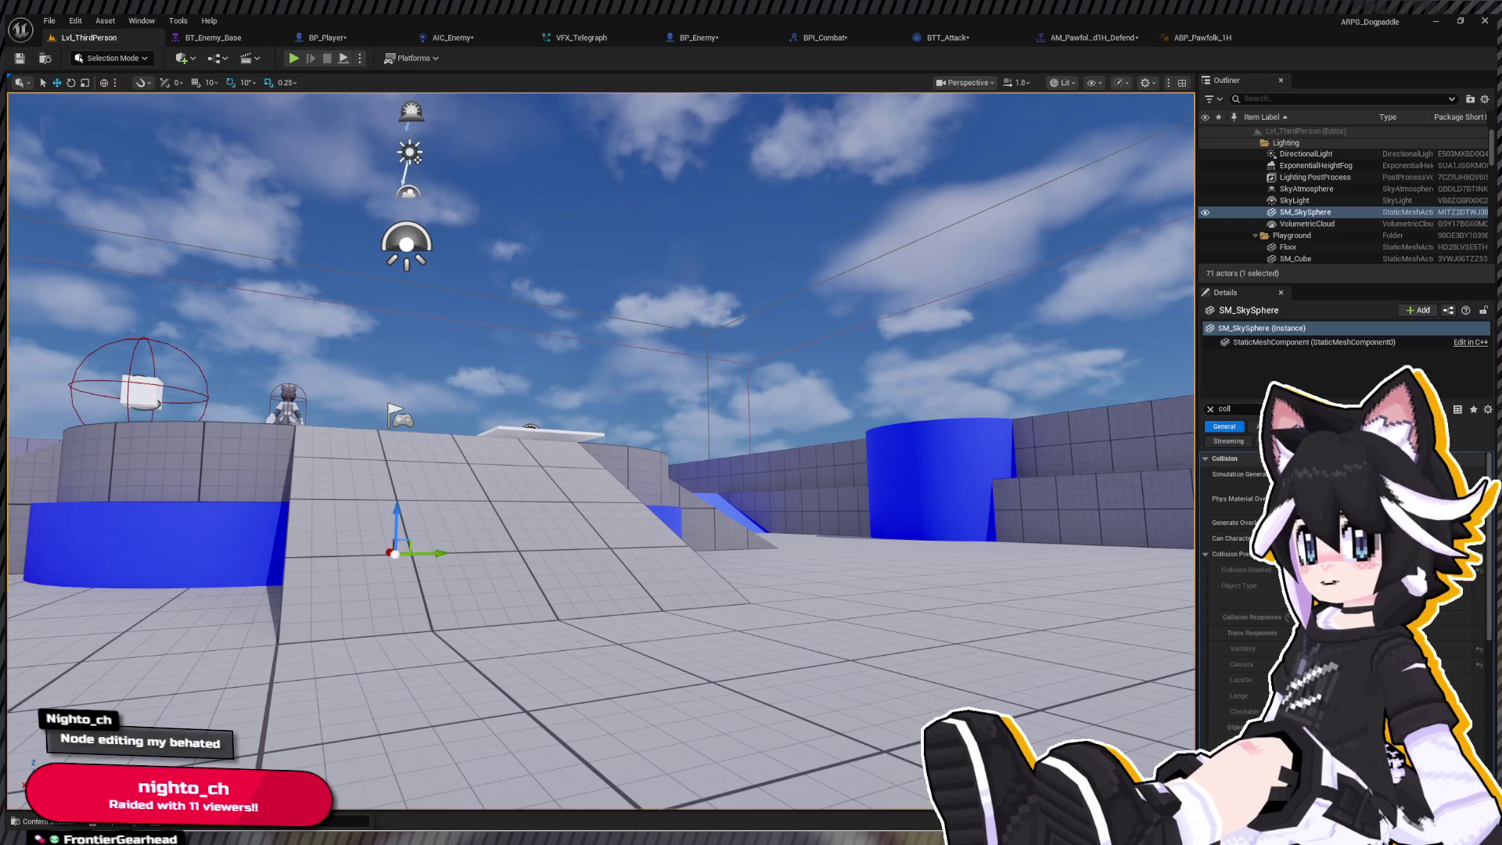
key("w")
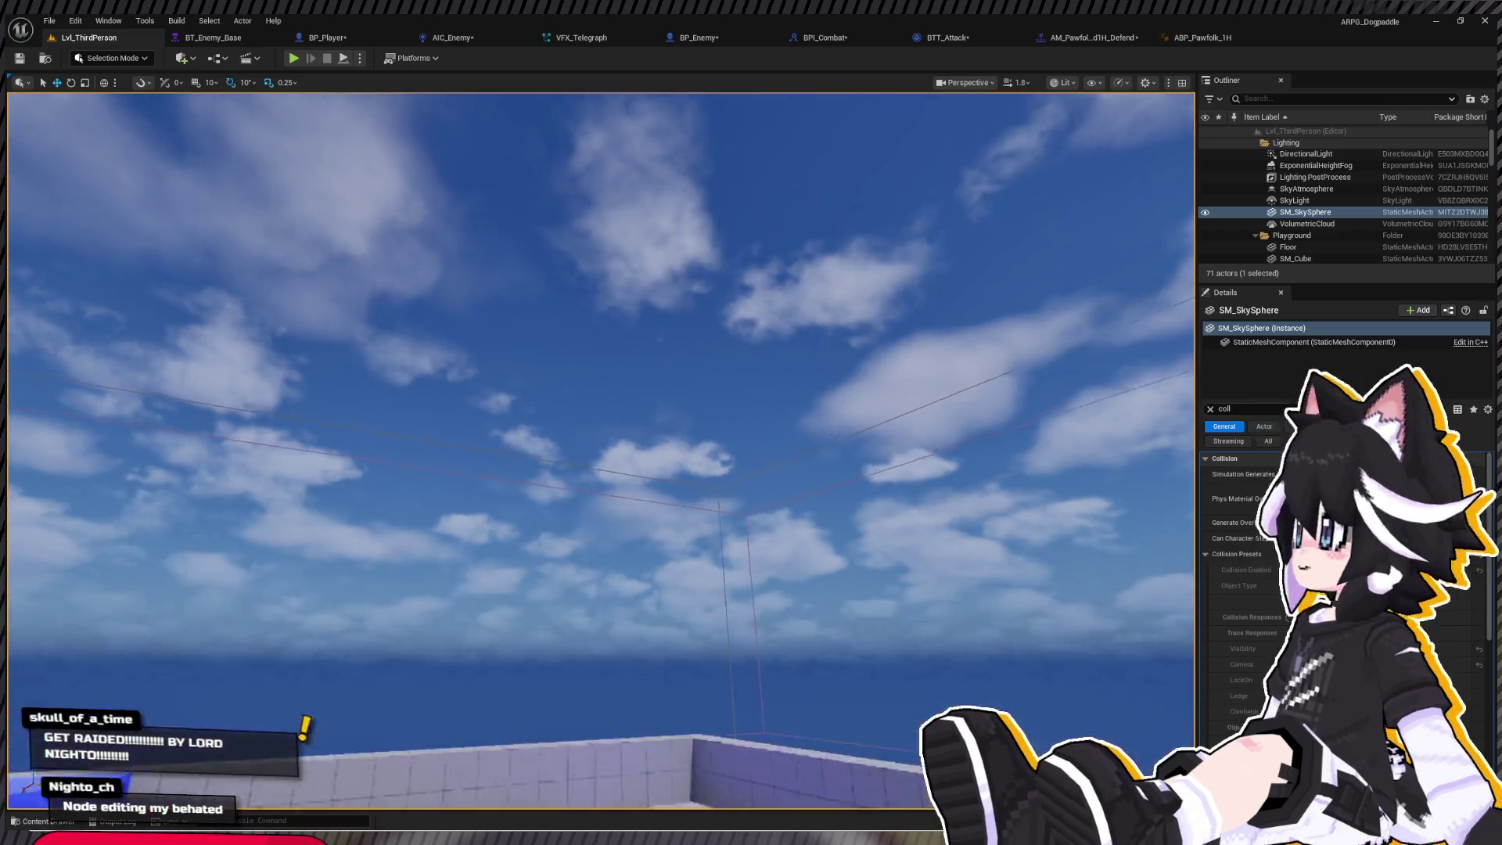
key("e")
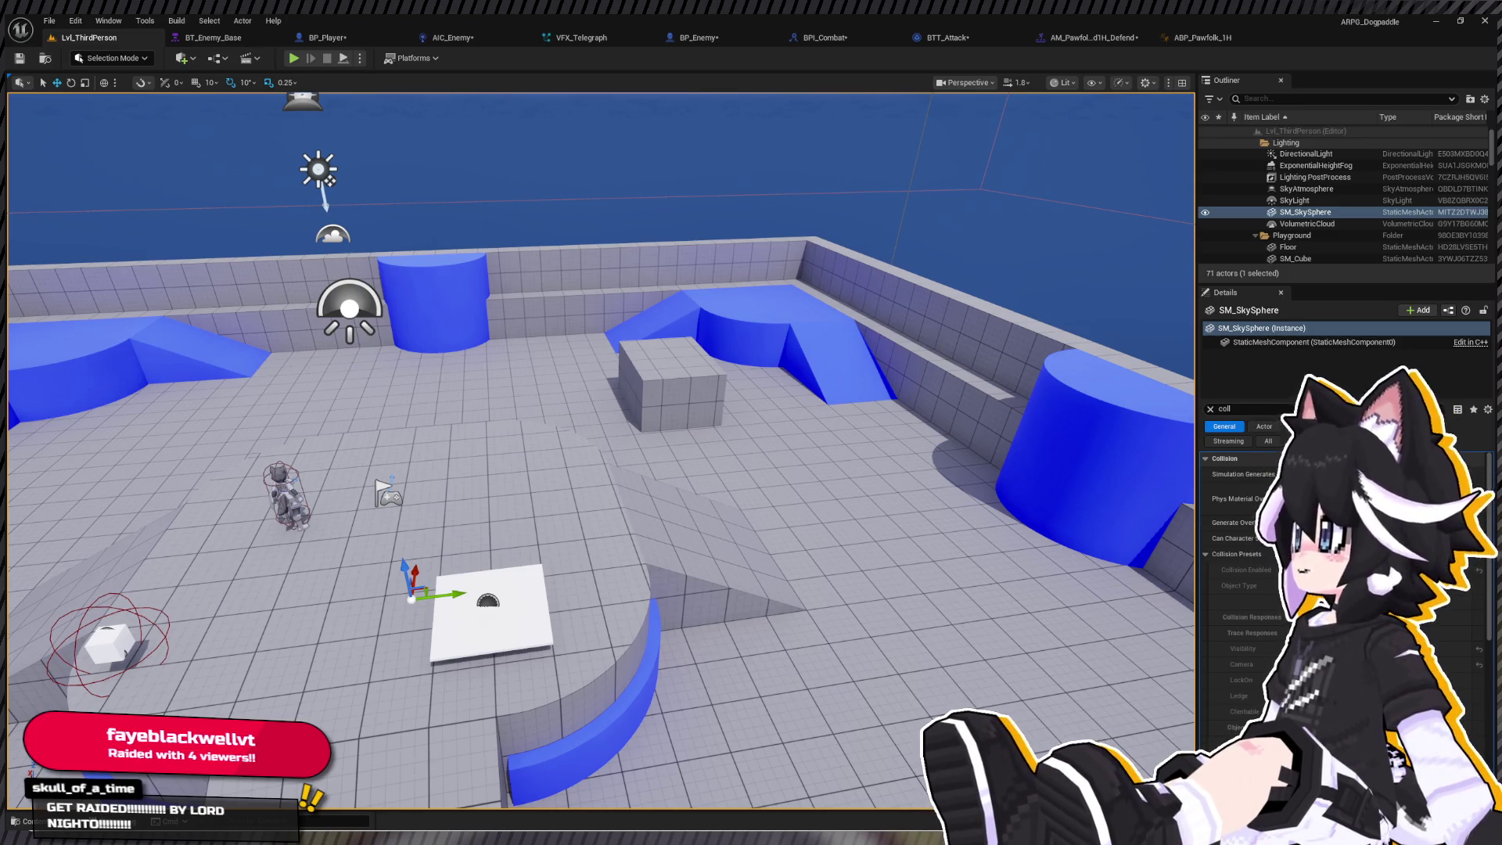
key("ctrl+space")
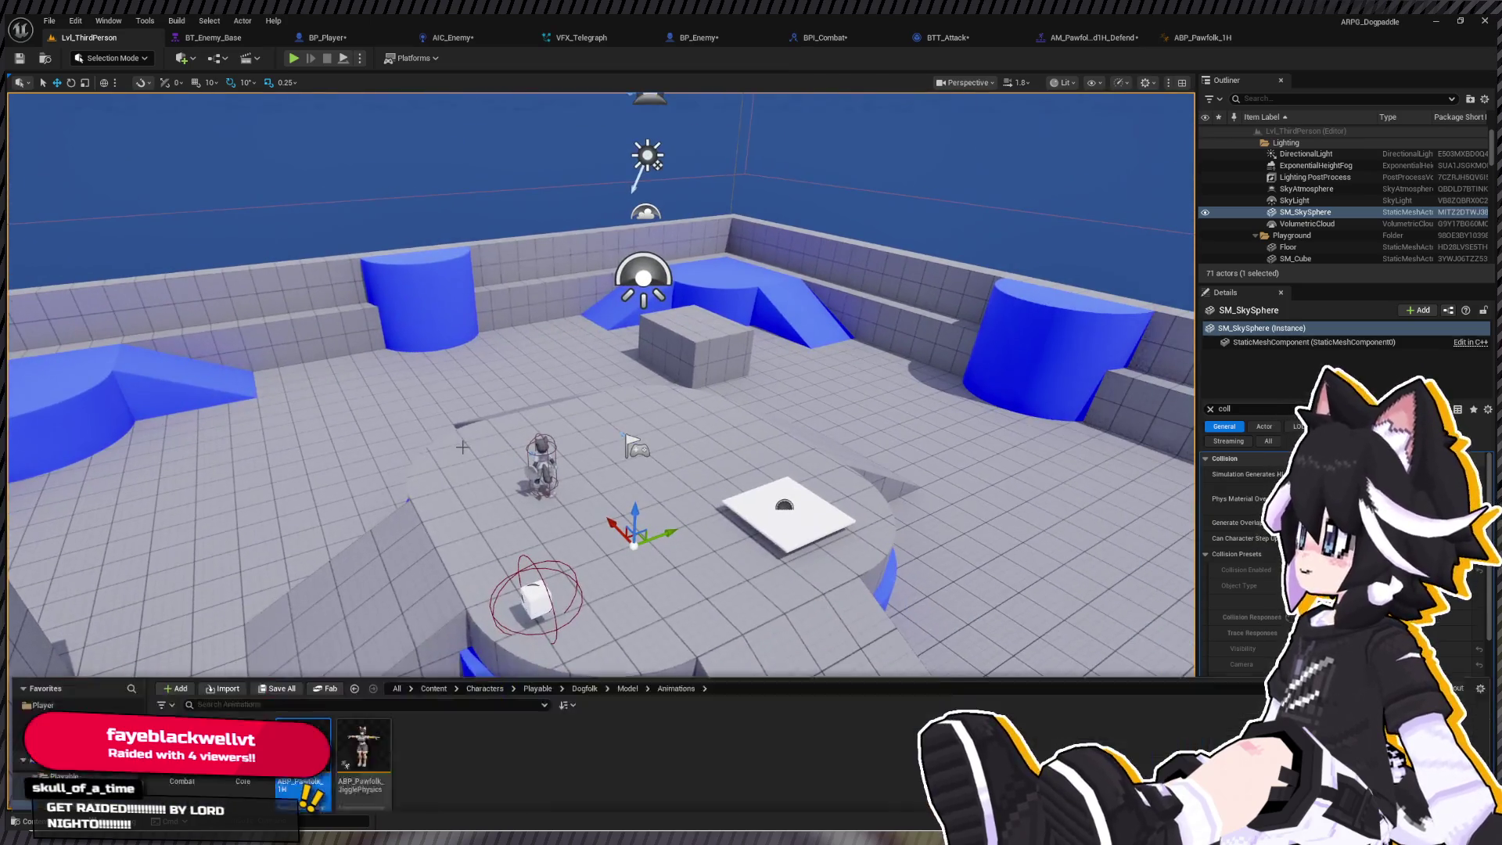
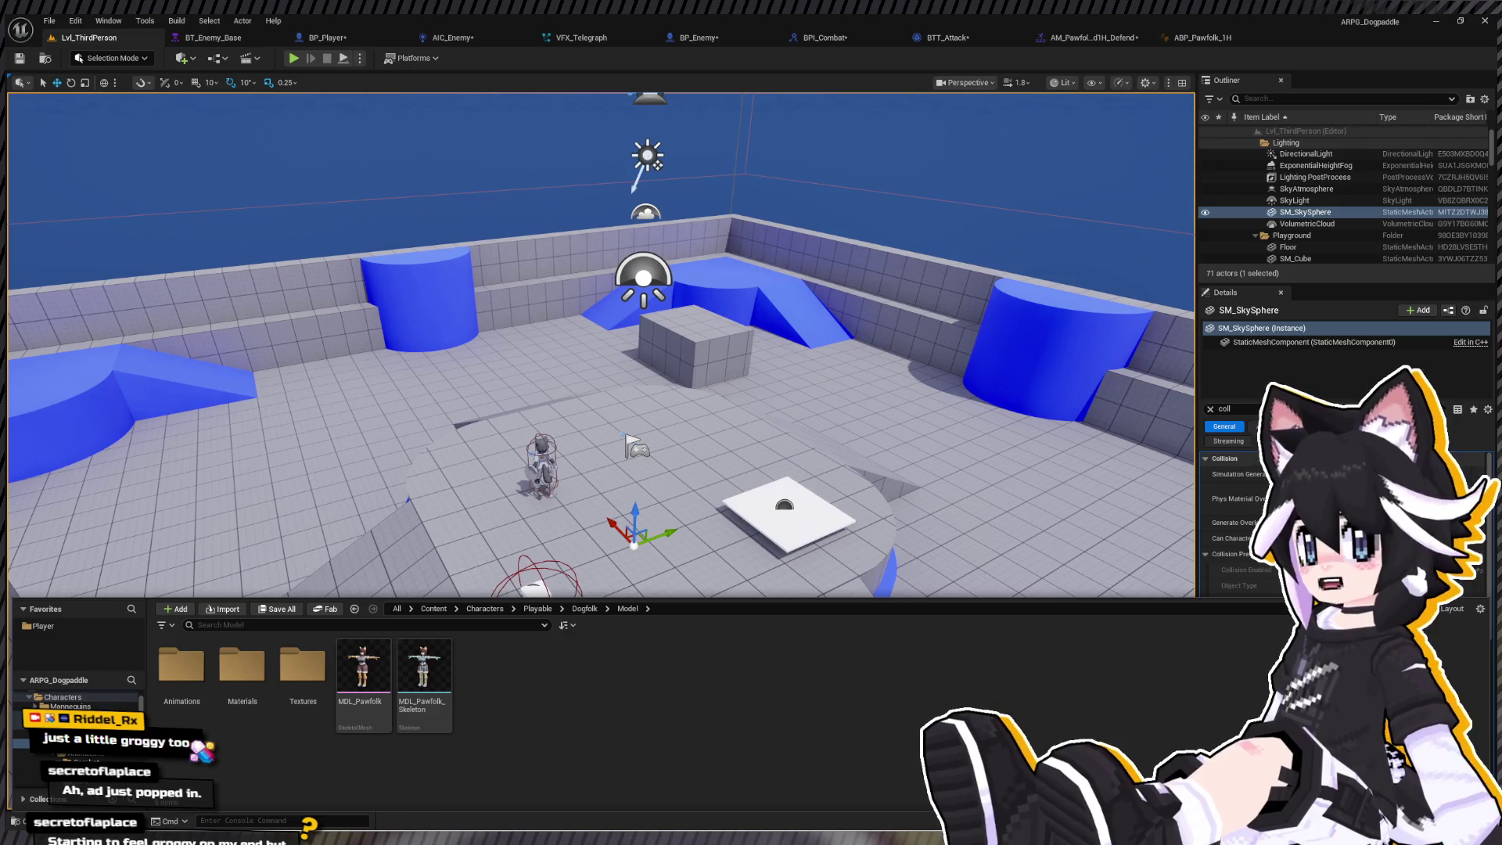
- Create a Shield folder inside Equipment, open it, and select the MDL_Shield mesh
left_click(63, 734)
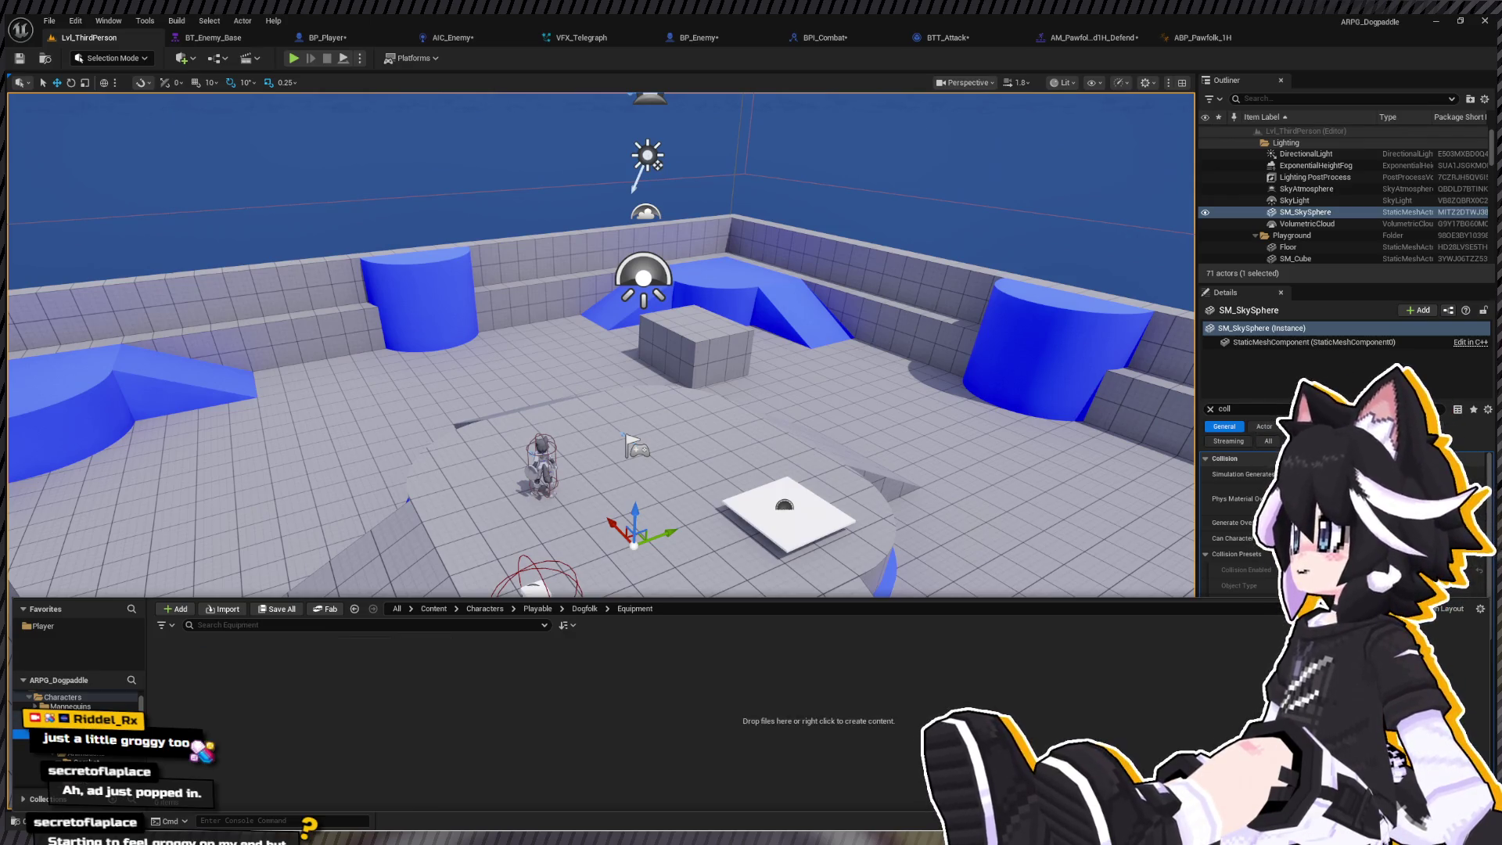
key("ctrl+shift+n")
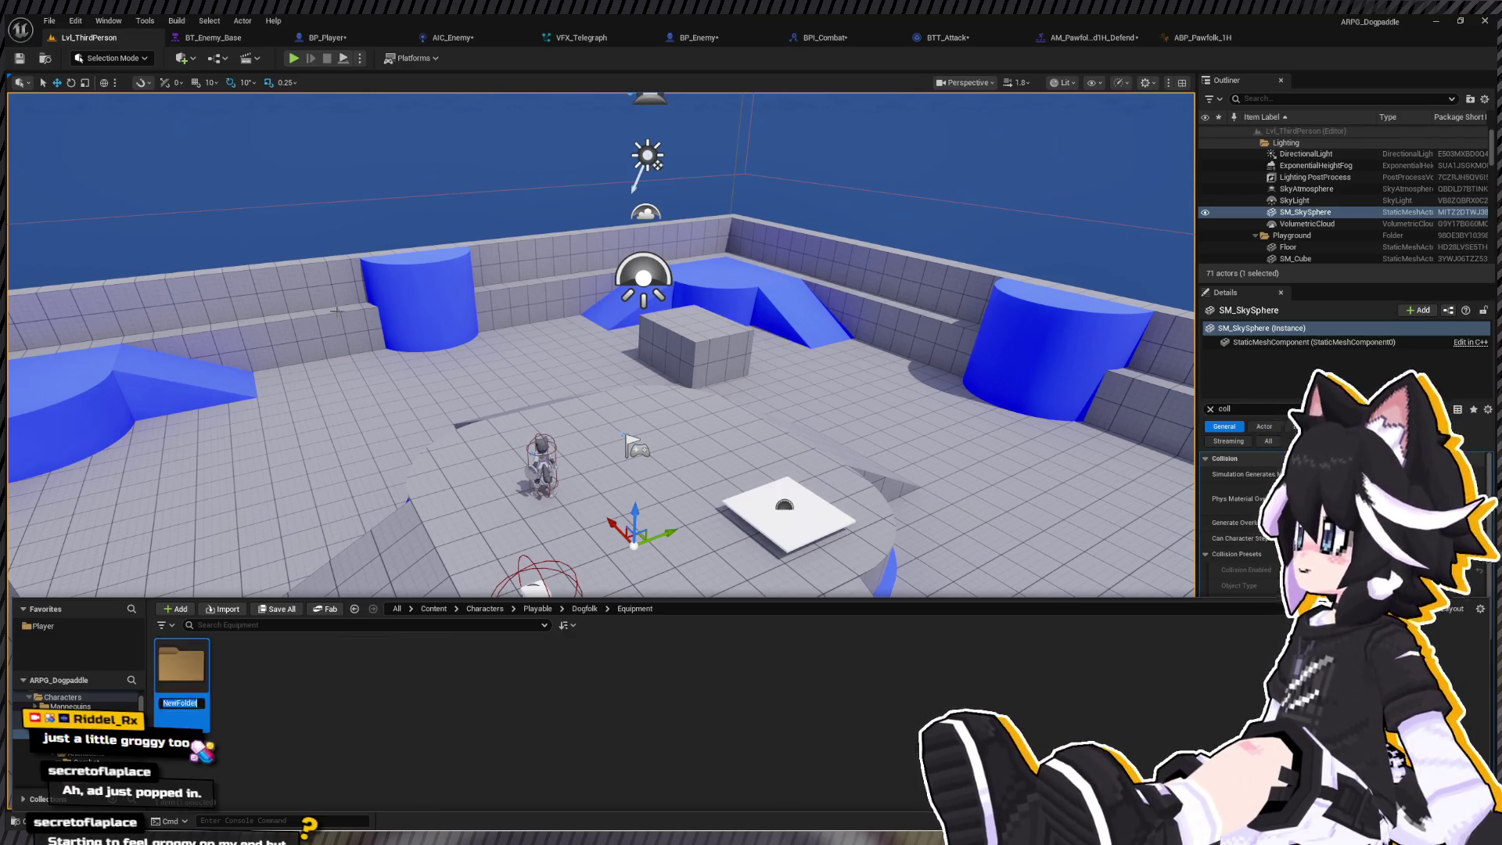
type("Shield")
key("Return")
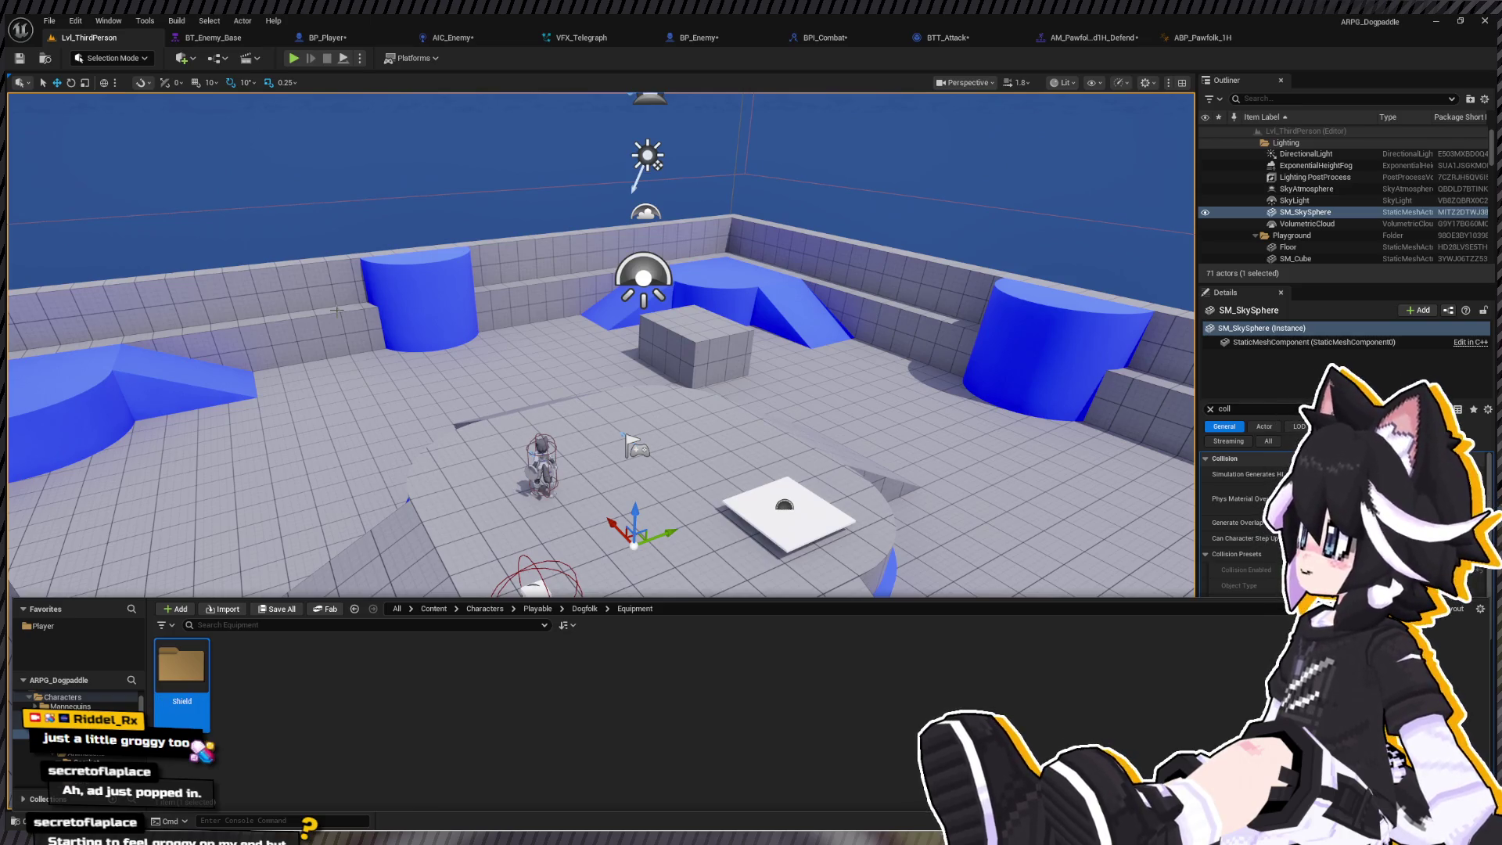
double_click(182, 671)
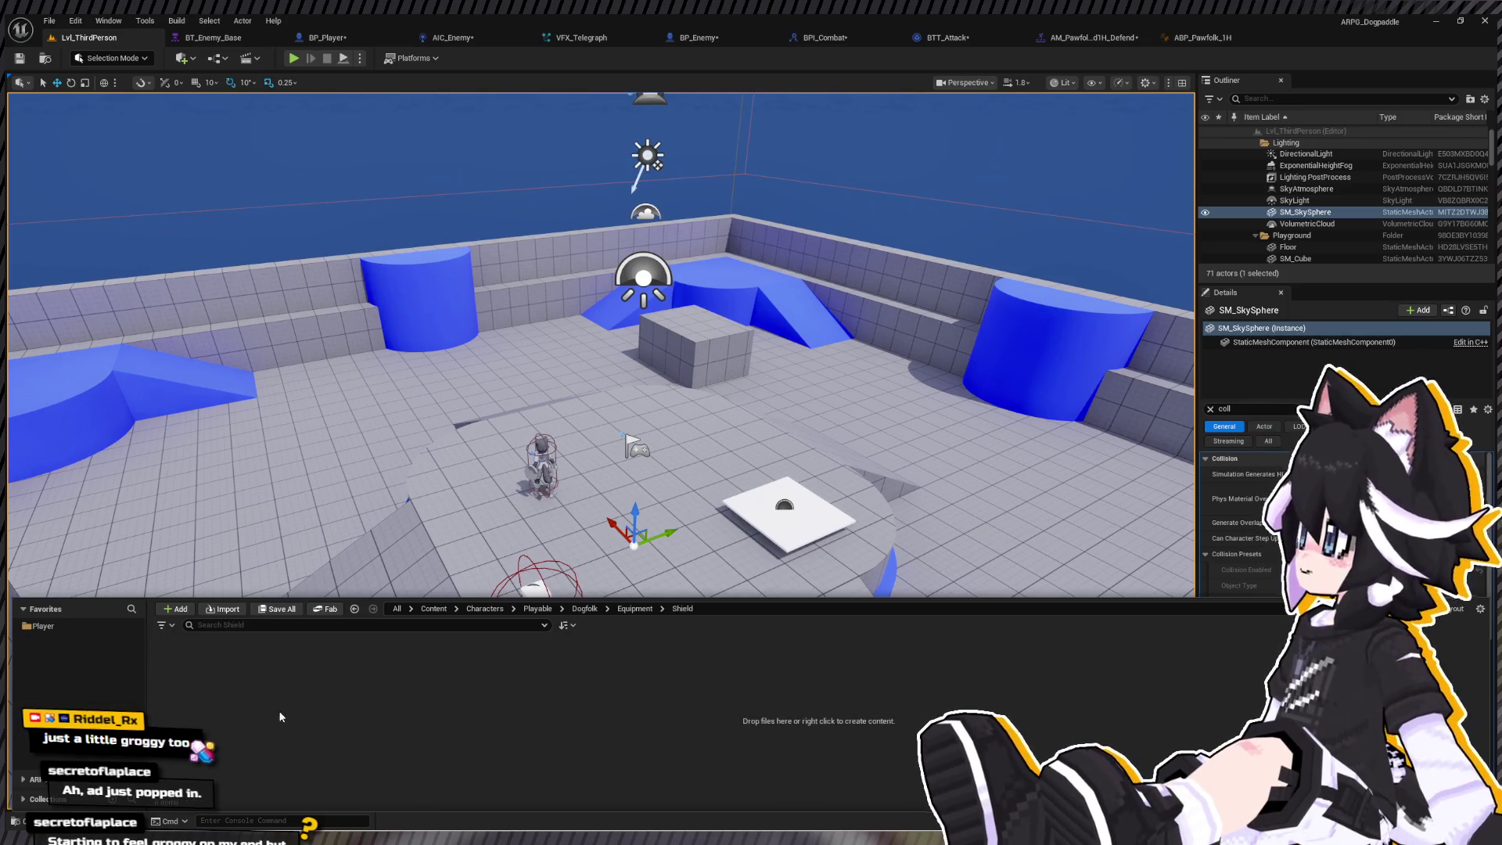
left_click(32, 779)
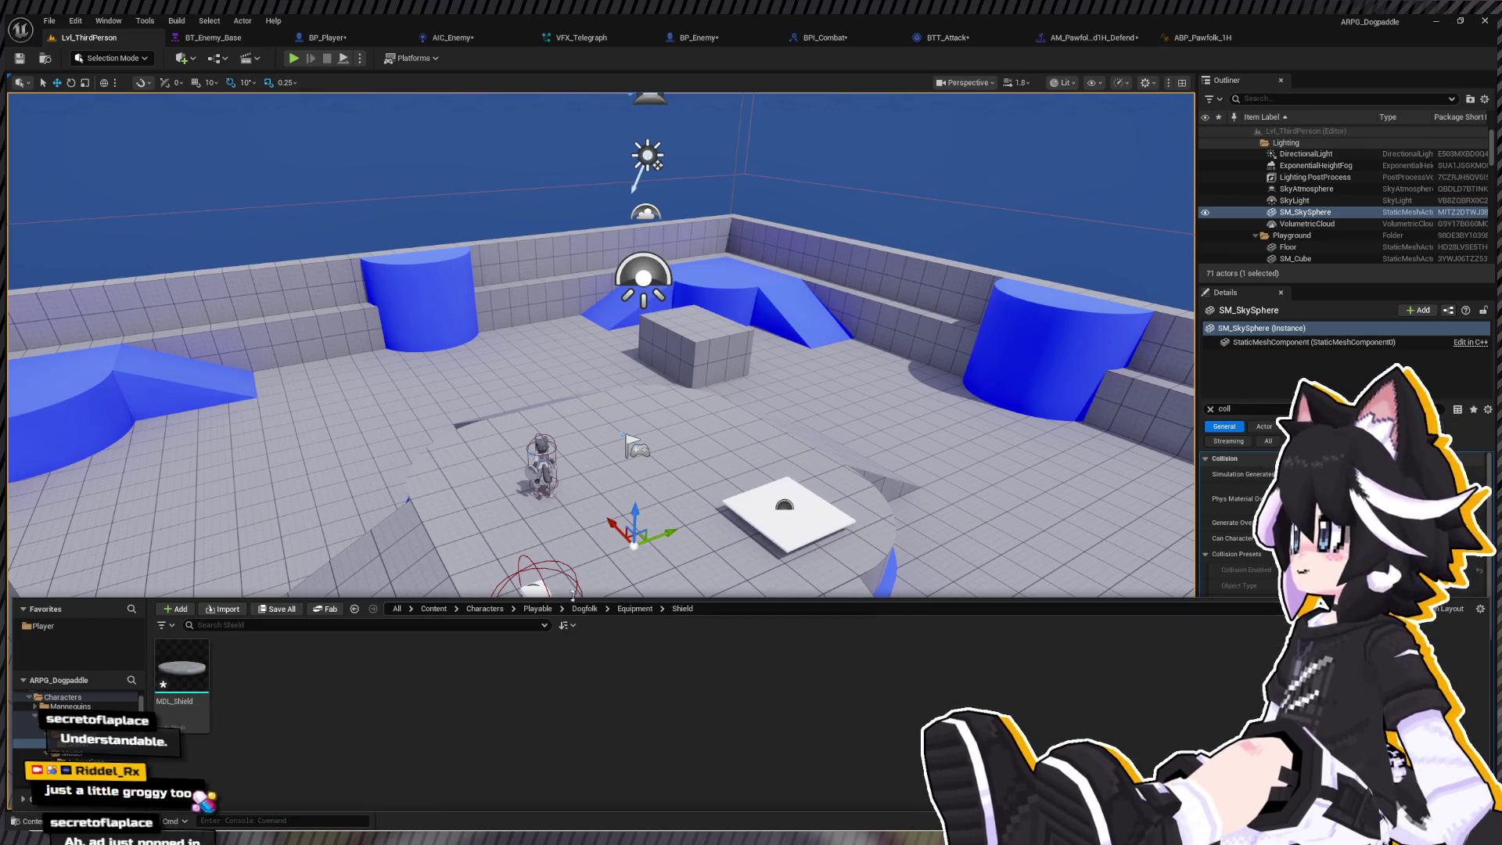
left_click(175, 700)
- Inspect MDL_Shield in its mesh editor, then close every tab except Lvl_ThirdPerson
double_click(175, 699)
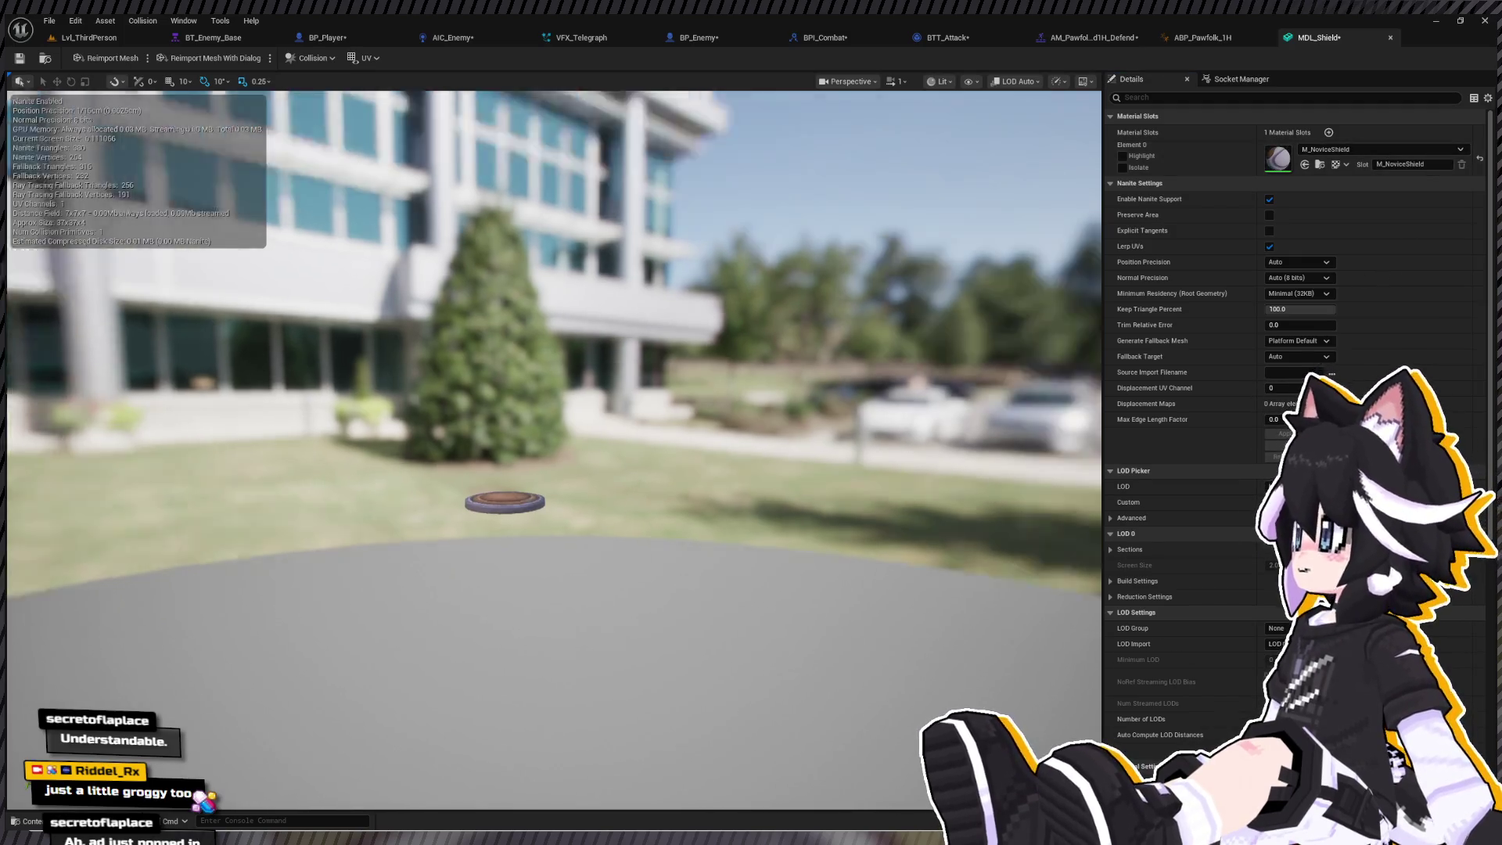
scroll(554, 450, "down", 1)
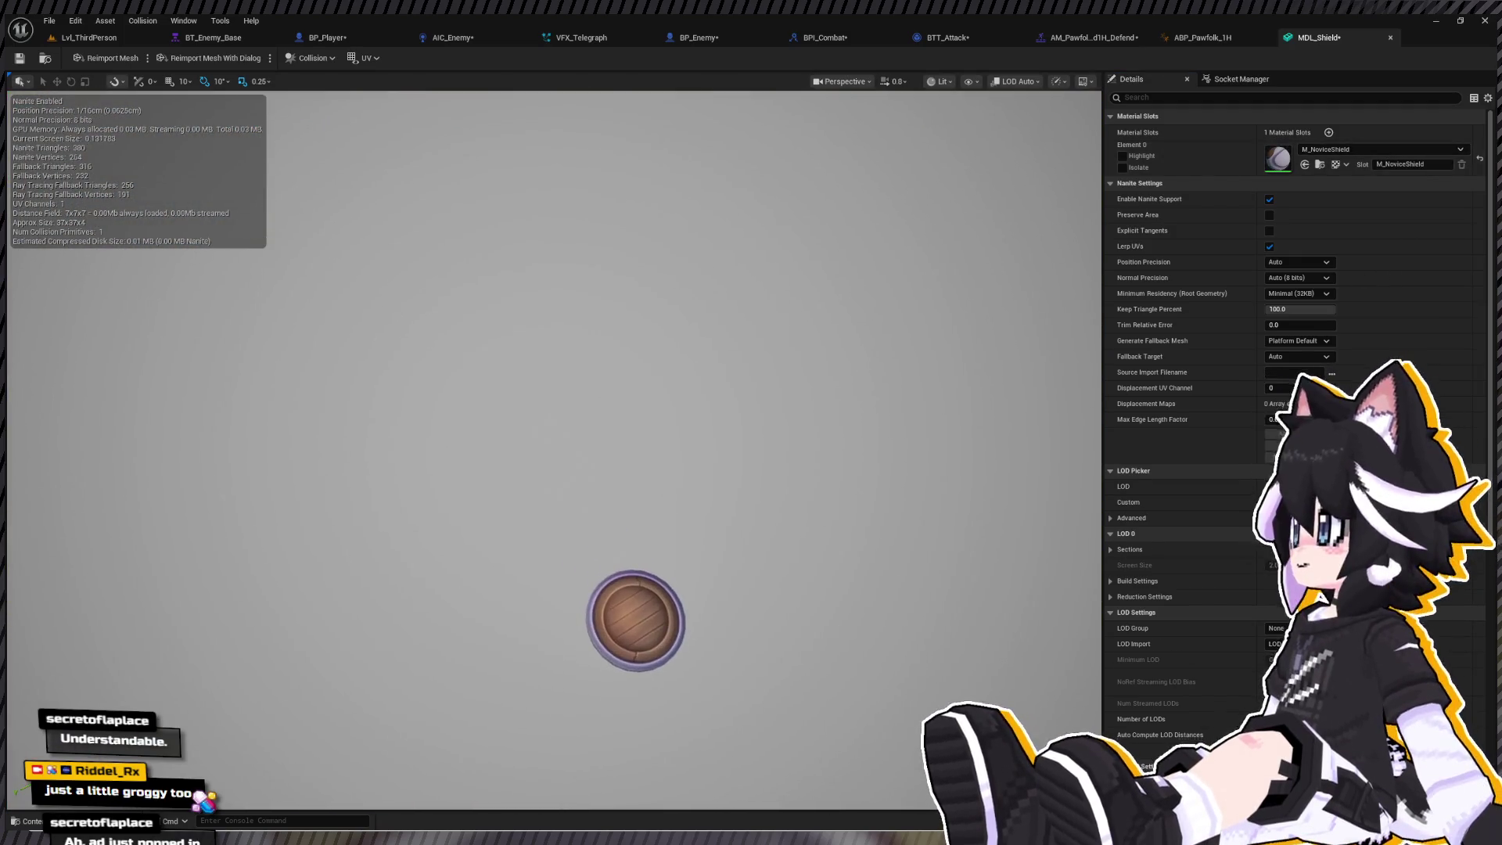
left_click(203, 41)
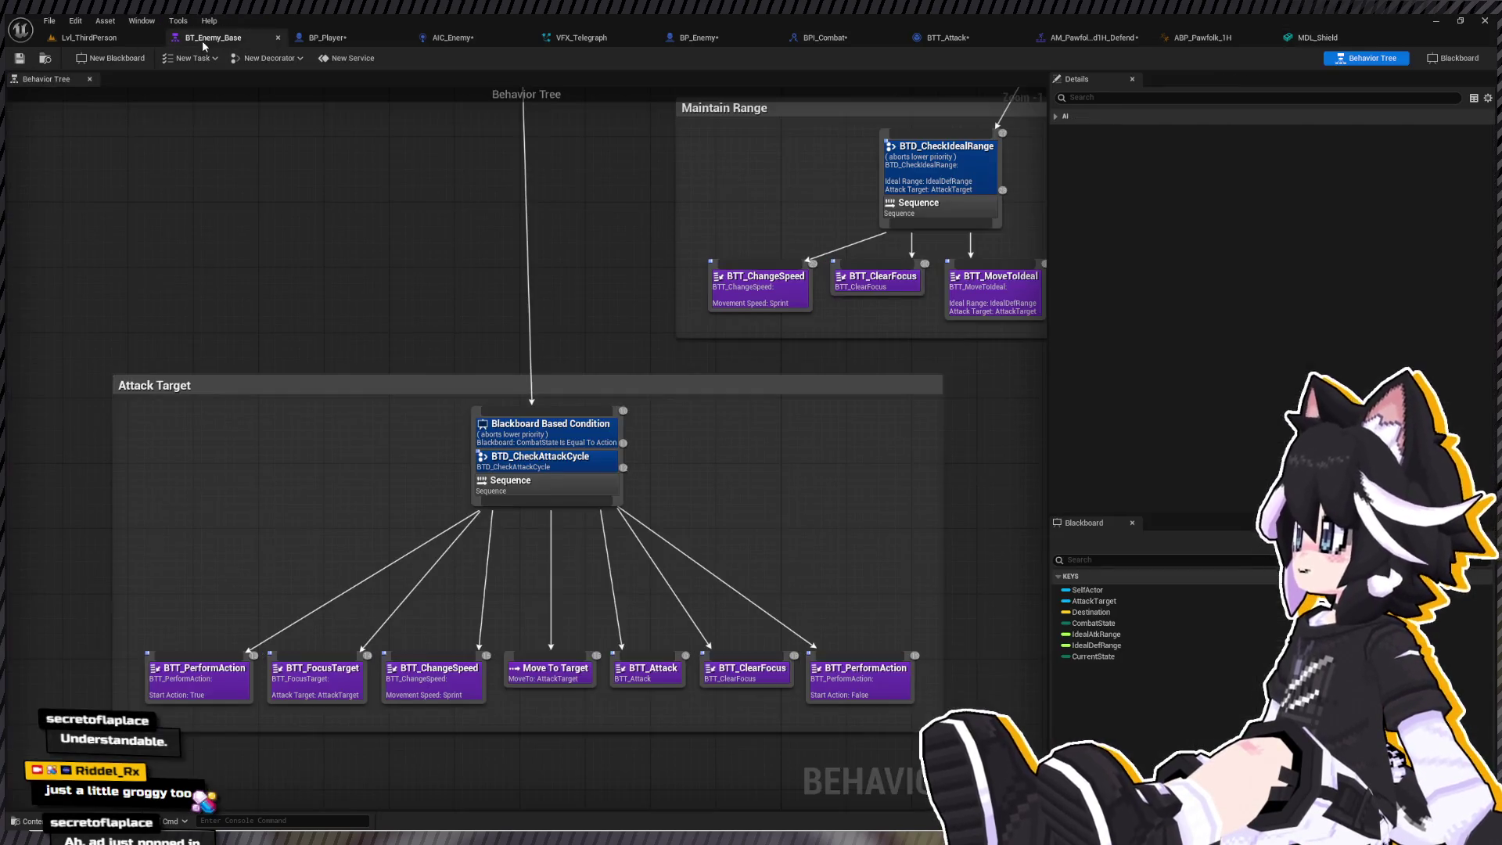
left_click(90, 38)
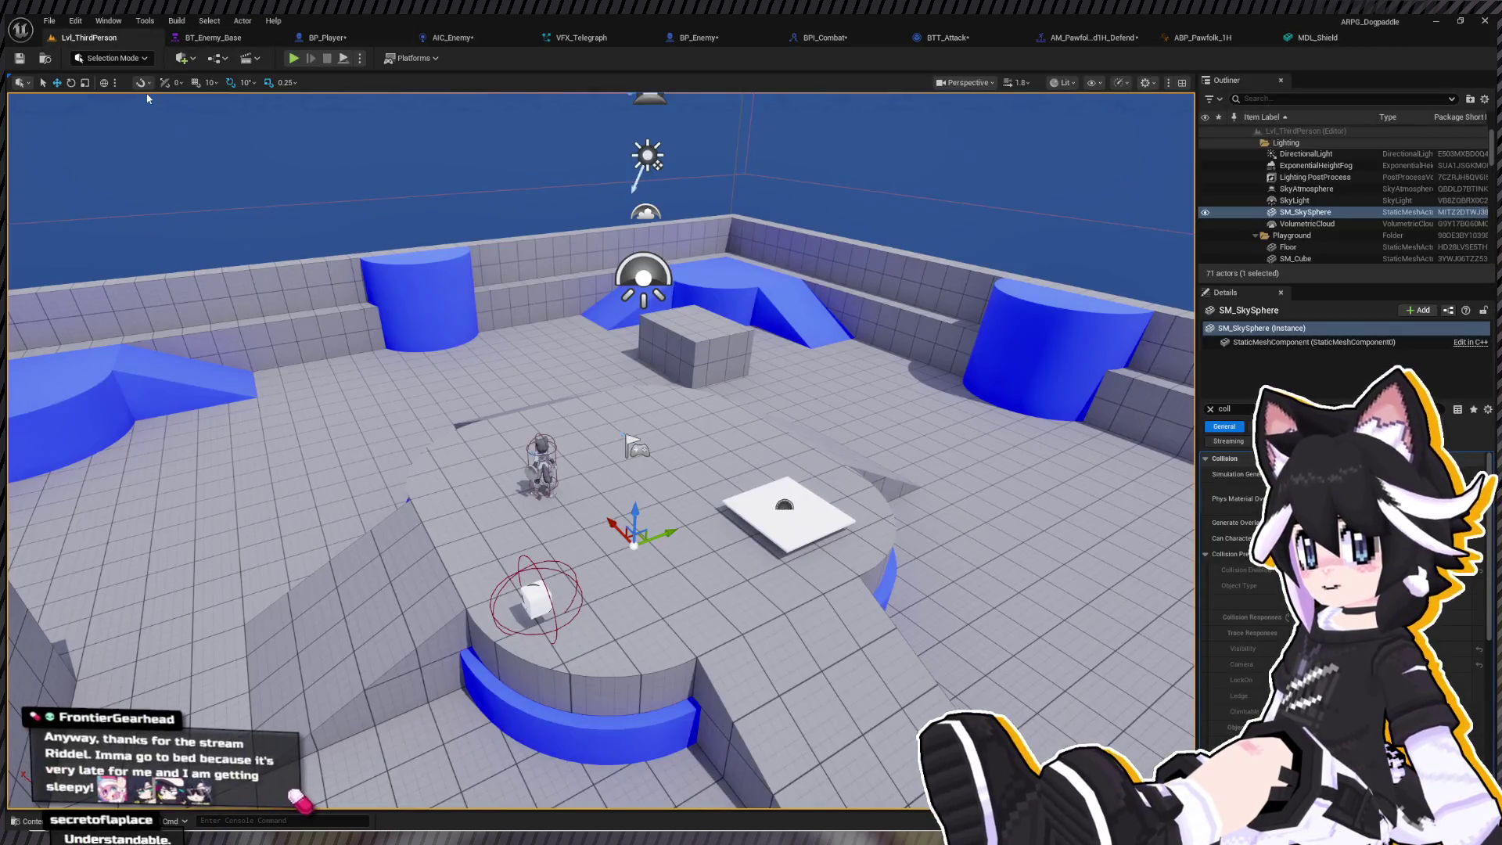
right_click(577, 37)
left_click(575, 76)
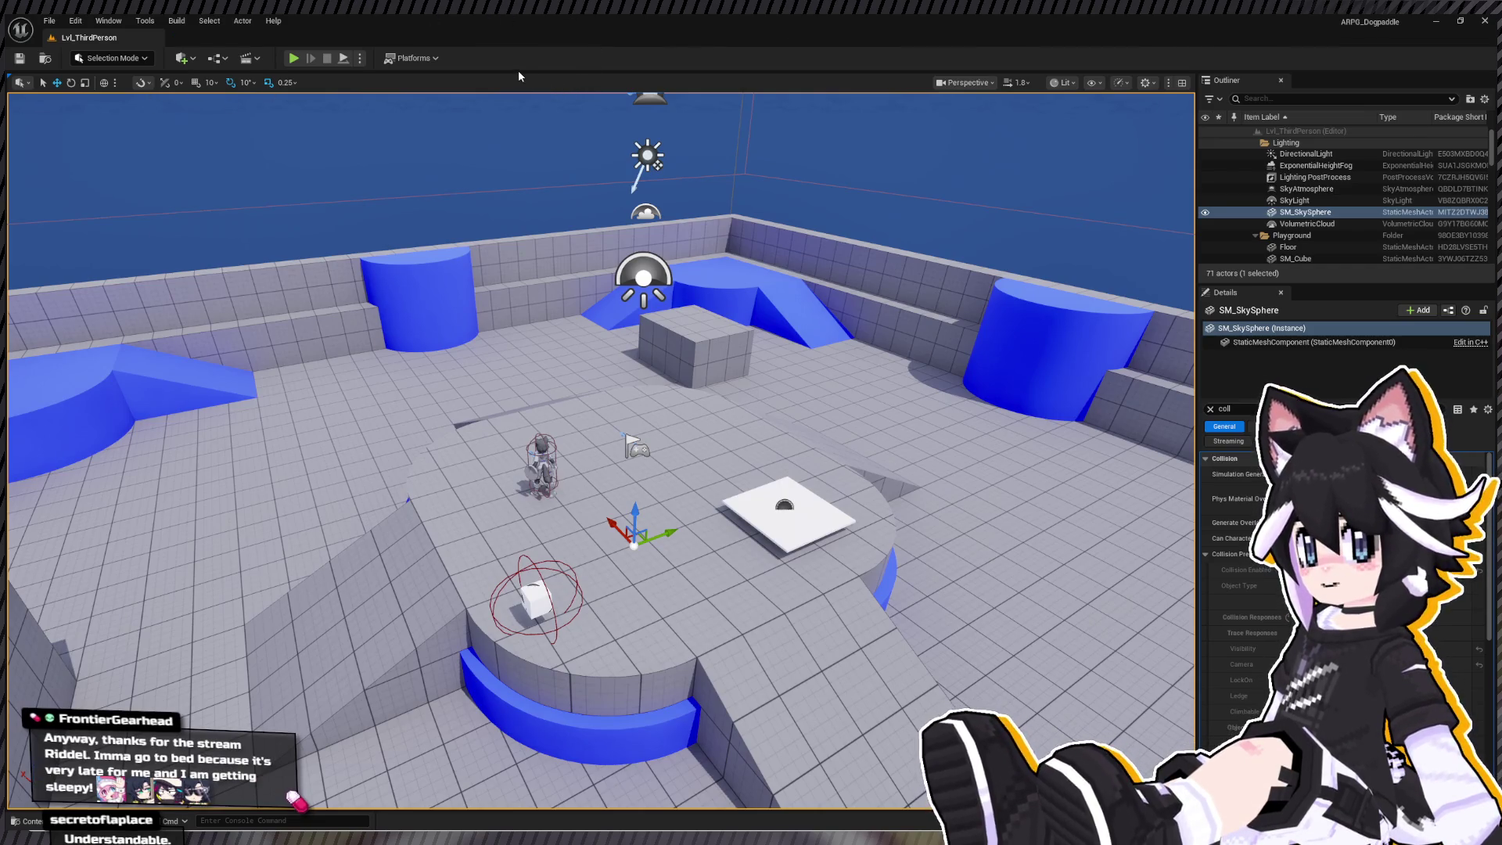
- Browse to the Dogfolk Model folder and open MDL_Pawfolk_Skeleton
left_click(363, 365)
key("ctrl+space")
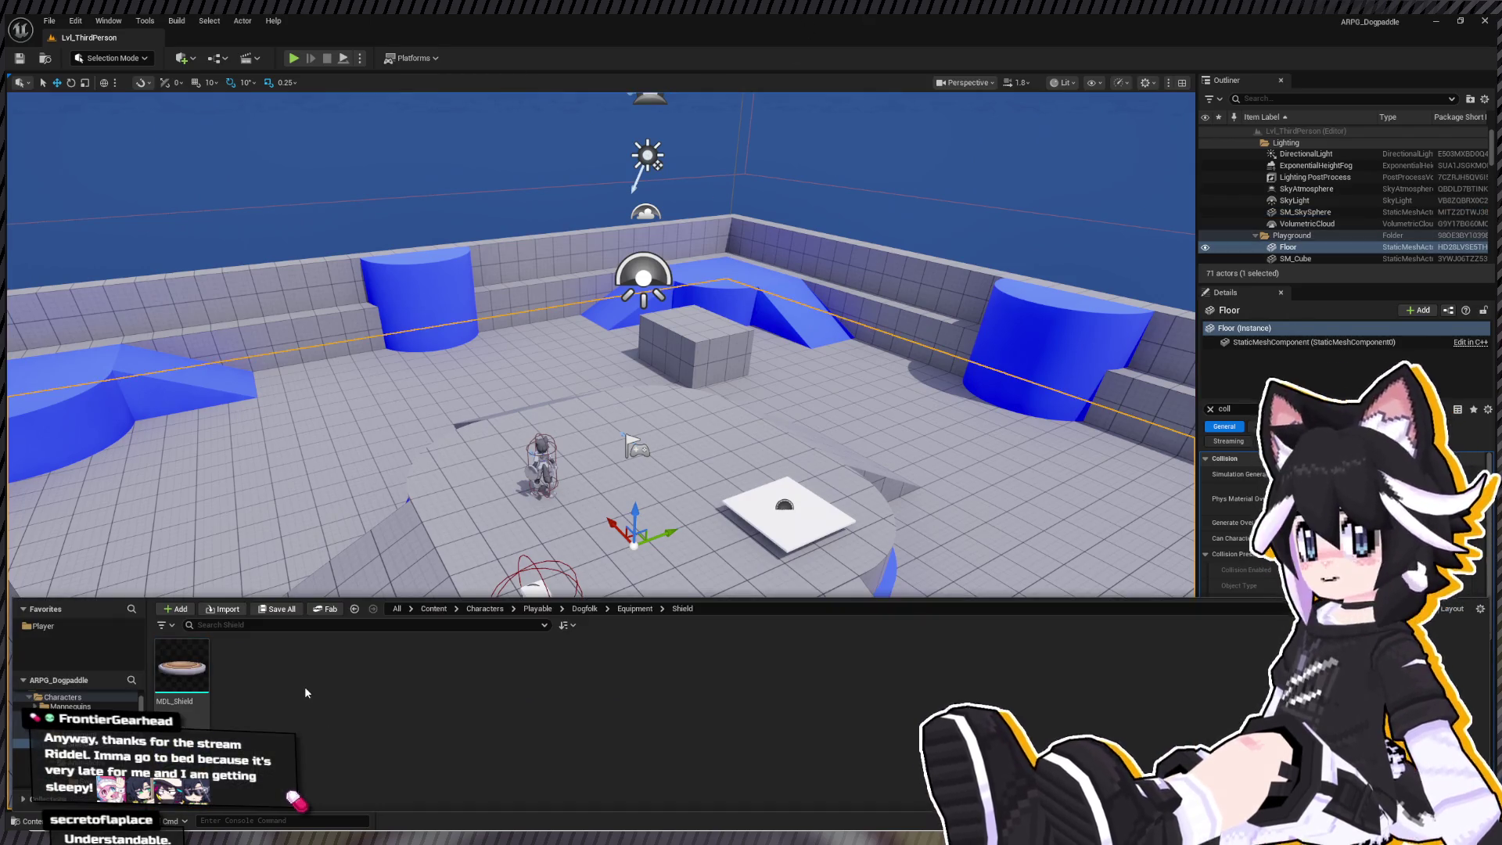
left_click(41, 630)
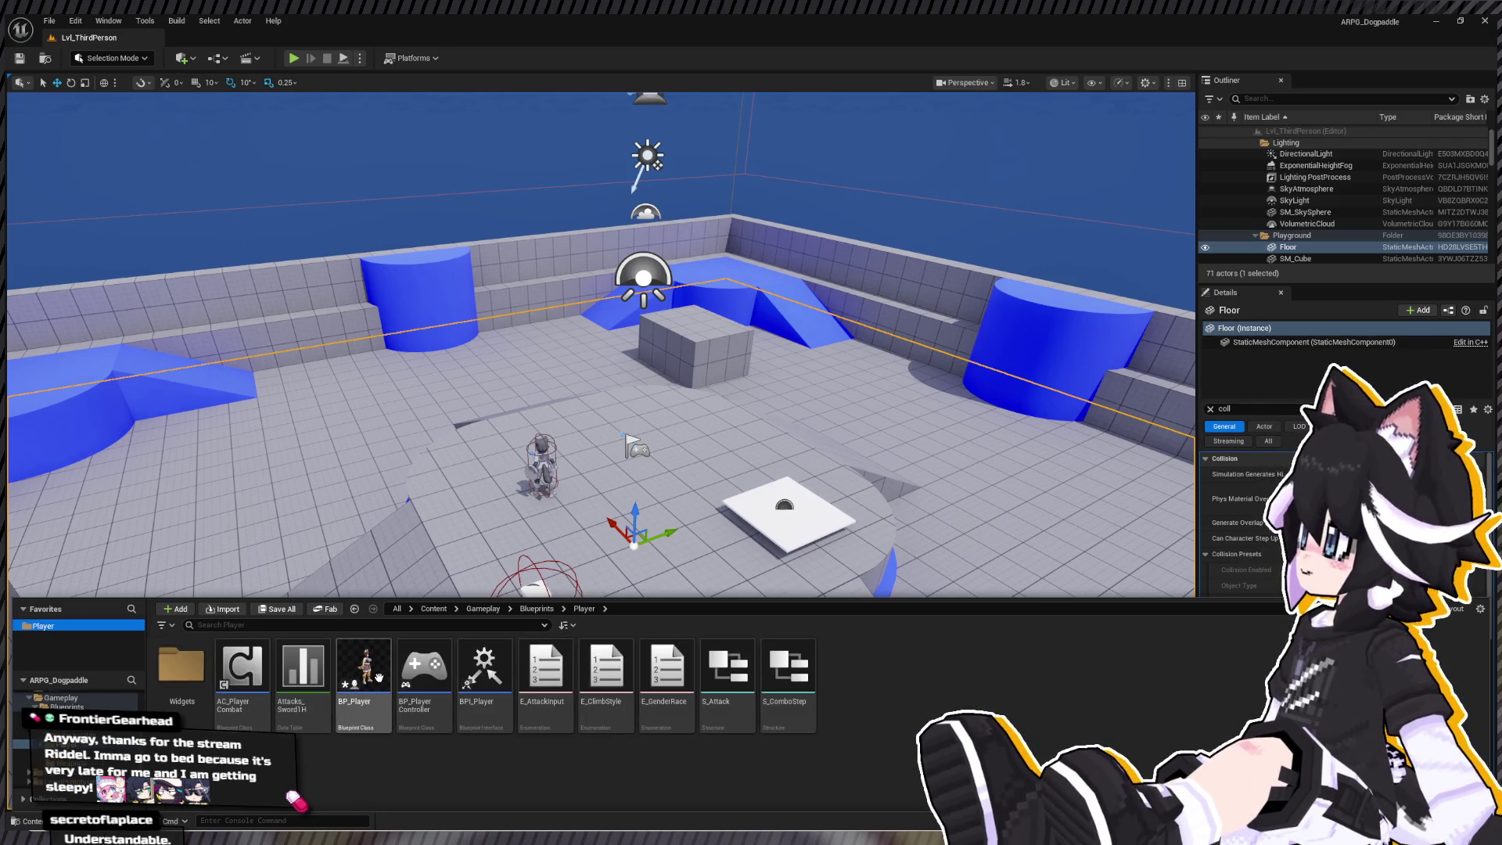
scroll(23, 735, "up", 2)
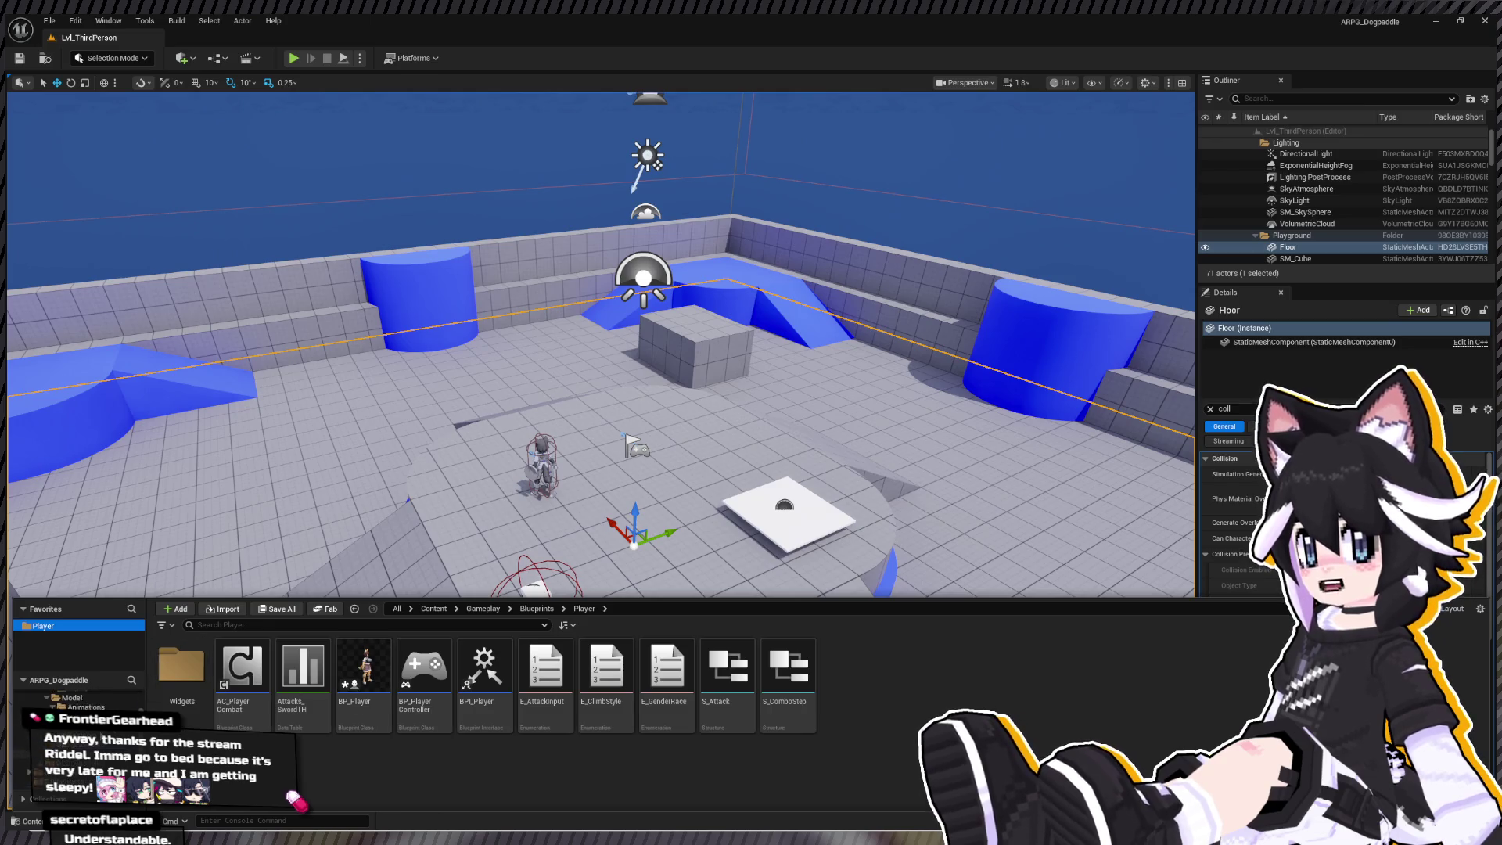
scroll(24, 735, "up", 2)
left_click(32, 752)
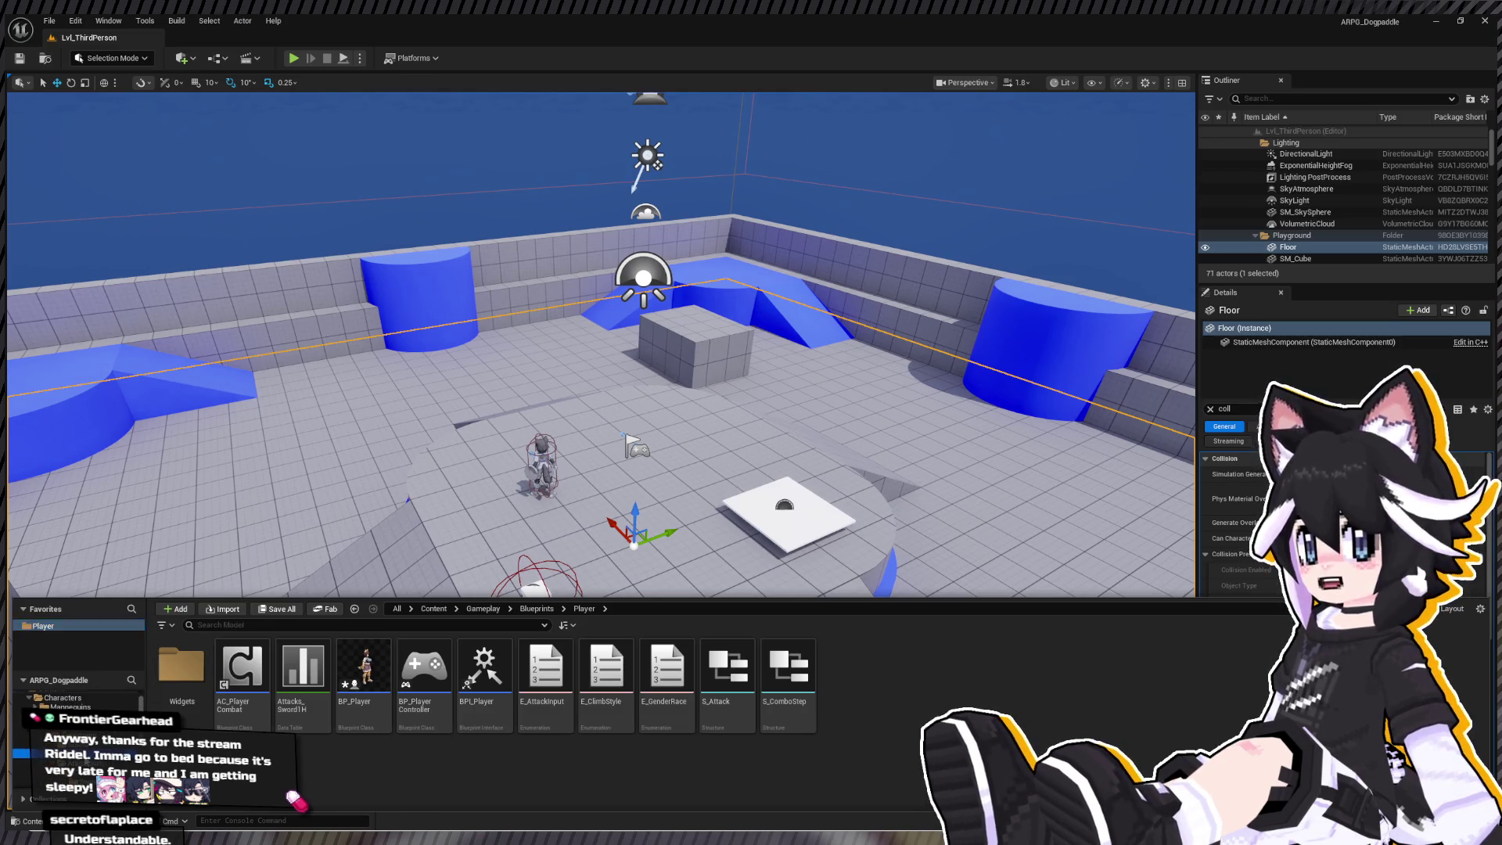
left_click(421, 677)
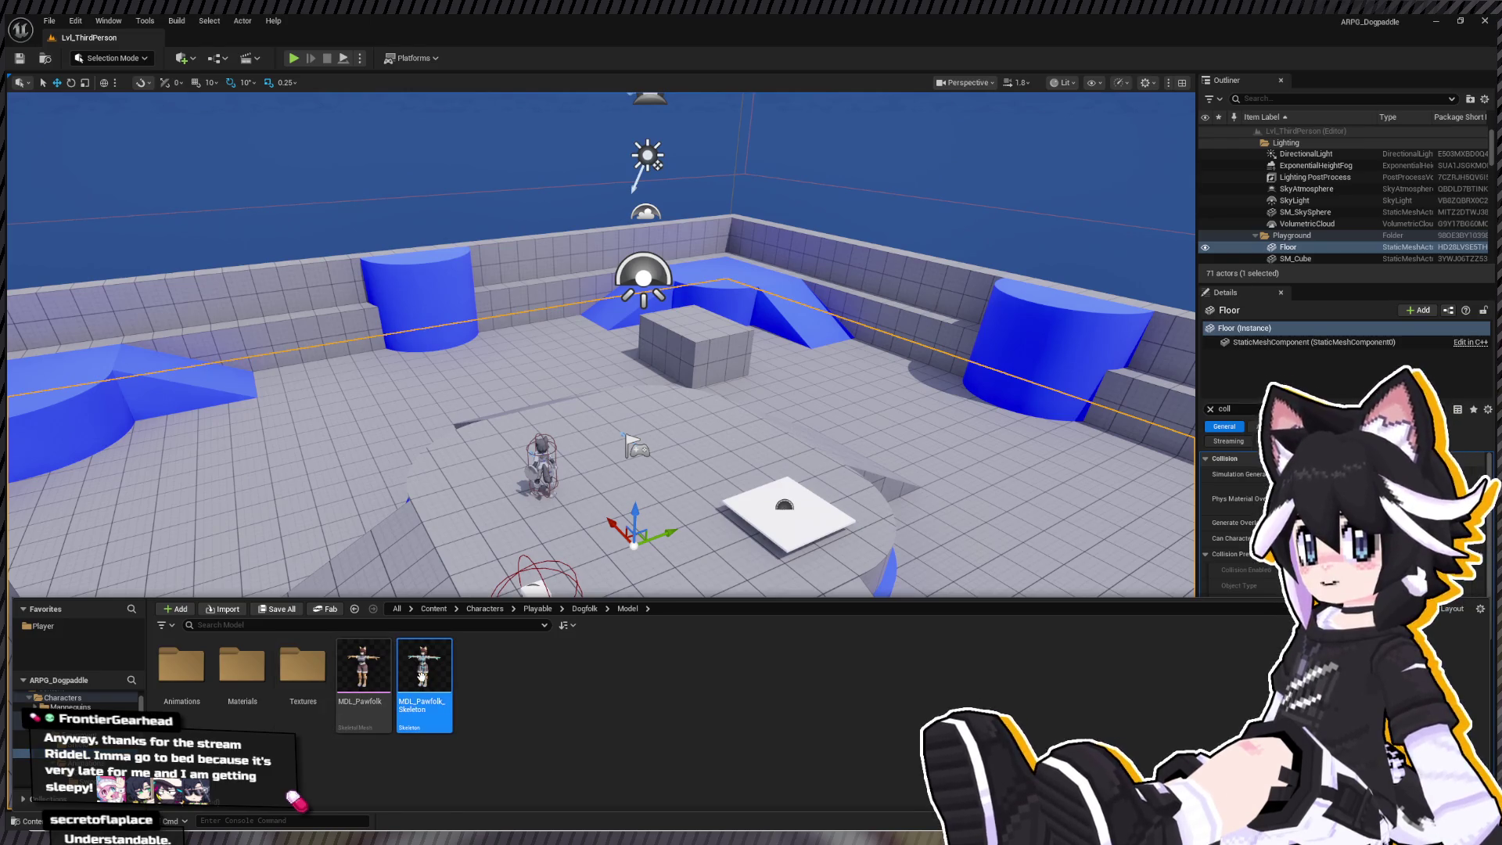
double_click(423, 682)
- Drag a copy of the RightHand socket onto the DEF-Weapon_L bone
scroll(210, 494, "down", 10)
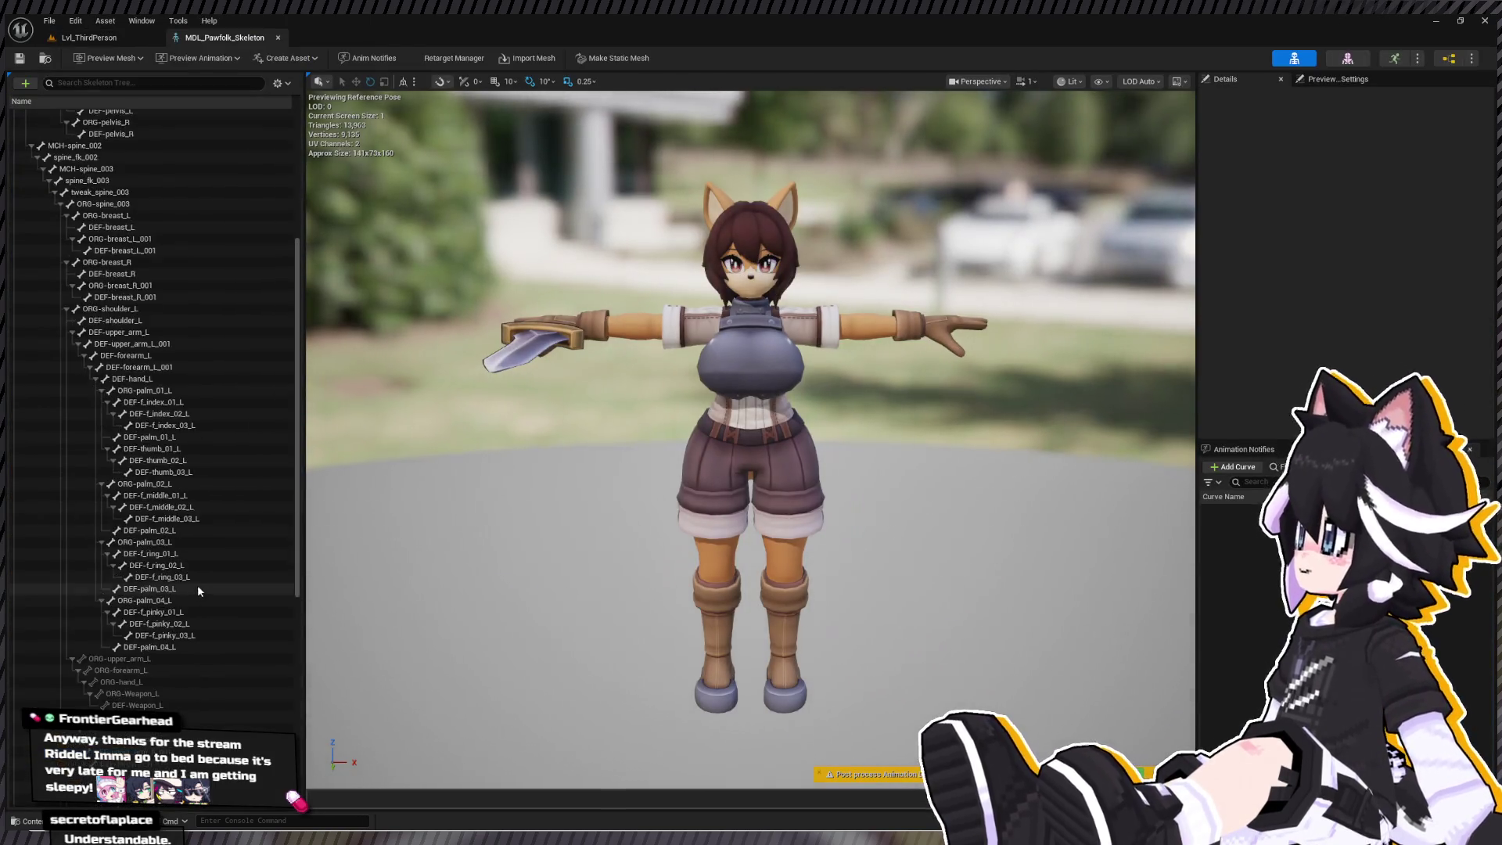
scroll(210, 610, "down", 5)
left_click(235, 696)
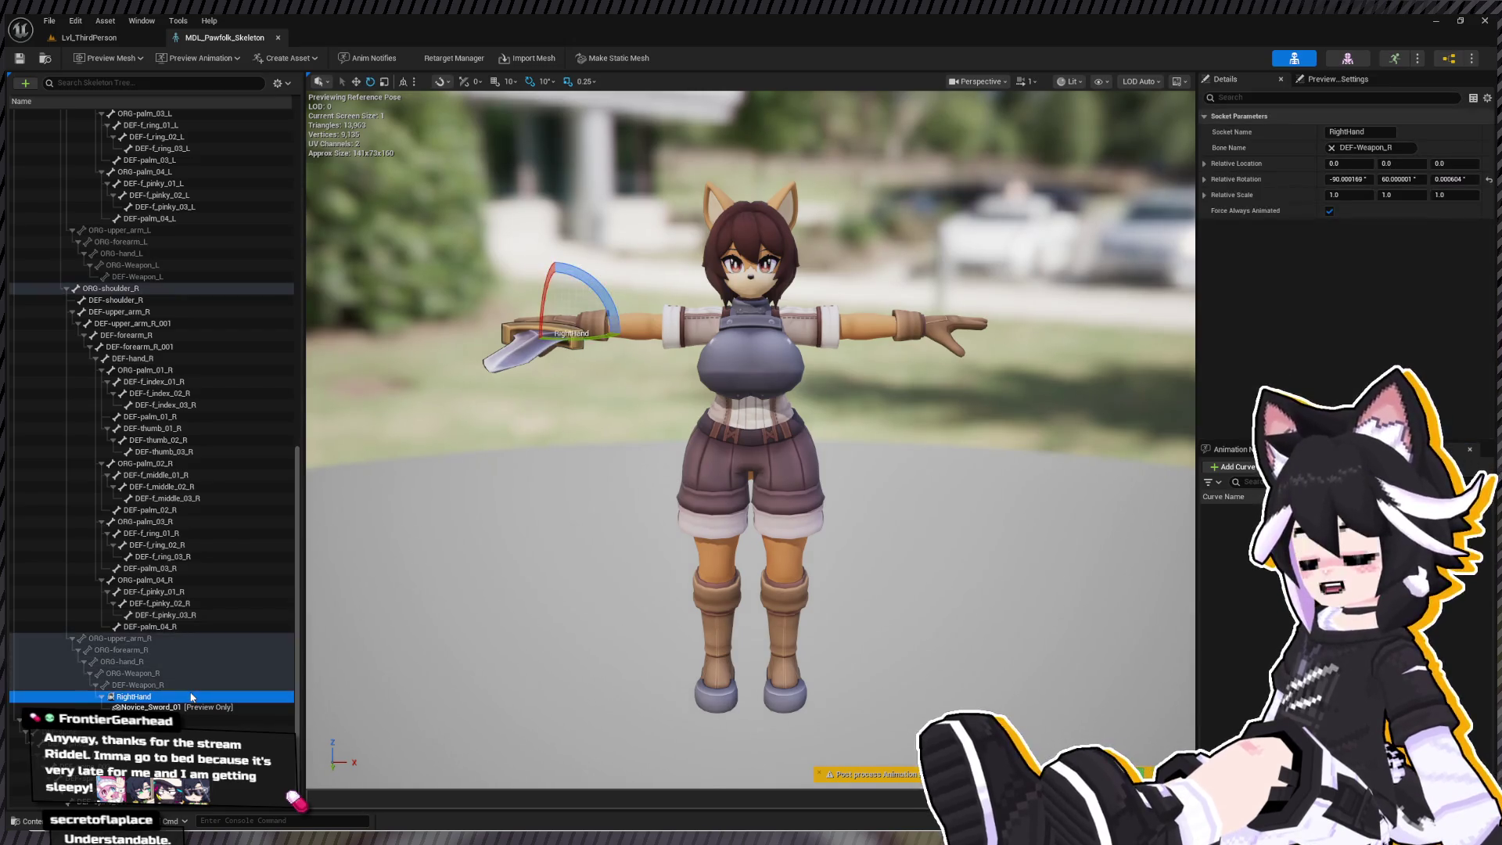
scroll(200, 377, "up", 5)
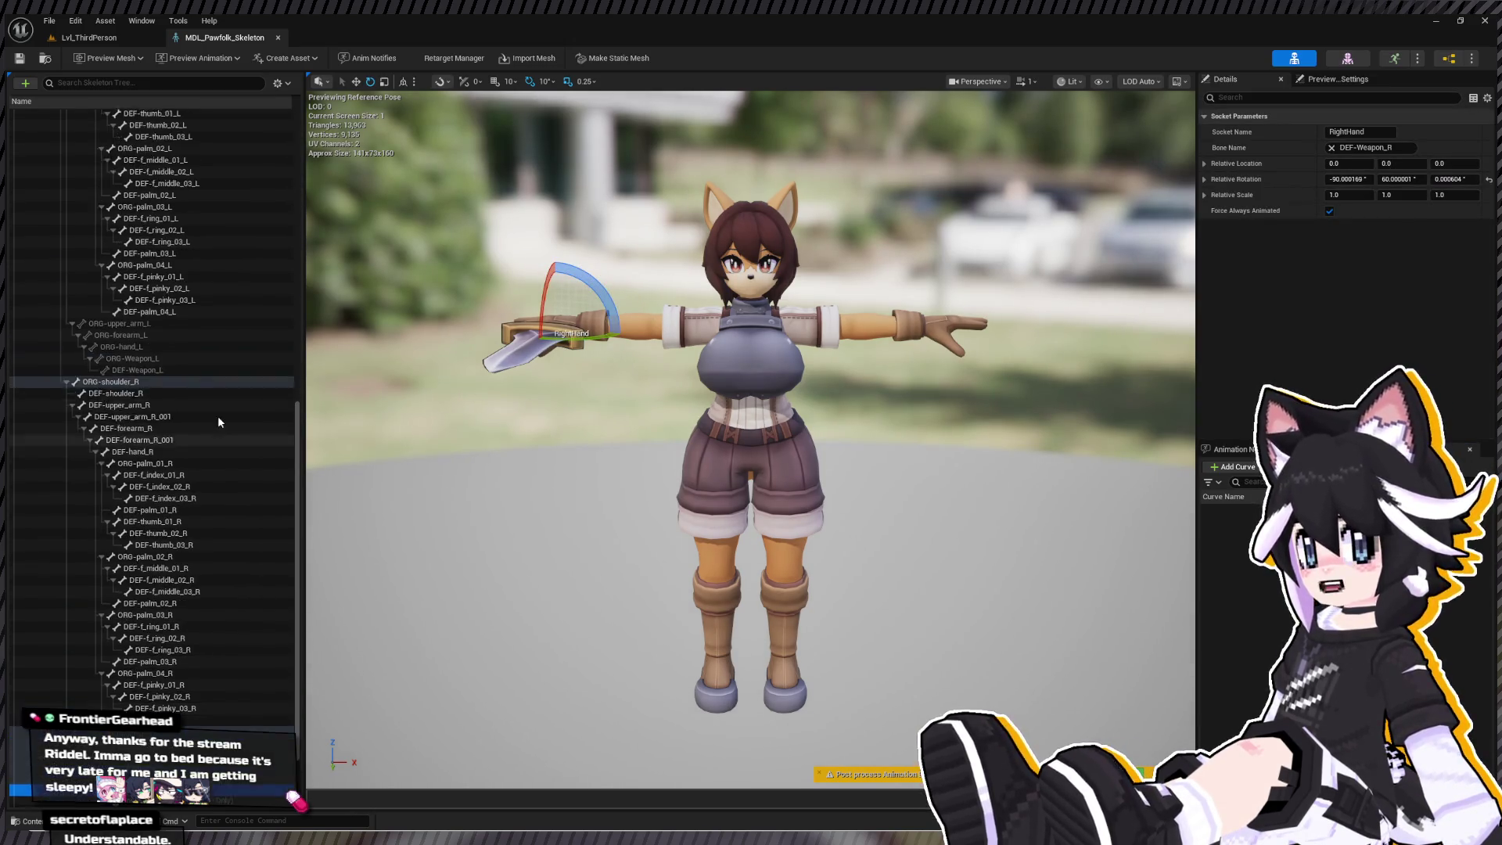
scroll(217, 492, "down", 4)
scroll(215, 512, "up", 3)
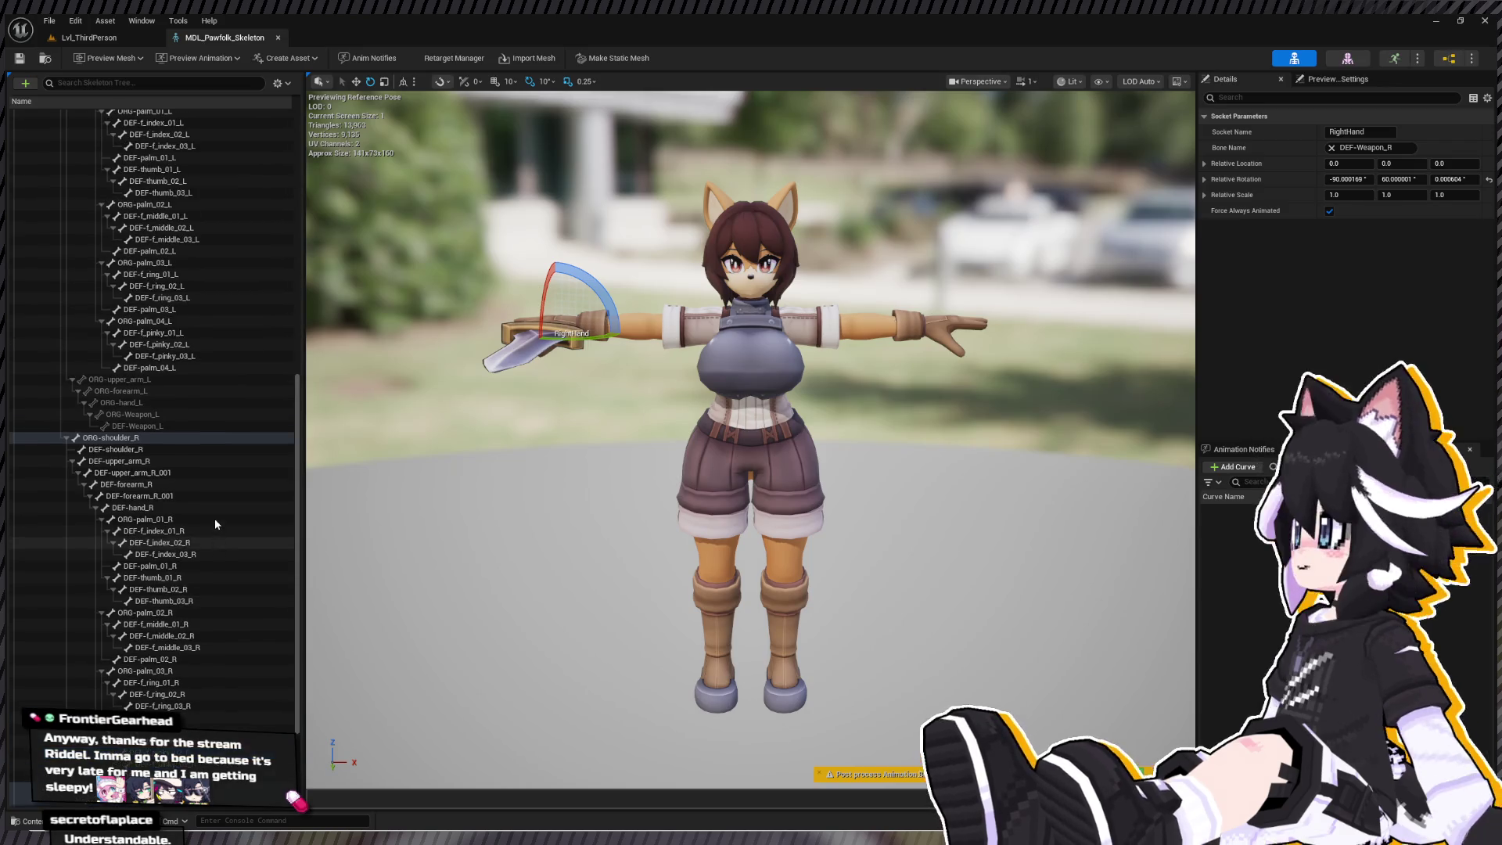
scroll(164, 429, "down", 3)
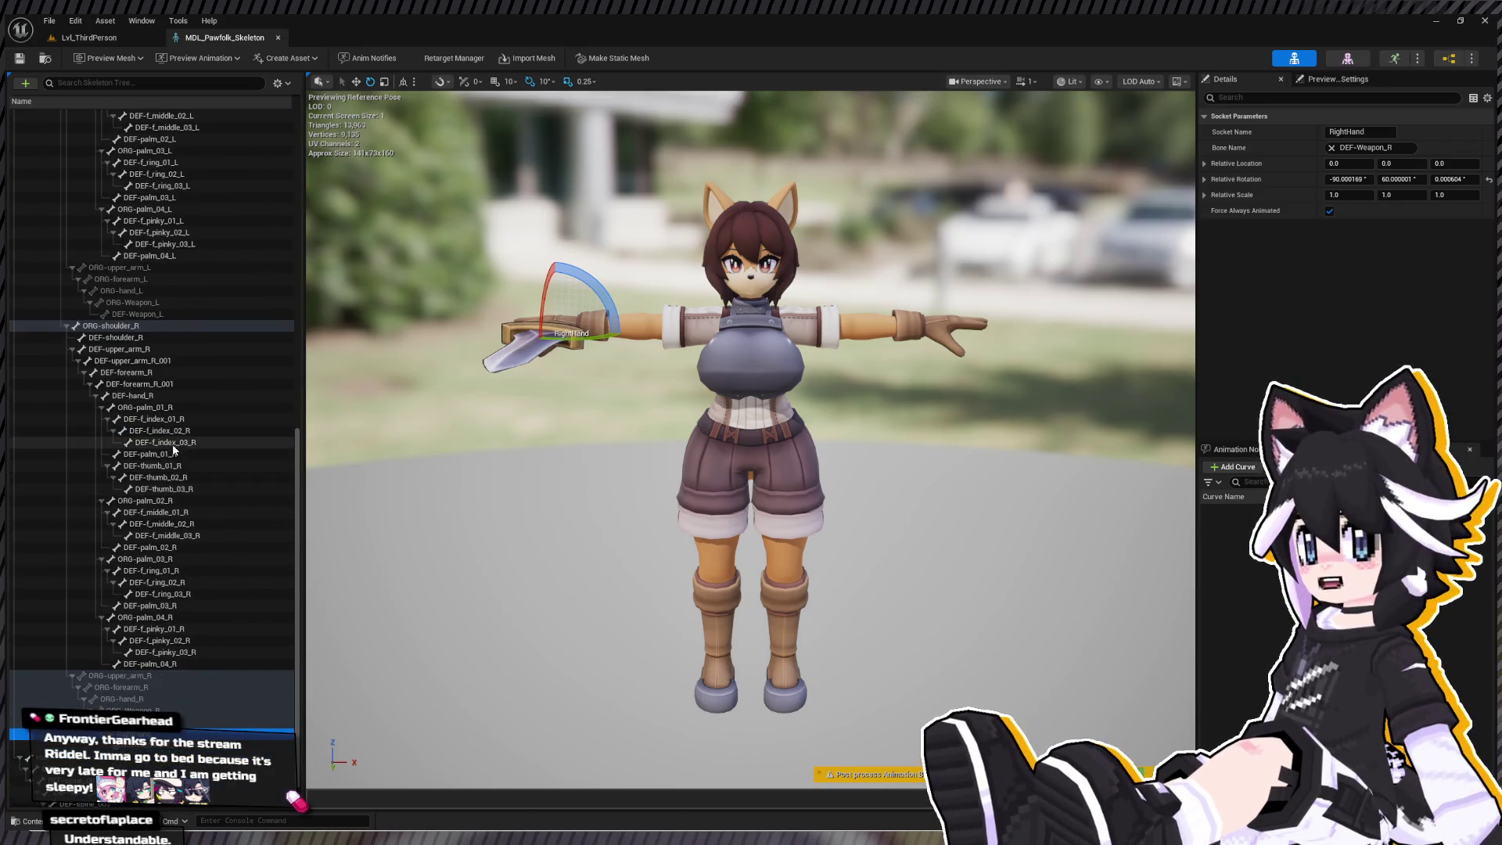
left_click(154, 315)
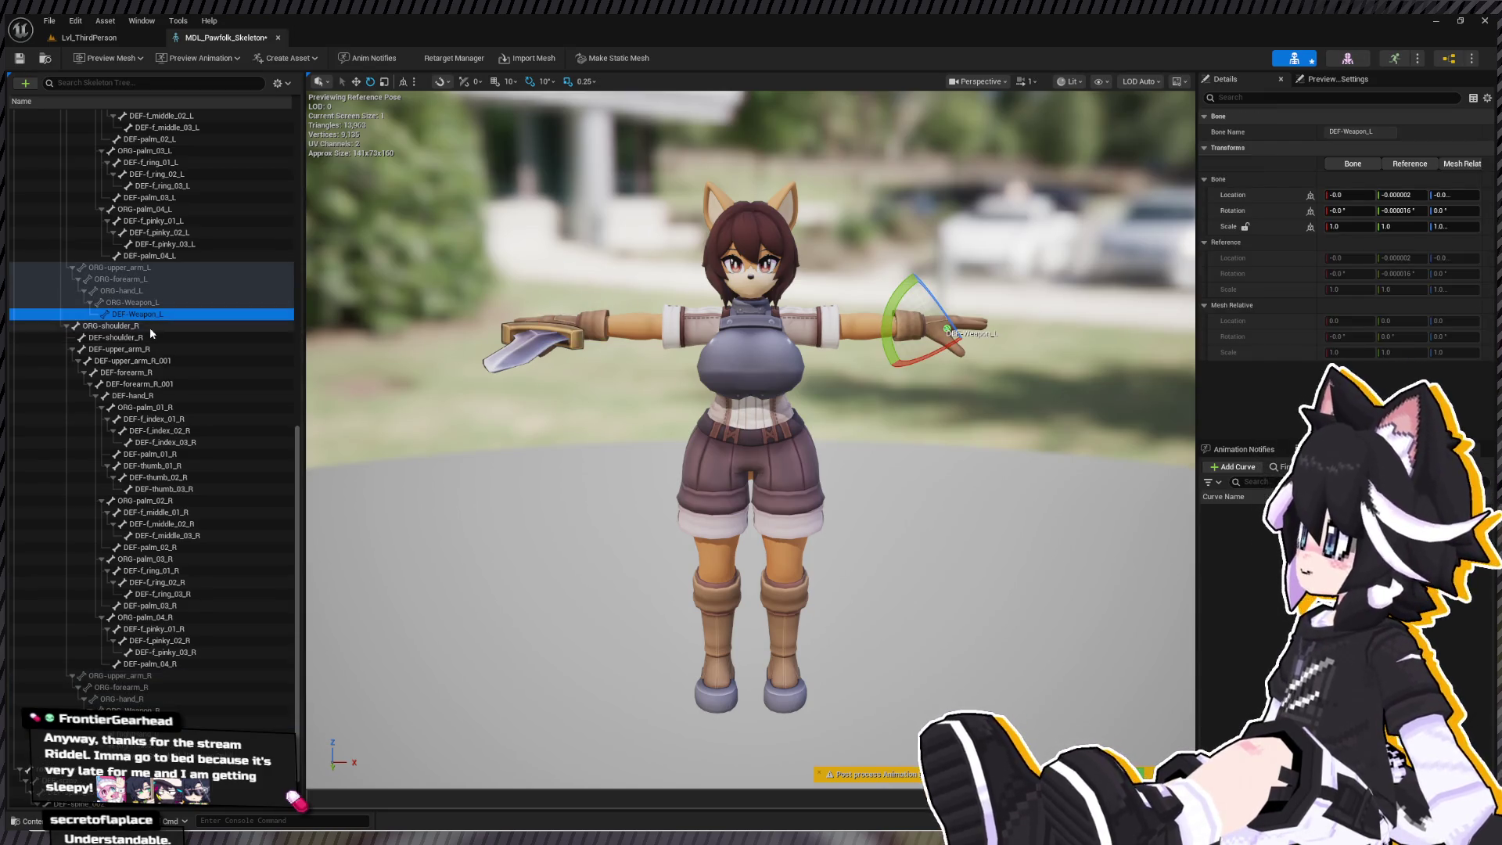
left_click_drag(136, 303, 139, 733)
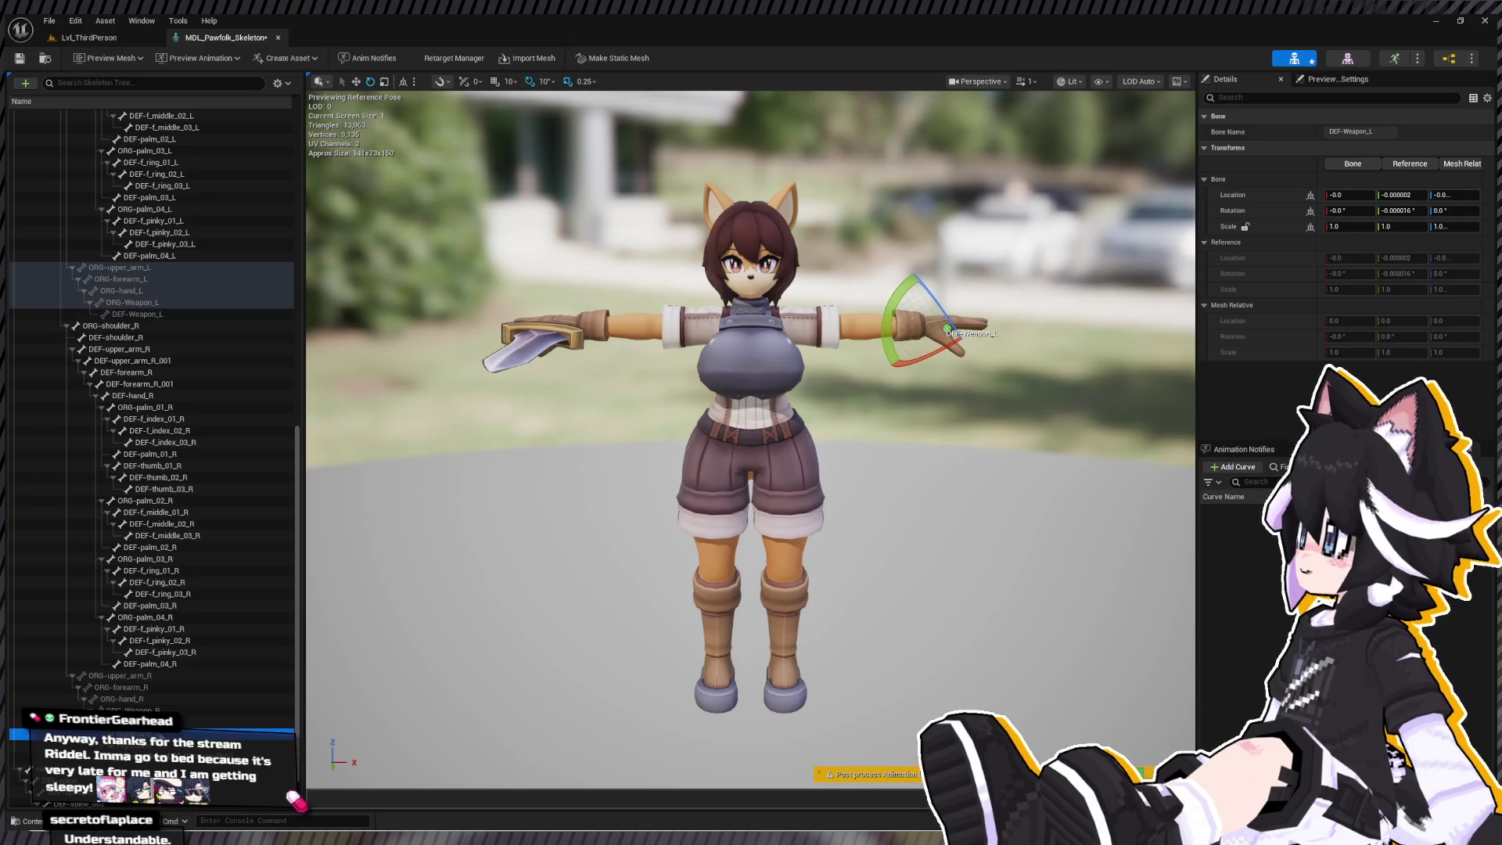
left_click_drag(126, 320, 132, 316)
- Rename the copied socket to LeftHand
double_click(145, 328)
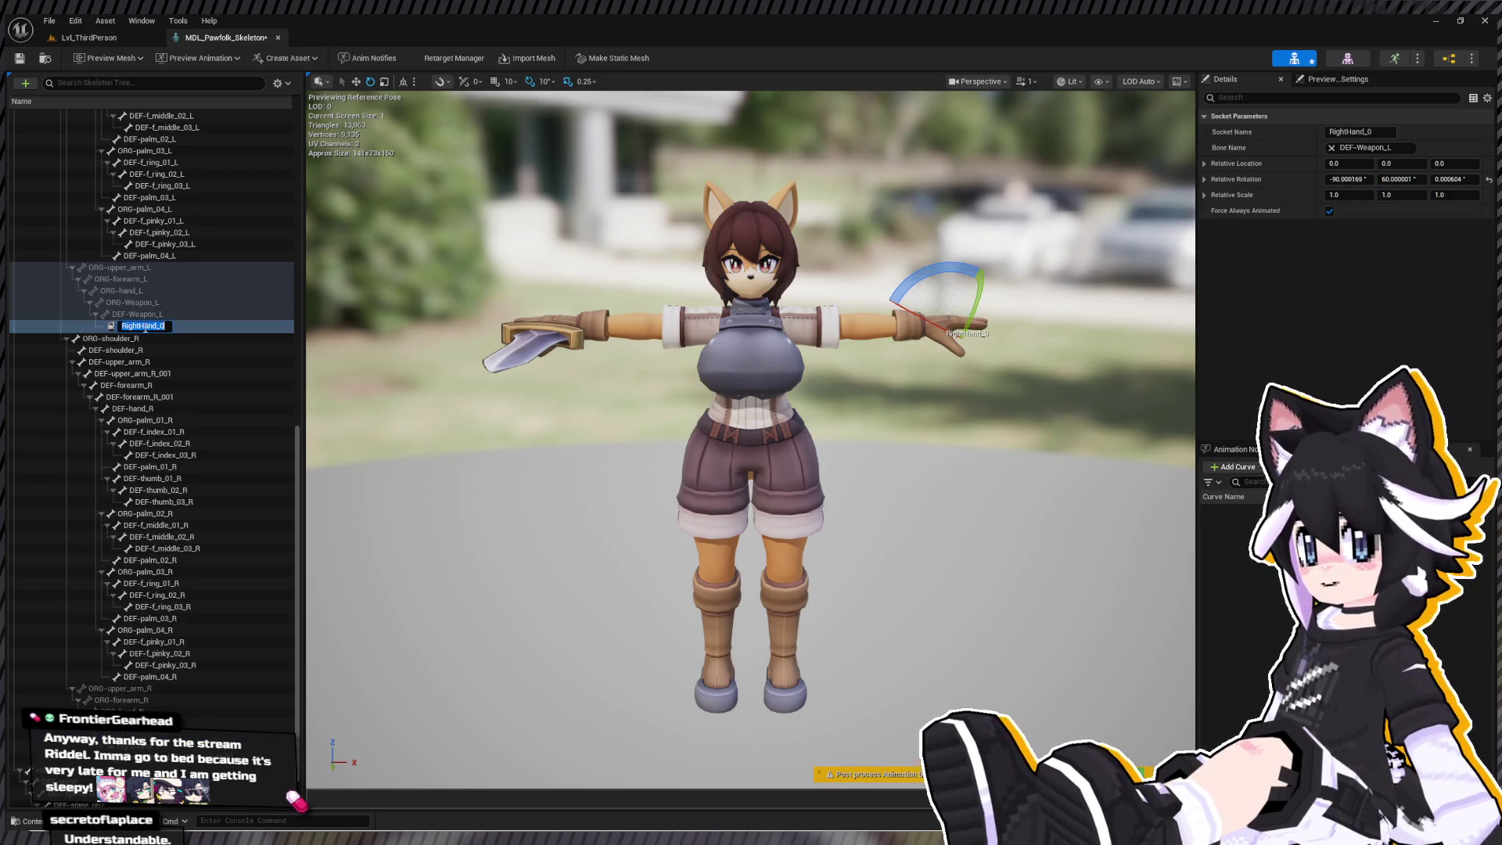
type("Lef")
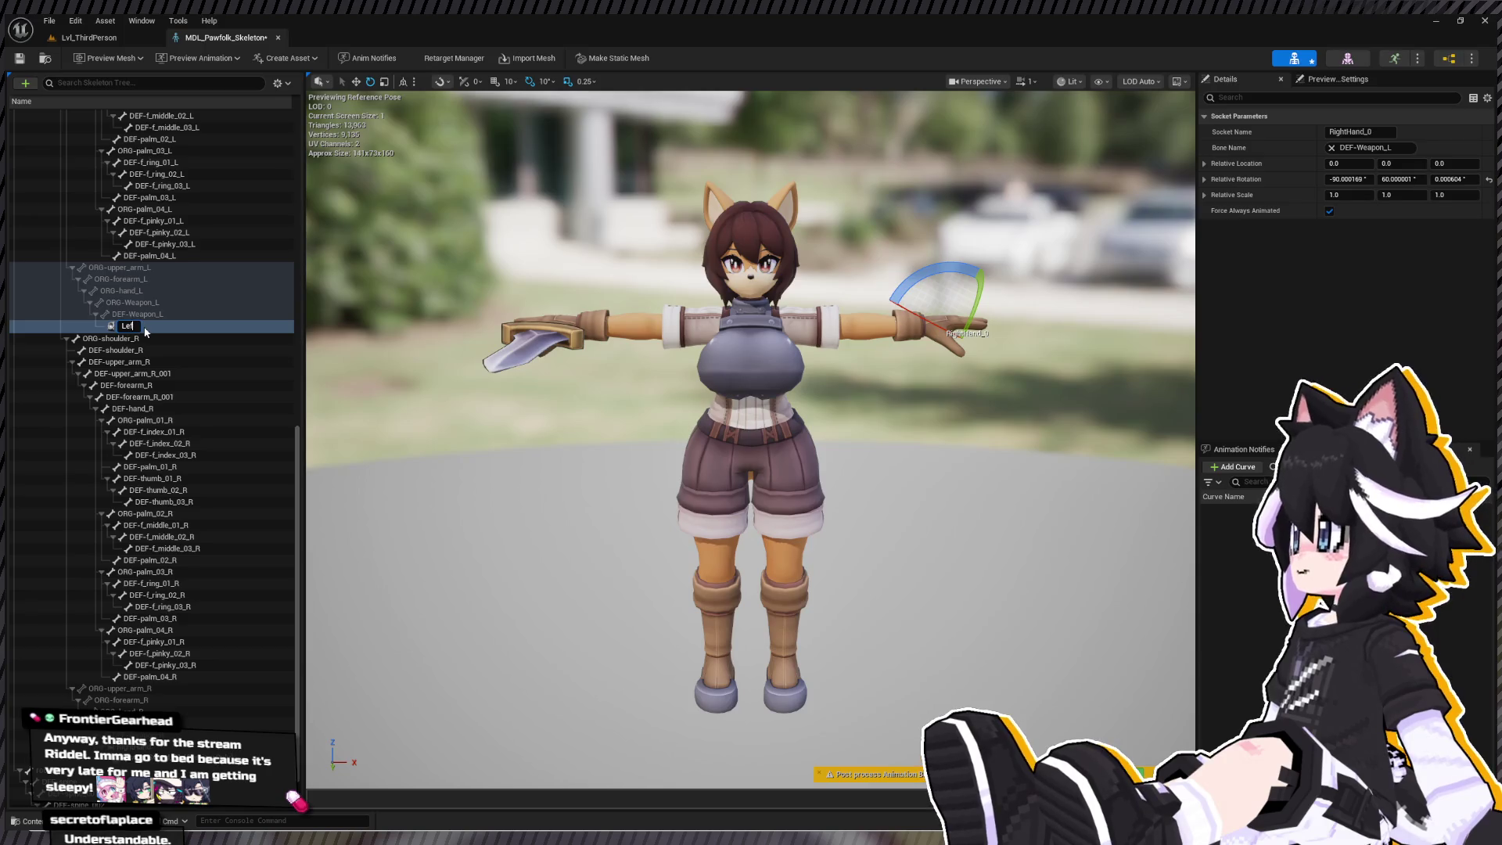
type("tHand")
key("Return")
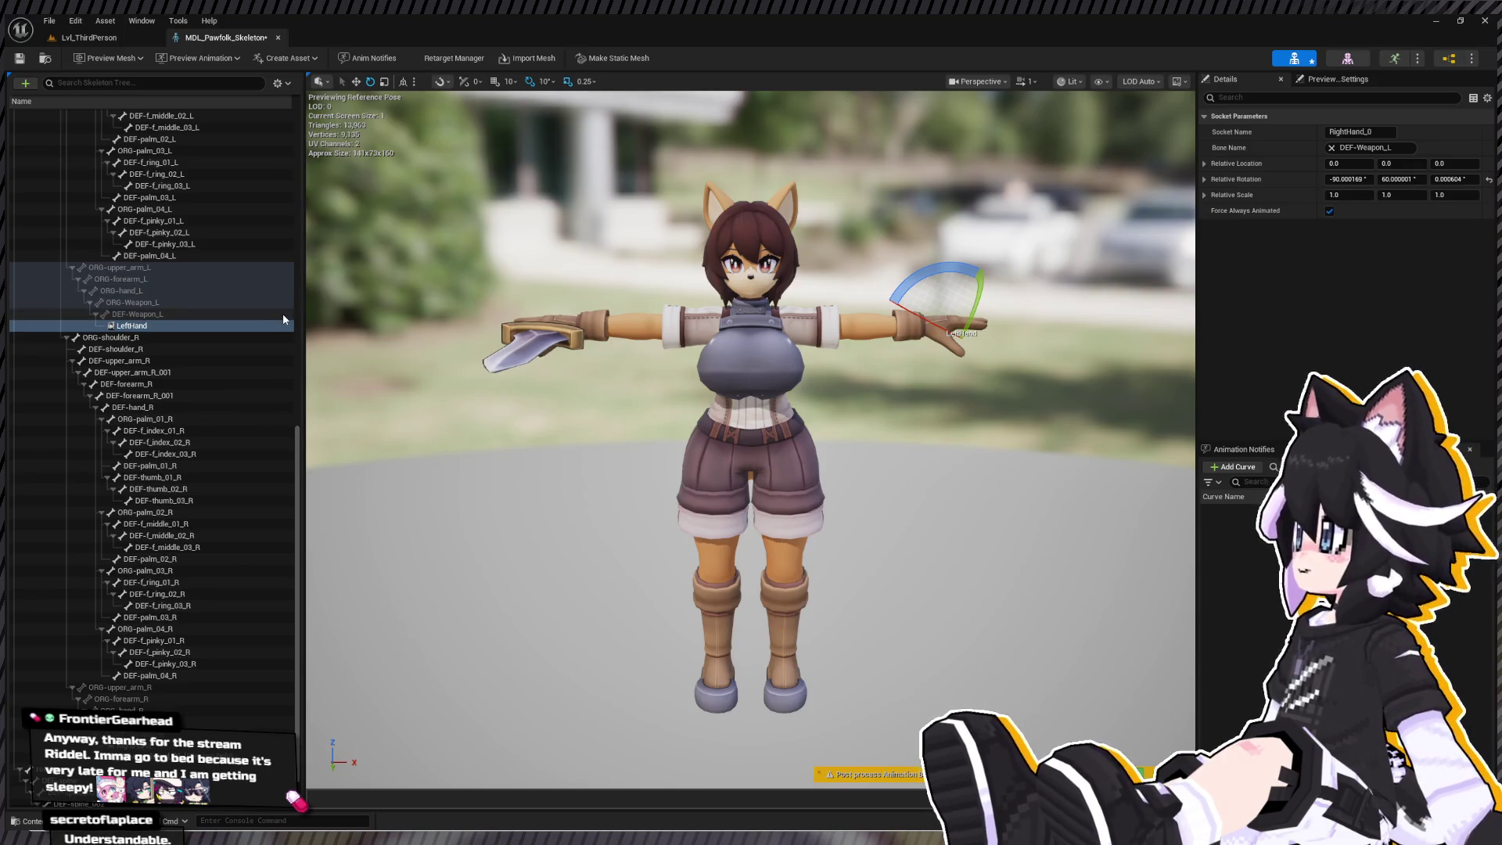
left_click(130, 337)
left_click(135, 327)
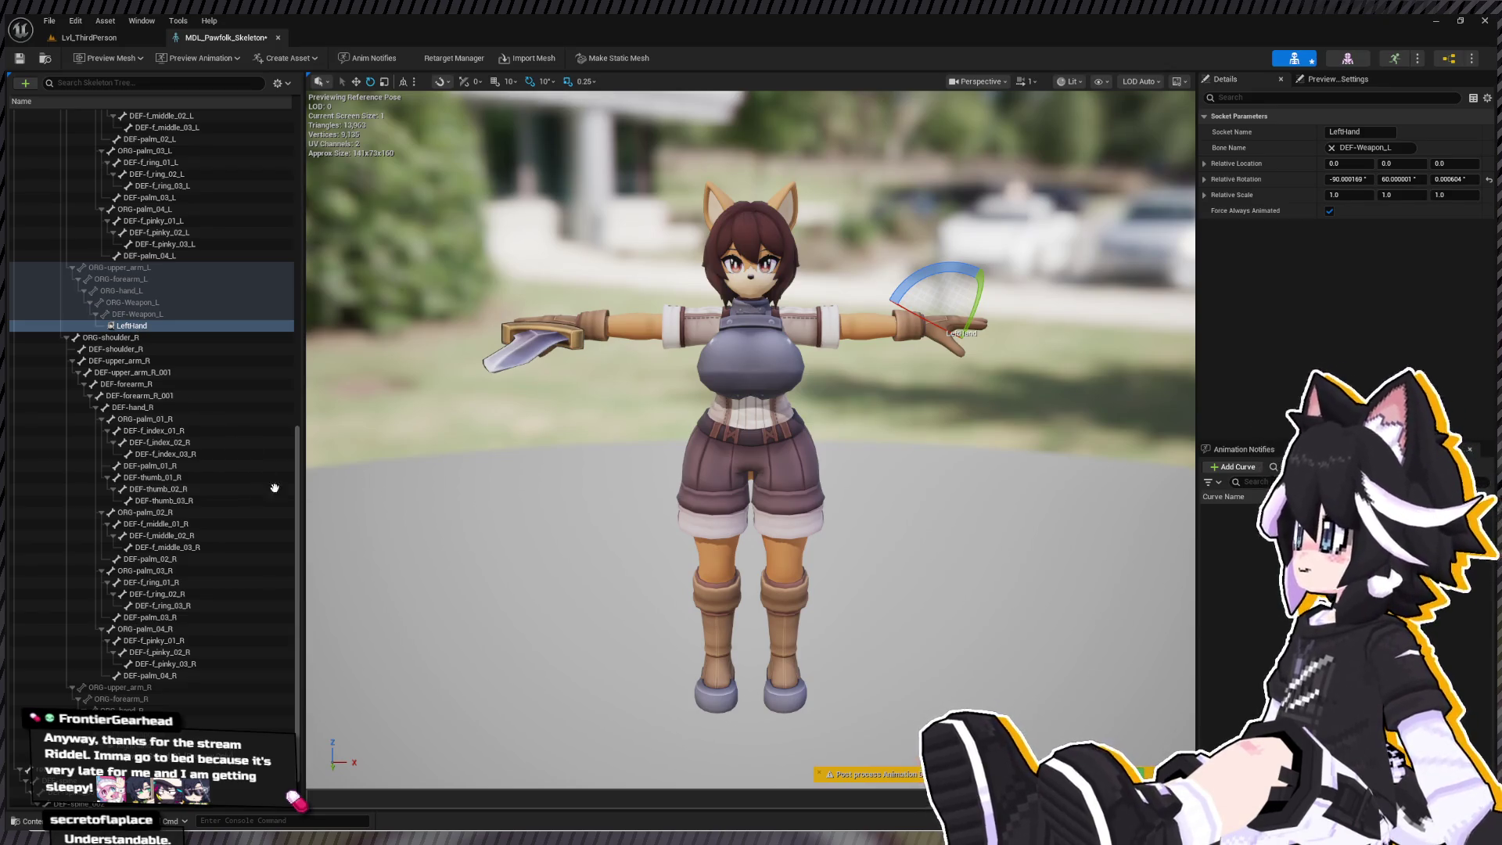
- Preview the sword on the LeftHand socket and compare it with the RightHand socket's settings
mouse_move(584, 400)
left_mouse_down()
mouse_move(547, 375)
mouse_move(729, 408)
left_mouse_up()
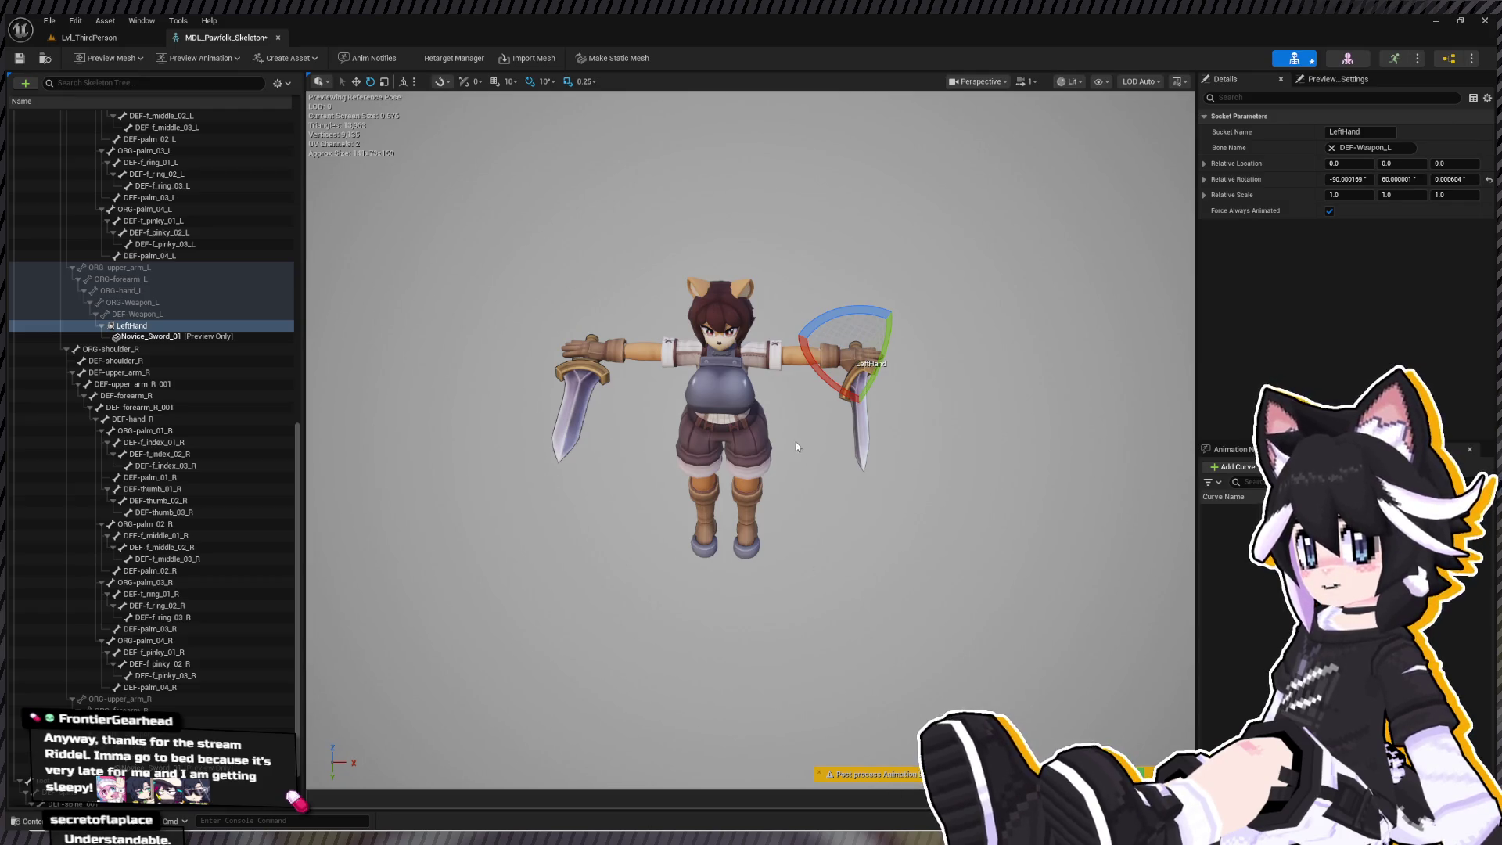
left_click(585, 395)
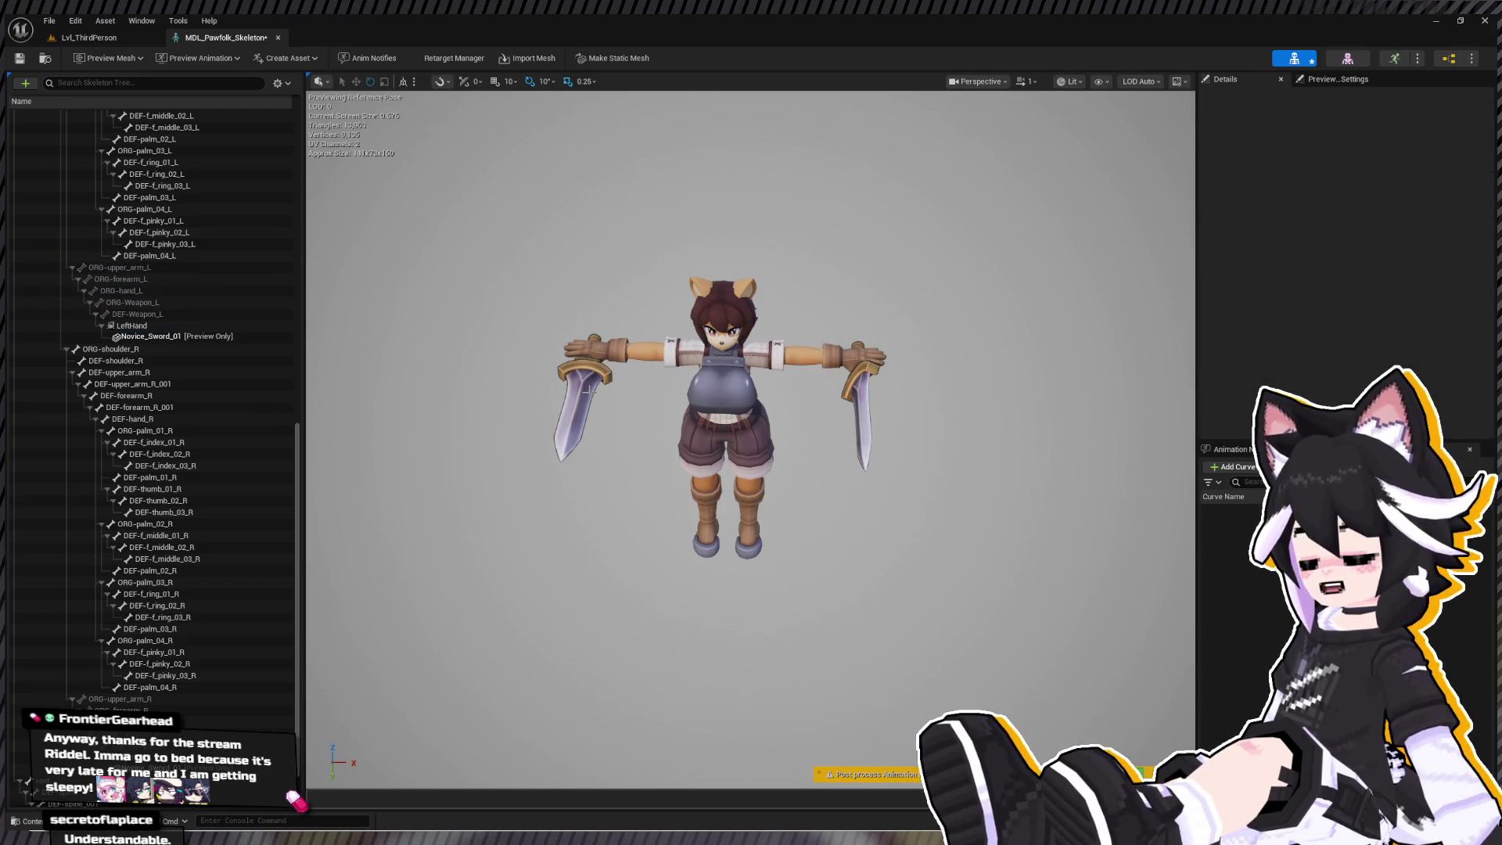
scroll(157, 606, "down", 2)
left_click(133, 696)
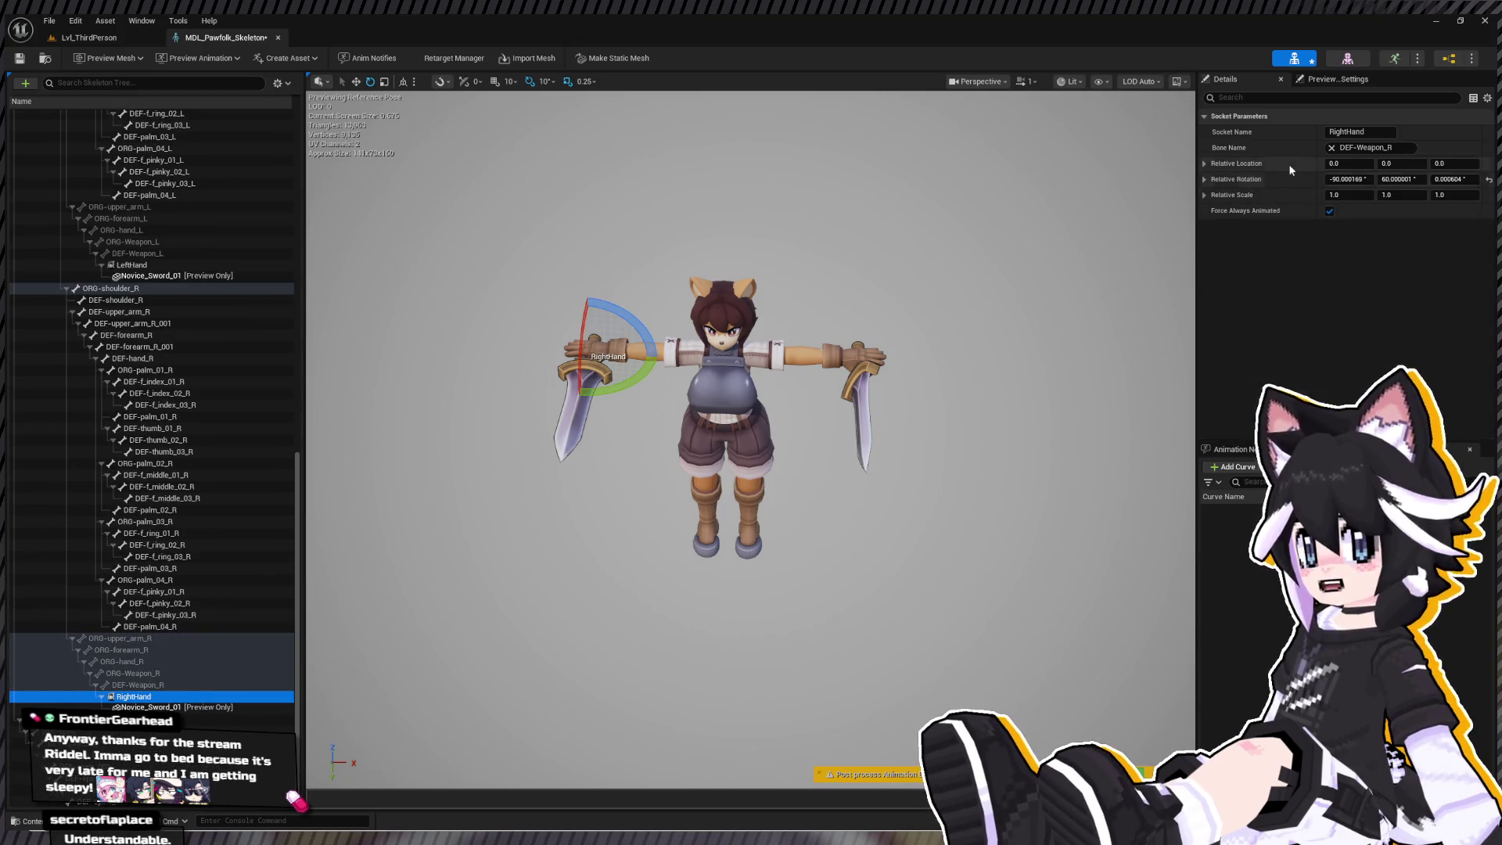
left_click(1275, 180)
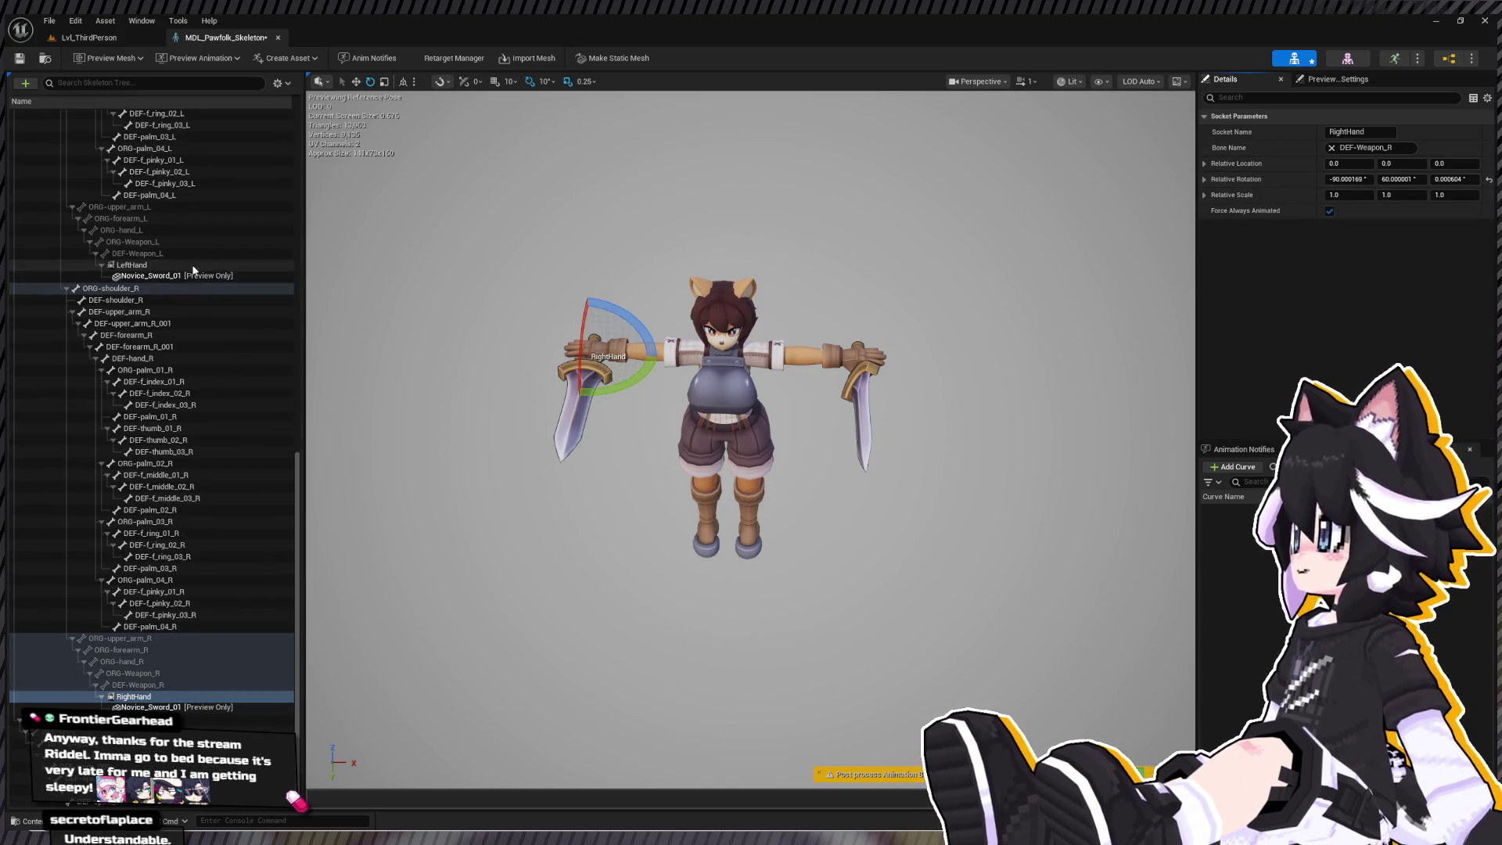
left_click(156, 265)
left_click(151, 276)
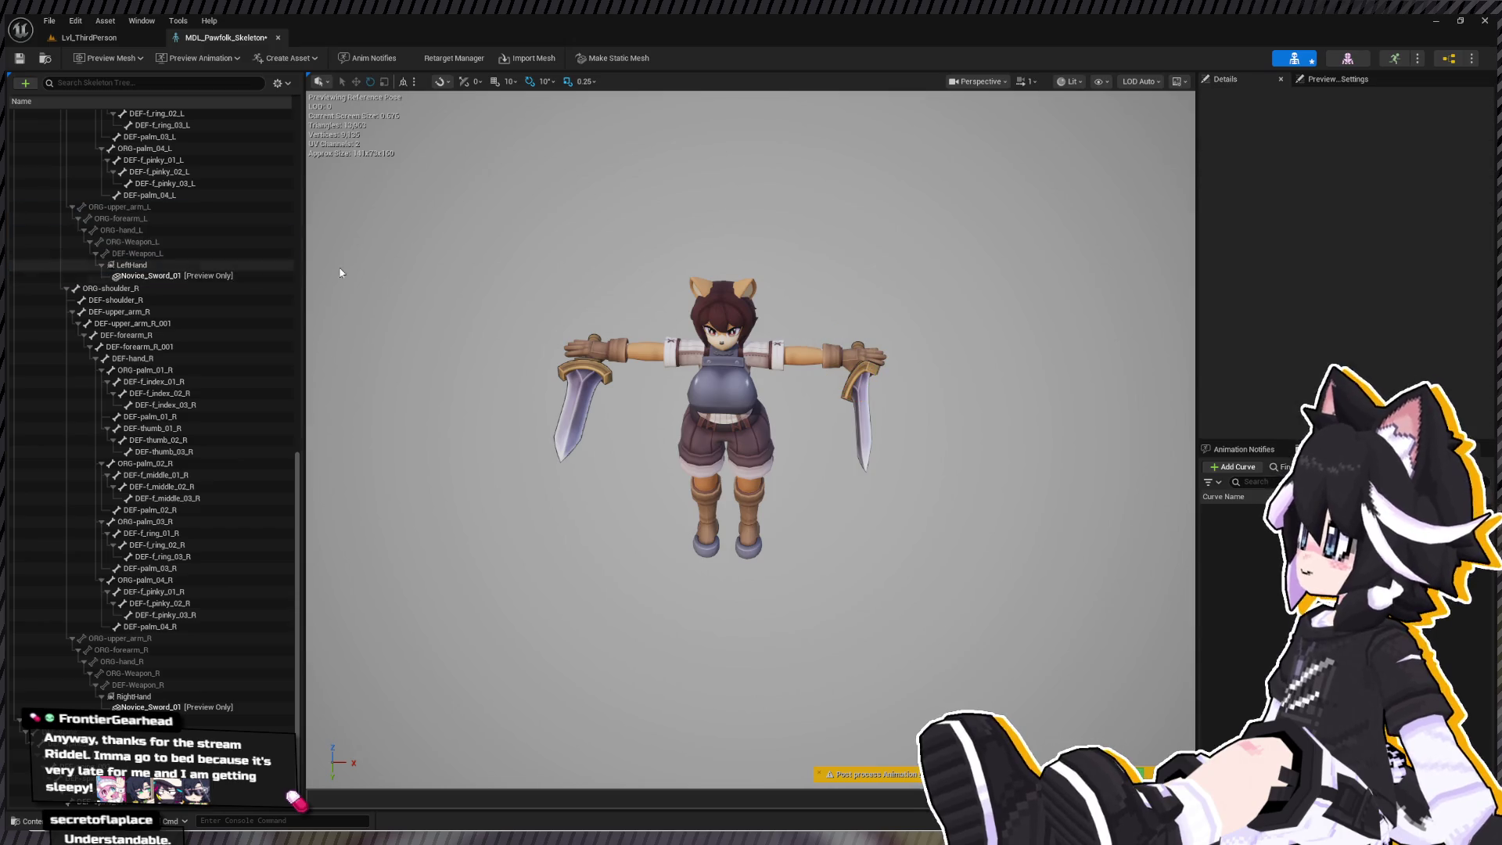
- Adjust the LeftHand socket's X rotation sign and check the sword's orientation
left_click(144, 265)
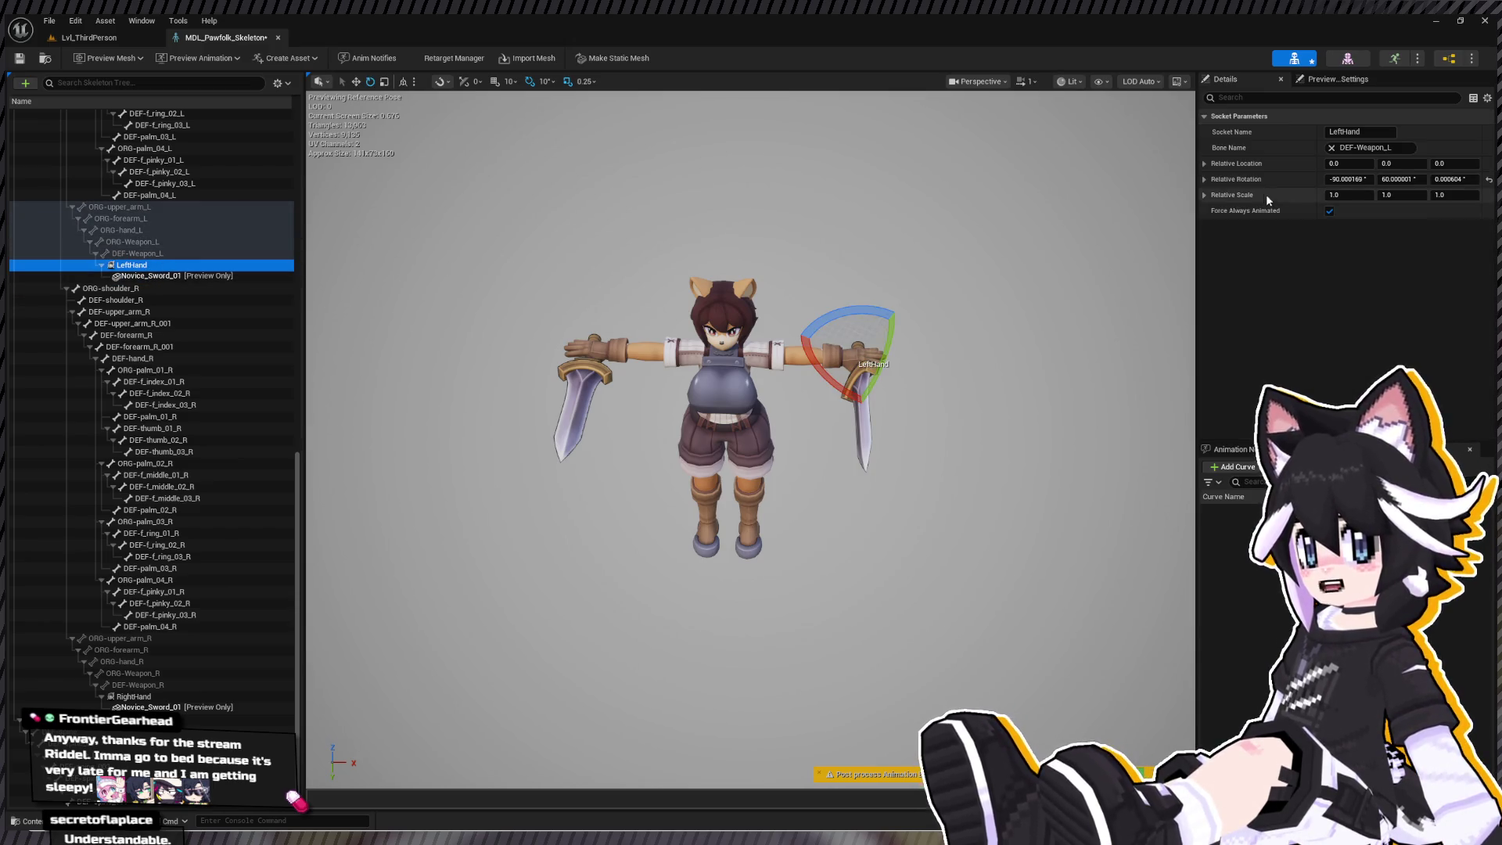
left_click(1232, 178)
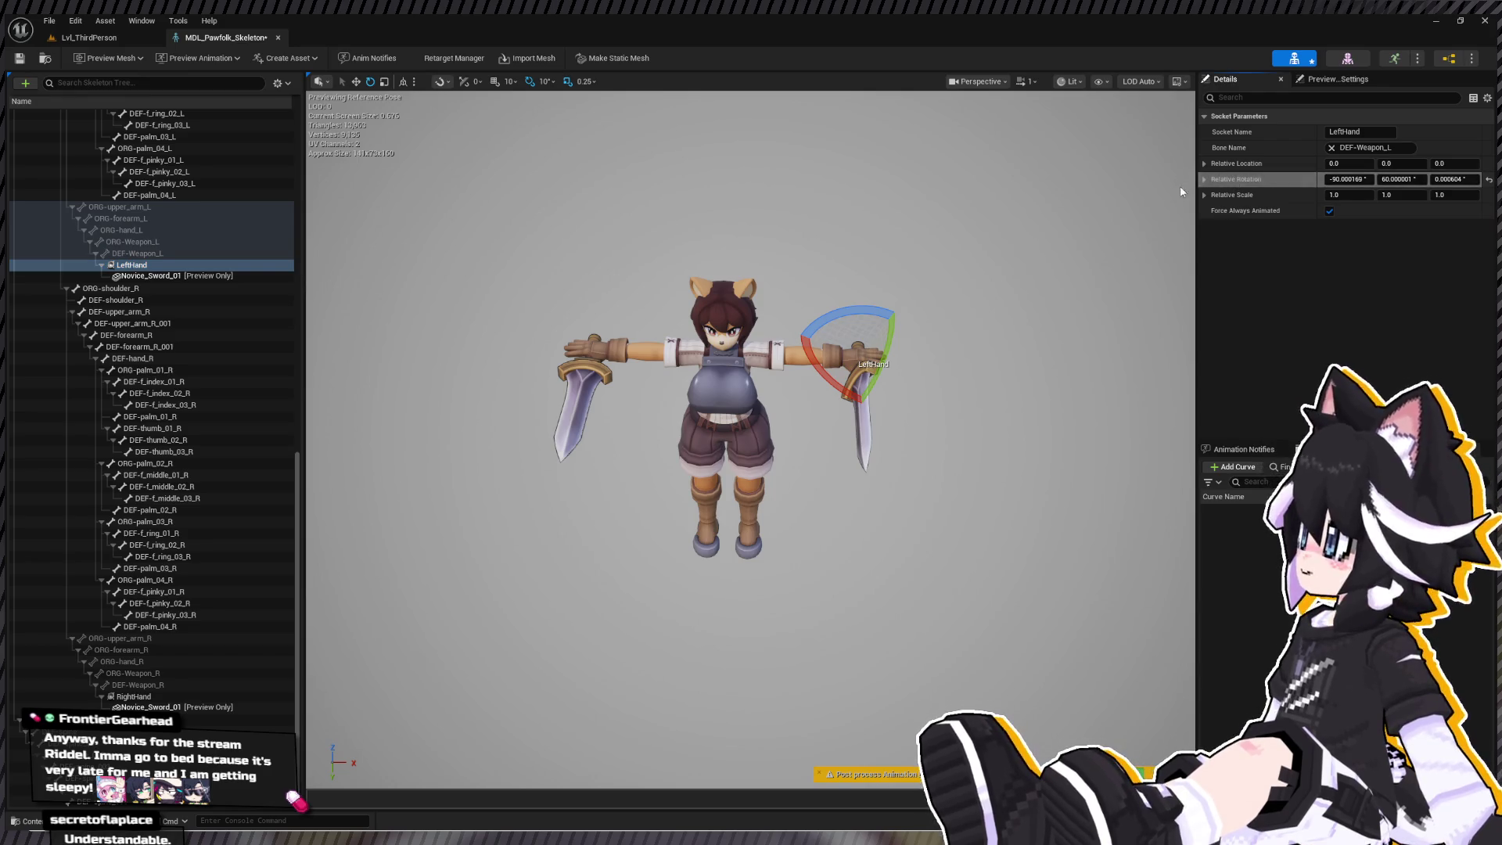
left_click(1351, 179)
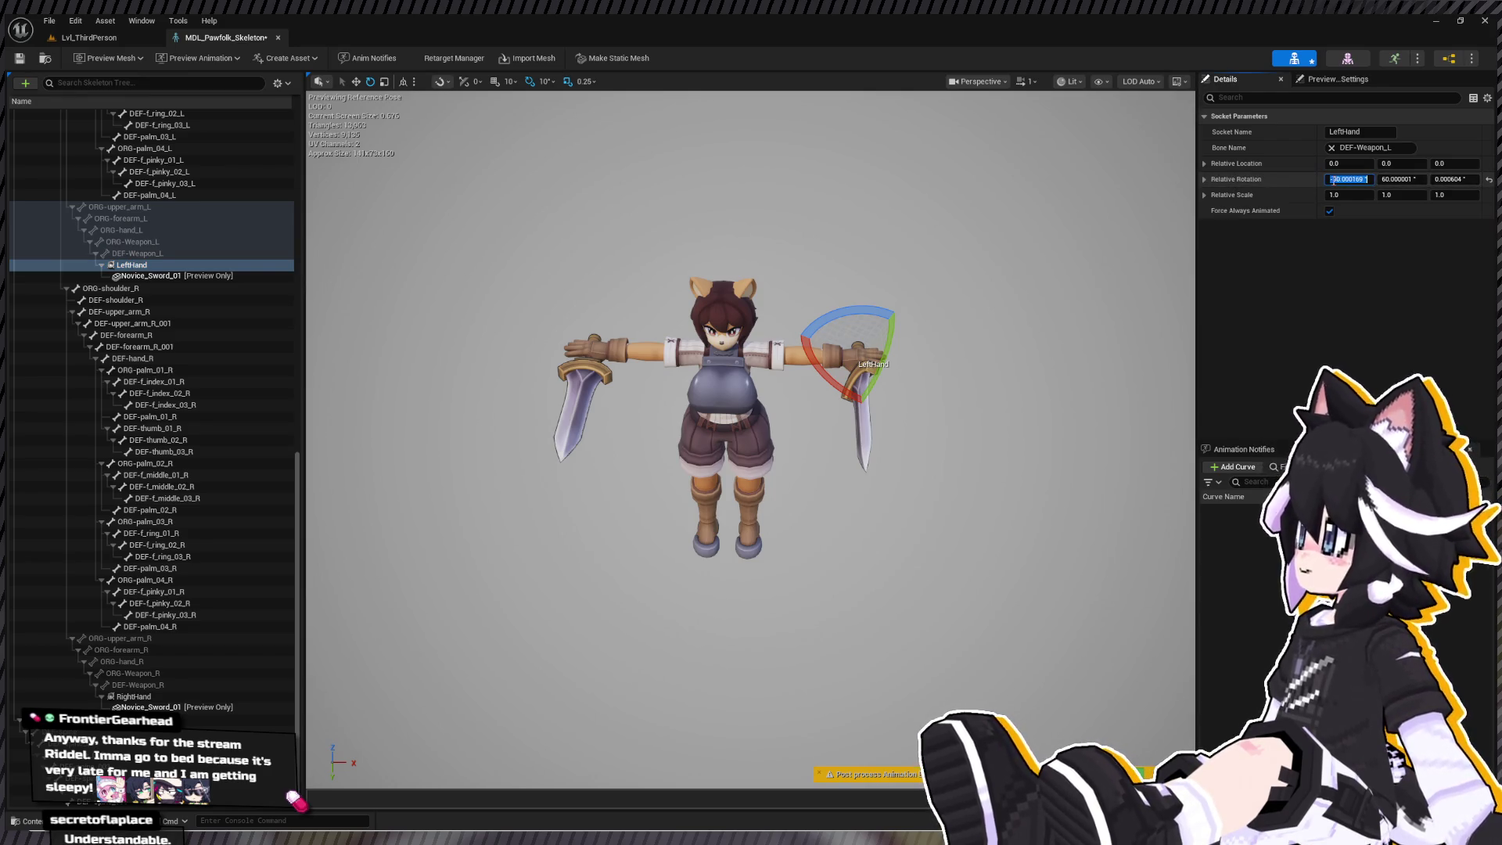
key("Delete")
key("Return")
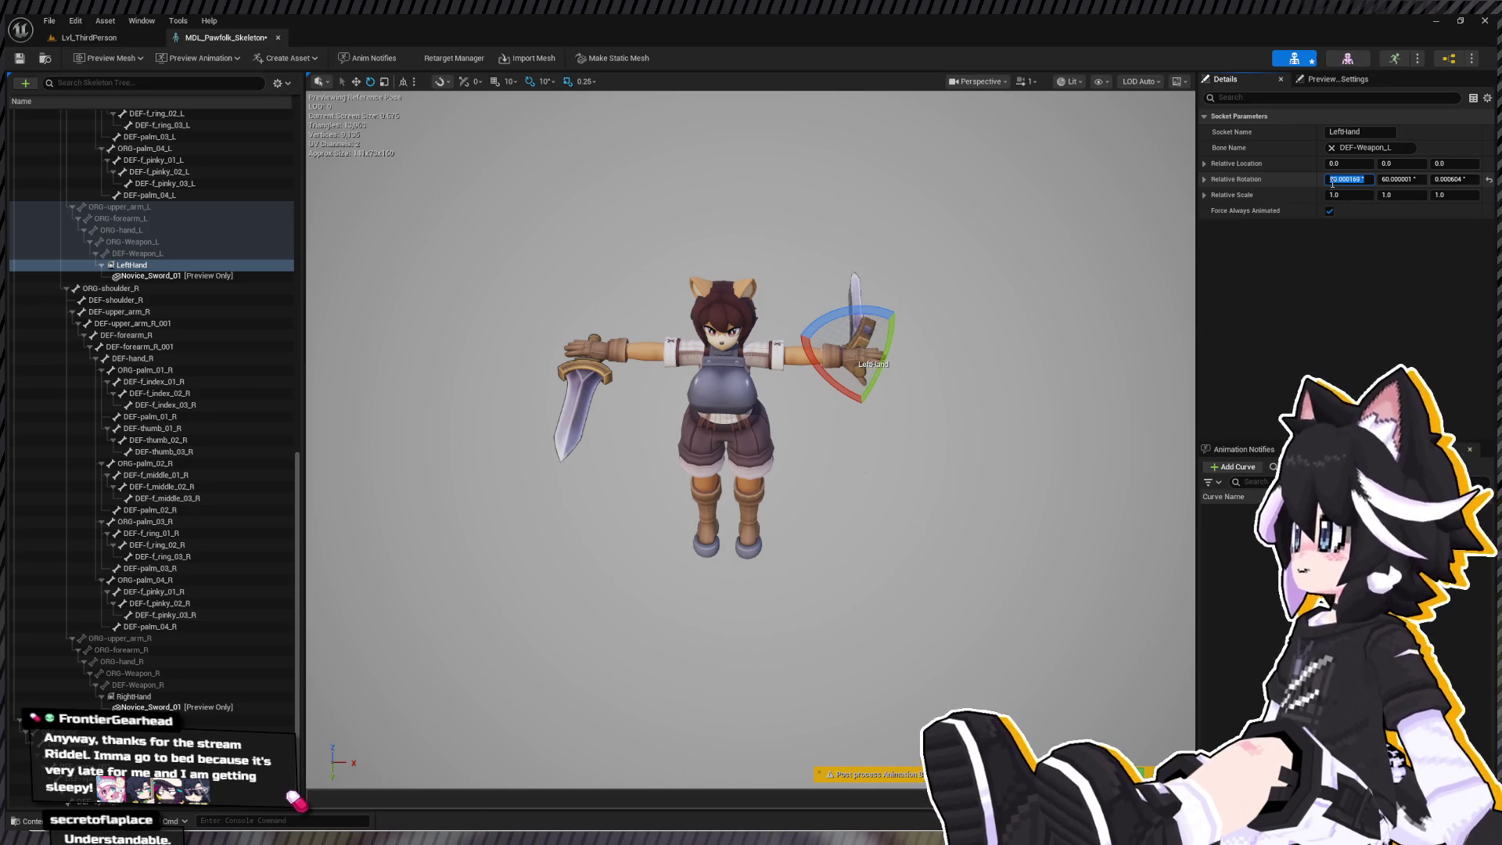
left_click(1333, 182)
type("-")
left_click(1400, 179)
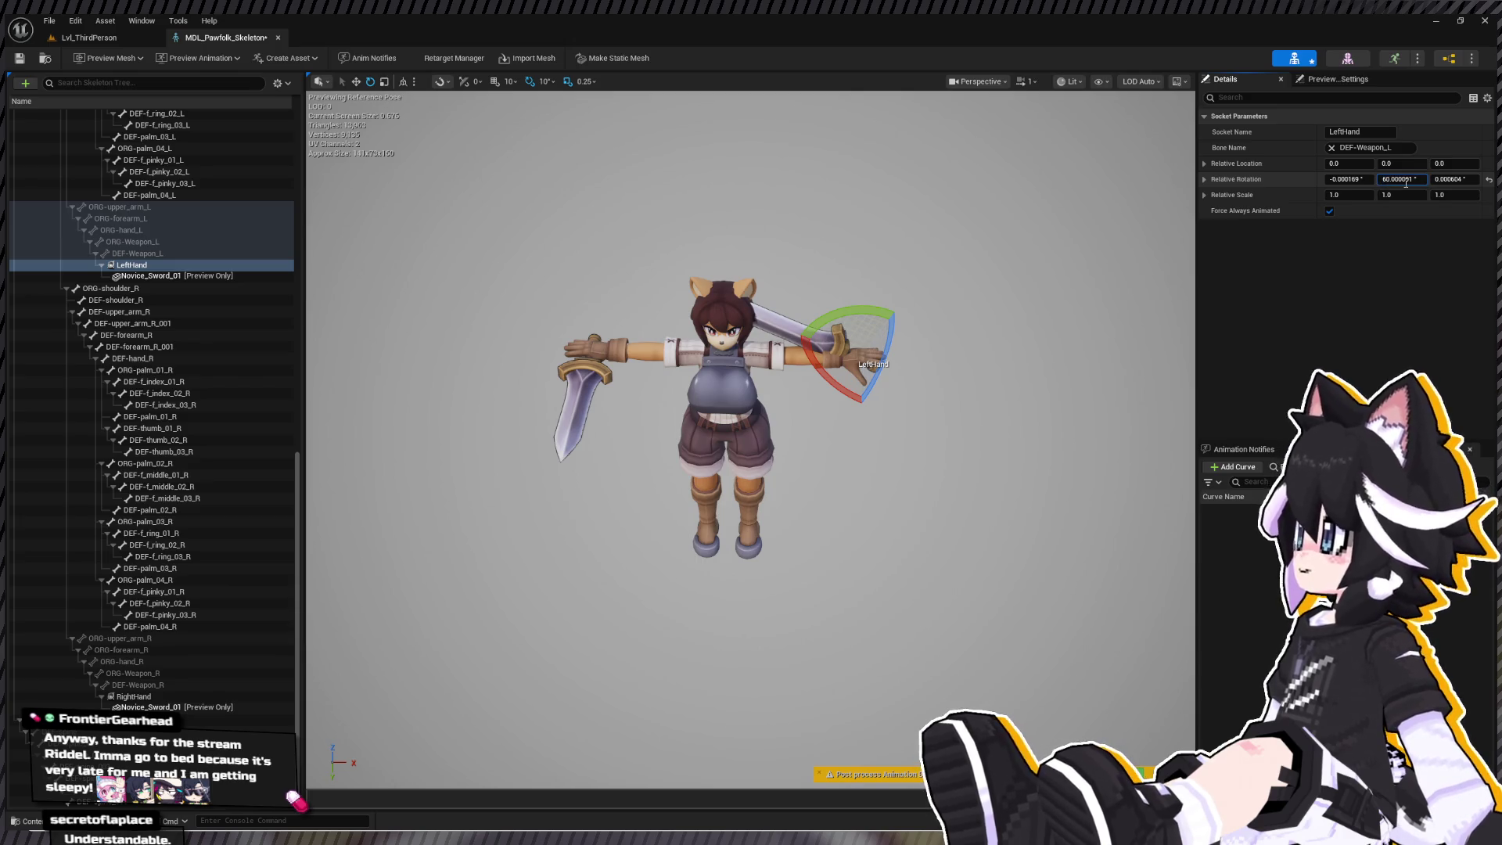
key("Return")
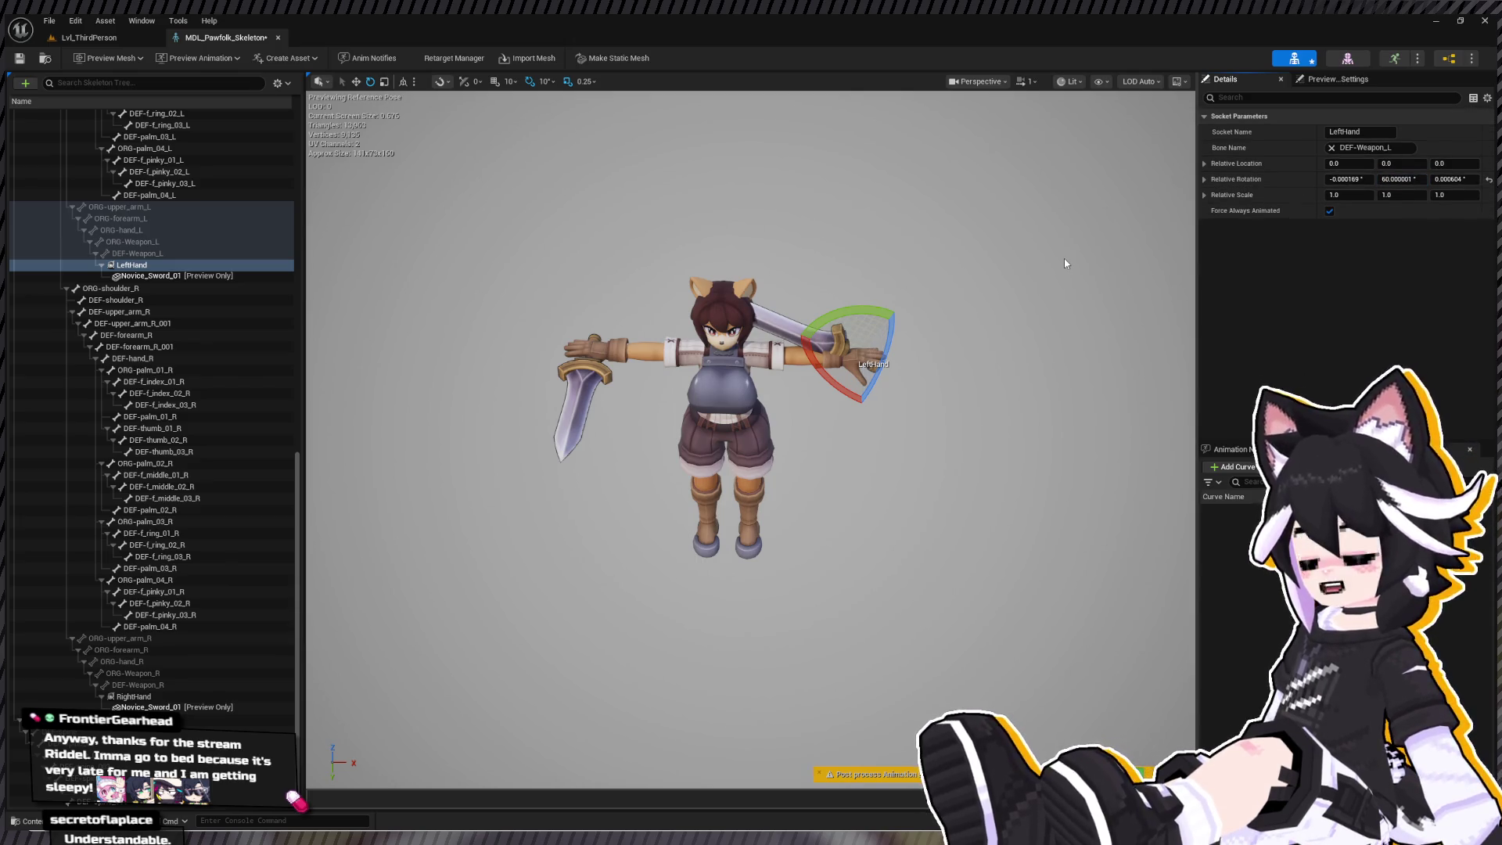
left_click(1063, 256)
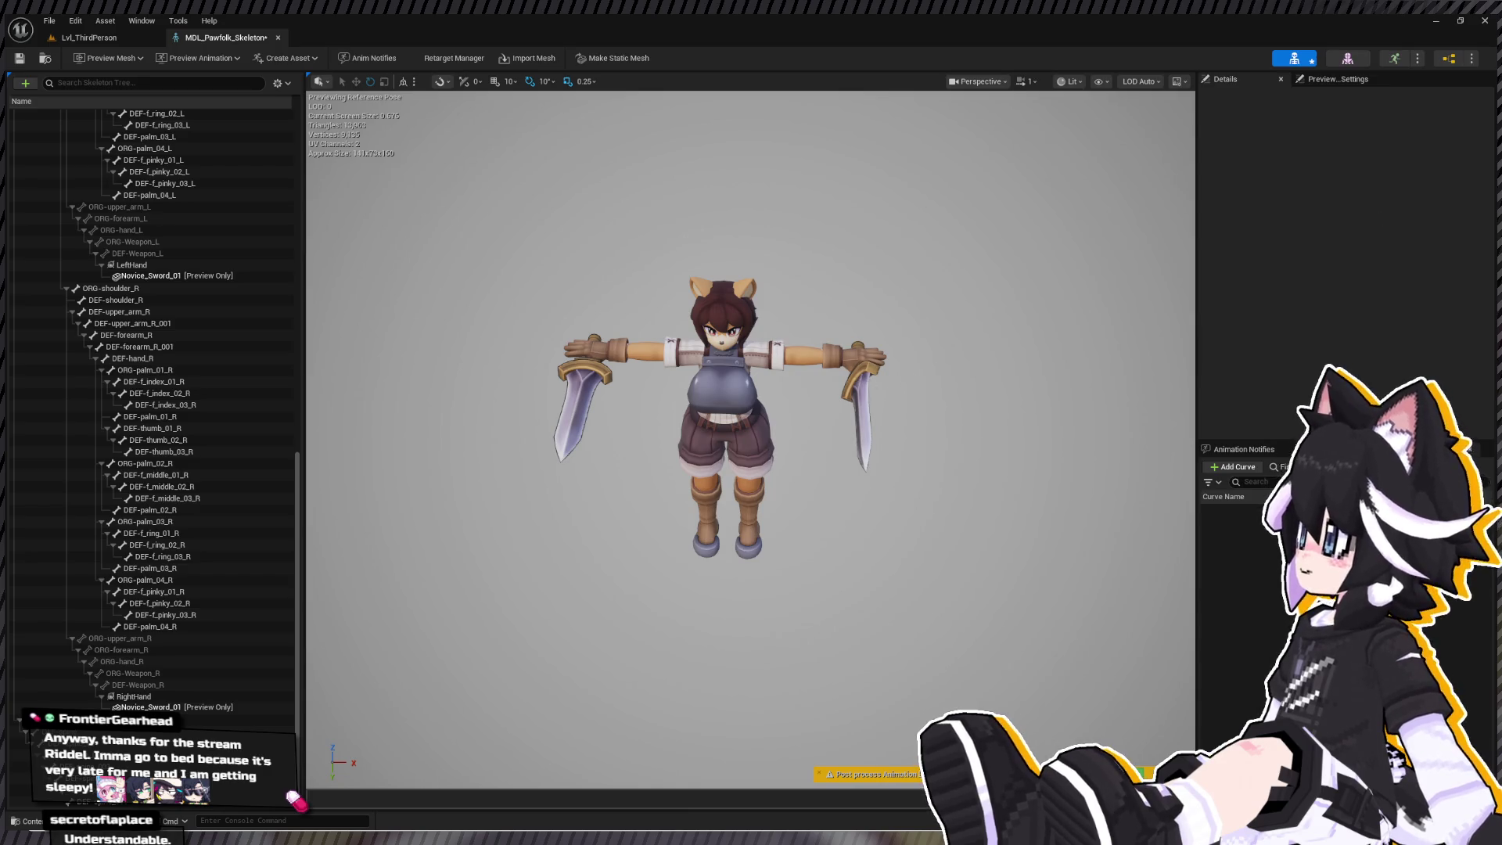
- Set the LeftHand socket's Y rotation to -60 and attach an MDL_Shield preview
left_click(205, 263)
left_click(1399, 178)
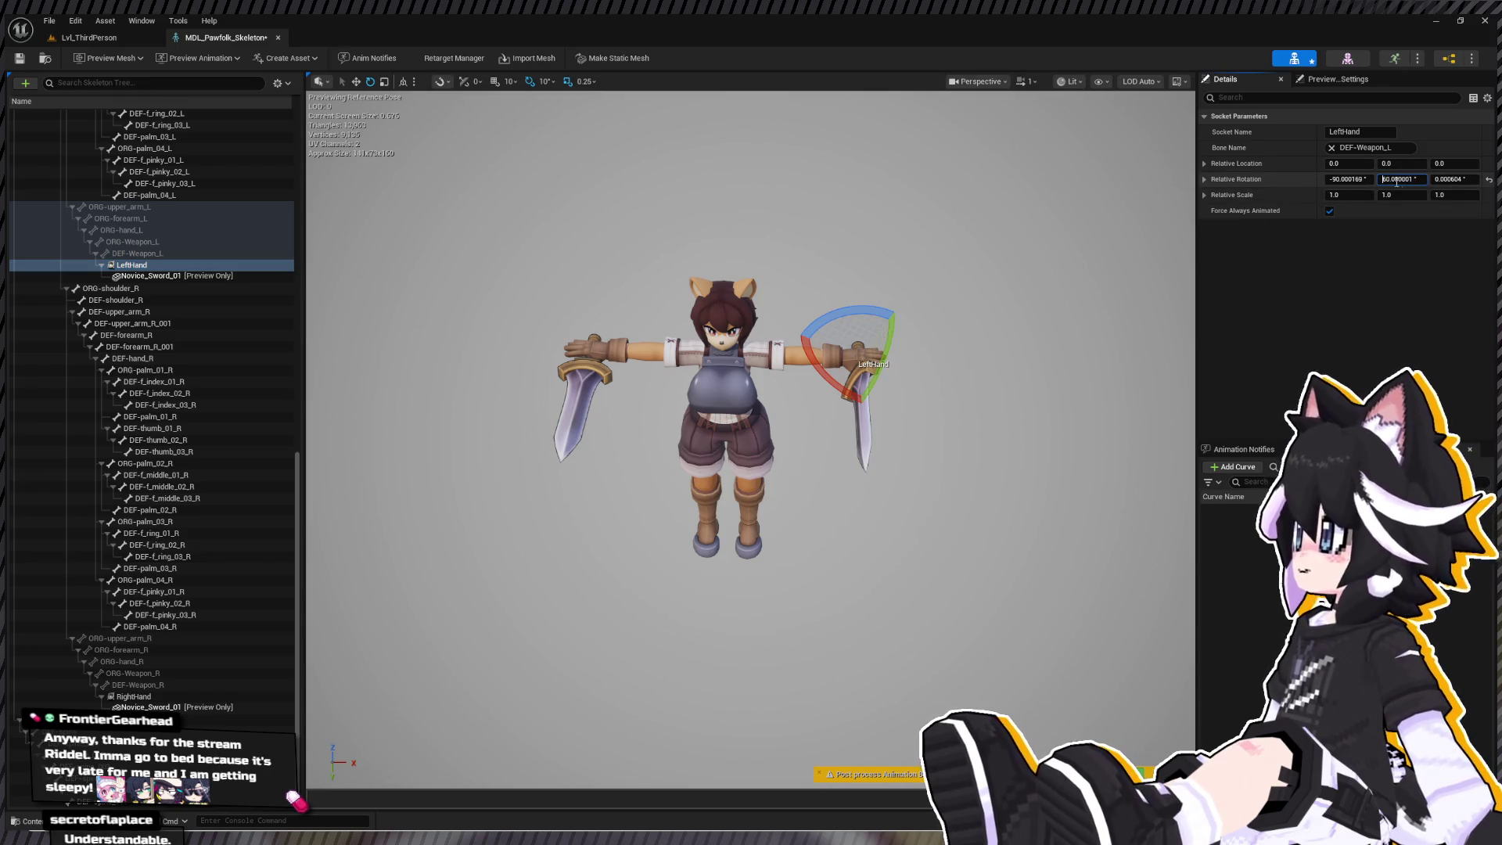
type("-")
key("Return")
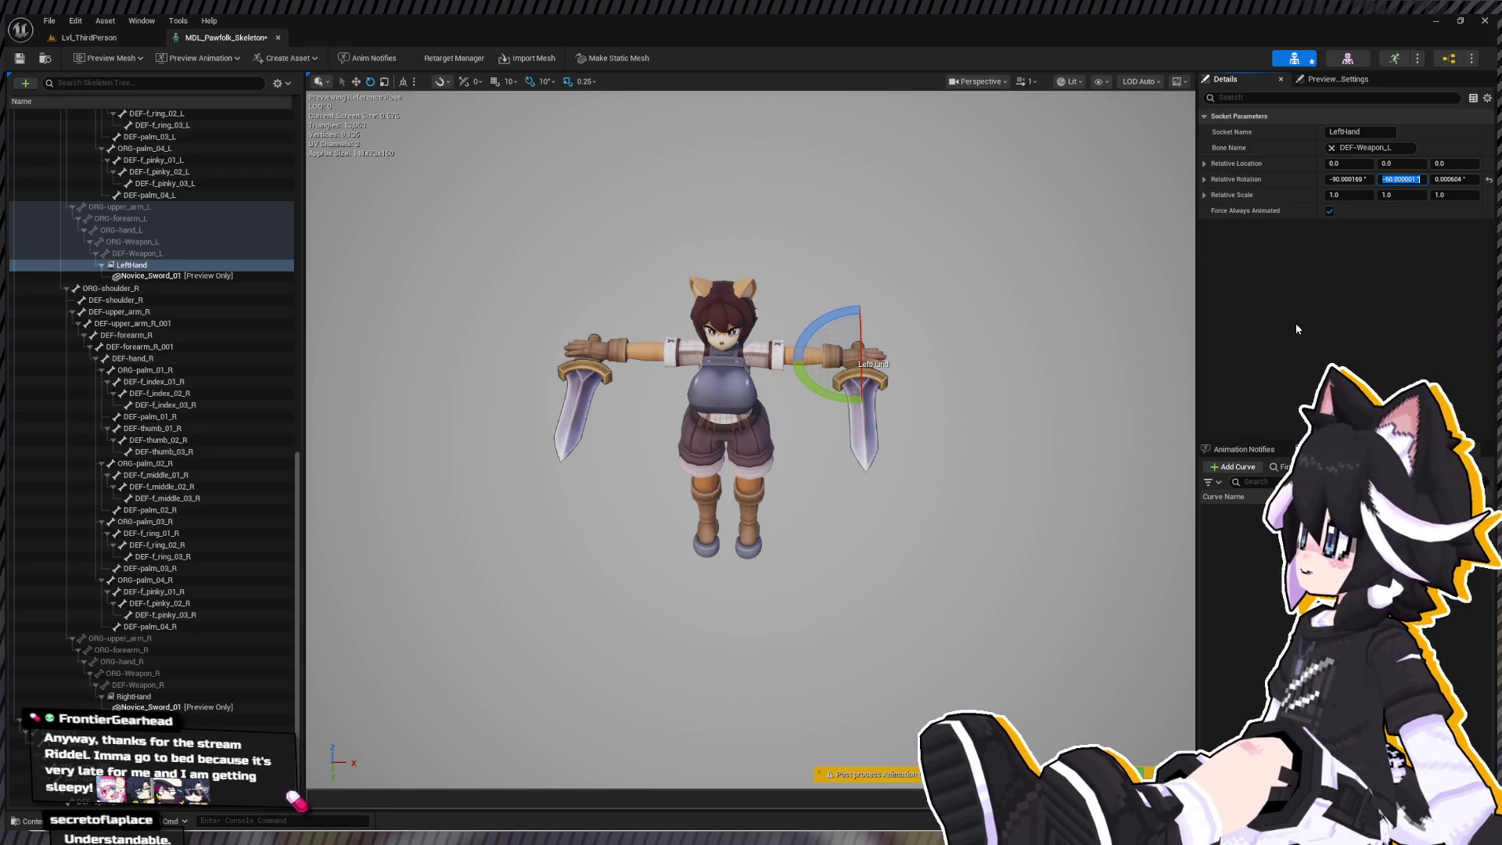
left_click(133, 268)
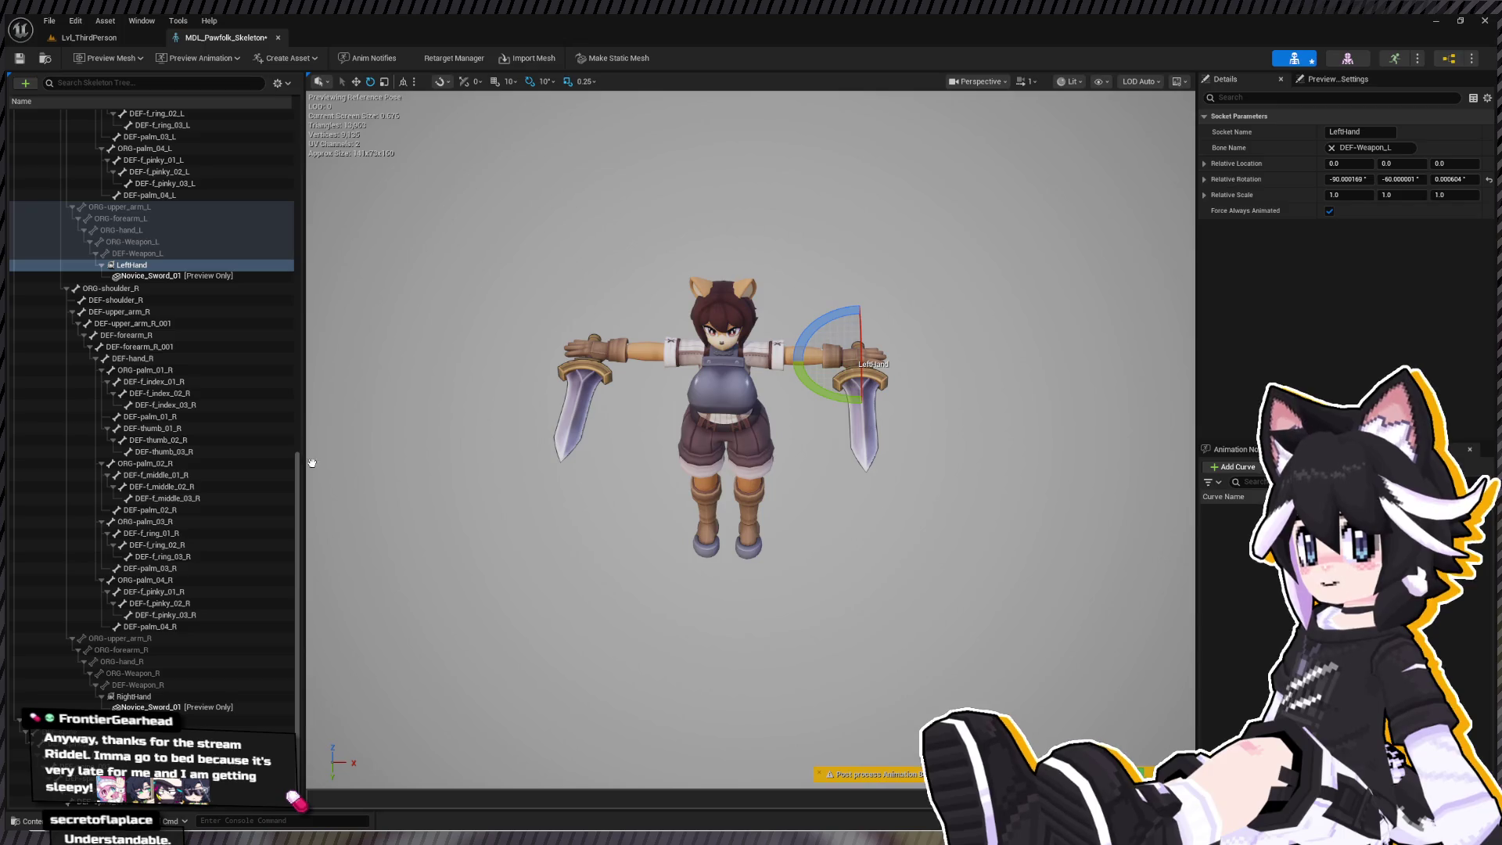
left_click(152, 286)
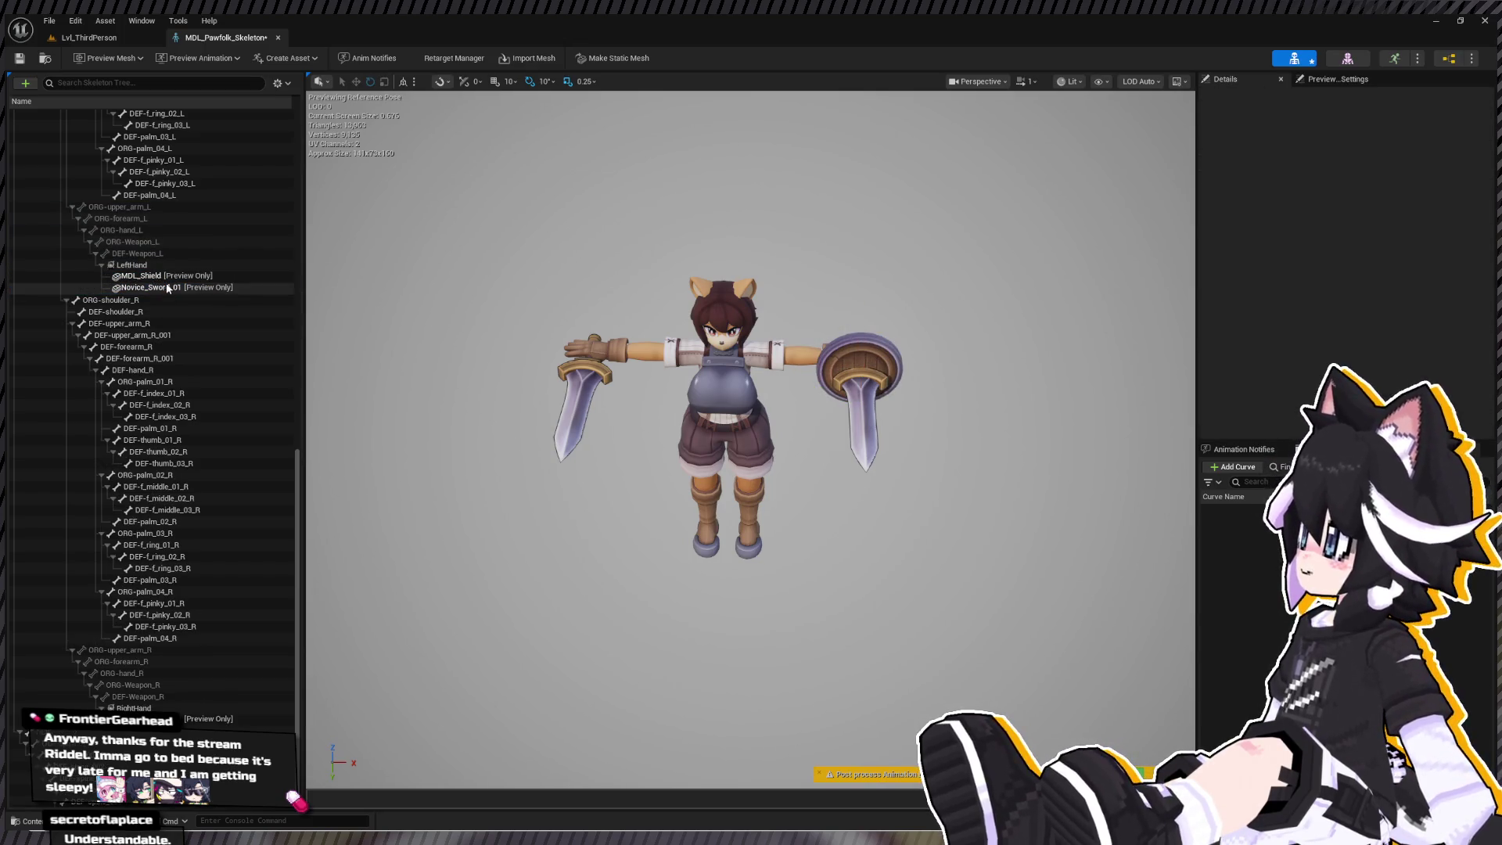
left_click(168, 288)
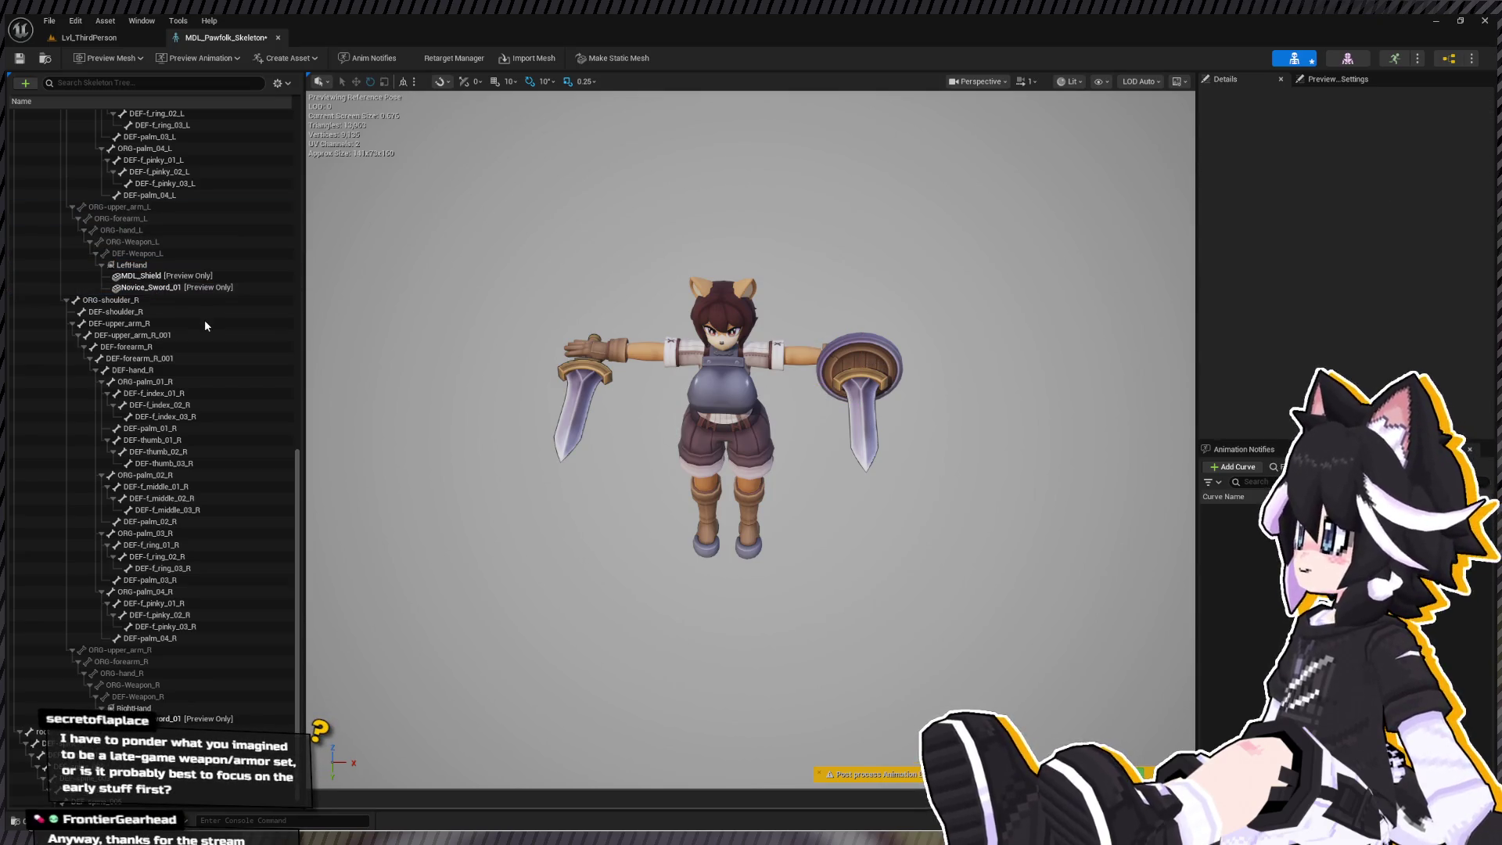
- Tilt the LeftHand shield around its X axis and orbit to confirm it lies over the forearm
left_click(127, 267)
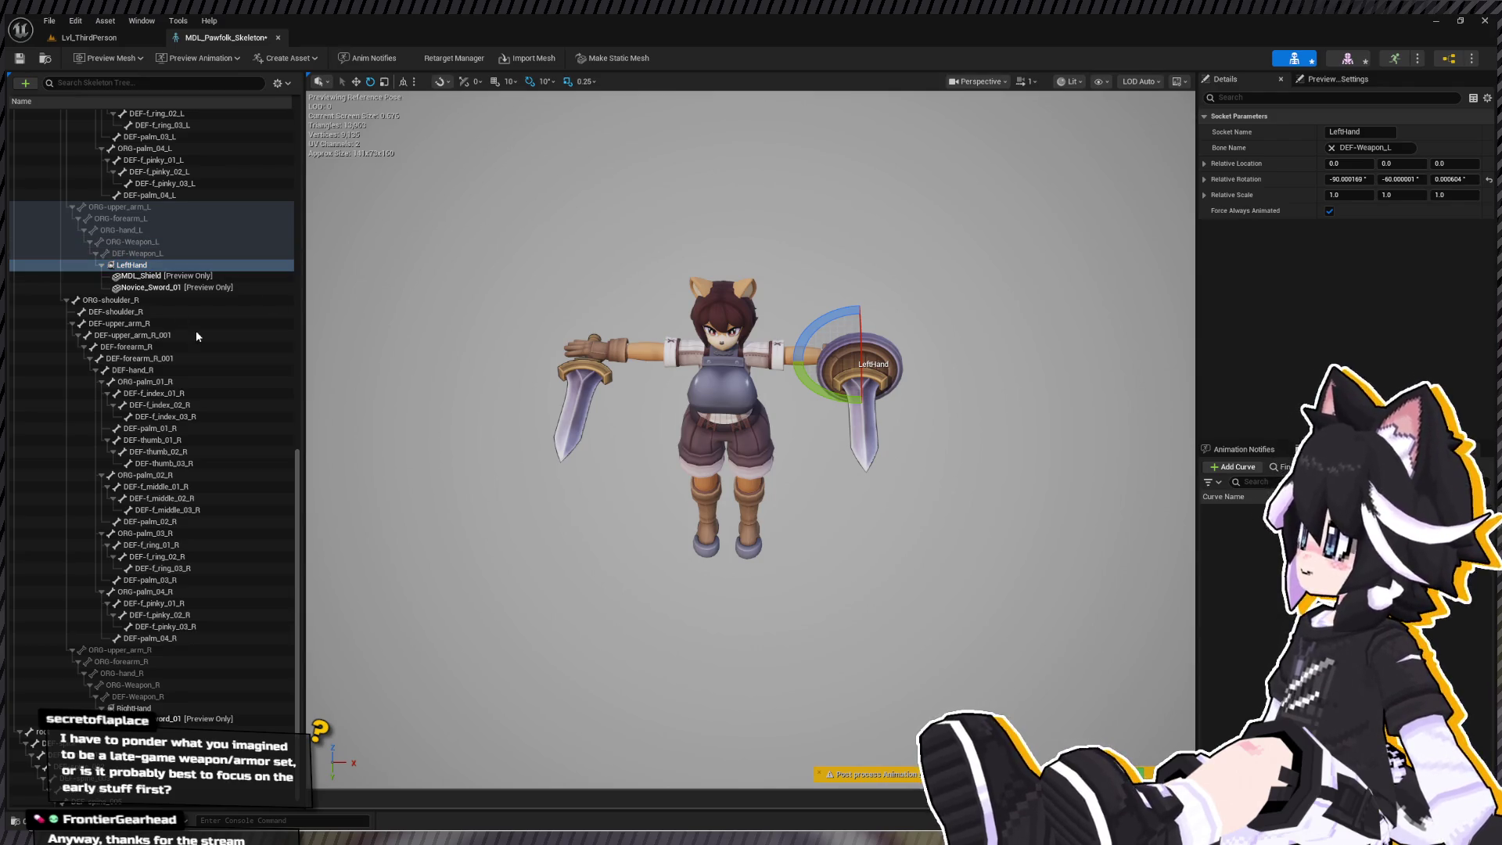
left_click(141, 276)
left_click(137, 267)
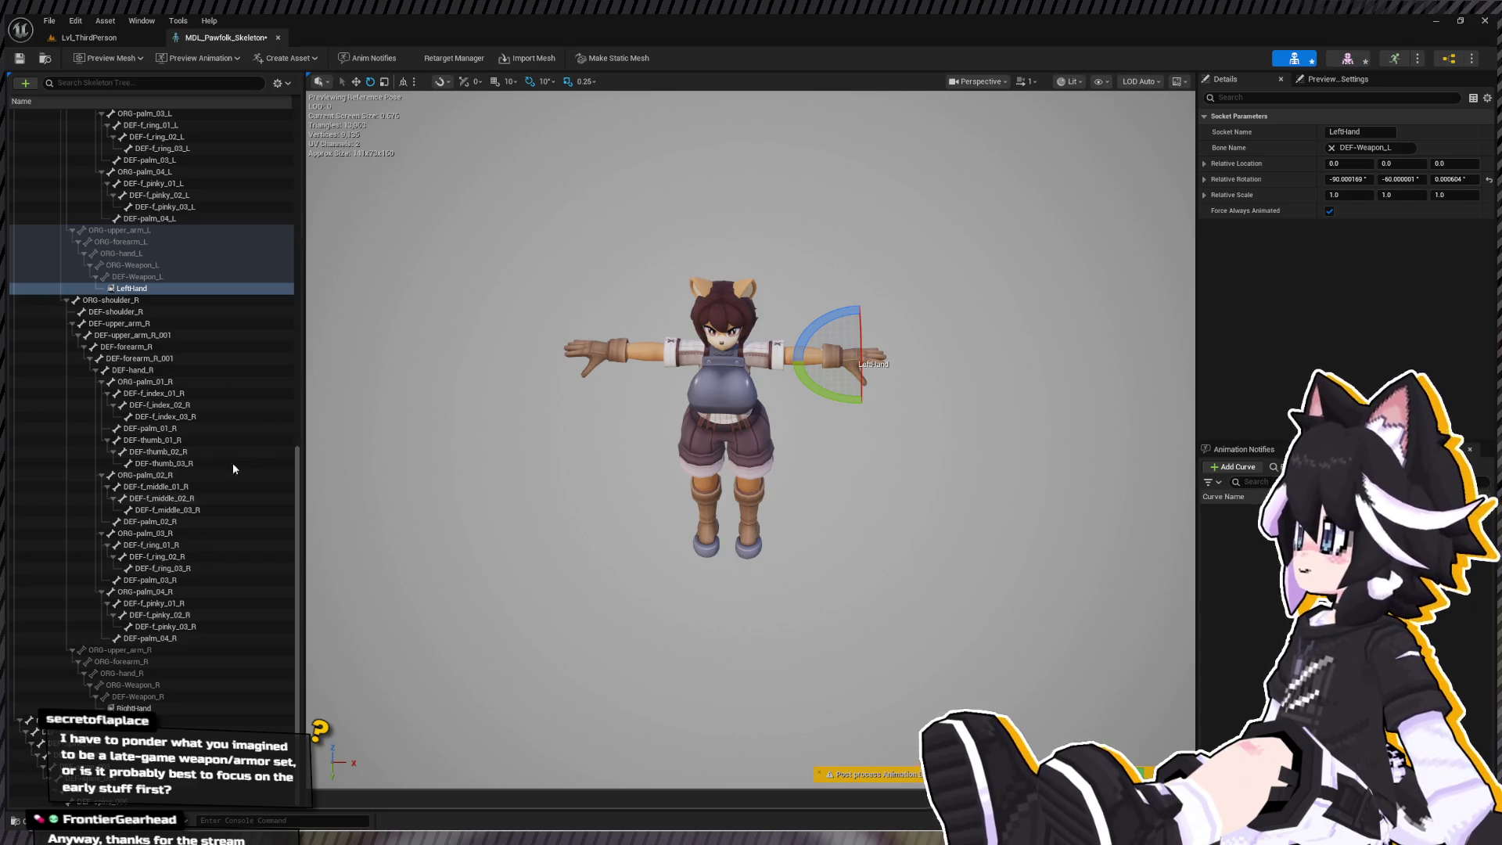
left_click(189, 709)
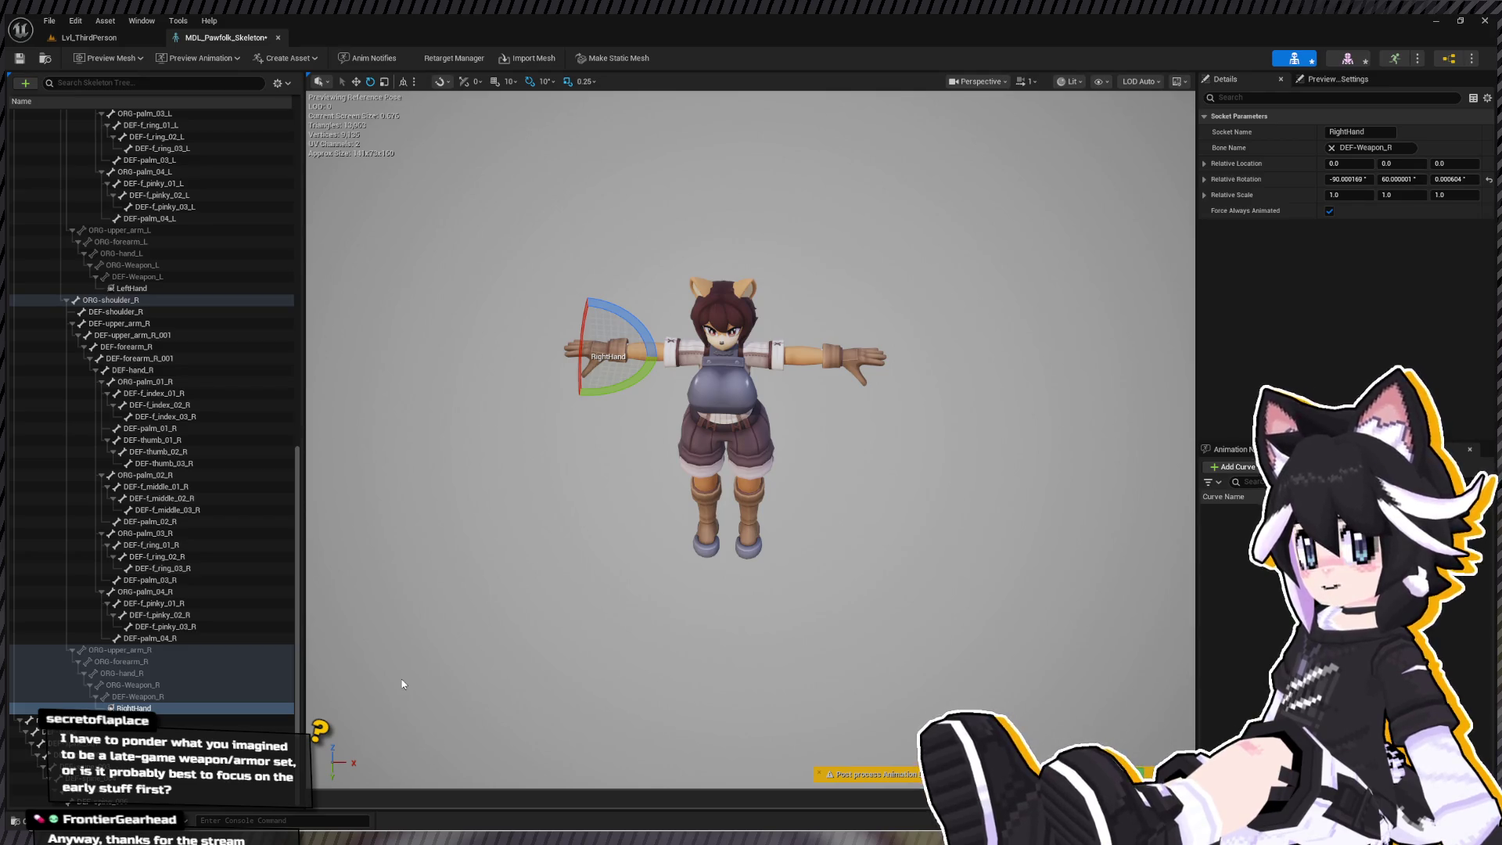
left_click(126, 289)
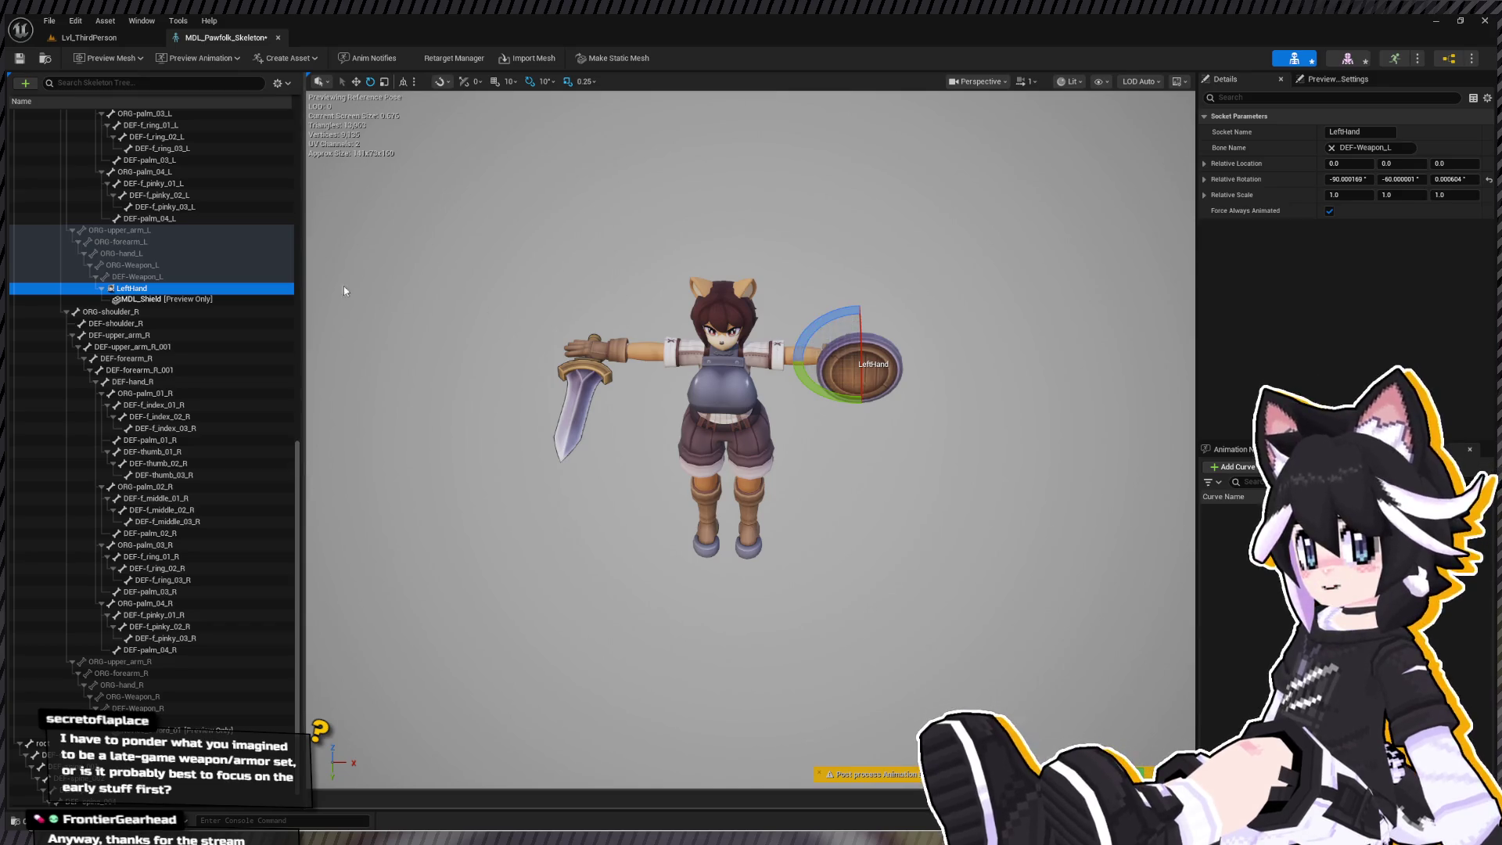
left_click_drag(860, 328, 871, 411)
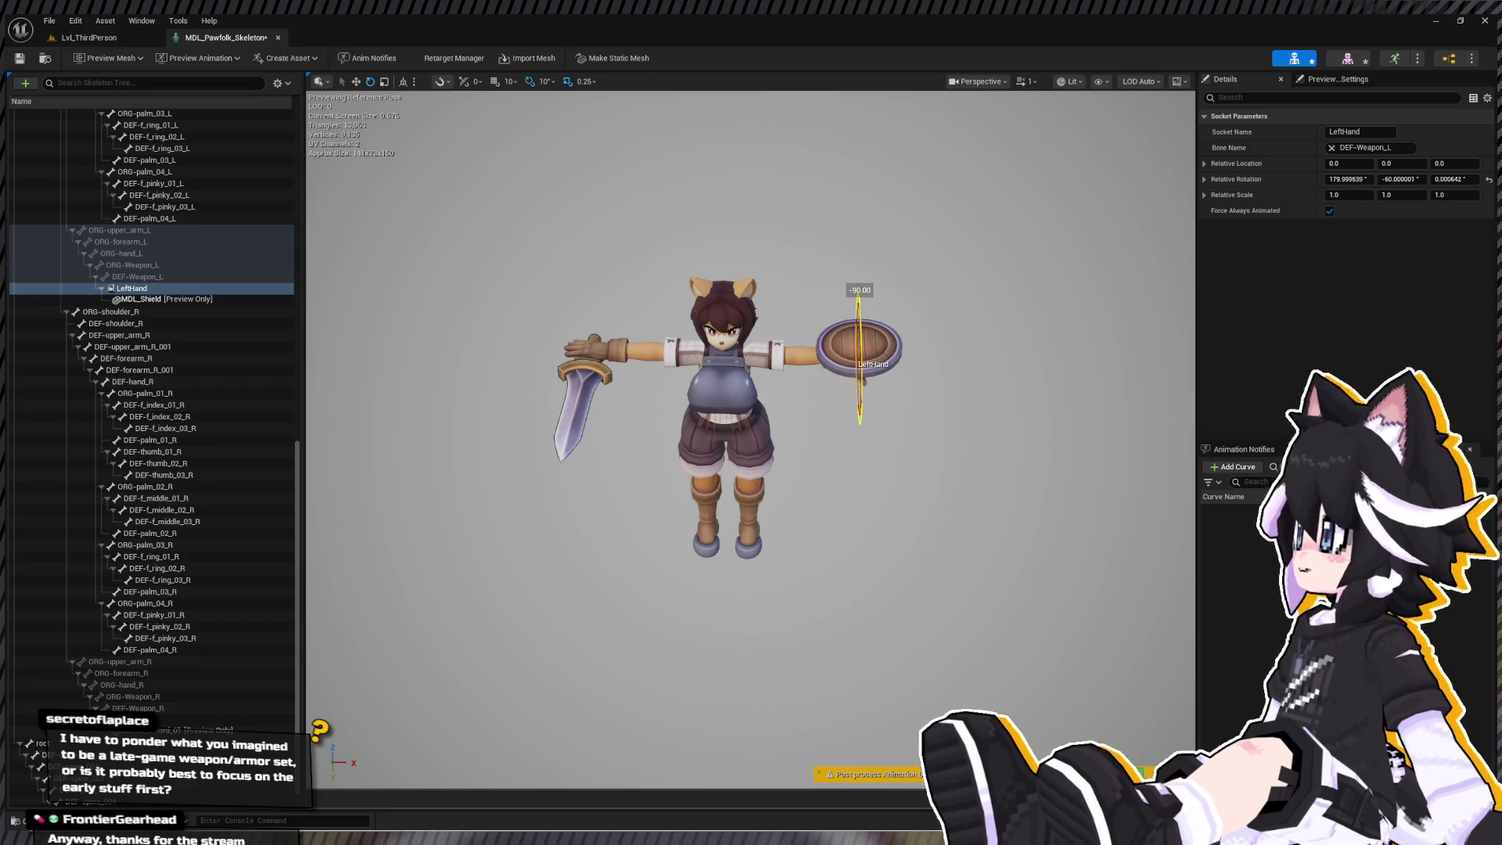
mouse_move(751, 438)
left_mouse_down()
mouse_move(696, 524)
mouse_move(782, 493)
mouse_move(347, 234)
left_mouse_up()
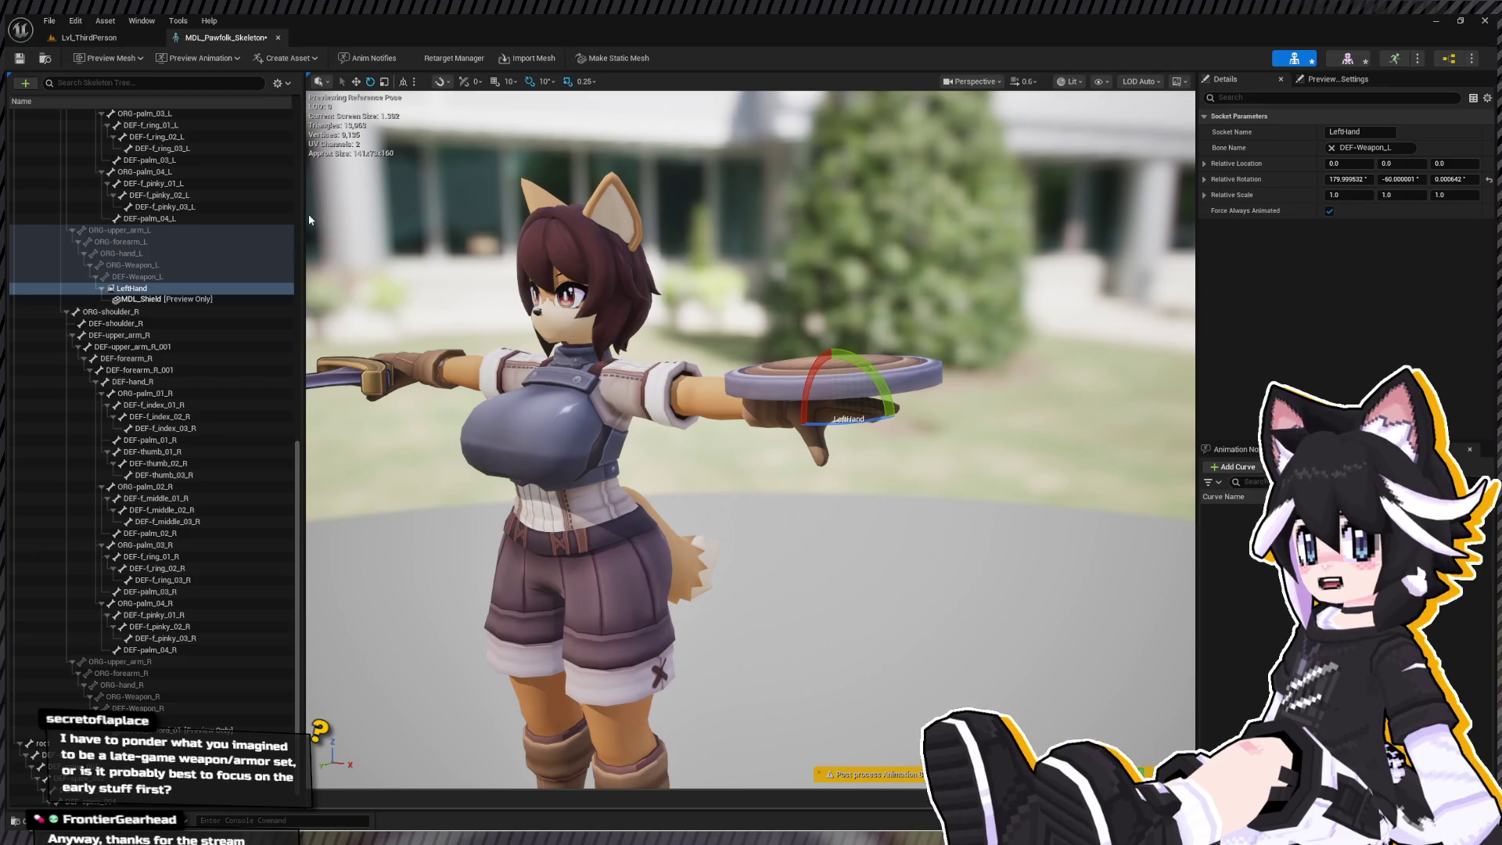
left_click(278, 37)
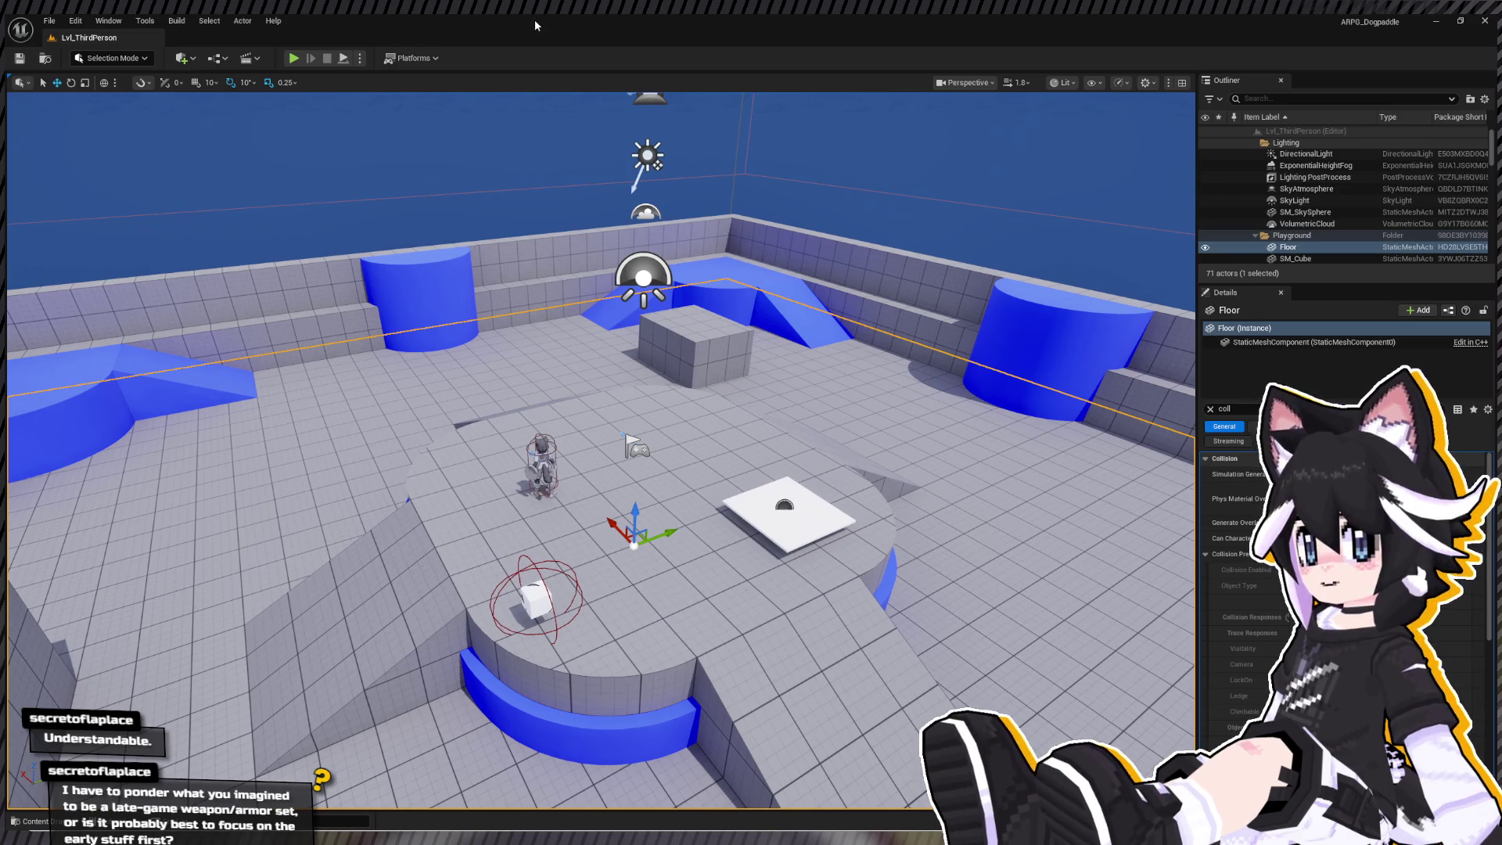
- Create a Blueprint class named BP_OffHand in the Weapons folder
key("ctrl+space")
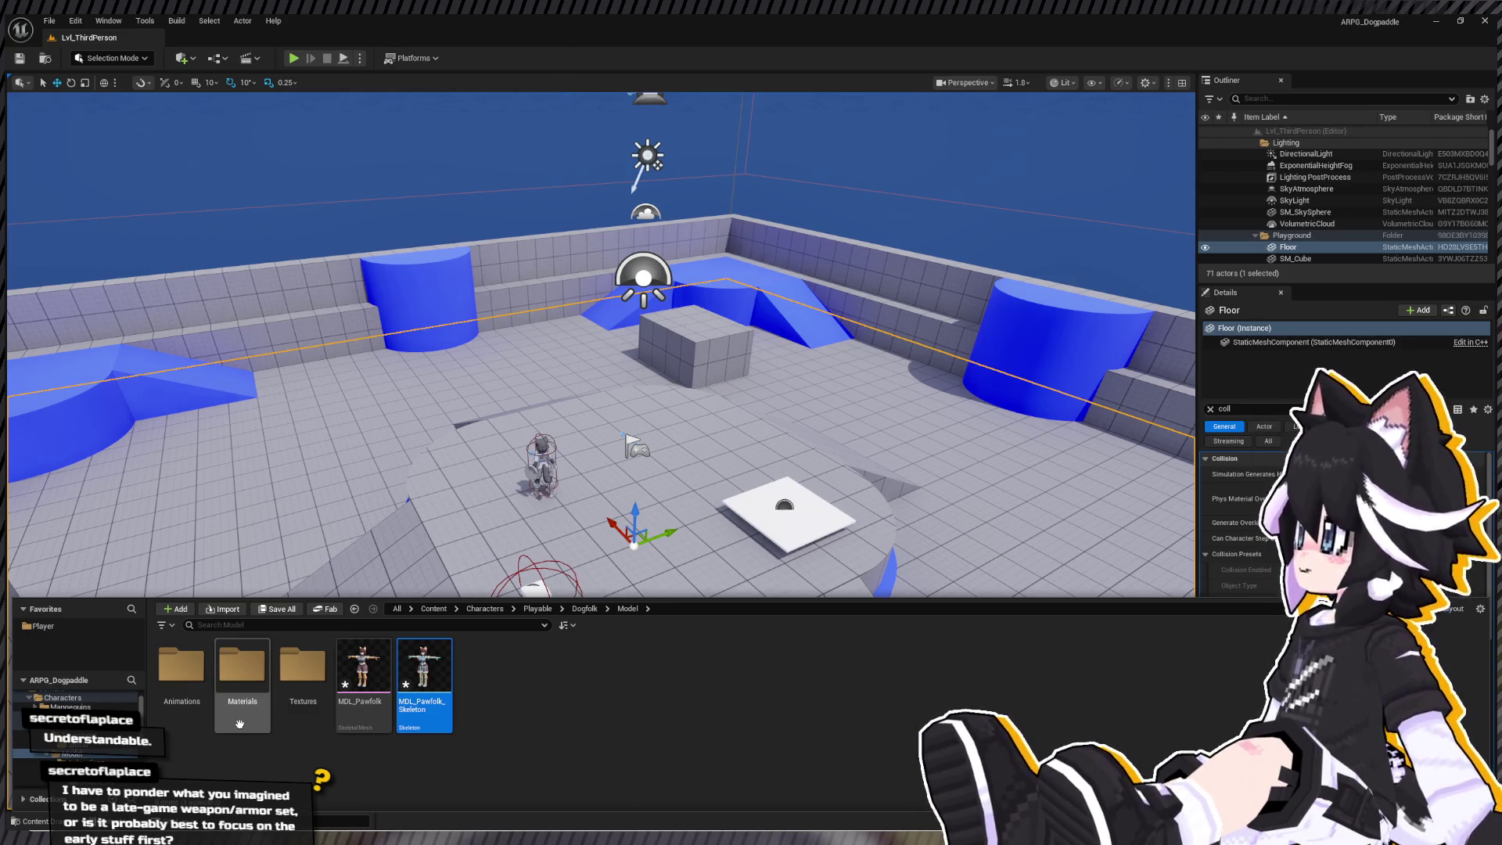
left_click(625, 703)
scroll(94, 757, "down", 5)
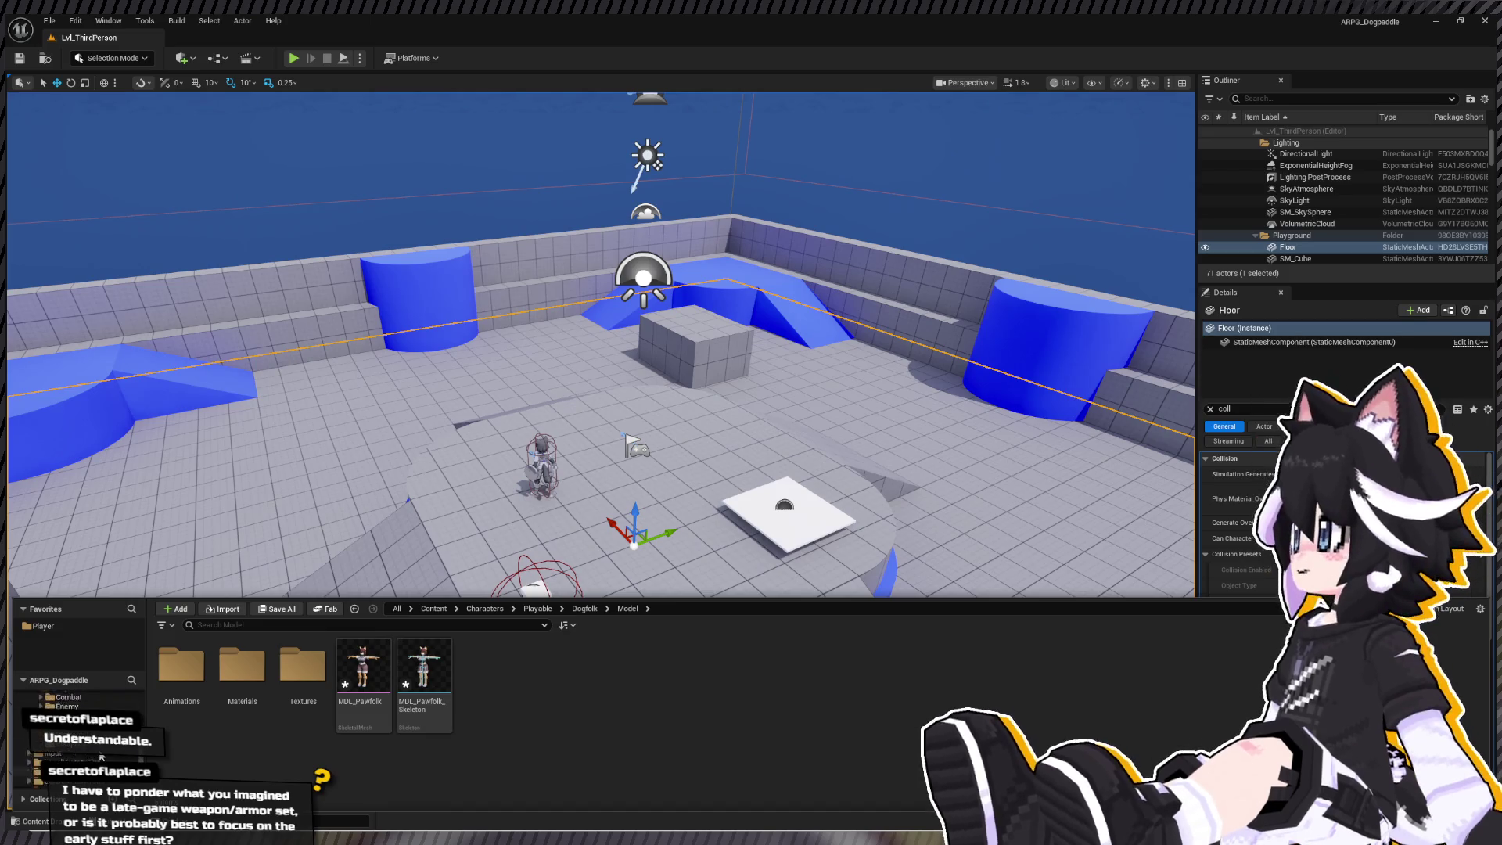
left_click(72, 700)
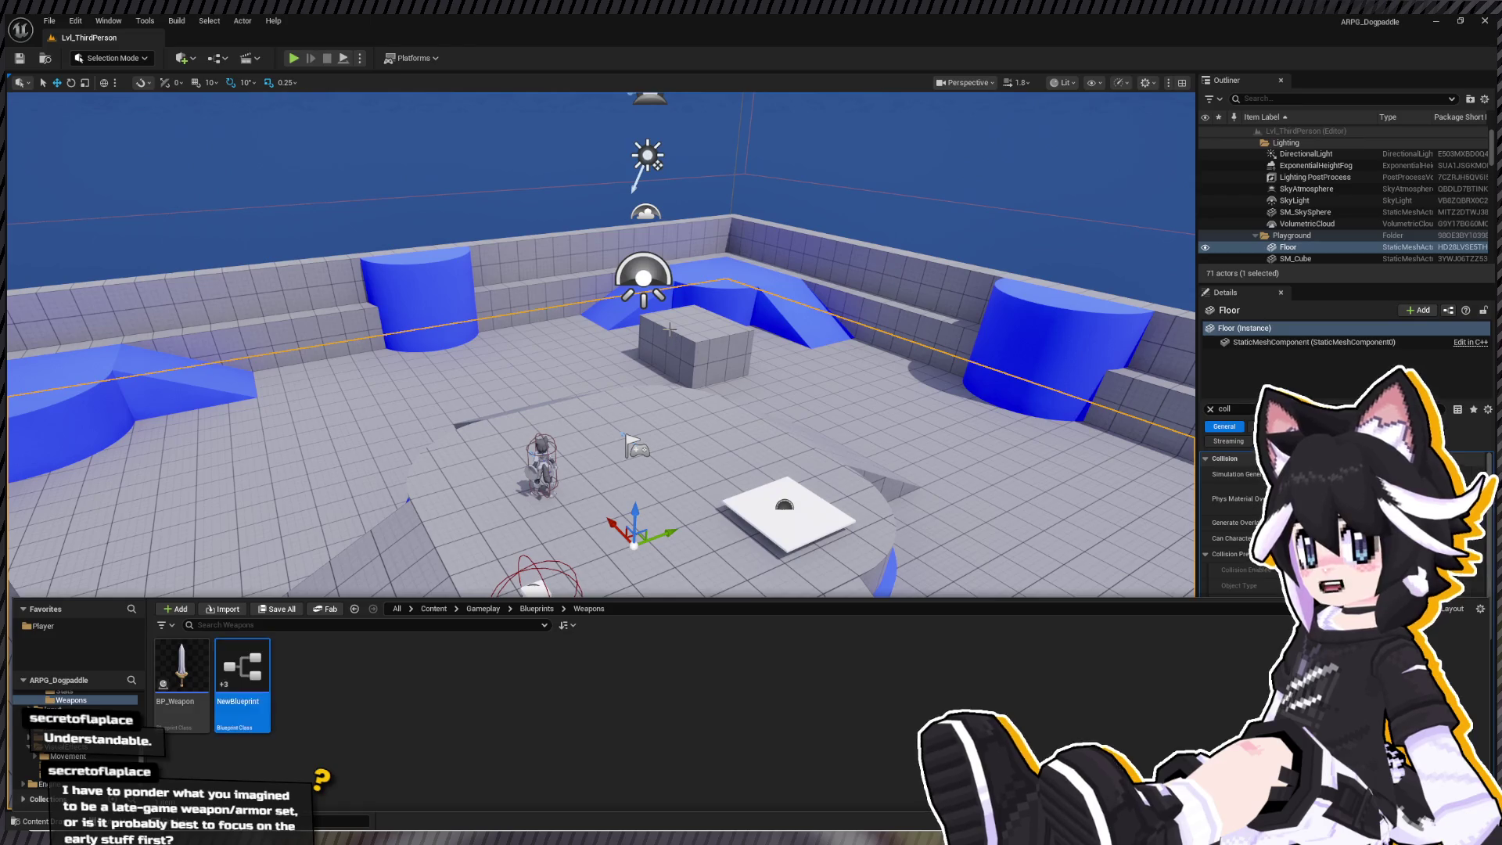
type("BP_OffHand")
key("Return")
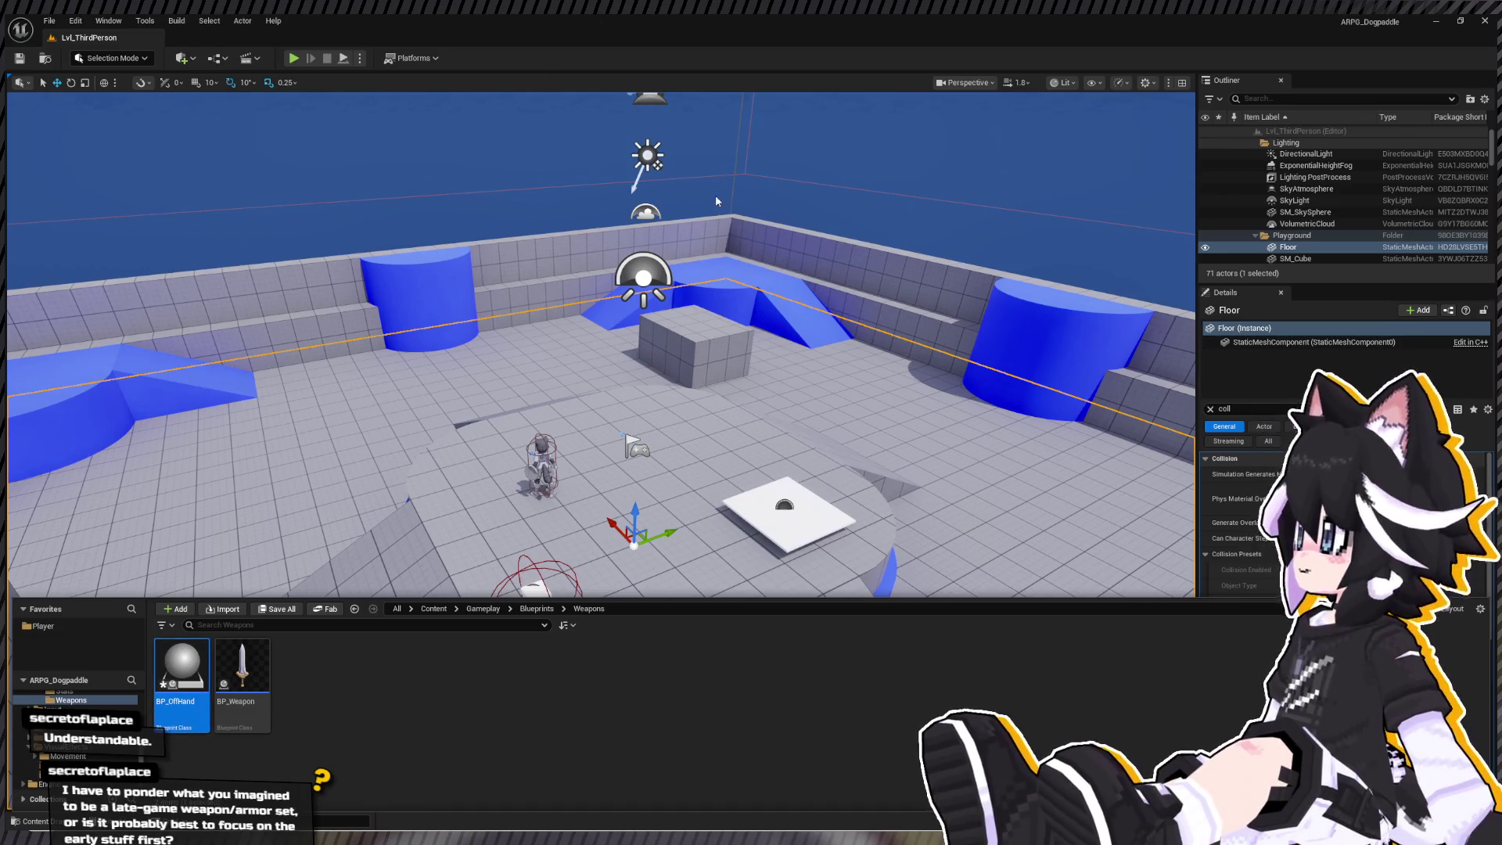
left_click(515, 287)
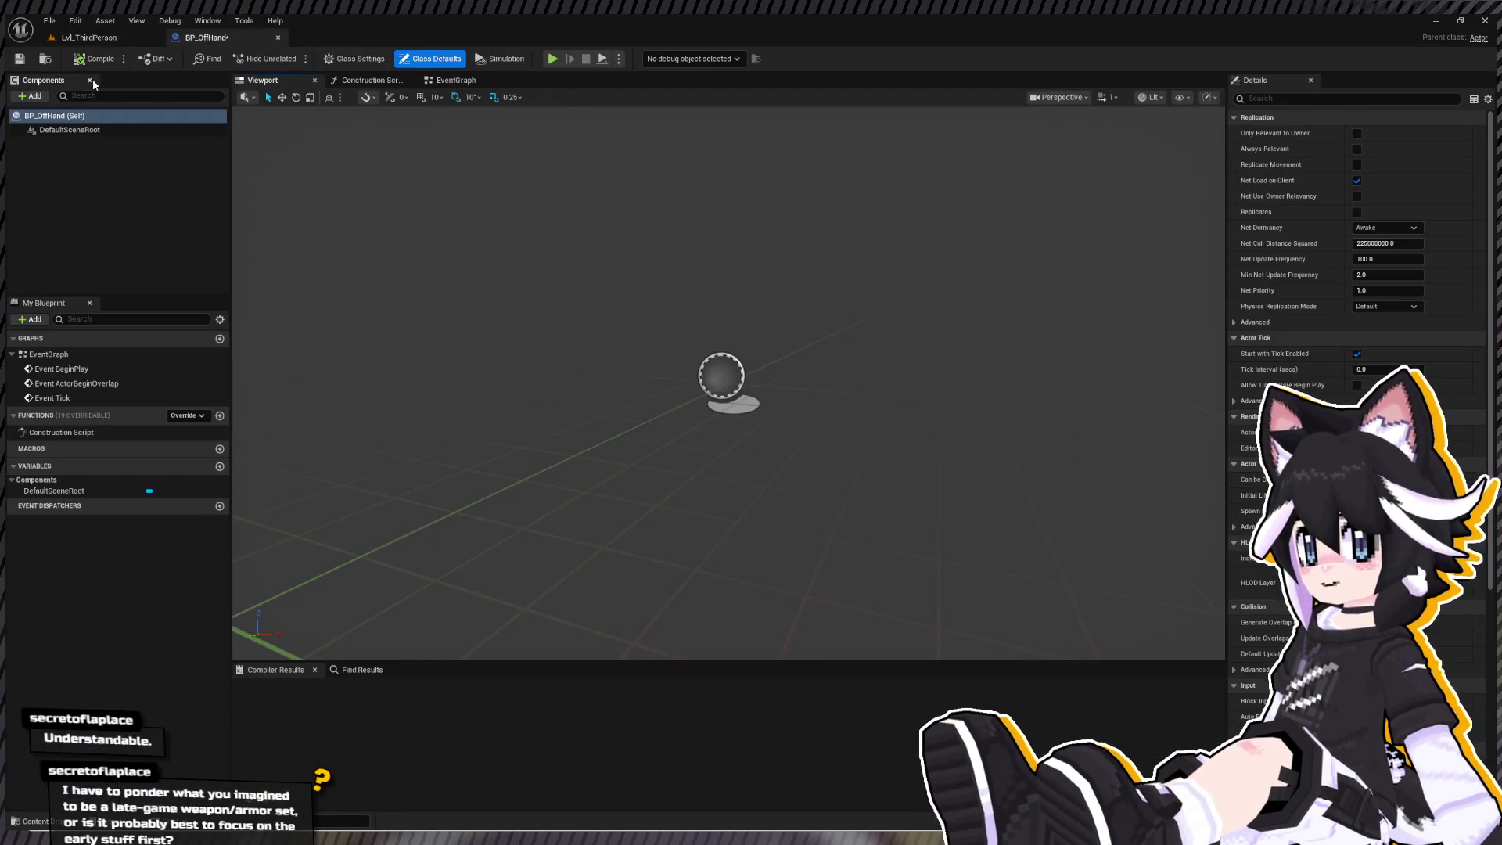
- Add a StaticMesh component to BP_OffHand, then compile and save it
left_click(31, 97)
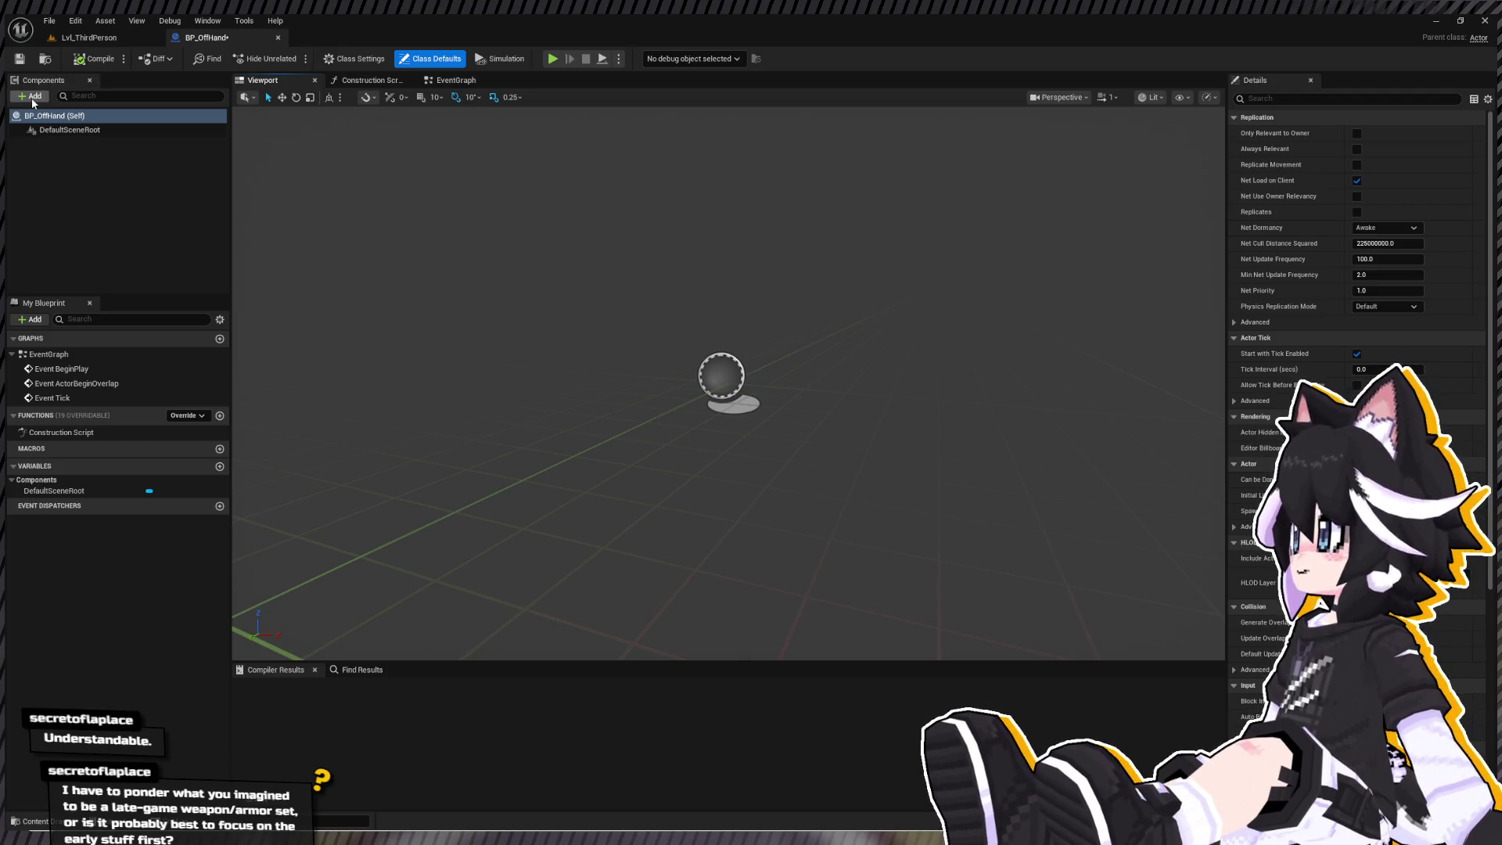
left_click(71, 229)
left_click(122, 164)
left_click(125, 145)
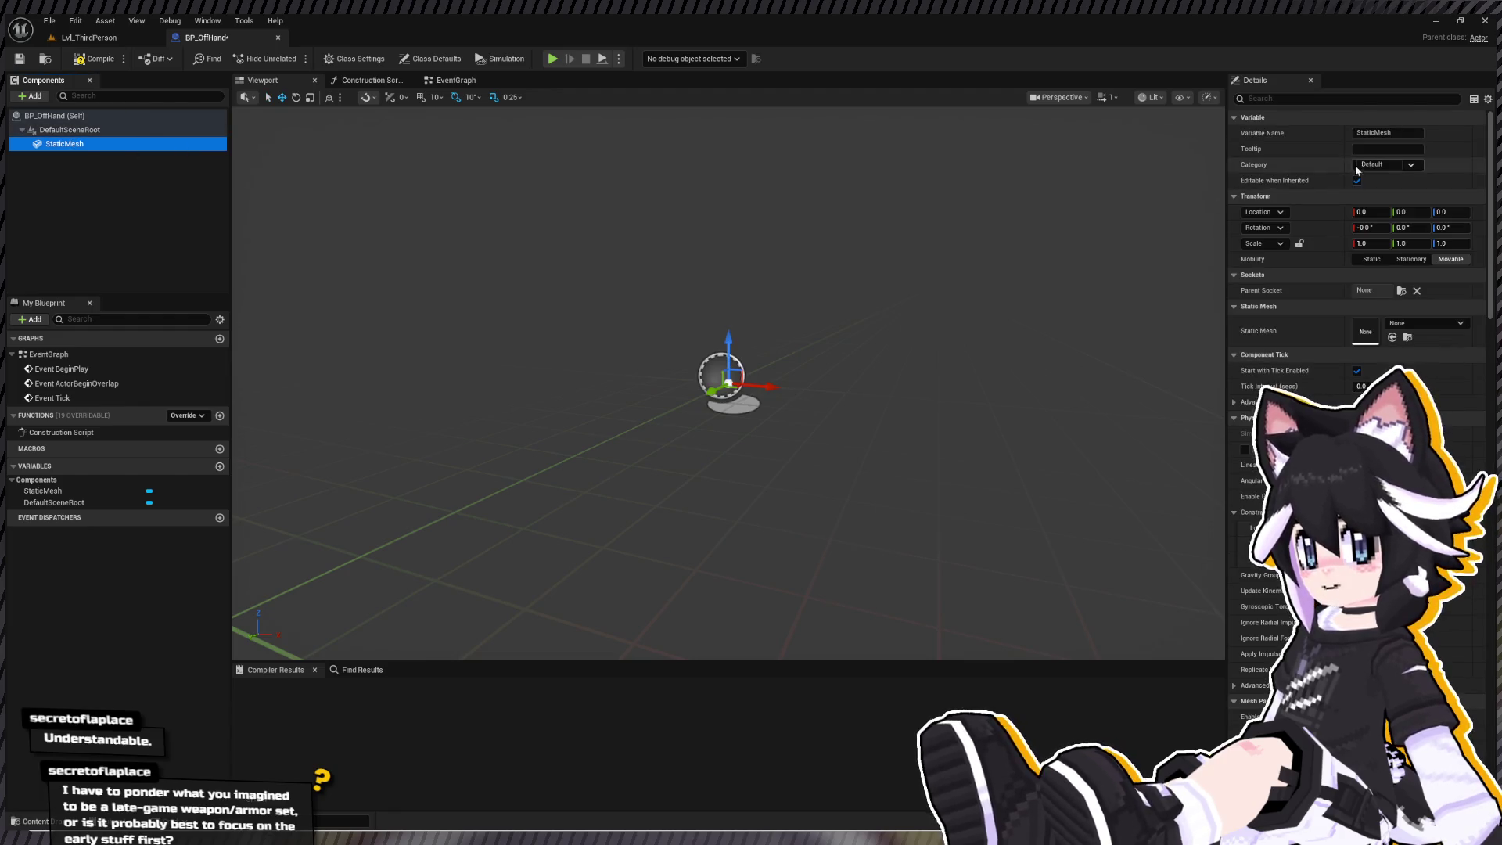
left_click(1417, 322)
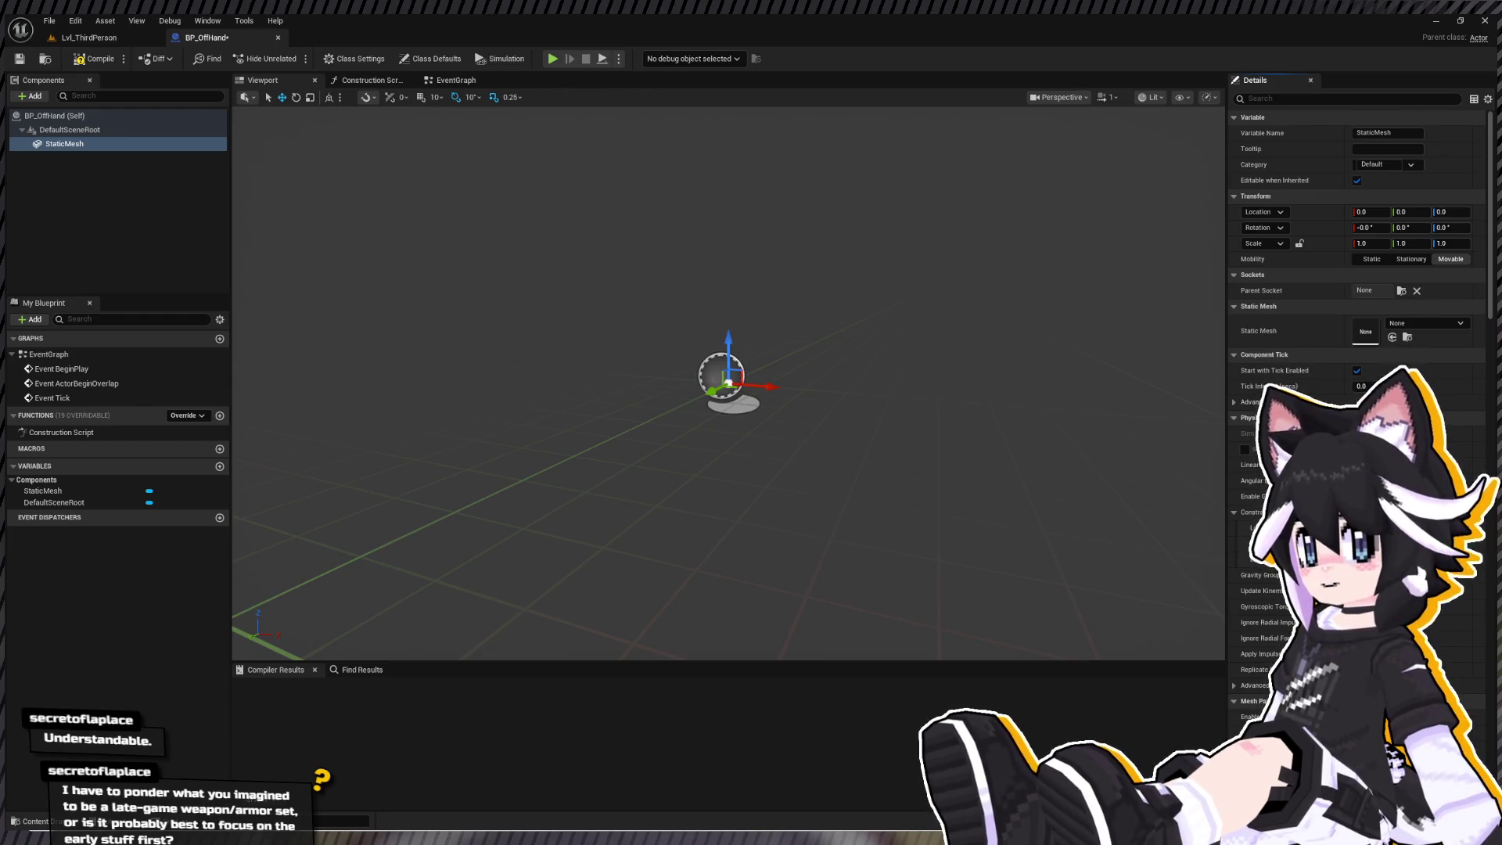
left_click(94, 59)
left_click(19, 58)
left_click(119, 35)
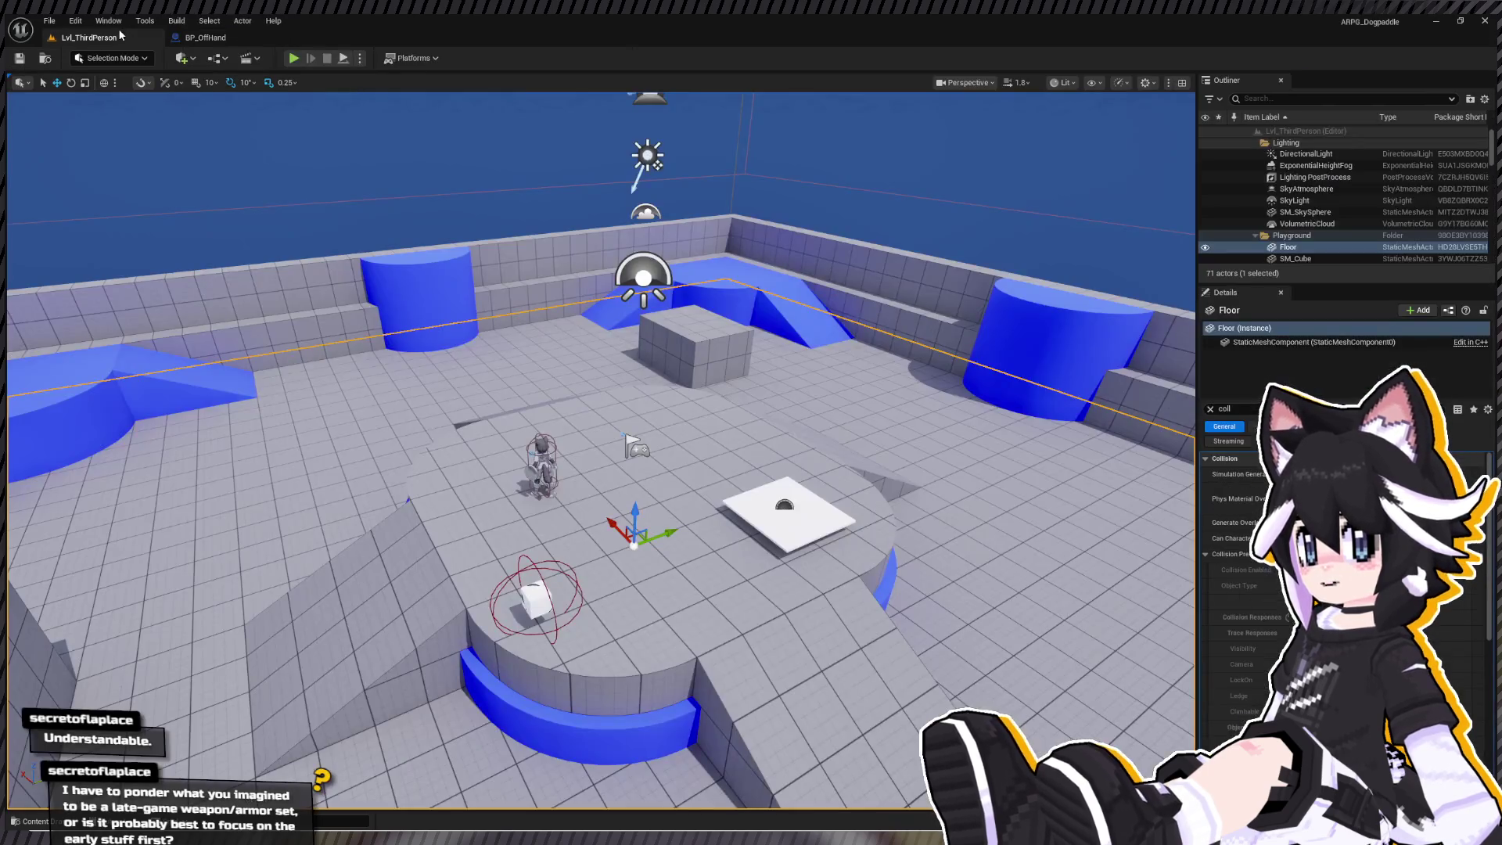
- Open BP_Player's EventGraph from the Player favourites folder
left_click(35, 821)
left_click(85, 626)
left_click(346, 666)
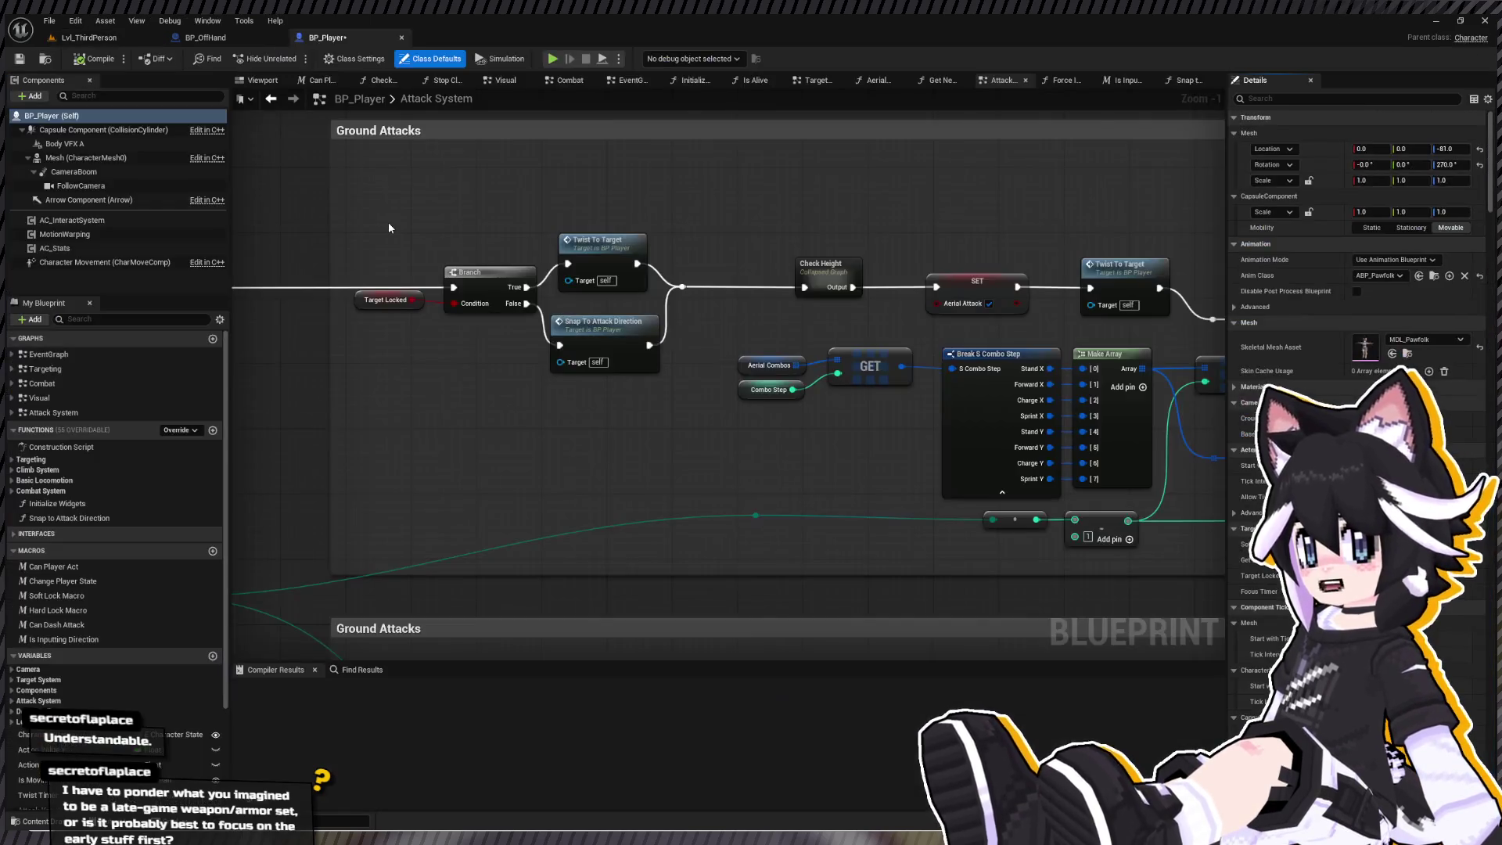
scroll(389, 222, "down", 5)
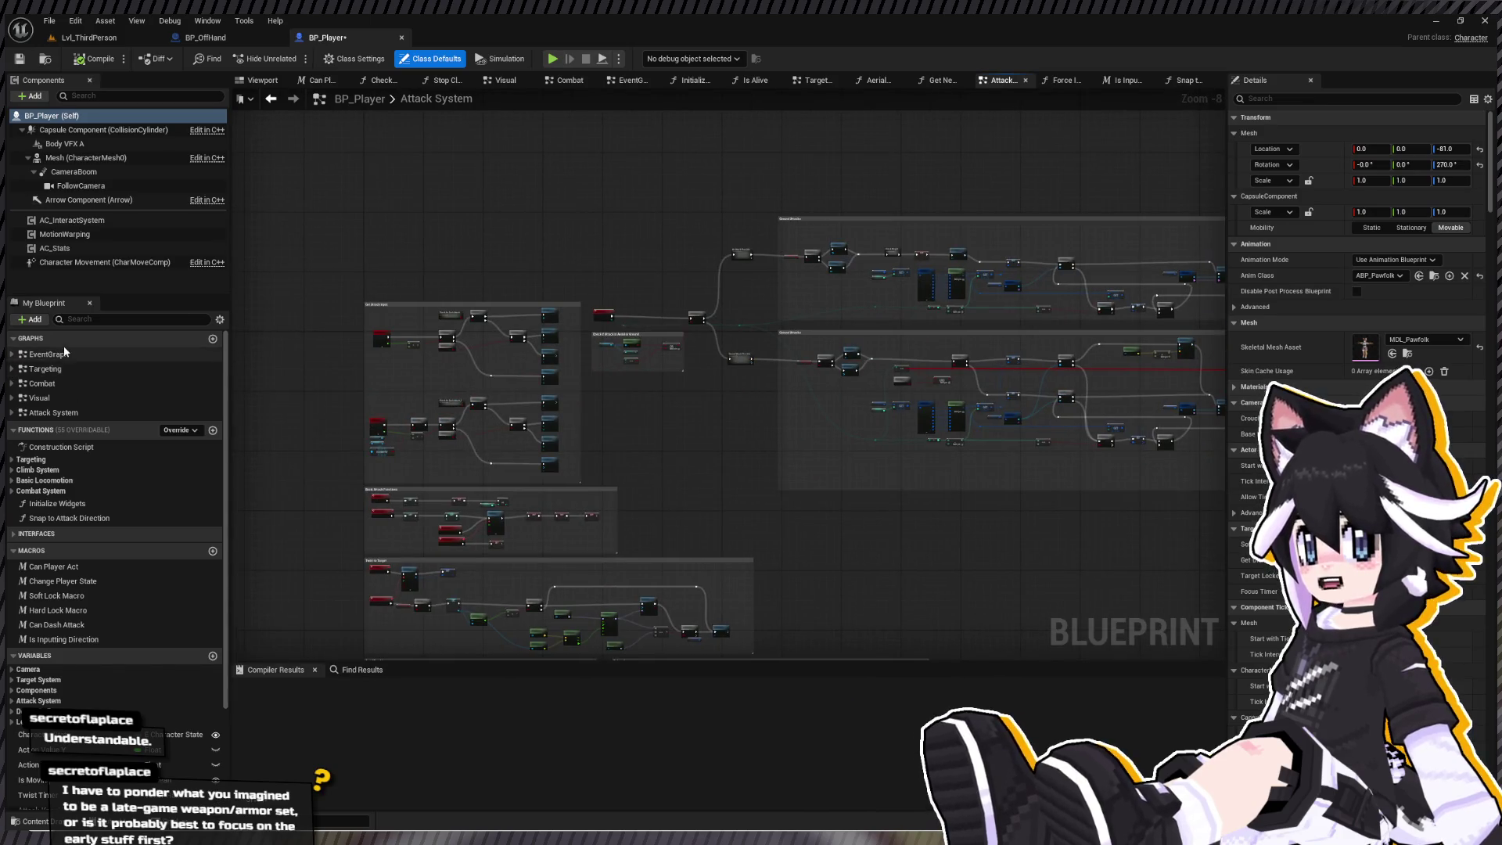
left_click(61, 354)
double_click(62, 358)
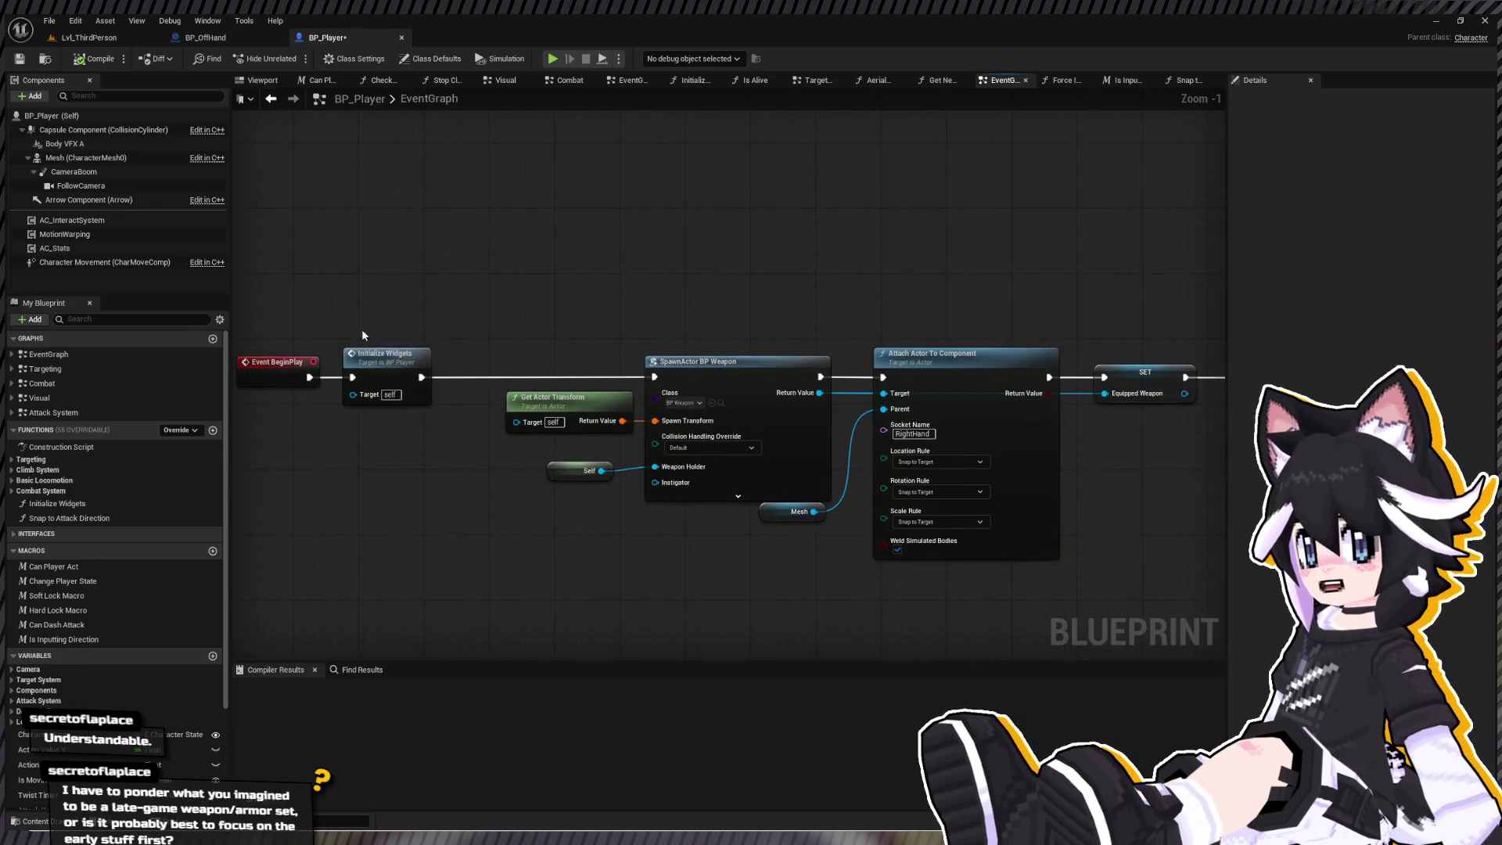
- Add a Sequence after Initialize Widgets, wire Then 0 to Area Scan, and add a Then 2 output
left_click_drag(422, 377, 511, 397)
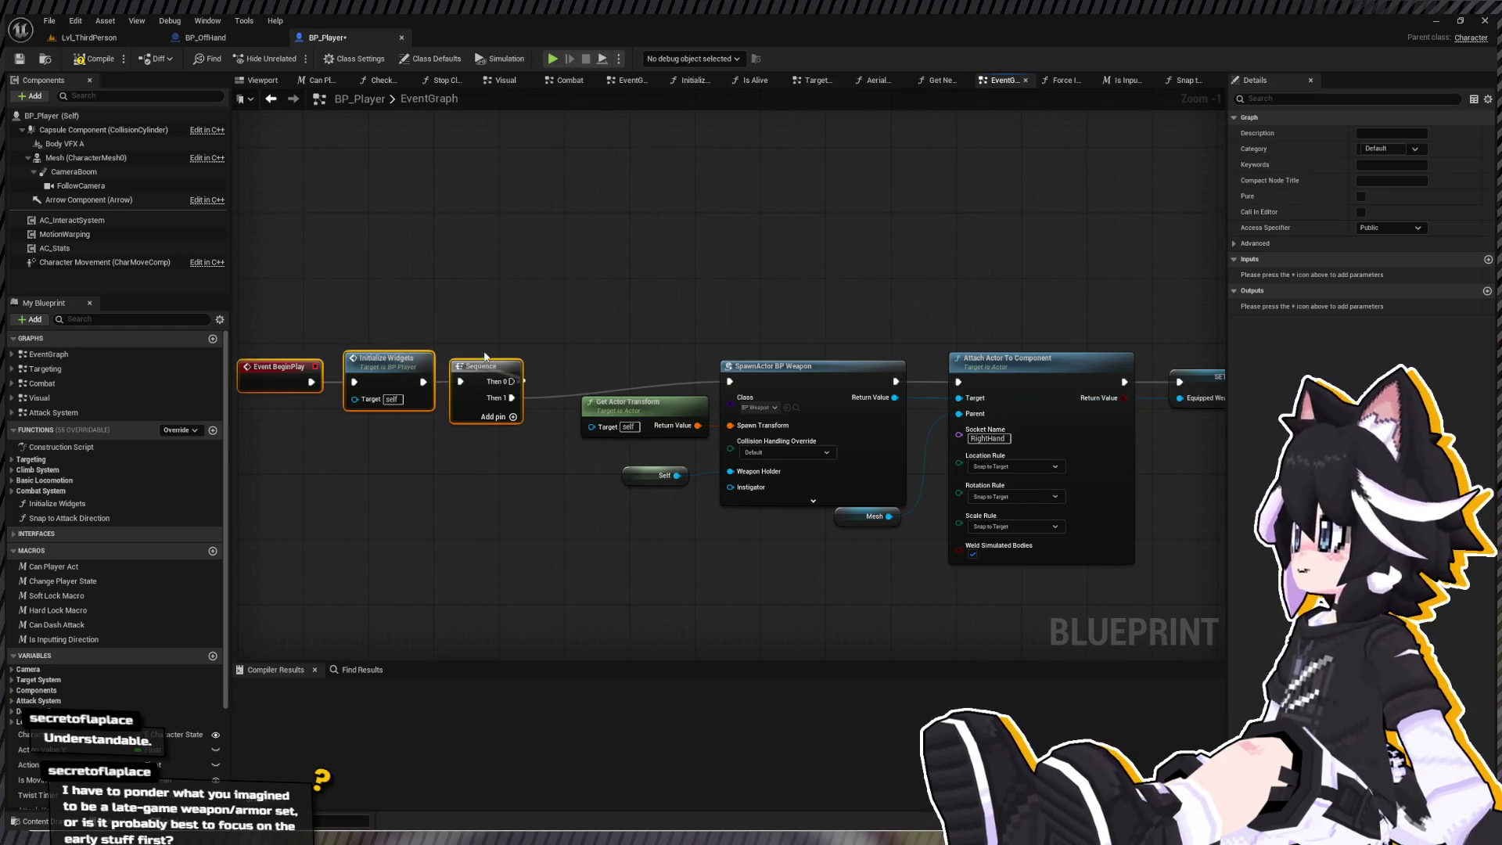
left_click_drag(1220, 374, 833, 348)
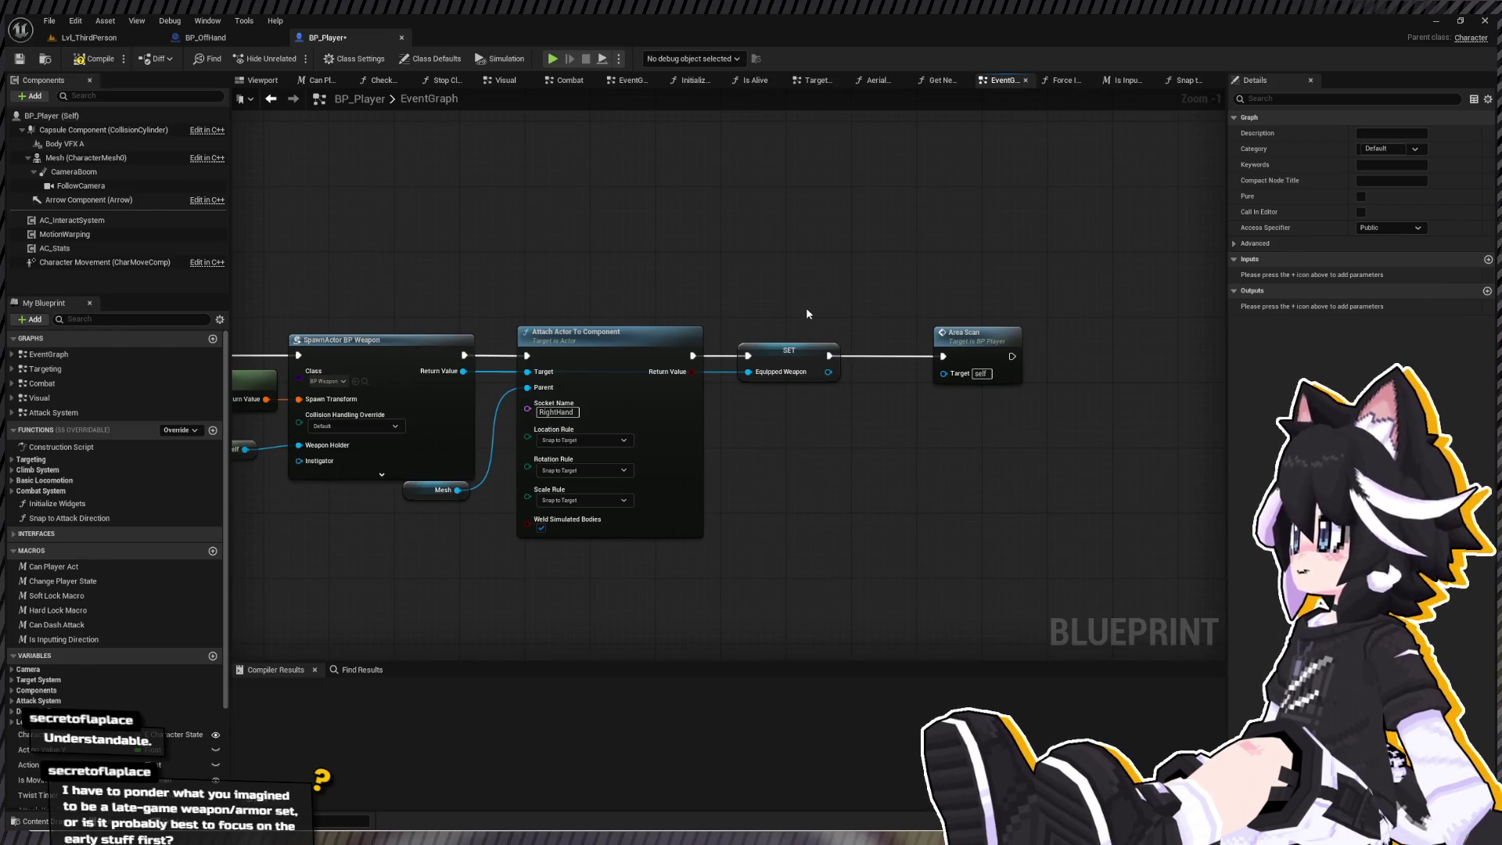
left_click_drag(232, 285, 513, 316)
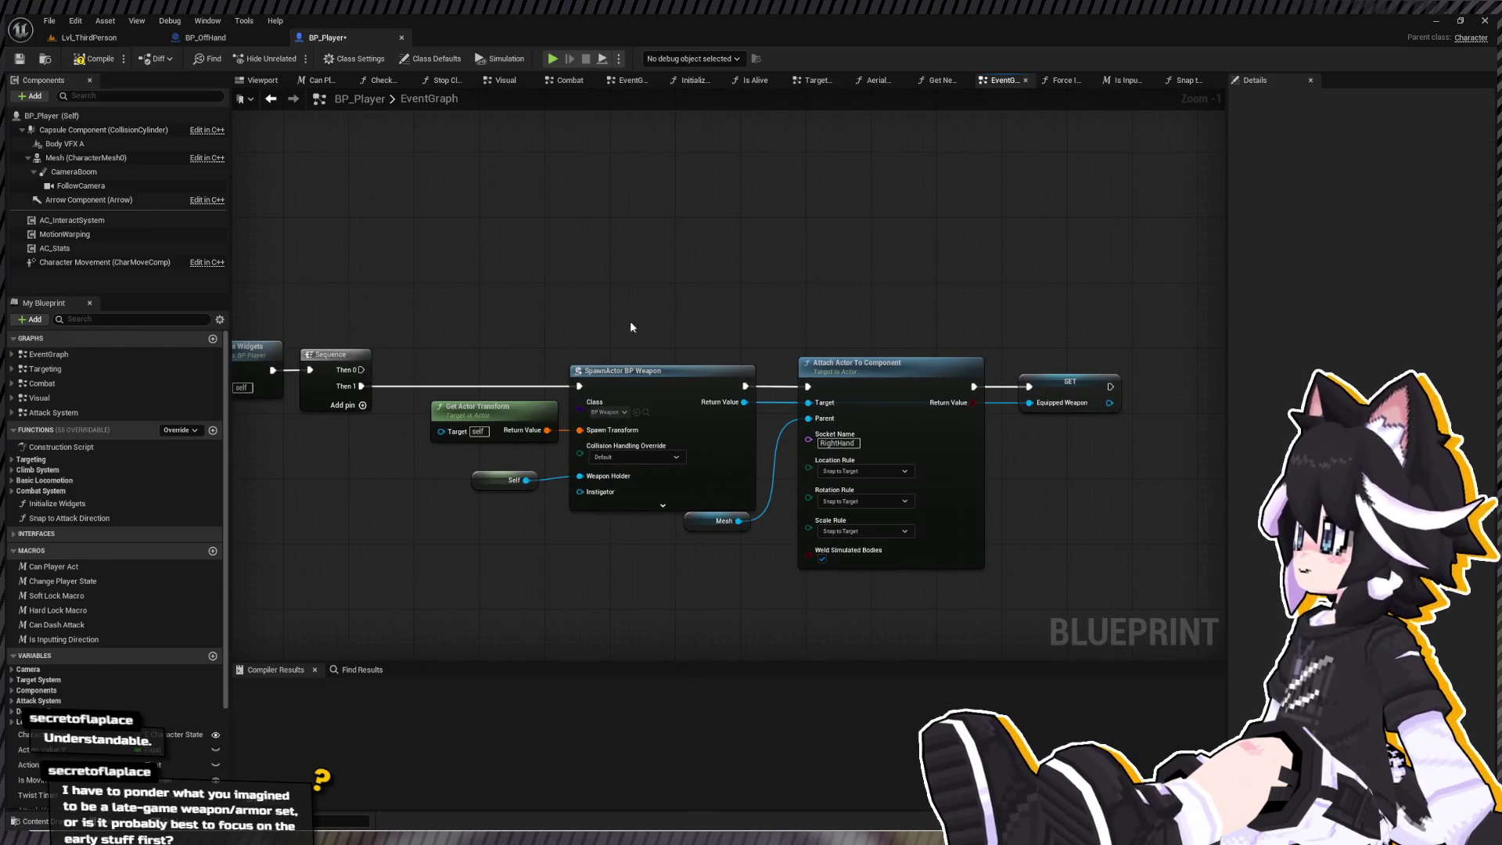
key("ctrl+v")
mouse_move(485, 289)
left_mouse_down()
mouse_move(715, 285)
mouse_move(492, 383)
mouse_move(467, 285)
left_mouse_up()
left_click(492, 418)
left_click_drag(575, 245, 956, 450)
scroll(758, 288, "down", 3)
left_click_drag(367, 219, 976, 418)
left_click_drag(890, 372, 897, 227)
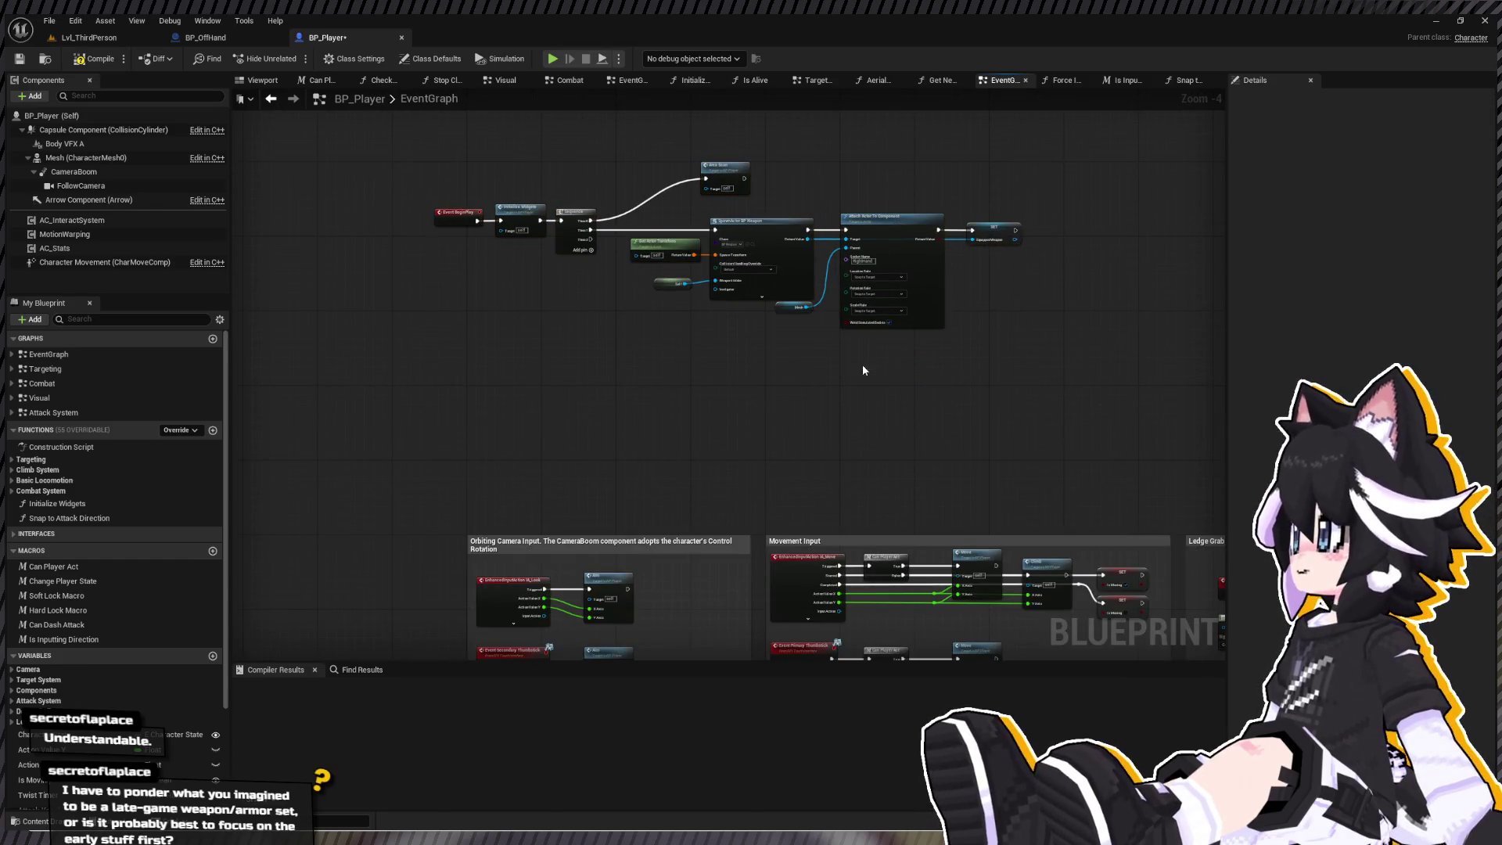
- Paste a copy of the SpawnActor and Attach nodes and connect Sequence Then 2 to it
key("ctrl+v")
left_click_drag(908, 363, 871, 352)
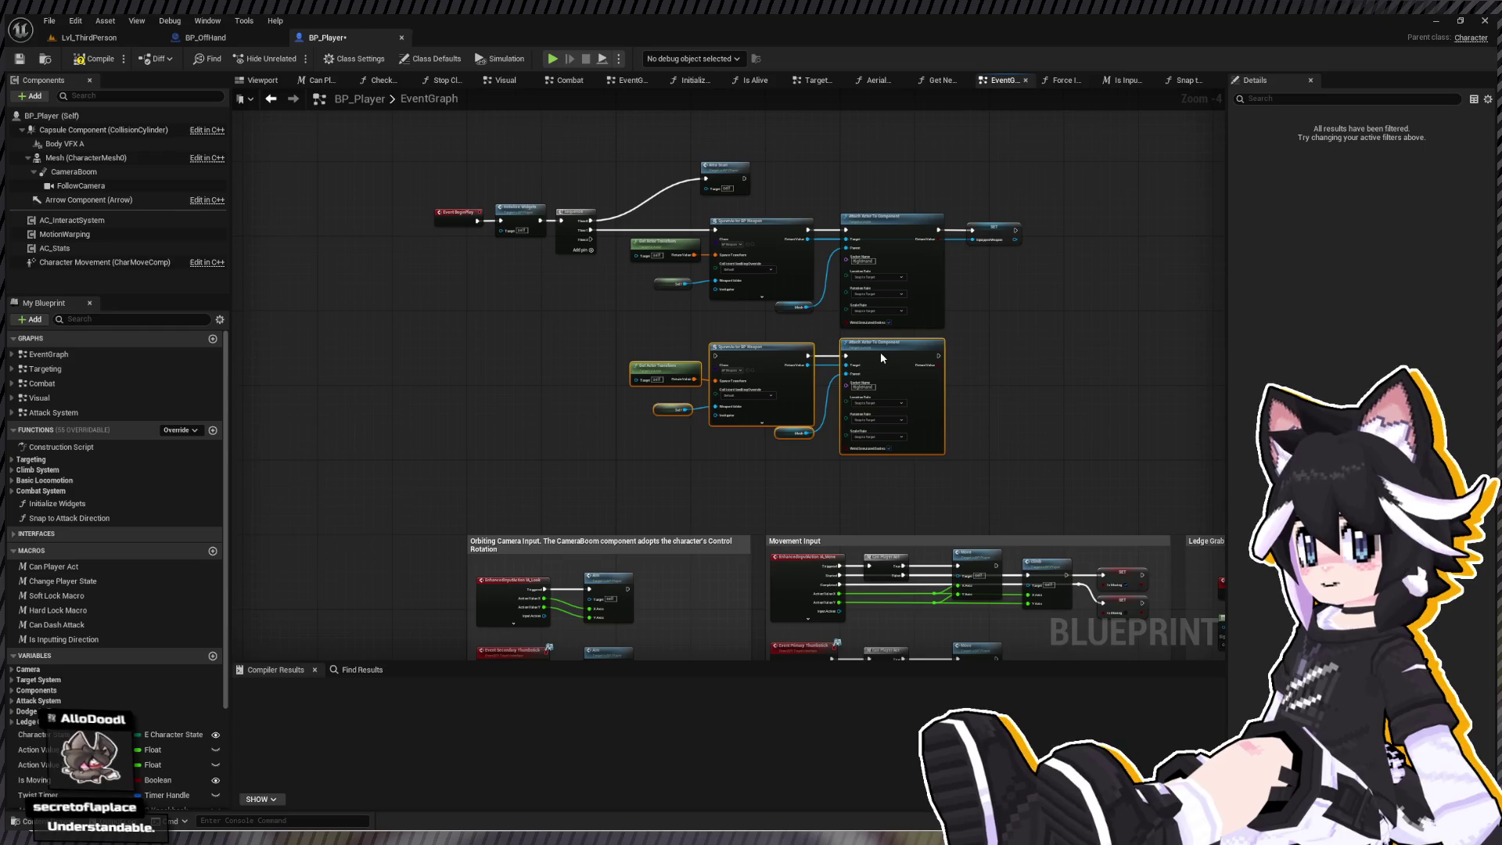
scroll(603, 320, "up", 2)
mouse_move(732, 263)
left_mouse_down()
mouse_move(743, 371)
mouse_move(926, 442)
left_mouse_up()
scroll(498, 308, "up", 2)
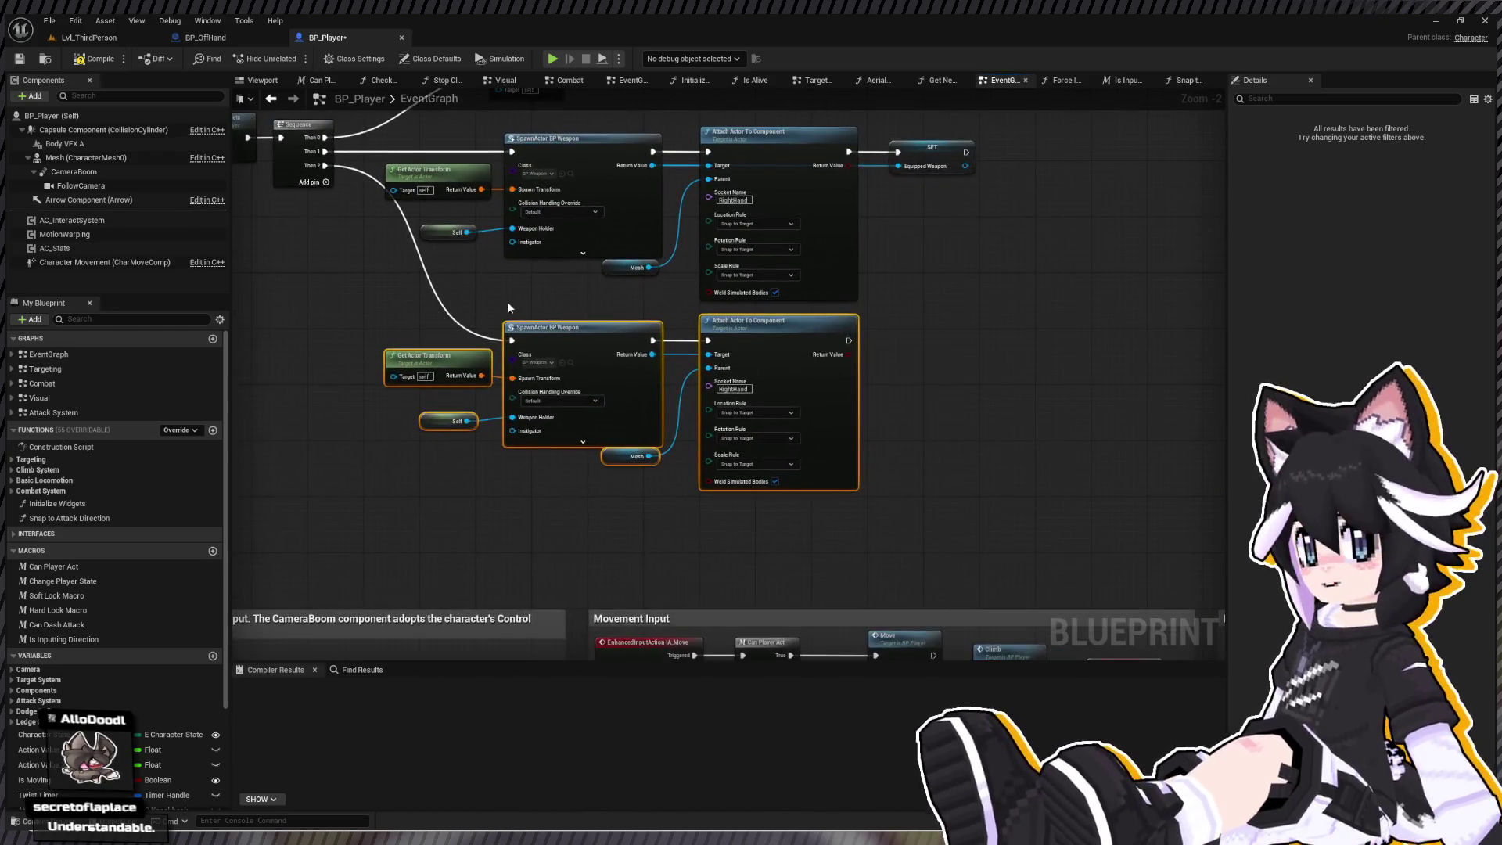
left_click_drag(368, 350, 1091, 535)
key("q")
left_click(1133, 436)
left_click_drag(785, 404, 794, 532)
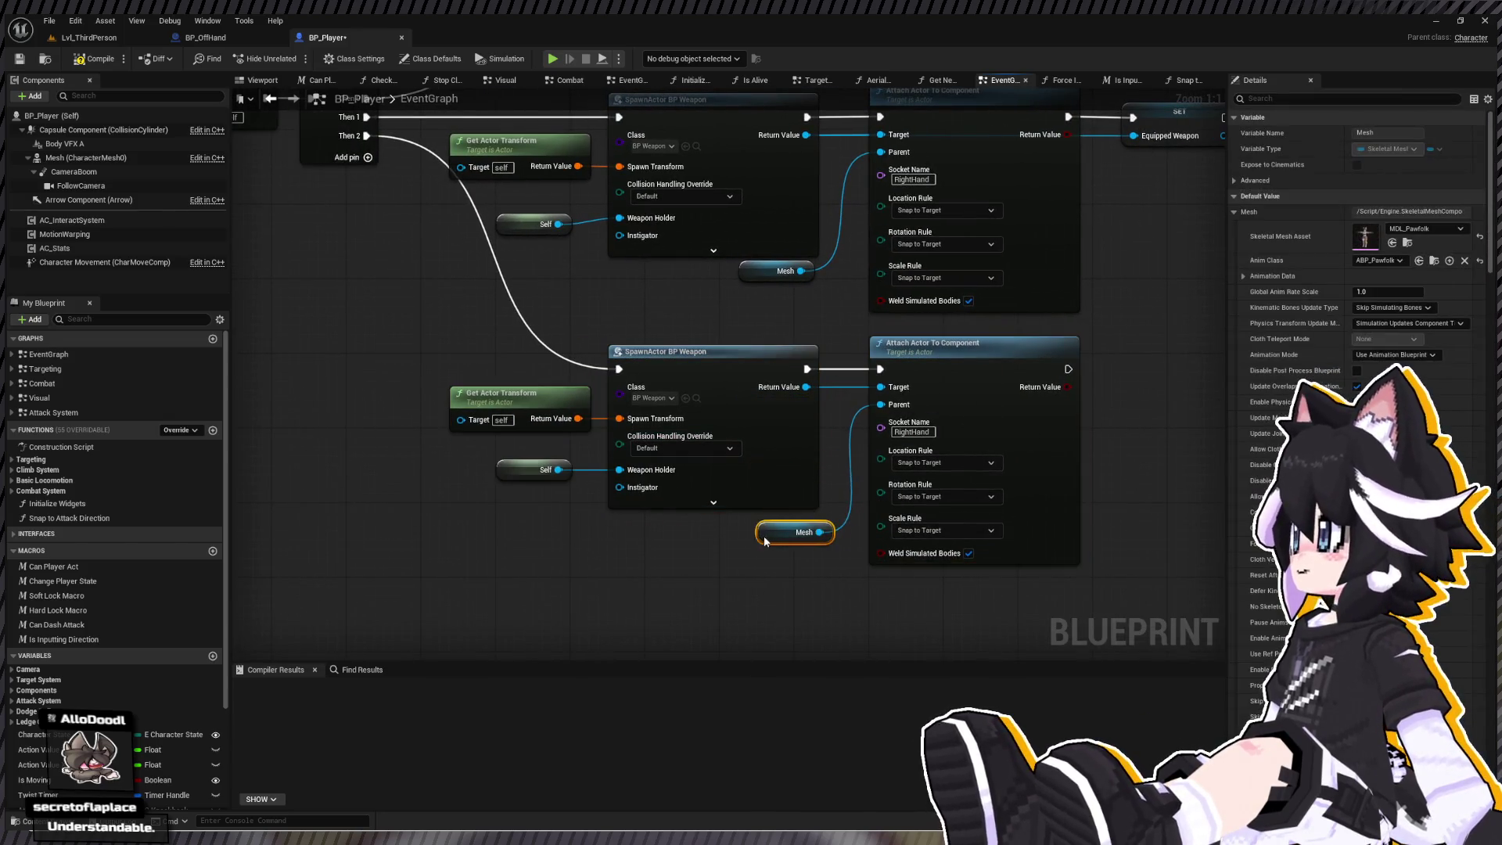
- Set the copied nodes to spawn BP Off Hand on socket LeftHand, removing the stale Weapon Holder pin
left_click(911, 432)
type("LeftHand")
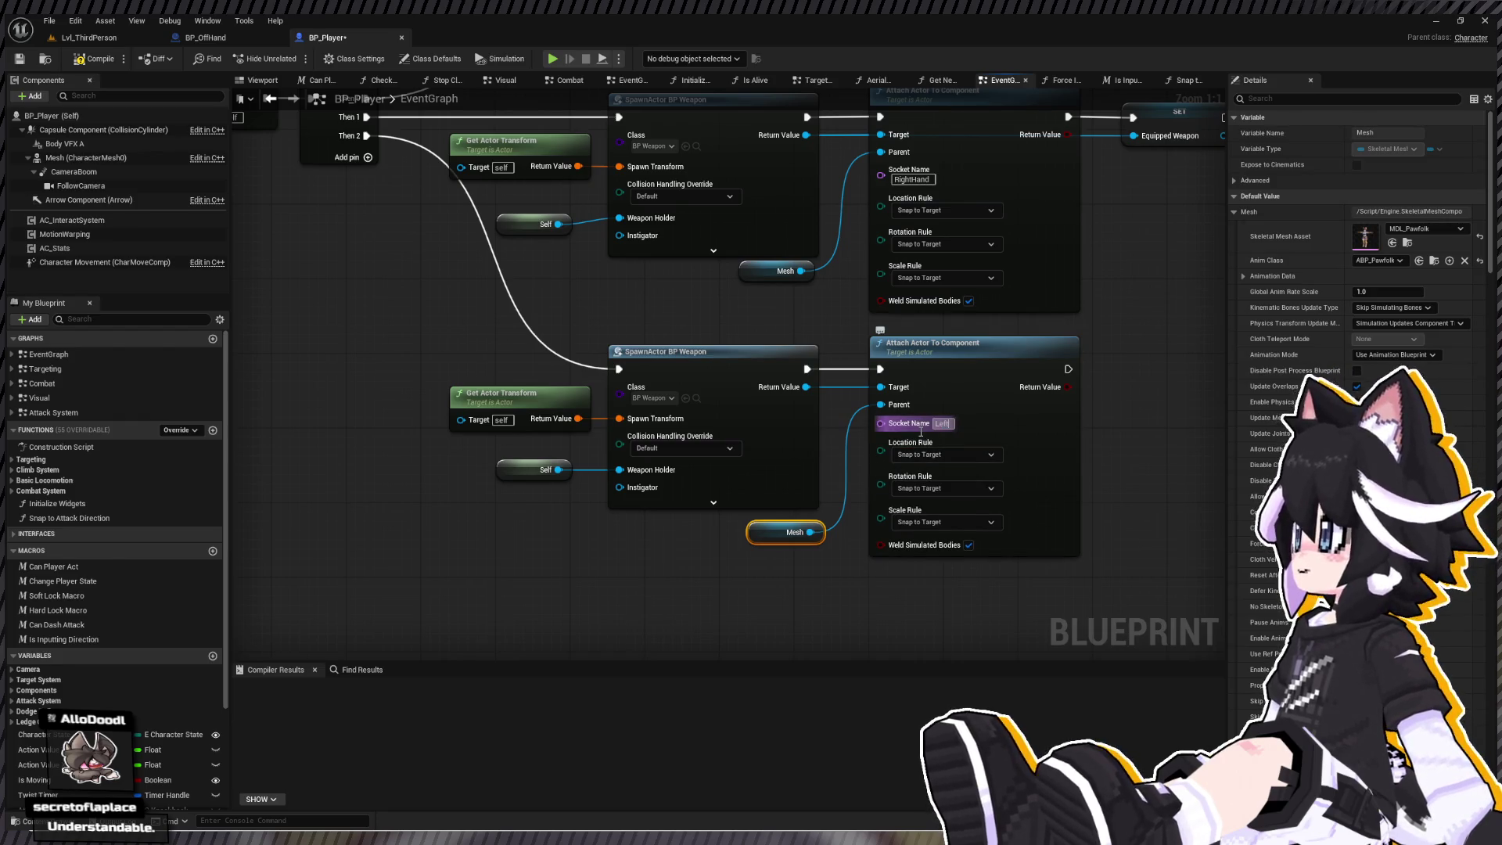
key("Return")
left_click(653, 397)
left_click(94, 59)
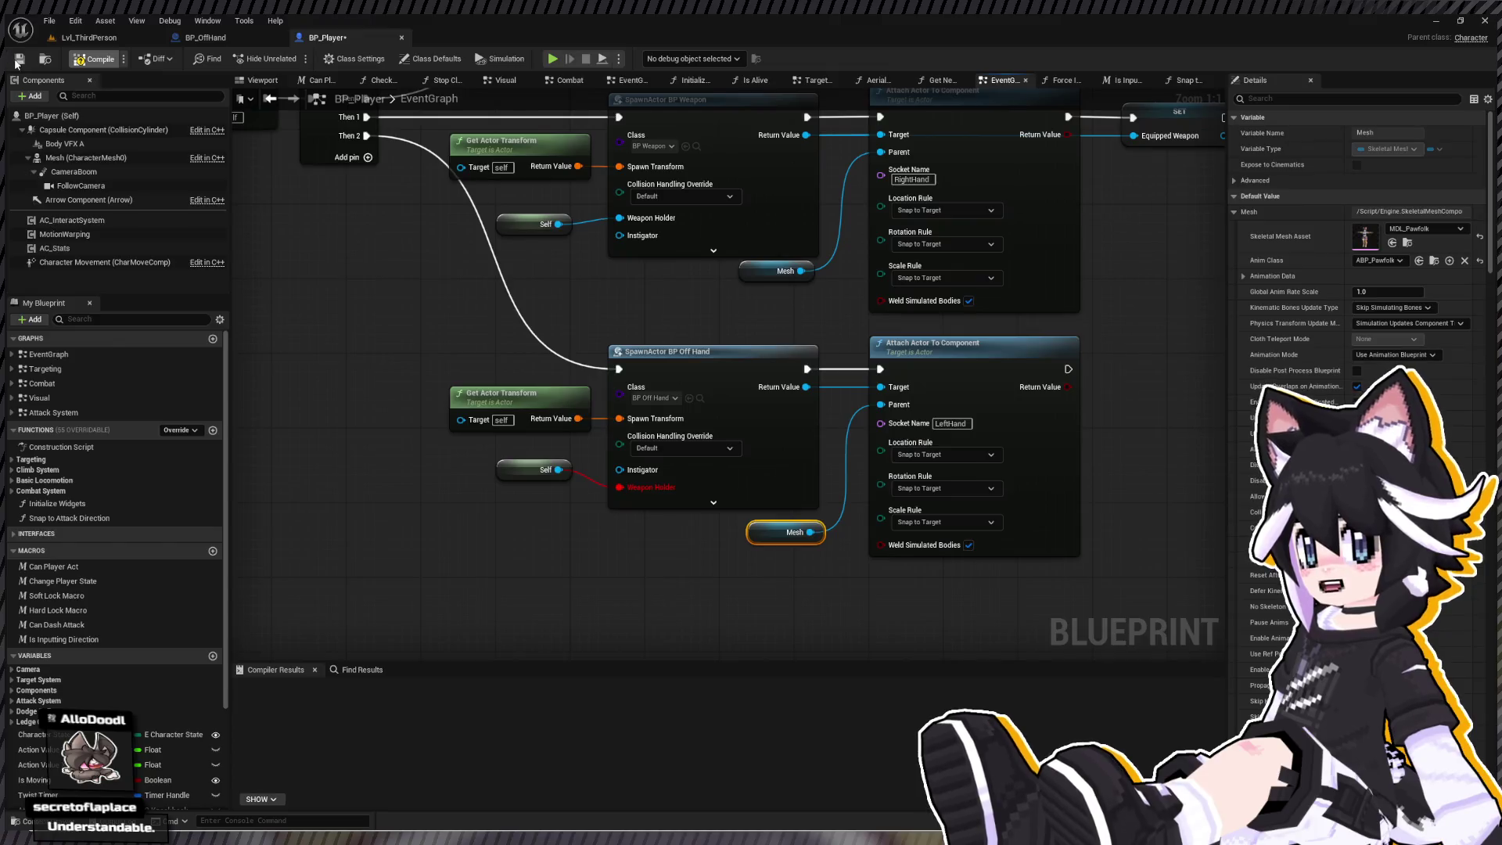
left_click(782, 509)
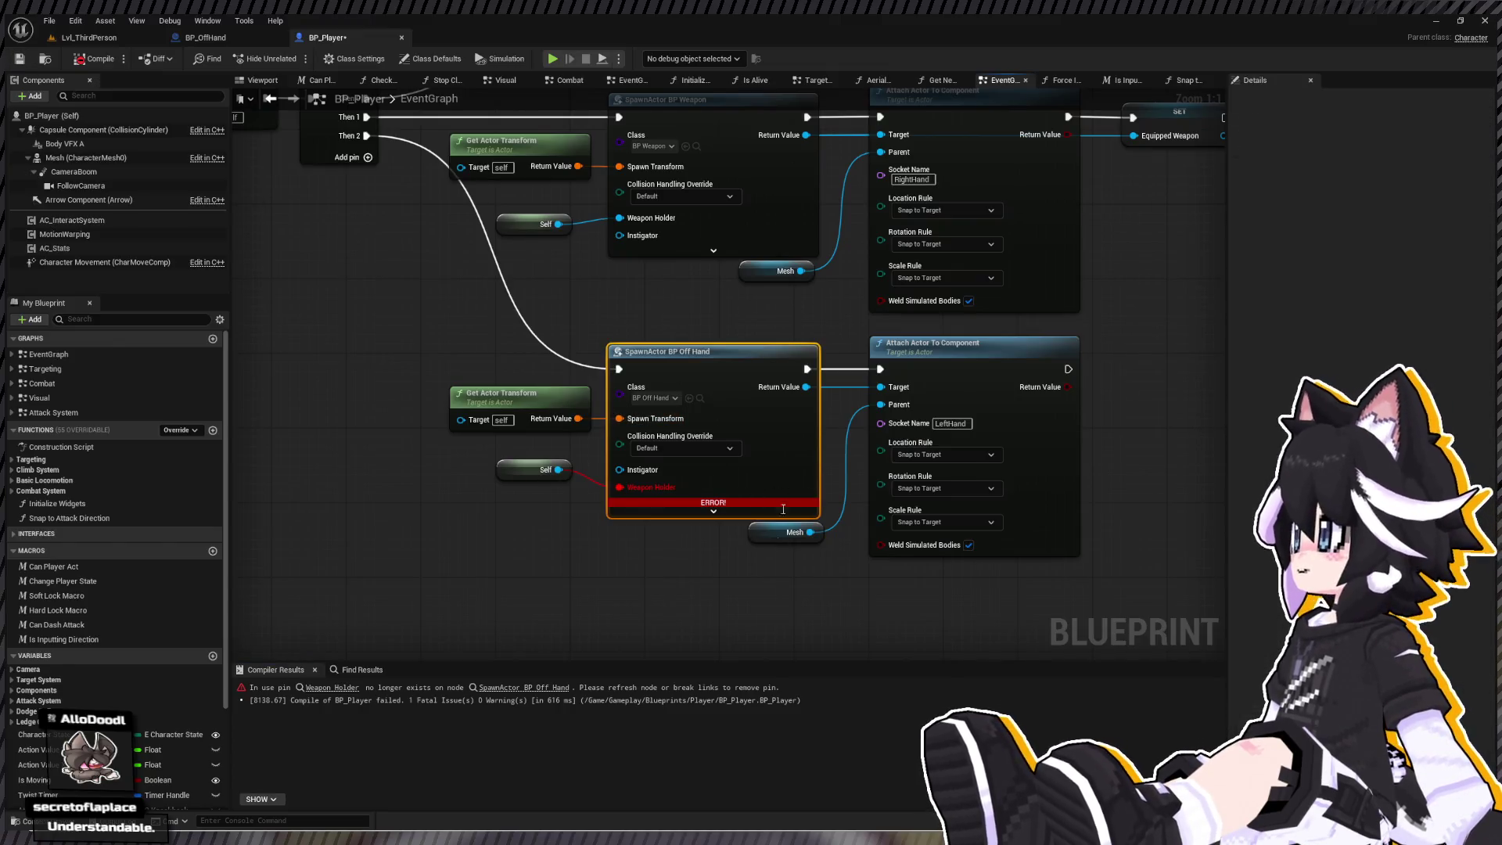
left_click(619, 486, "alt")
left_click(539, 470)
key("Delete")
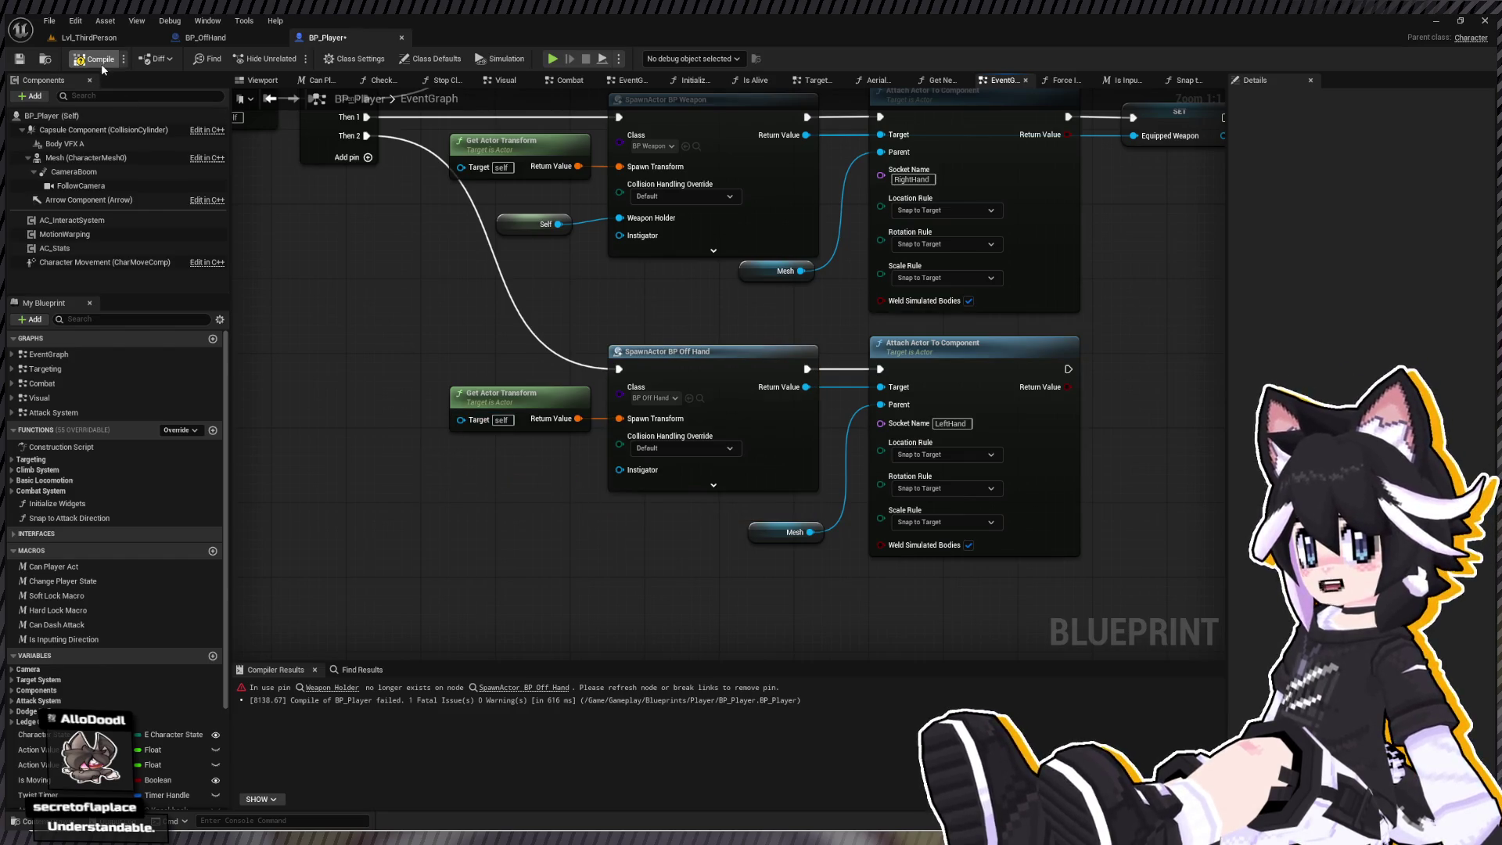
- Playtest Lvl_ThirdPerson, running and dodge-rolling with the shield, then bring up BP_OffHand
left_click(80, 38)
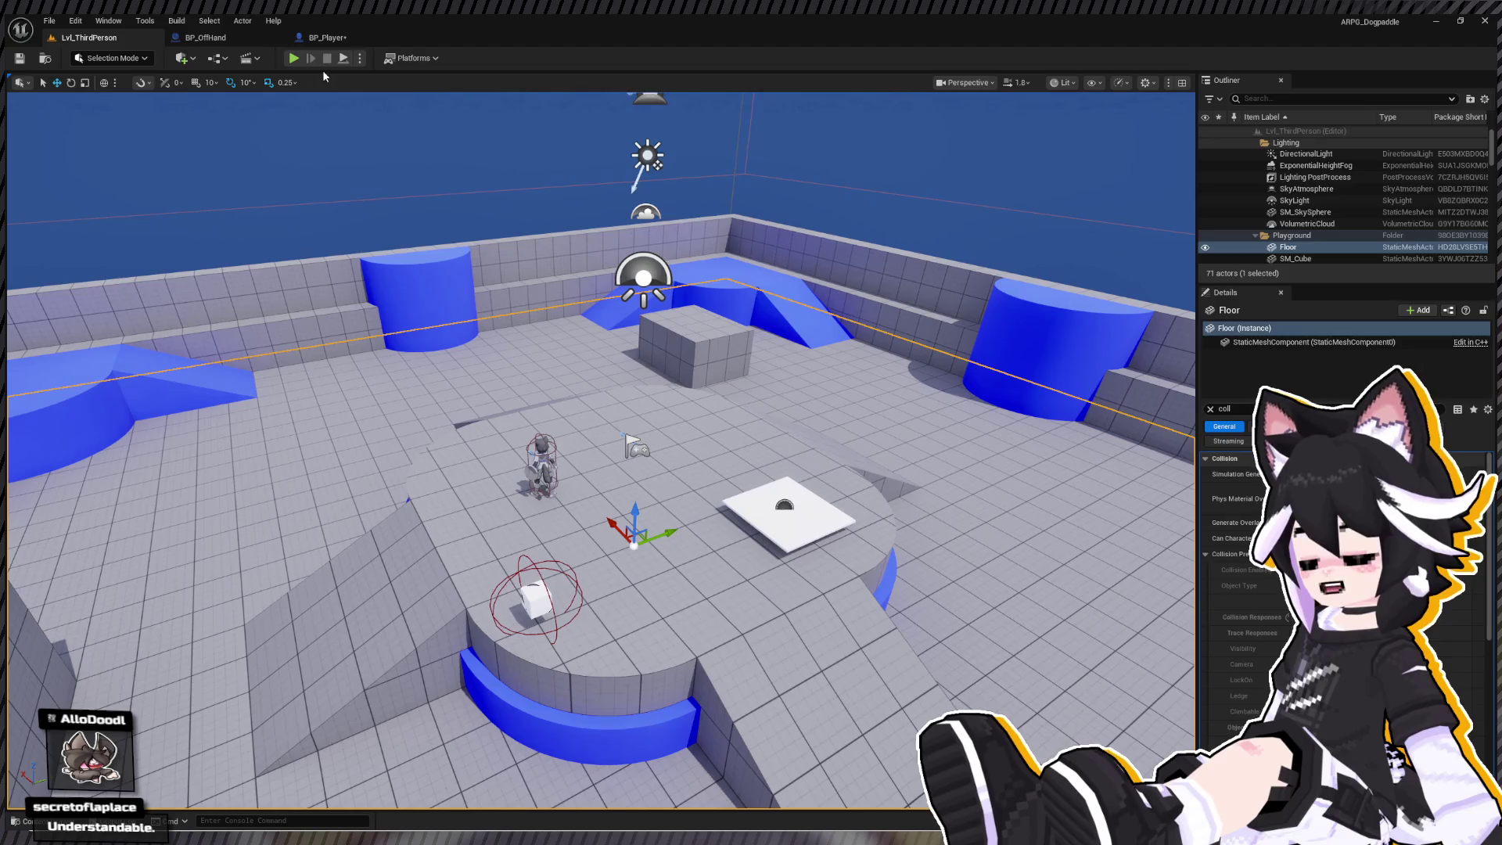
left_click(294, 59)
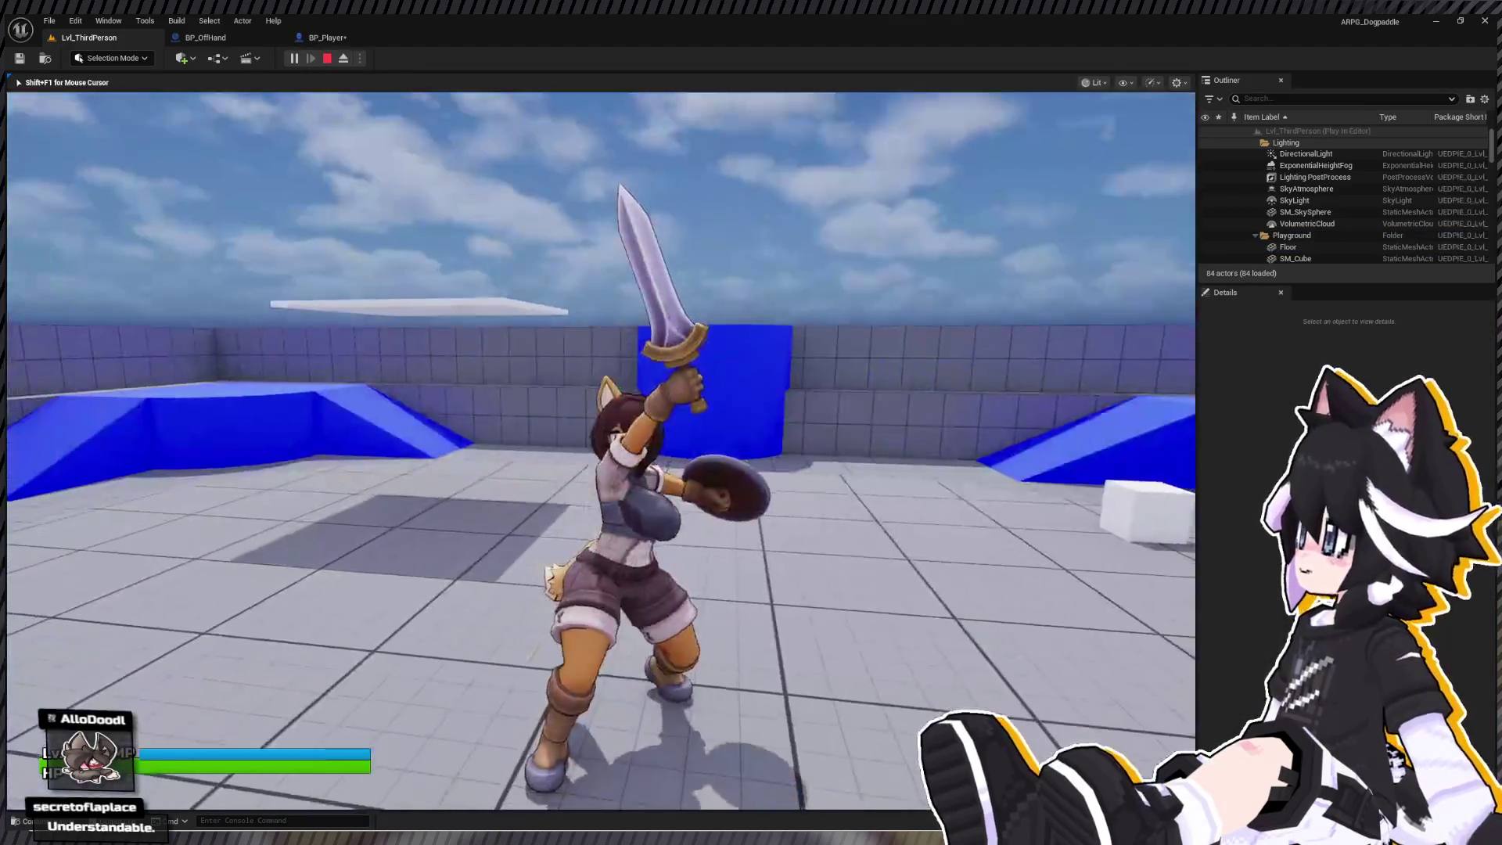
key("w")
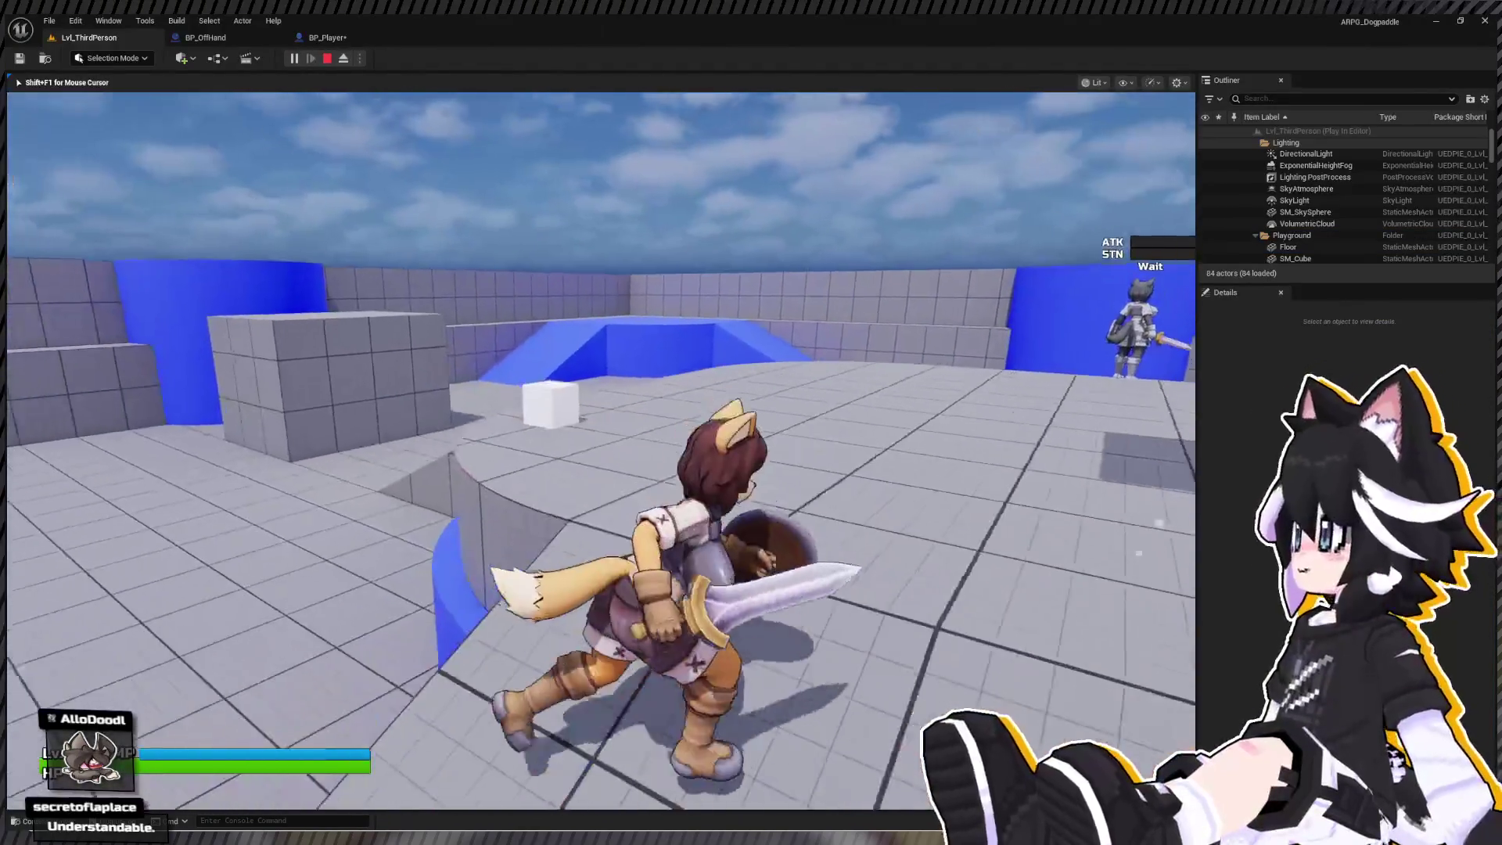
key("space")
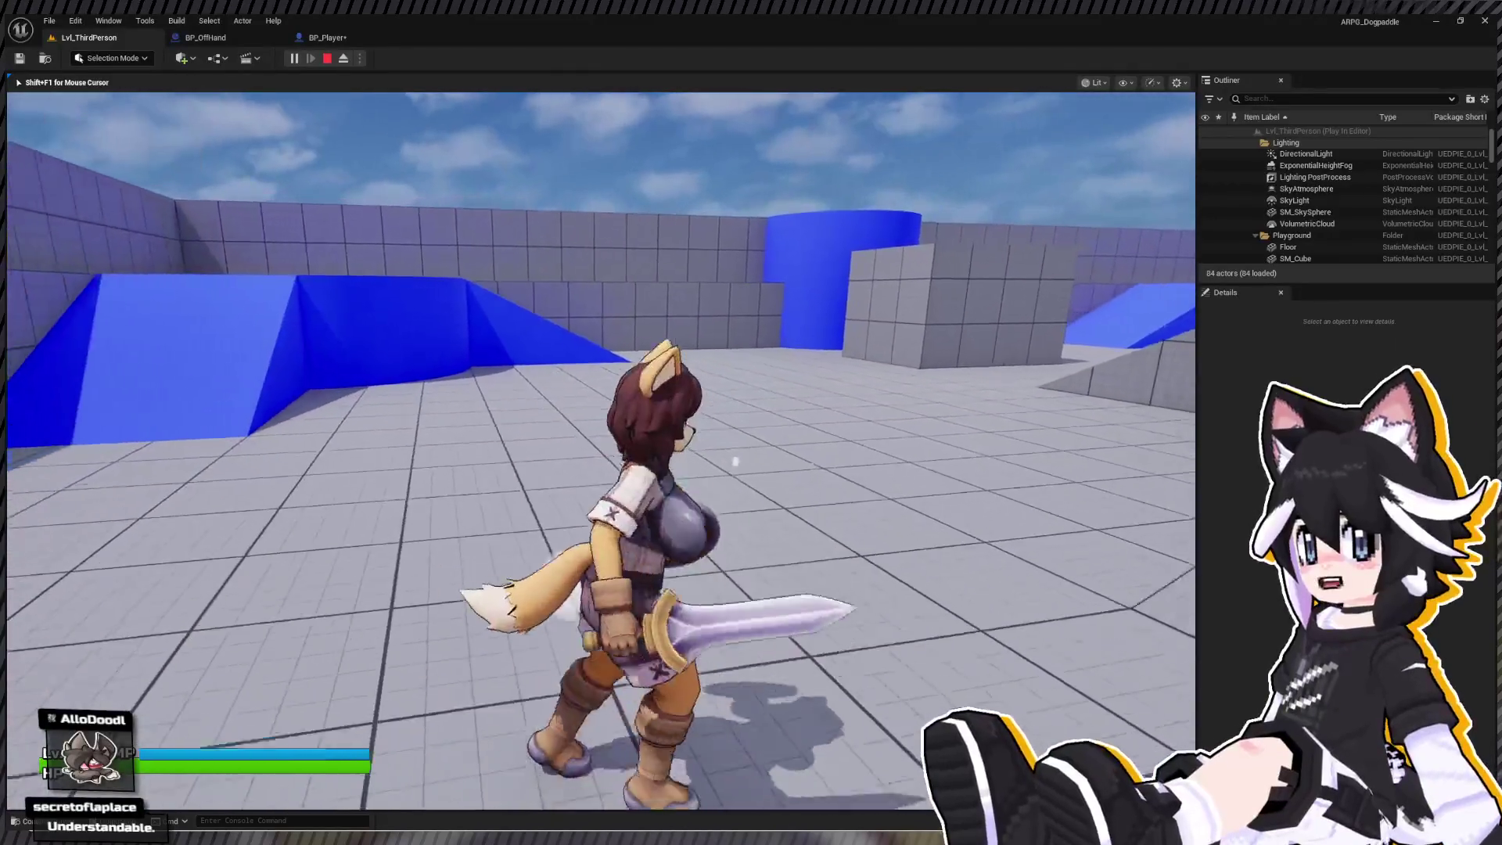
key("Escape")
left_click(210, 39)
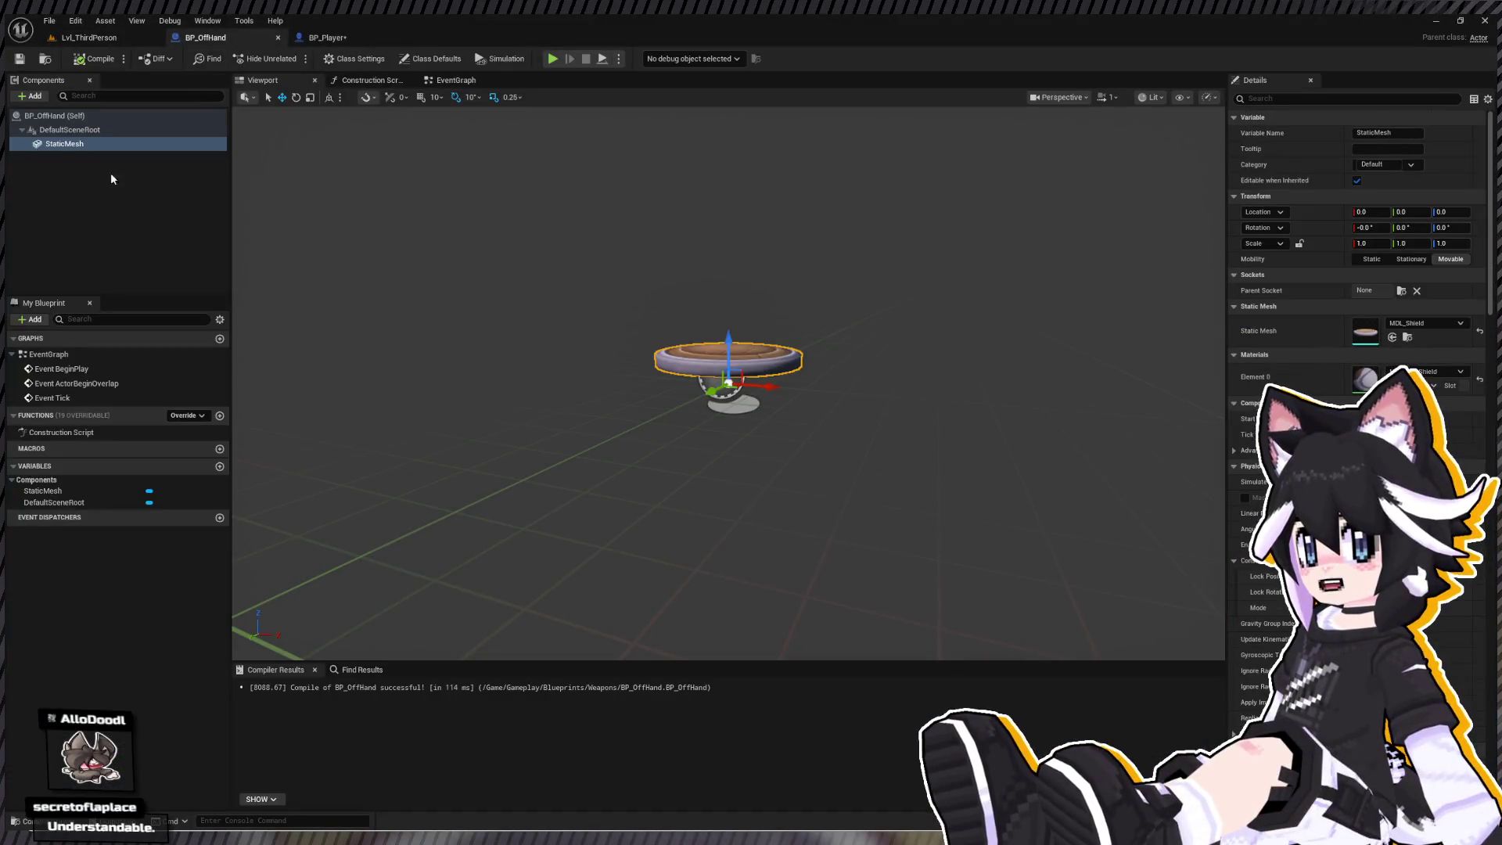
- Stop characters stepping up on the shield, set its collision preset to NoCollision, then compile and save BP_OffHand
left_click(1262, 100)
type("oll")
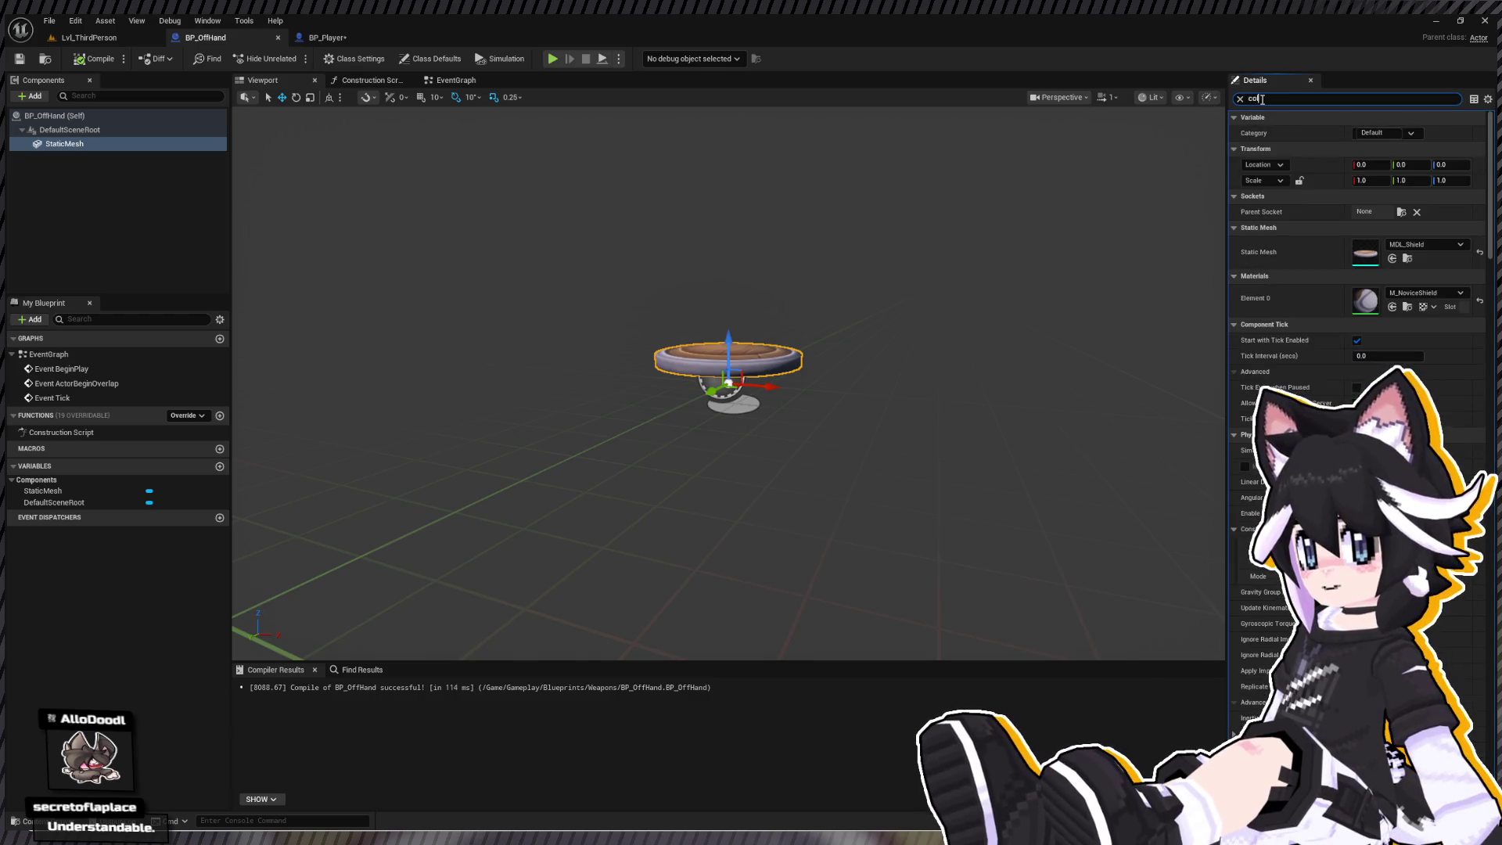
left_click(1389, 197)
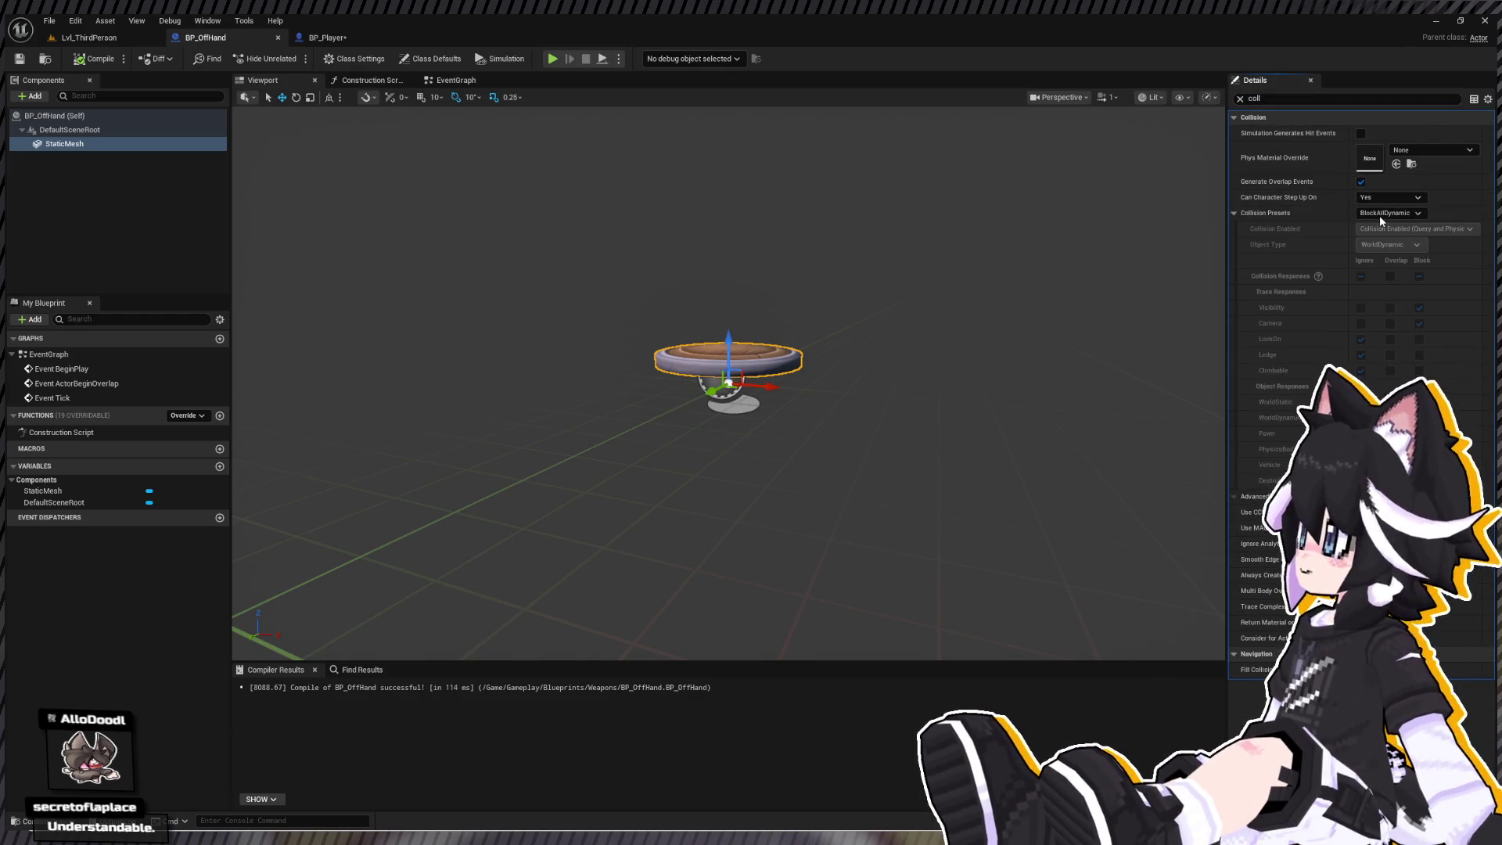
left_click(1375, 212)
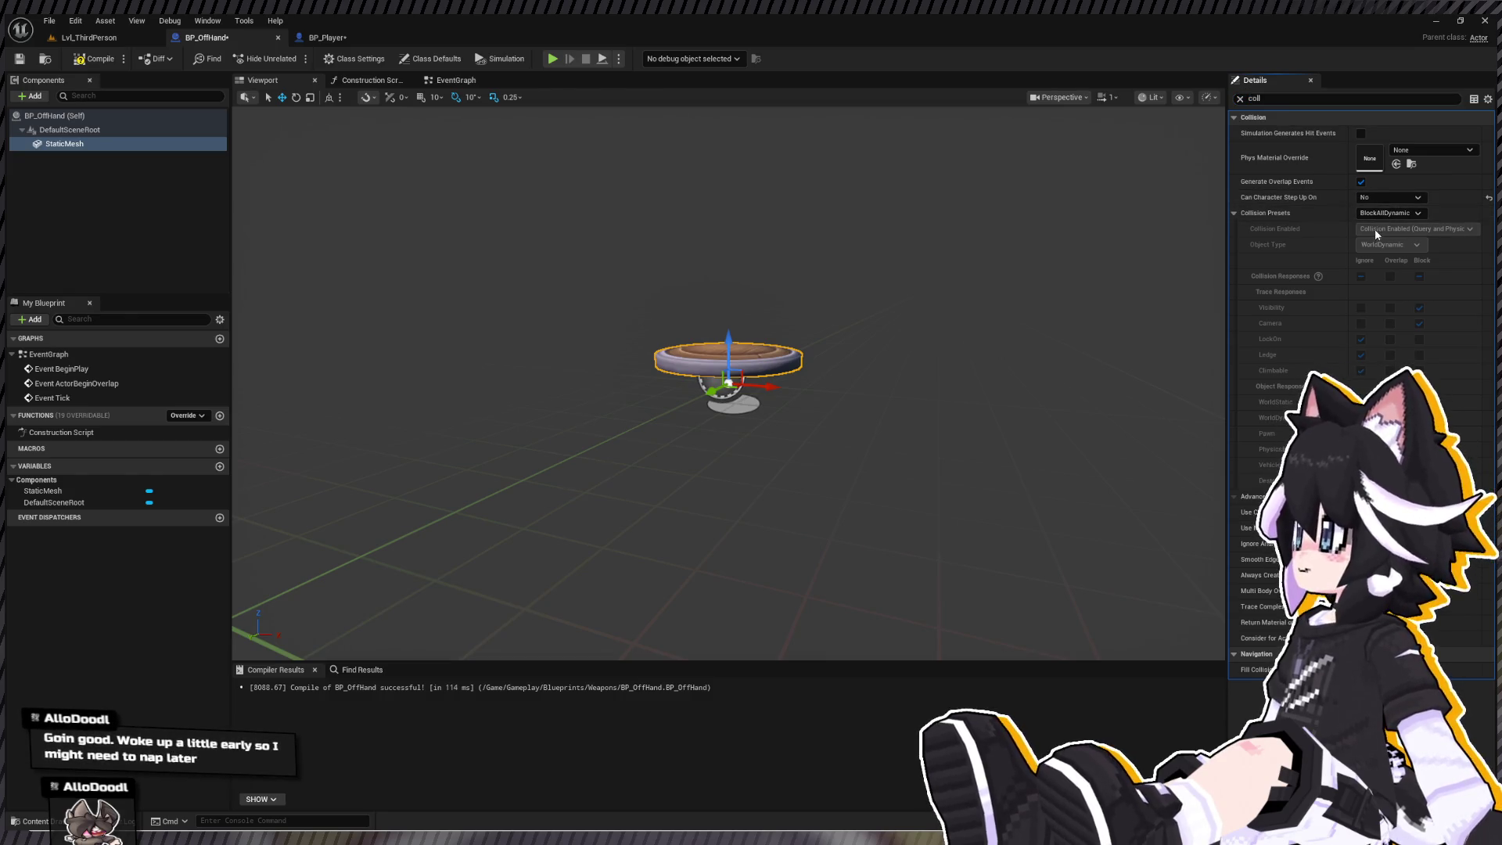
left_click(1377, 245)
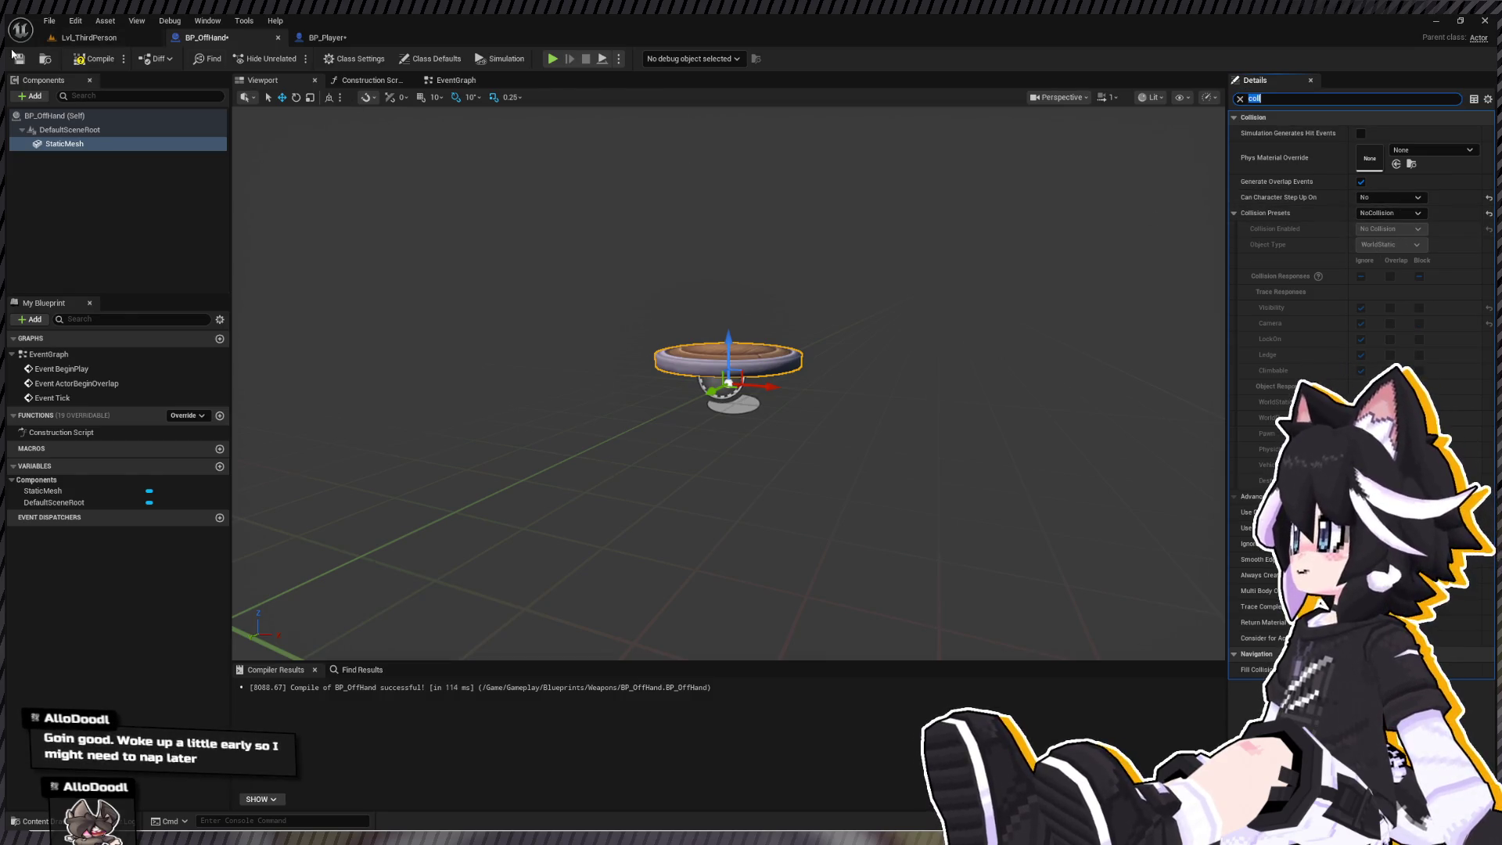
left_click(93, 59)
key("ctrl+s")
- Playtest Lvl_ThirdPerson, dodge-rolling toward the training dummy and striking it repeatedly with the sword
left_click(89, 38)
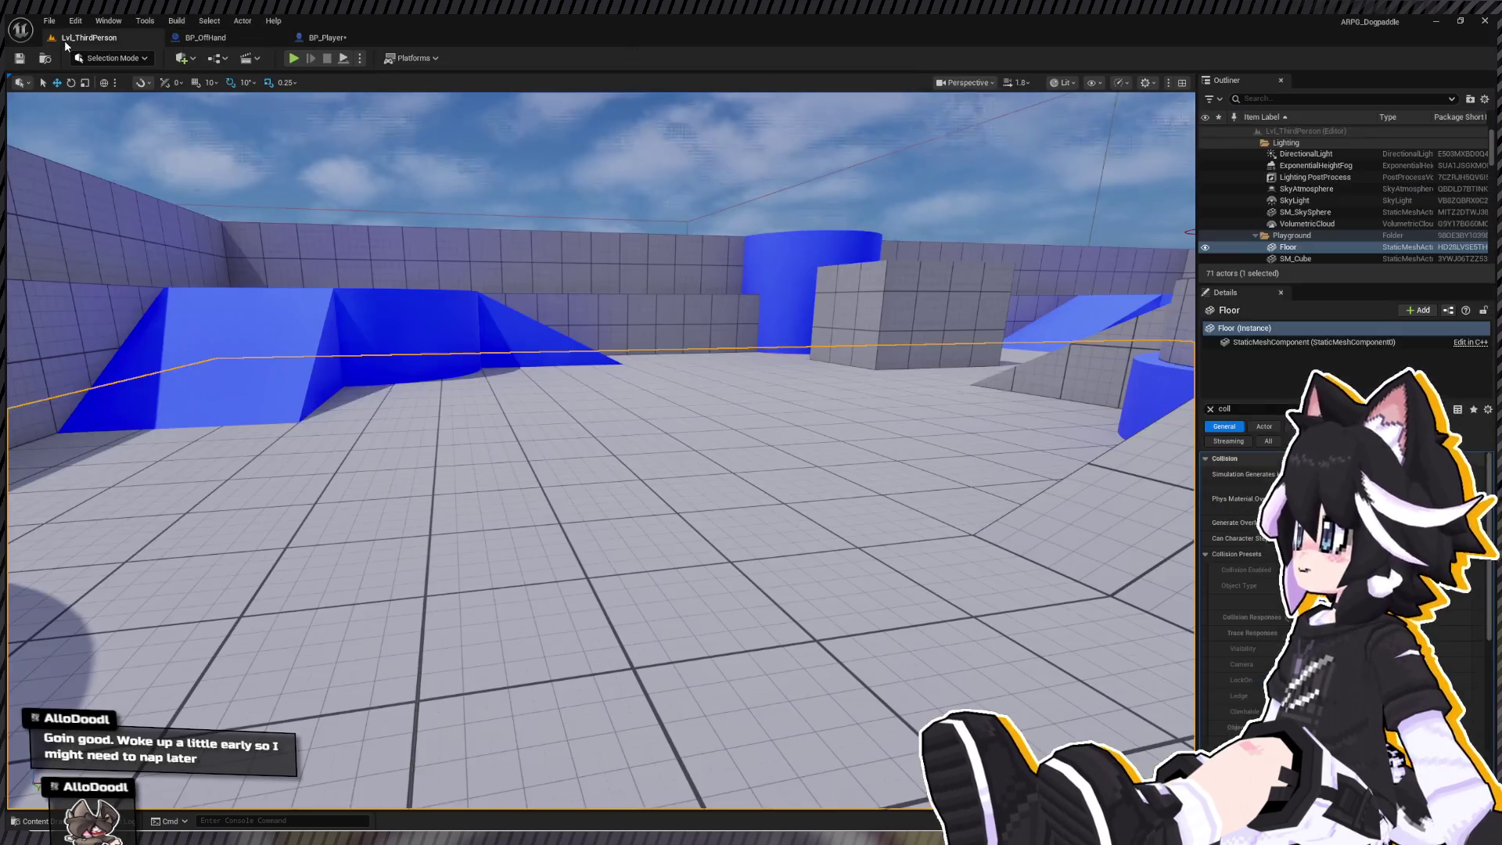
left_click(292, 59)
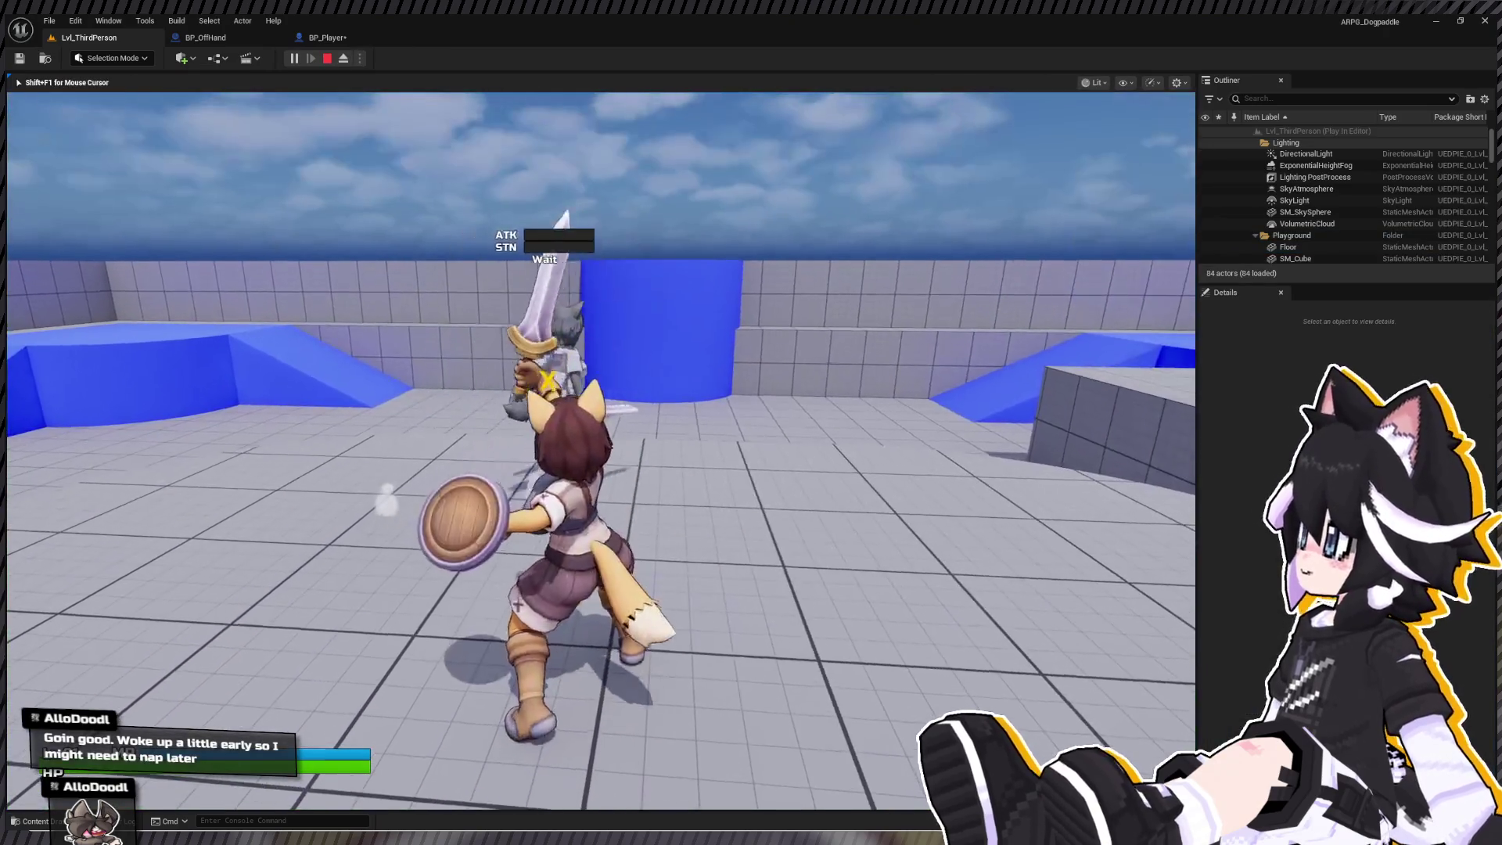
key("space")
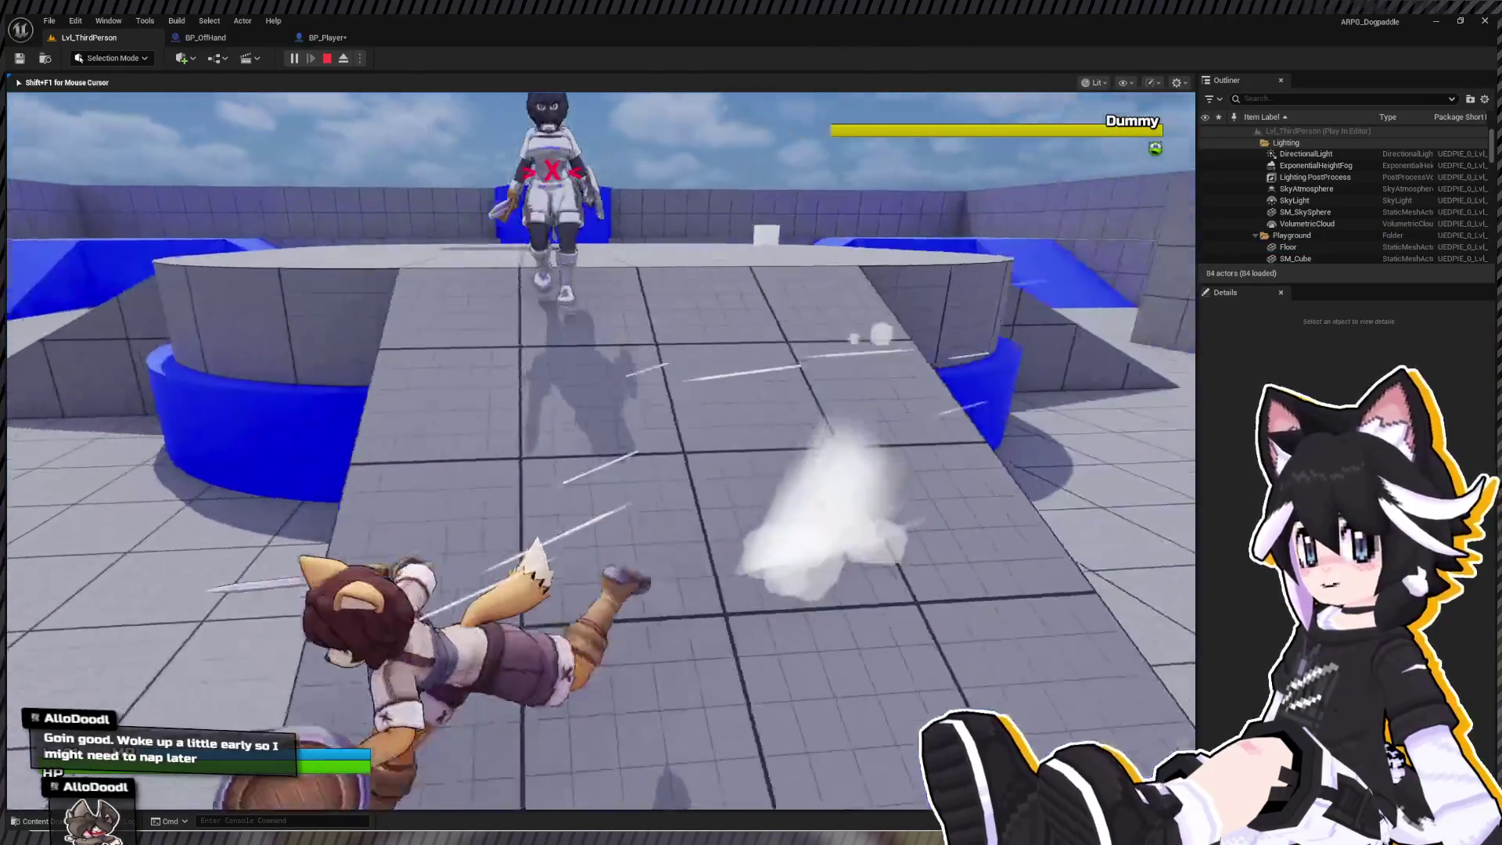
key("w")
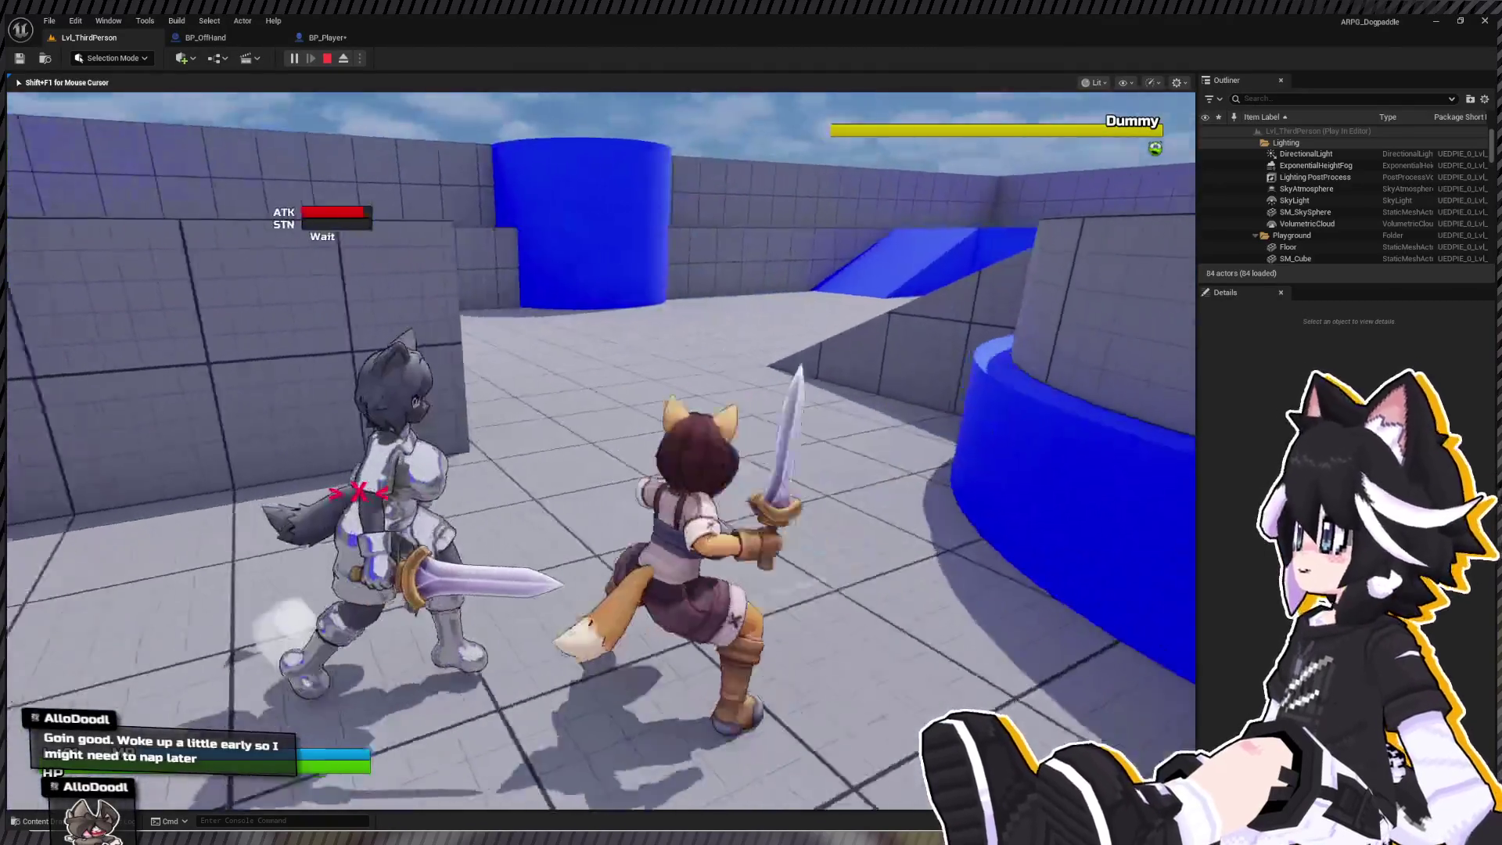
left_click(601, 451)
left_click(601, 451)
left_click(601, 451)
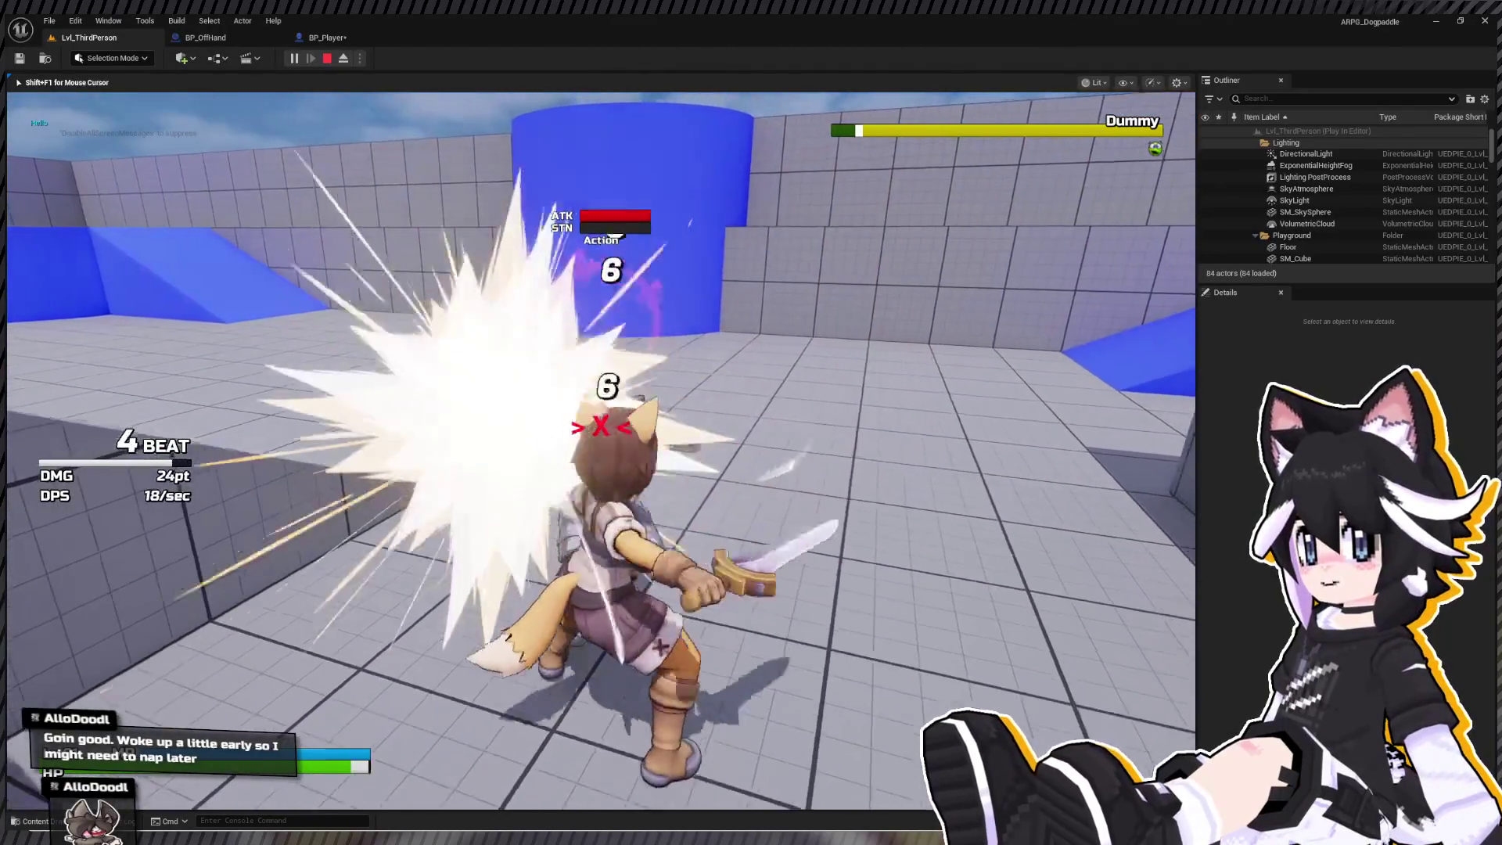
key("s")
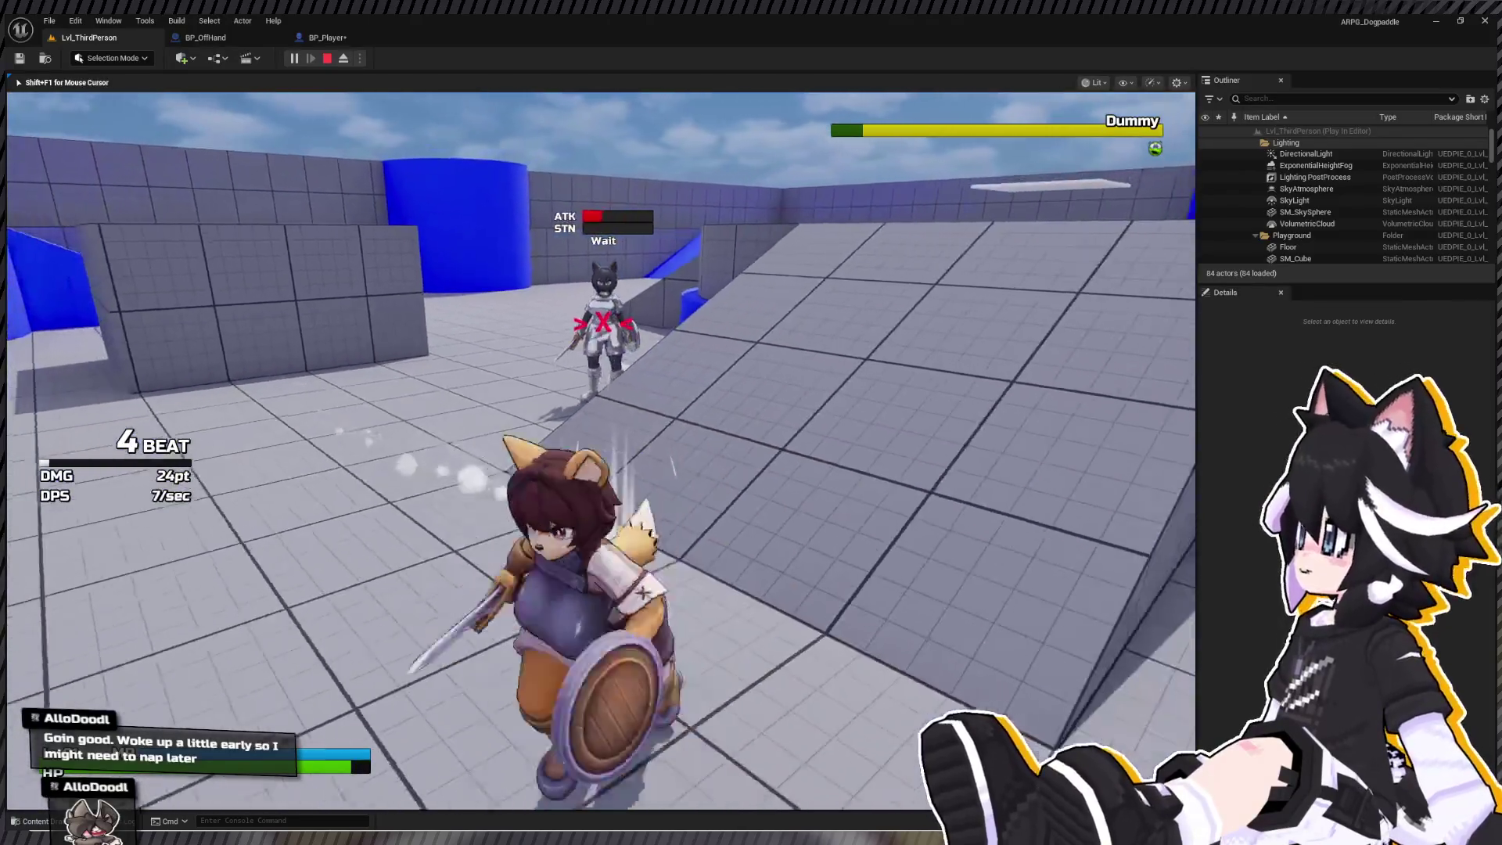
key("w")
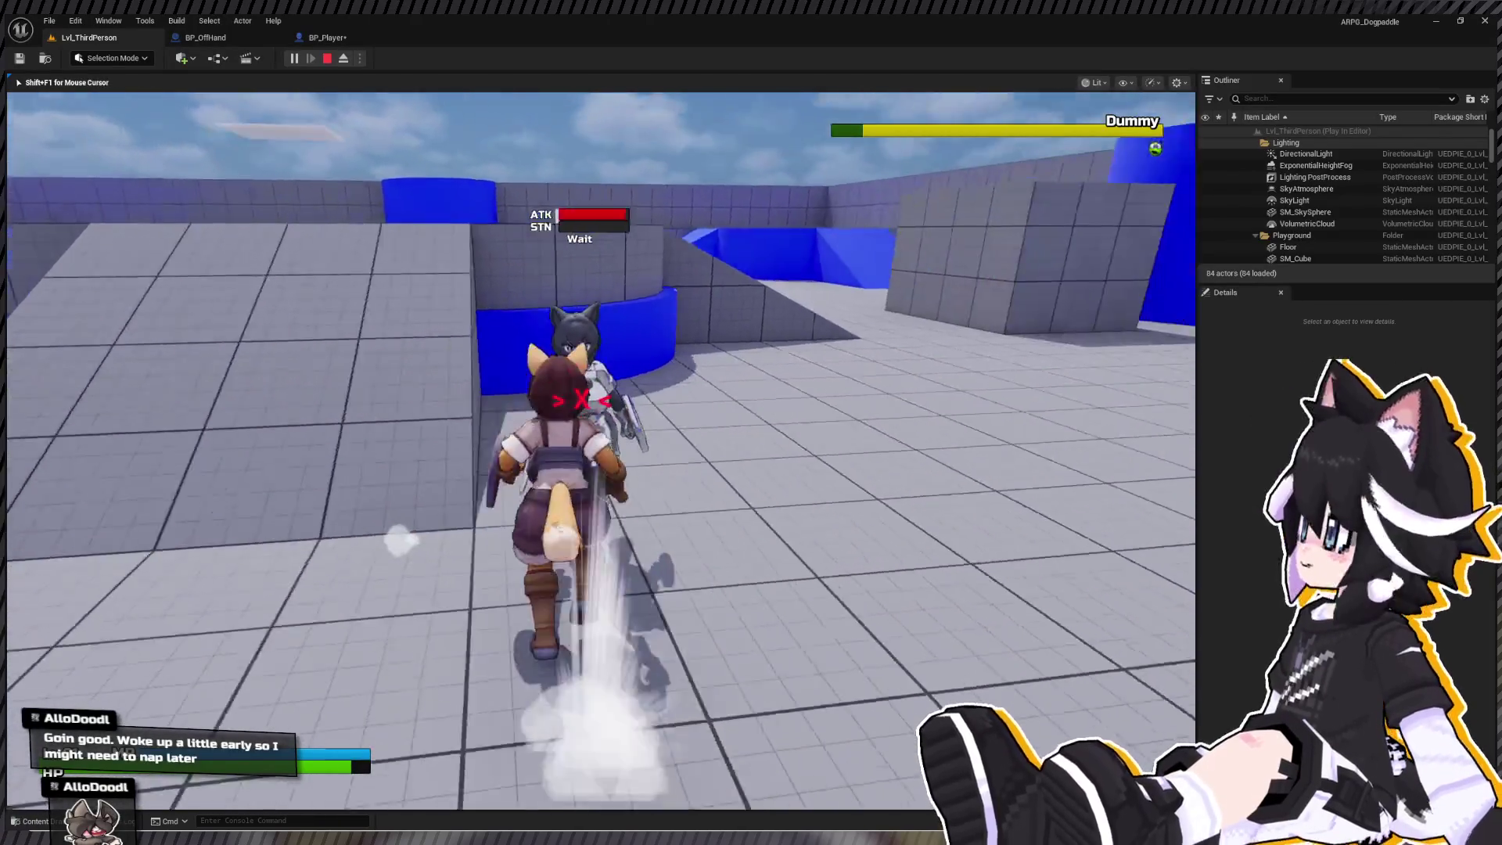
left_click(601, 451)
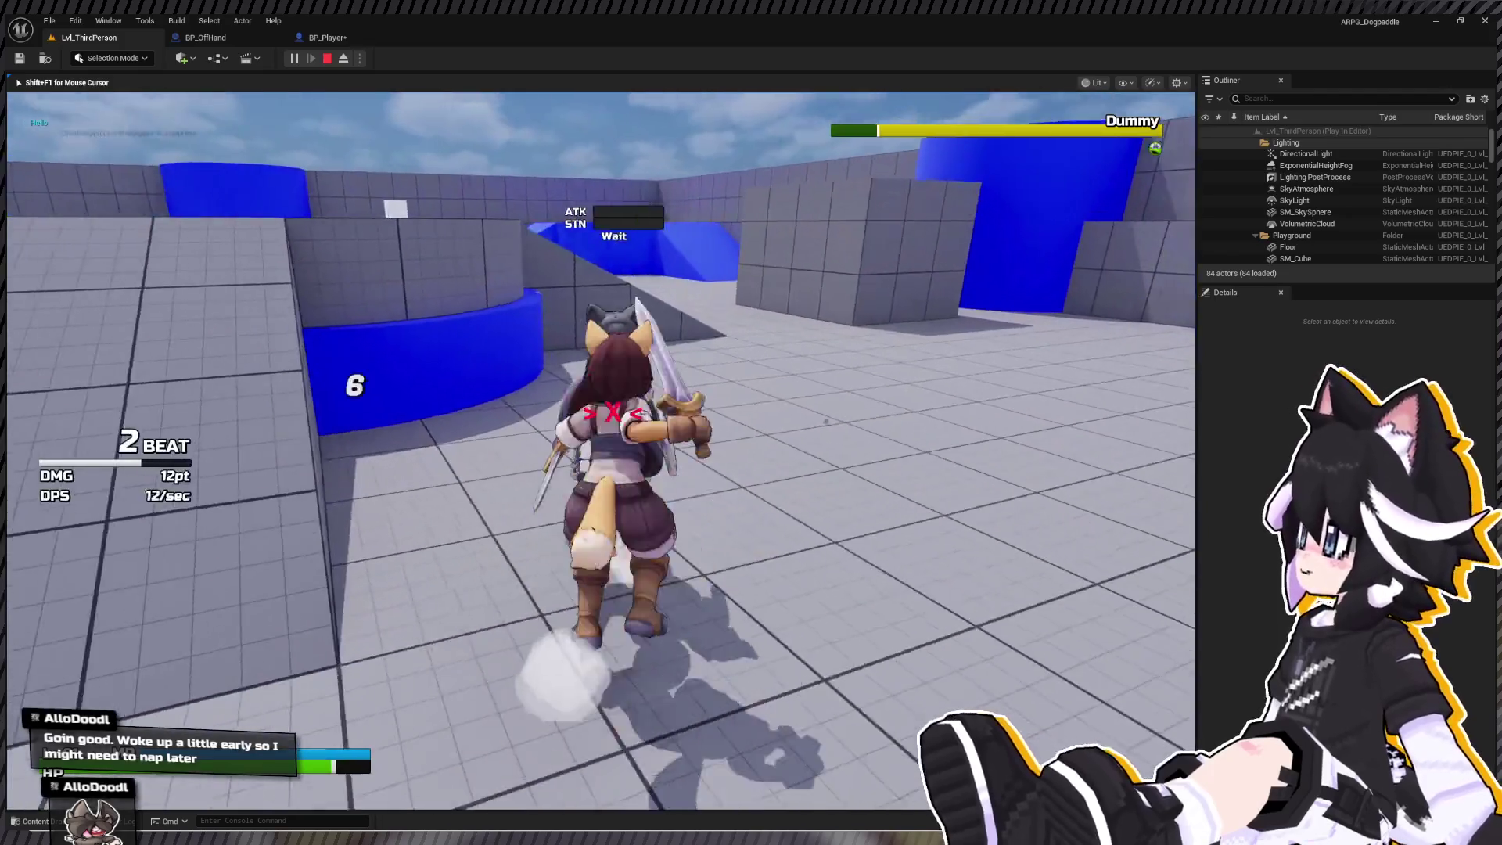
left_click(601, 451)
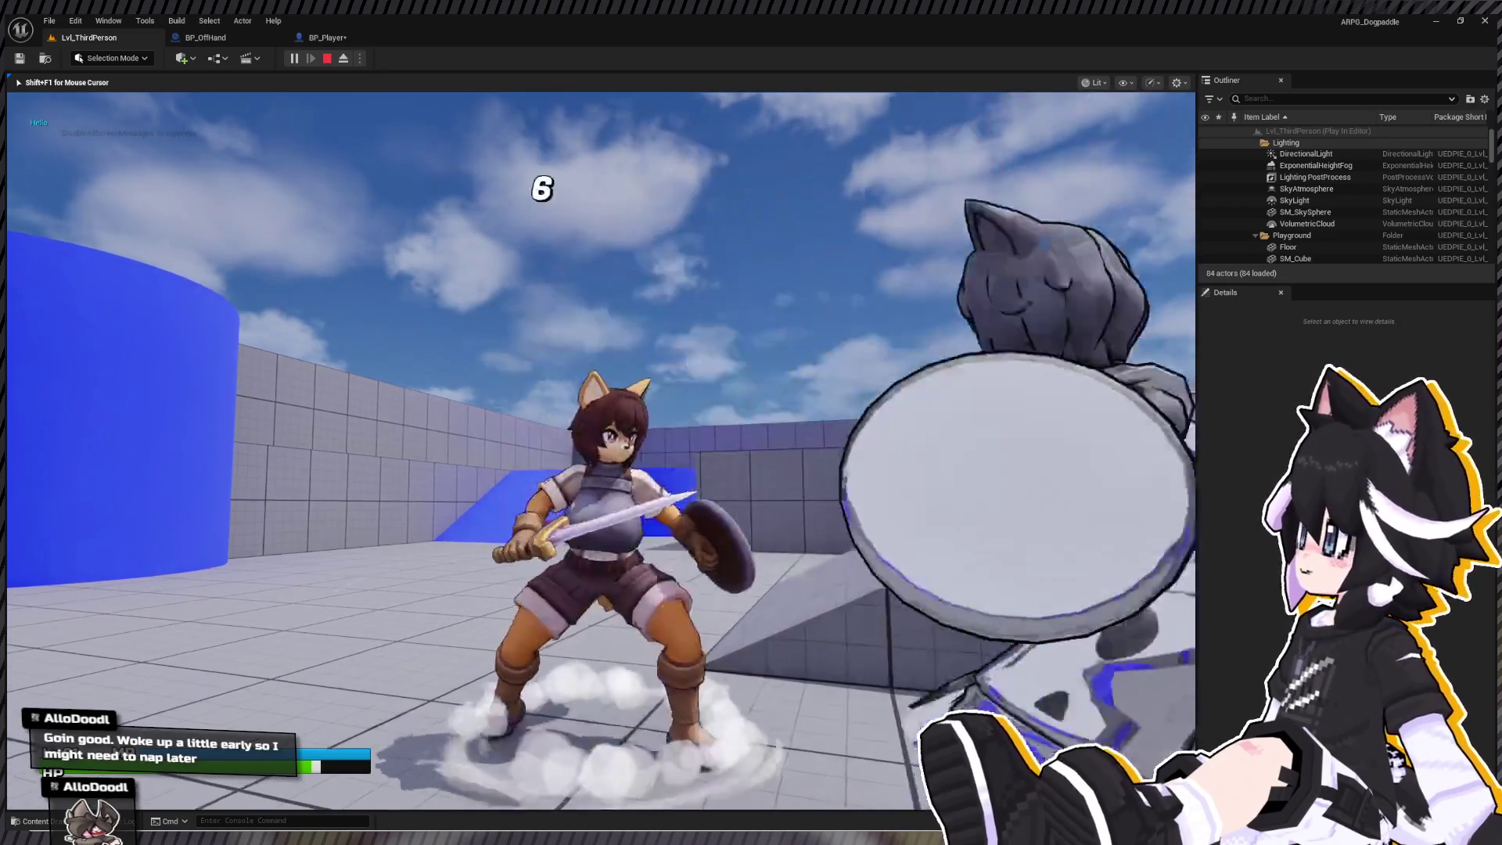
- Raise the shield to test the block, lock onto the dummy, jump onto the platform, then stop play
right_click(600, 450)
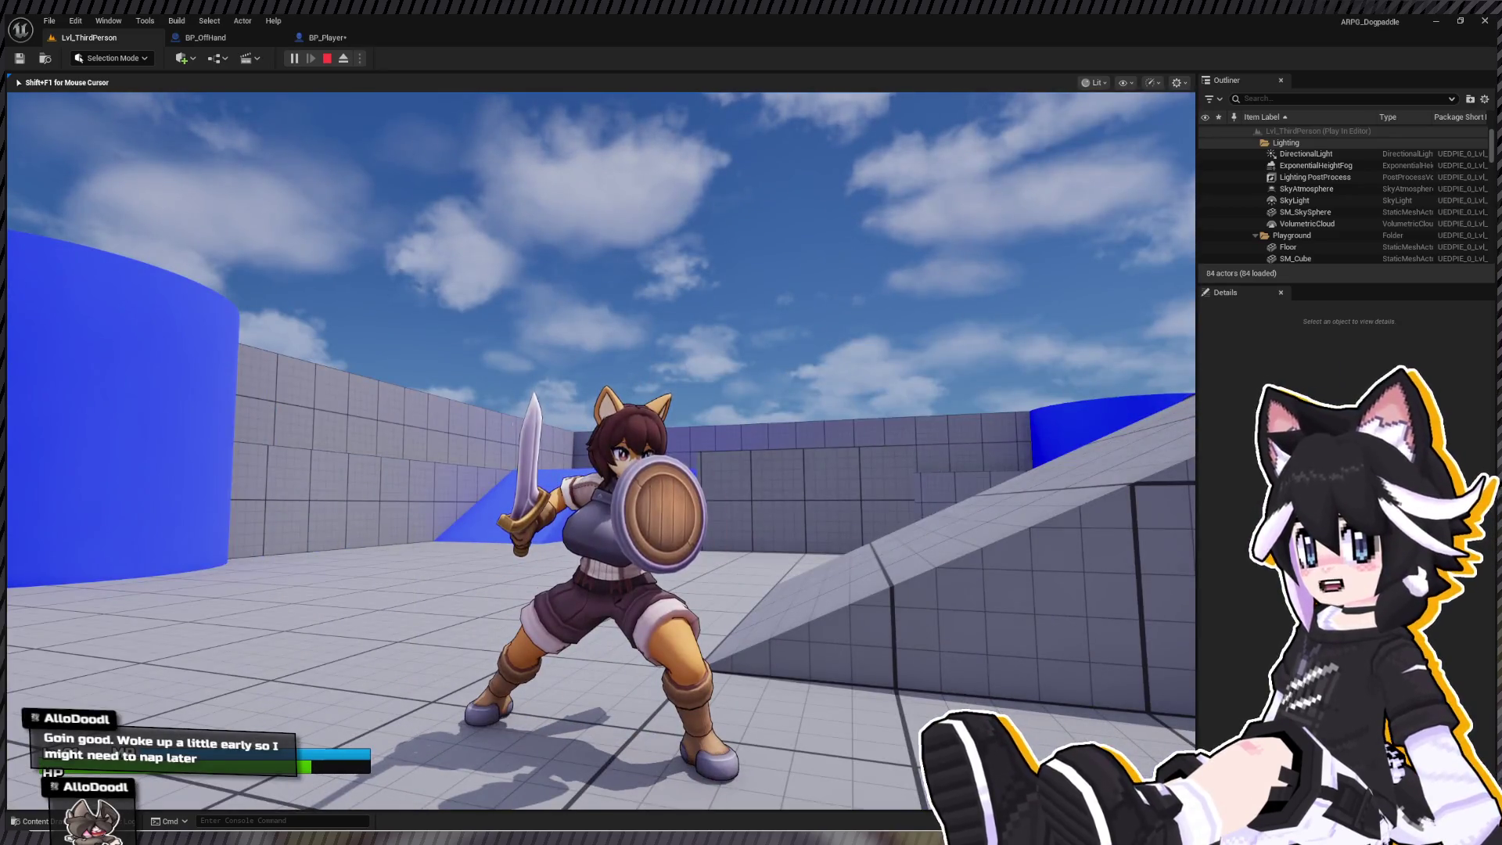
key("Tab")
key("w")
key("space")
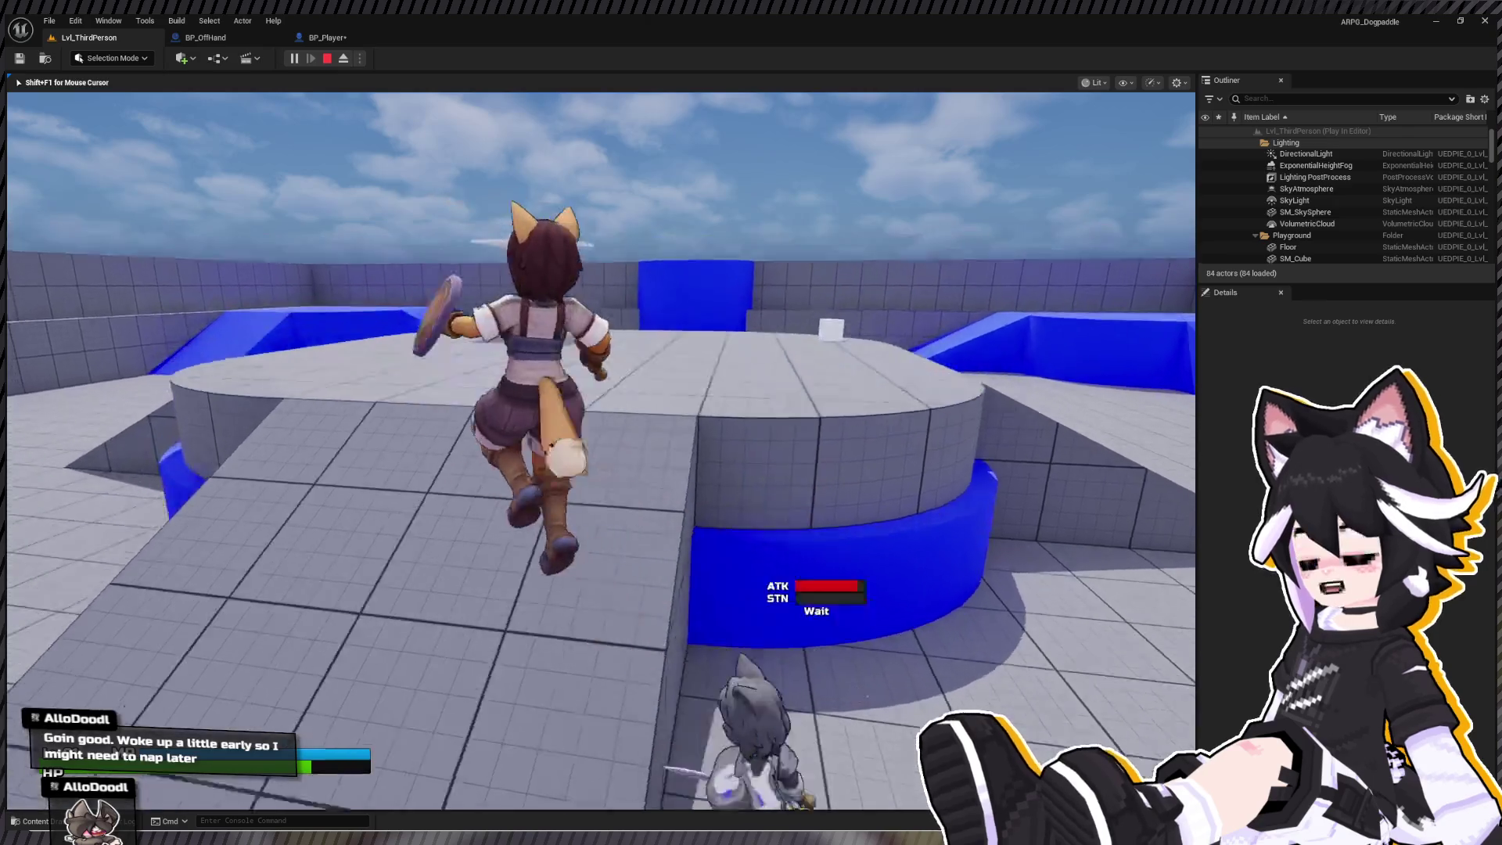
key("Tab")
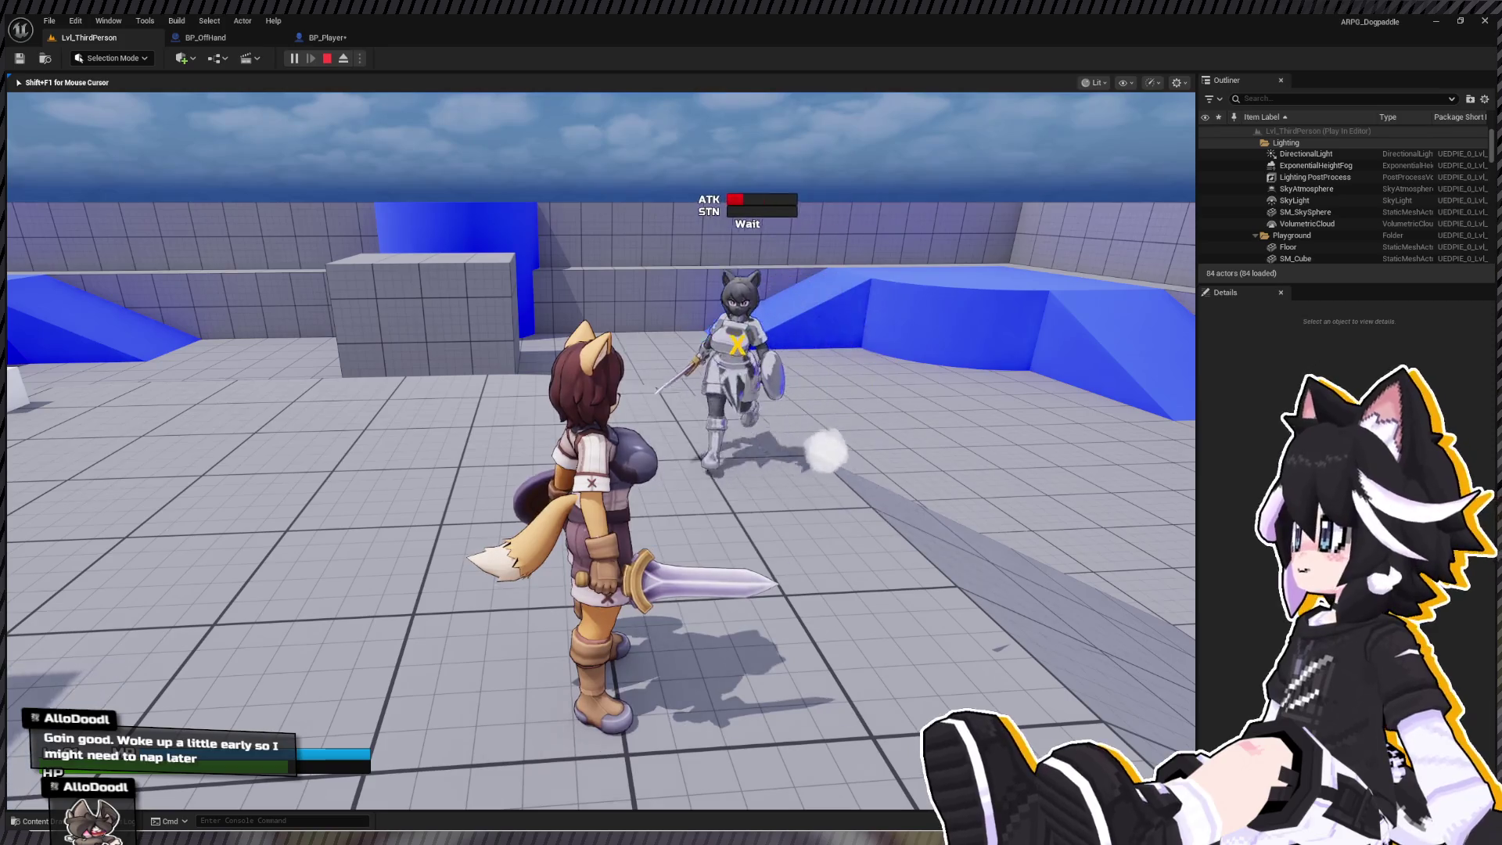
key("Escape")
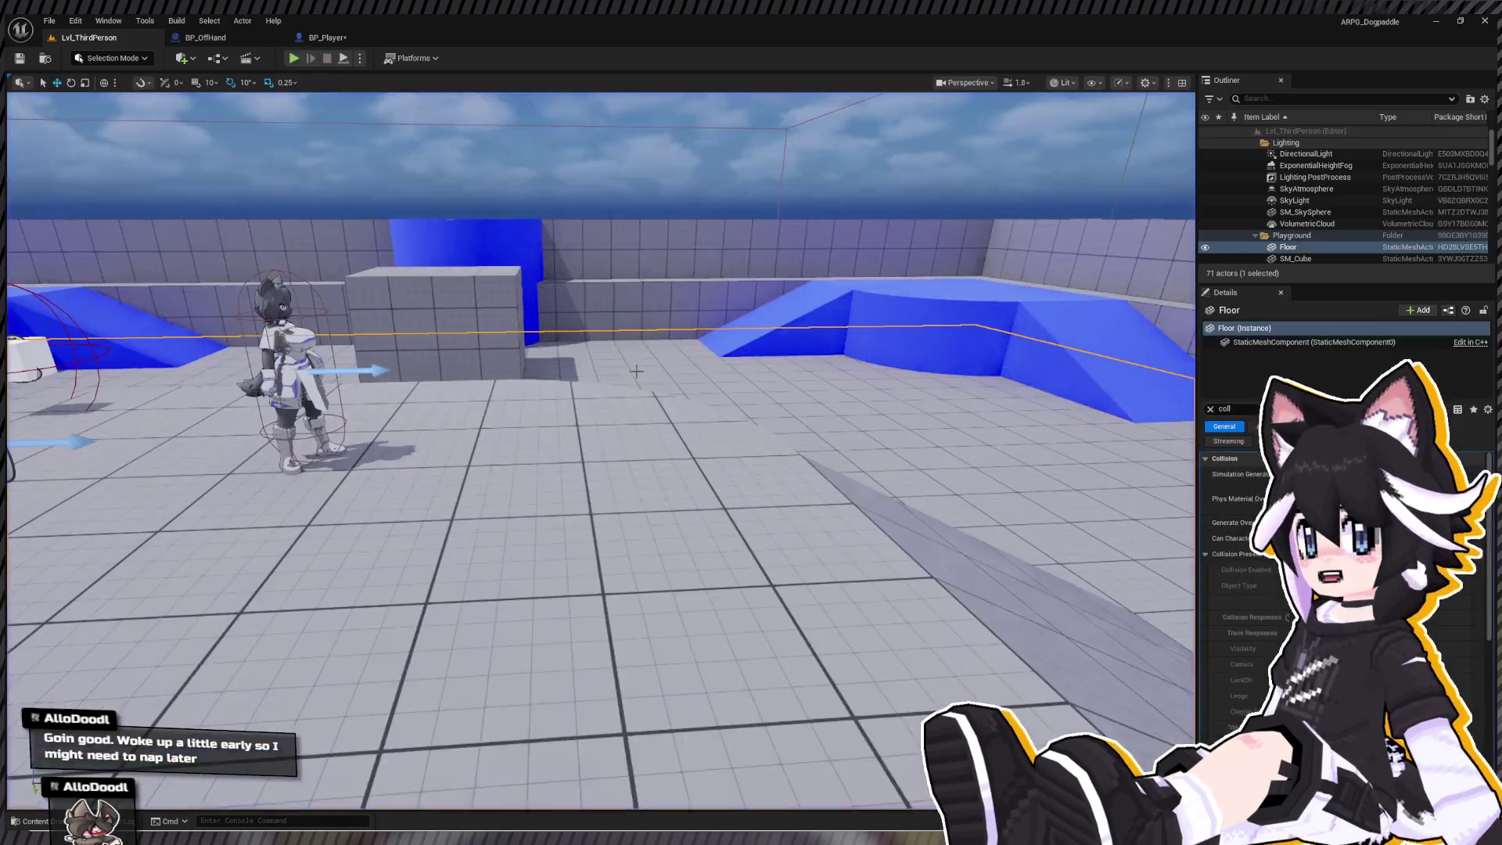
- Open the AM_Pawfolk_Sword1H_Defend montage from the Combat/Sword_1H folder, then go back to Lvl_ThirdPerson
key("ctrl+space")
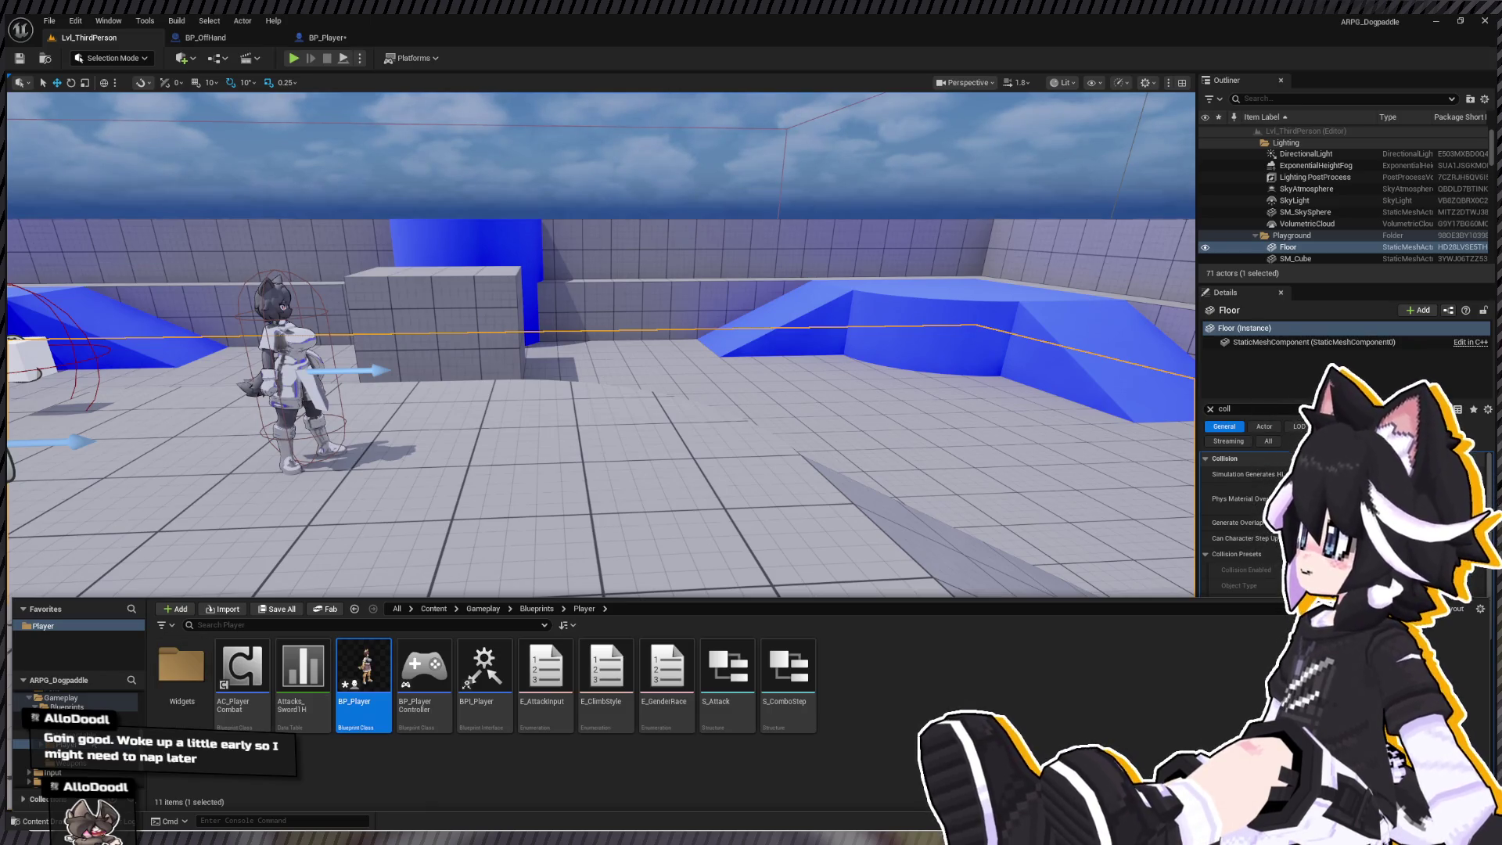
left_click(70, 715)
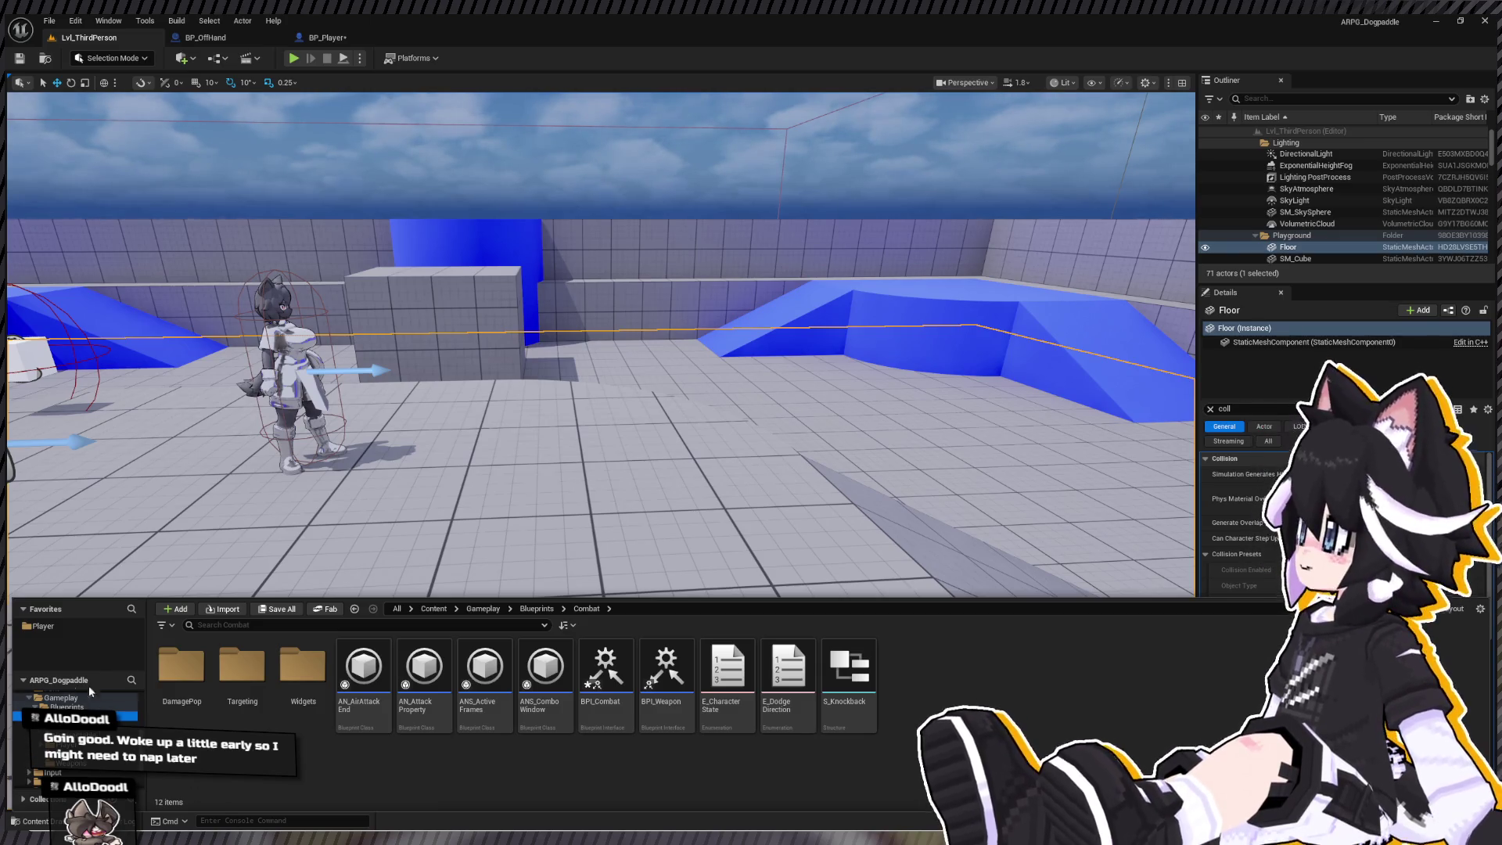
scroll(89, 692, "down", 3)
left_click(62, 744)
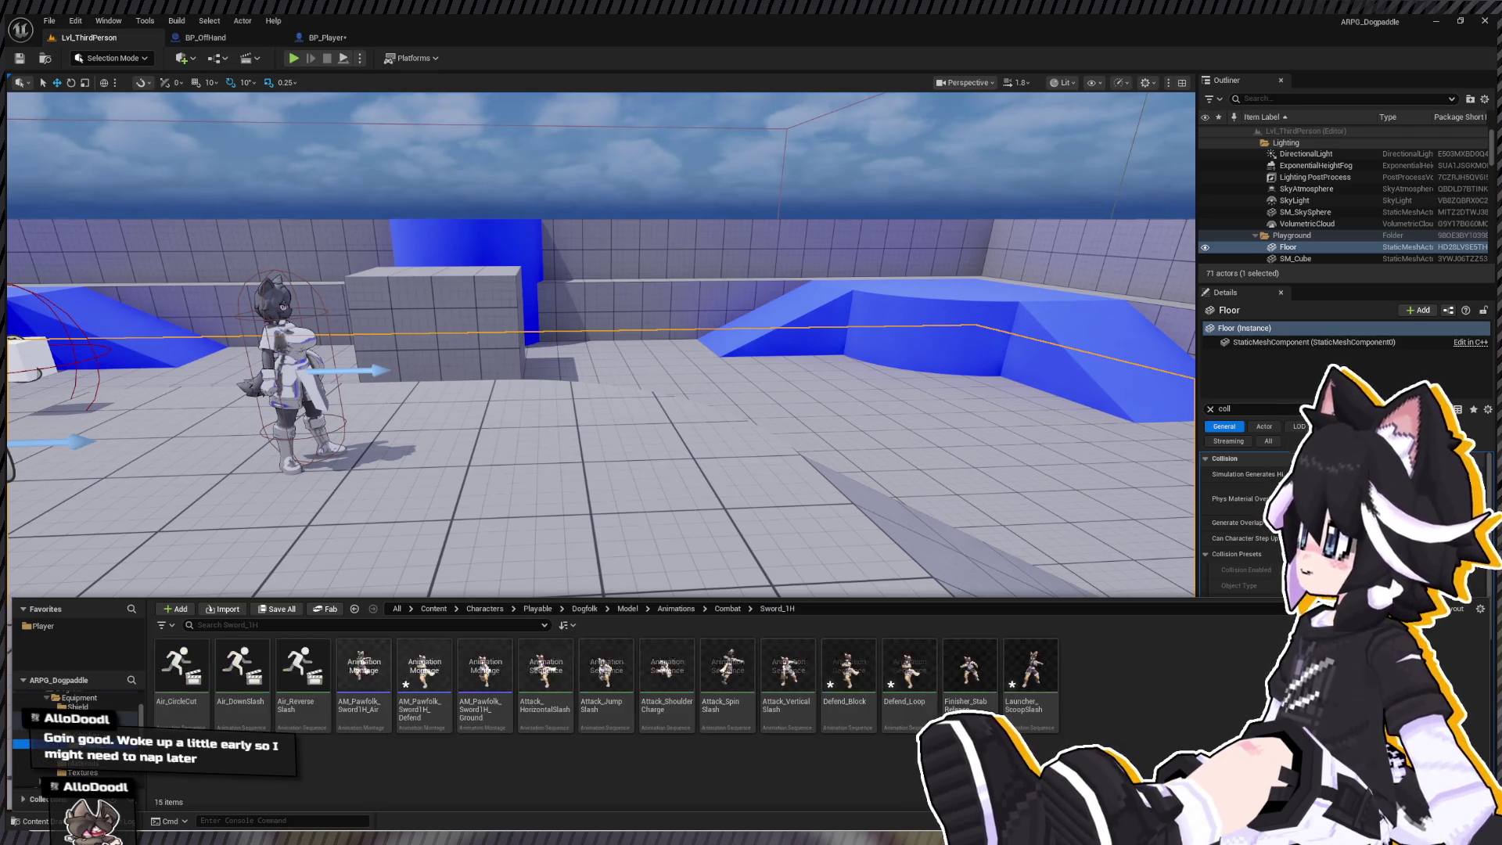
left_click(423, 676)
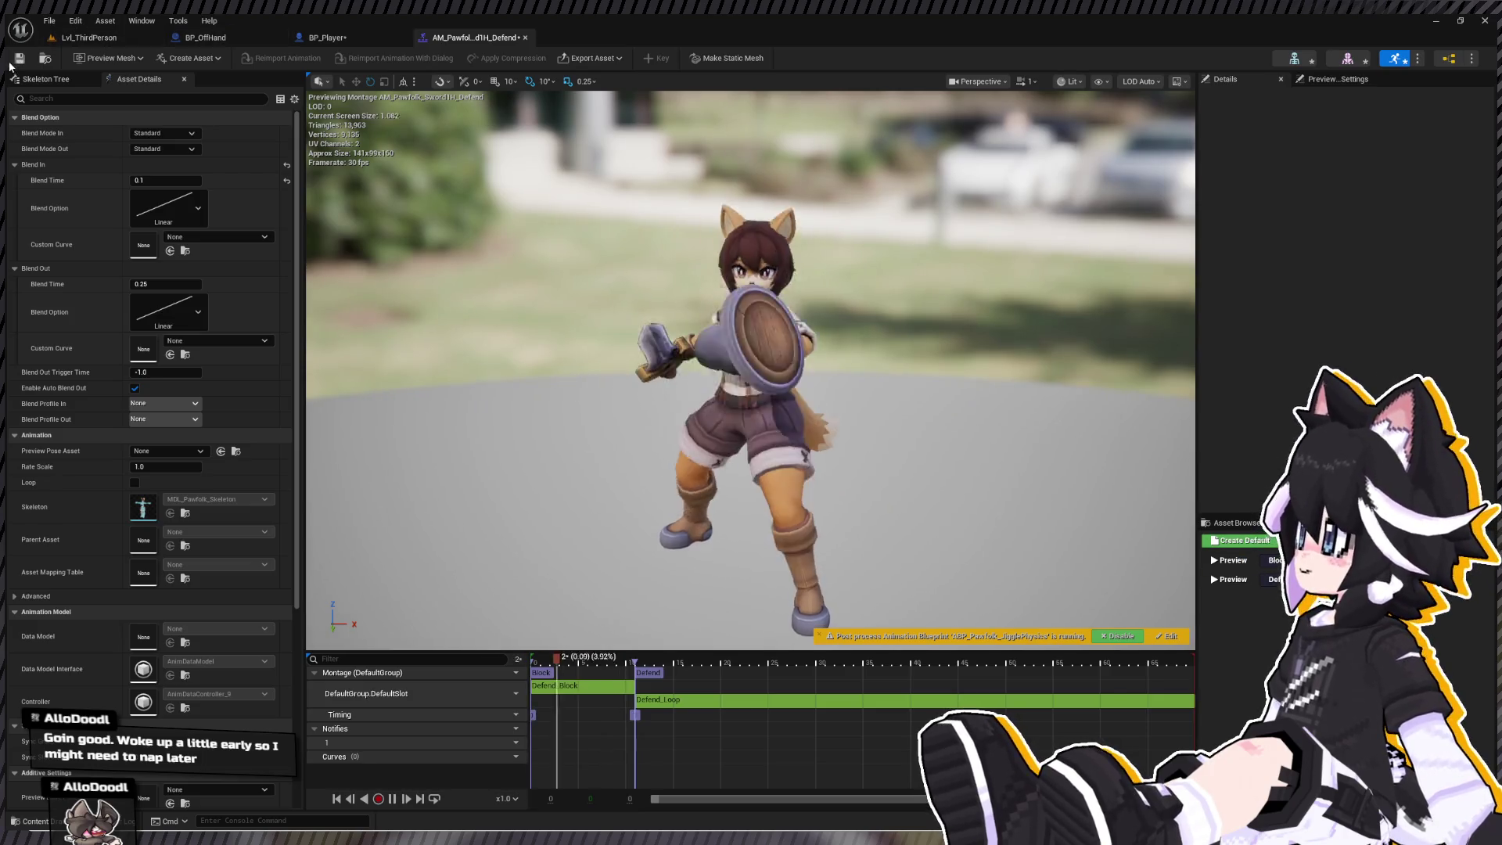
left_click(75, 37)
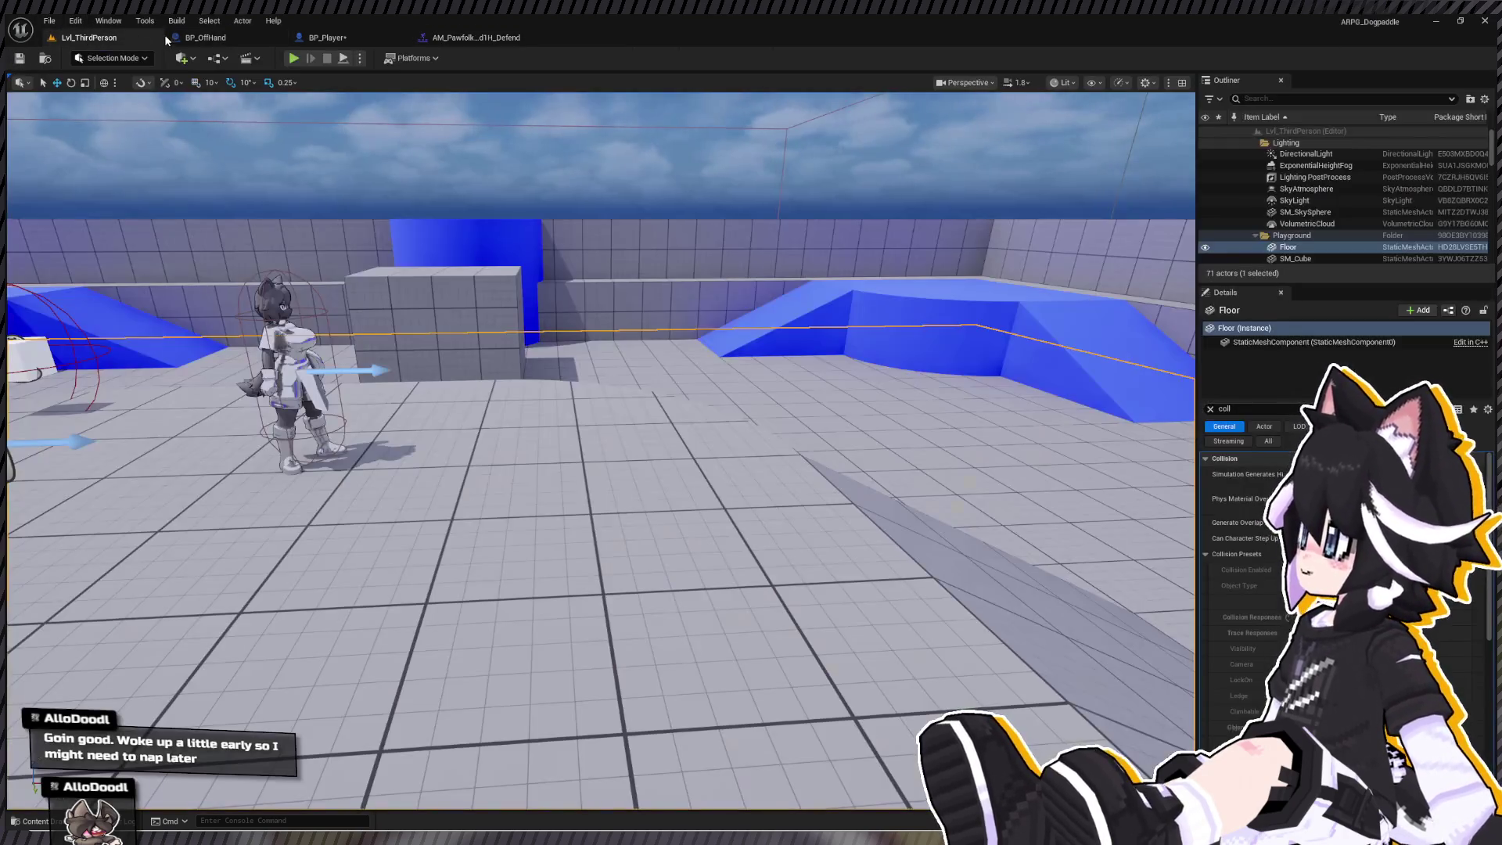
- Extend a comment box's lower edge downward in the BP_Player event graph
scroll(560, 255, "down", 5)
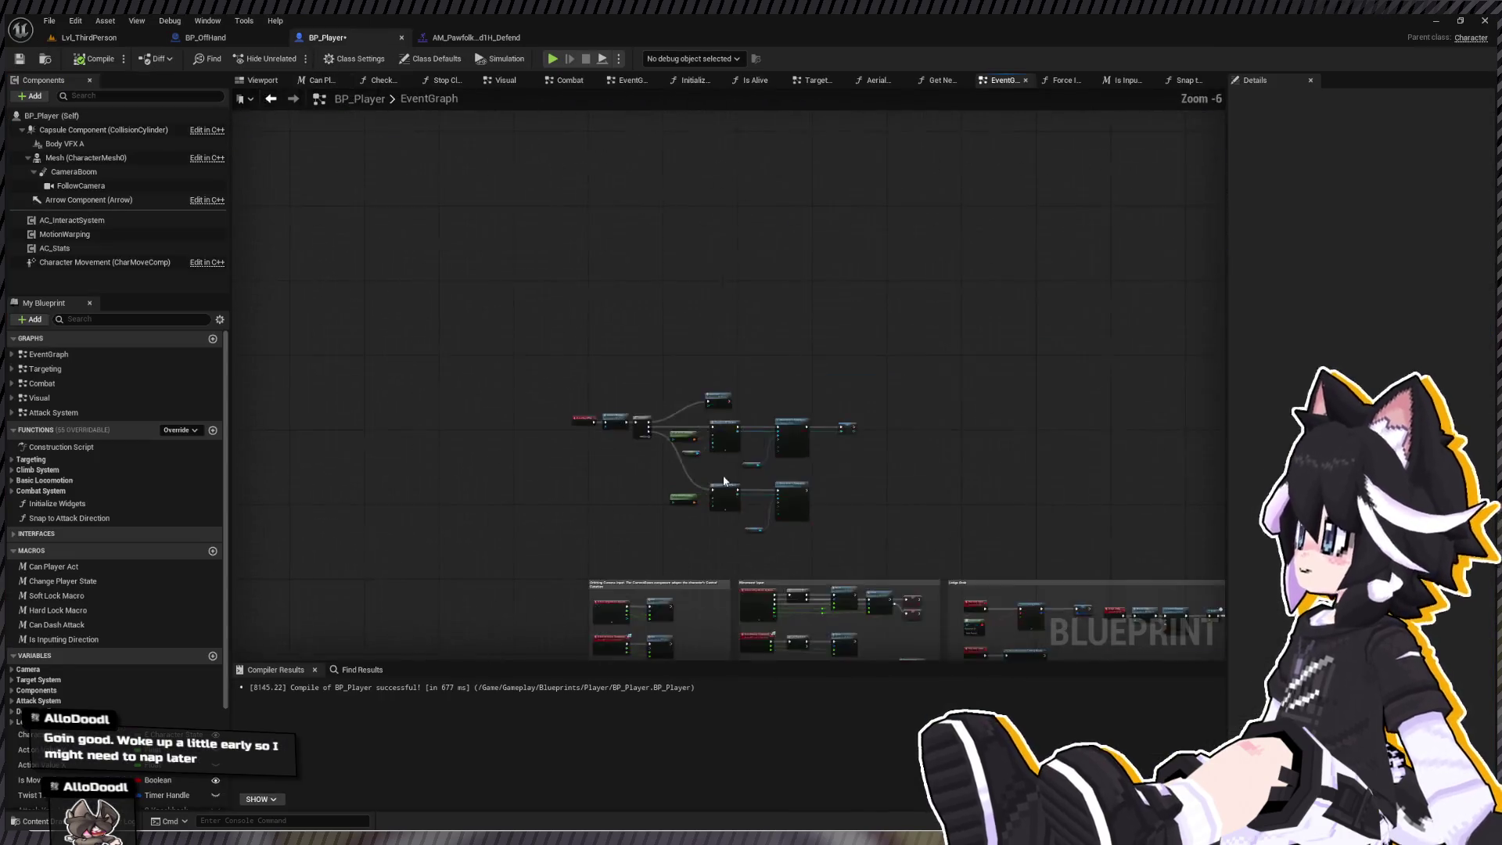
scroll(561, 255, "up", 4)
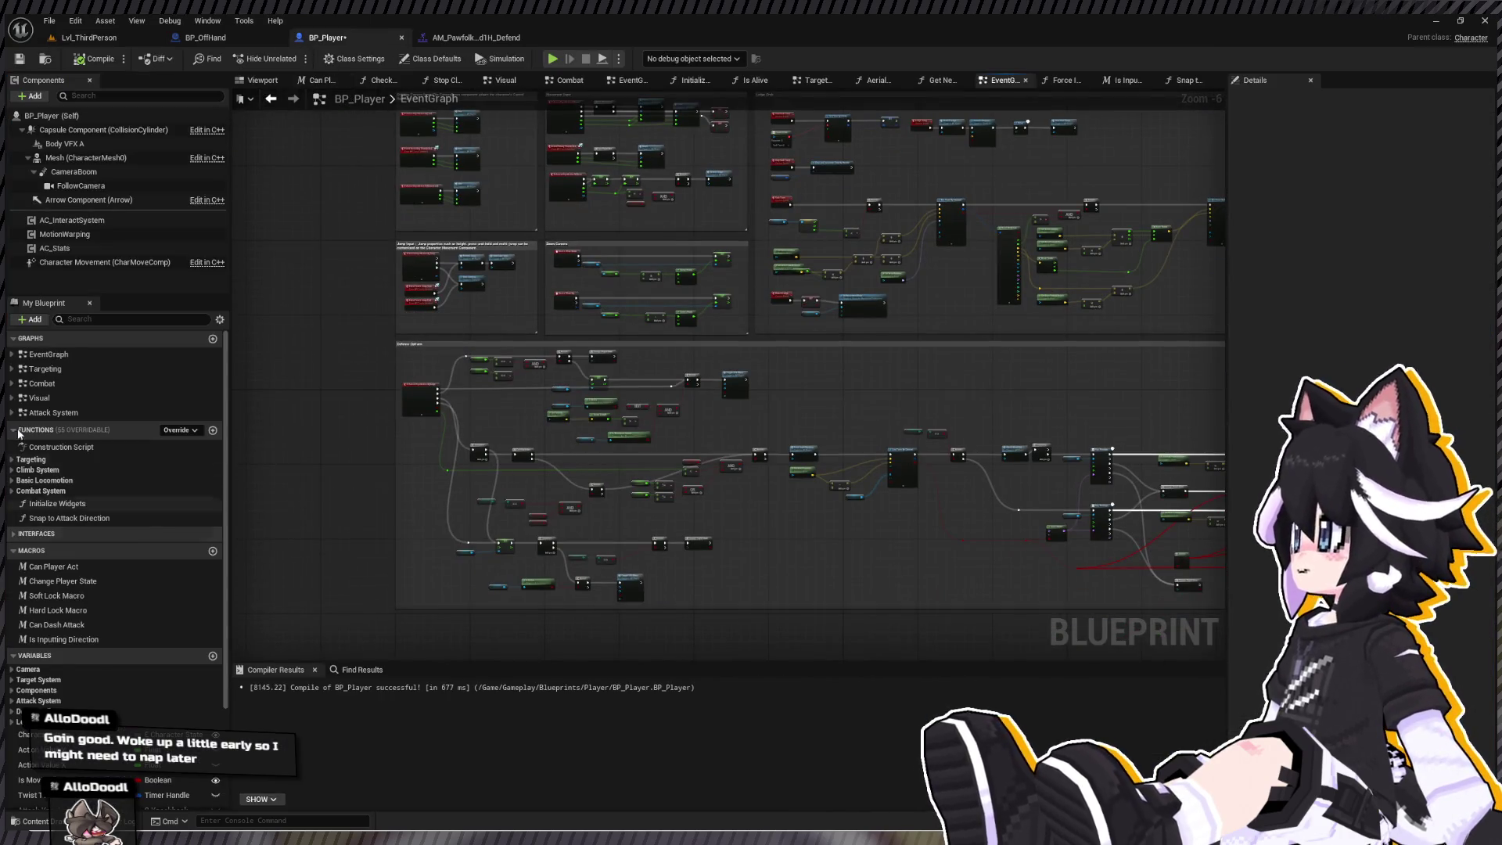
scroll(576, 403, "up", 7)
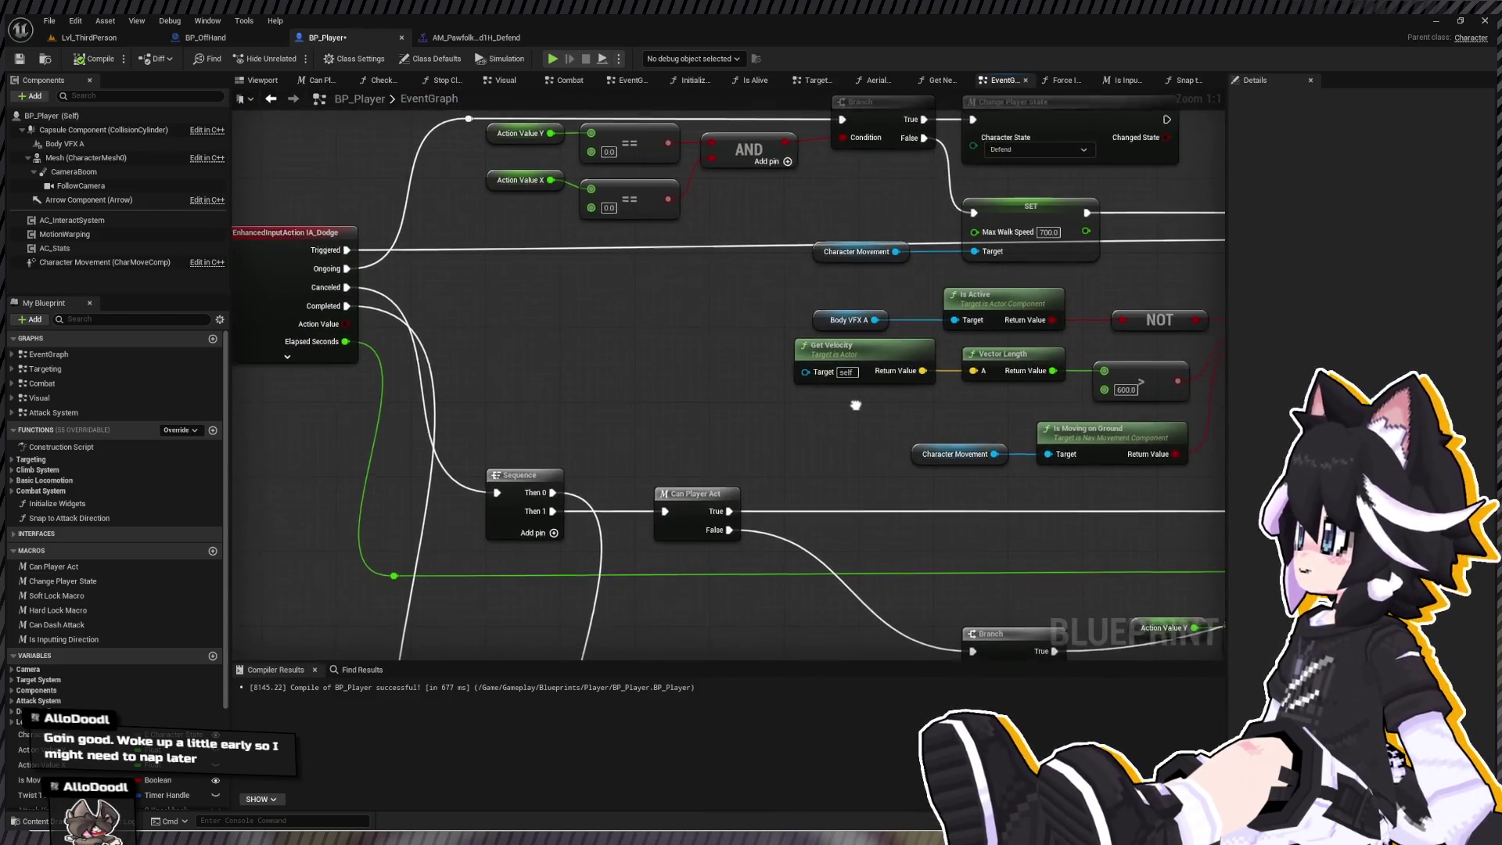
scroll(861, 405, "down", 4)
scroll(541, 345, "down", 1)
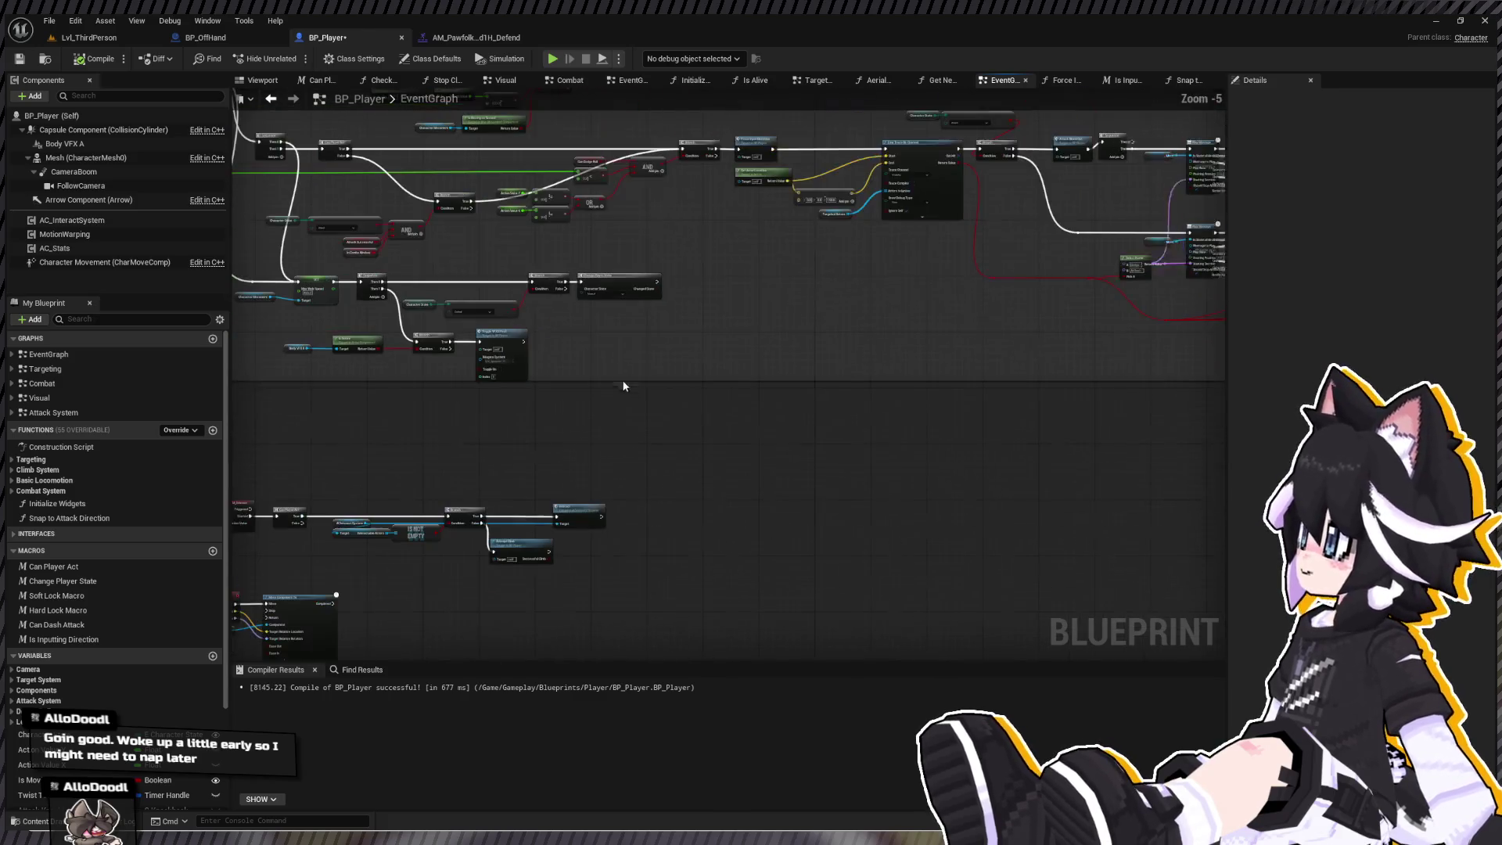
mouse_move(655, 380)
left_mouse_down()
mouse_move(295, 430)
mouse_move(697, 508)
mouse_move(510, 316)
left_mouse_up()
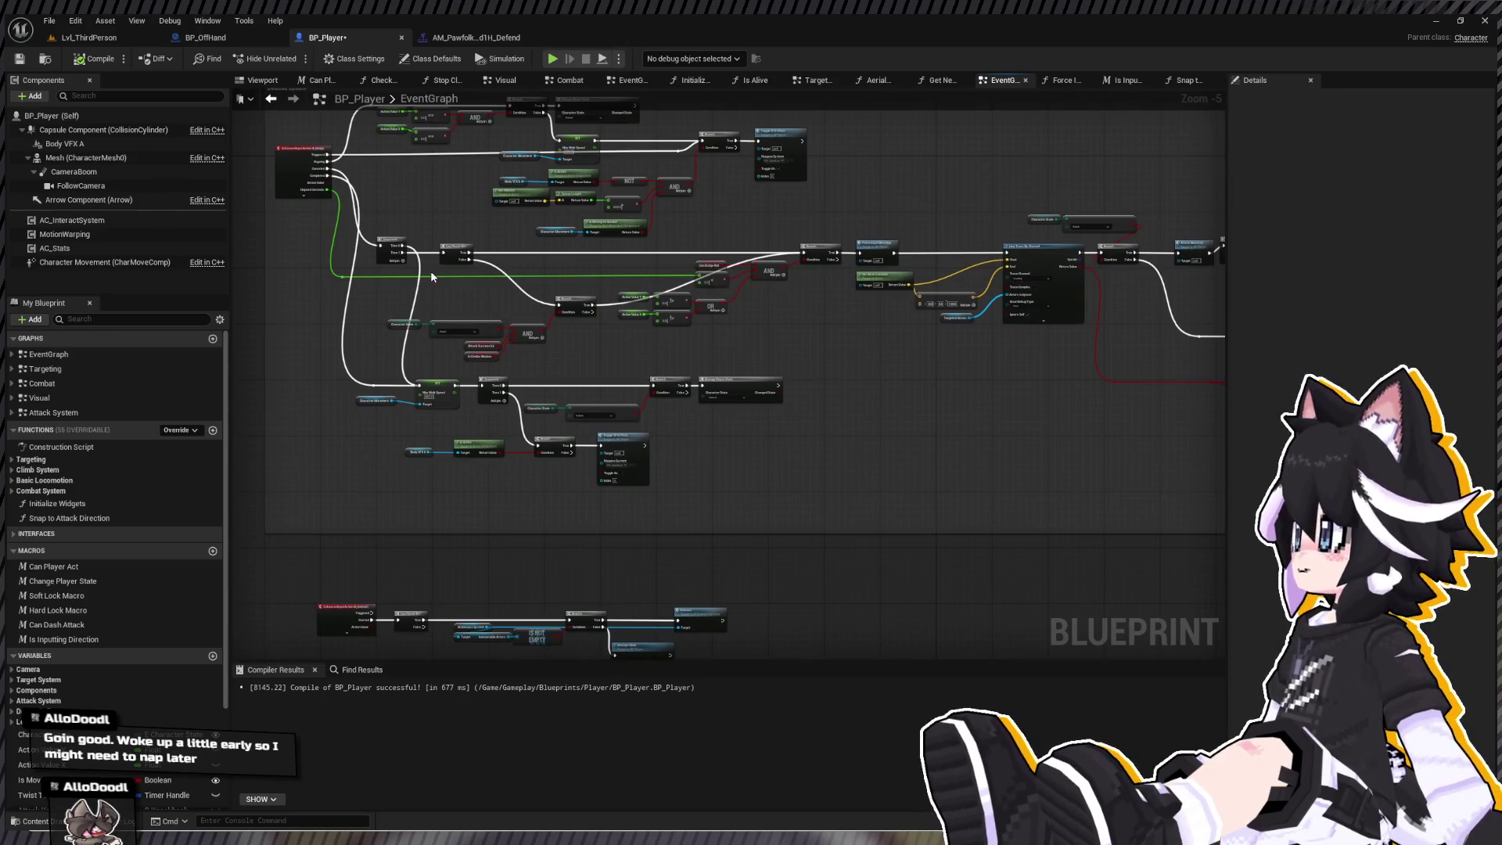
scroll(430, 271, "up", 2)
scroll(688, 185, "up", 2)
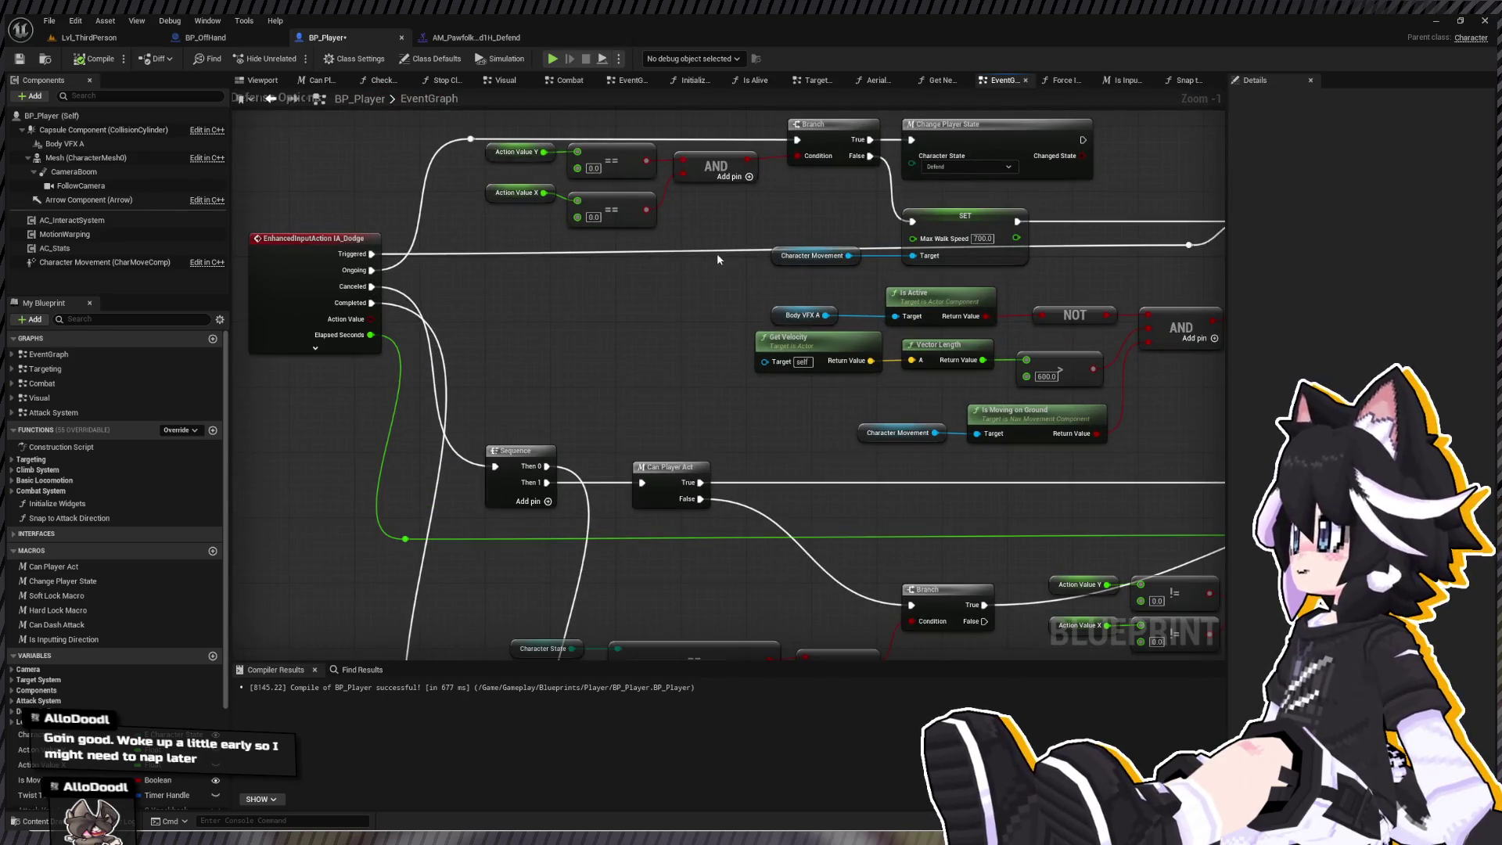
- Bring the IA_Dodge input logic into view and box-select the Action Value X check and its comparison
mouse_move(876, 234)
left_mouse_down()
mouse_move(779, 344)
mouse_move(860, 344)
left_mouse_up()
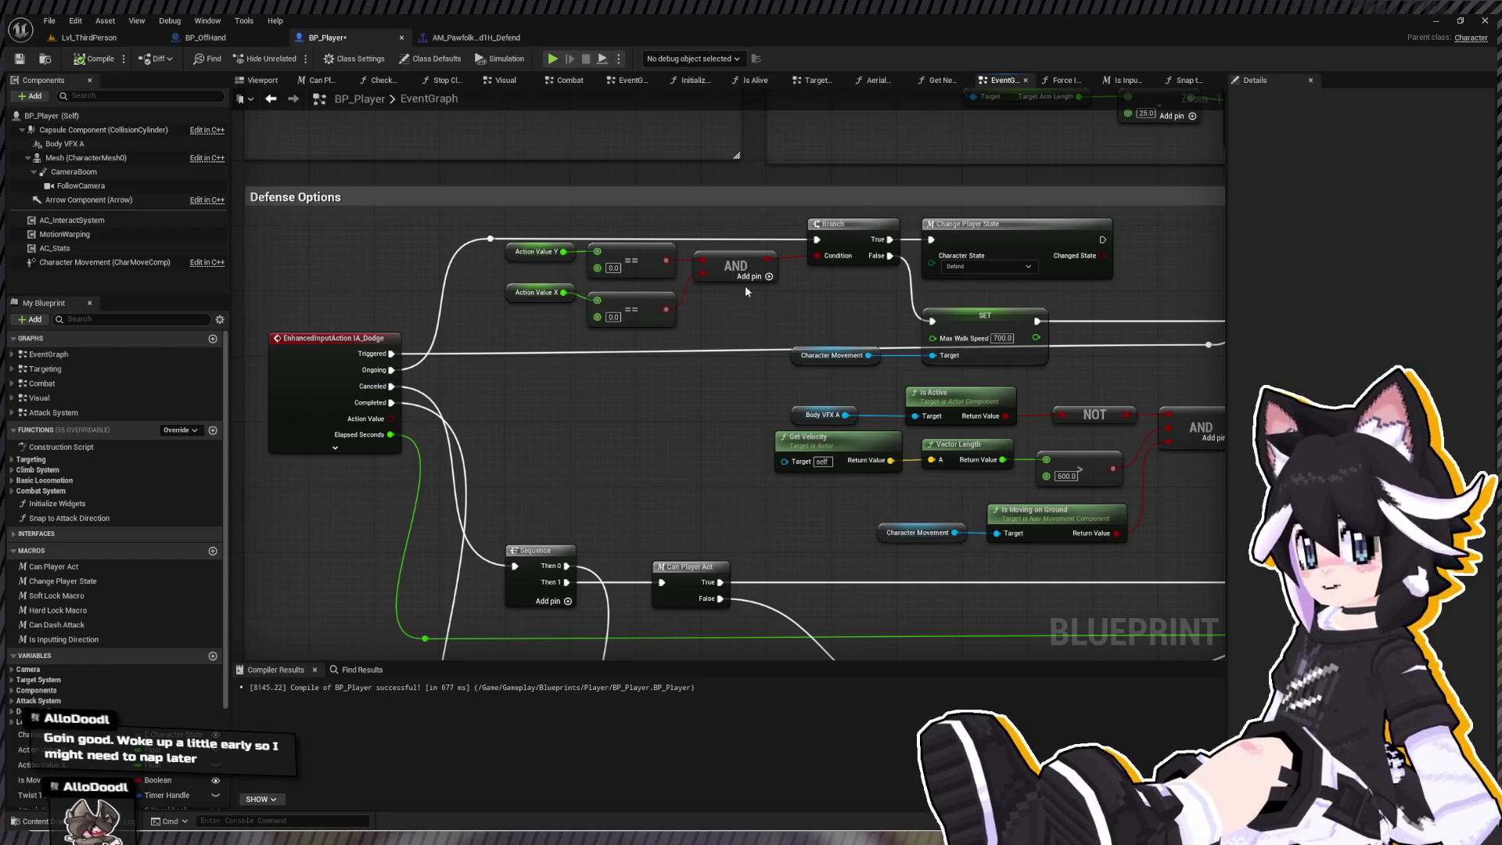
left_click_drag(692, 286, 359, 327)
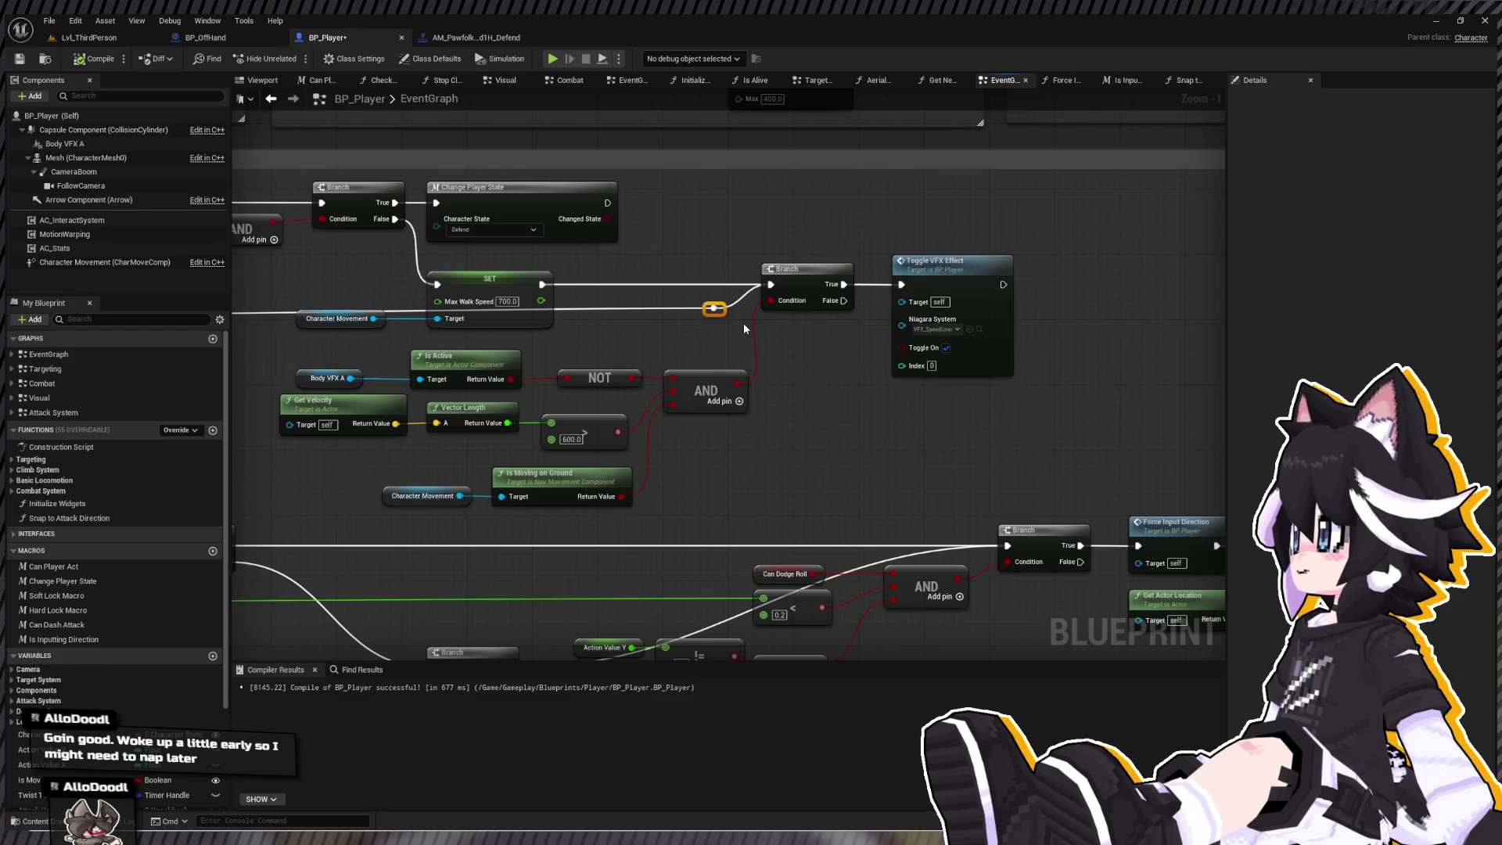
left_click_drag(656, 322, 696, 327)
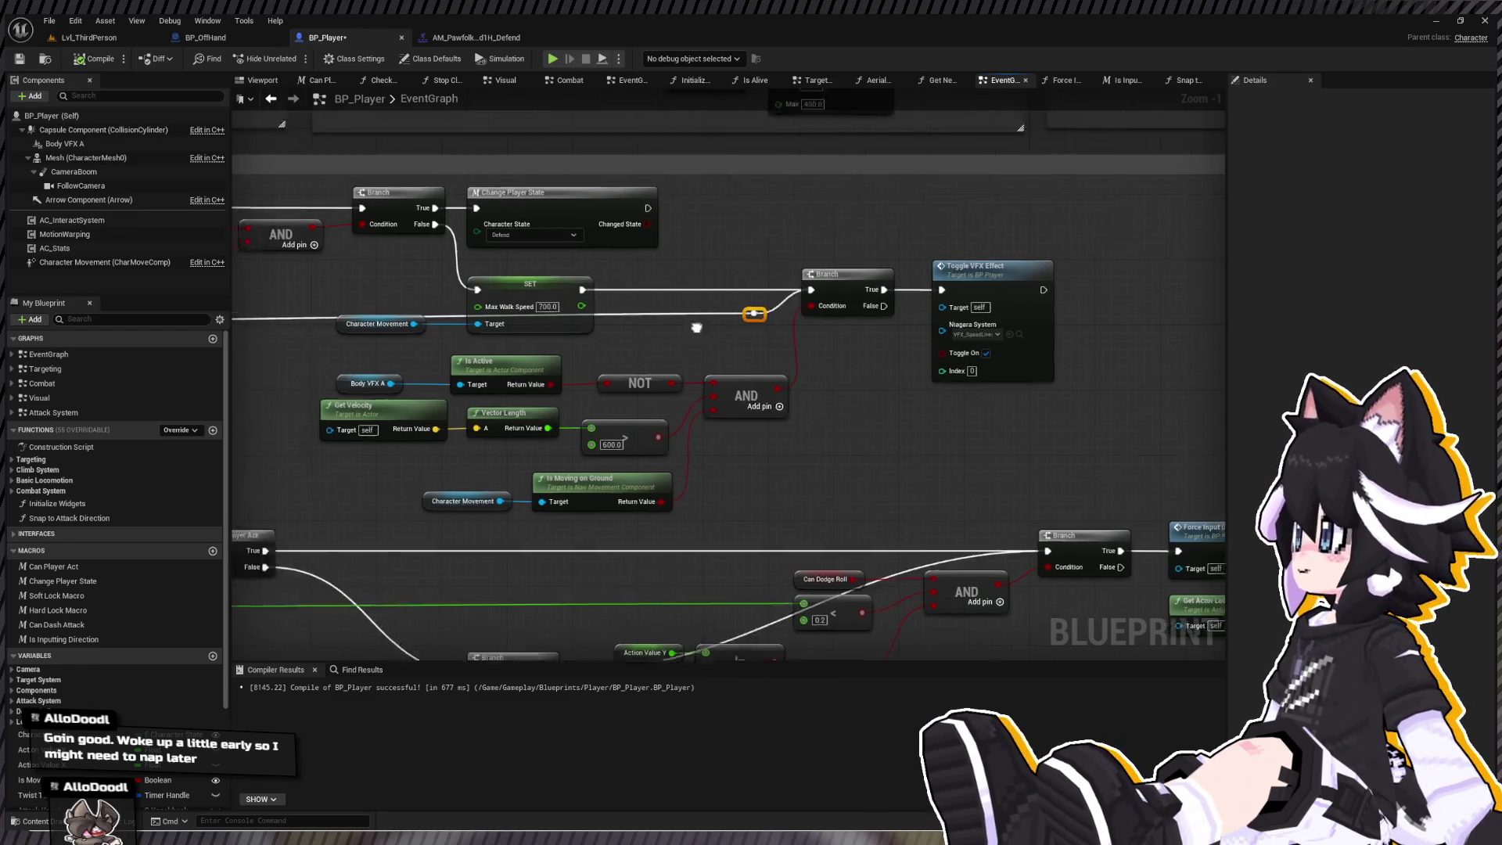
scroll(696, 327, "down", 1)
scroll(873, 346, "down", 1)
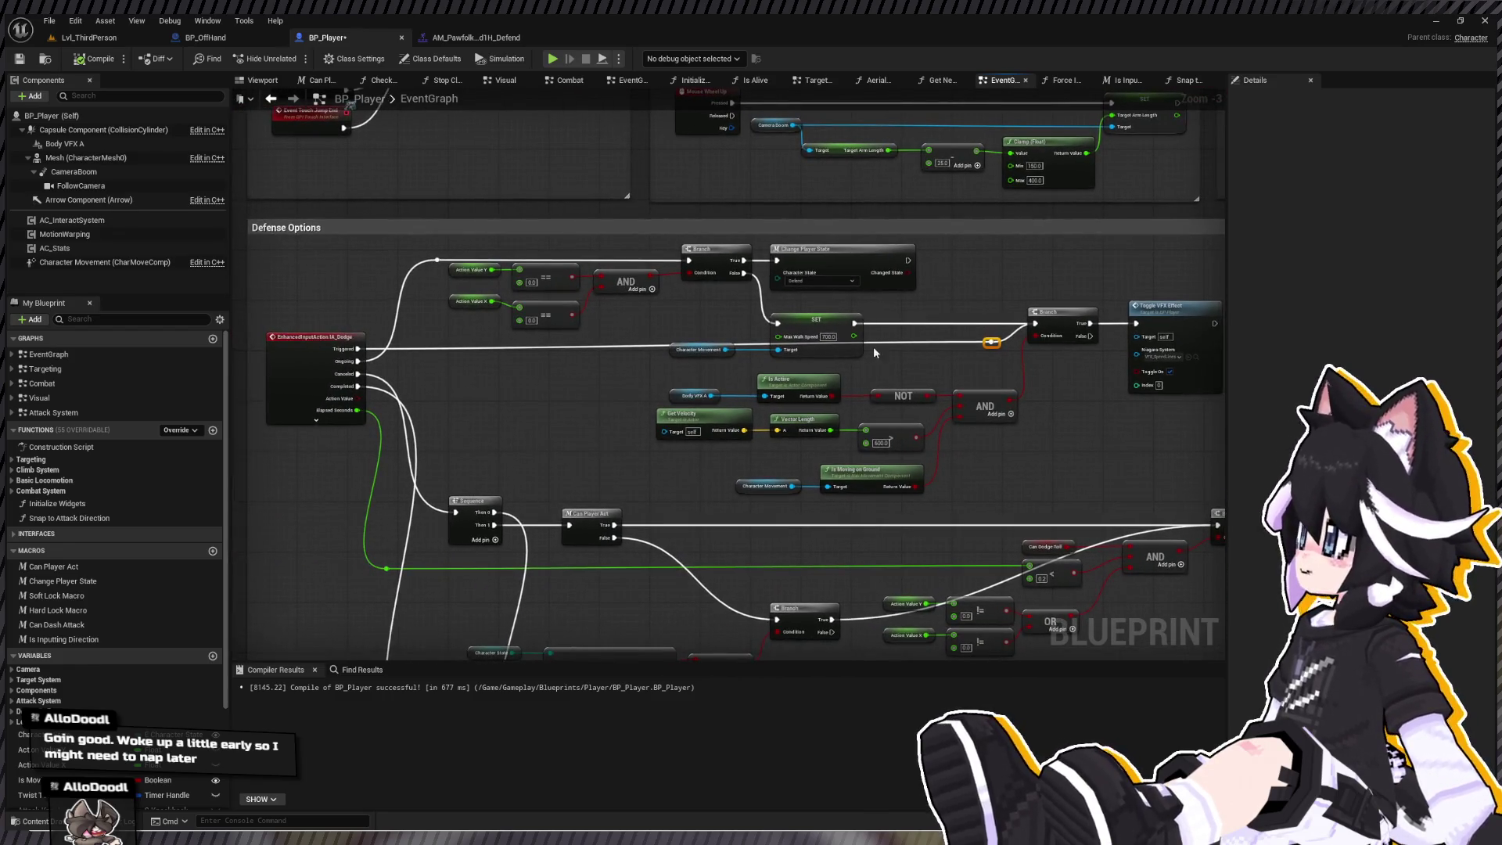
scroll(312, 367, "up", 3)
scroll(311, 368, "down", 1)
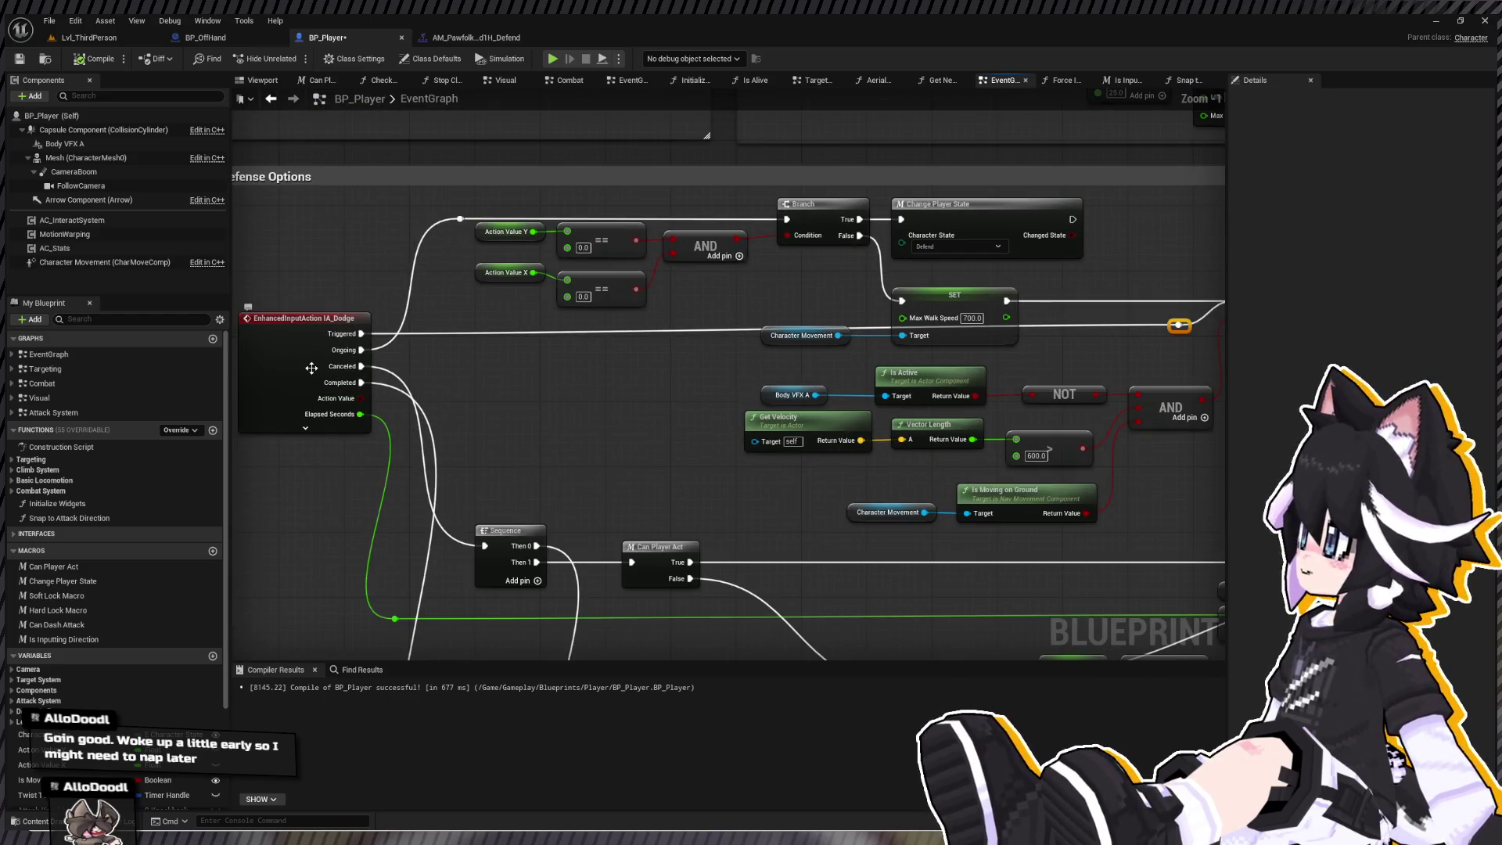
left_click_drag(472, 260, 649, 309)
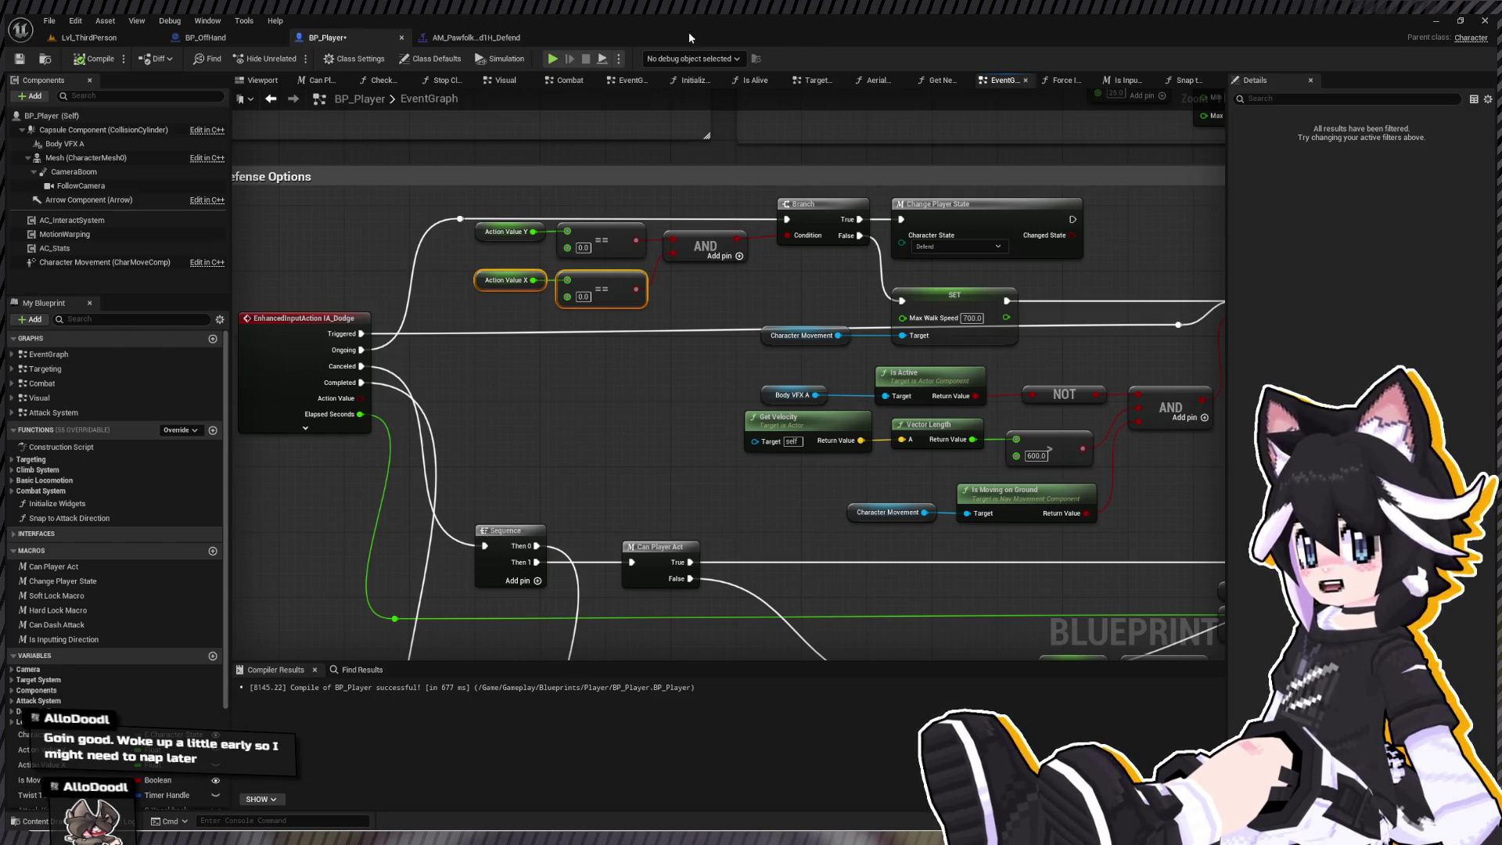
- Open IA_Dodge from Input/Actions, set its Hold trigger's Hold Time Threshold to 0.25, and save it
key("ctrl+space")
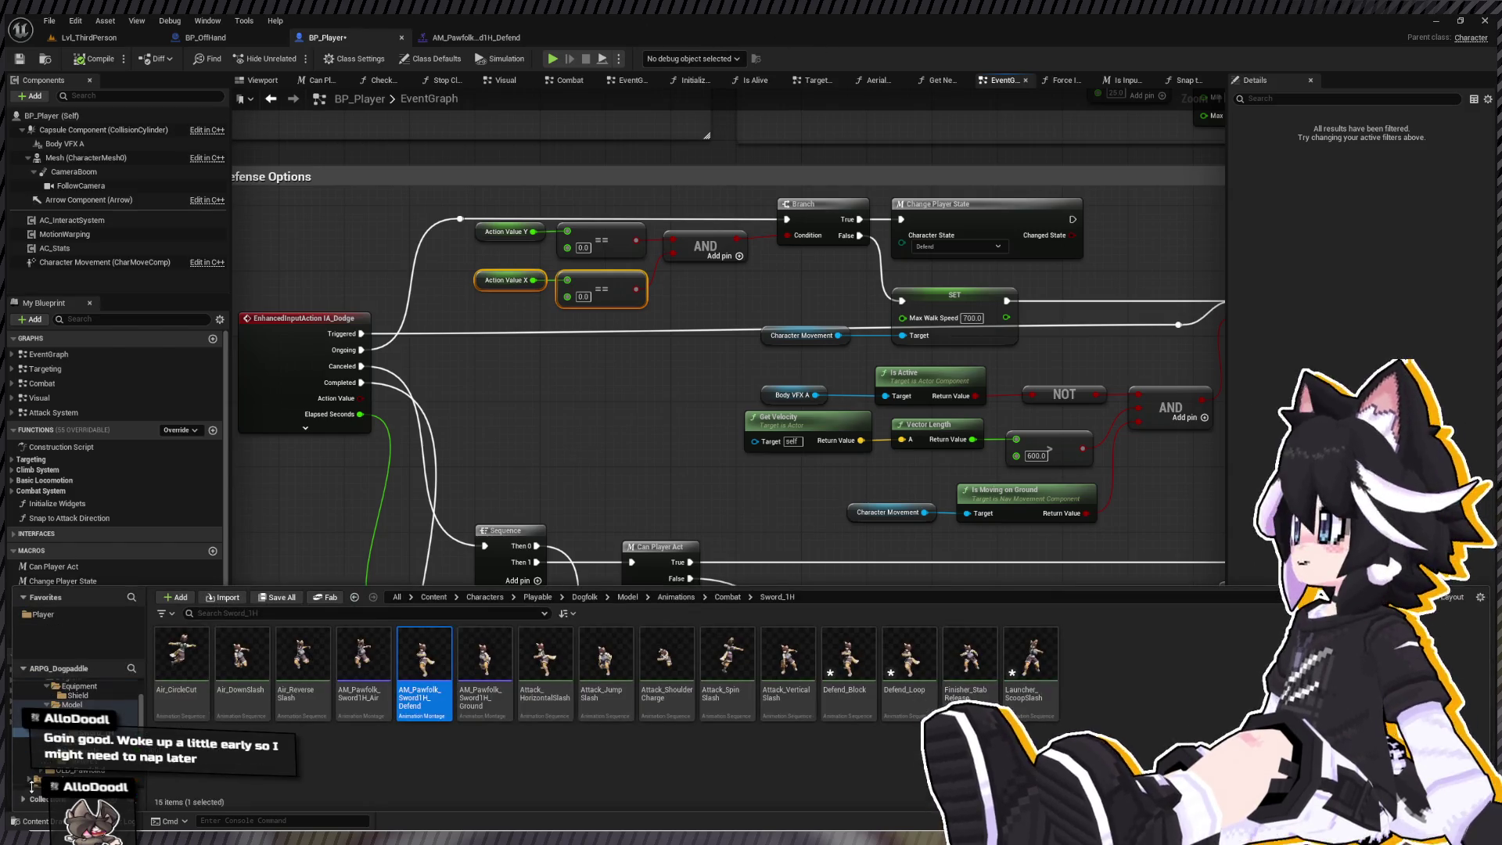
scroll(32, 782, "up", 5)
left_click(62, 704, "ctrl")
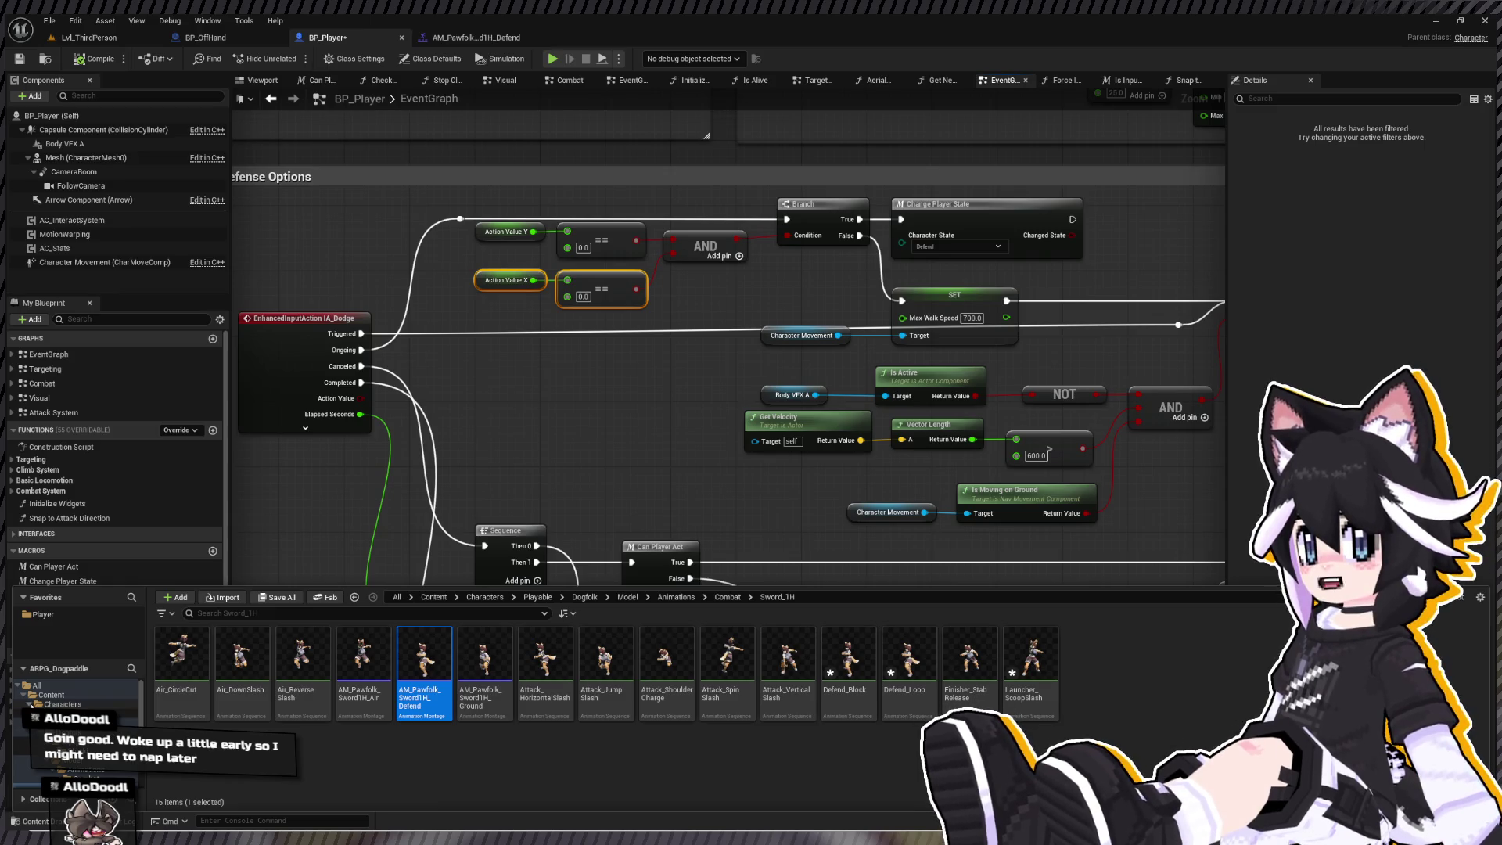
scroll(78, 704, "down", 3)
left_click(47, 750)
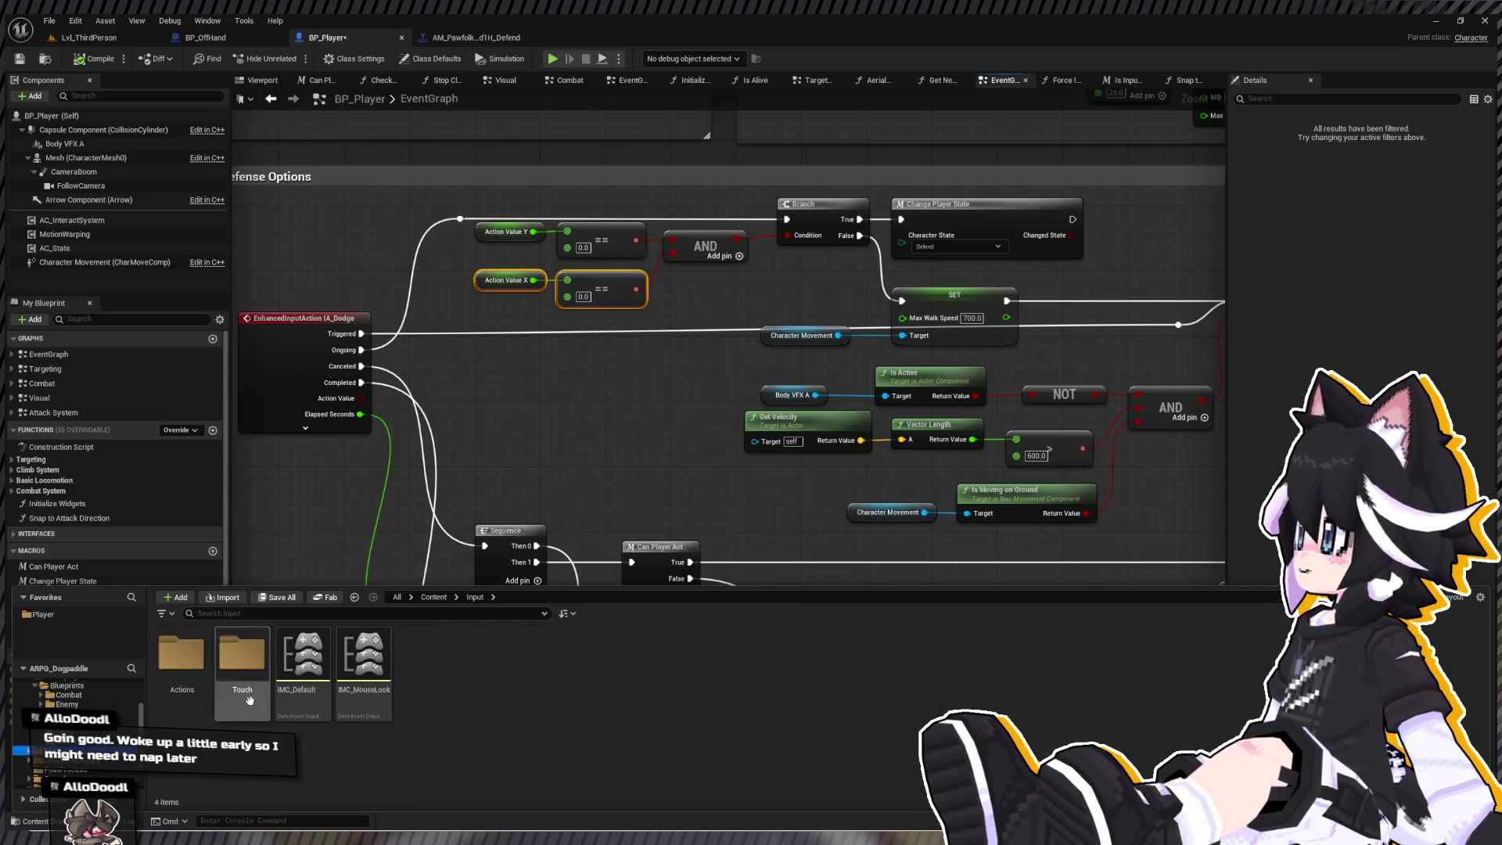
double_click(170, 663)
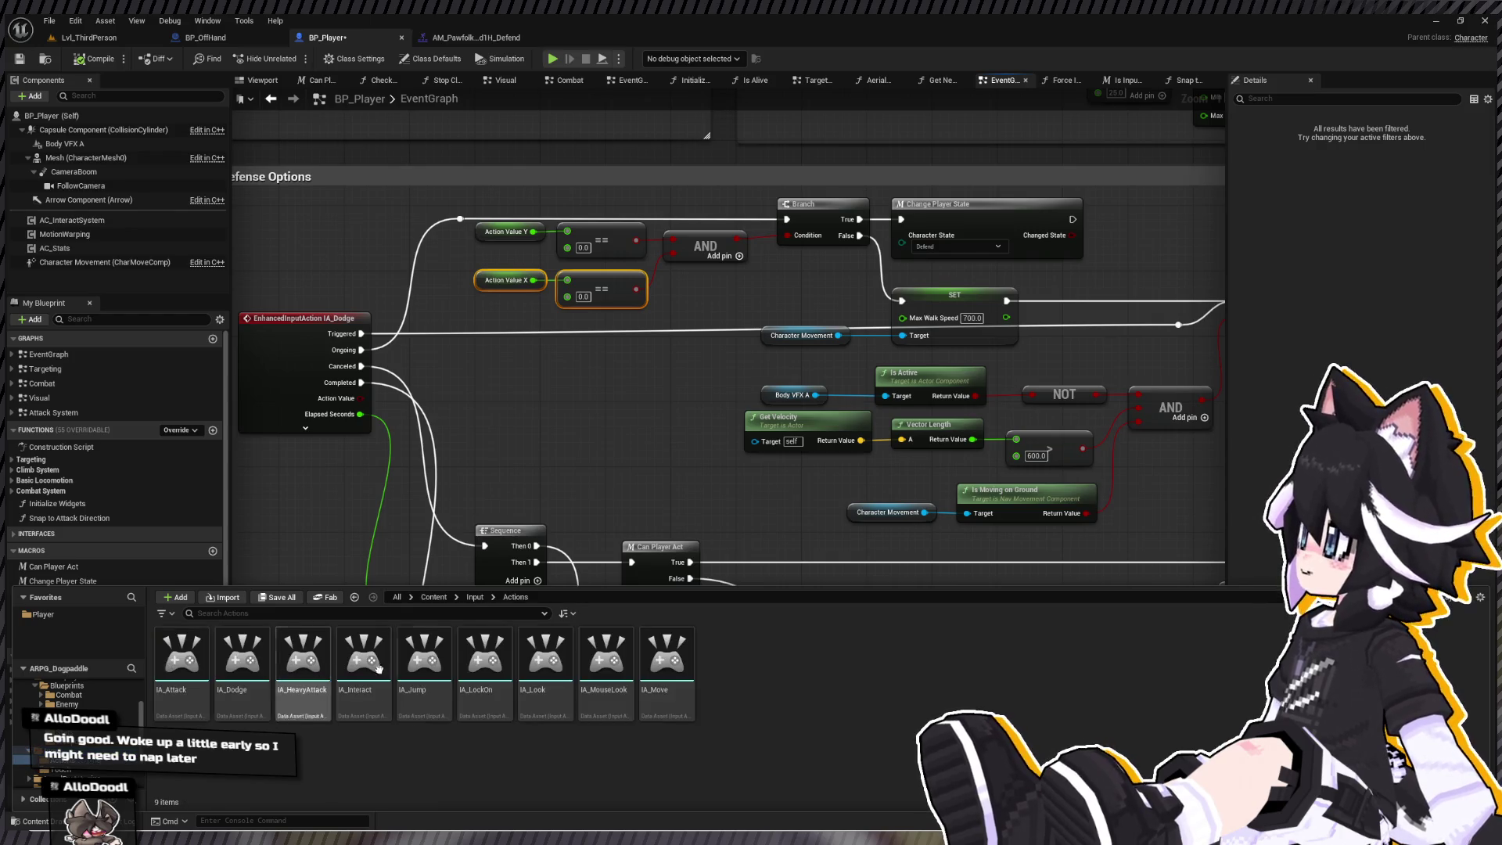
double_click(236, 661)
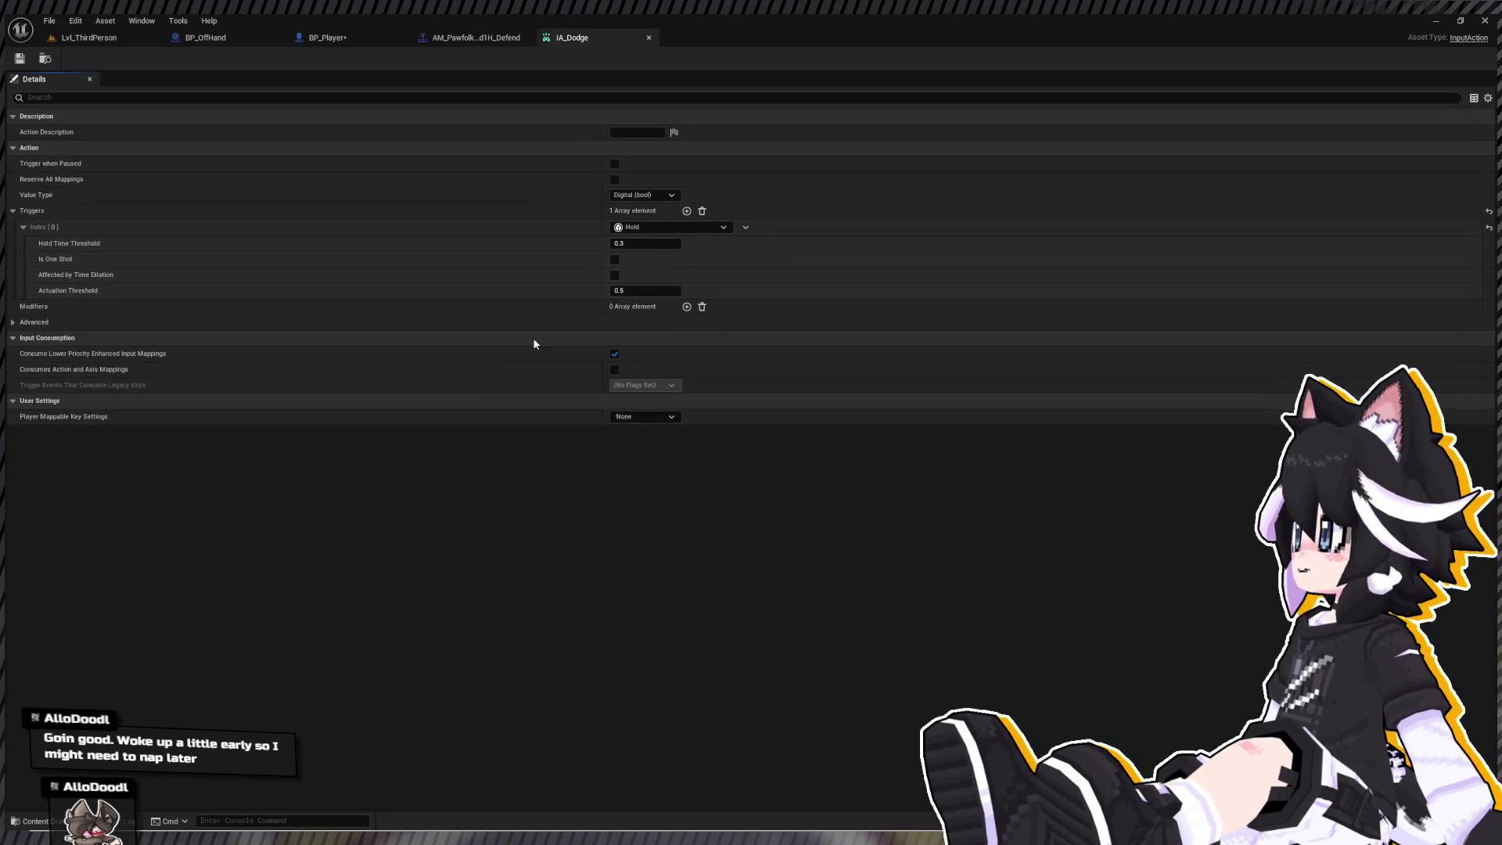
left_click(39, 229)
left_click(39, 228)
type("0.25")
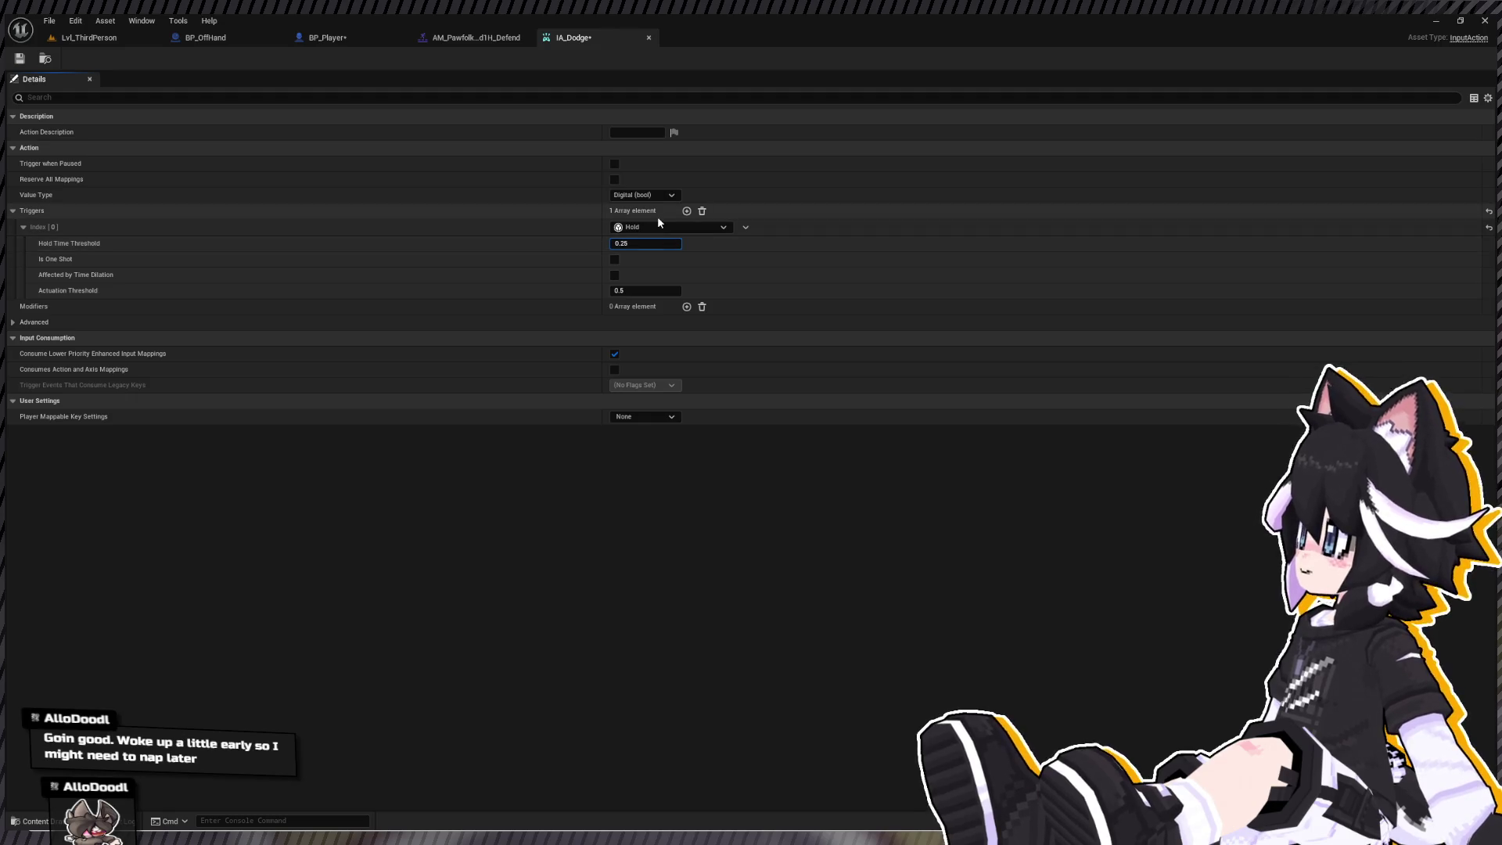
left_click(21, 61)
left_click(324, 37)
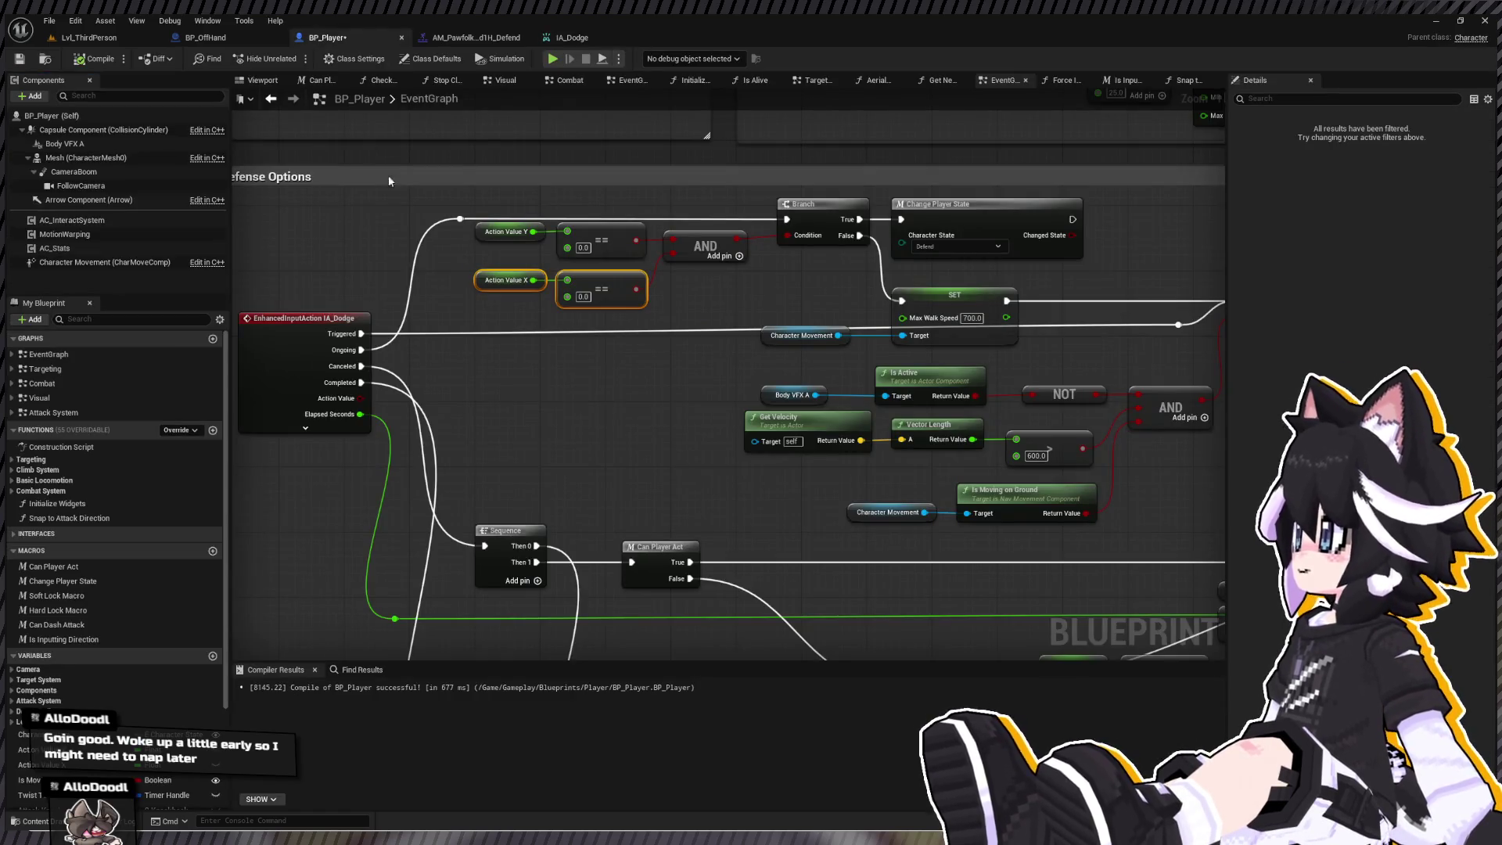
- Move the Sequence node further left and Can Player Act to the right in the IA_Dodge graph
scroll(381, 210, "up", 2)
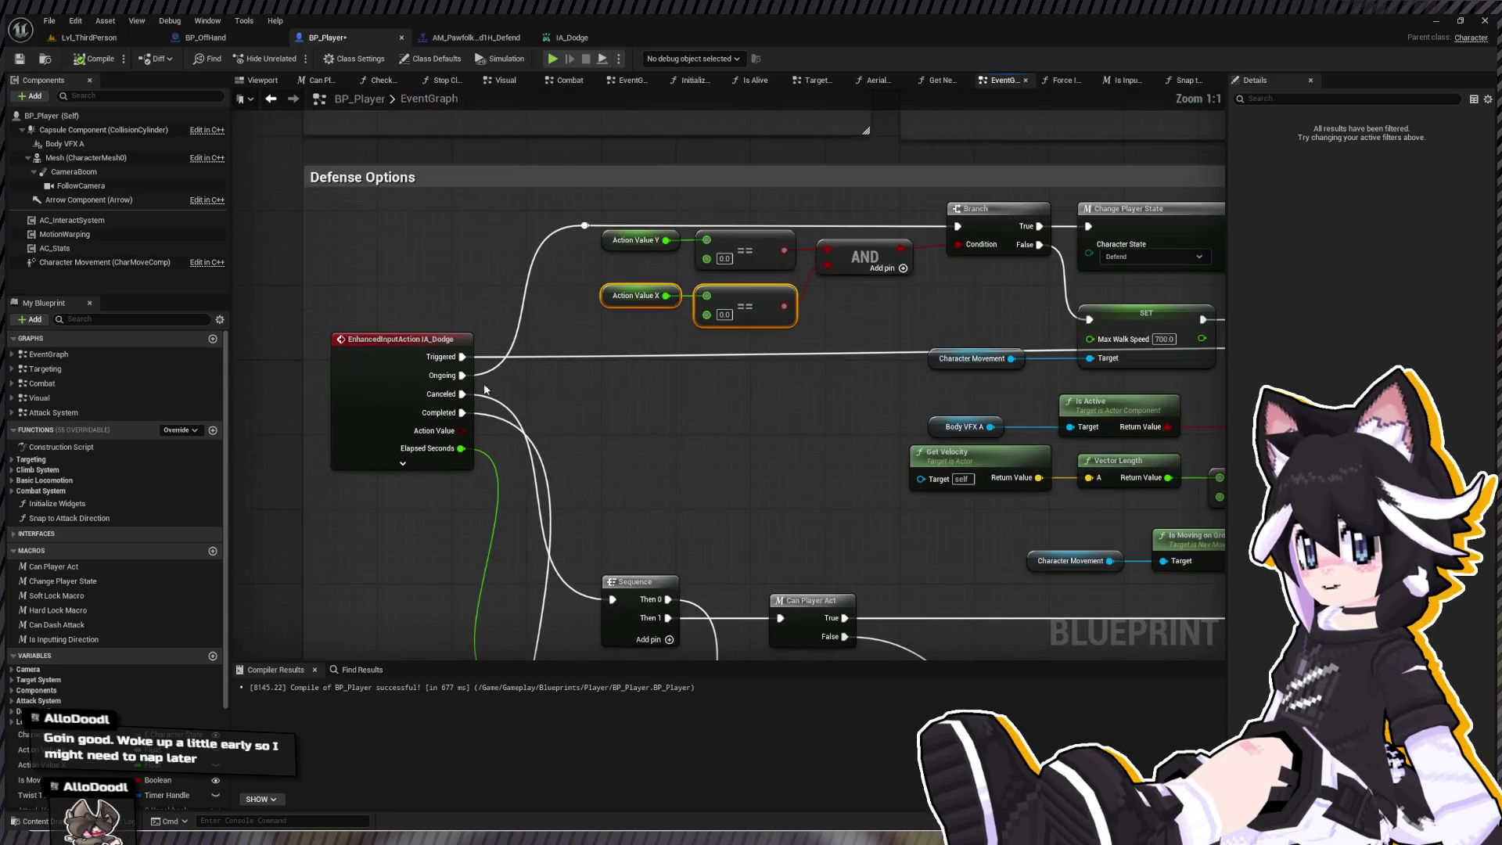
mouse_move(545, 322)
left_mouse_down()
mouse_move(470, 234)
mouse_move(557, 335)
mouse_move(546, 395)
mouse_move(16, 451)
left_mouse_up()
left_click_drag(1095, 375, 208, 402)
left_click_drag(783, 391, 430, 403)
mouse_move(324, 212)
left_mouse_down()
mouse_move(265, 171)
mouse_move(375, 258)
mouse_move(596, 537)
mouse_move(713, 586)
left_mouse_up()
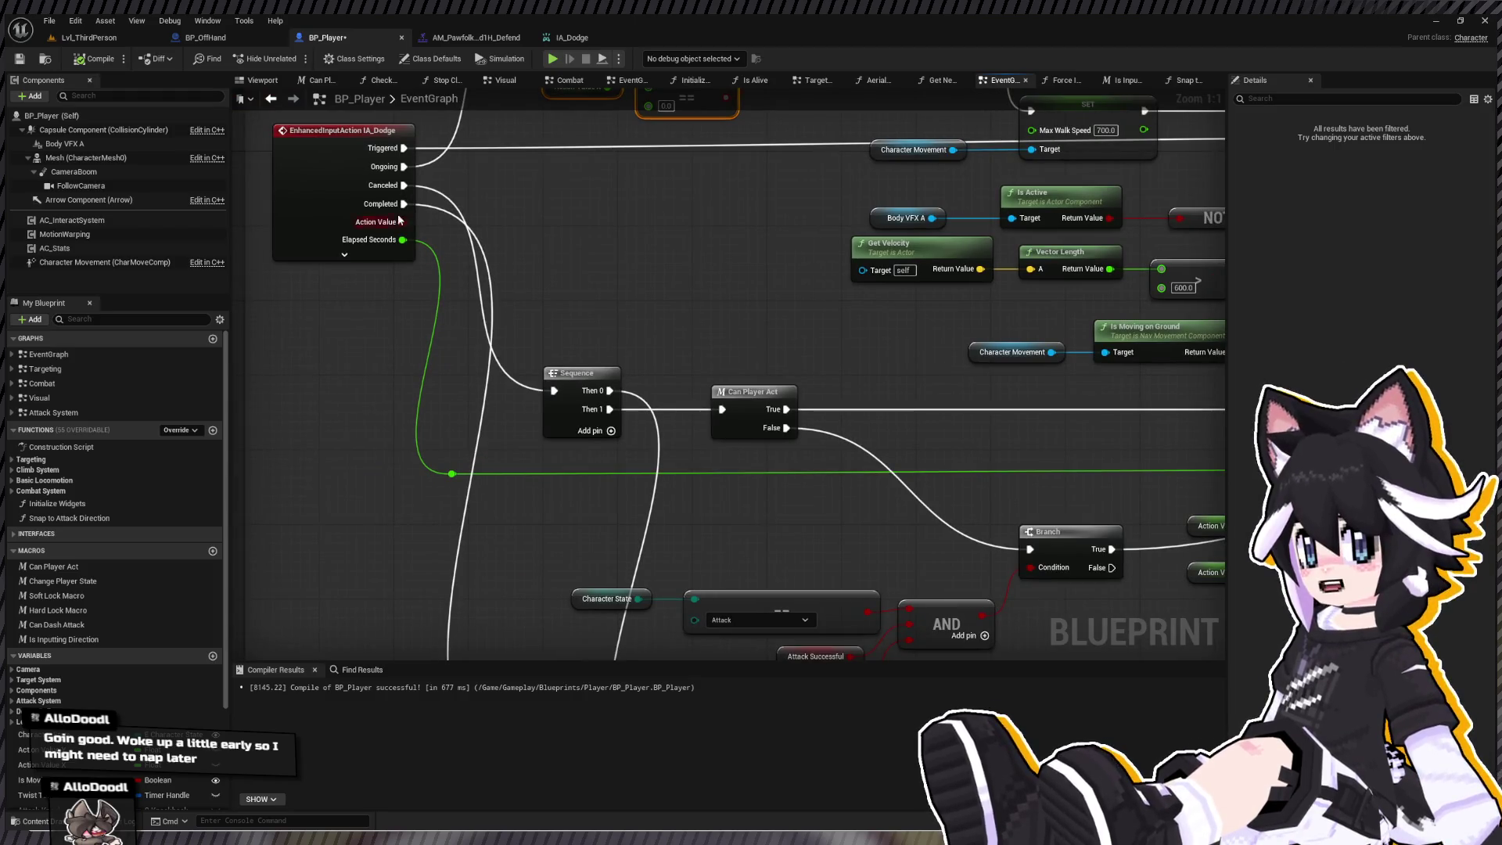
left_click_drag(581, 385, 544, 385)
mouse_move(575, 454)
left_mouse_down()
mouse_move(483, 428)
mouse_move(566, 425)
mouse_move(291, 409)
mouse_move(466, 422)
left_mouse_up()
mouse_move(586, 417)
left_mouse_down()
mouse_move(511, 395)
mouse_move(482, 355)
mouse_move(660, 355)
mouse_move(375, 367)
left_mouse_up()
left_click_drag(860, 368, 362, 358)
left_click_drag(547, 358, 493, 356)
mouse_move(704, 368)
left_mouse_down()
mouse_move(269, 360)
mouse_move(720, 470)
left_mouse_up()
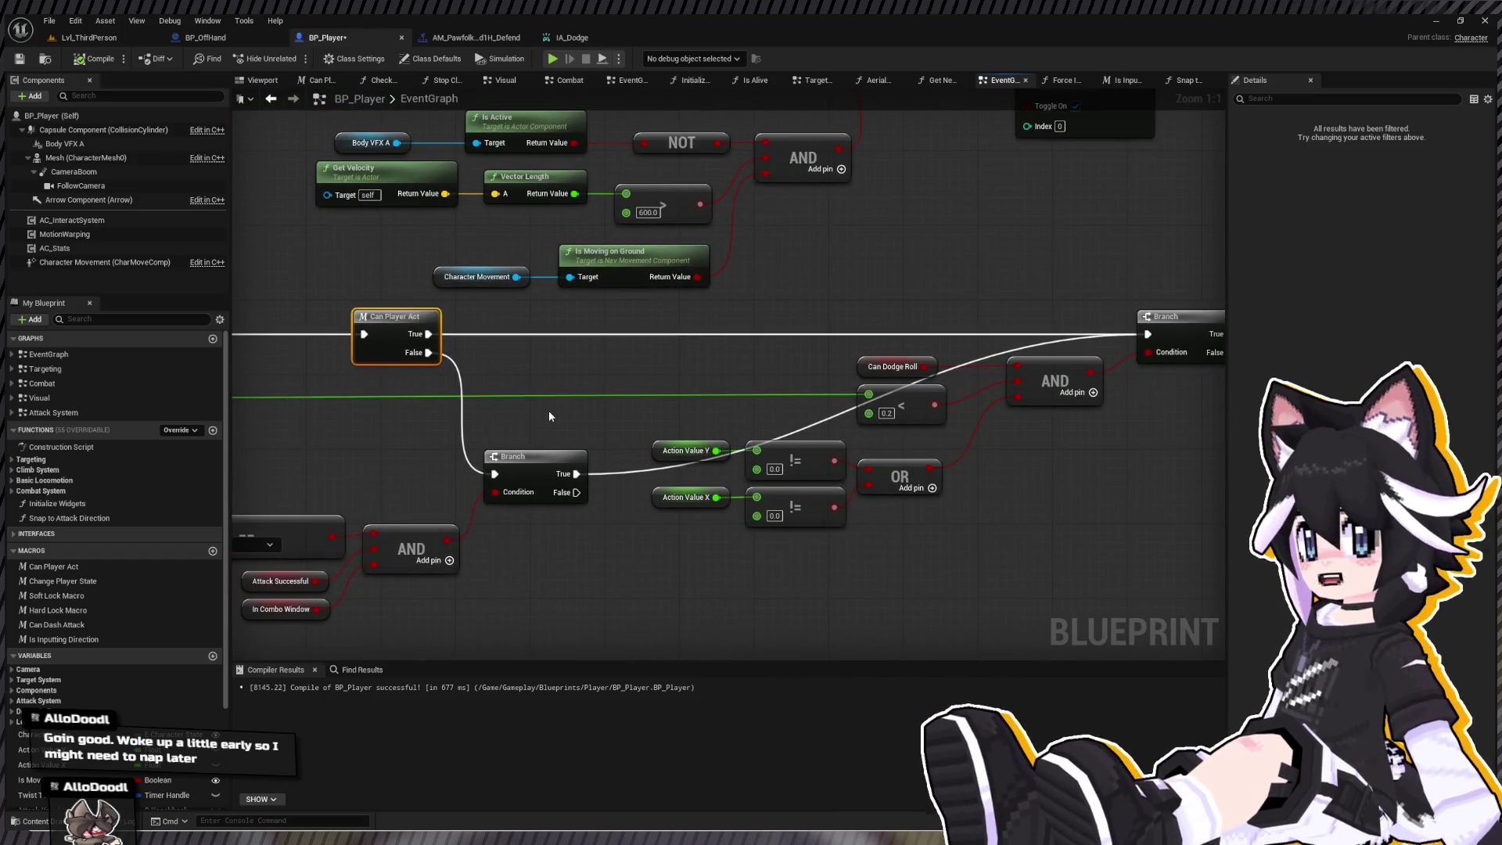
scroll(550, 416, "down", 3)
- Place an Is Inputting Direction macro node and delete the redundant Action Value, not-equal and OR nodes
mouse_move(549, 417)
left_mouse_down()
mouse_move(485, 391)
mouse_move(772, 445)
left_mouse_up()
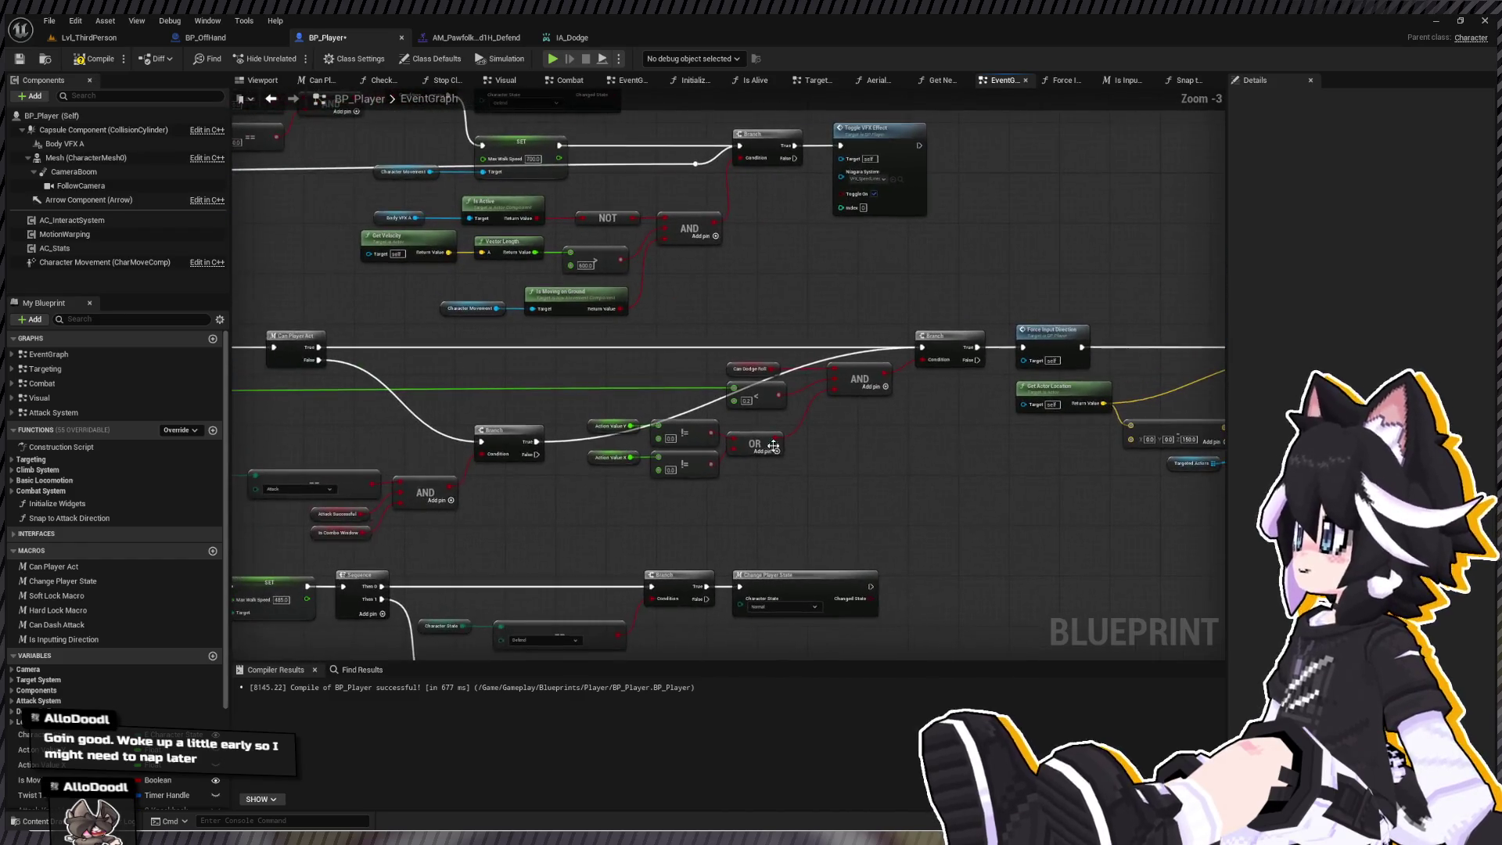
scroll(72, 591, "down", 2)
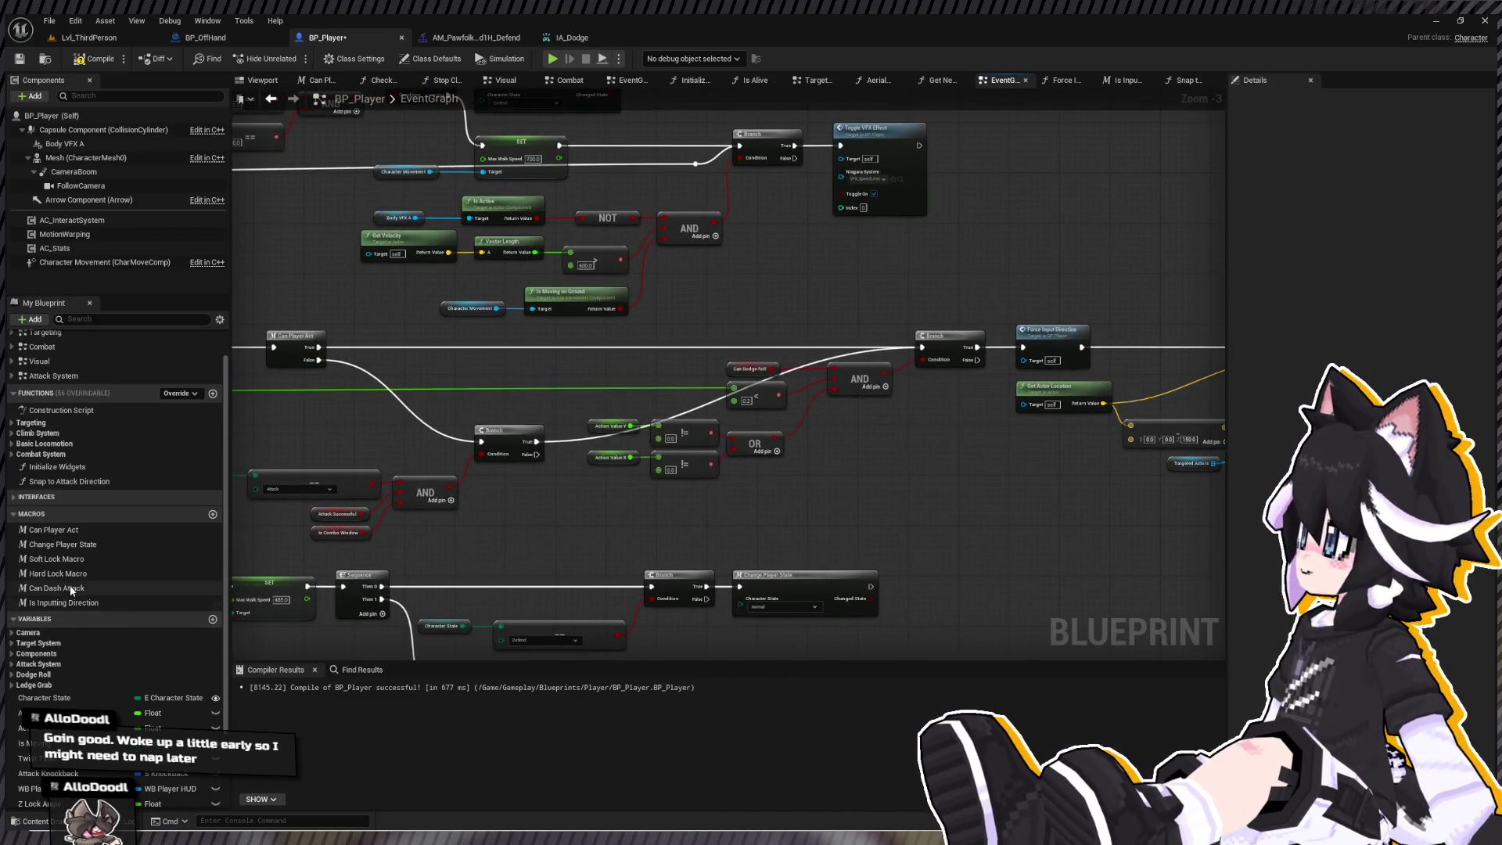
left_click(92, 603)
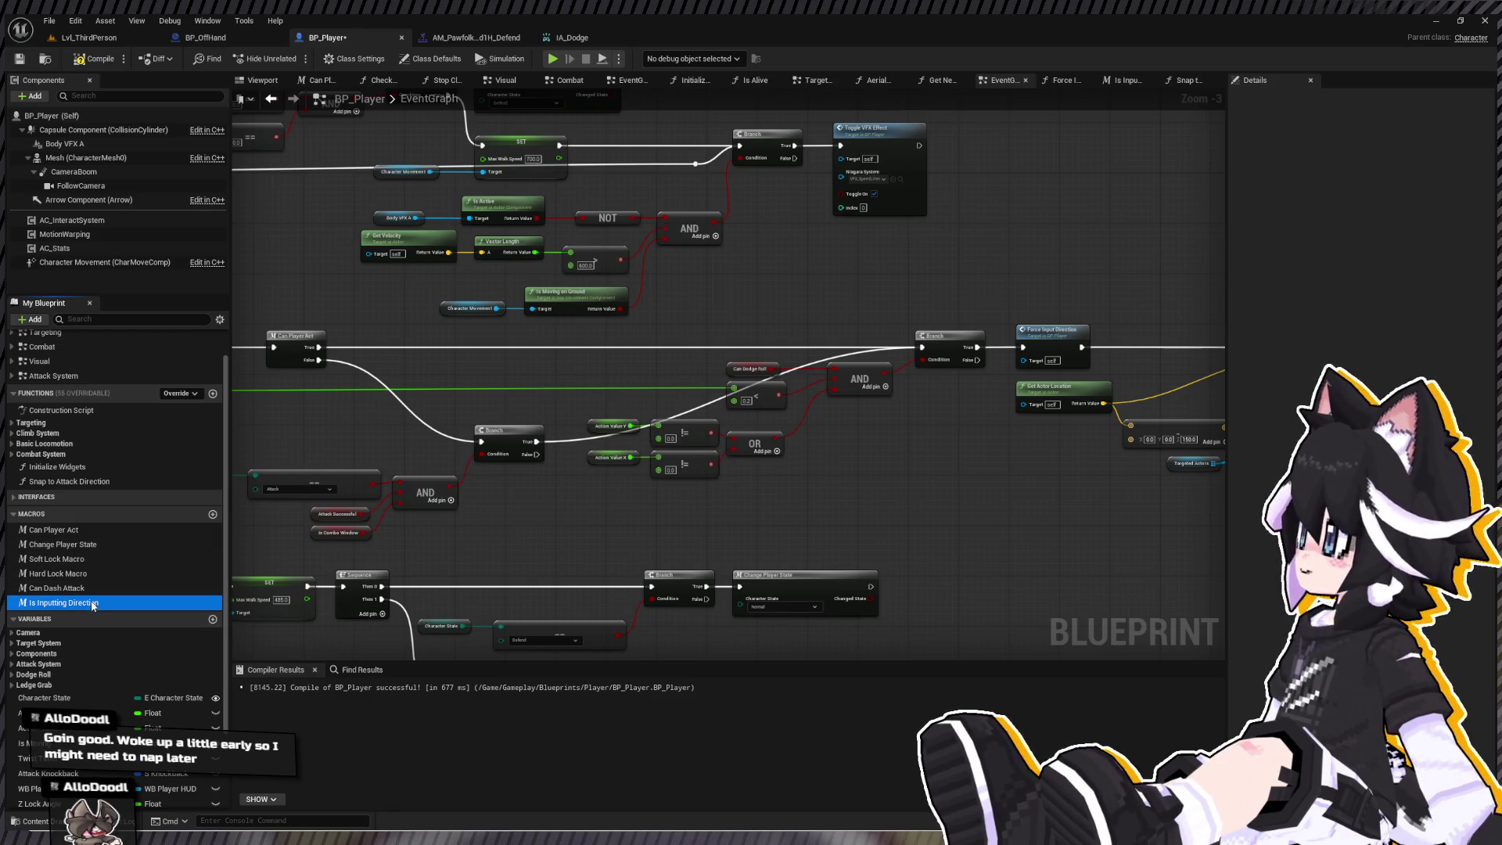
left_click_drag(747, 492, 747, 483)
scroll(774, 483, "up", 3)
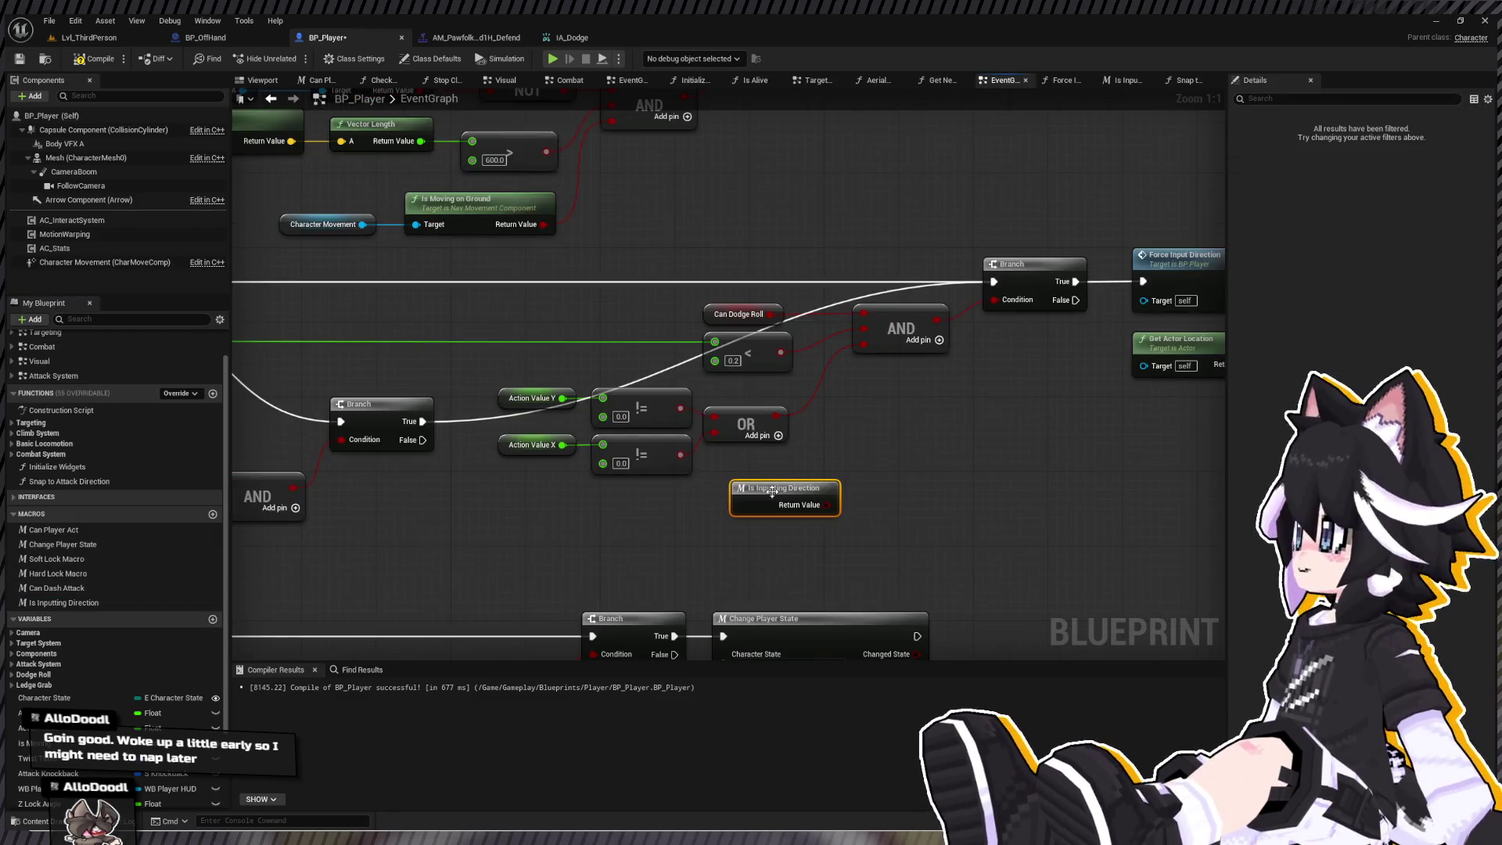
double_click(773, 490)
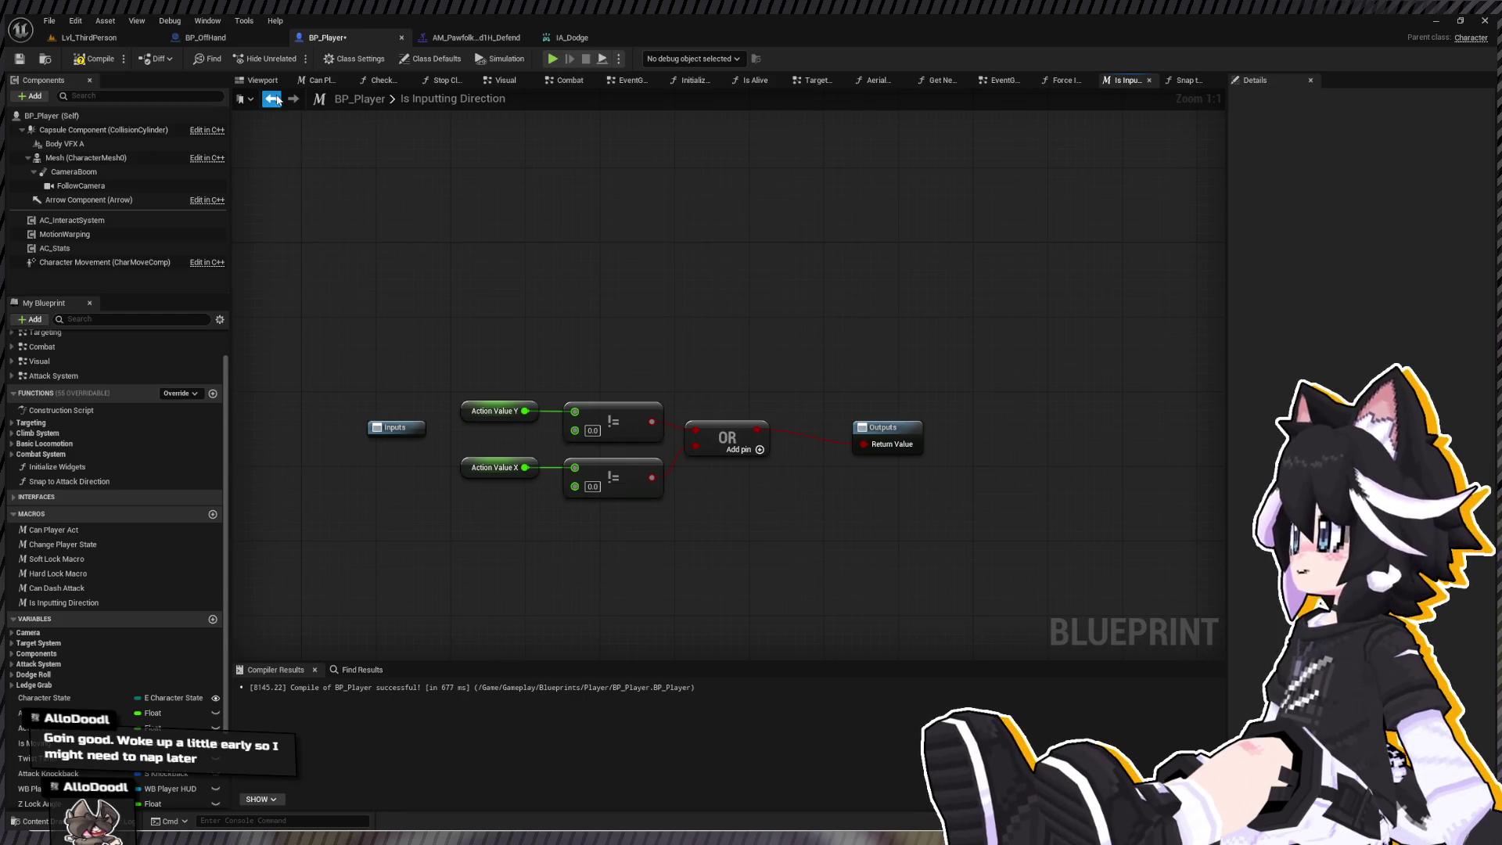
left_click(274, 98)
mouse_move(756, 486)
left_mouse_down()
mouse_move(739, 408)
mouse_move(709, 468)
left_mouse_up()
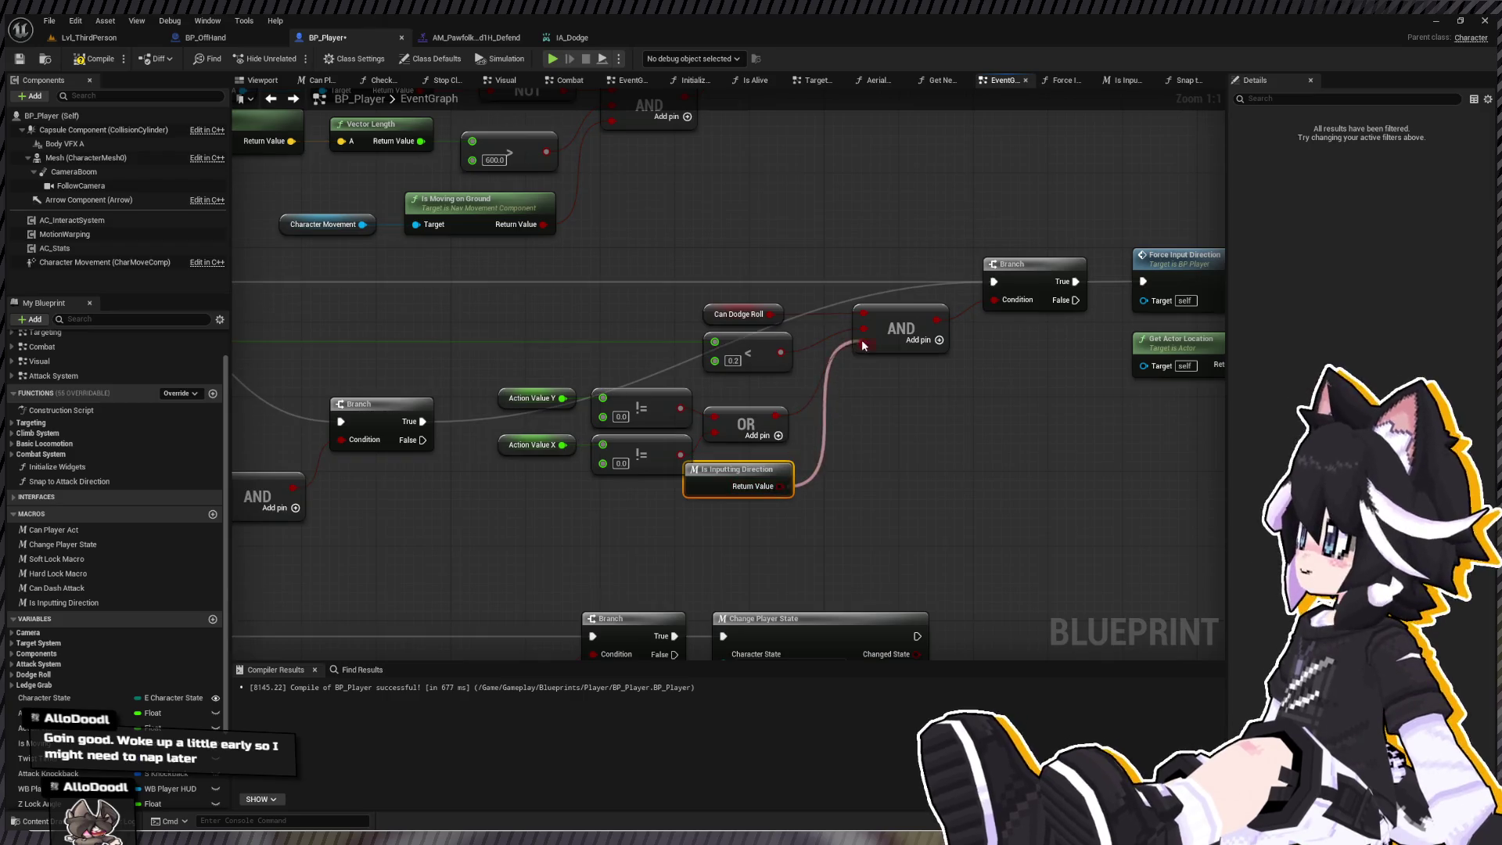
mouse_move(474, 387)
left_mouse_down()
mouse_move(790, 454)
mouse_move(743, 468)
mouse_move(735, 407)
left_mouse_up()
key("Delete")
- Shift the attack-check nodes up-left and add reroute points on the False and Branch input wires
scroll(704, 409, "down", 5)
scroll(677, 409, "up", 1)
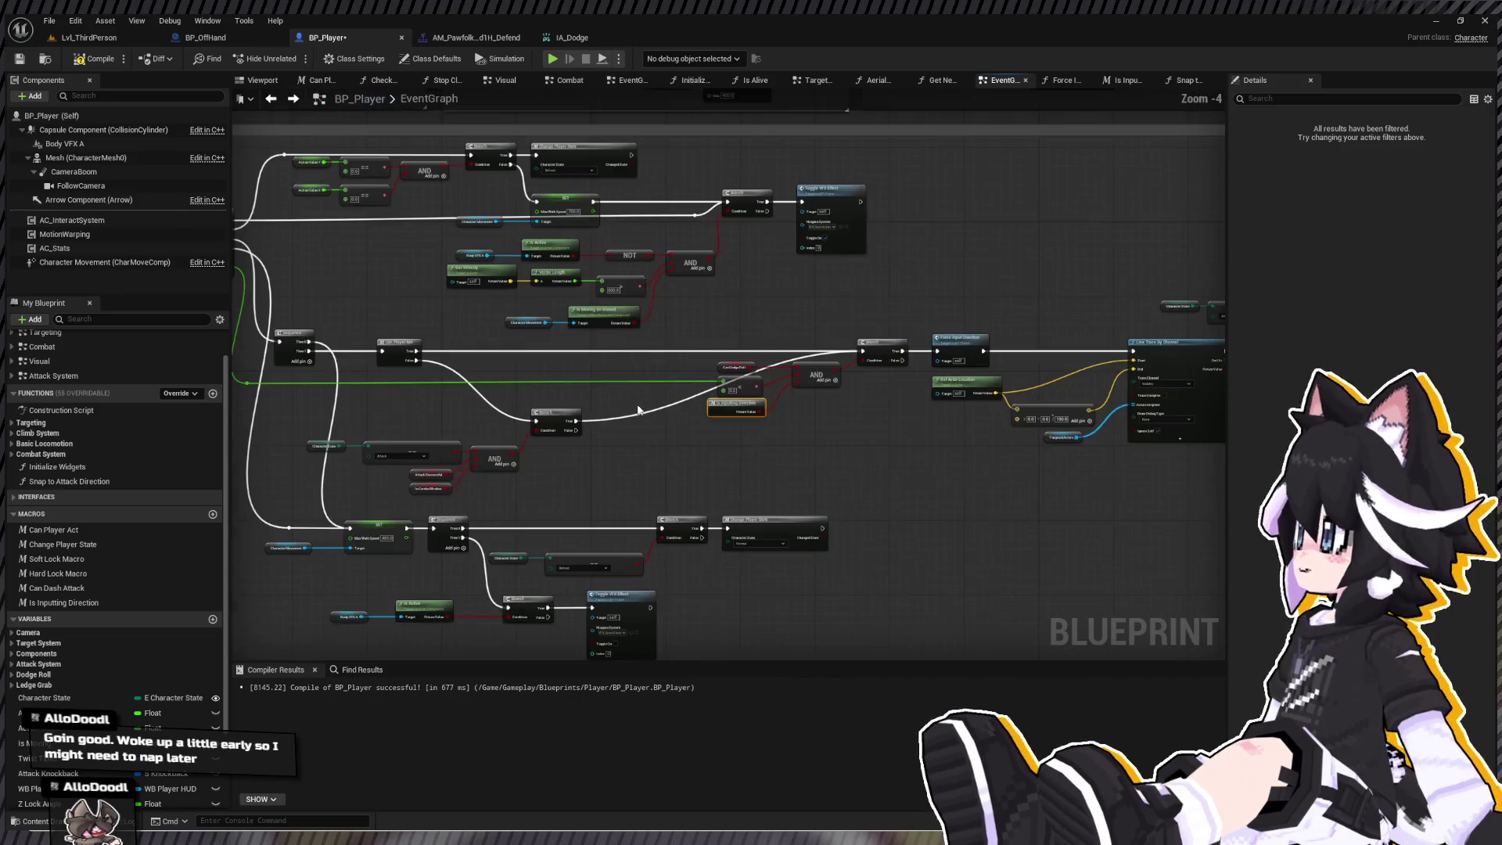
mouse_move(266, 426)
left_mouse_down()
mouse_move(582, 481)
mouse_move(579, 498)
left_mouse_up()
mouse_move(560, 422)
left_mouse_down()
mouse_move(531, 390)
mouse_move(666, 387)
mouse_move(633, 411)
mouse_move(649, 401)
left_mouse_up()
scroll(565, 398, "up", 4)
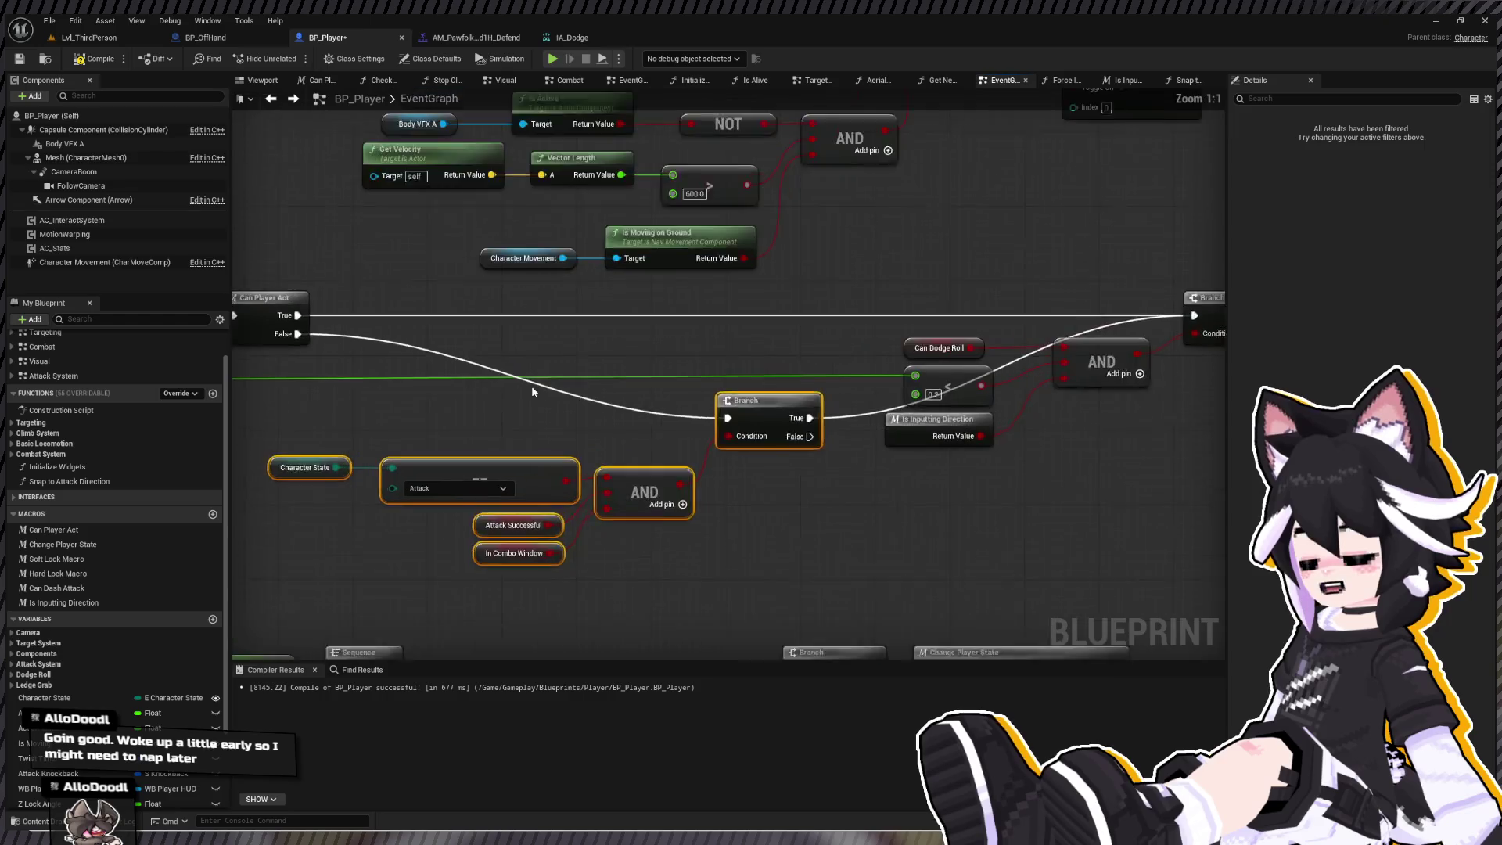
left_click(565, 390)
double_click(555, 378)
left_click_drag(555, 378, 458, 443)
mouse_move(1072, 408)
left_mouse_down()
mouse_move(831, 424)
mouse_move(907, 456)
mouse_move(973, 458)
left_mouse_up()
double_click(850, 385)
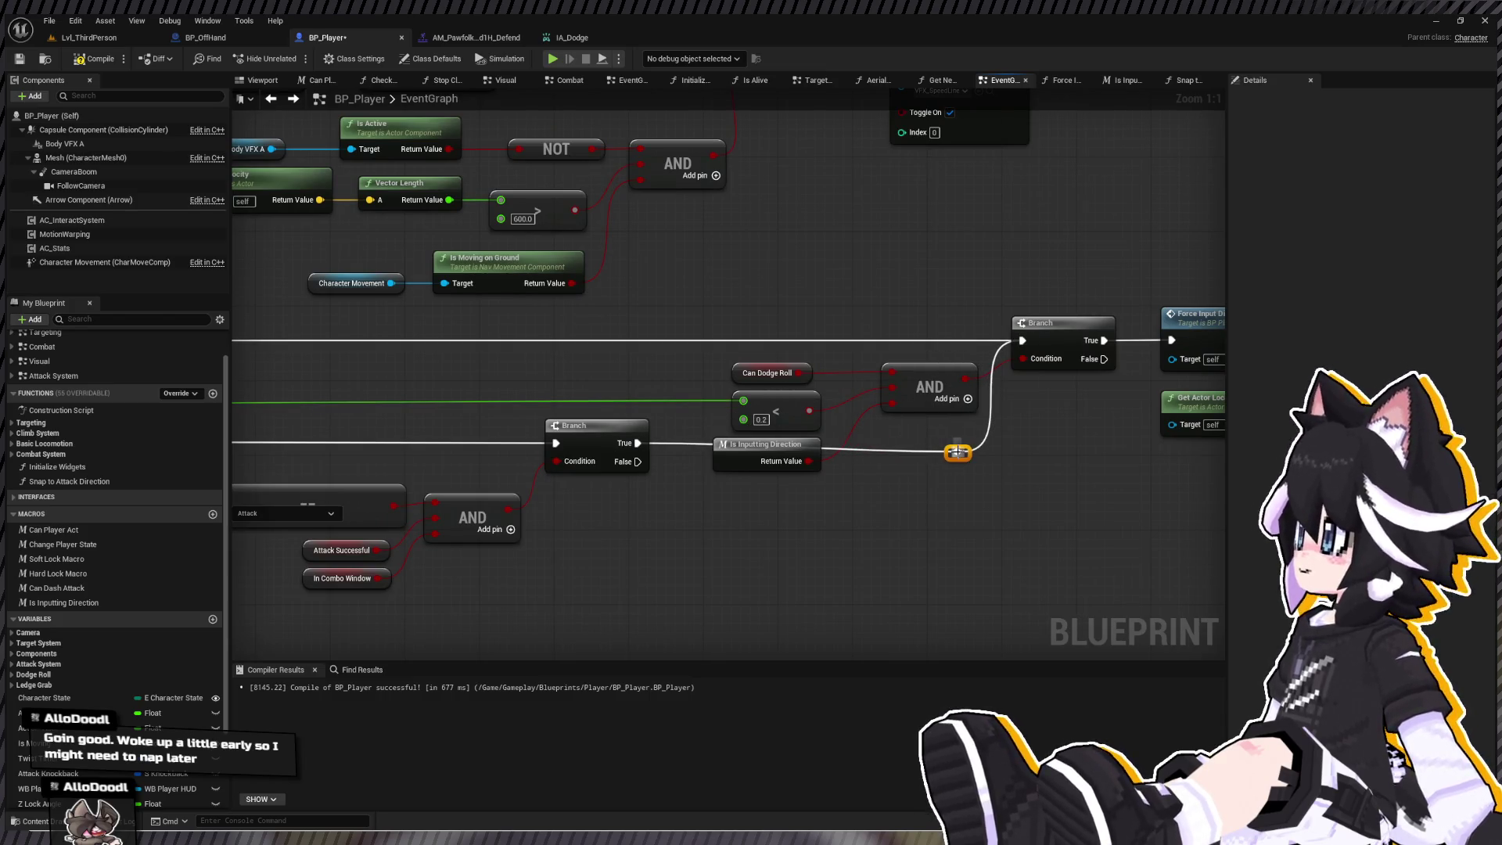
left_click(974, 452)
left_click_drag(958, 452, 958, 443)
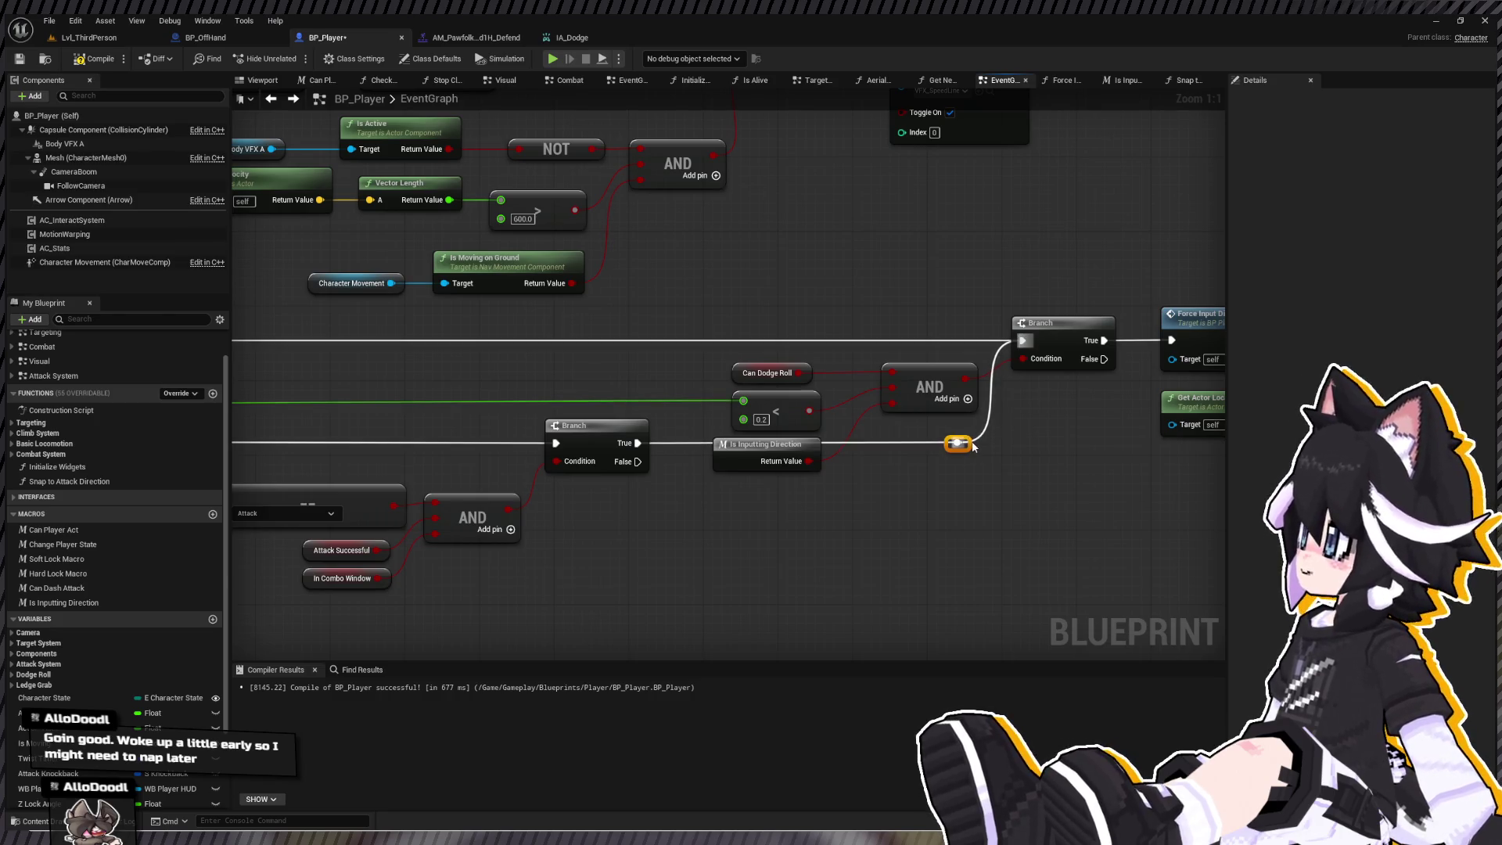
- Select the two Action Value compare nodes and the AND, and collapse them into a new macro
mouse_move(790, 311)
left_mouse_down()
mouse_move(12, 317)
mouse_move(656, 307)
left_mouse_up()
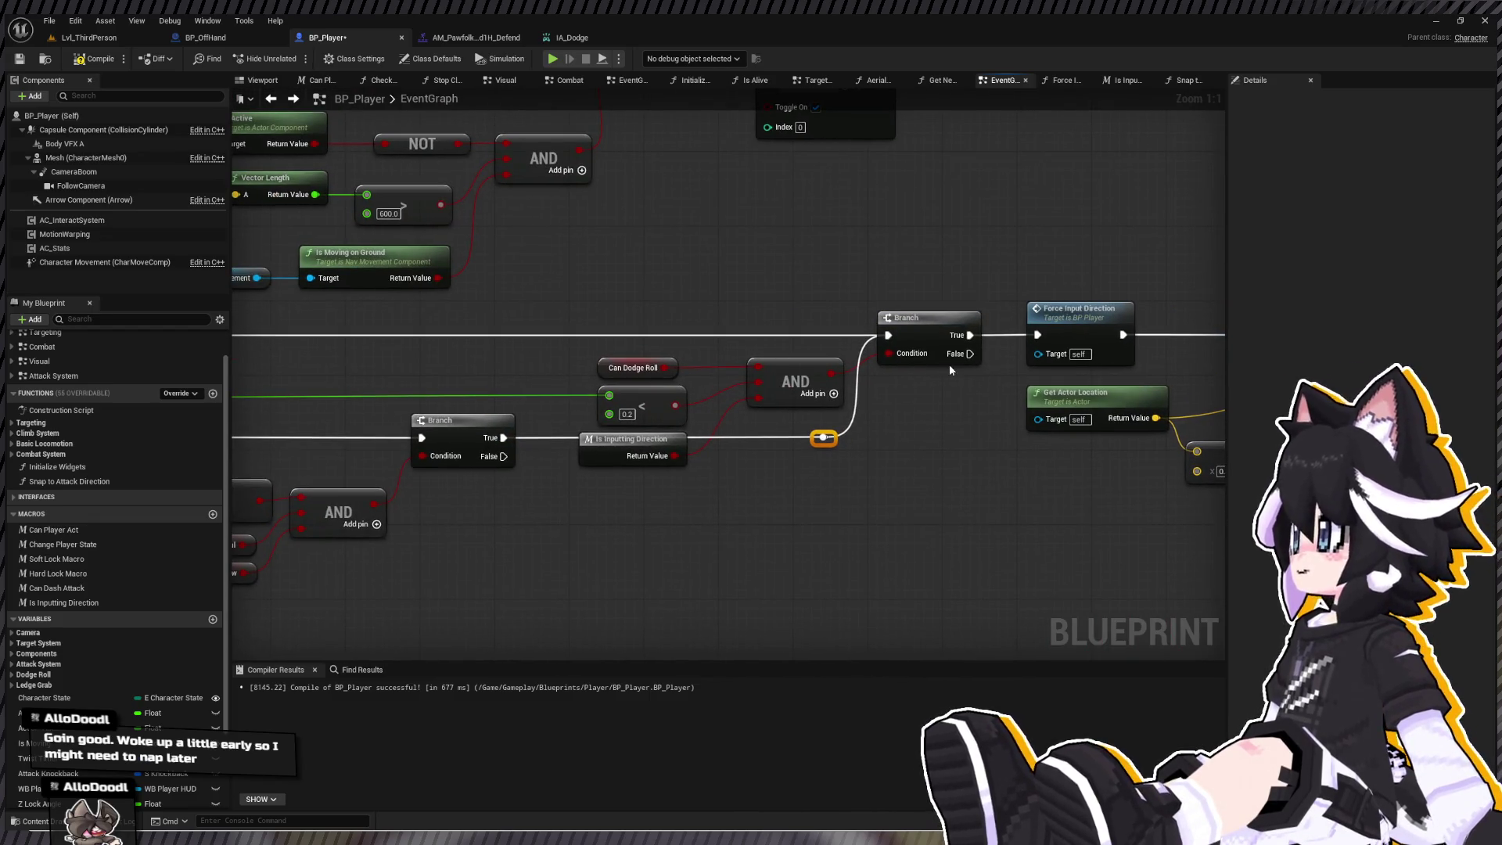
left_click_drag(950, 364, 789, 317)
left_click_drag(615, 375, 632, 310)
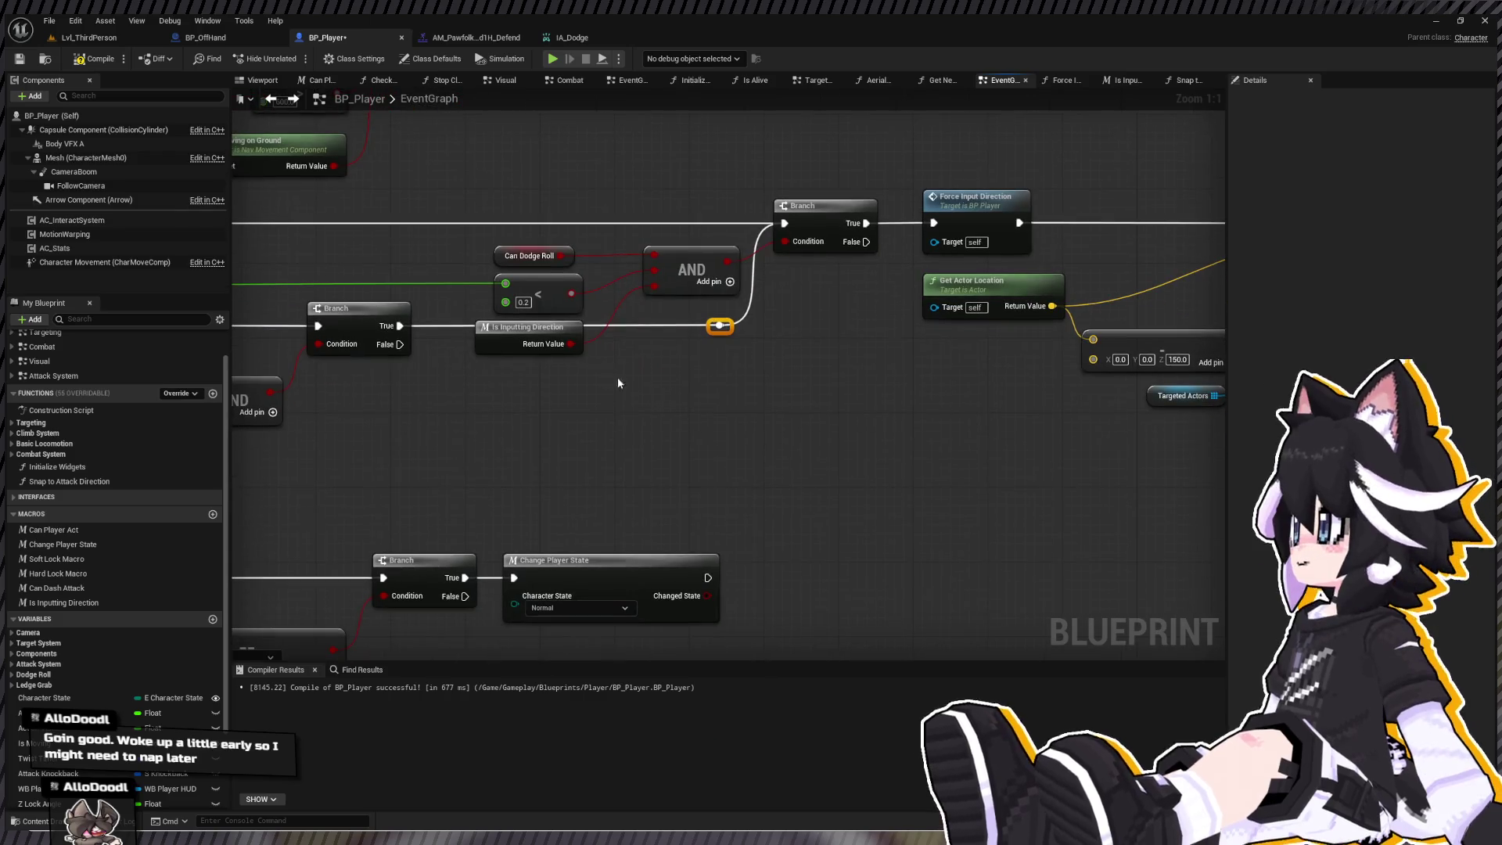
left_click(531, 342)
scroll(419, 308, "down", 2)
scroll(912, 379, "down", 2)
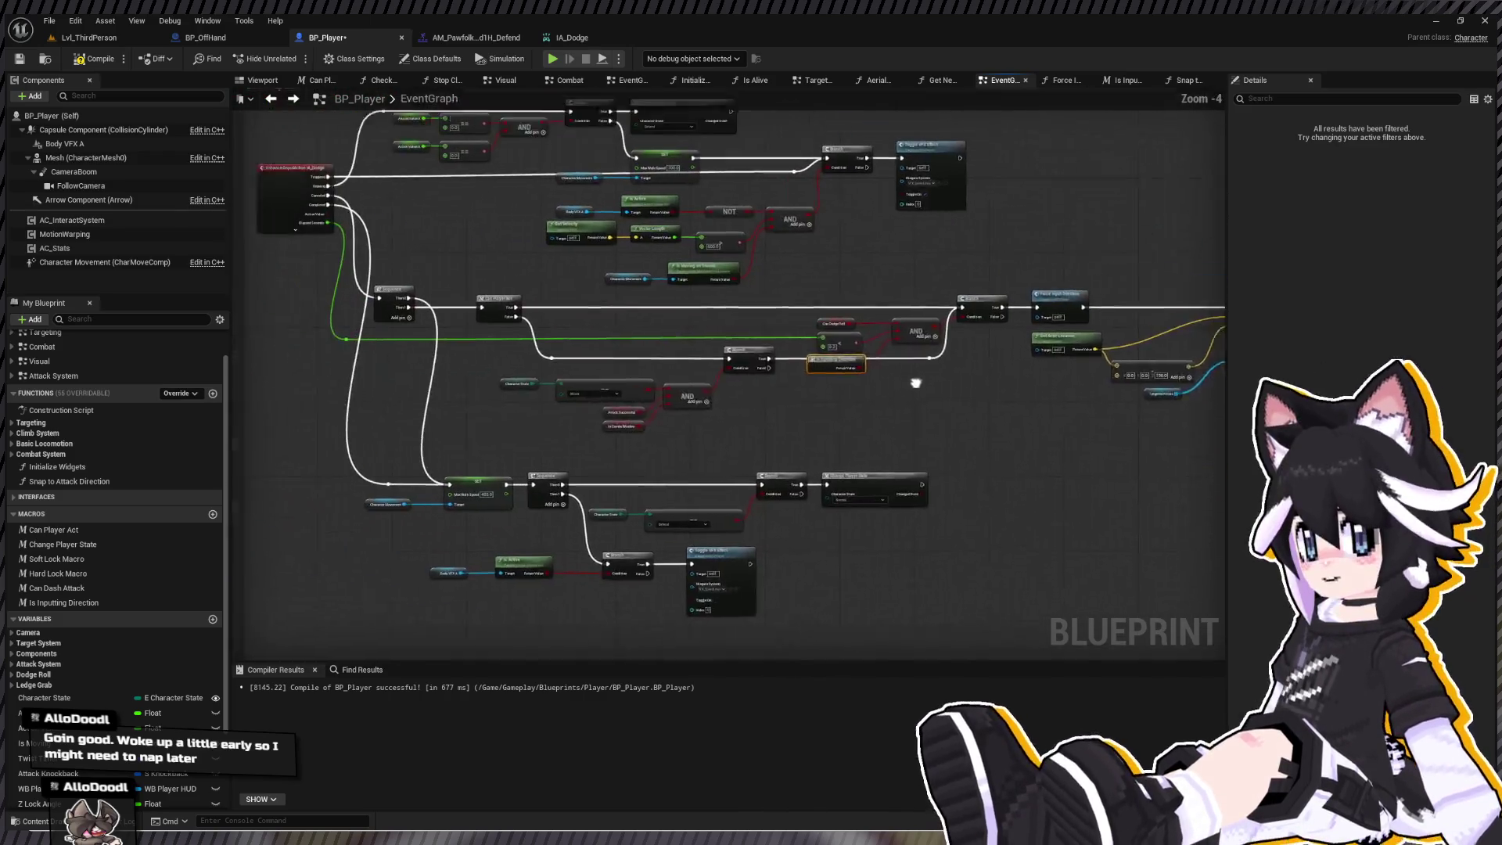
left_click_drag(951, 412, 936, 461)
mouse_move(415, 185)
left_mouse_down()
mouse_move(549, 248)
mouse_move(589, 237)
left_mouse_up()
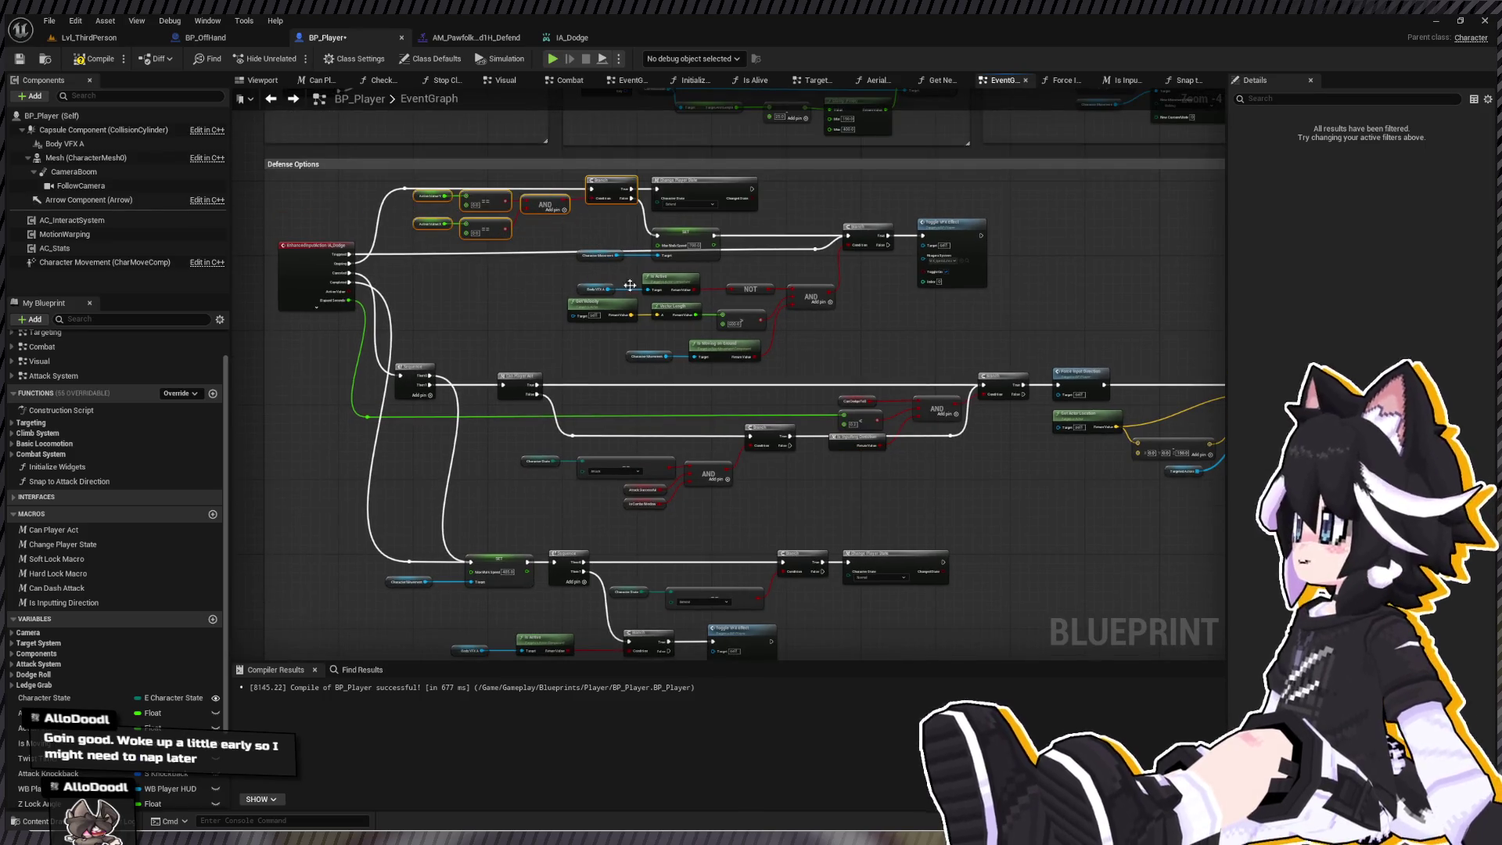
left_click(602, 182, "ctrl")
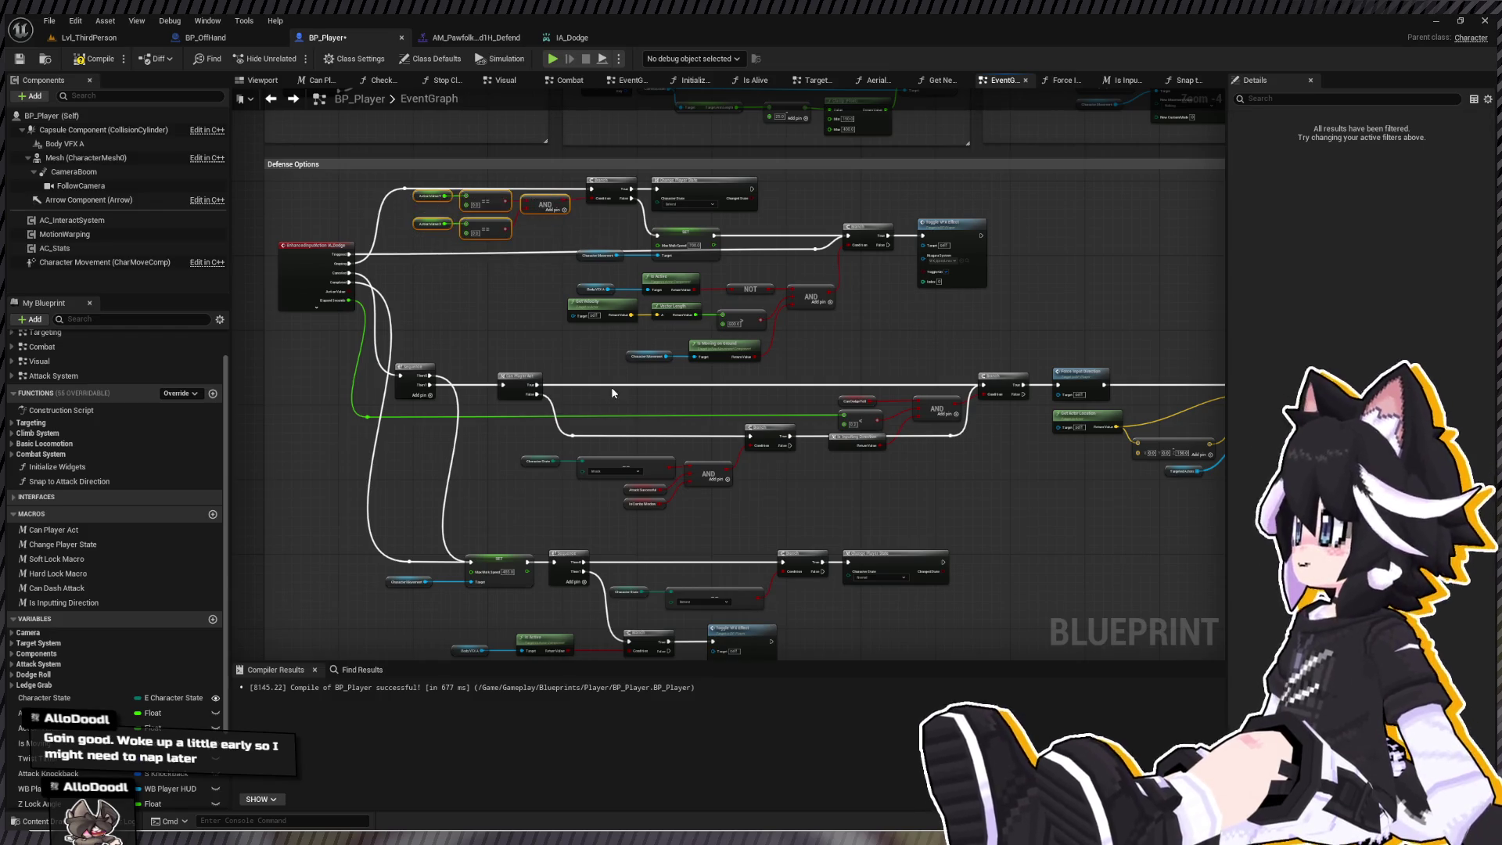
key("ctrl+shift+m")
- Name the new macro 'Is Still' and straighten the connections of its top-row nodes inside the macro graph
type("Is Still")
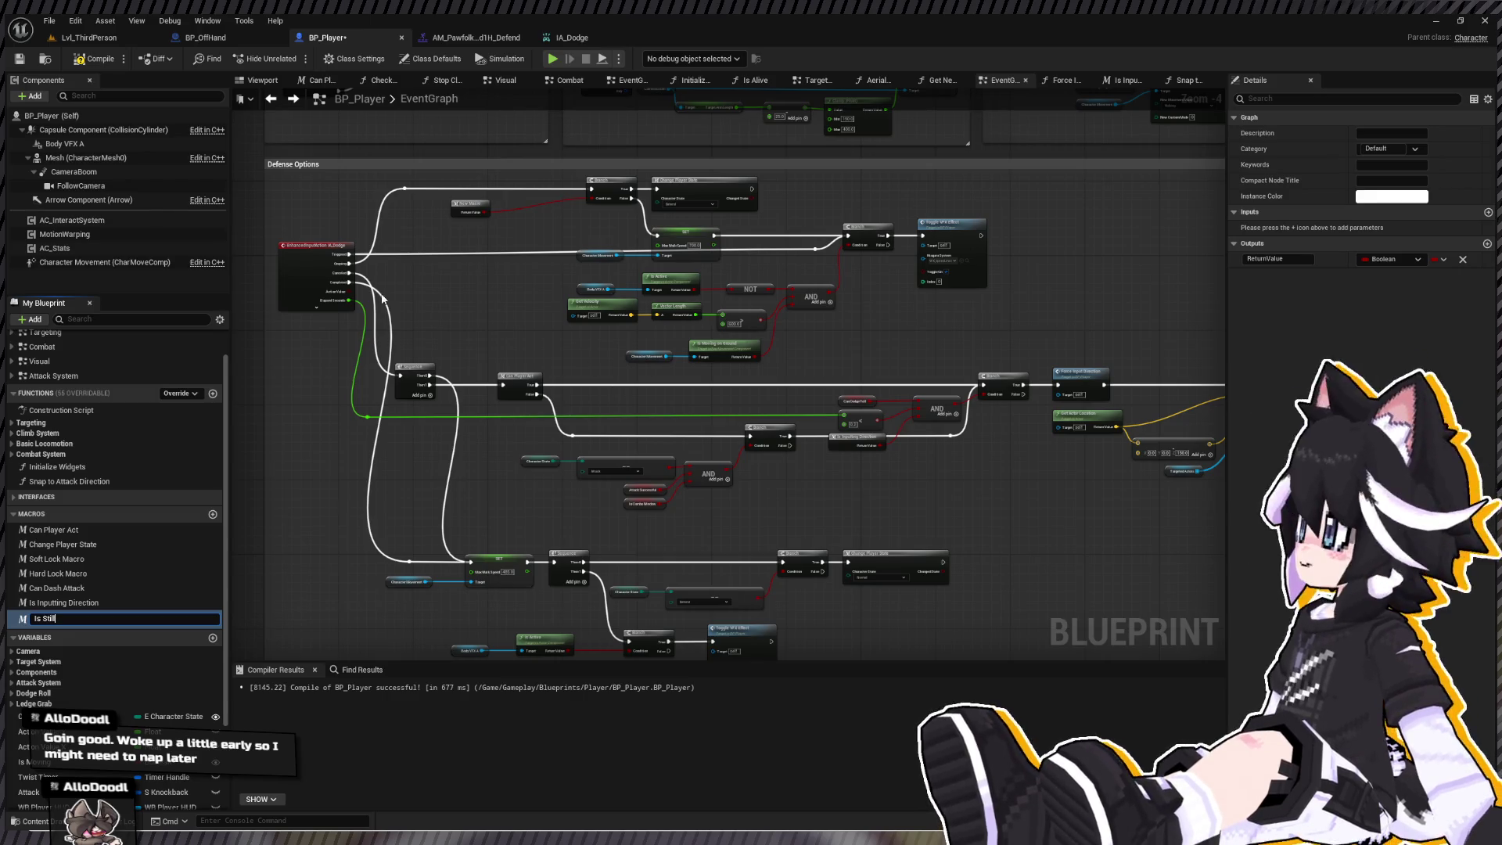
key("Return")
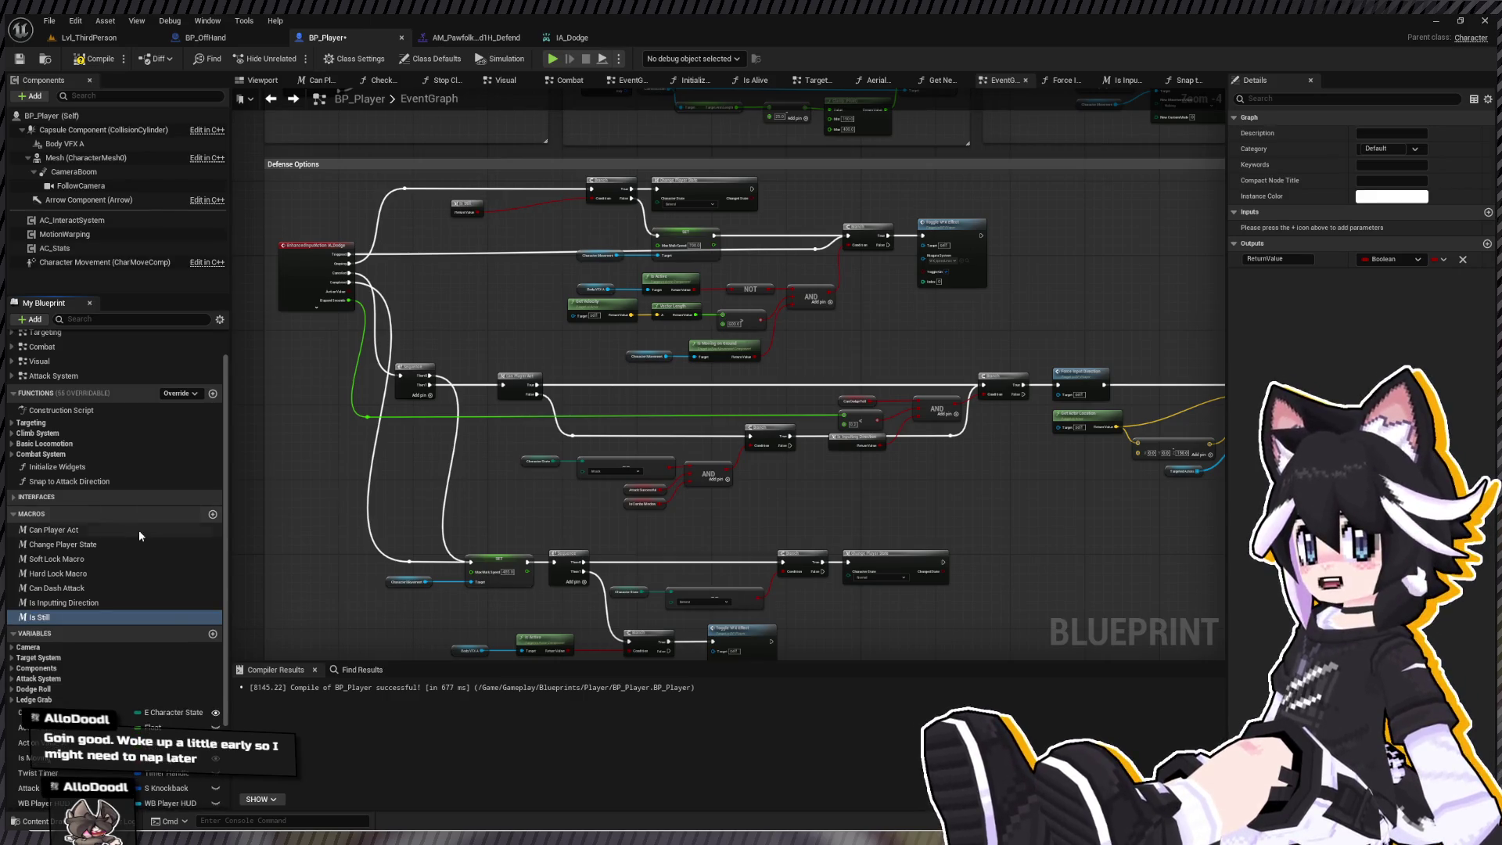
double_click(163, 616)
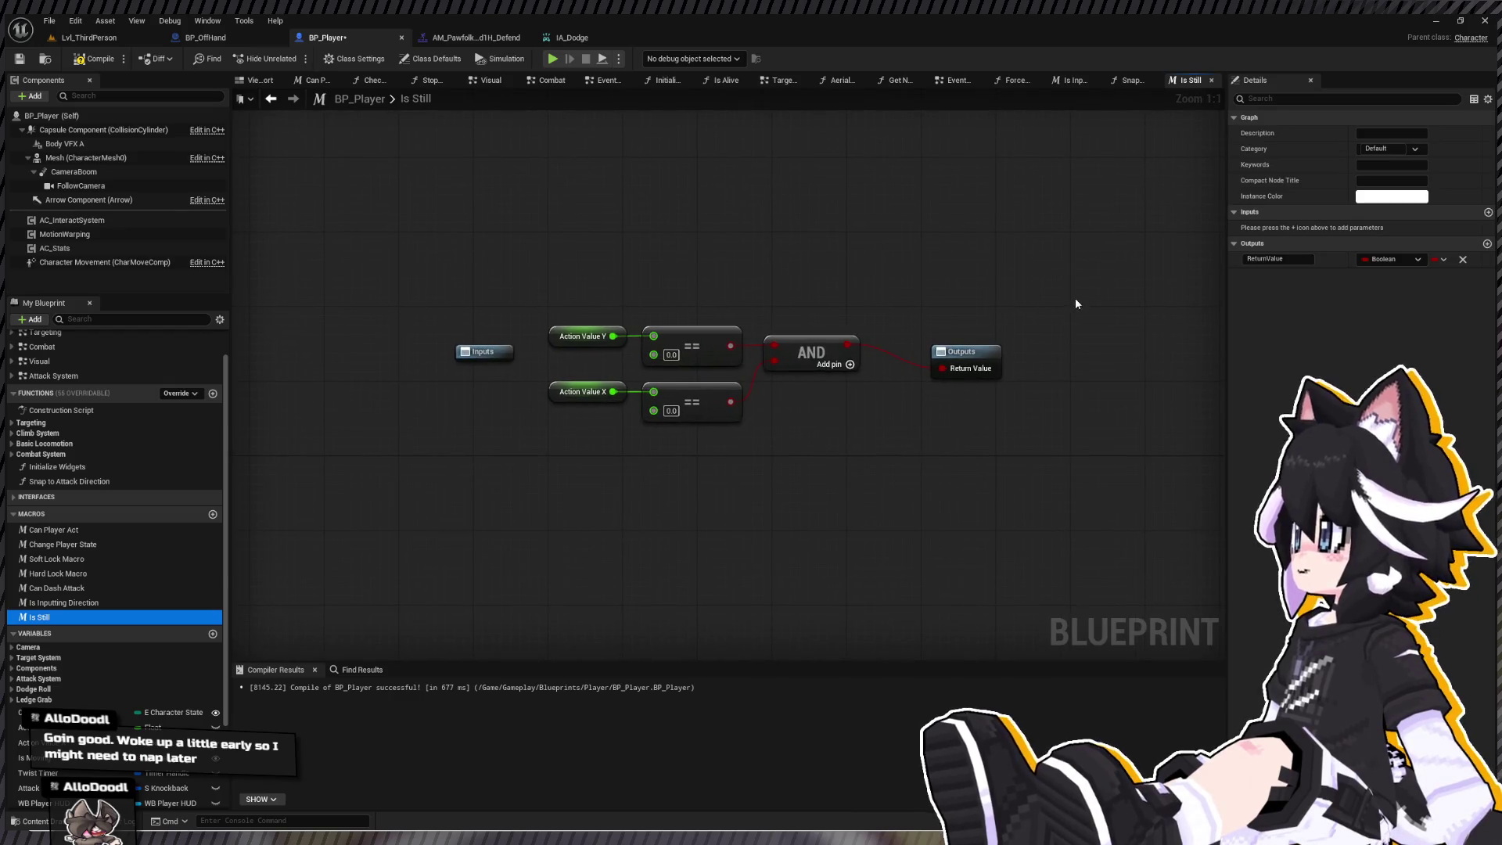
mouse_move(973, 355)
left_mouse_down()
mouse_move(977, 336)
mouse_move(953, 327)
left_mouse_up()
left_click_drag(499, 291, 982, 350)
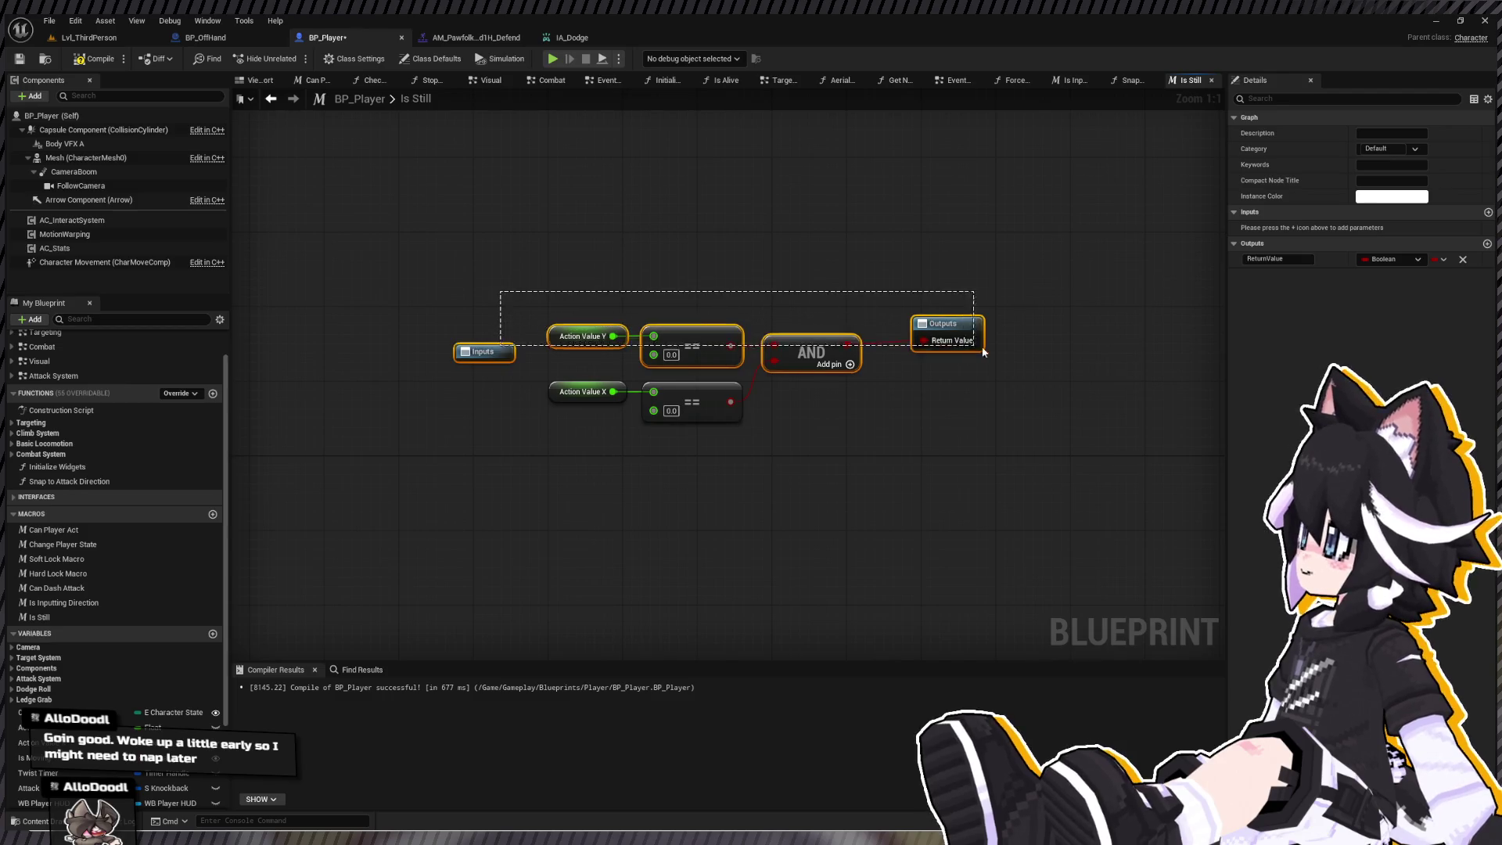
key("q")
left_click(755, 205)
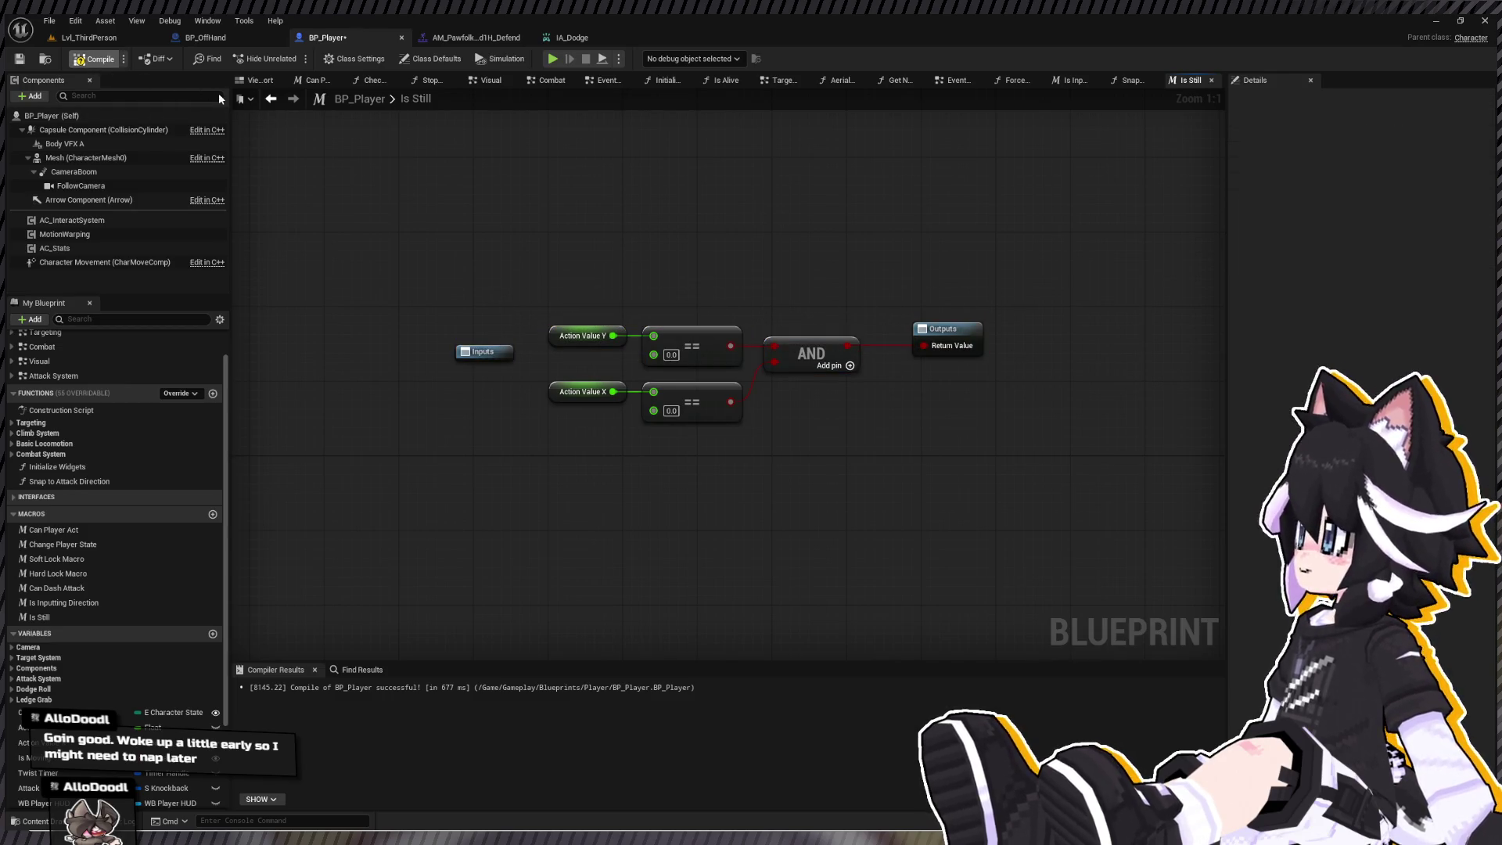
left_click(272, 103)
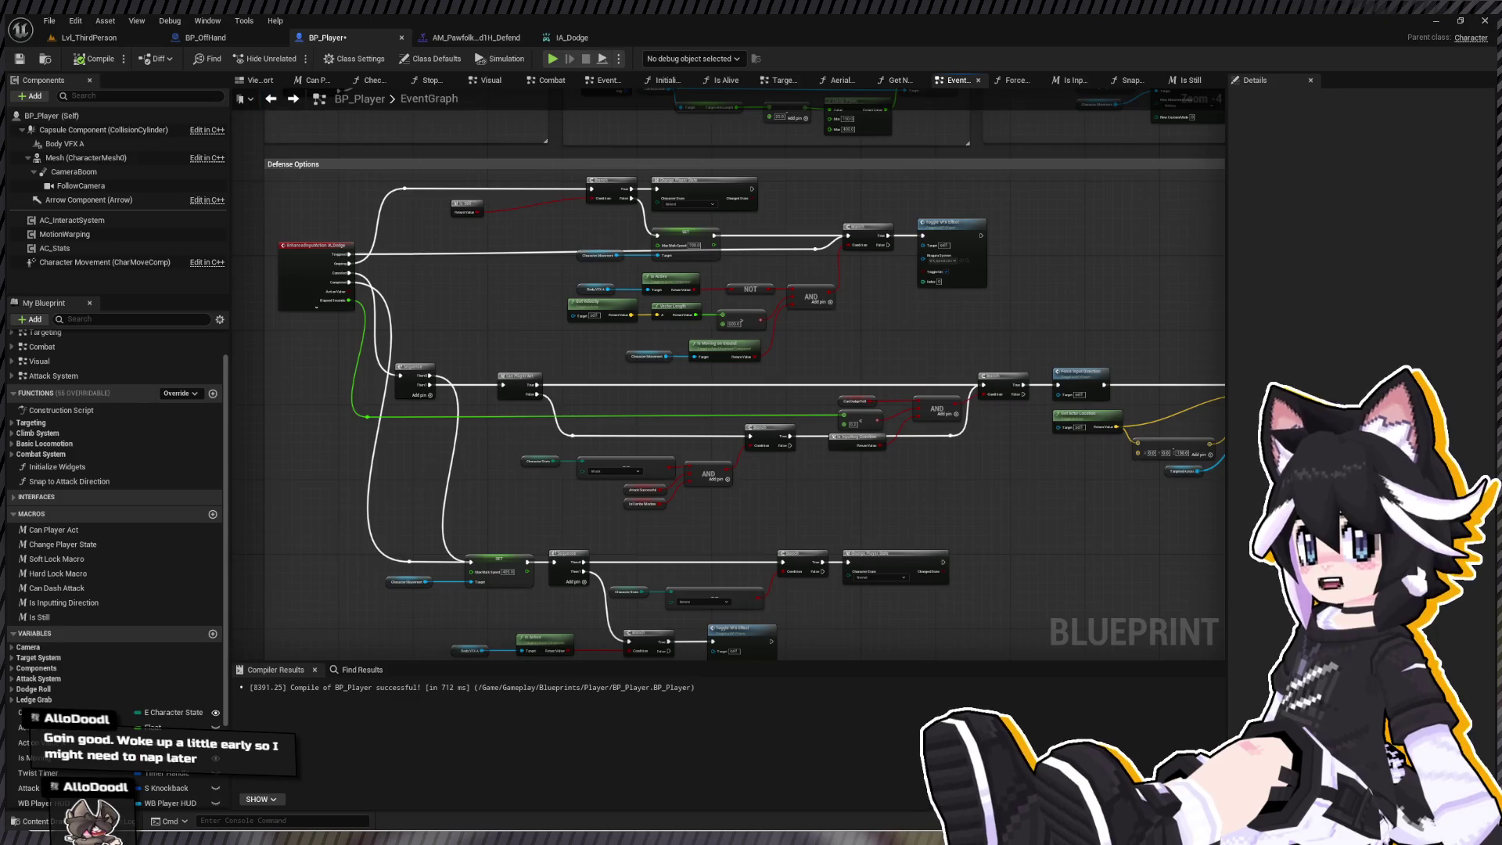
- Place an Is Still node driving a new Branch, fed from the False path
scroll(713, 265, "up", 3)
left_click(120, 613)
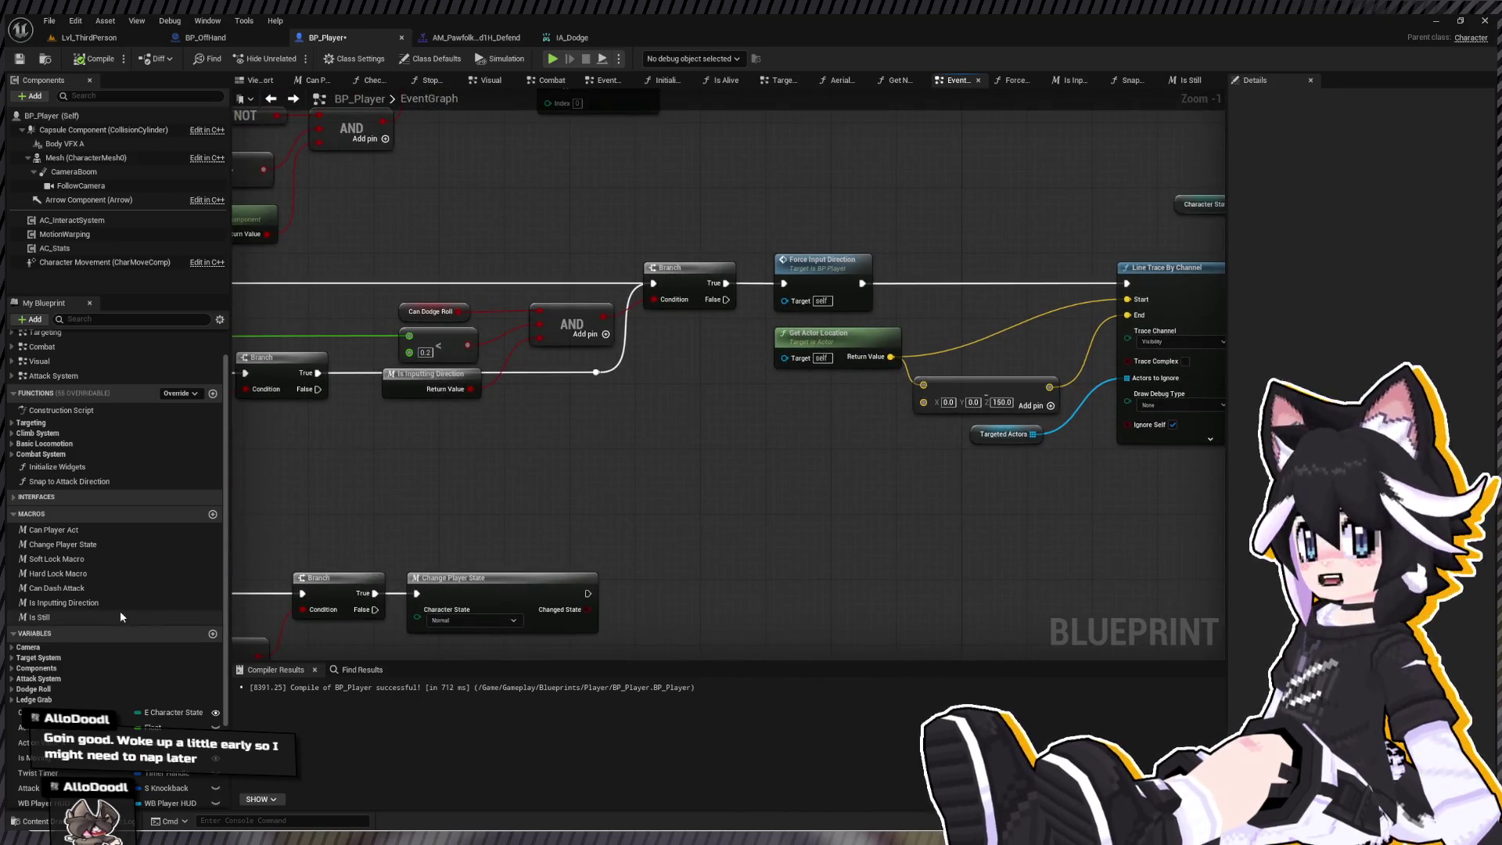
mouse_move(541, 498)
left_mouse_down()
mouse_move(635, 442)
mouse_move(759, 460)
left_mouse_up()
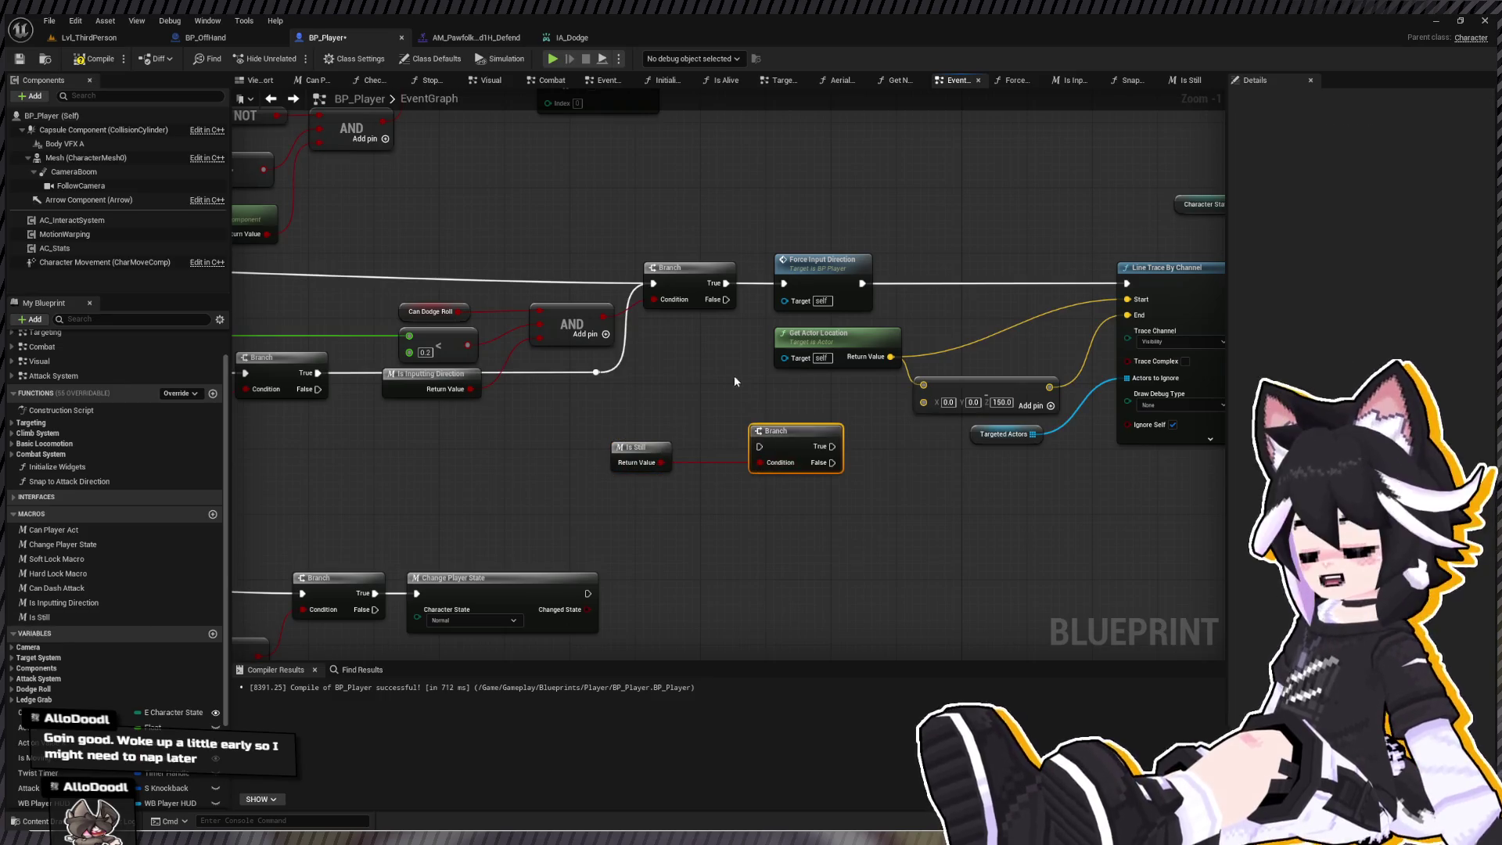
mouse_move(726, 299)
left_mouse_down()
mouse_move(759, 446)
mouse_move(824, 464)
mouse_move(837, 515)
mouse_move(640, 498)
mouse_move(486, 459)
left_mouse_up()
left_click(637, 447, "ctrl")
scroll(485, 459, "down", 2)
mouse_move(707, 225)
left_mouse_down()
mouse_move(630, 381)
mouse_move(727, 462)
mouse_move(724, 433)
mouse_move(690, 427)
left_mouse_up()
- Paste Play Montage with Mesh, start it at the Block section, wire Branch True into it, and save
key("ctrl+v")
scroll(689, 427, "up", 2)
scroll(719, 493, "up", 1)
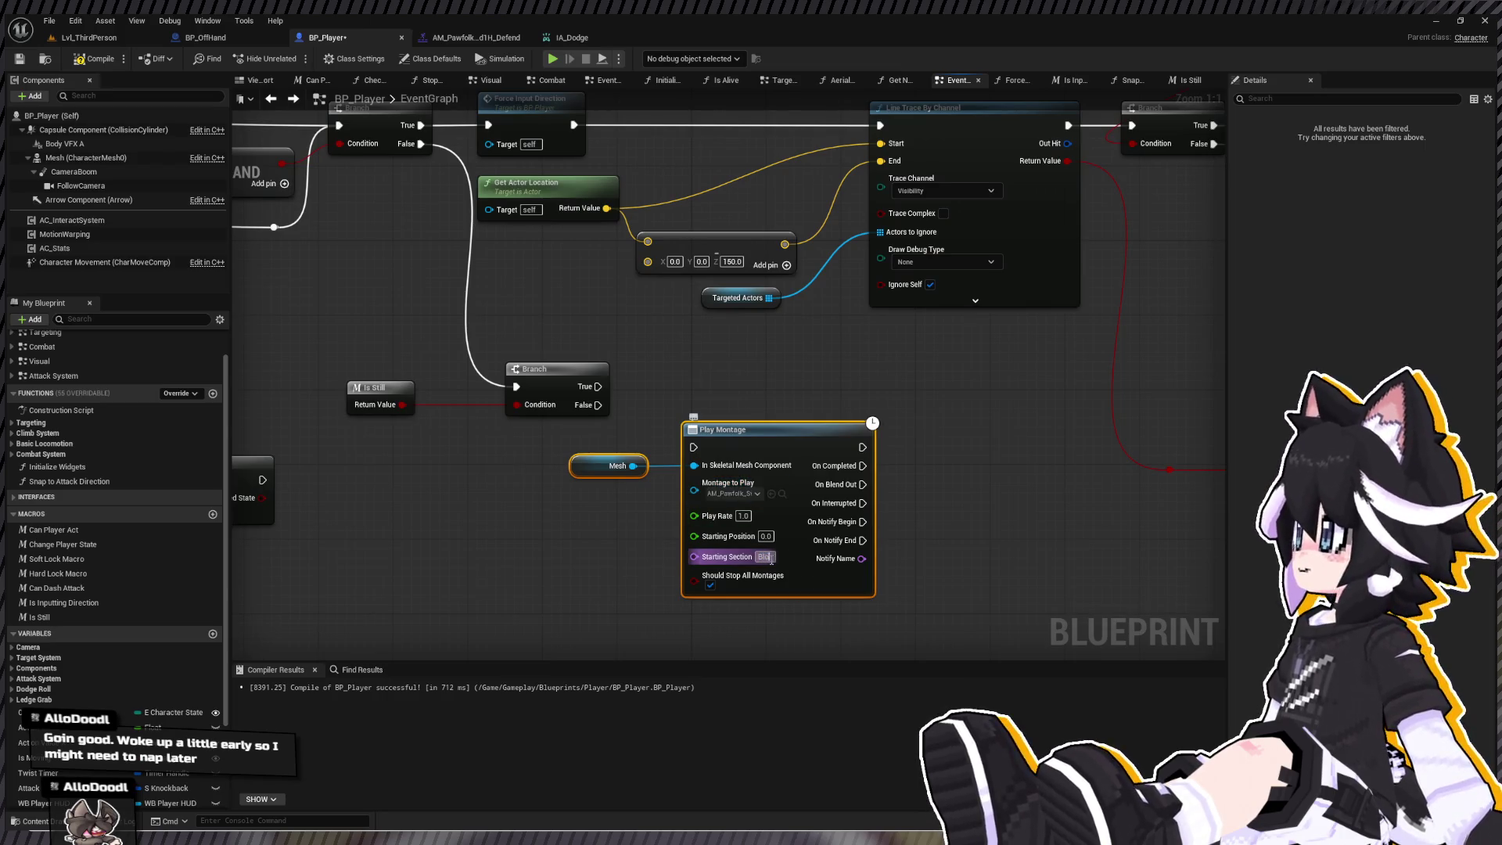
key("Return")
left_click_drag(693, 446, 598, 386)
left_click_drag(743, 458, 817, 396)
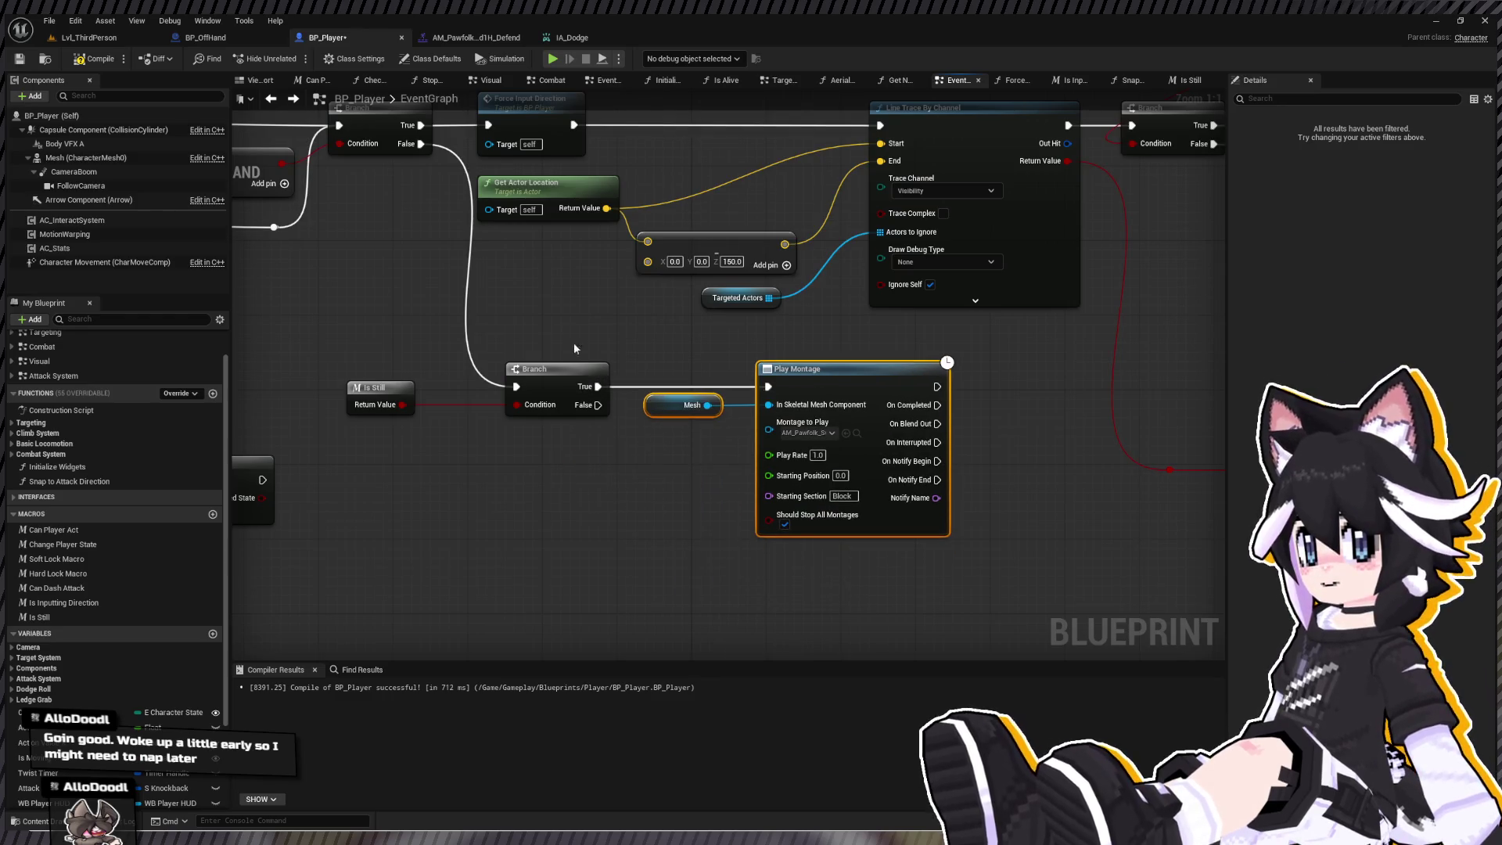
left_click(19, 61)
left_click(82, 39)
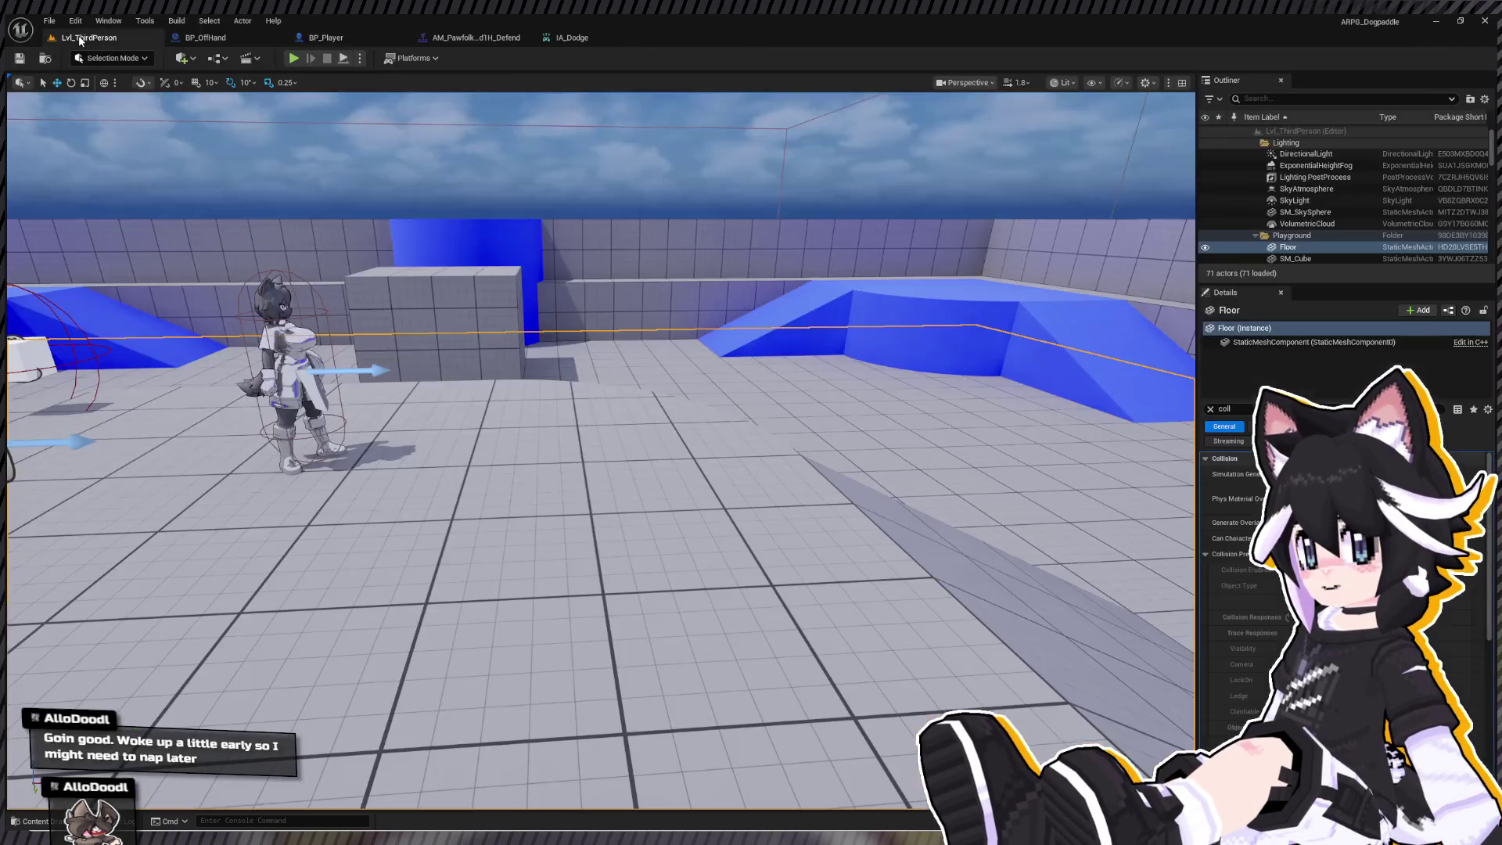
- Run a brief playtest, then box-select the Is Still, Branch, Mesh and Play Montage nodes in BP_Player
key("alt+p")
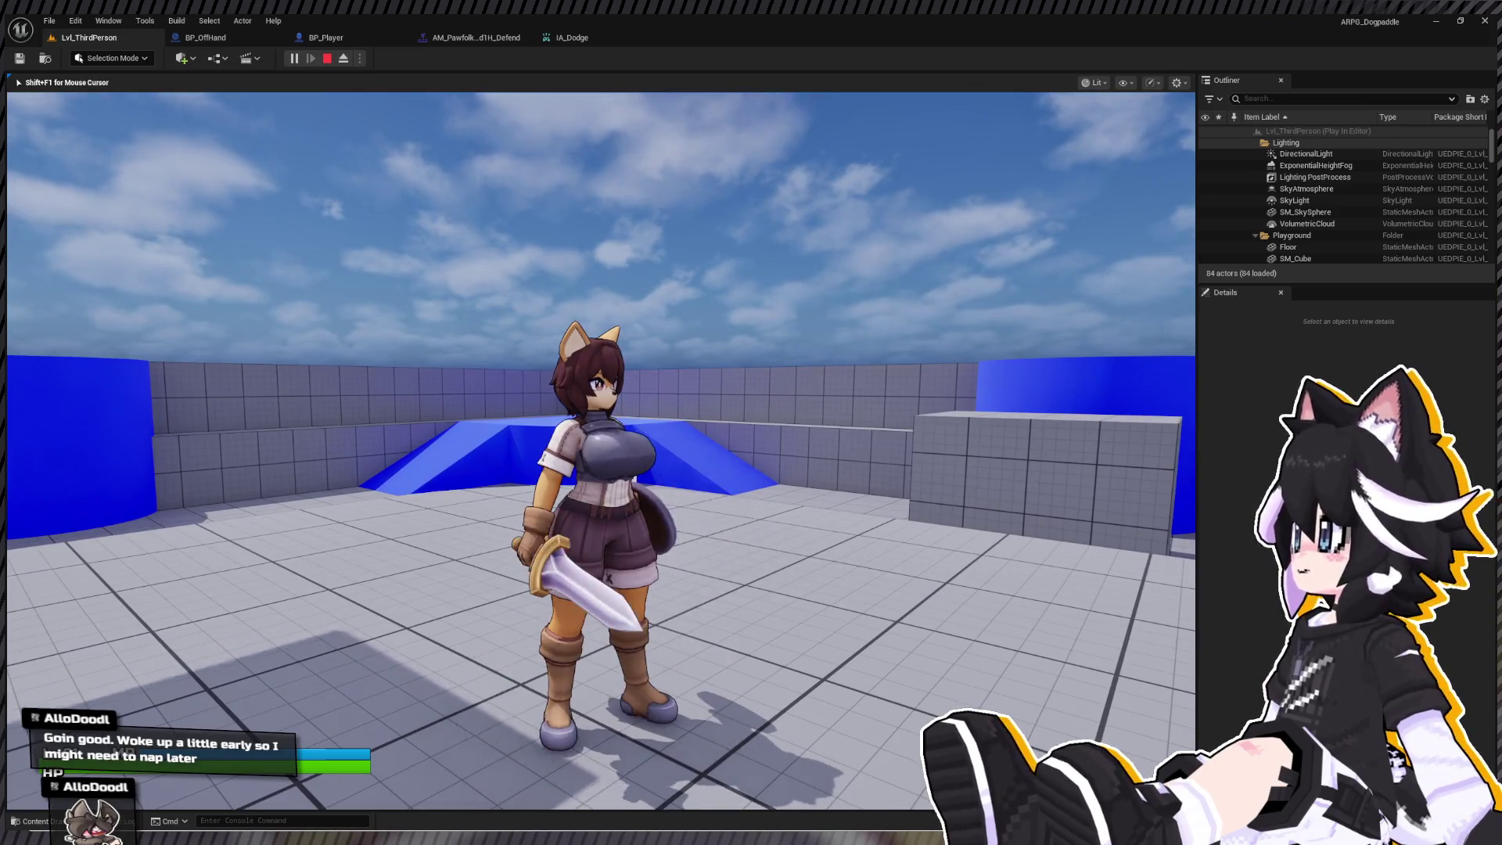
key("Escape")
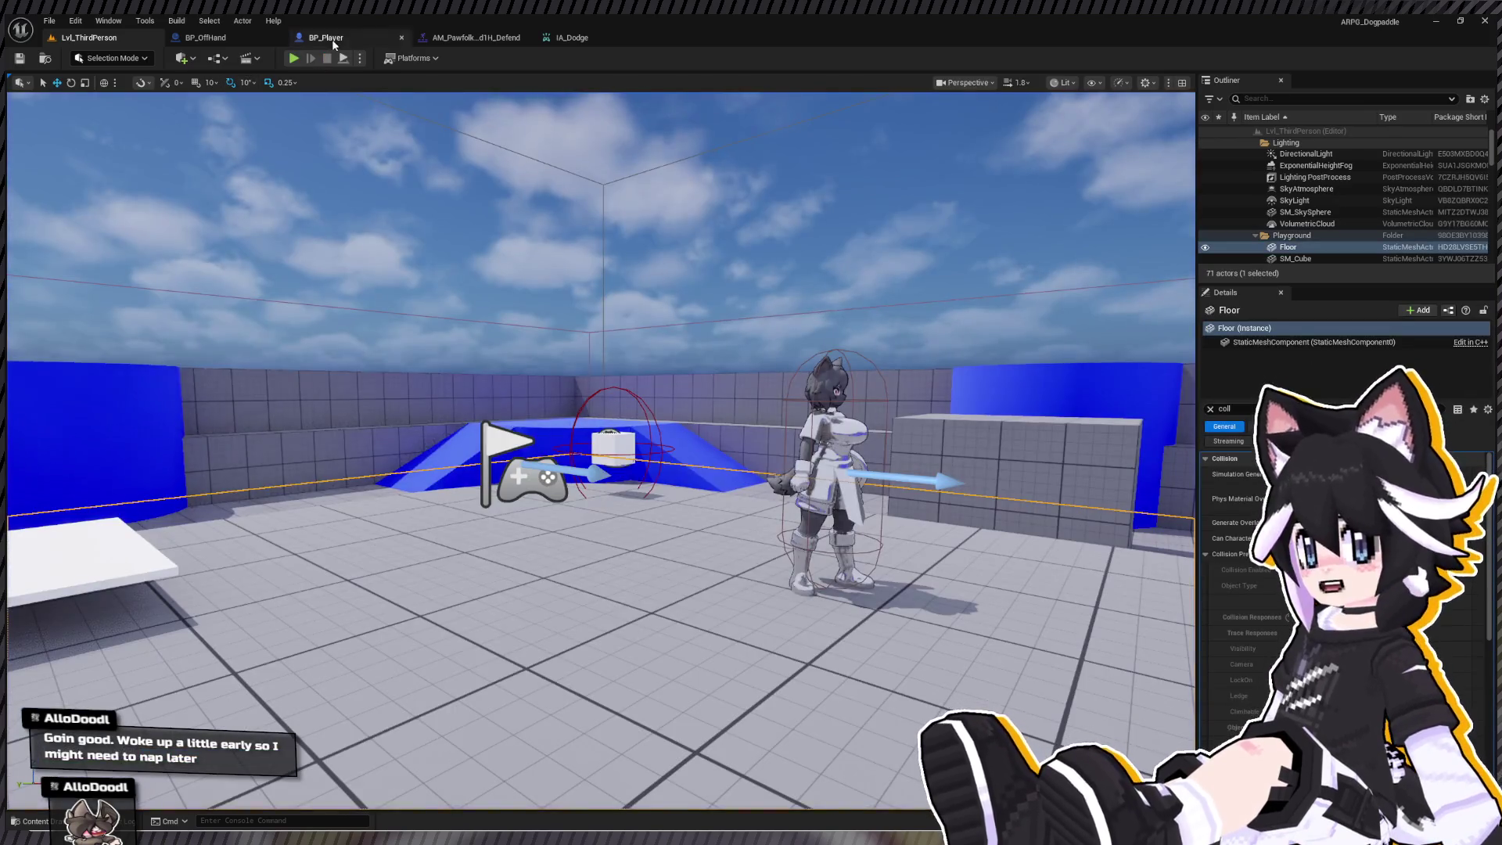
left_click(576, 37)
left_click(205, 37)
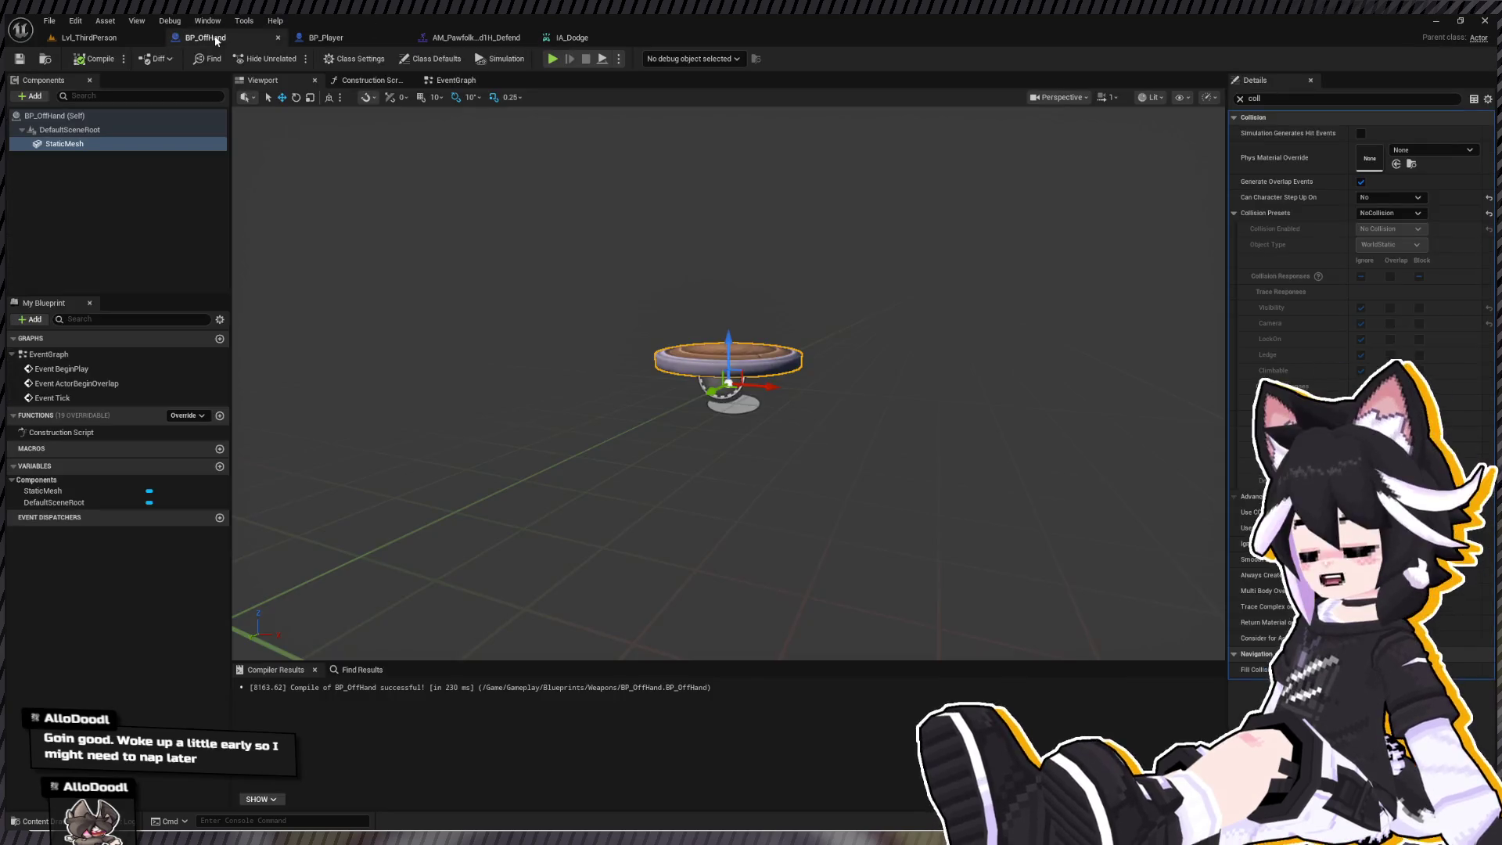
left_click(312, 40)
mouse_move(350, 354)
left_mouse_down()
mouse_move(496, 420)
mouse_move(919, 540)
left_mouse_up()
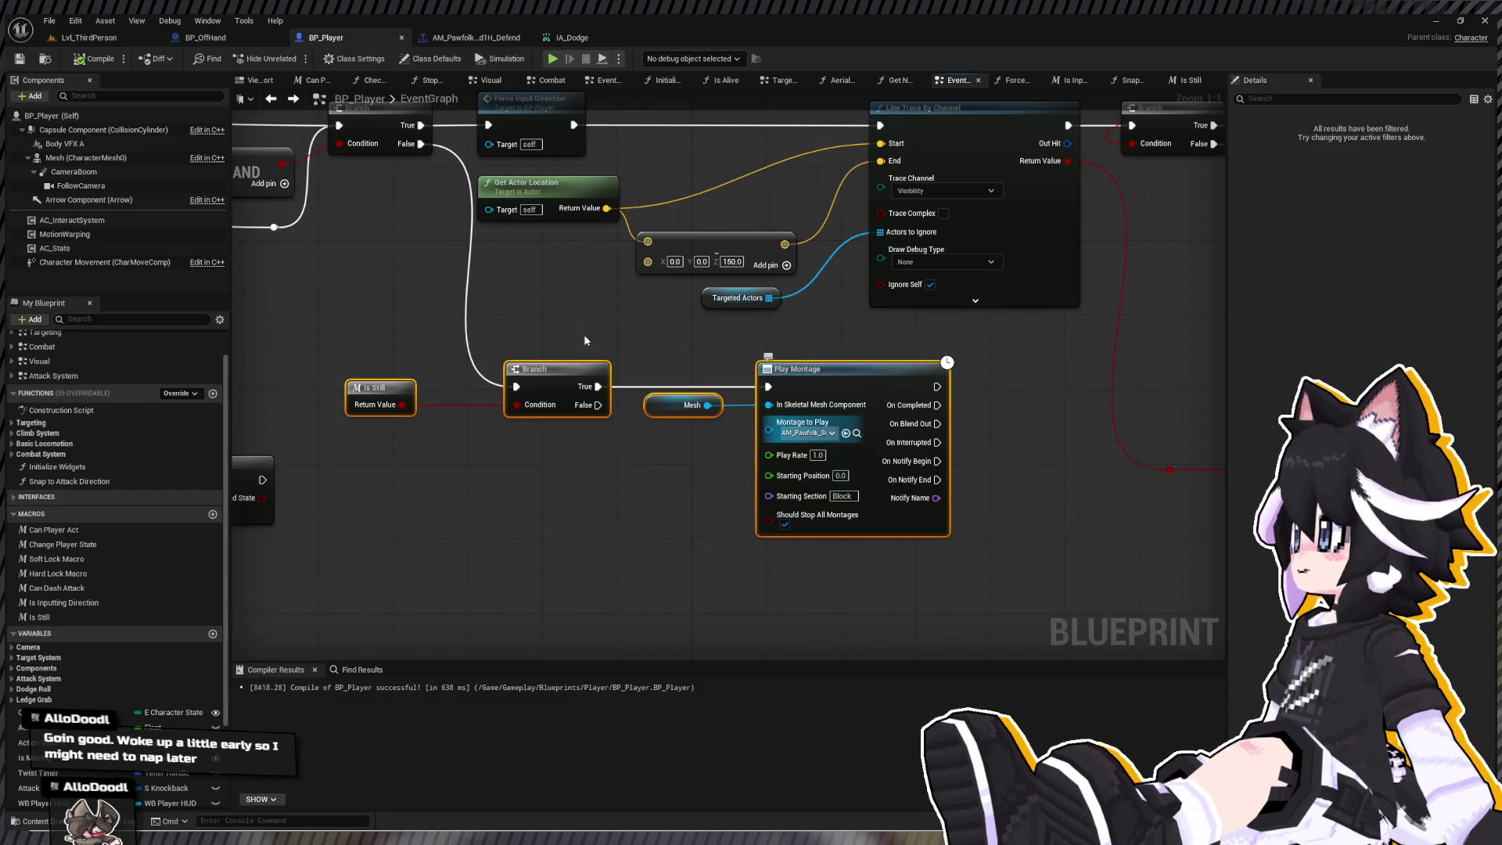
- Inspect the Can Player Act macro, then bring the Play Montage setup back into view
key("Delete")
scroll(672, 395, "down", 3)
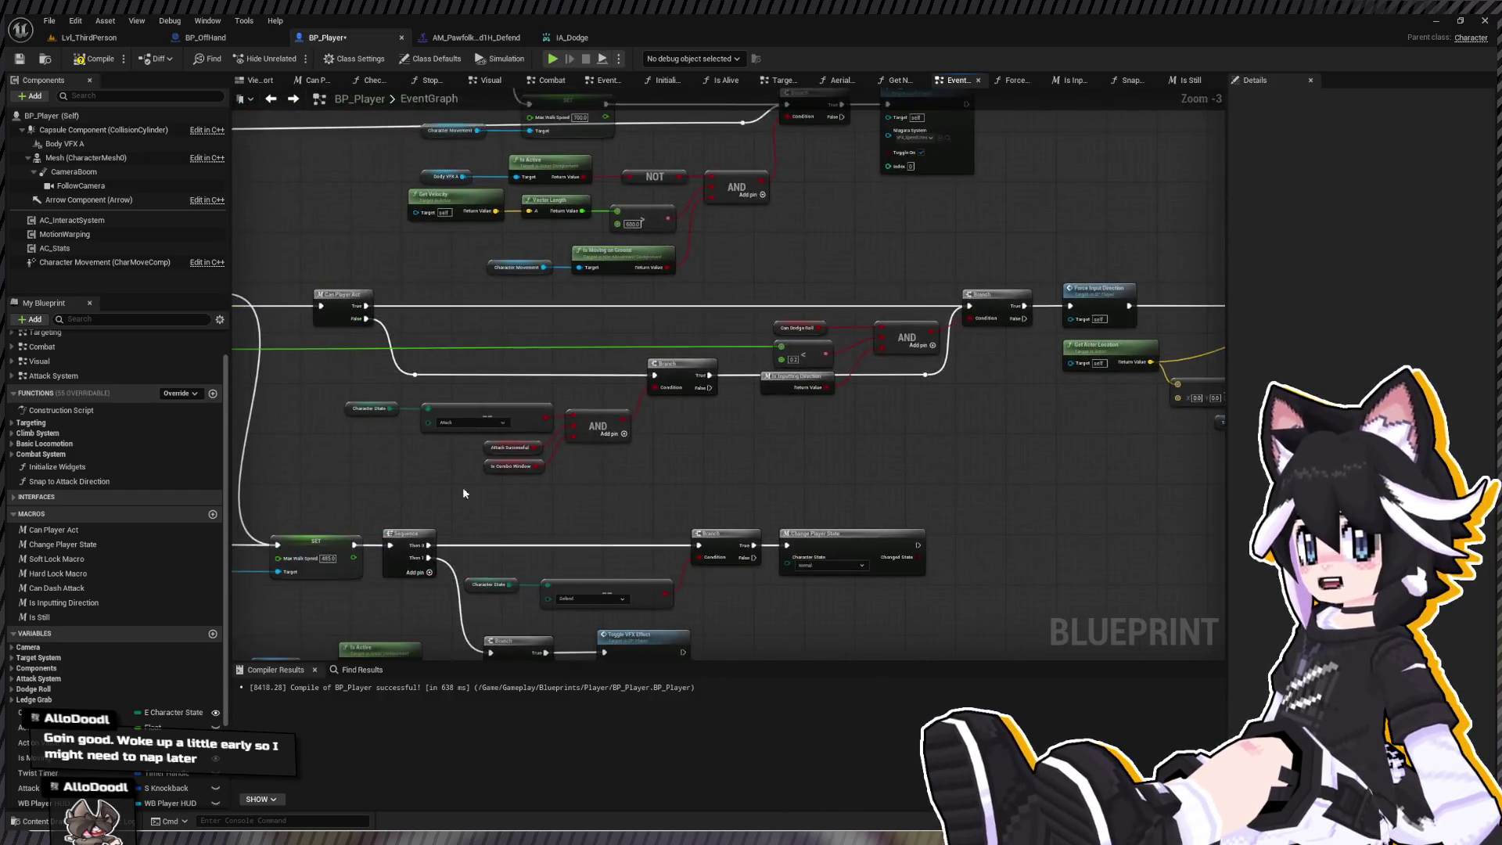
left_click_drag(596, 402, 649, 490)
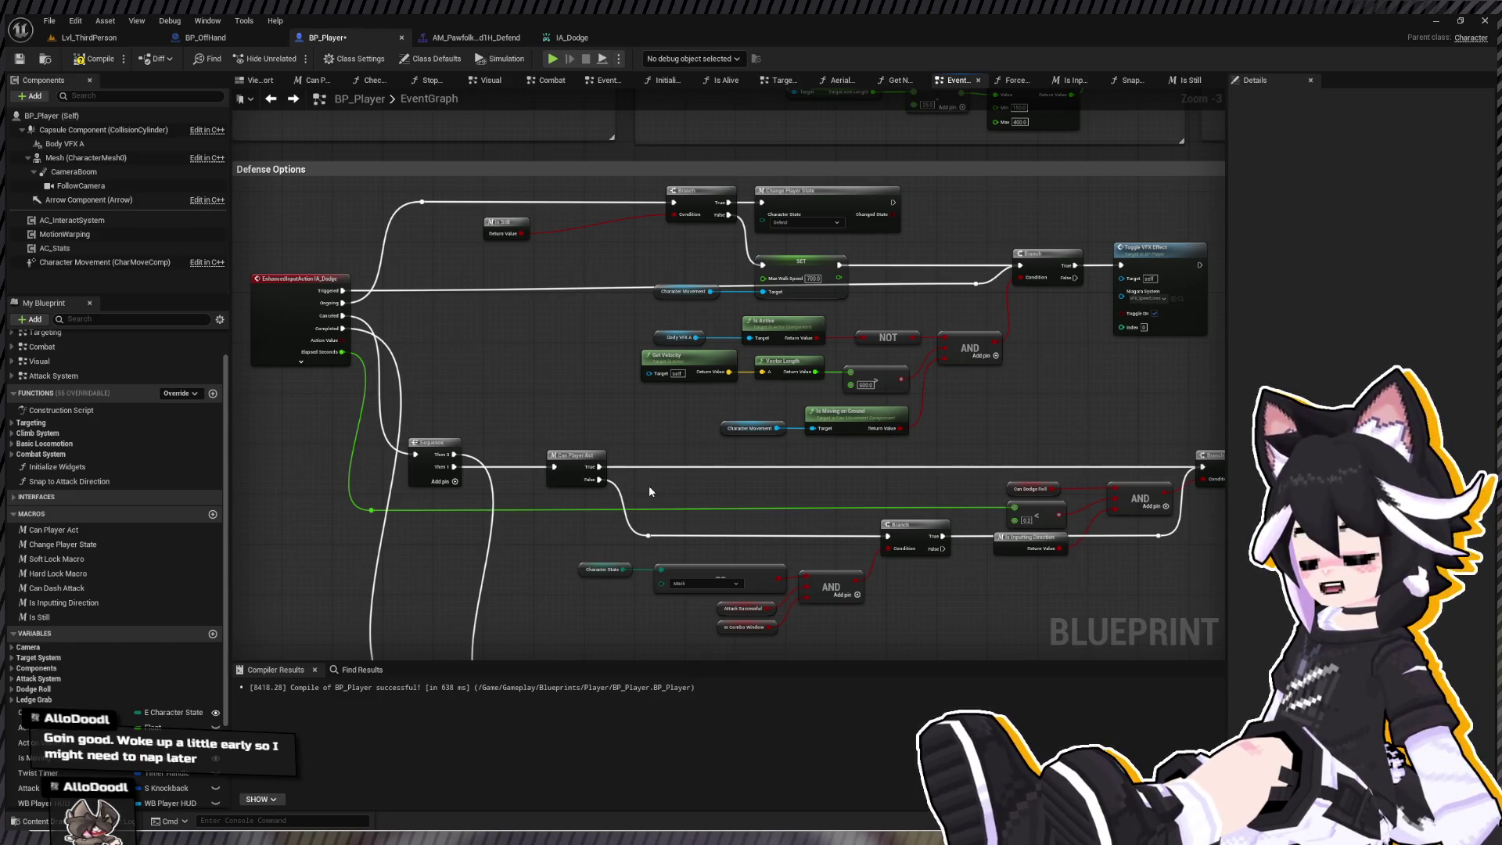
scroll(469, 313, "up", 3)
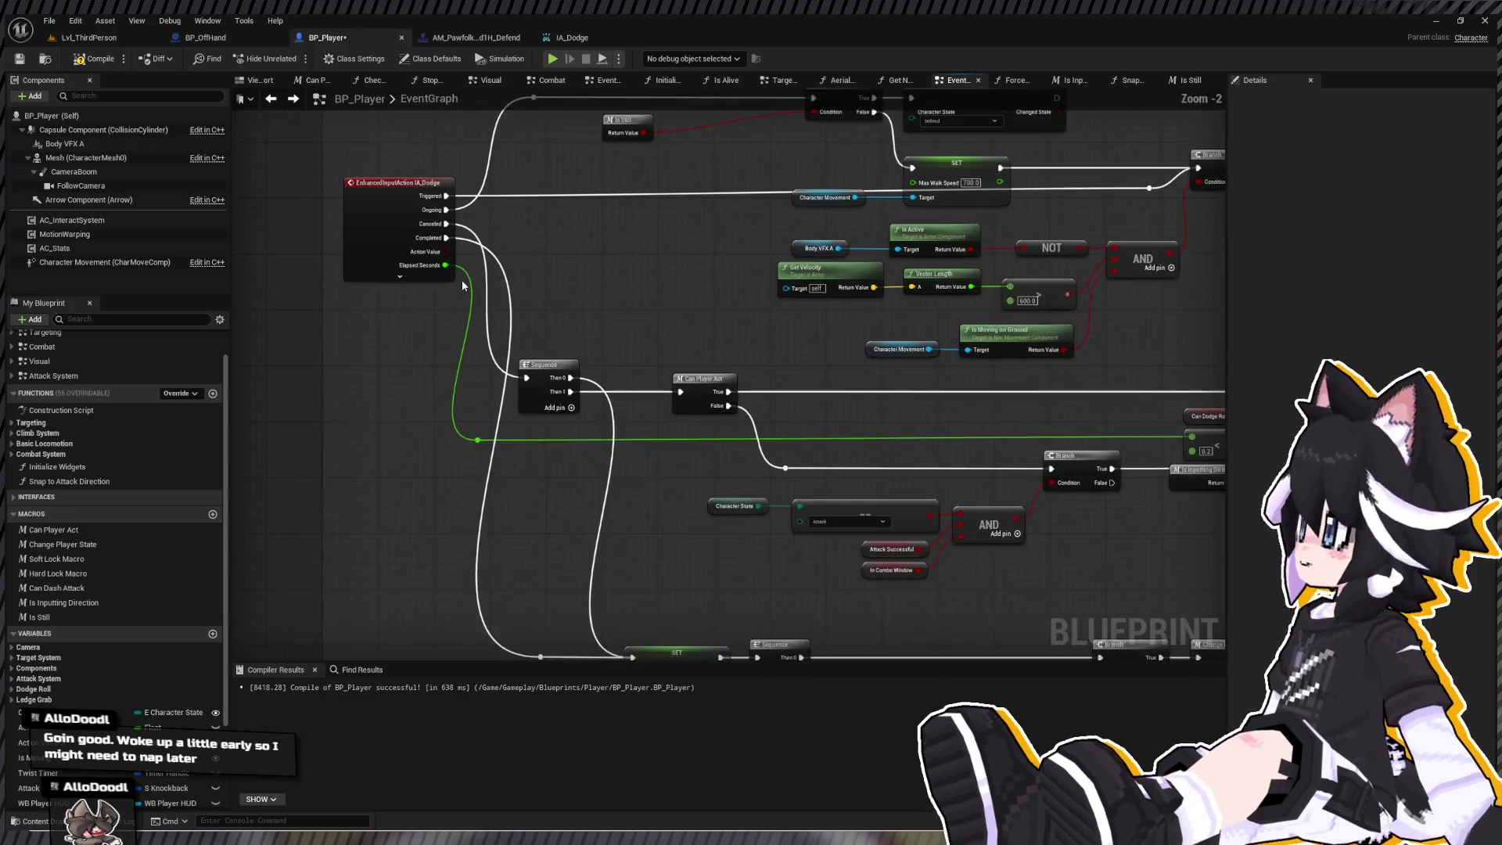
scroll(632, 436, "down", 3)
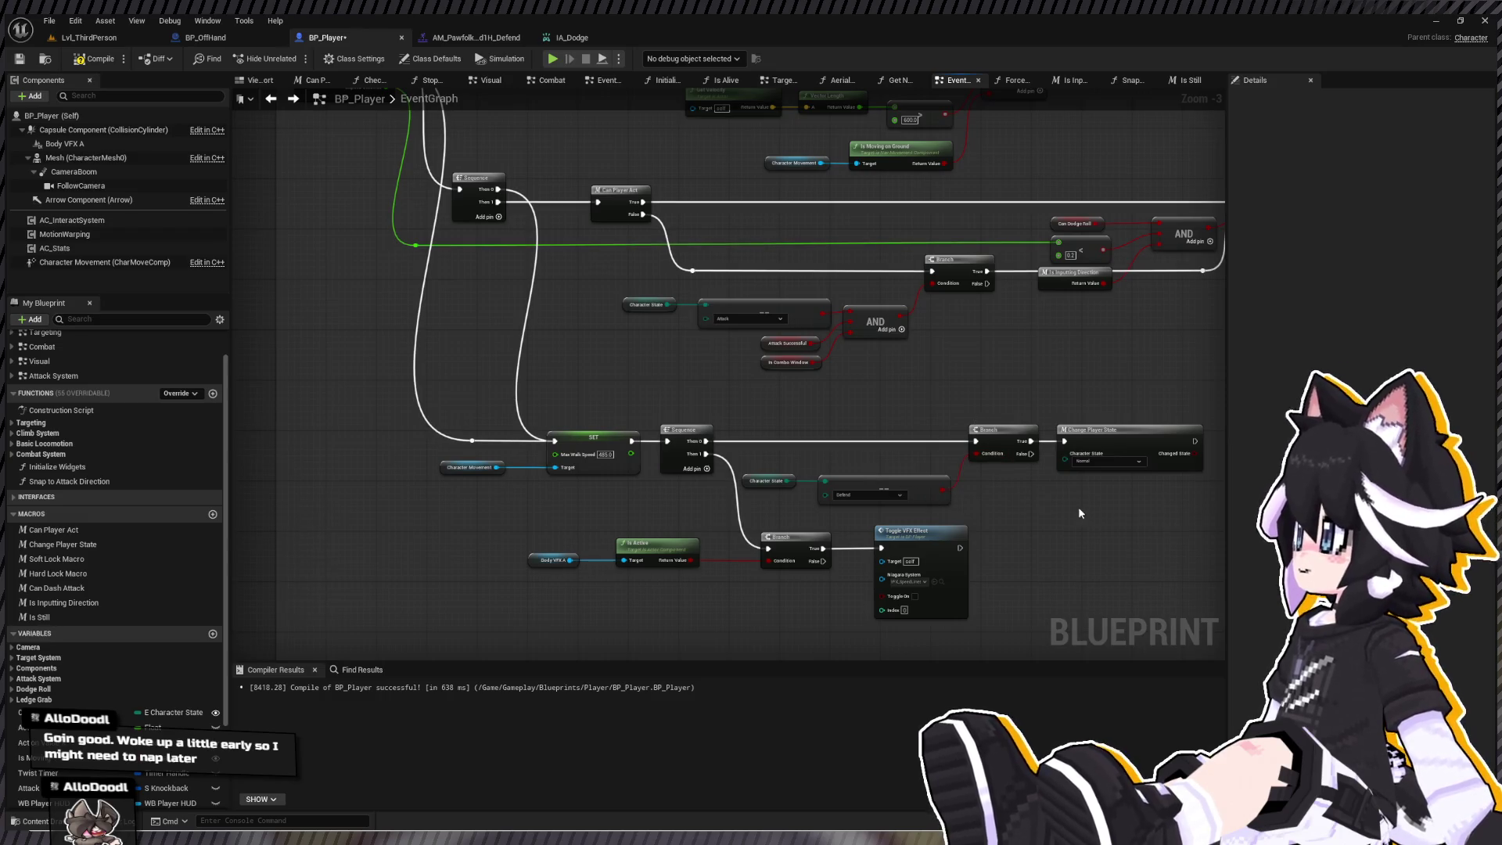
left_click_drag(506, 224, 530, 292)
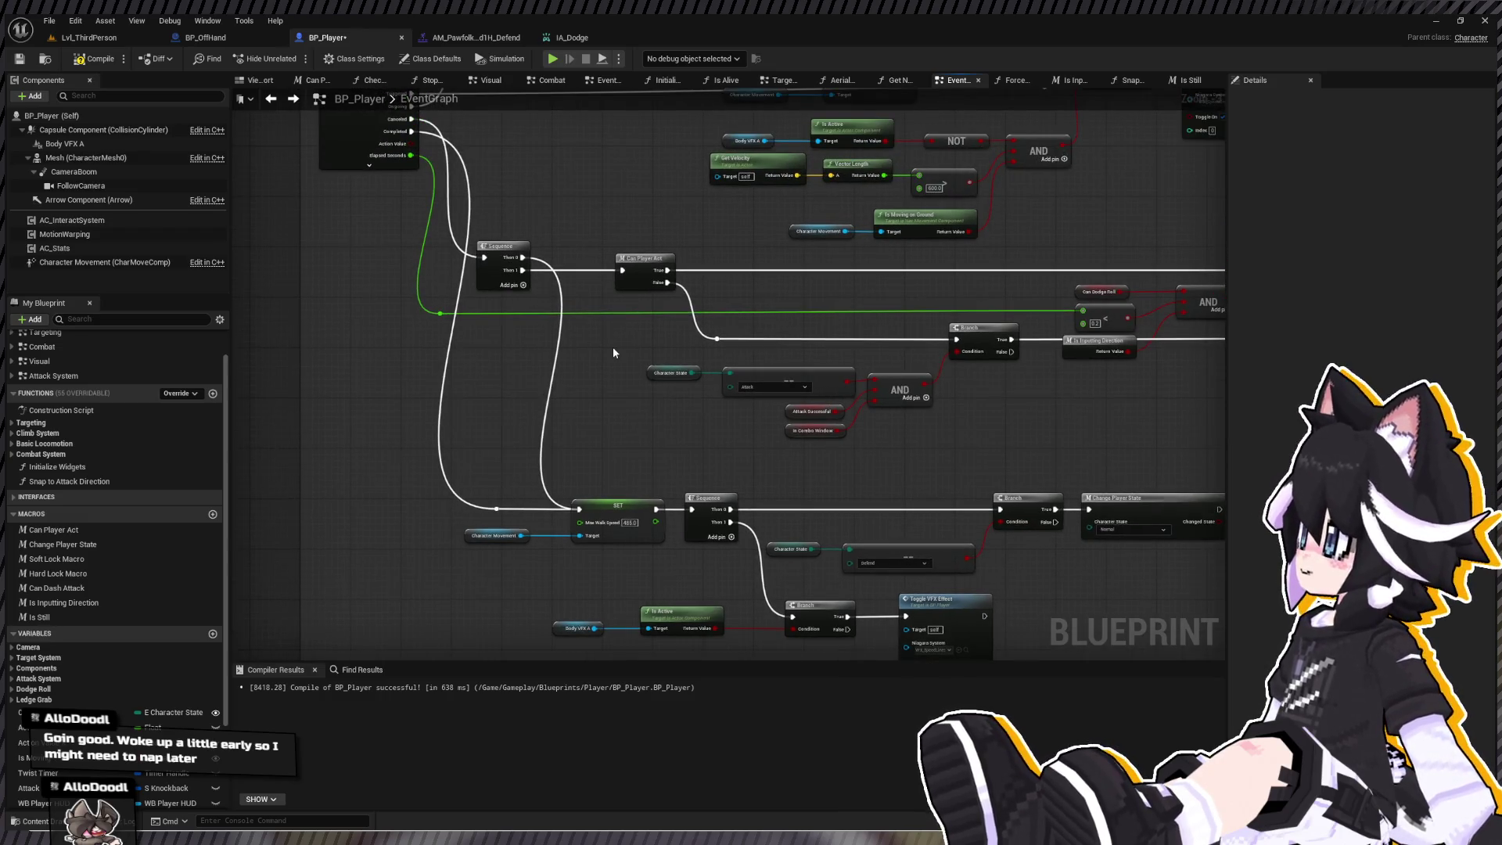
left_click_drag(612, 346, 472, 303)
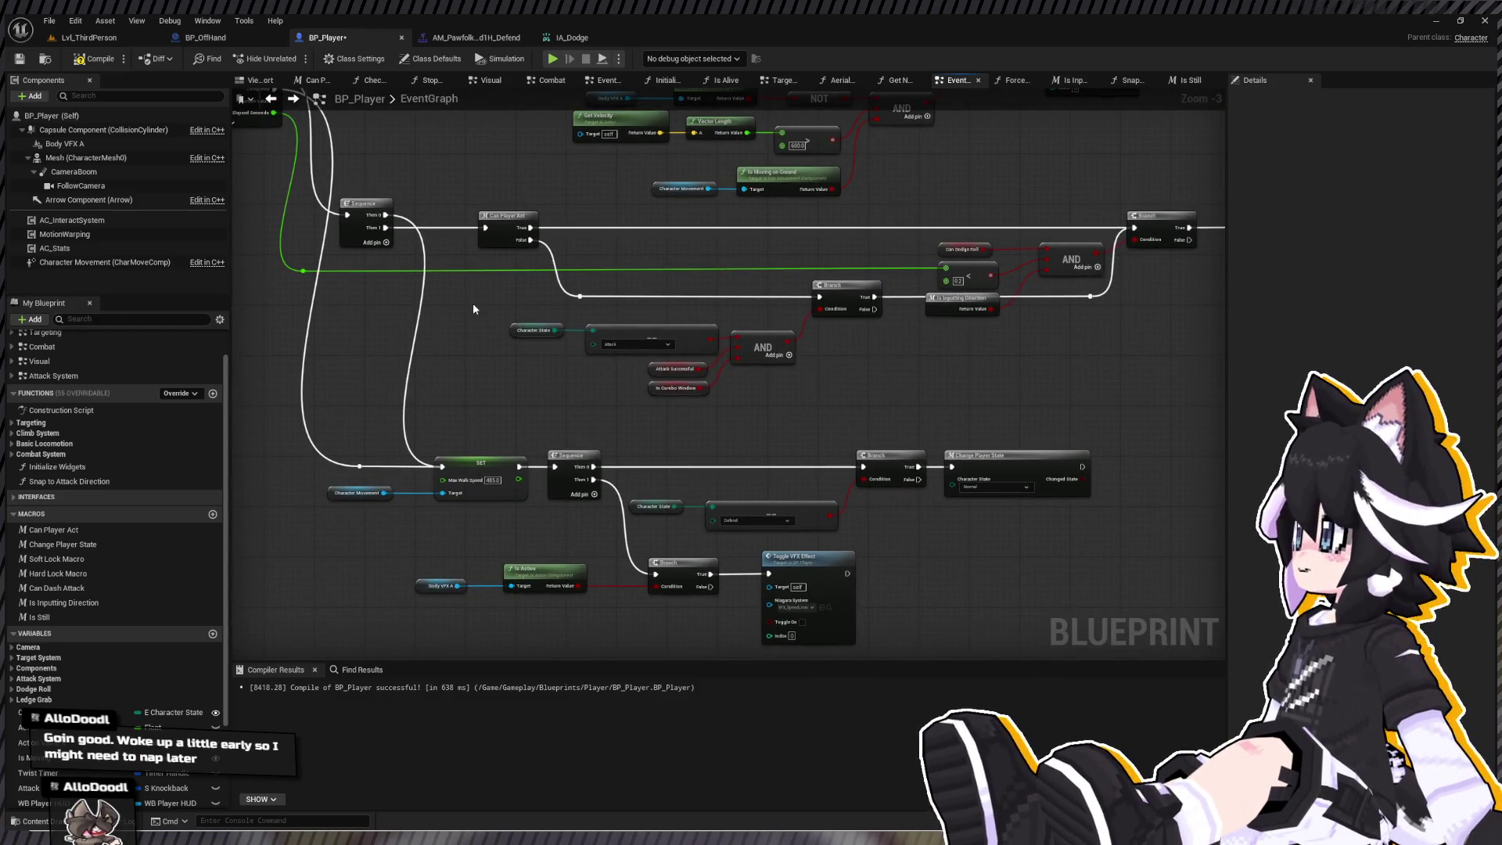
scroll(532, 243, "up", 3)
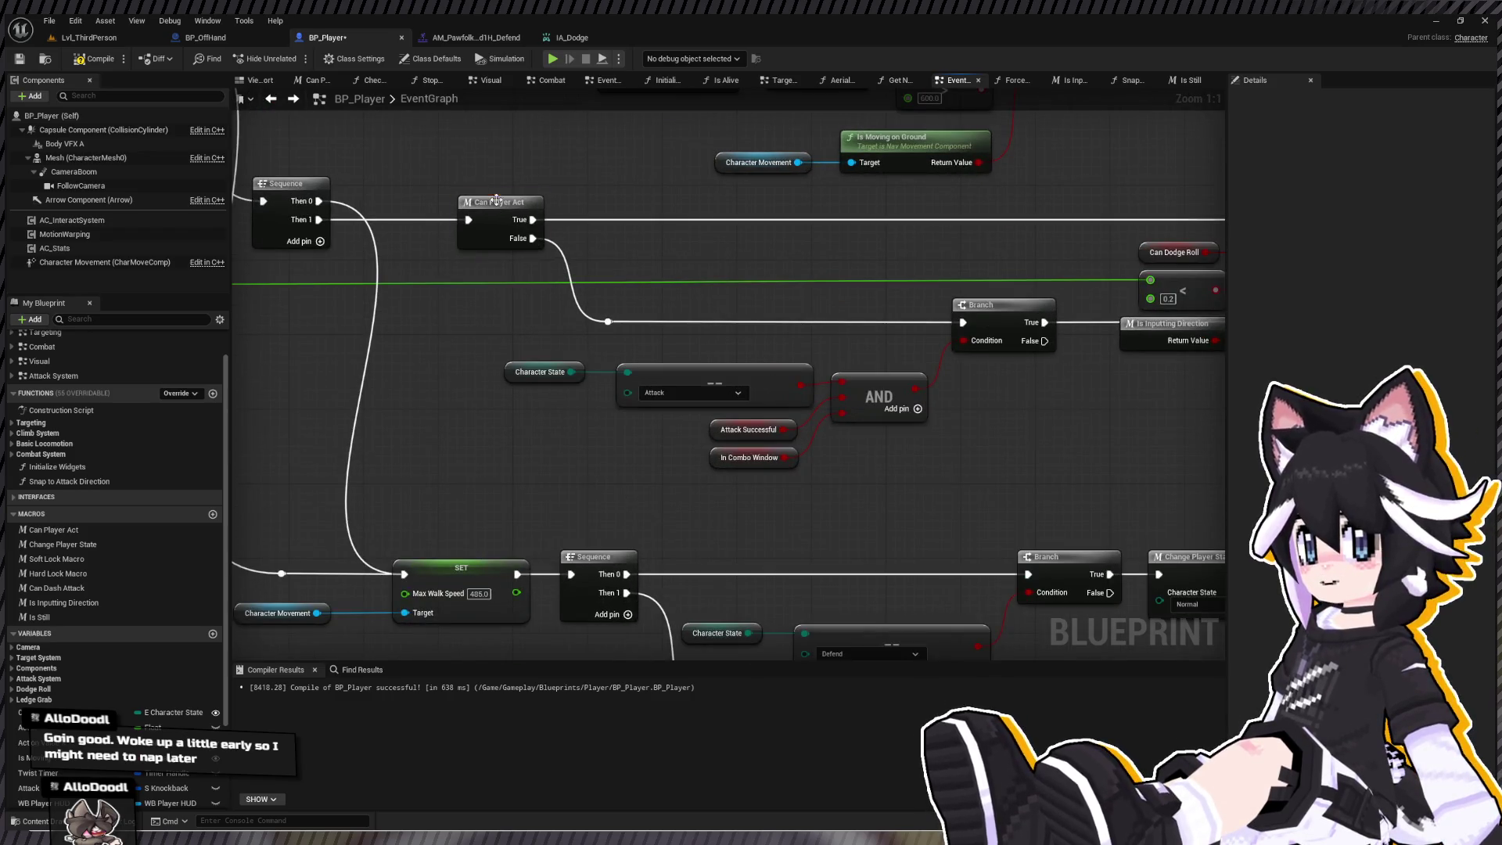
double_click(496, 201)
left_click(270, 99)
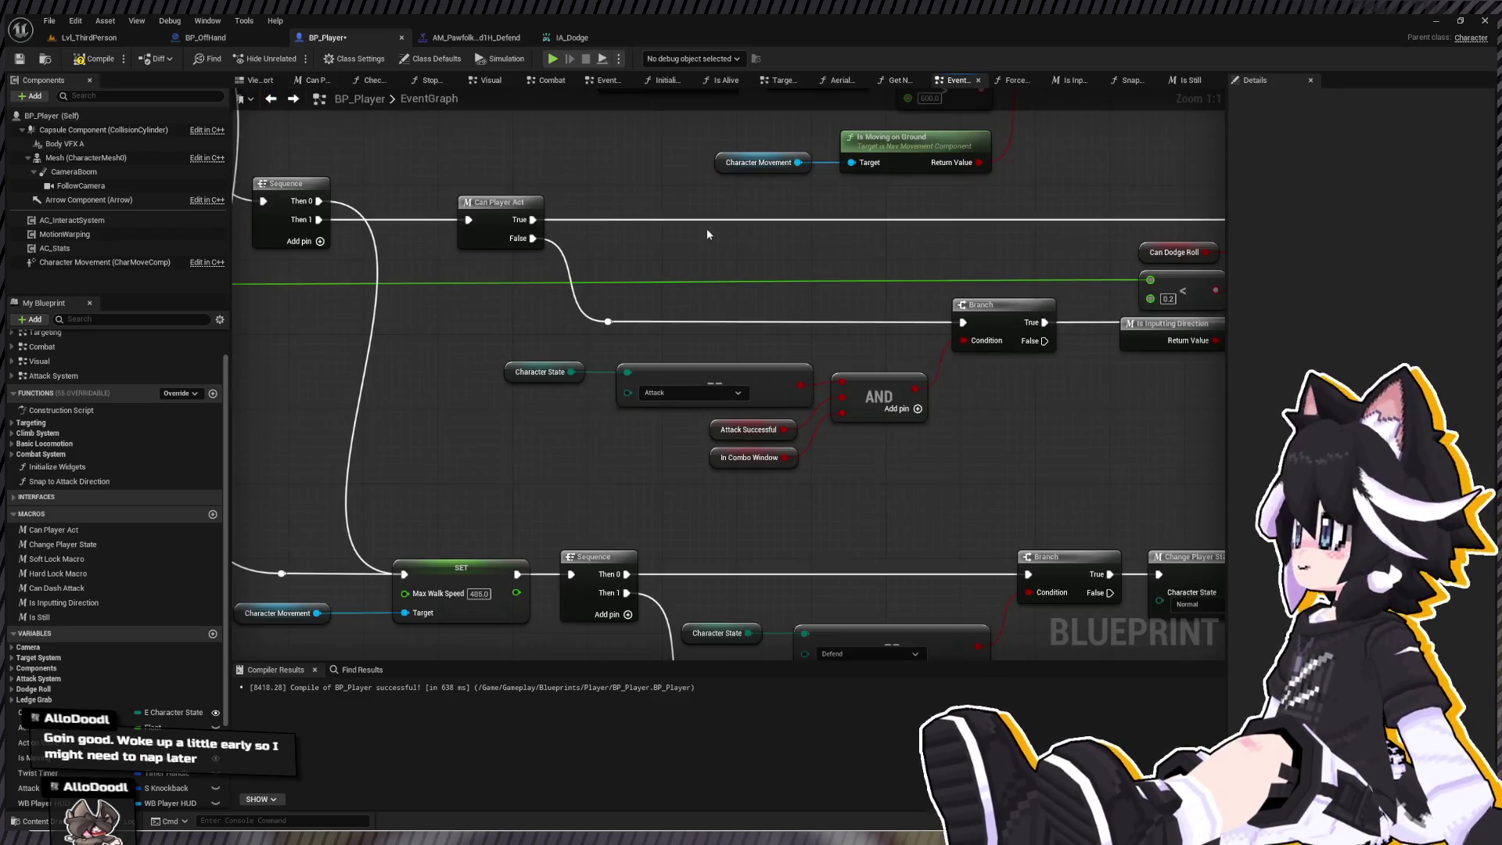
scroll(533, 308, "down", 1)
mouse_move(237, 256)
left_mouse_down()
mouse_move(533, 308)
mouse_move(1039, 322)
mouse_move(868, 381)
left_mouse_up()
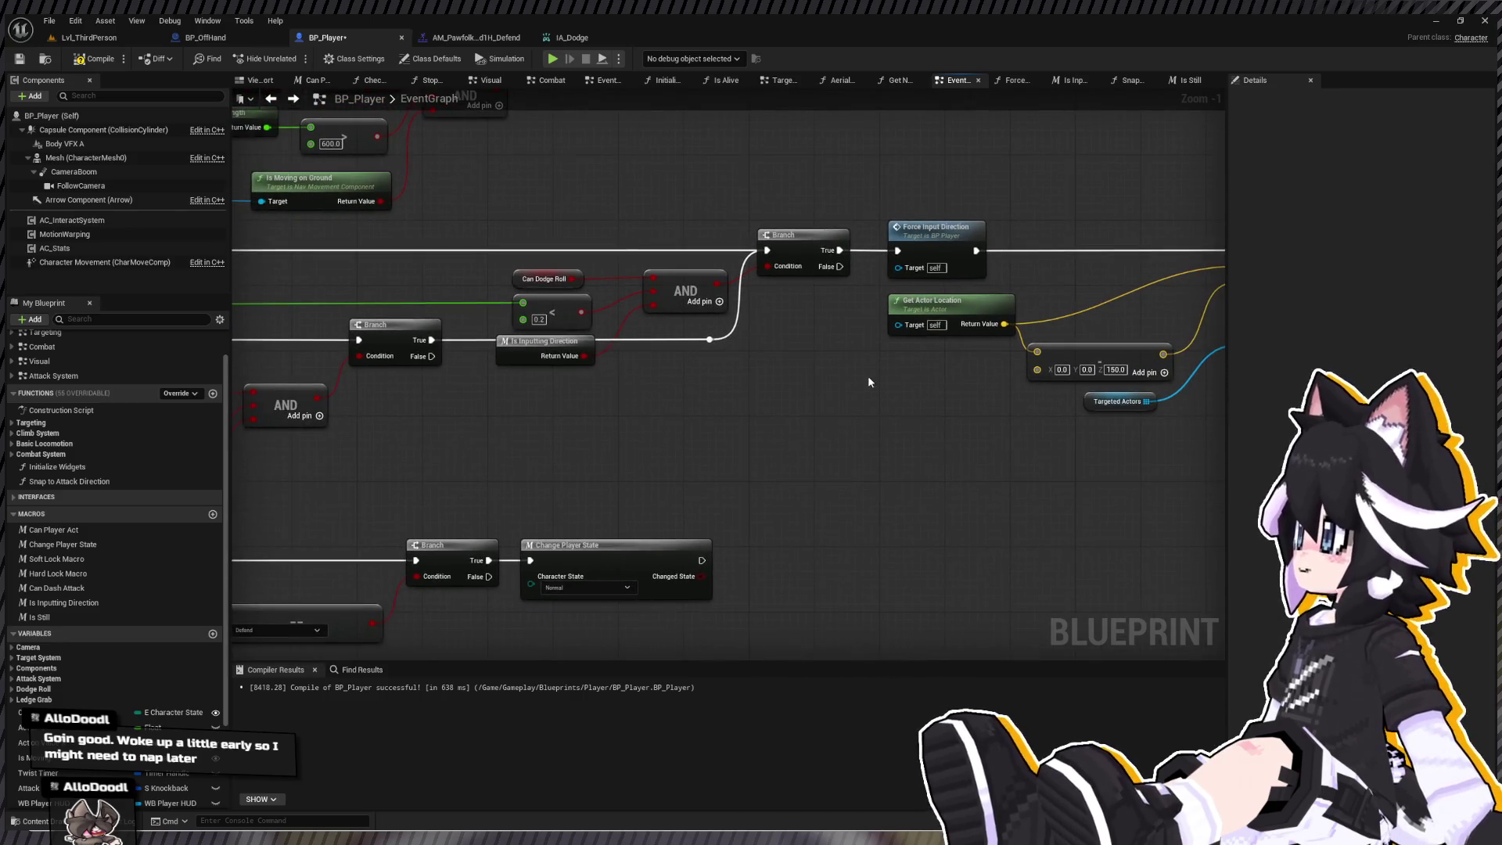
left_click_drag(738, 353, 828, 351)
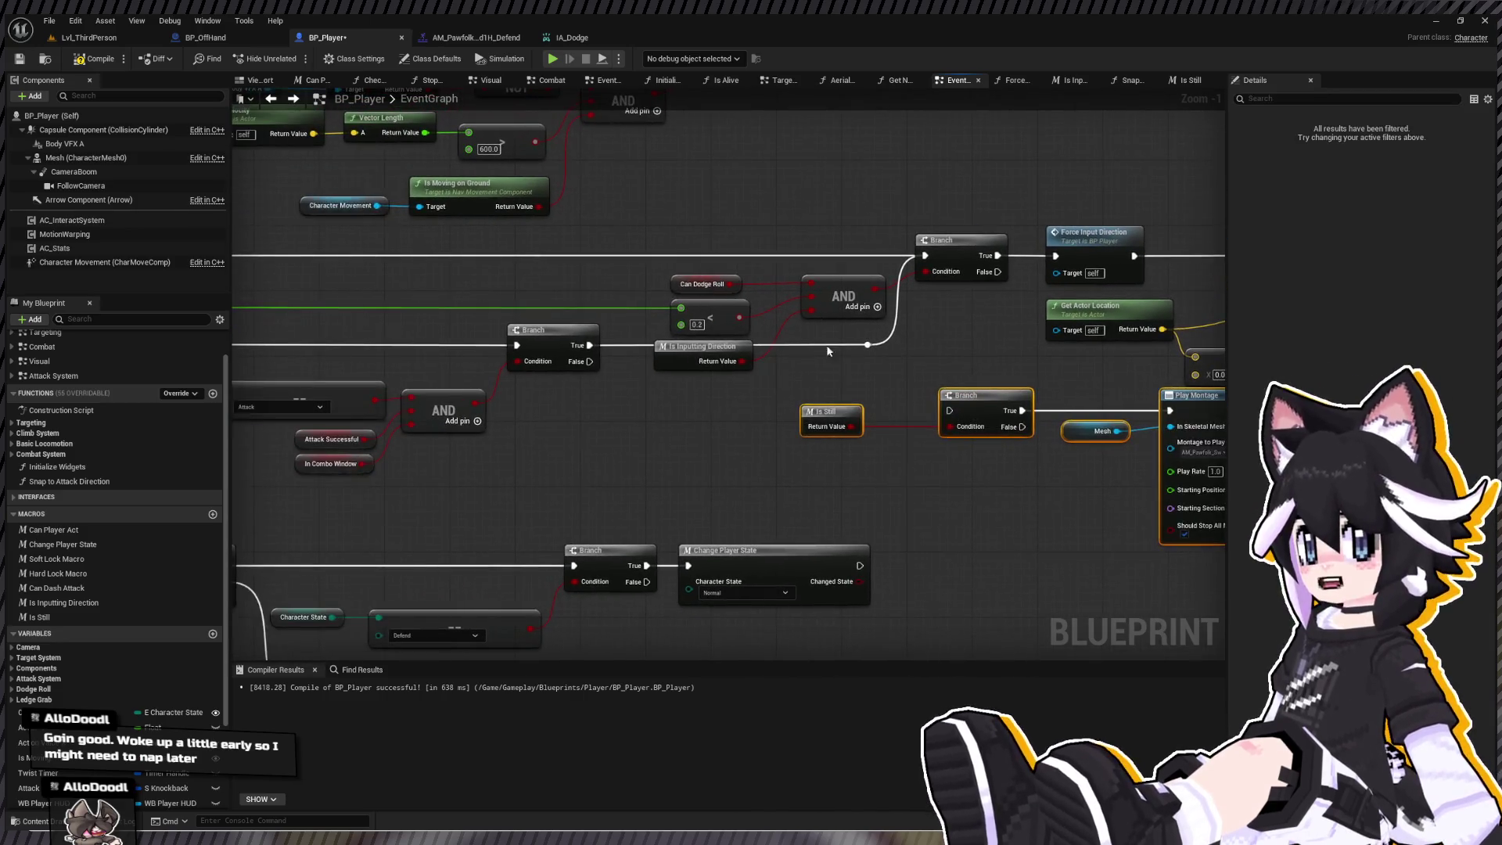
- Duplicate the 0.2 less-than compare node and combine it with Is Still through an AND node
left_click(707, 311)
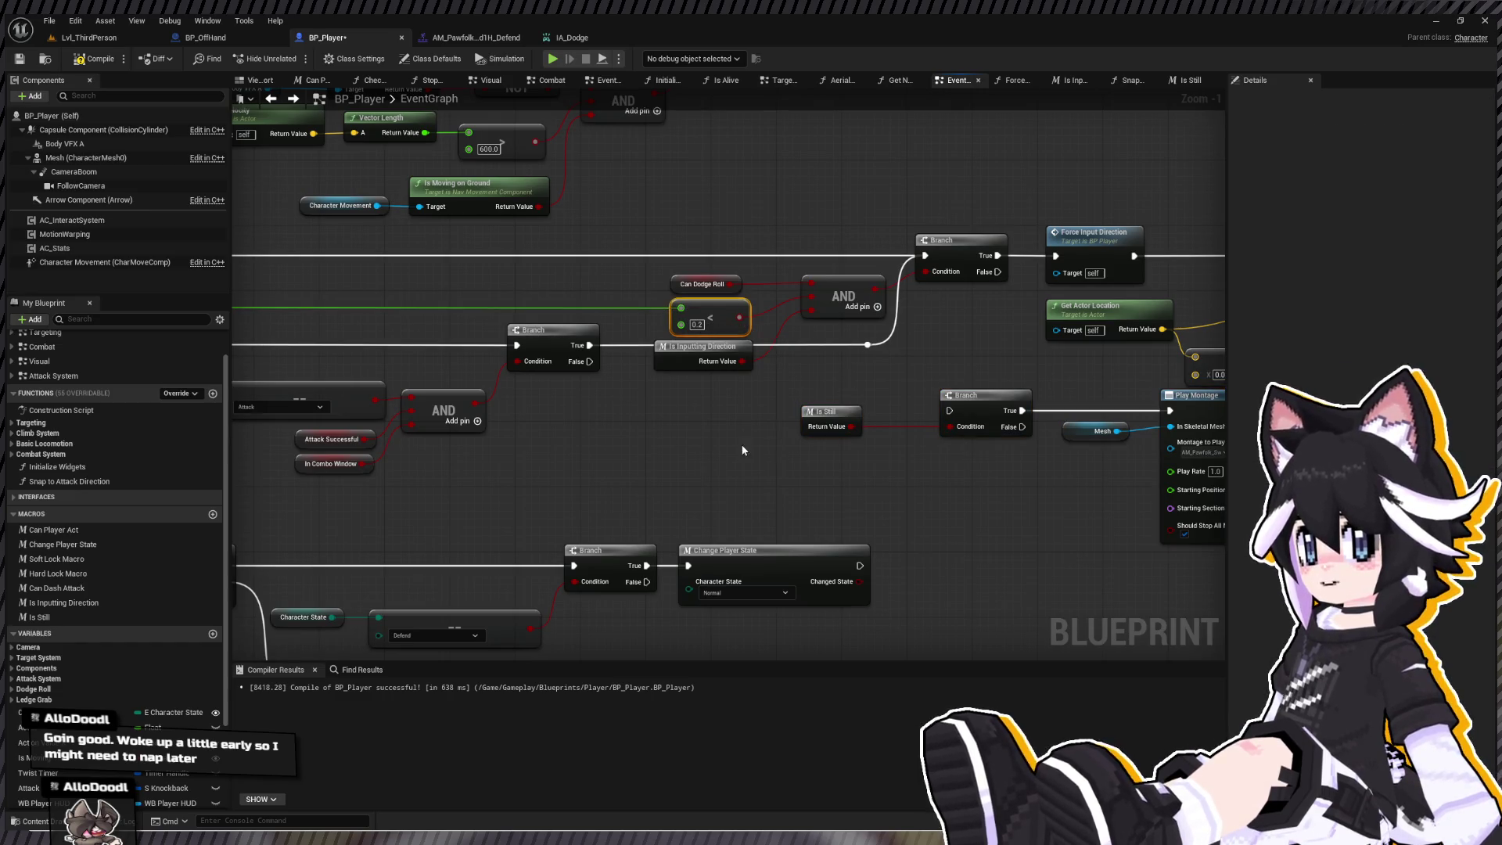
key("ctrl+c")
key("ctrl+v")
left_click_drag(858, 429, 876, 442)
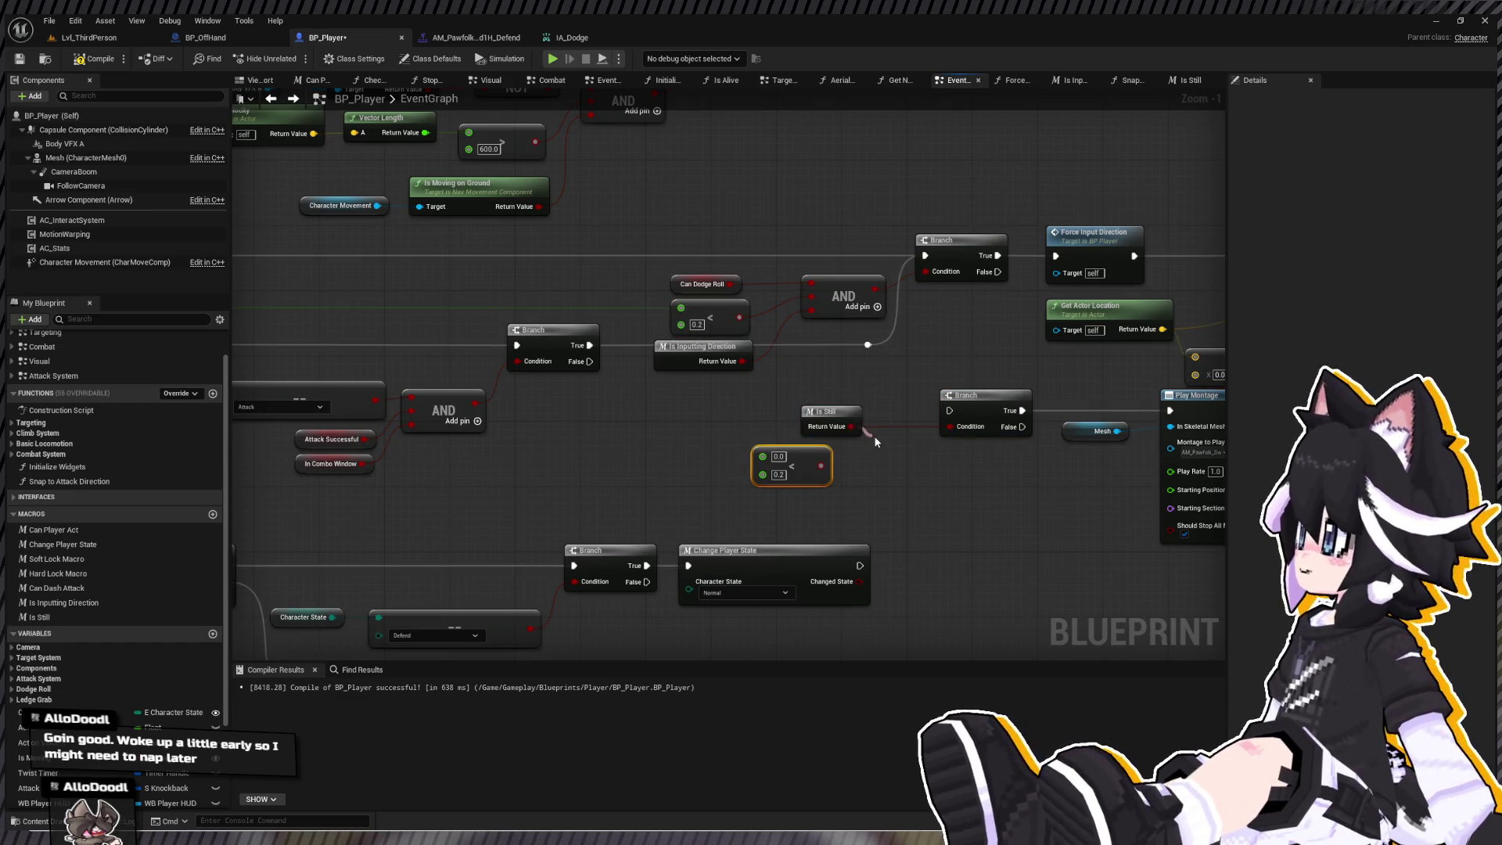
left_click_drag(937, 495, 930, 467)
key("ctrl+v")
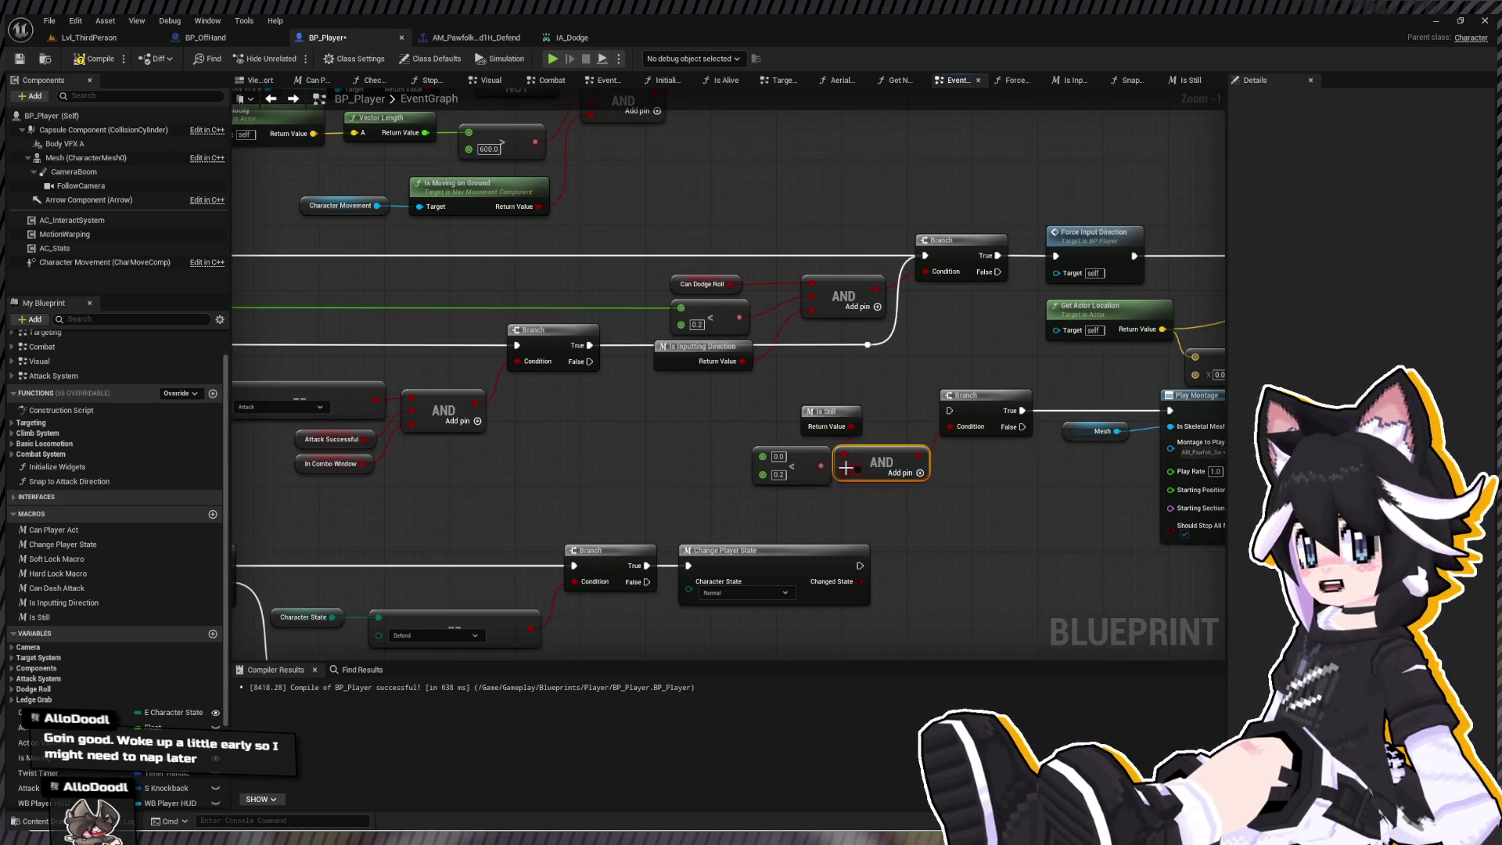
mouse_move(827, 416)
left_mouse_down()
mouse_move(782, 418)
mouse_move(748, 457)
left_mouse_up()
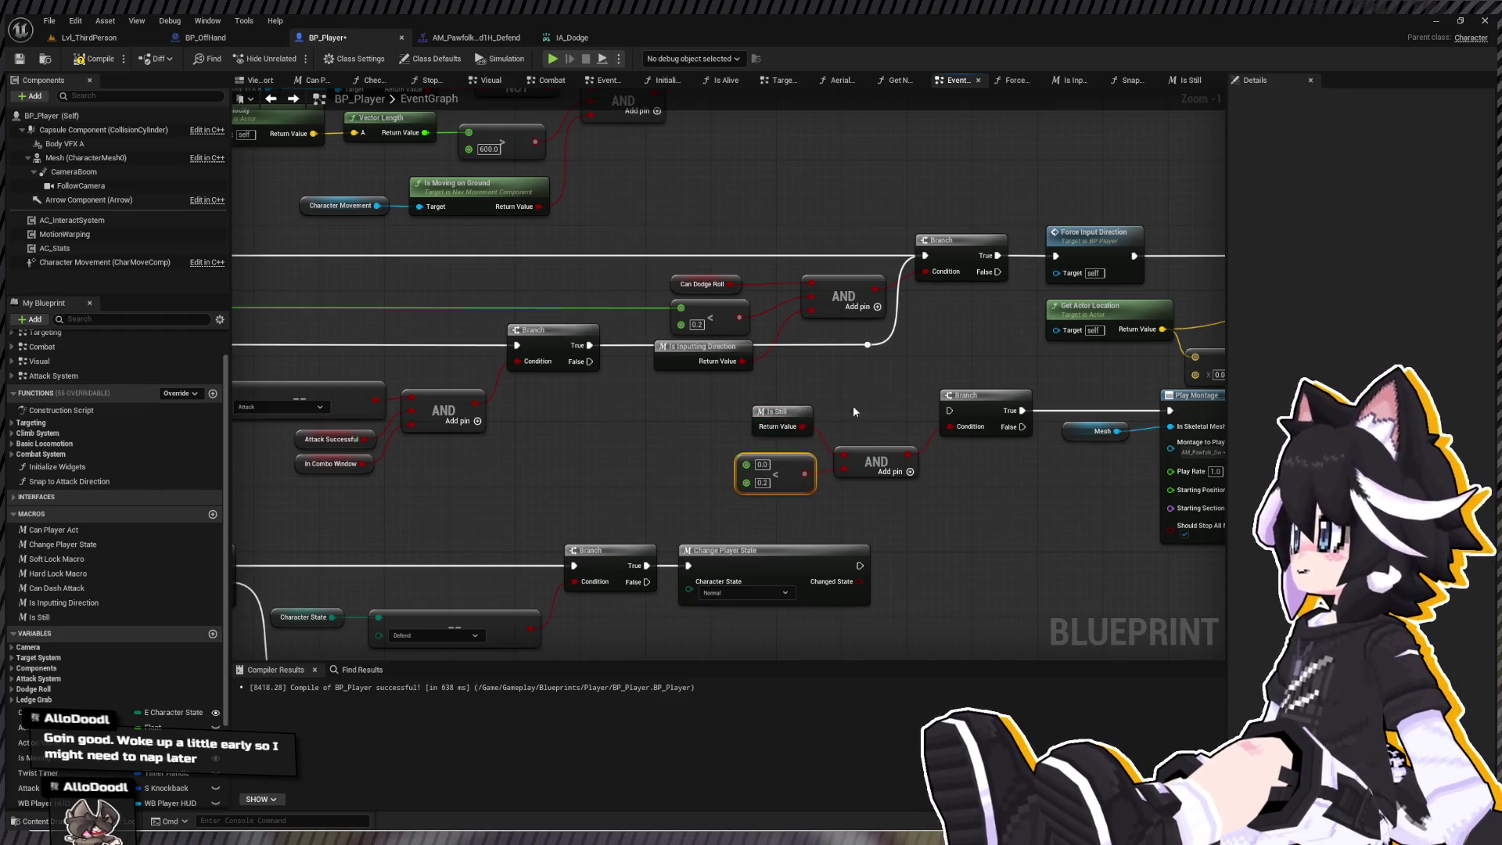
- Wire the dodge Branch's False to the lower Branch, feed Elapsed Seconds into the compare, and compile
left_click_drag(997, 271, 934, 436)
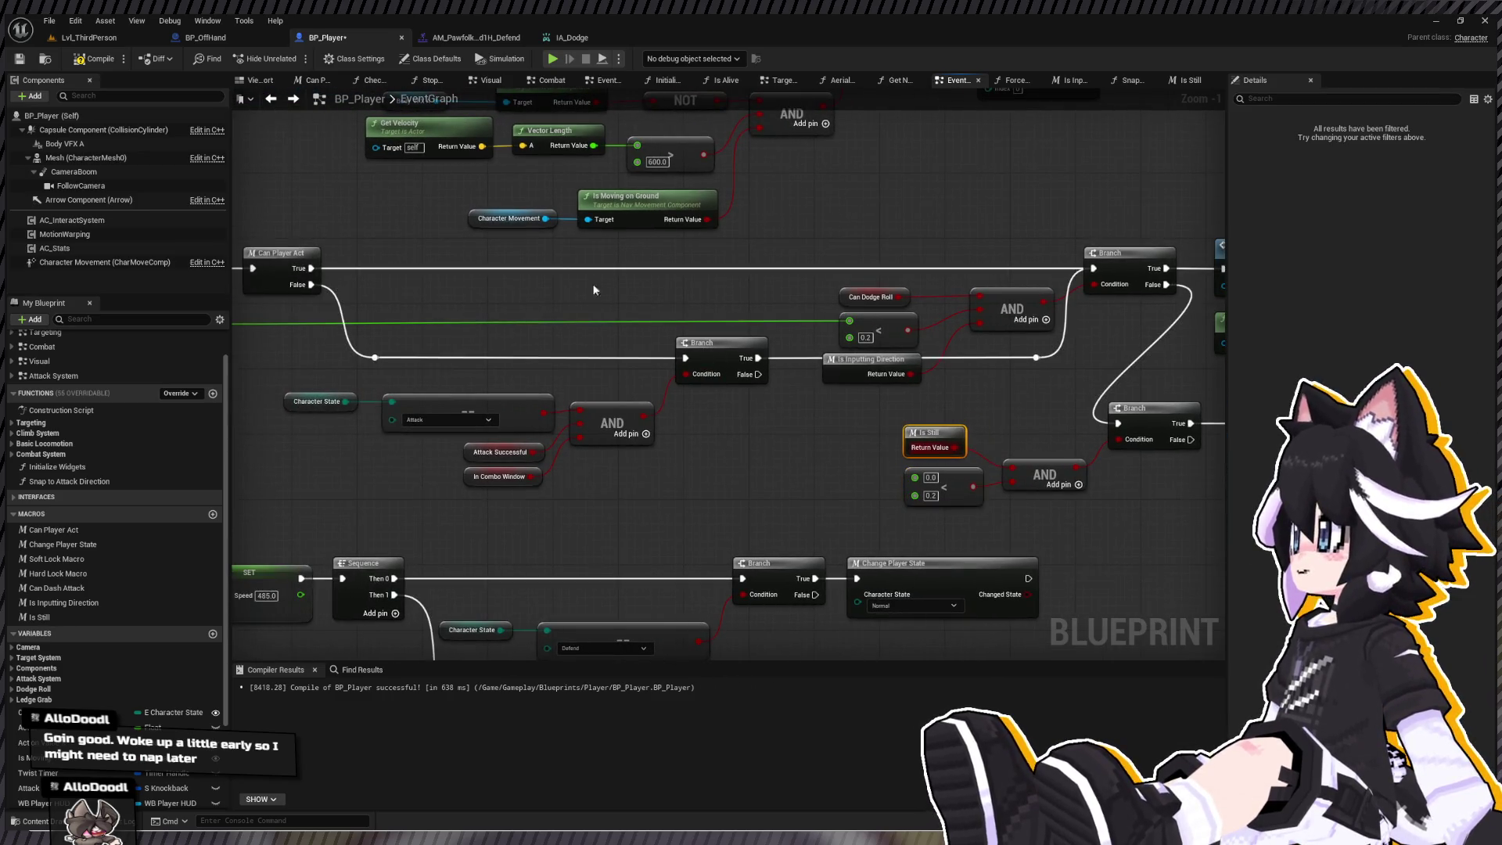
double_click(773, 320)
mouse_move(775, 327)
left_mouse_down()
mouse_move(759, 335)
mouse_move(915, 479)
left_mouse_up()
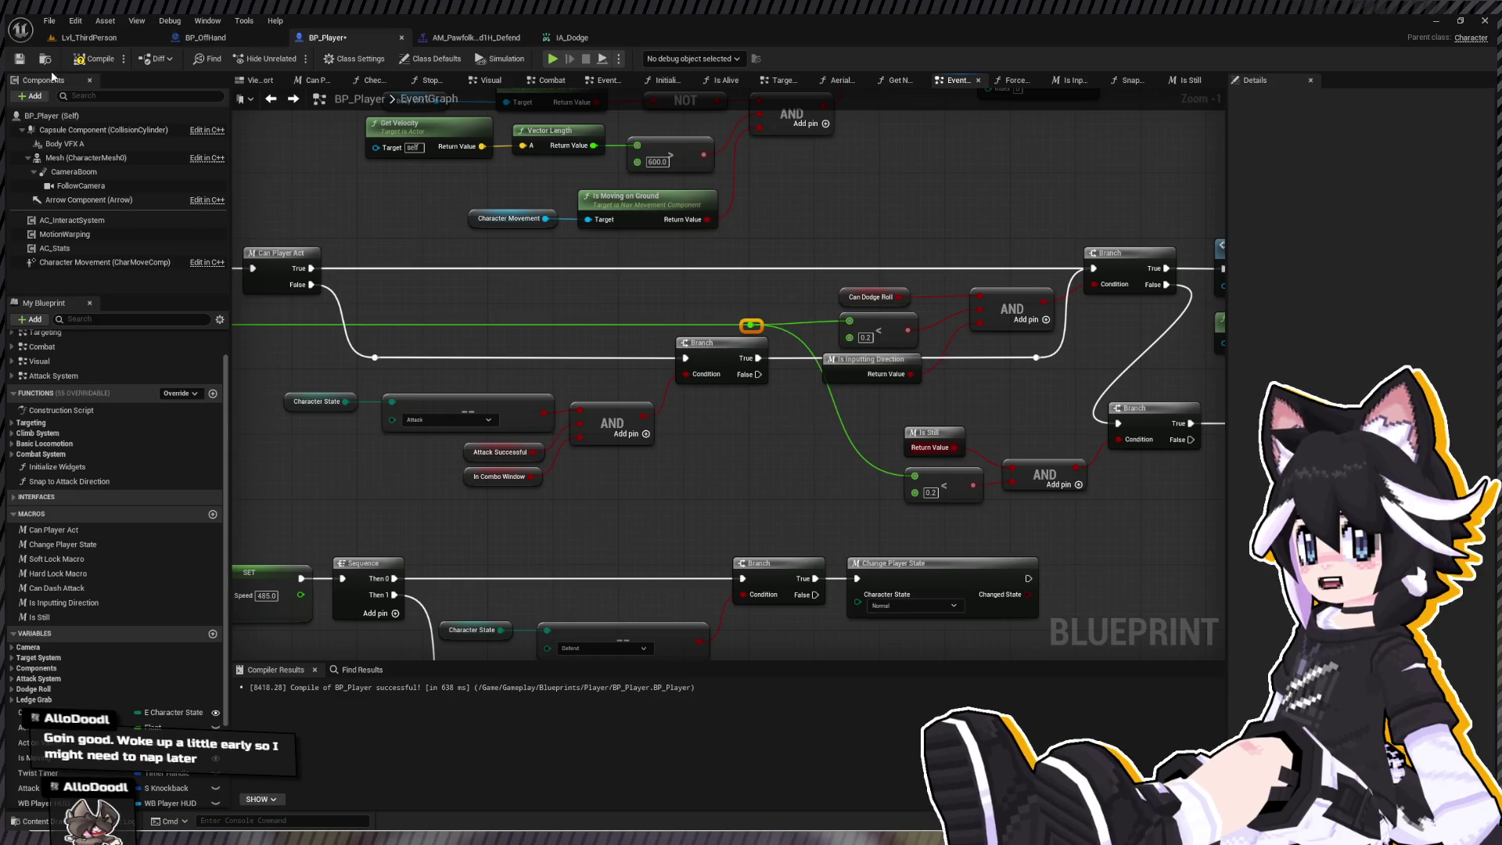
left_click(87, 54)
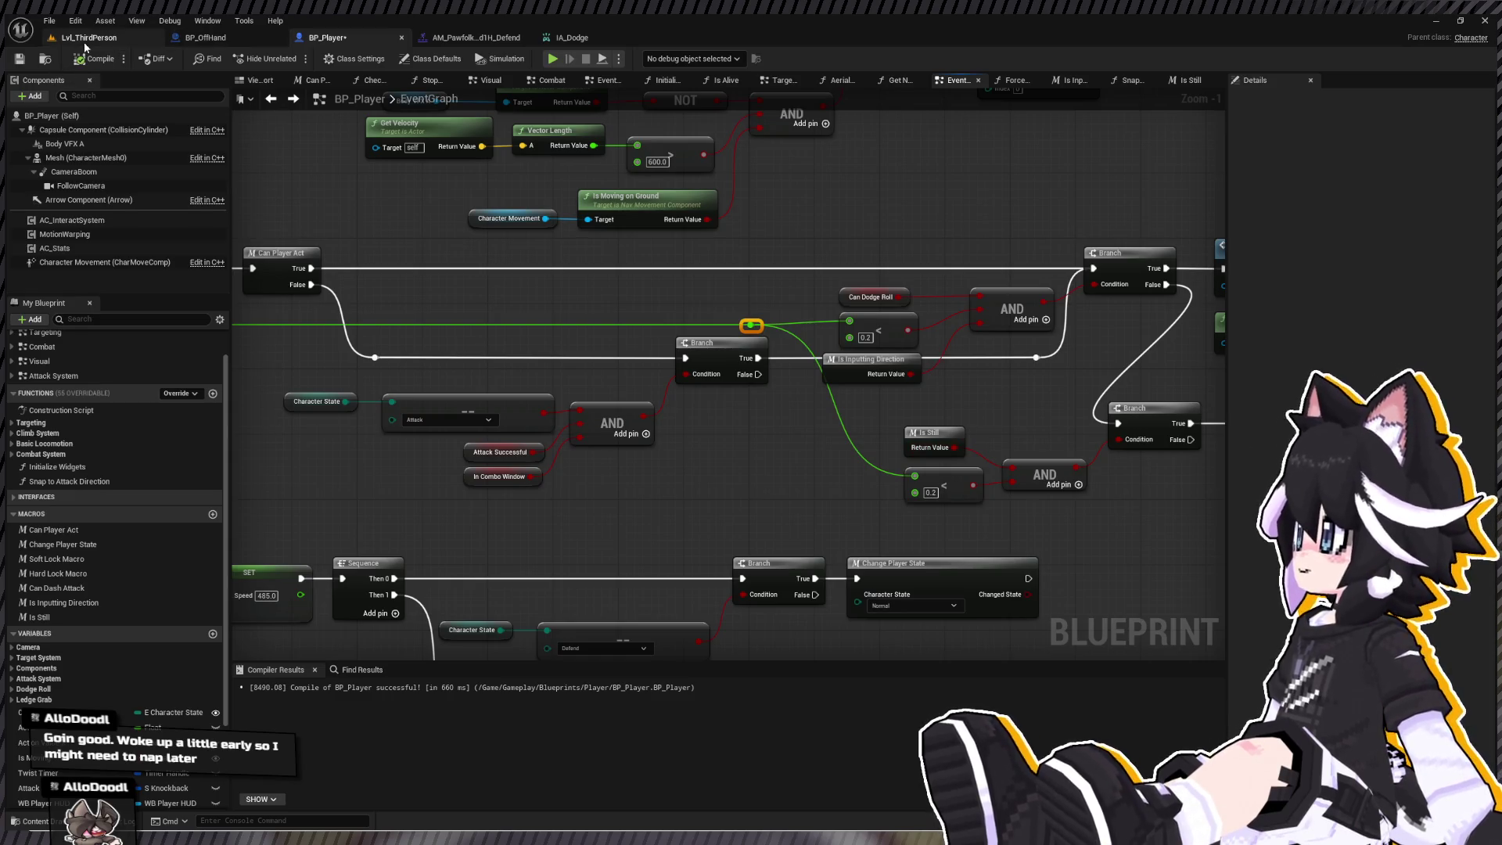
left_click(85, 40)
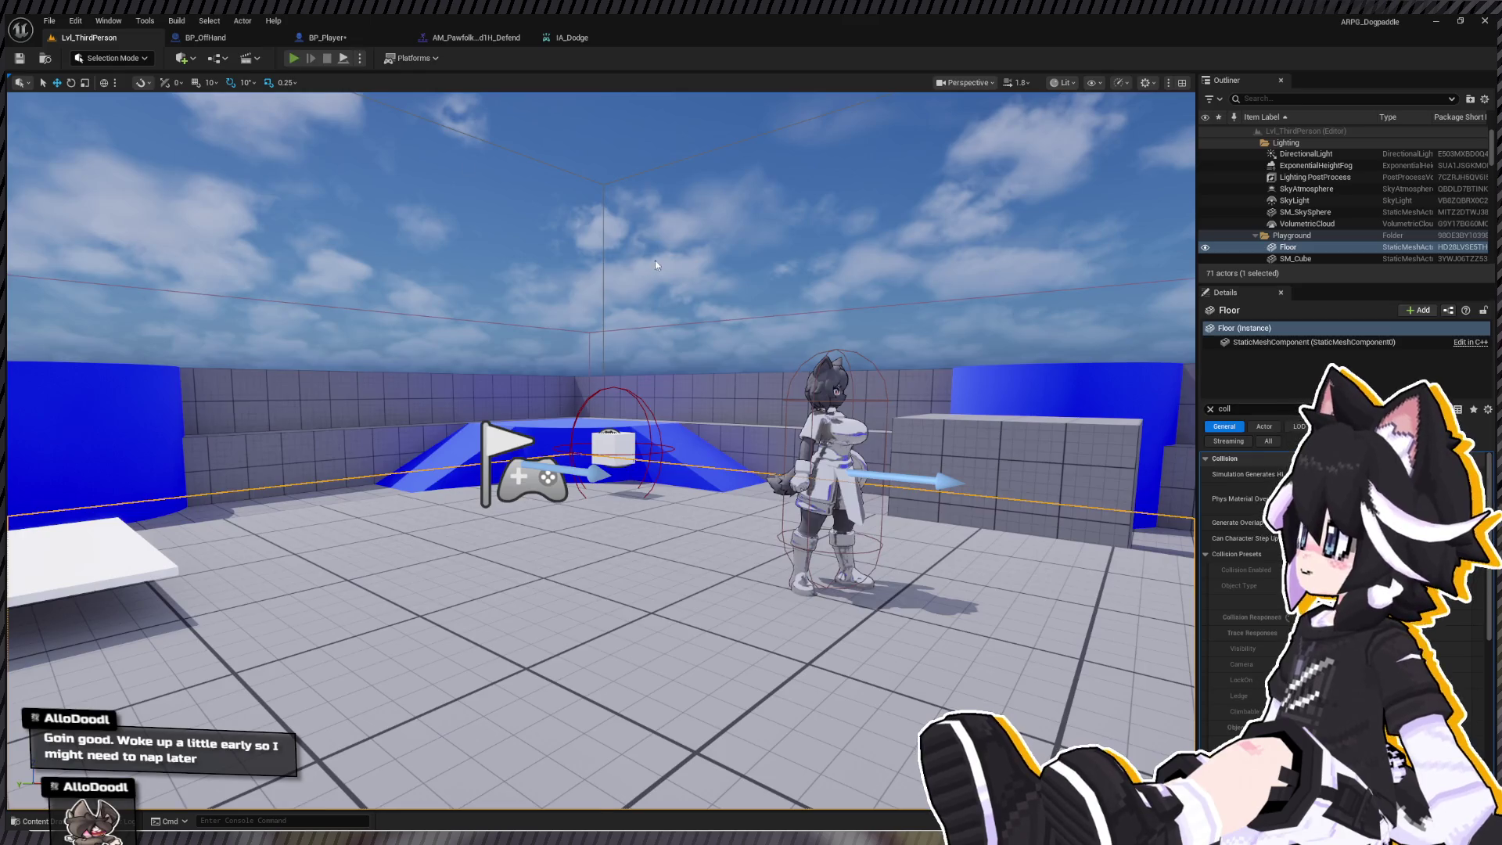
key("alt+p")
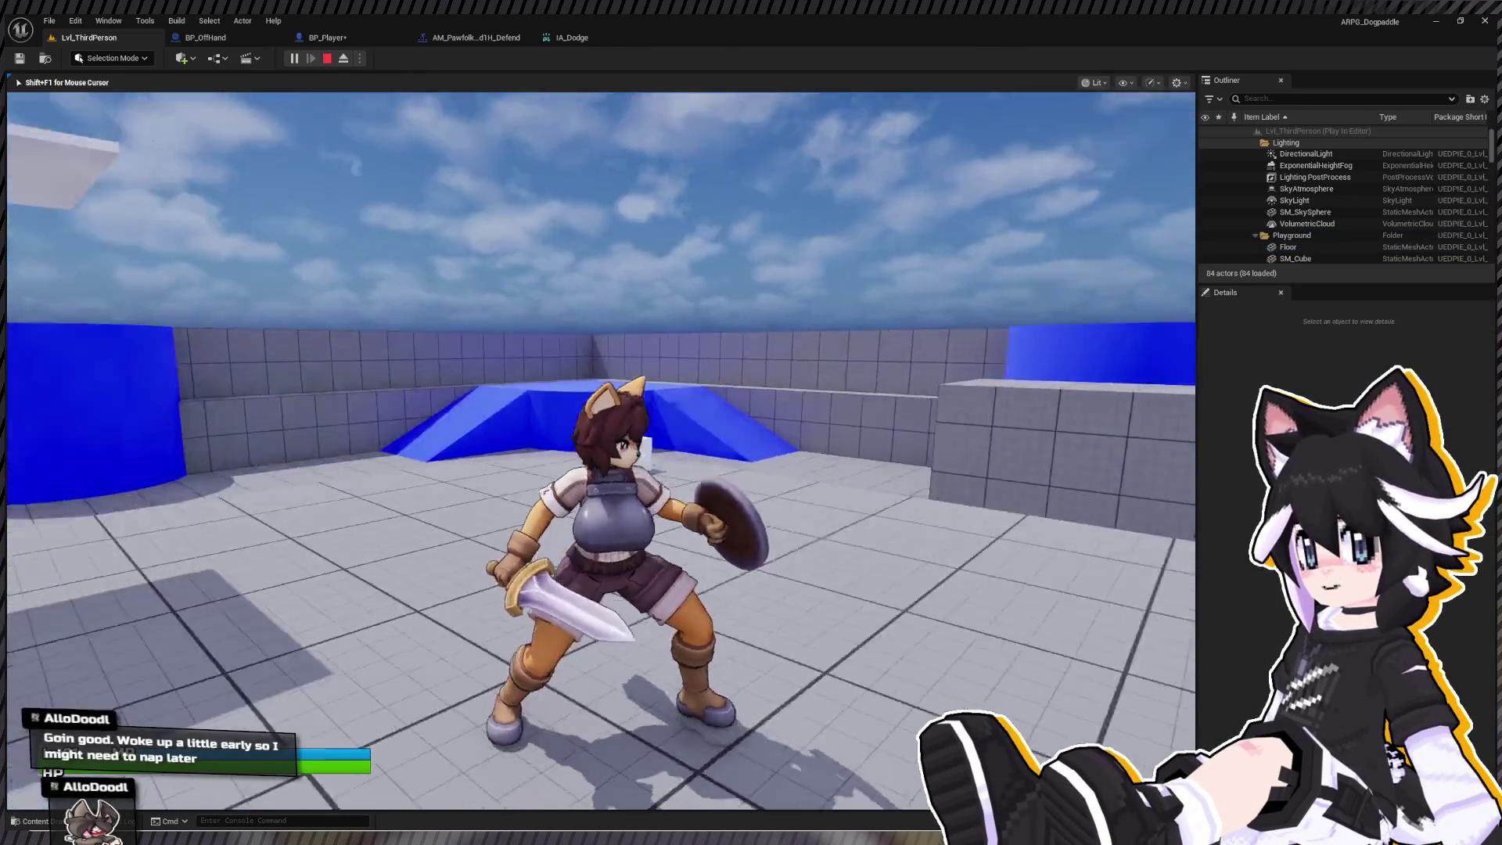
key("w")
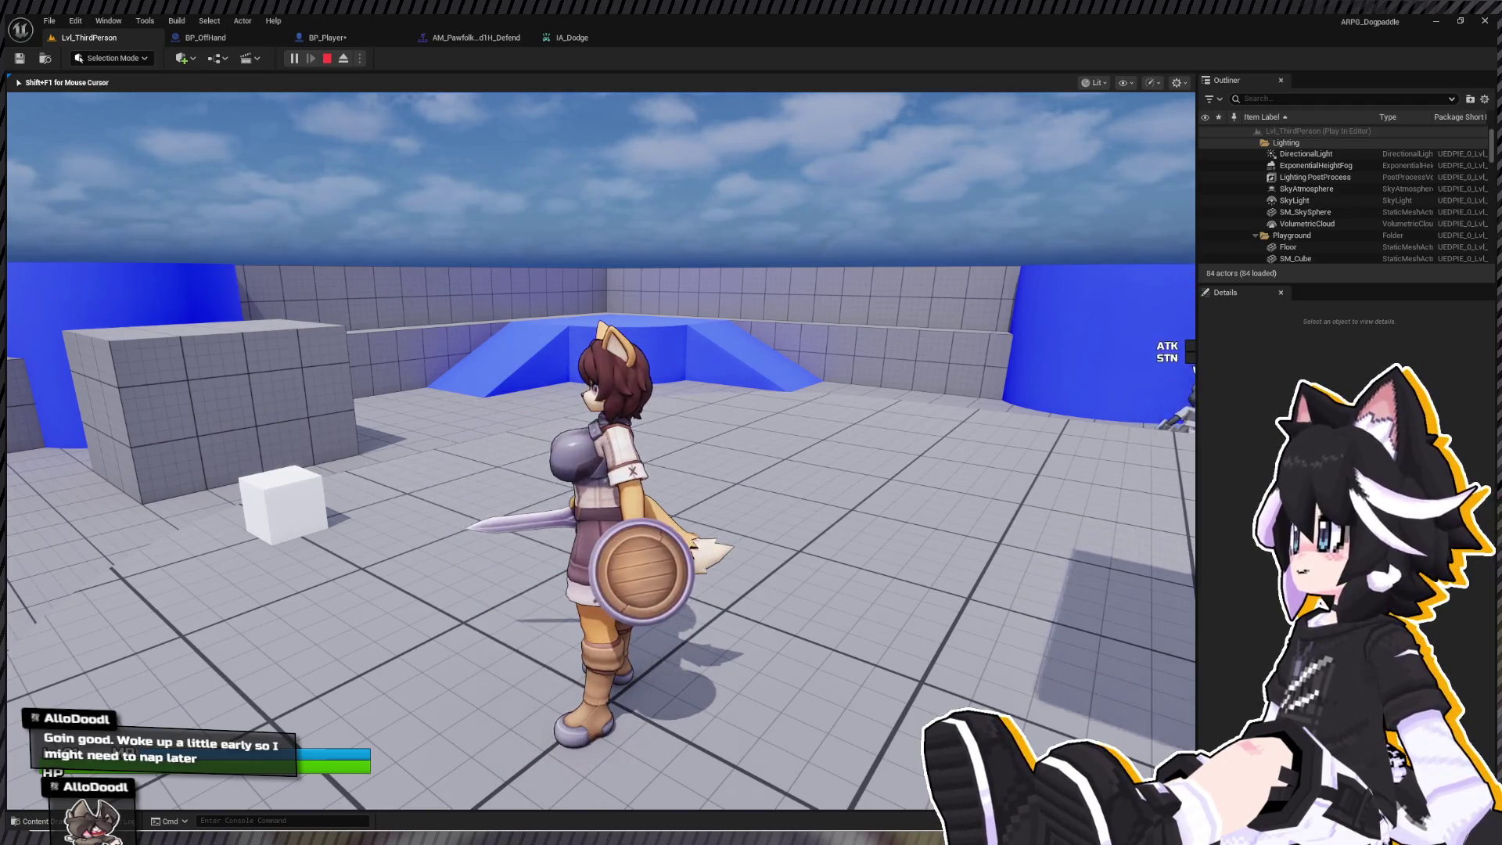
key("space")
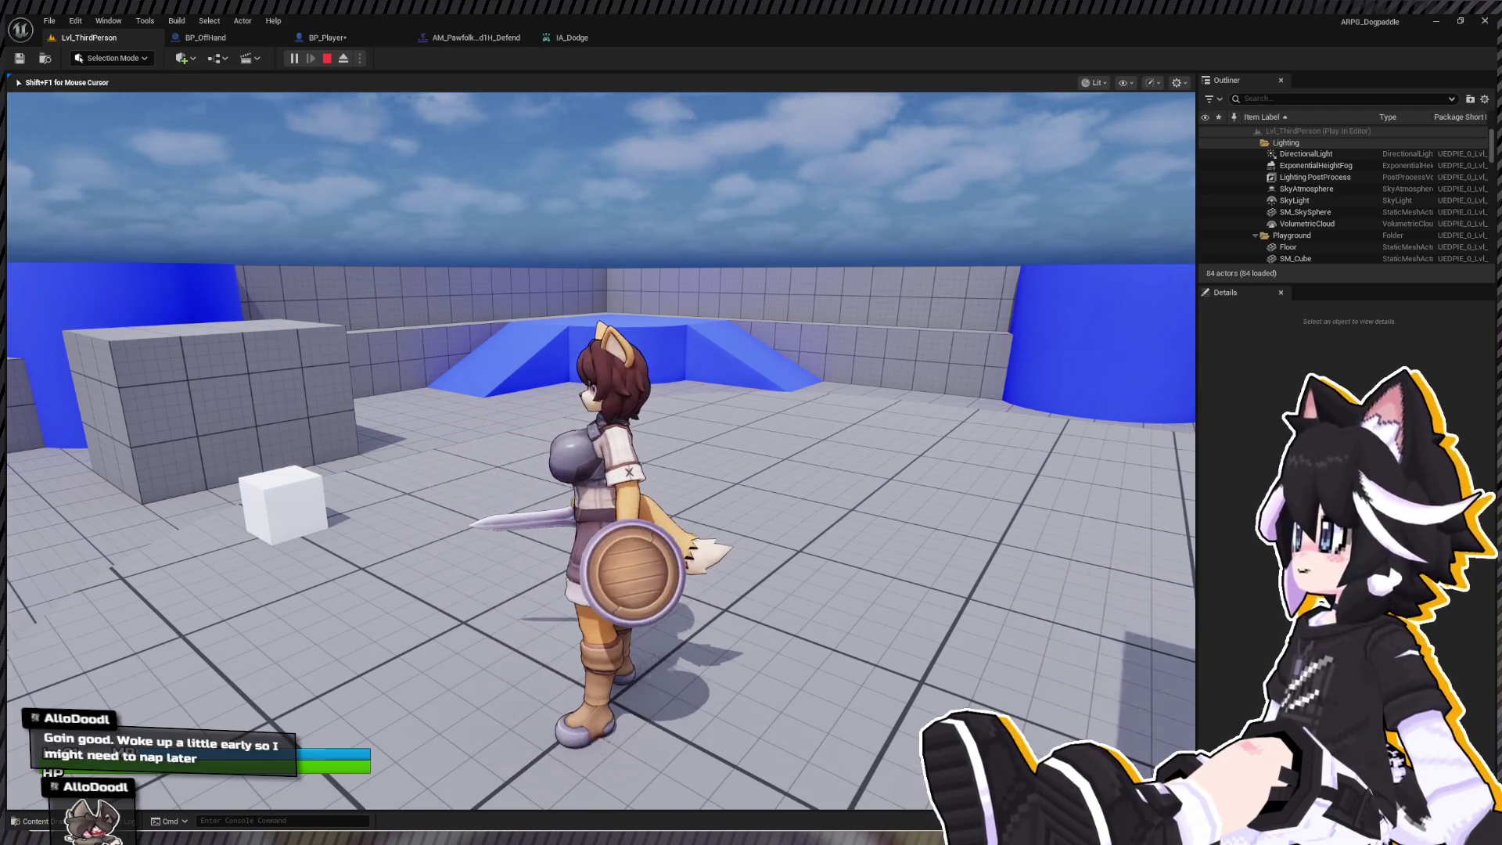
key("Escape")
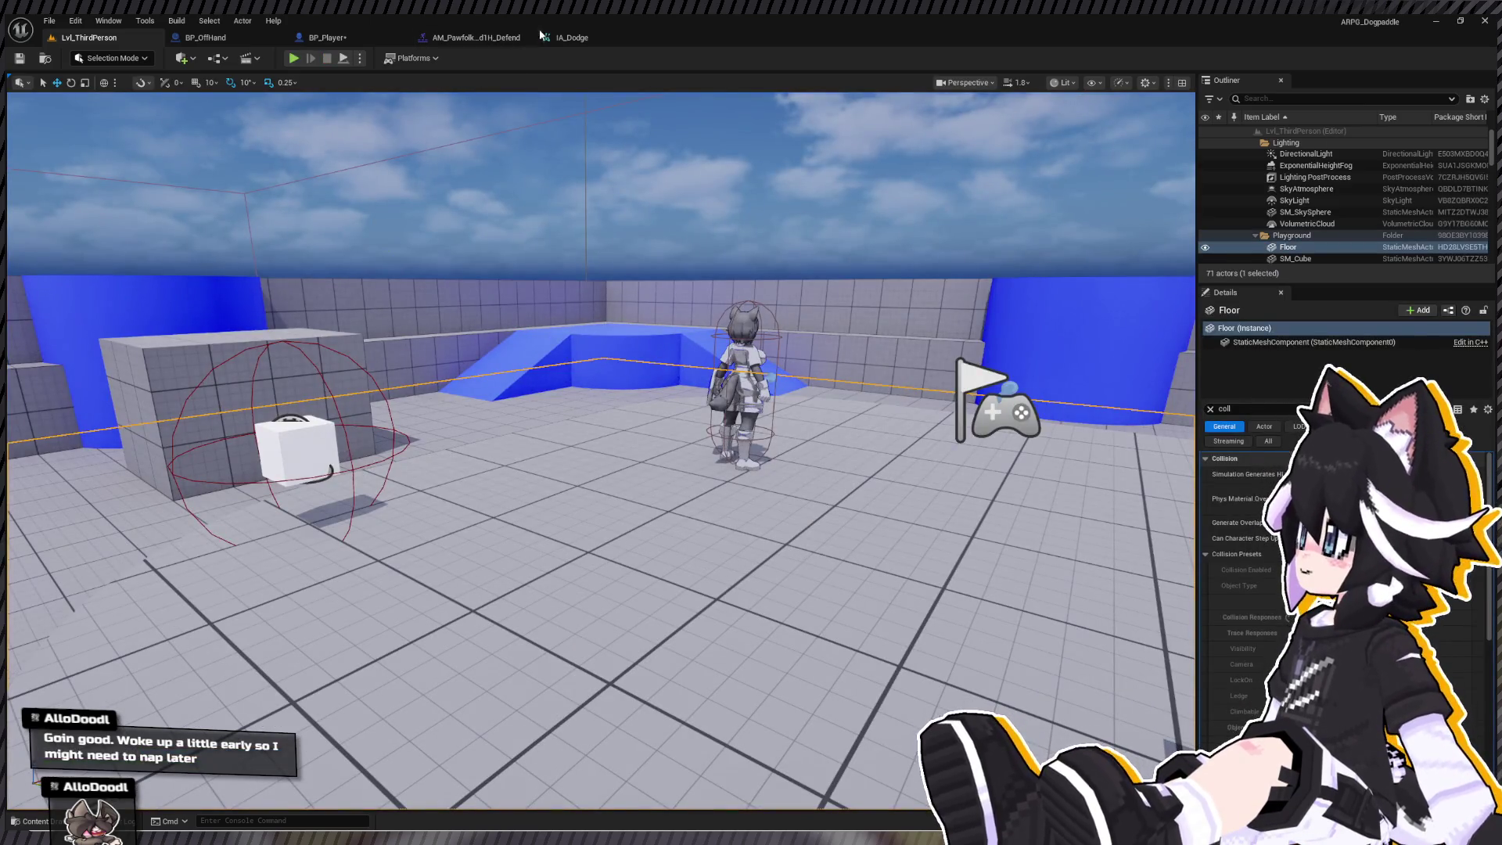
left_click(294, 58)
left_click(546, 272)
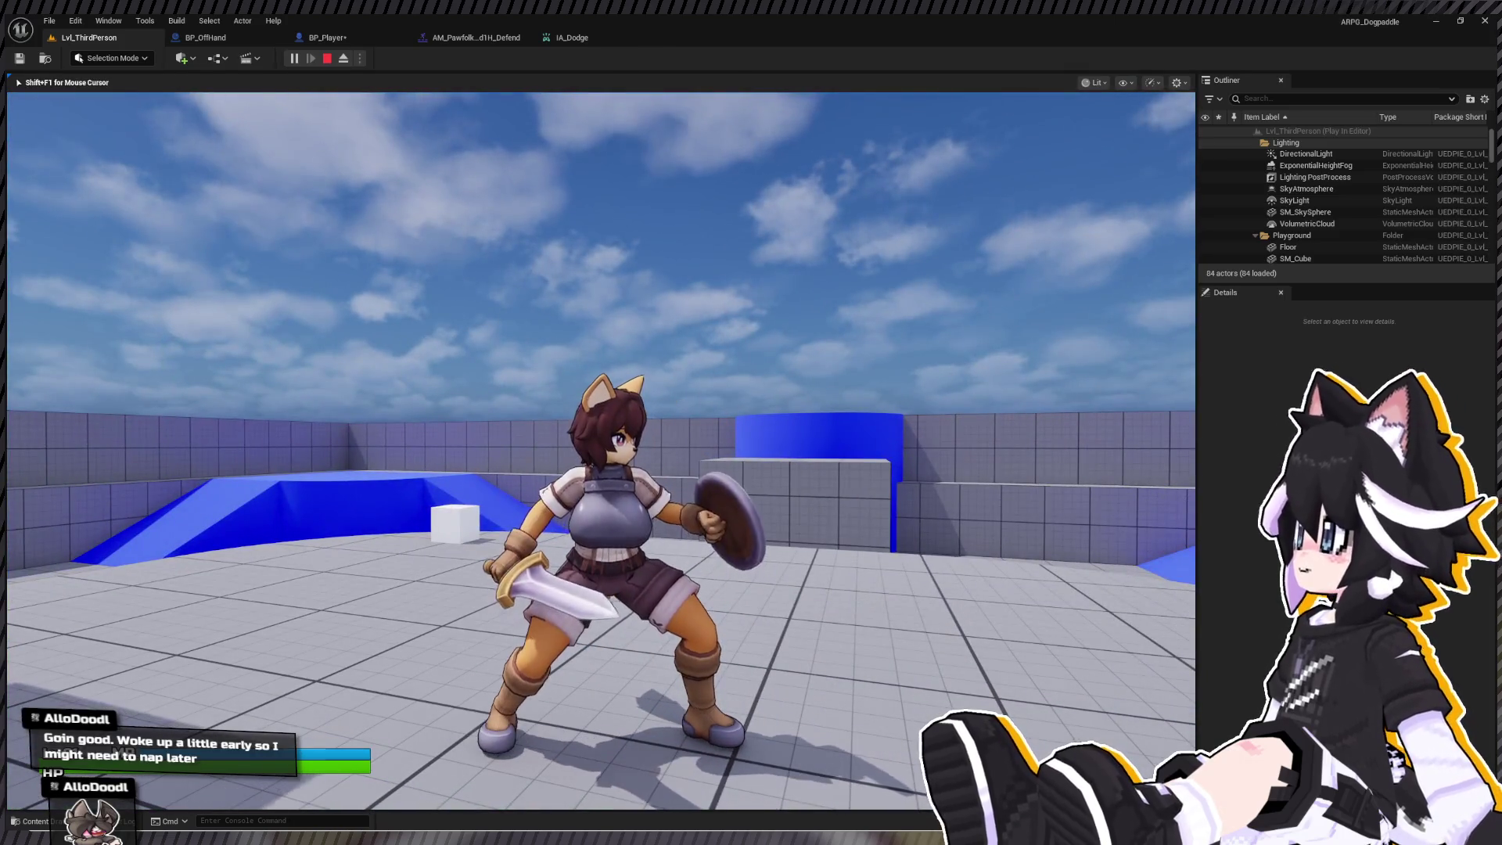
key("Escape")
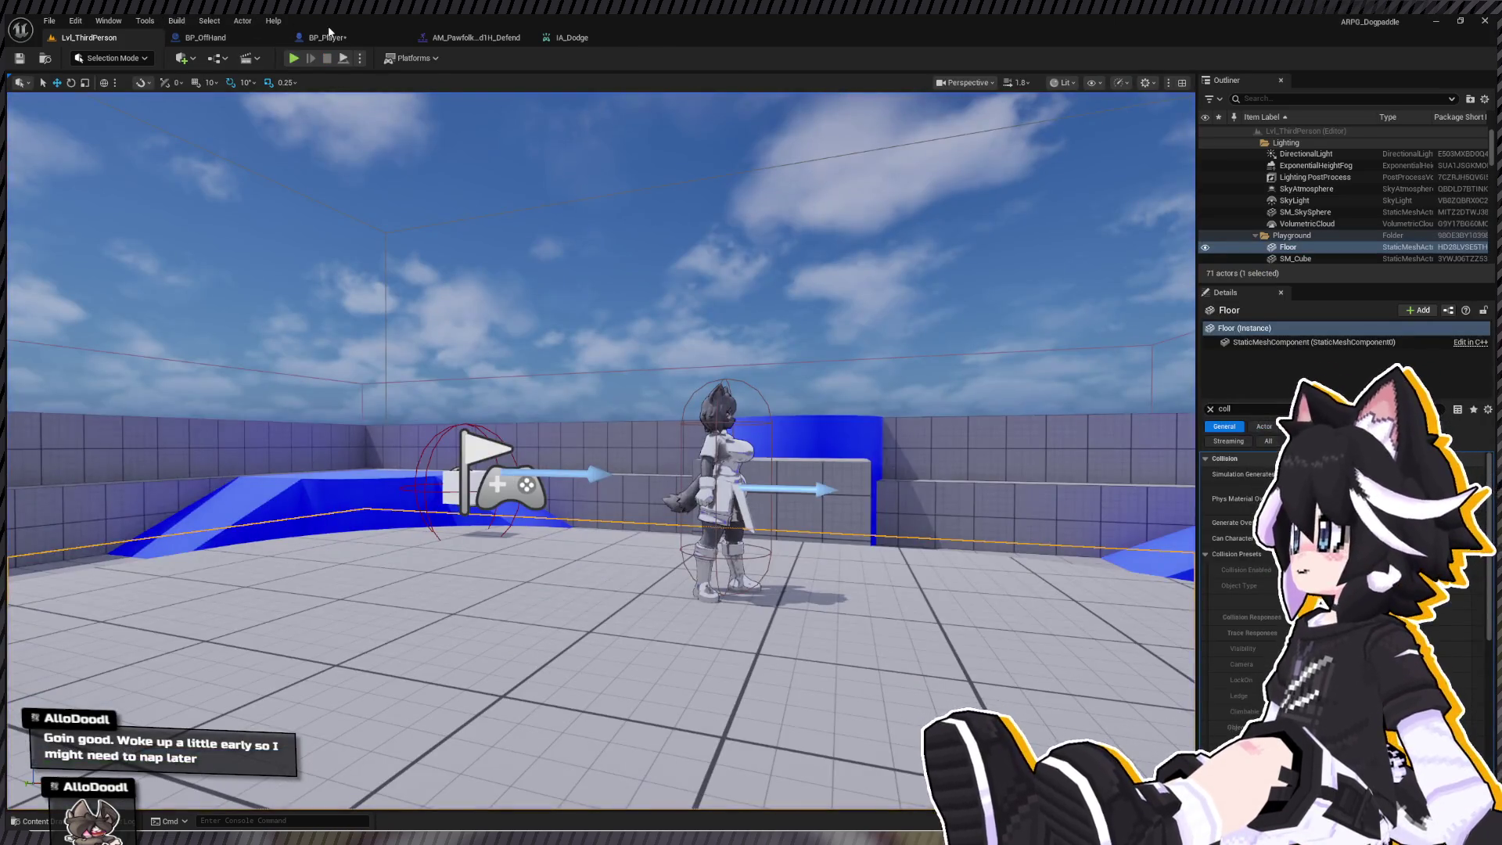
left_click(329, 36)
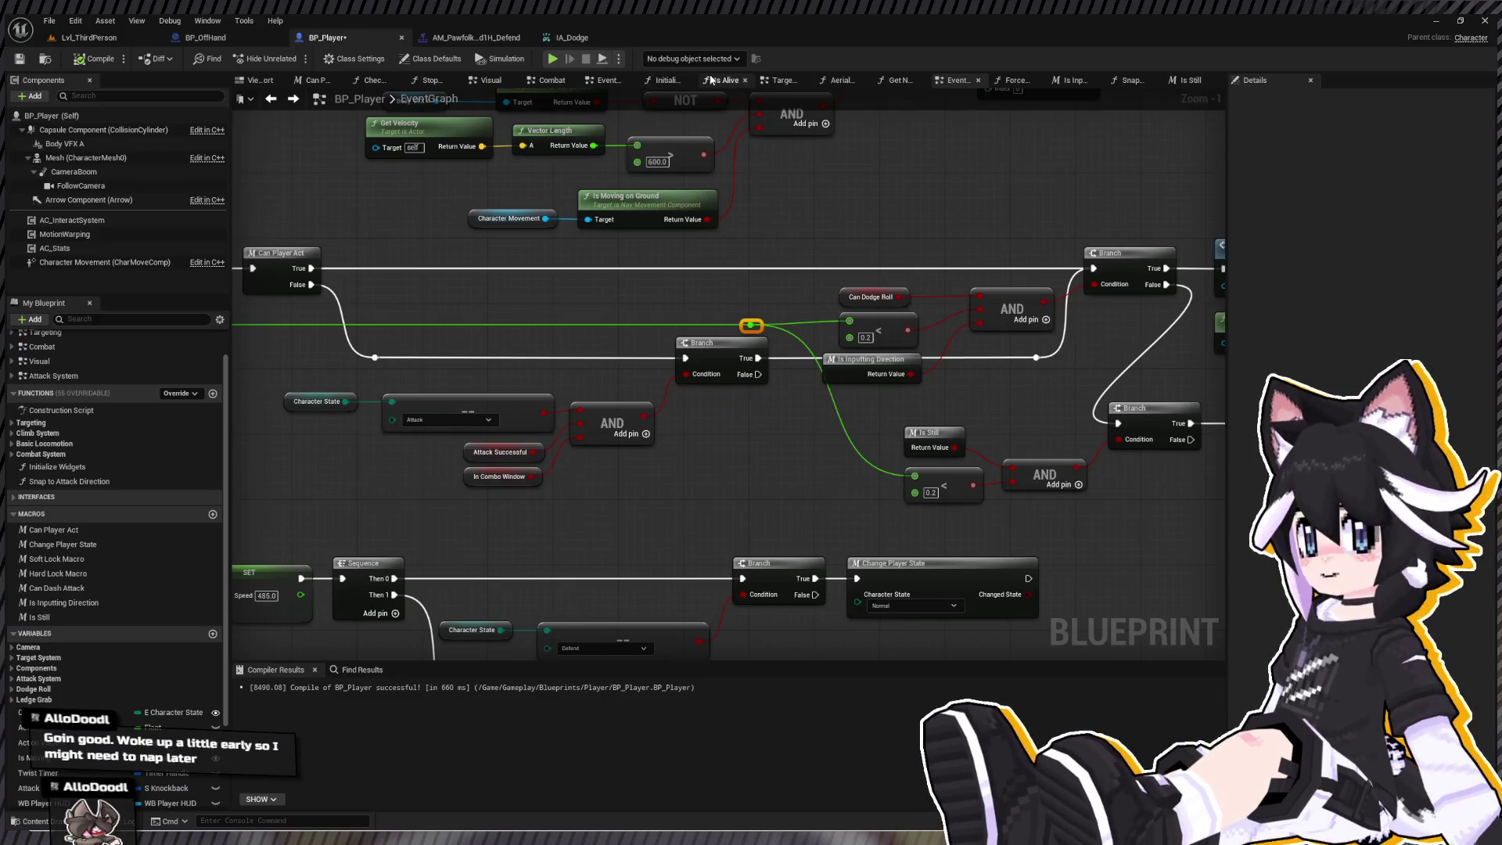
- Move the Is Still node next to the block Branch node
left_click_drag(850, 533, 479, 489)
left_click_drag(936, 406, 761, 366)
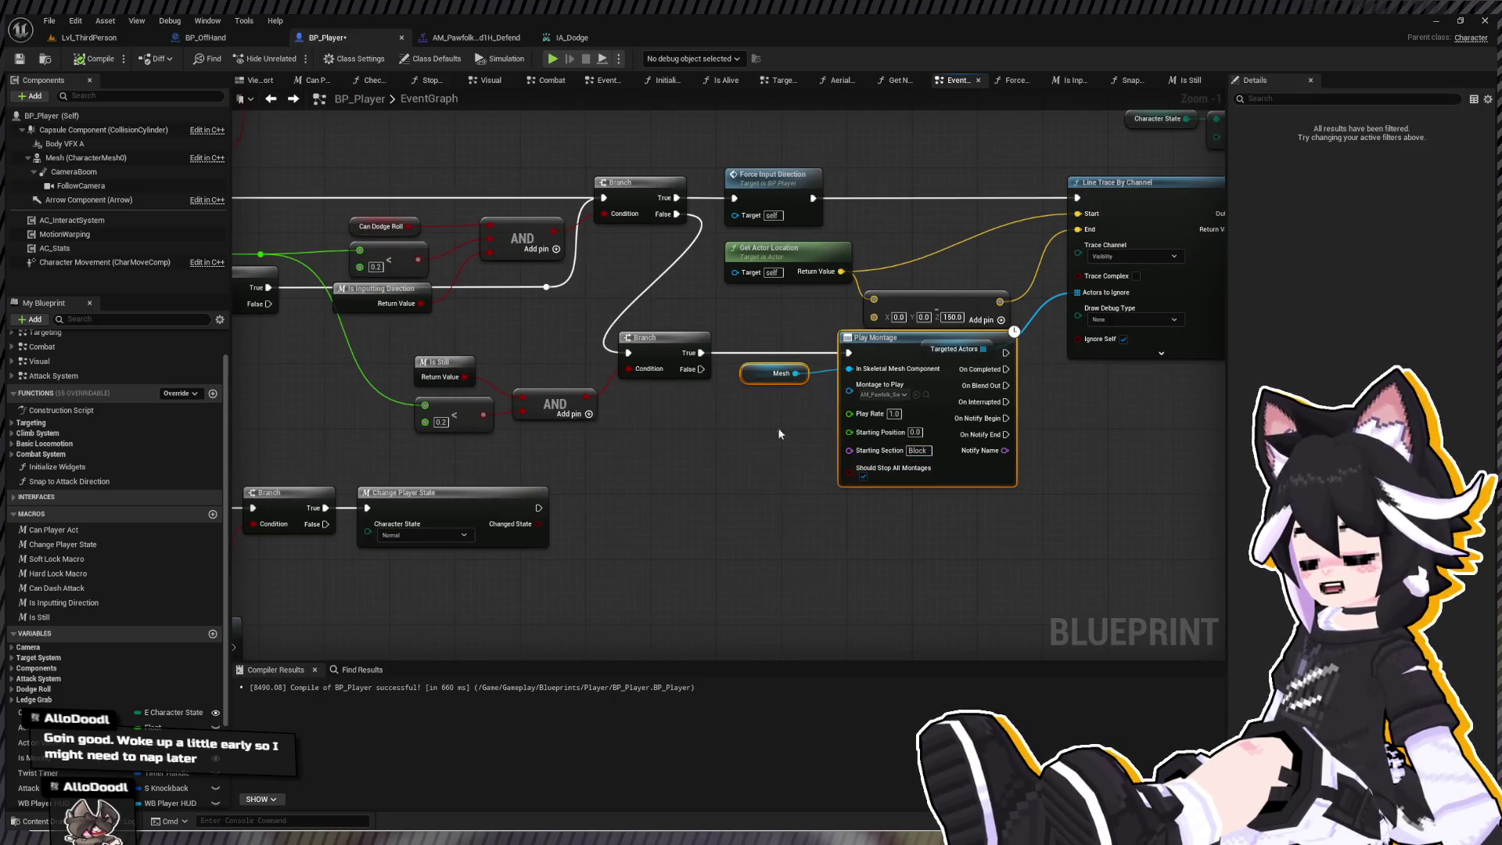
left_click_drag(781, 435, 990, 461)
left_click_drag(509, 361, 947, 453)
left_click(925, 453)
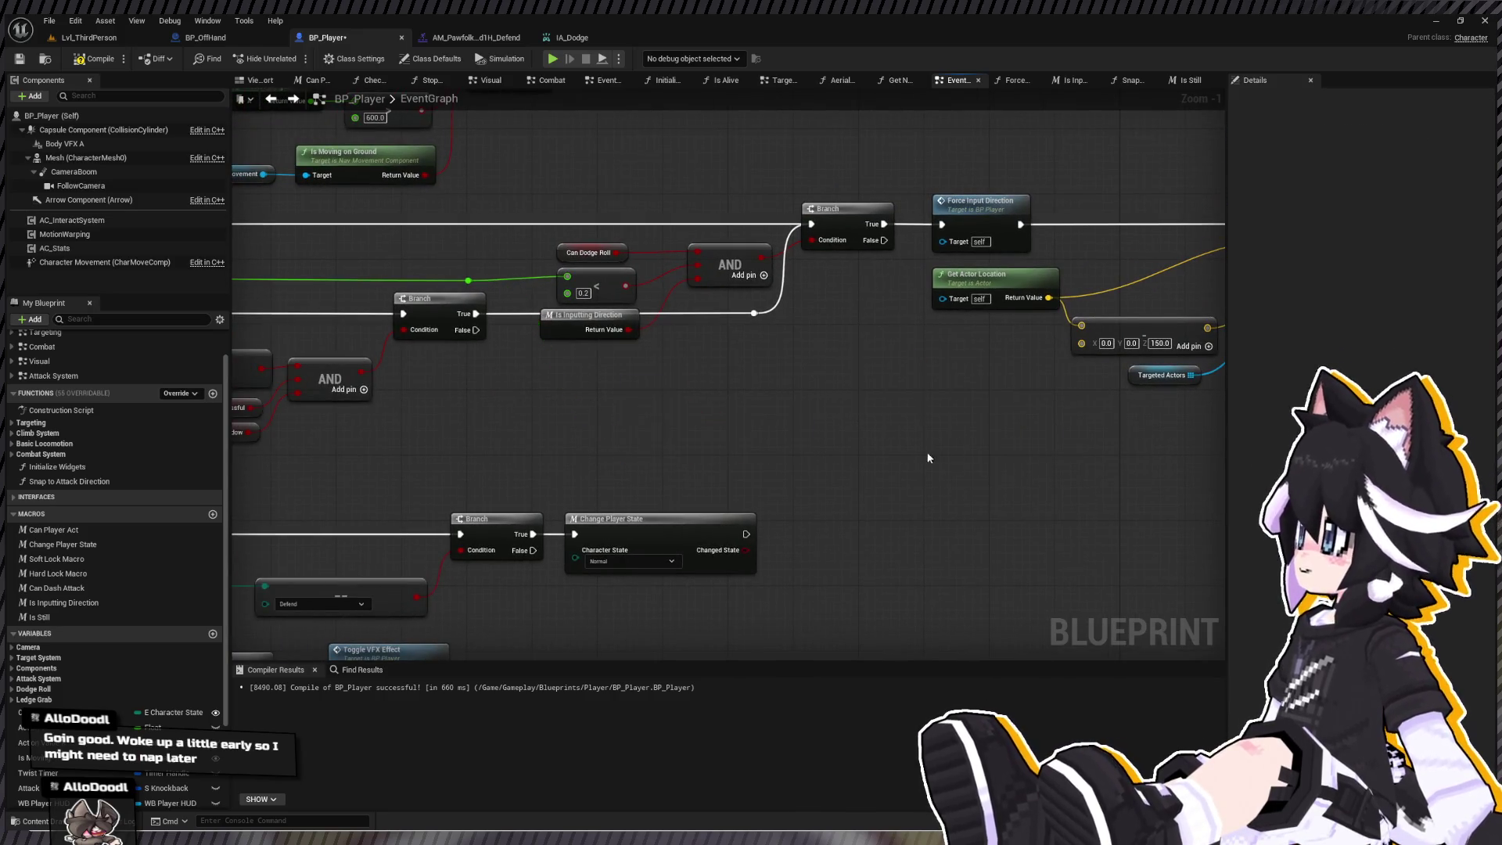
scroll(939, 467, "down", 5)
scroll(644, 368, "up", 3)
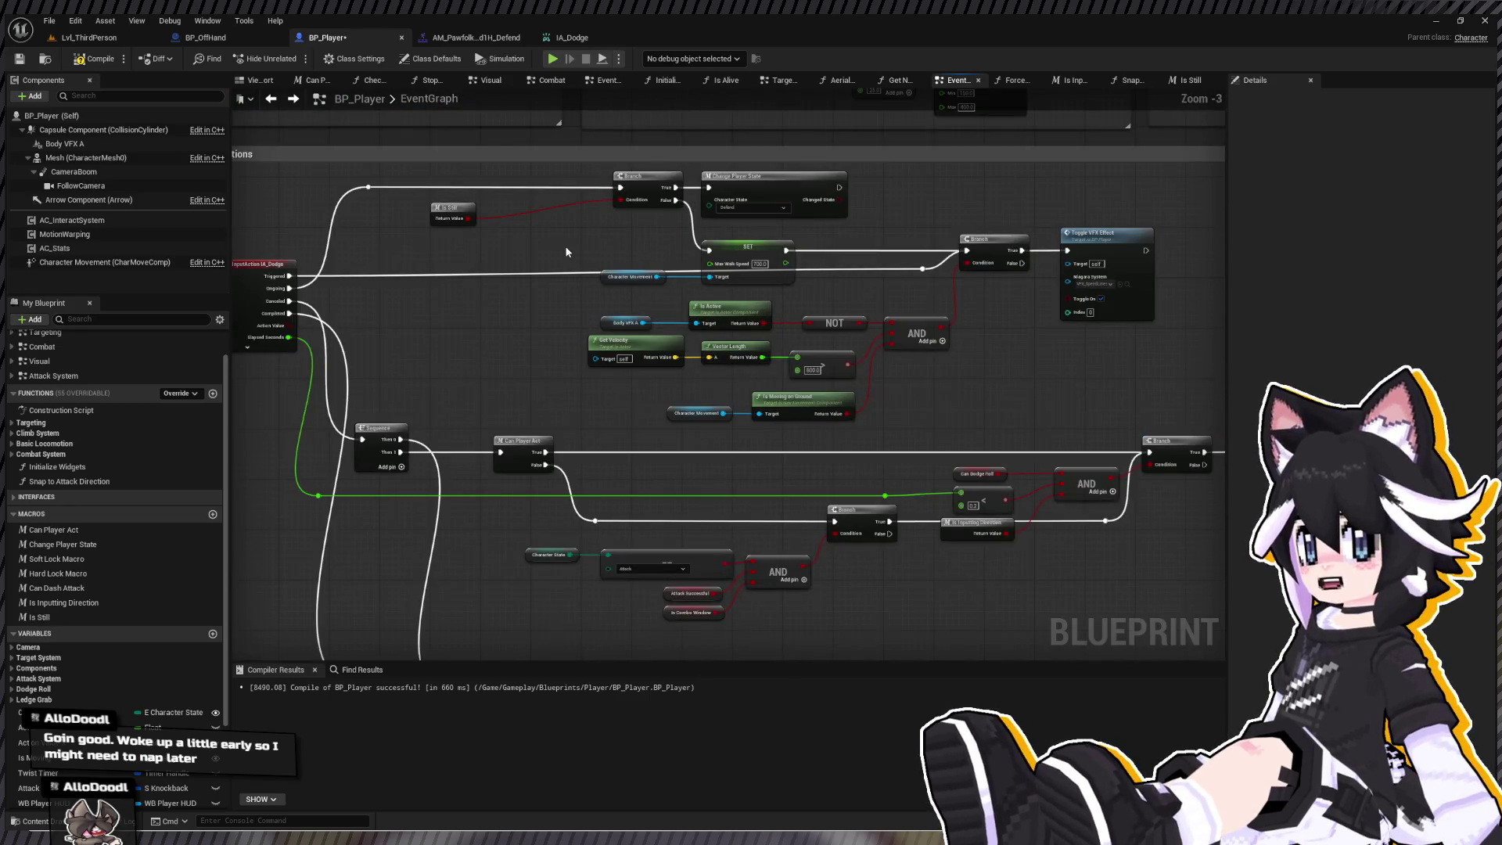
mouse_move(459, 248)
left_mouse_down()
mouse_move(590, 248)
mouse_move(861, 345)
mouse_move(930, 345)
left_mouse_up()
scroll(581, 280, "down", 2)
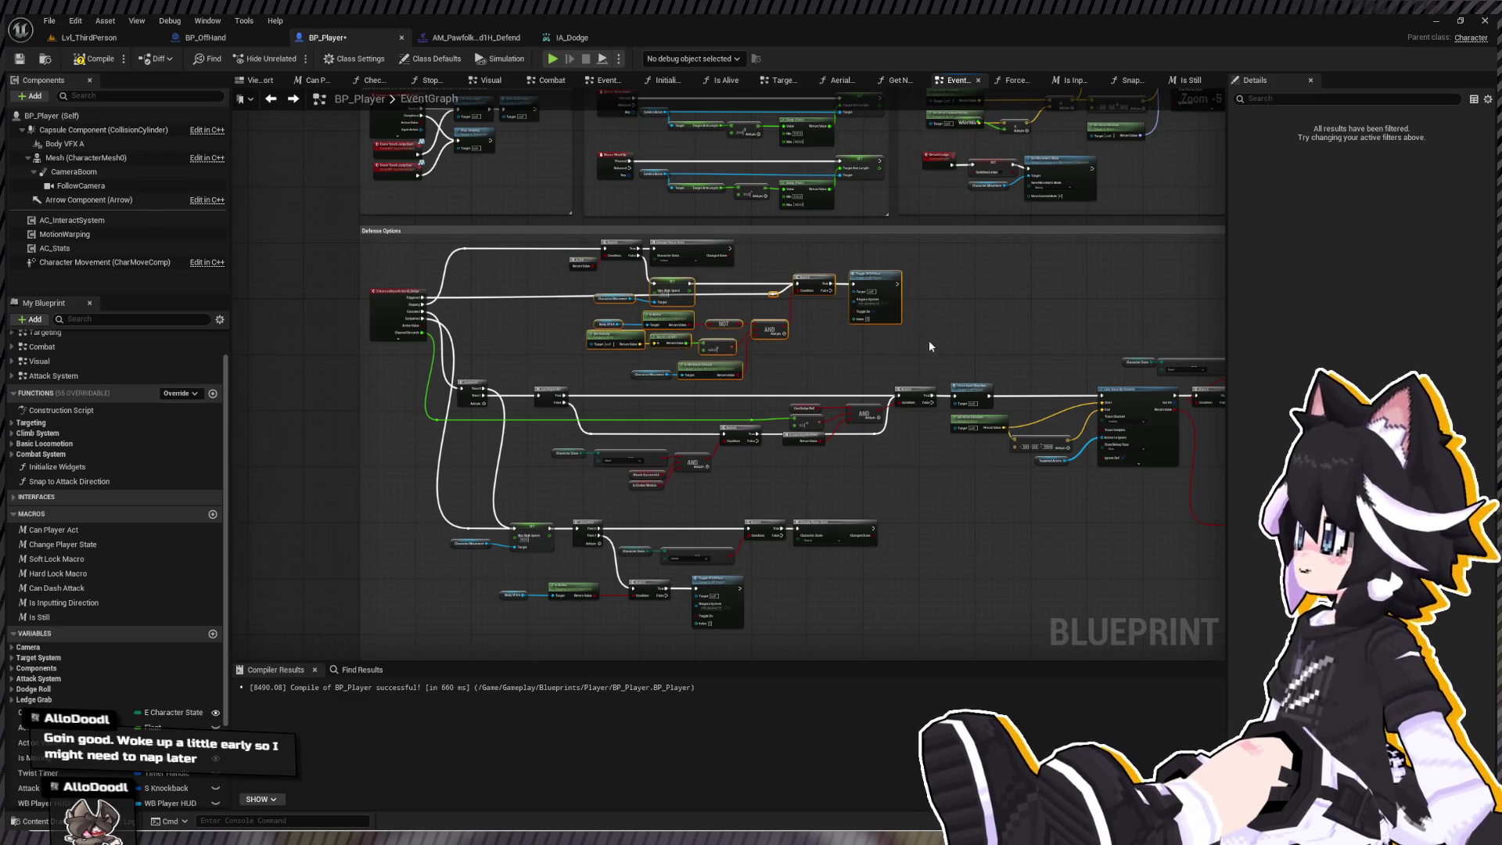
scroll(812, 286, "up", 1)
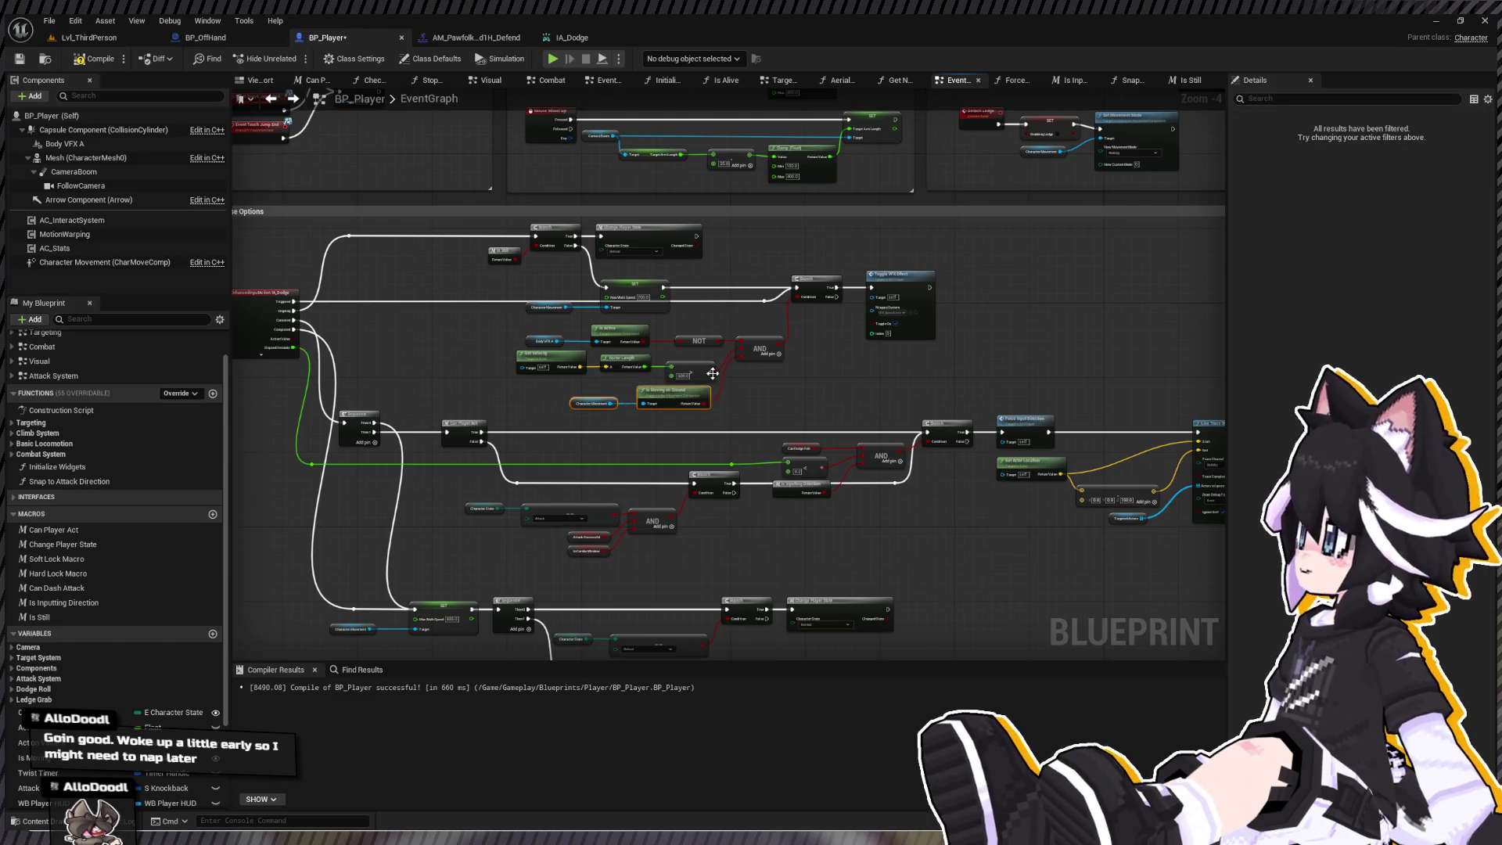
scroll(560, 412, "down", 4)
scroll(568, 422, "up", 1)
scroll(400, 414, "down", 1)
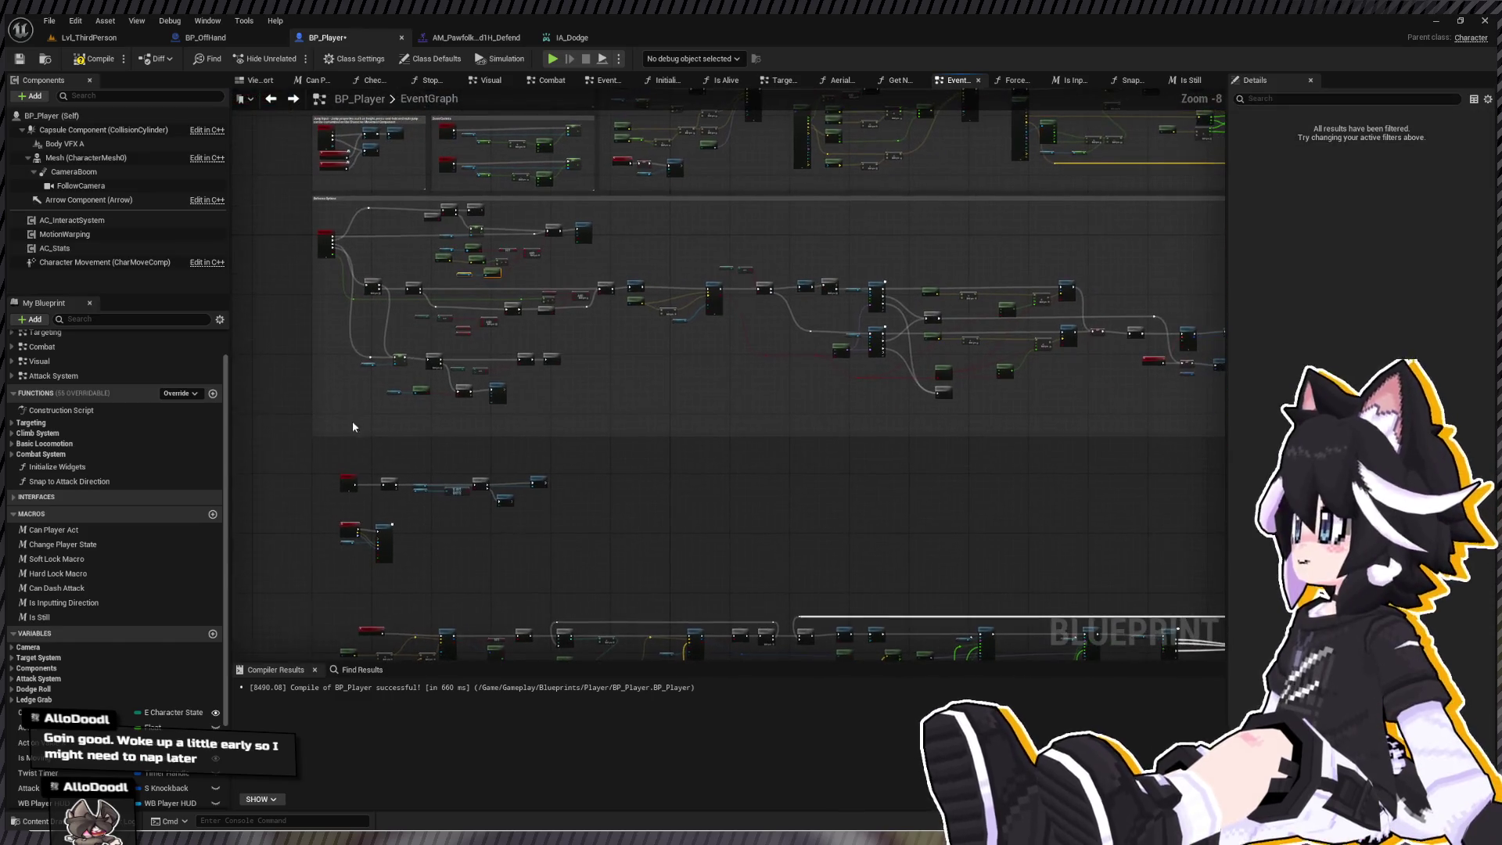
- Make the Defense Options comment box taller and shift its nodes up-left
mouse_move(696, 467)
left_mouse_down()
mouse_move(659, 490)
mouse_move(653, 462)
left_mouse_up()
mouse_move(328, 447)
left_mouse_down()
mouse_move(1247, 224)
mouse_move(1027, 217)
left_mouse_up()
scroll(491, 261, "up", 4)
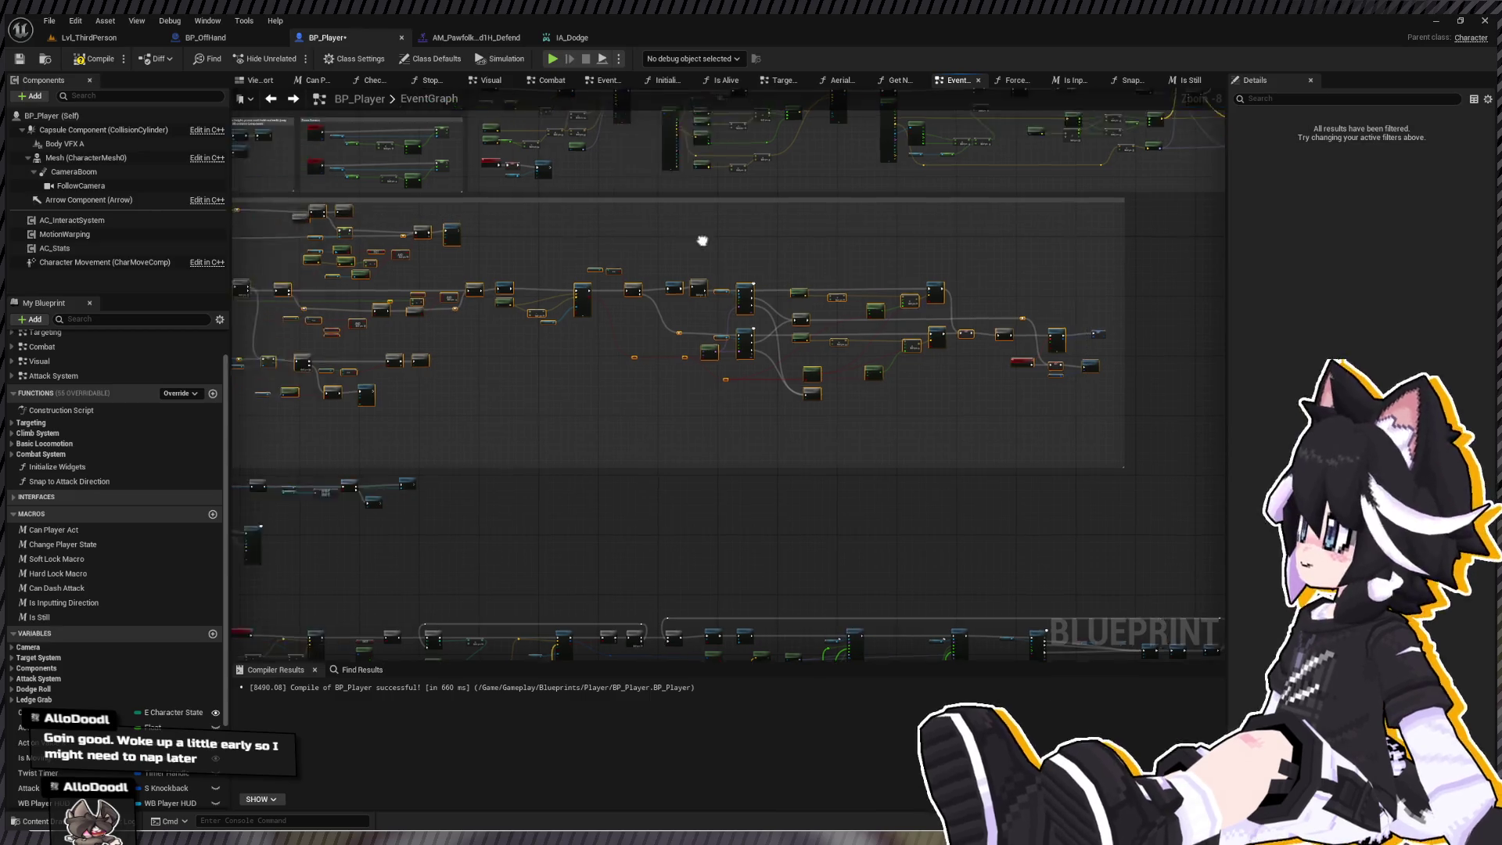
scroll(410, 299, "down", 2)
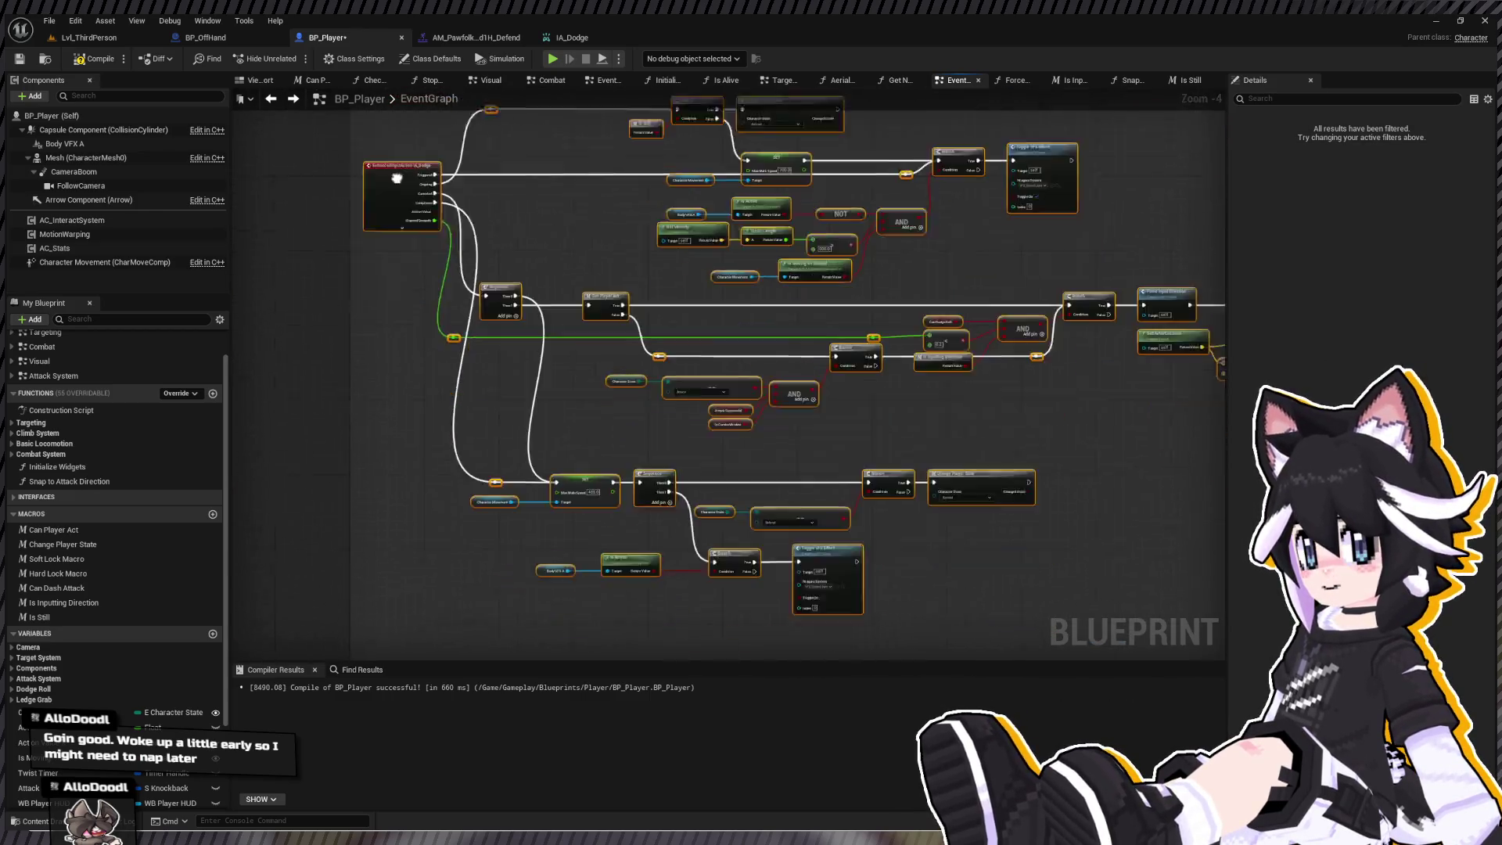
left_click_drag(411, 299, 384, 200)
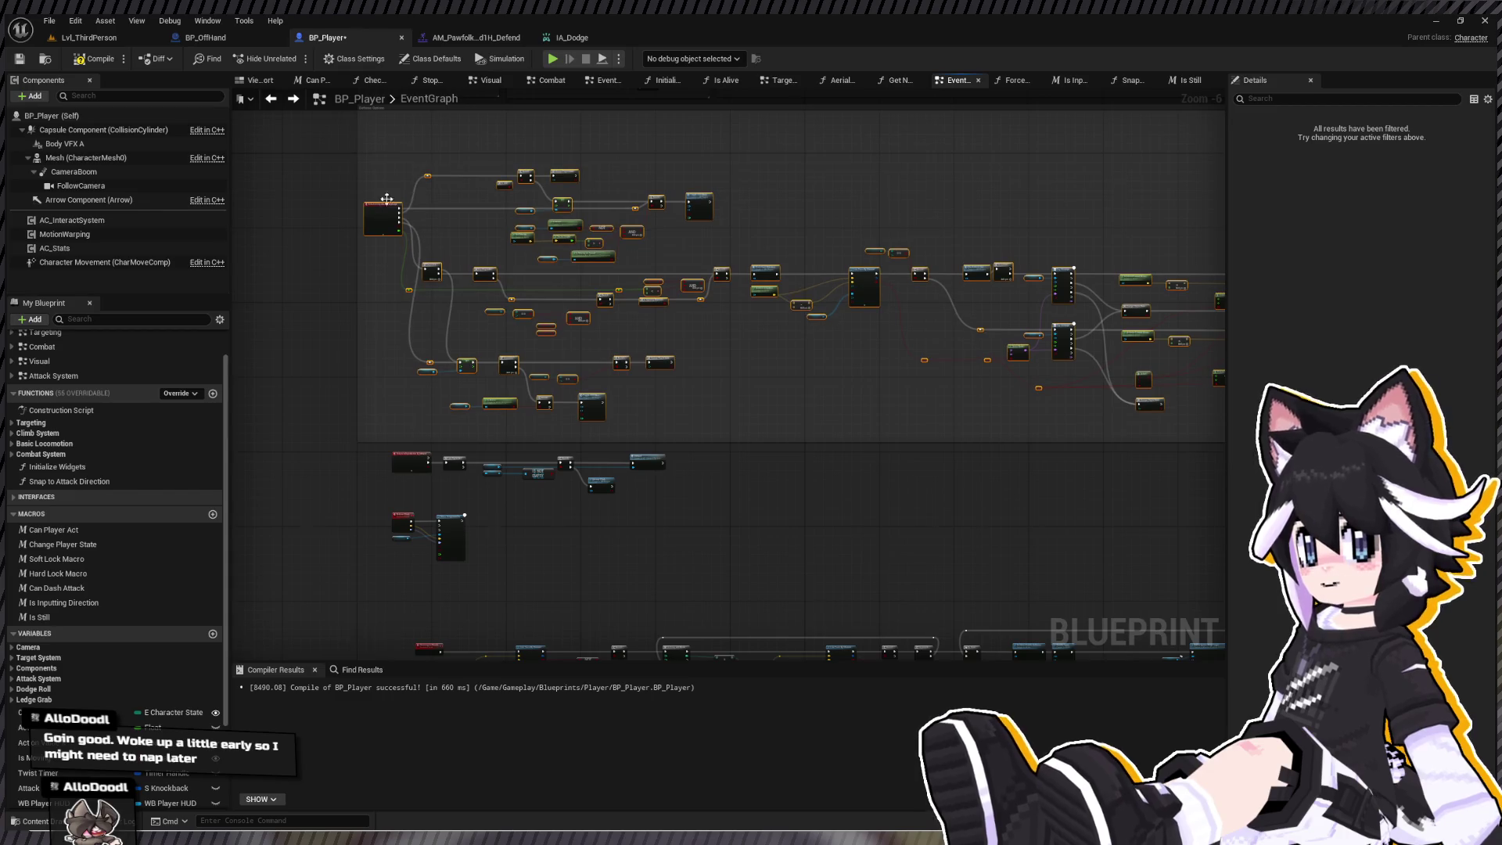
- Pan and zoom the graph to frame the IA_Dodge event and its Branch
scroll(610, 308, "up", 3)
left_click_drag(610, 307, 788, 316)
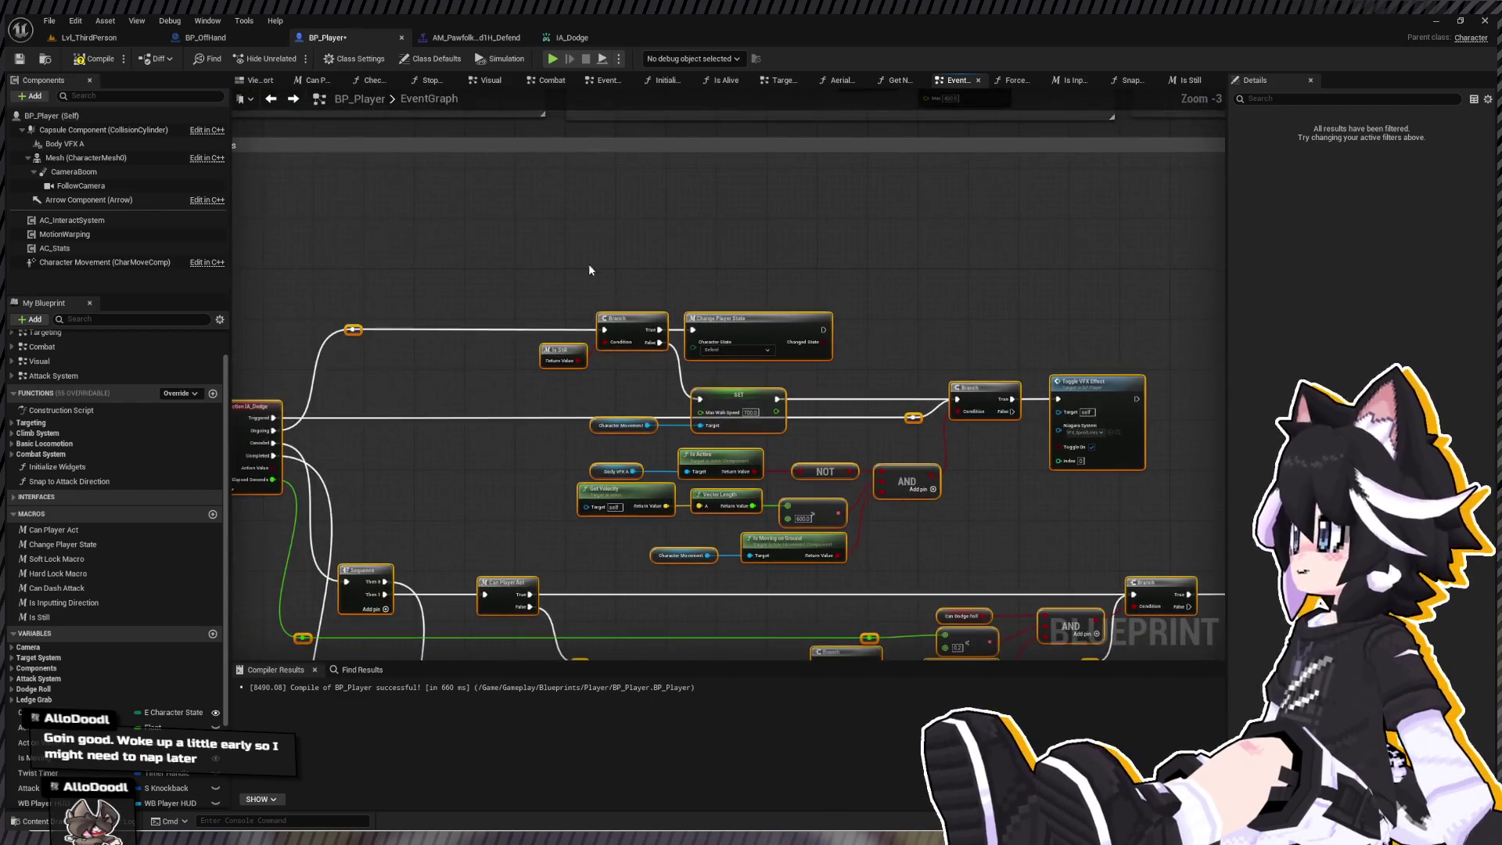
left_click(618, 224)
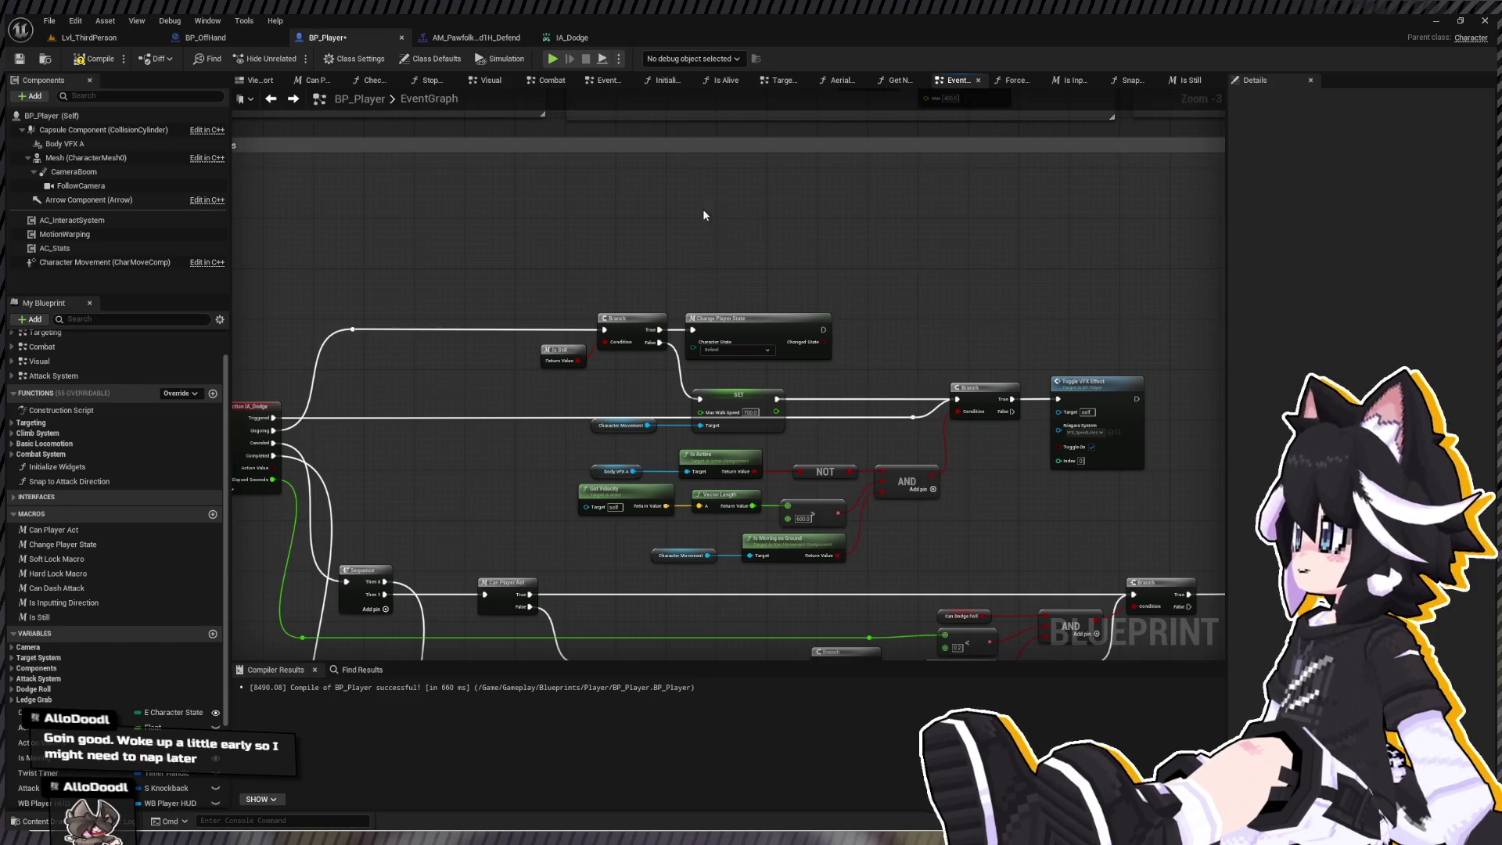
scroll(693, 215, "down", 2)
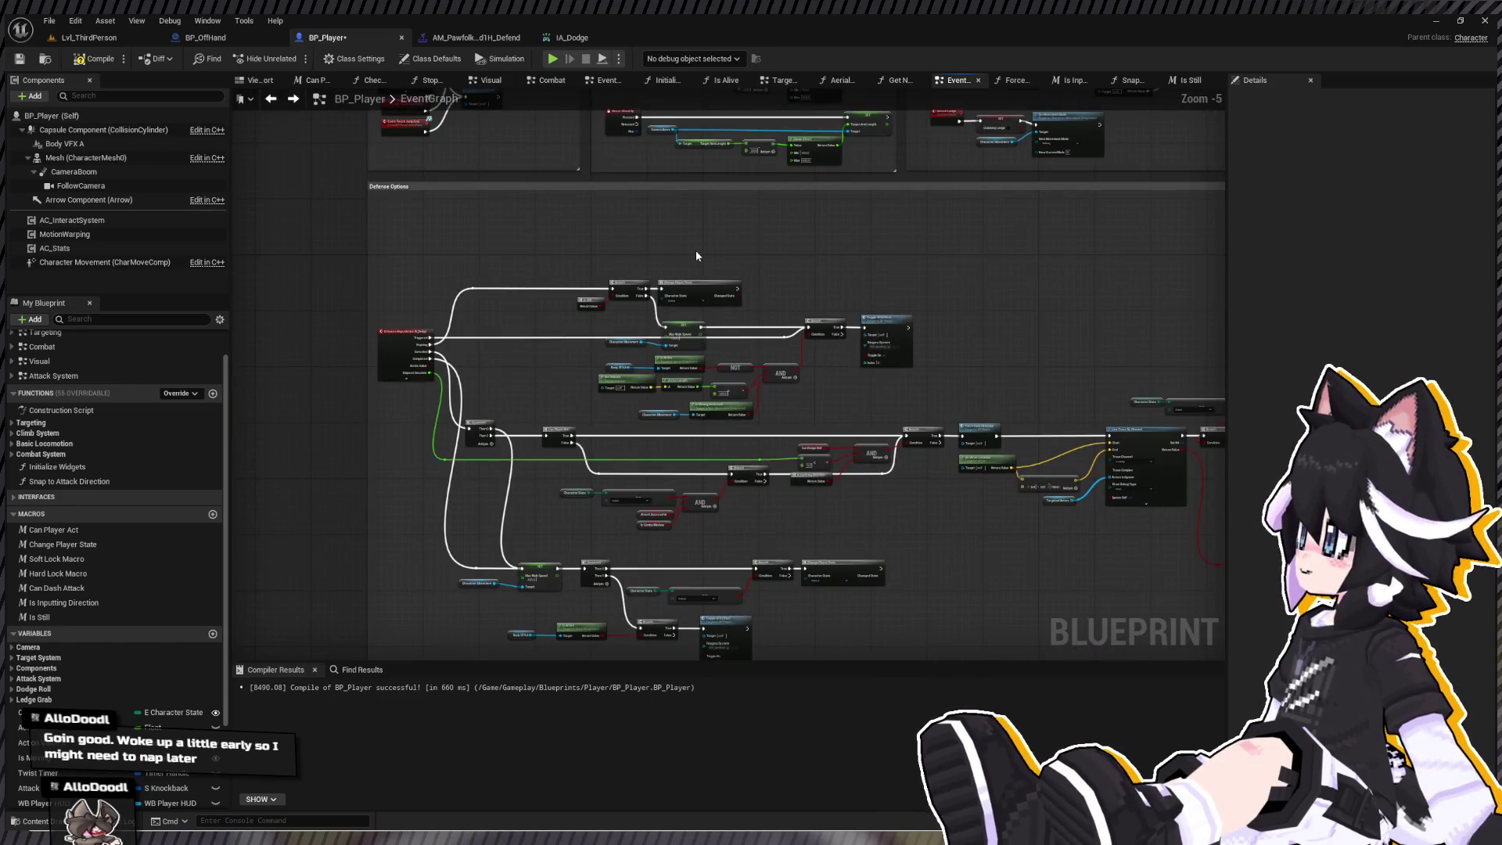
scroll(696, 251, "down", 3)
mouse_move(859, 524)
left_mouse_down()
mouse_move(777, 419)
mouse_move(807, 429)
left_mouse_up()
scroll(807, 429, "up", 4)
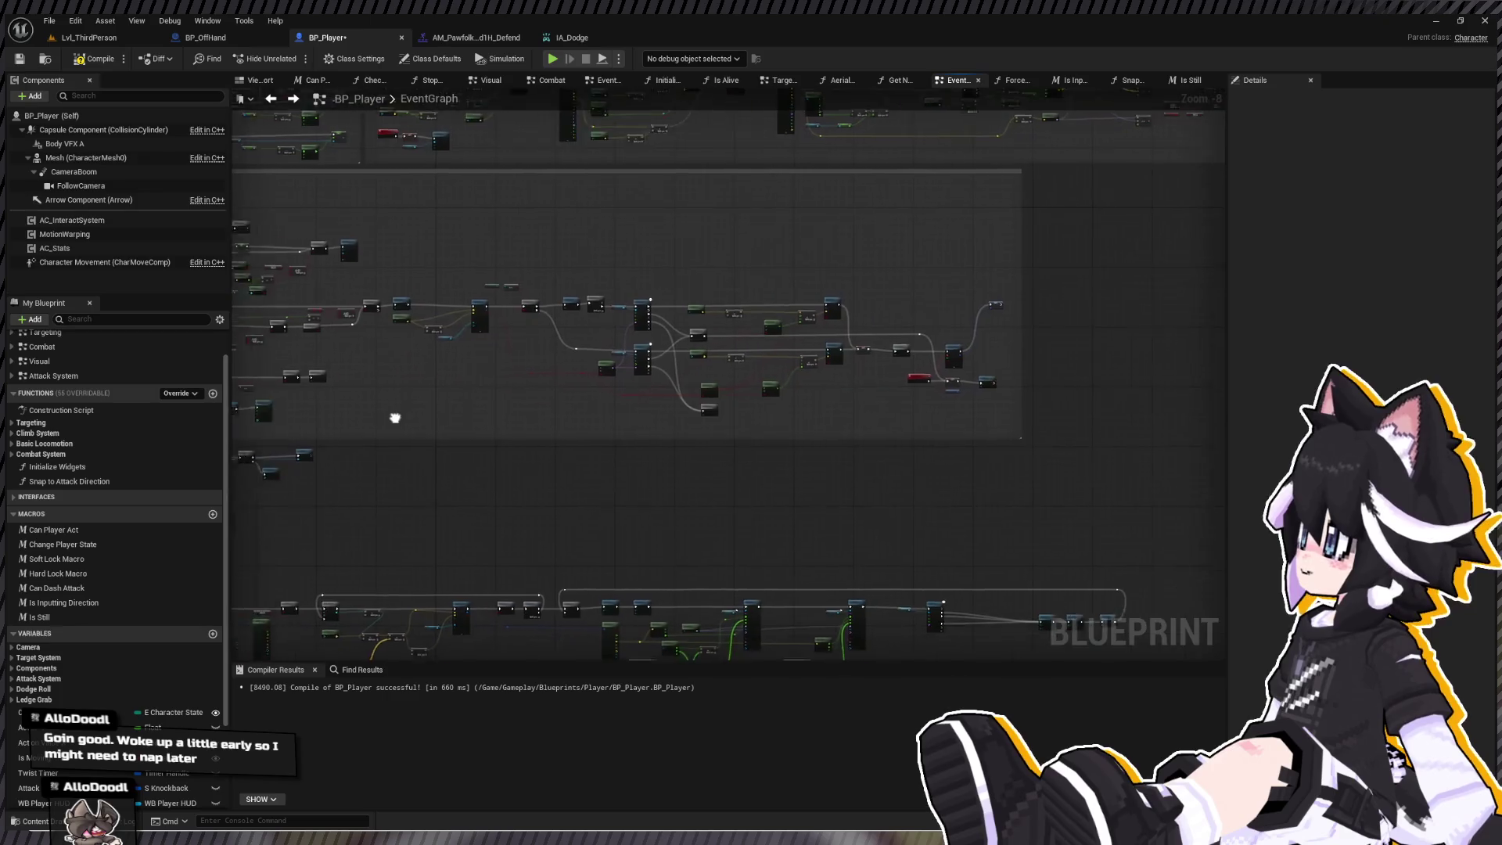
left_click_drag(677, 384, 434, 505)
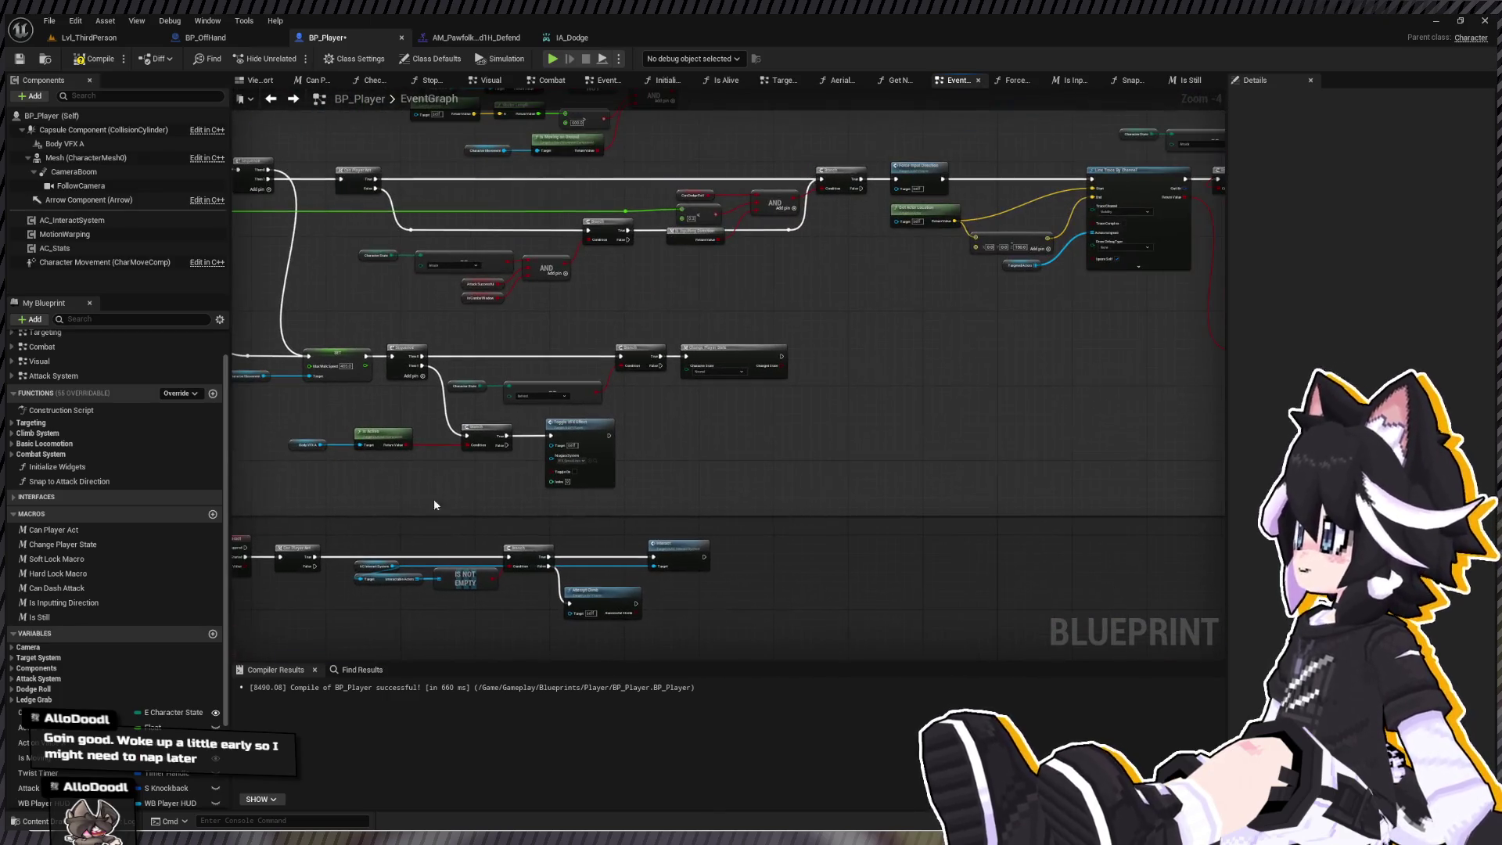
left_click_drag(701, 446, 752, 525)
left_click_drag(696, 329, 747, 408)
mouse_move(670, 213)
left_mouse_down()
mouse_move(721, 291)
mouse_move(1030, 321)
mouse_move(728, 322)
left_mouse_up()
scroll(722, 294, "up", 4)
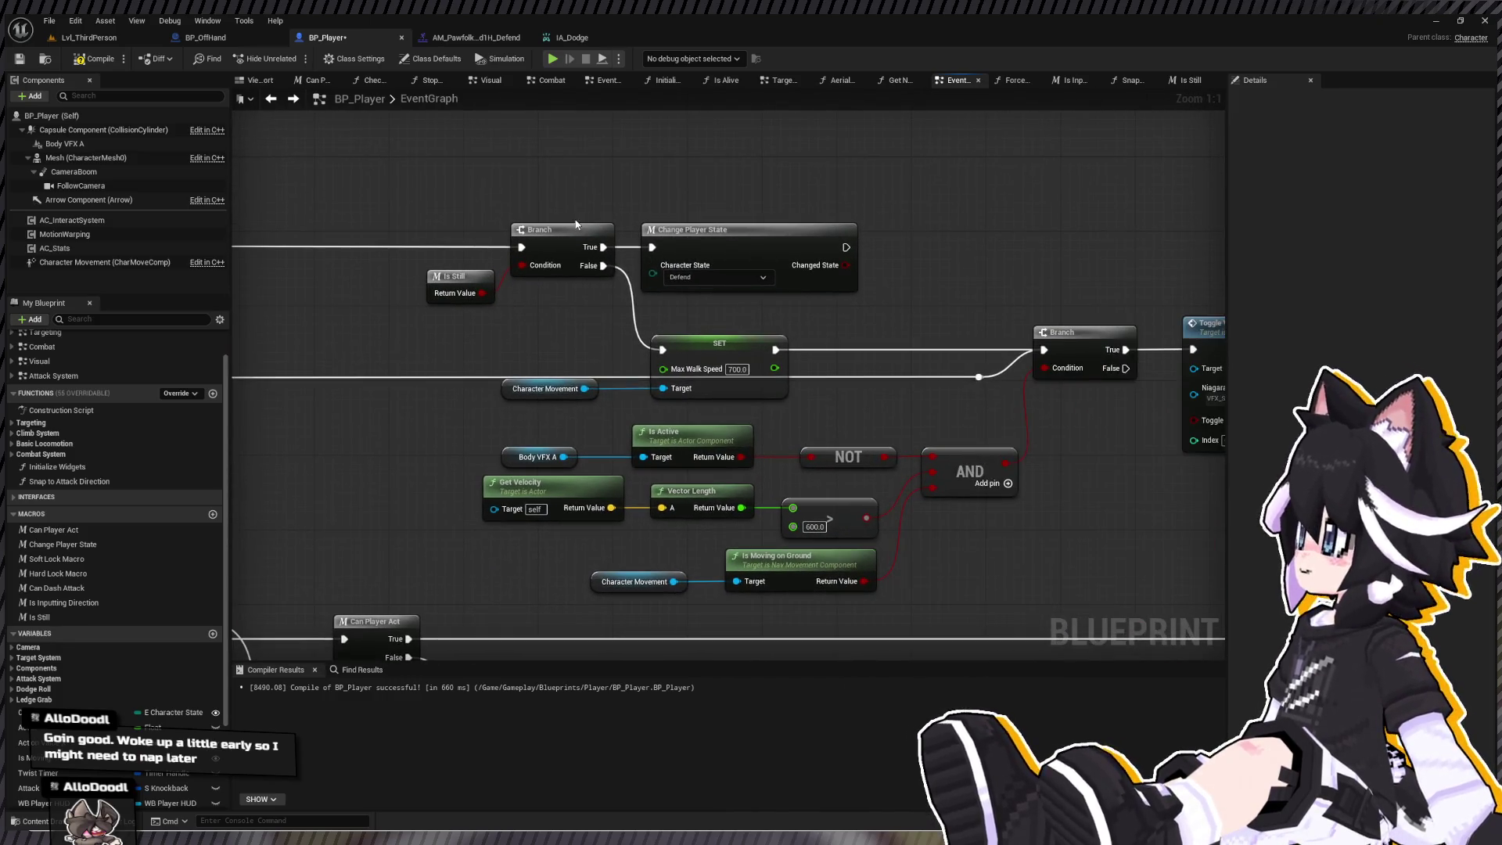
- Raise the Branch, Is Still and SET nodes and shift Change Player State to the right
left_click_drag(308, 205, 688, 247)
scroll(691, 241, "down", 1)
left_click_drag(1095, 374, 1095, 372)
left_click_drag(1018, 274, 1018, 243)
mouse_move(1170, 358)
left_mouse_down()
mouse_move(758, 313)
mouse_move(824, 304)
left_mouse_up()
double_click(758, 306)
left_click_drag(722, 220, 767, 274)
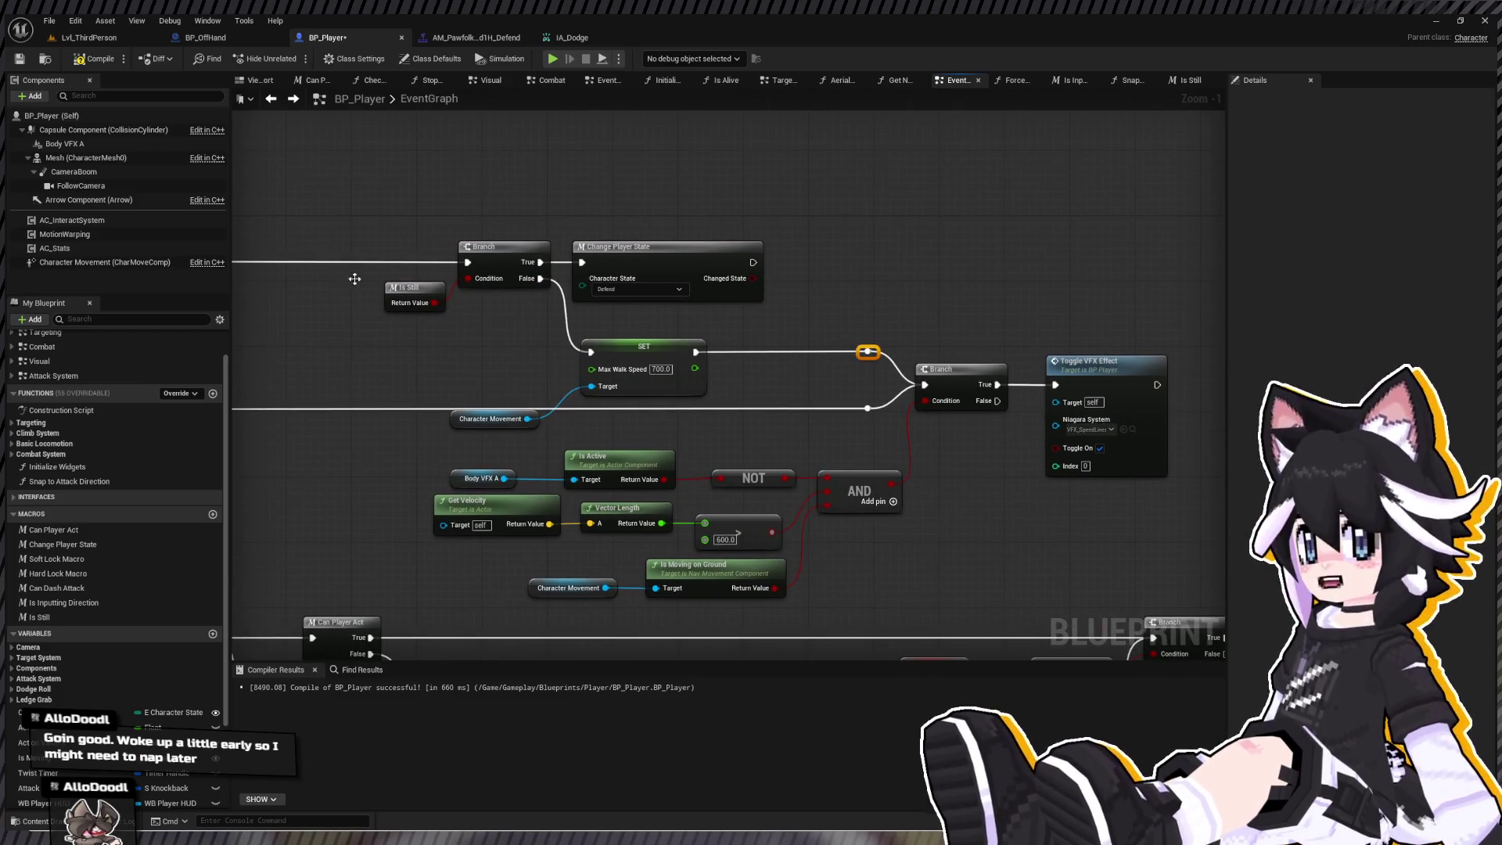
left_click_drag(648, 249, 948, 254)
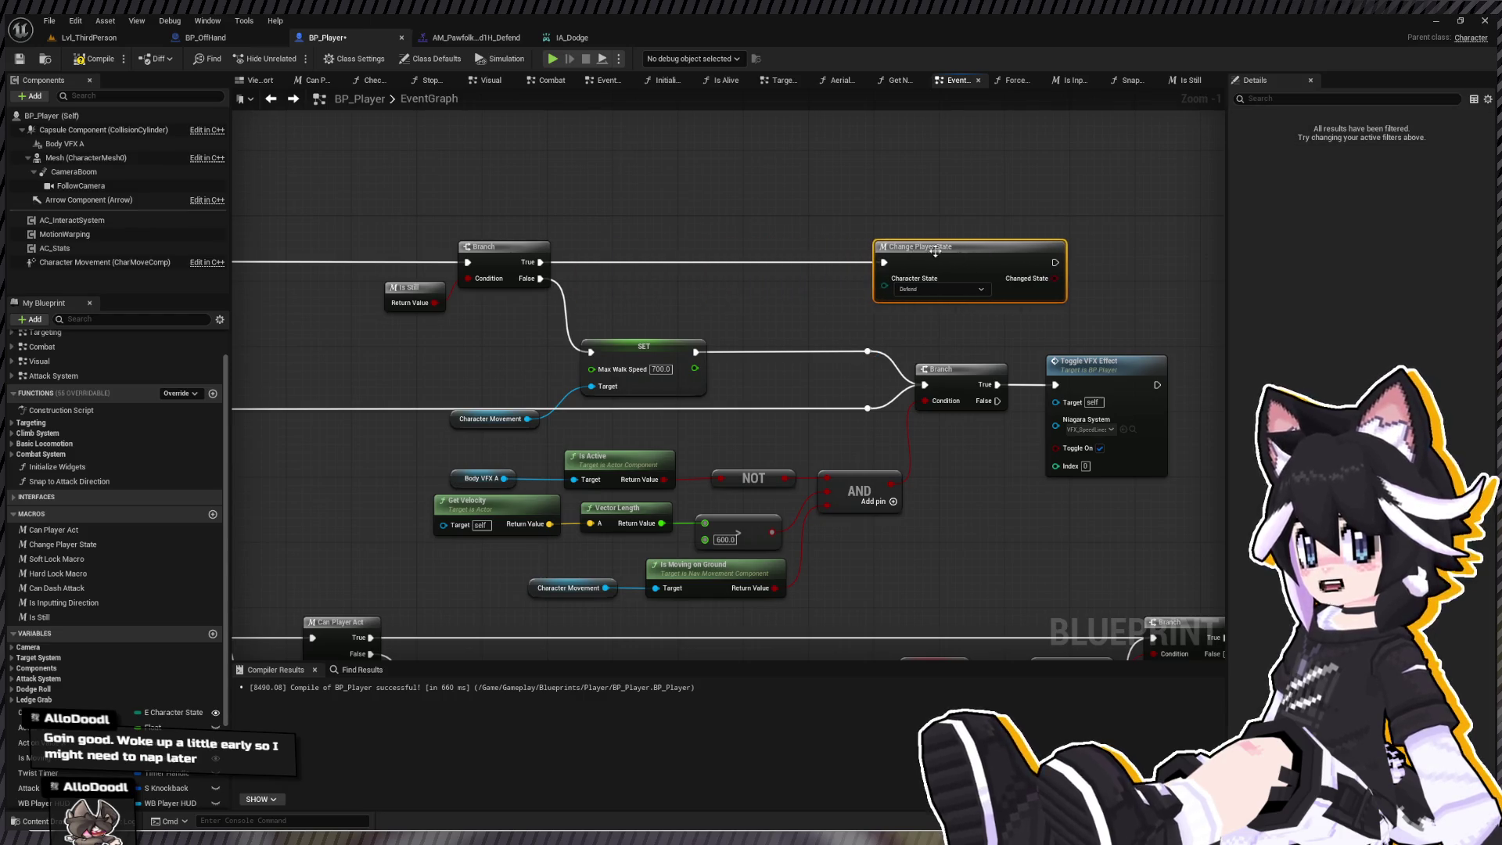
left_click_drag(583, 185, 668, 210)
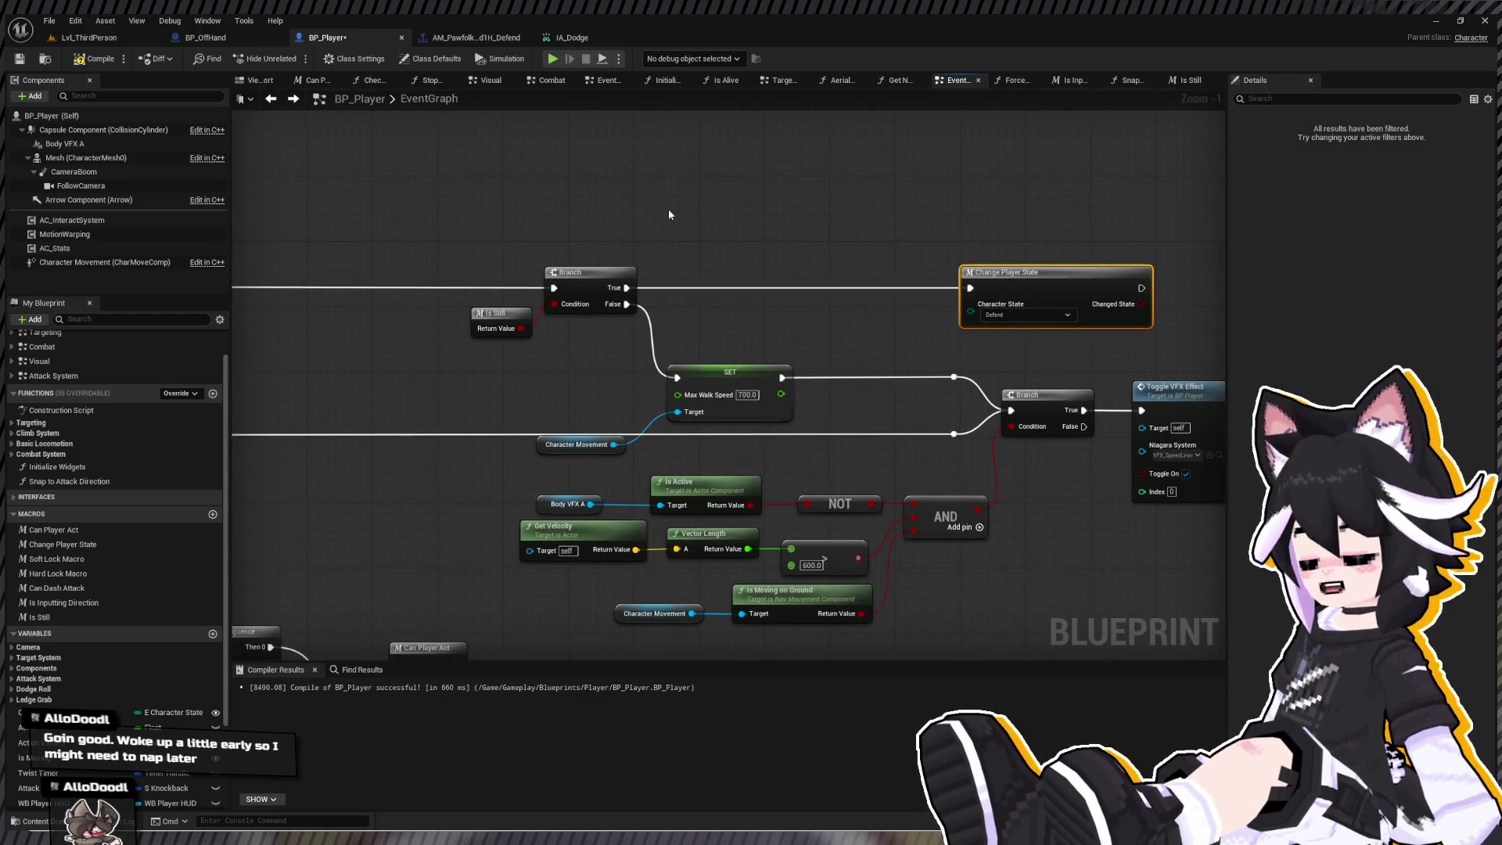
mouse_move(683, 265)
left_mouse_down()
mouse_move(683, 361)
mouse_move(791, 355)
mouse_move(584, 266)
mouse_move(557, 335)
mouse_move(789, 346)
mouse_move(743, 243)
left_mouse_up()
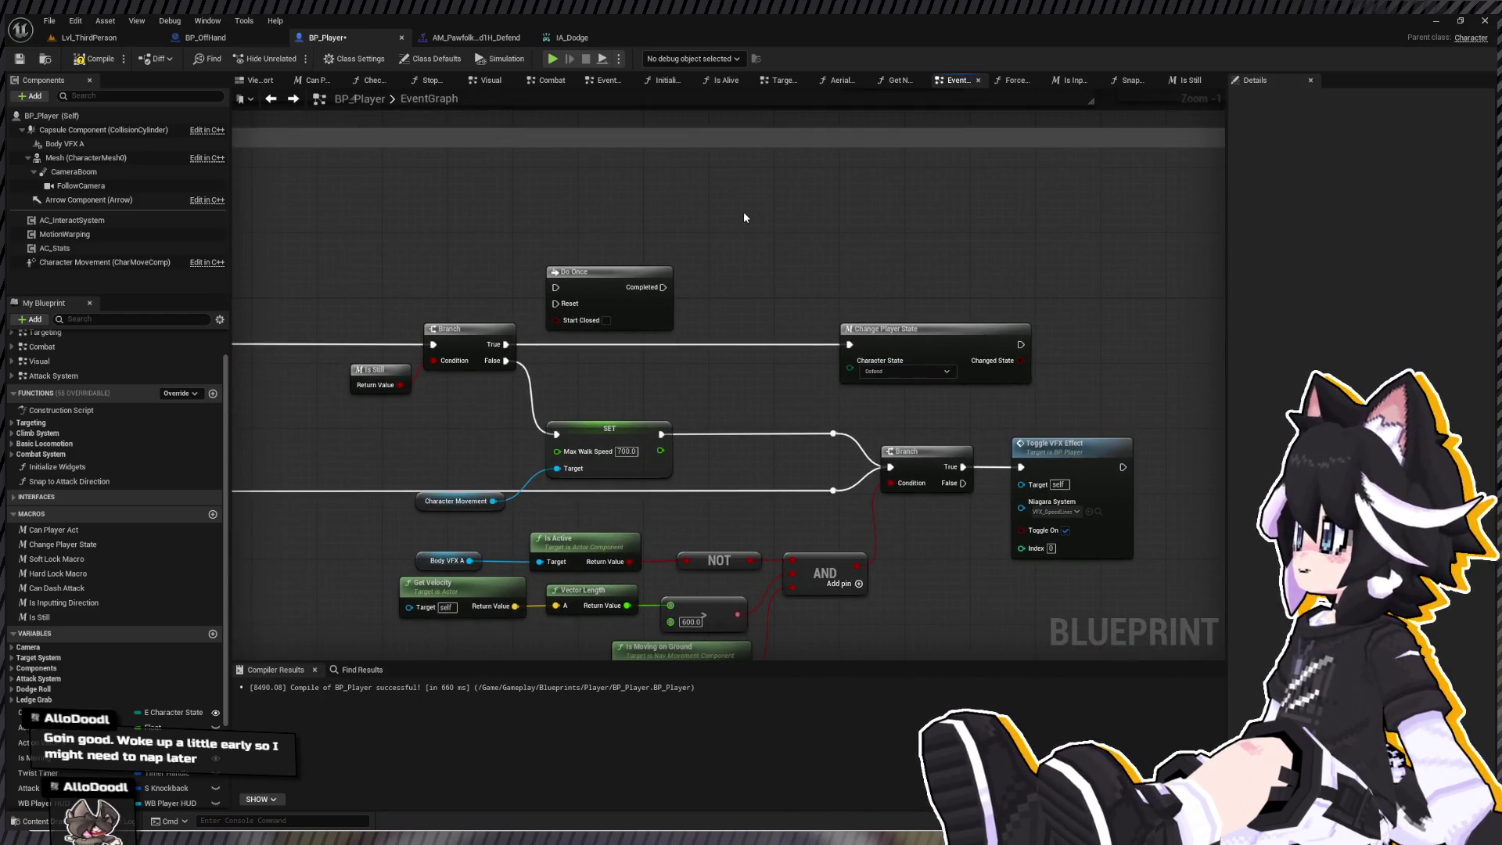
- Paste Mesh and Play Montage with Starting Section 'Block', driven by Do Once from Branch True
key("ctrl+v")
mouse_move(663, 287)
left_mouse_down()
mouse_move(854, 217)
mouse_move(817, 198)
left_mouse_up()
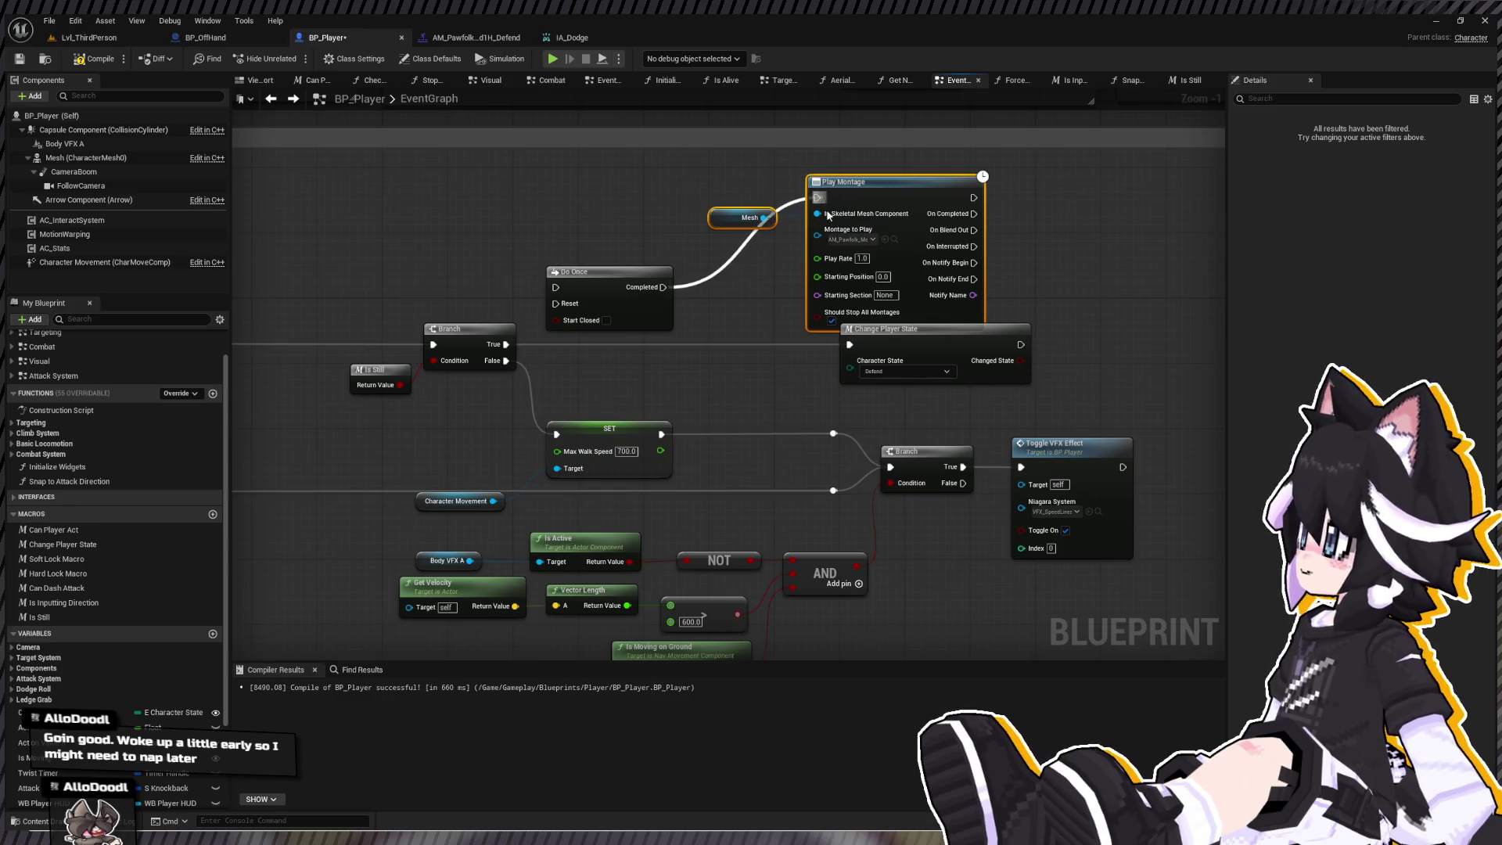
left_click(885, 295)
type("Block")
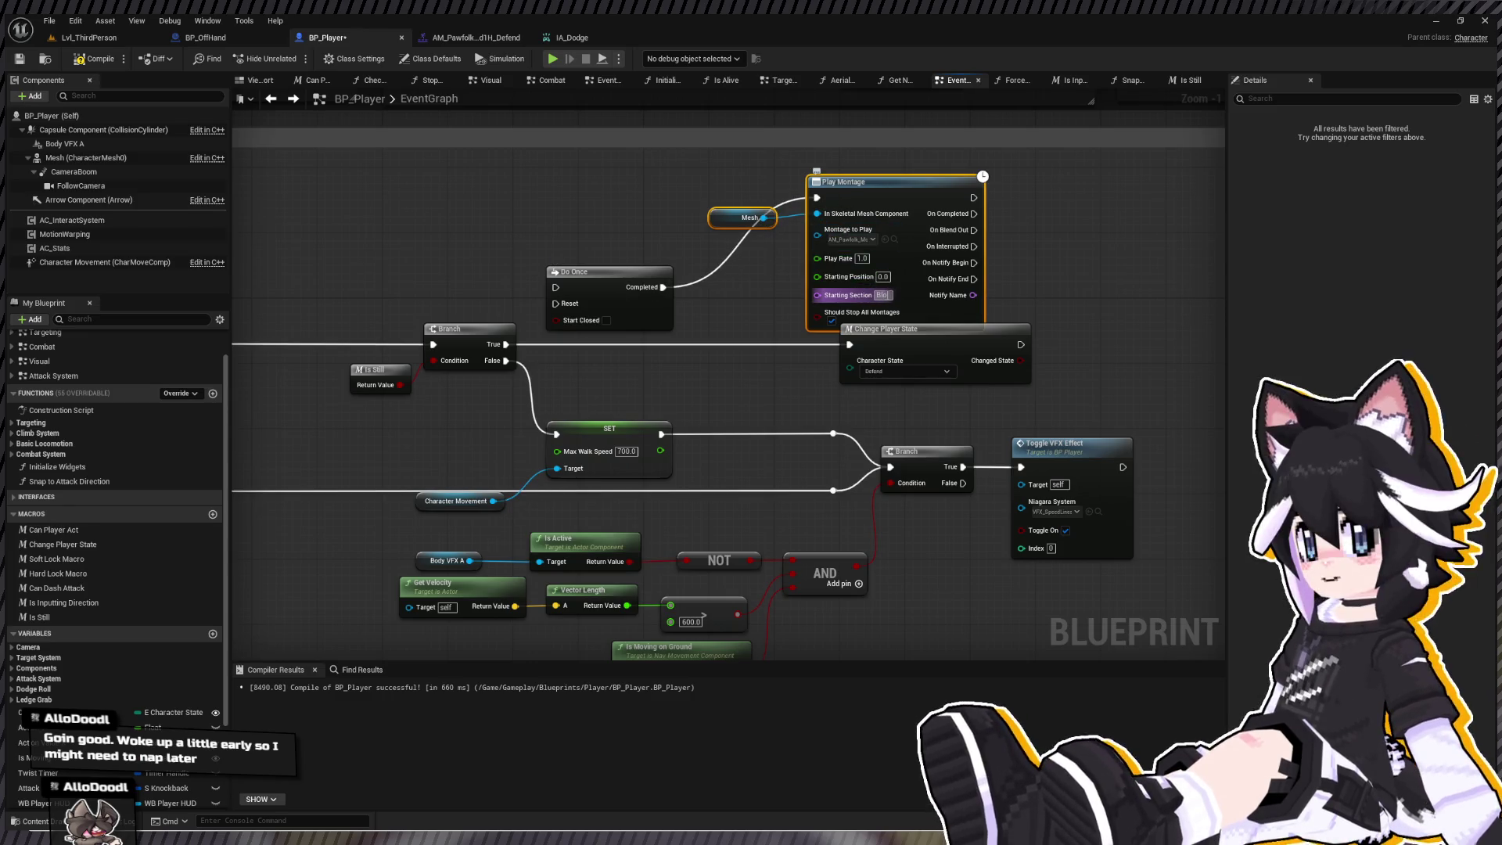
key("Return")
left_click_drag(617, 273, 631, 184)
left_click_drag(503, 344, 572, 197)
- Insert a Sequence after the Branch: Then 0 to Do Once, Then 1 to Change Player State
mouse_move(353, 166)
left_mouse_down()
mouse_move(525, 255)
mouse_move(728, 234)
mouse_move(781, 197)
left_mouse_up()
left_click(781, 196)
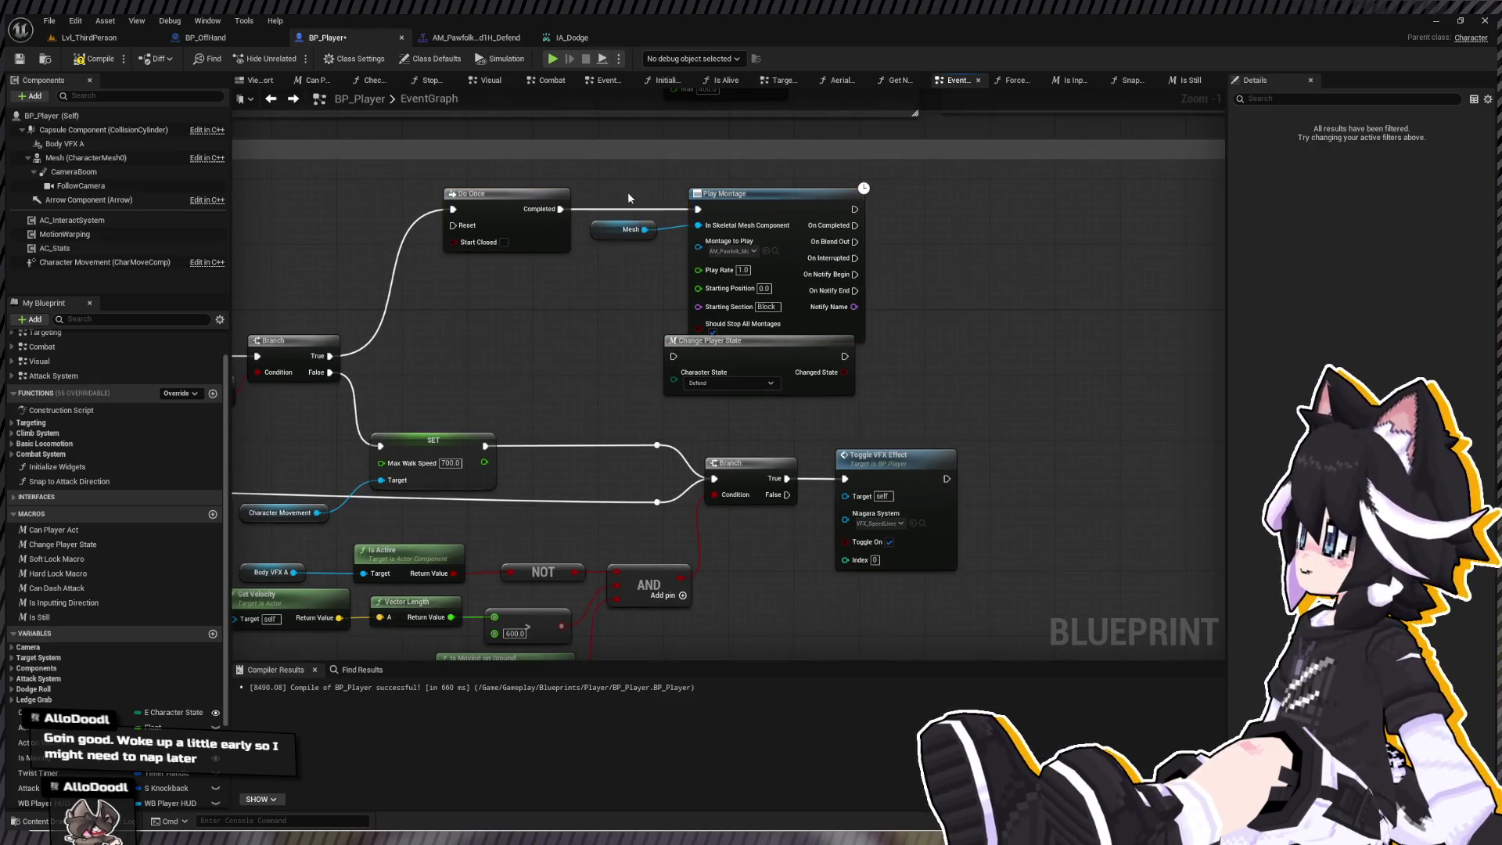
key("q")
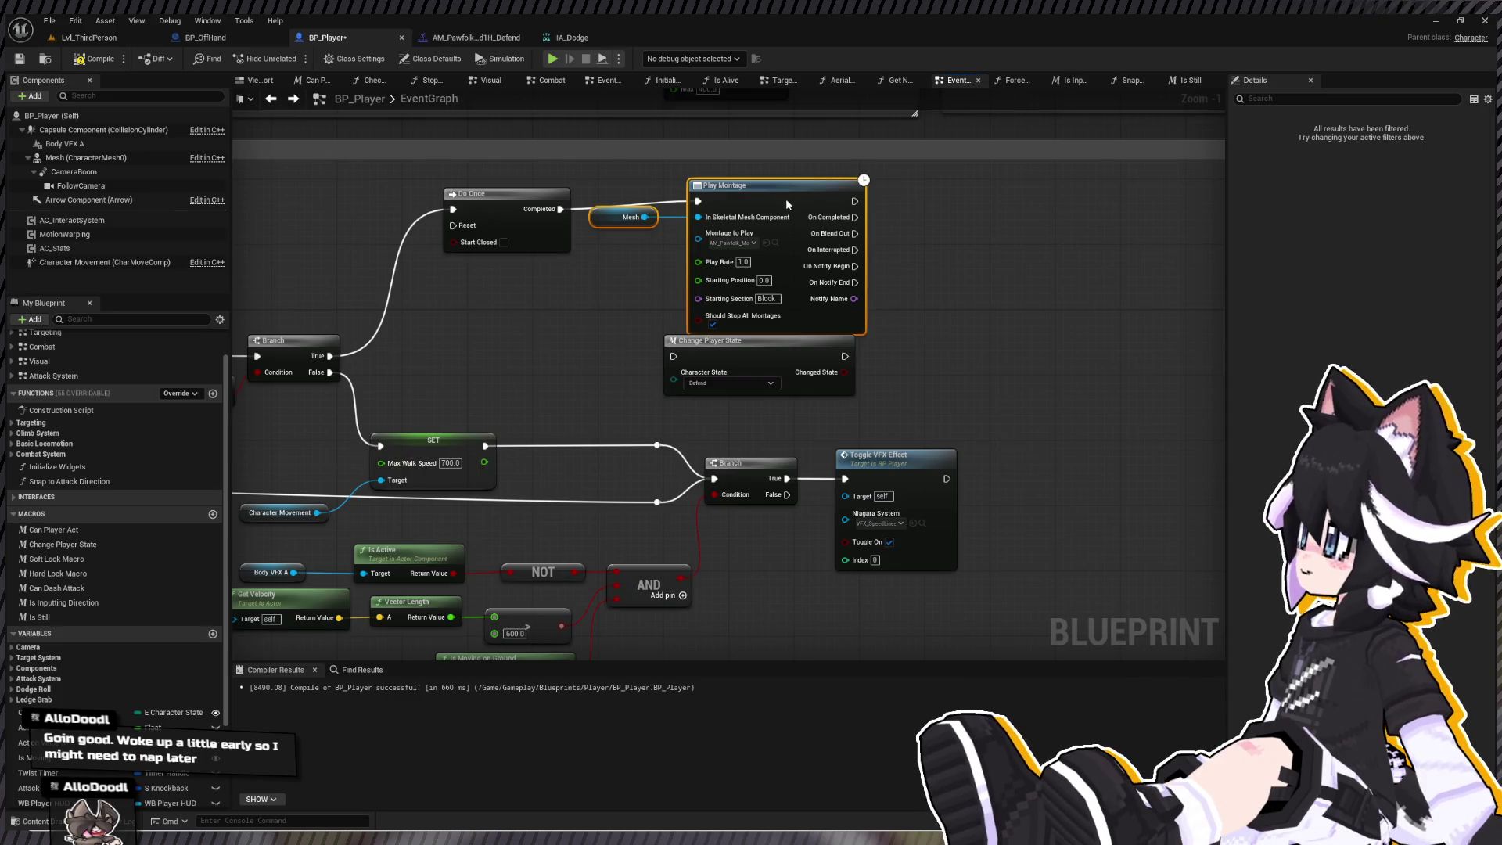
key("ctrl+z")
key("ctrl+z")
left_click_drag(787, 197, 860, 196)
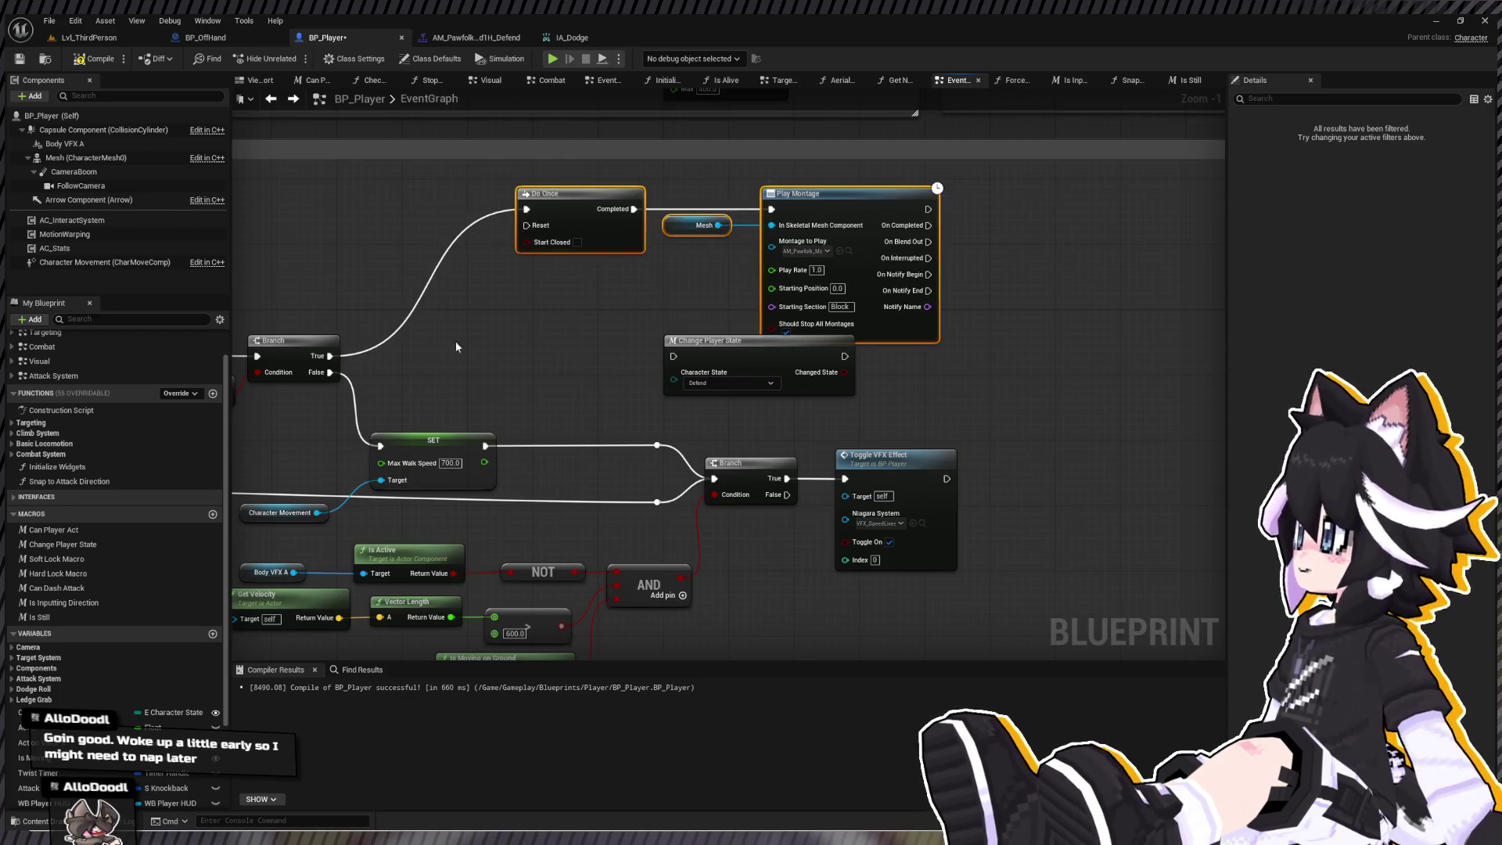
left_click(415, 235)
mouse_move(420, 231)
left_mouse_down()
mouse_move(428, 191)
mouse_move(663, 356)
mouse_move(549, 276)
left_mouse_up()
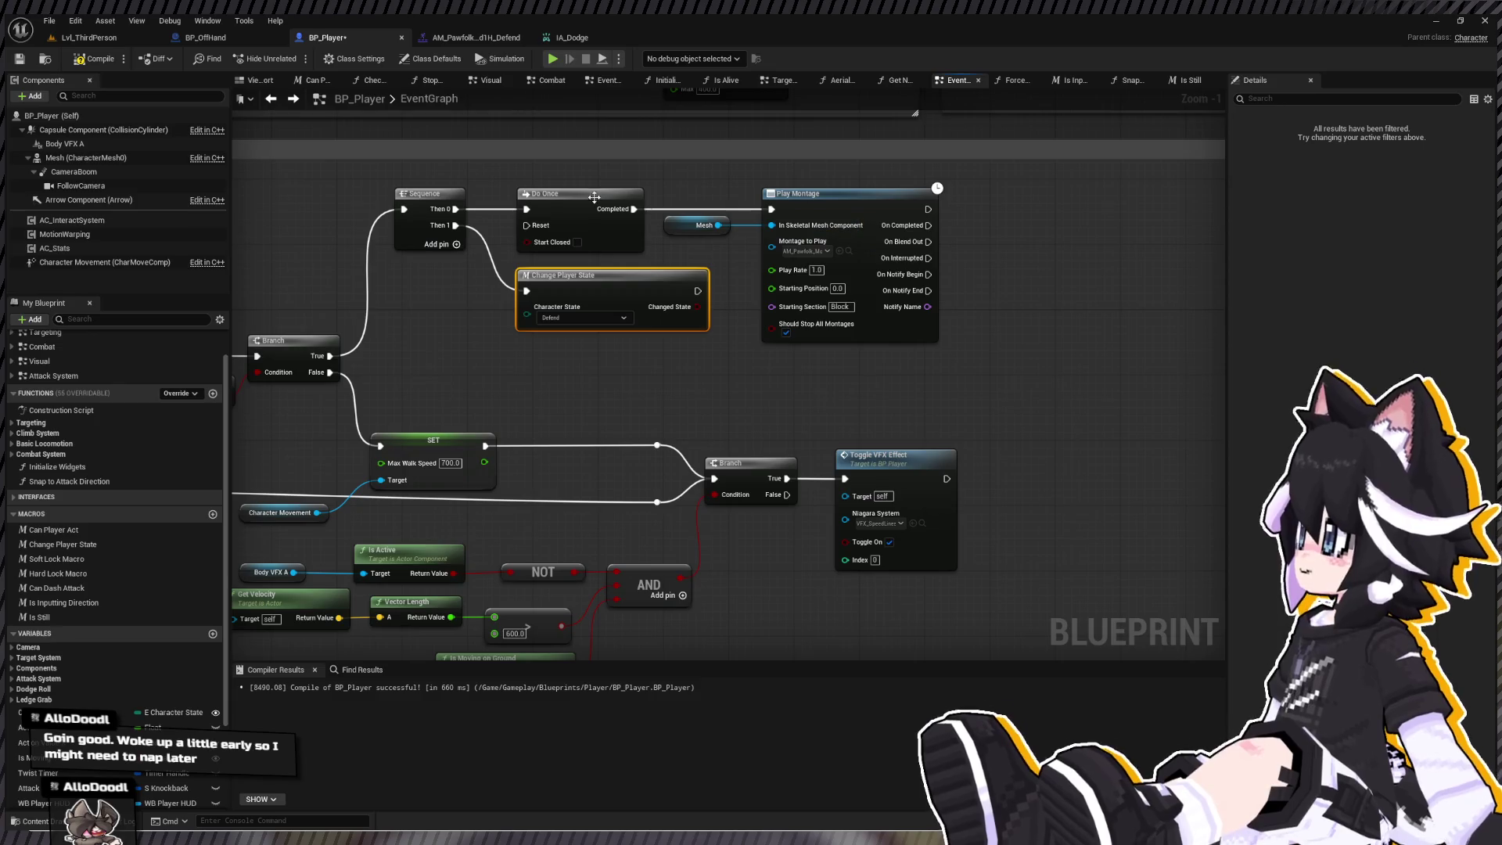
left_click_drag(854, 203, 861, 203)
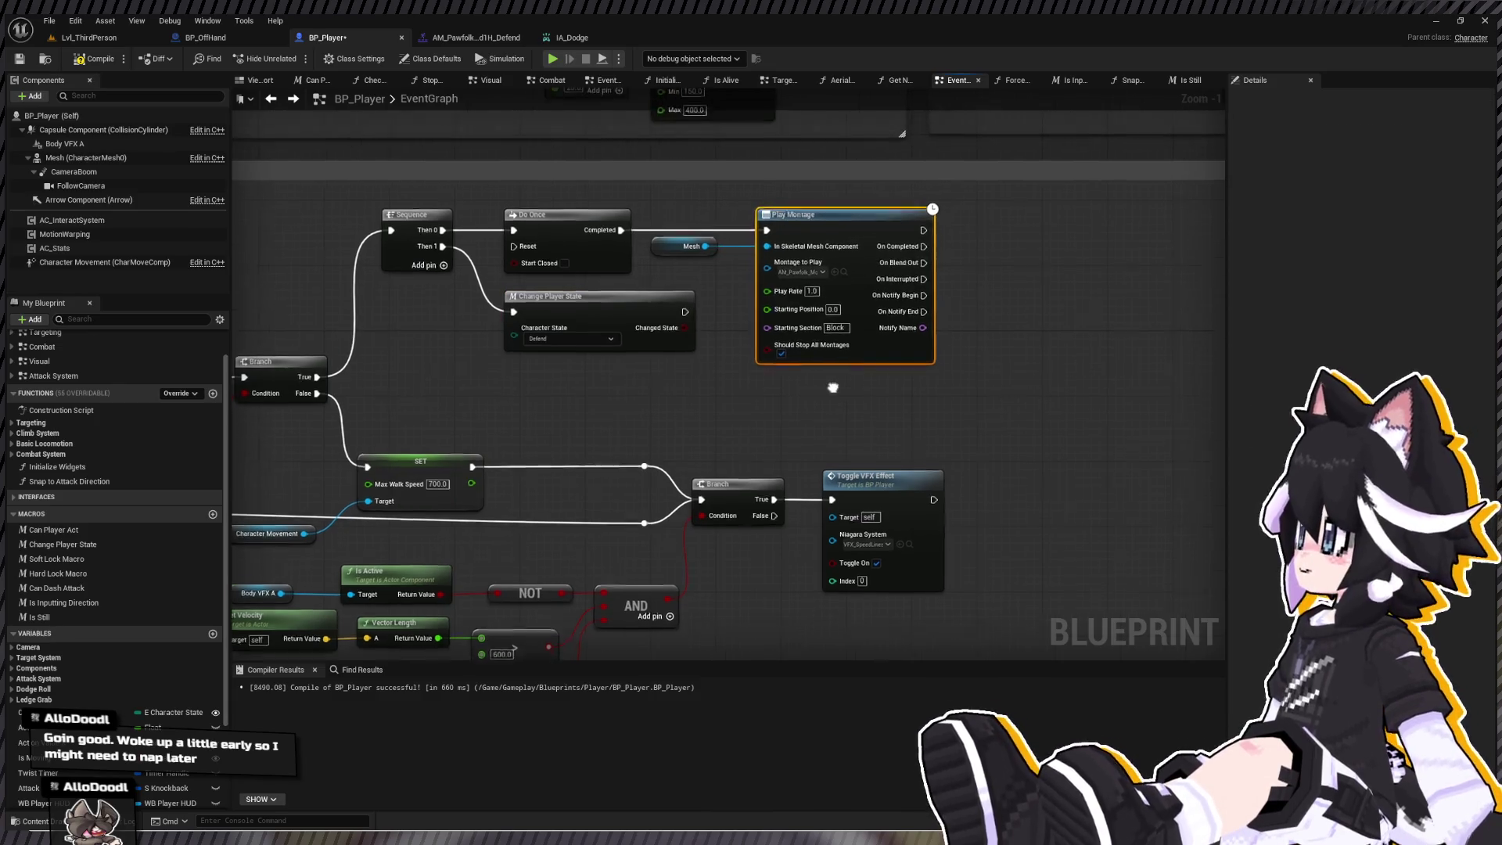
scroll(951, 395, "down", 3)
left_click_drag(822, 242, 612, 369)
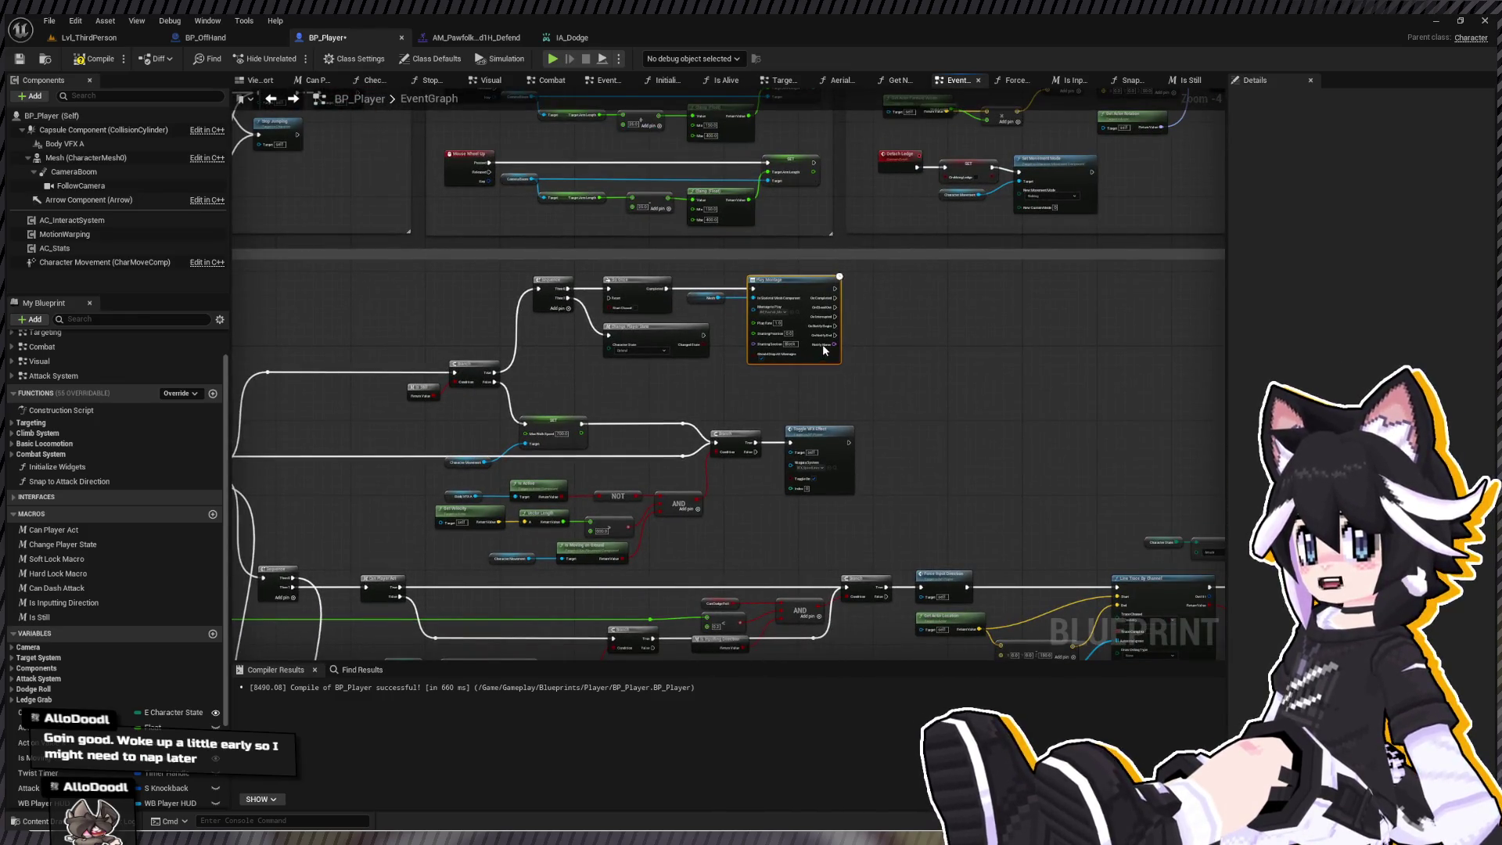
key("ctrl+z")
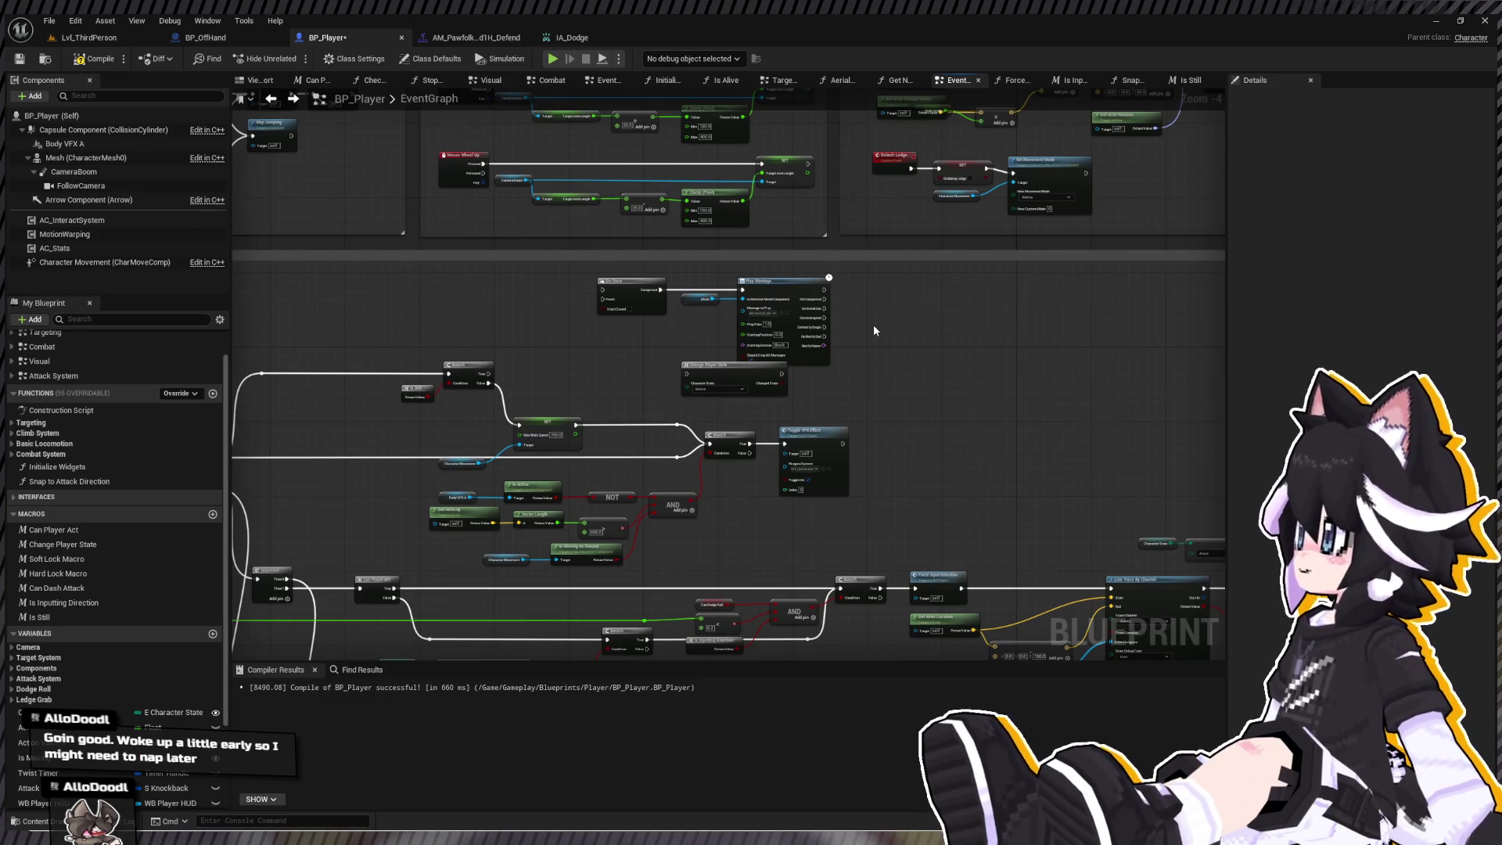
key("ctrl+z")
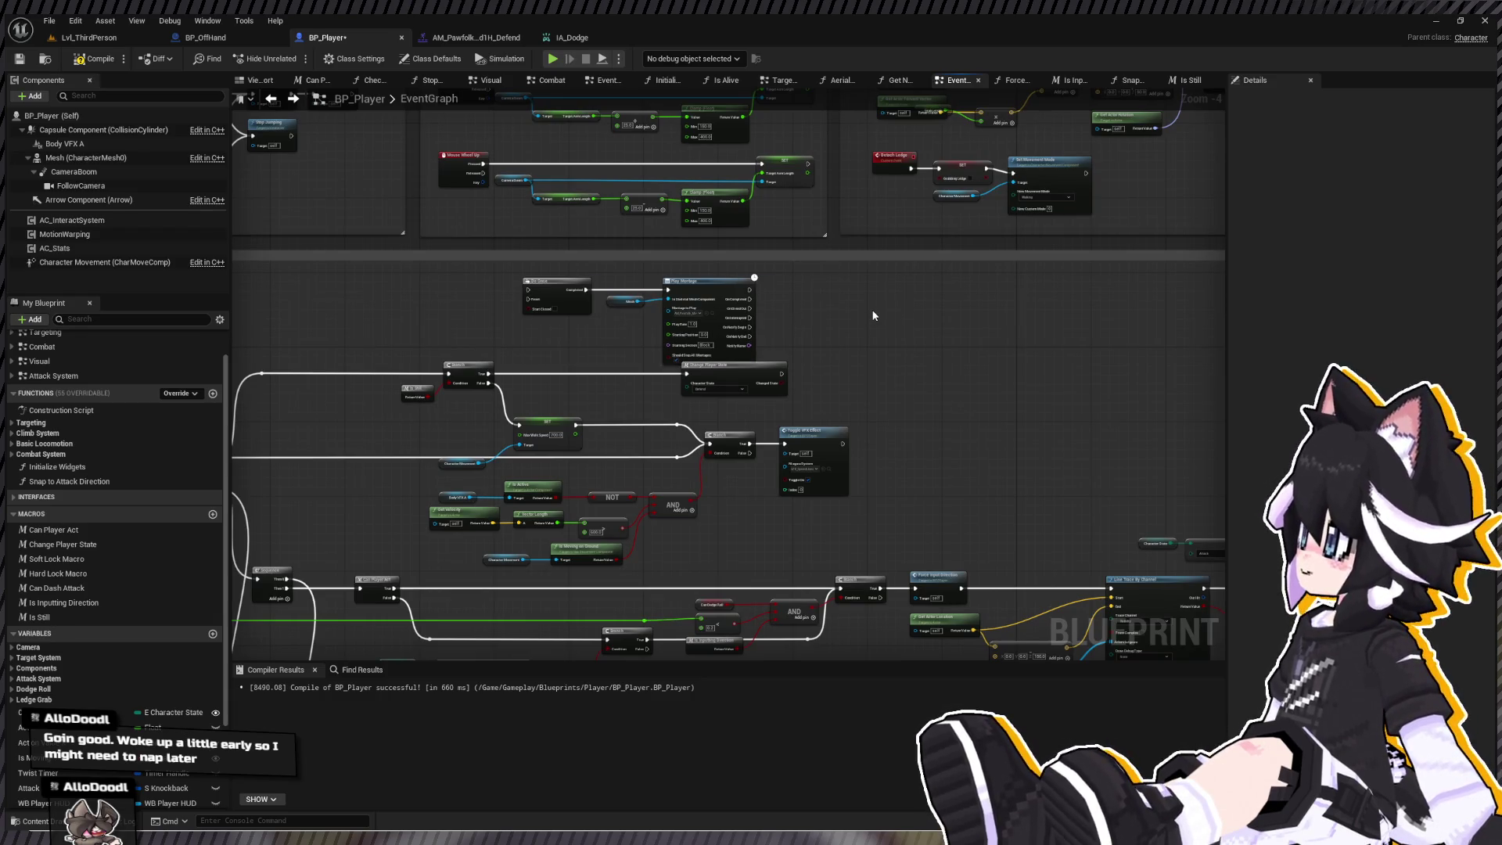
key("ctrl+z")
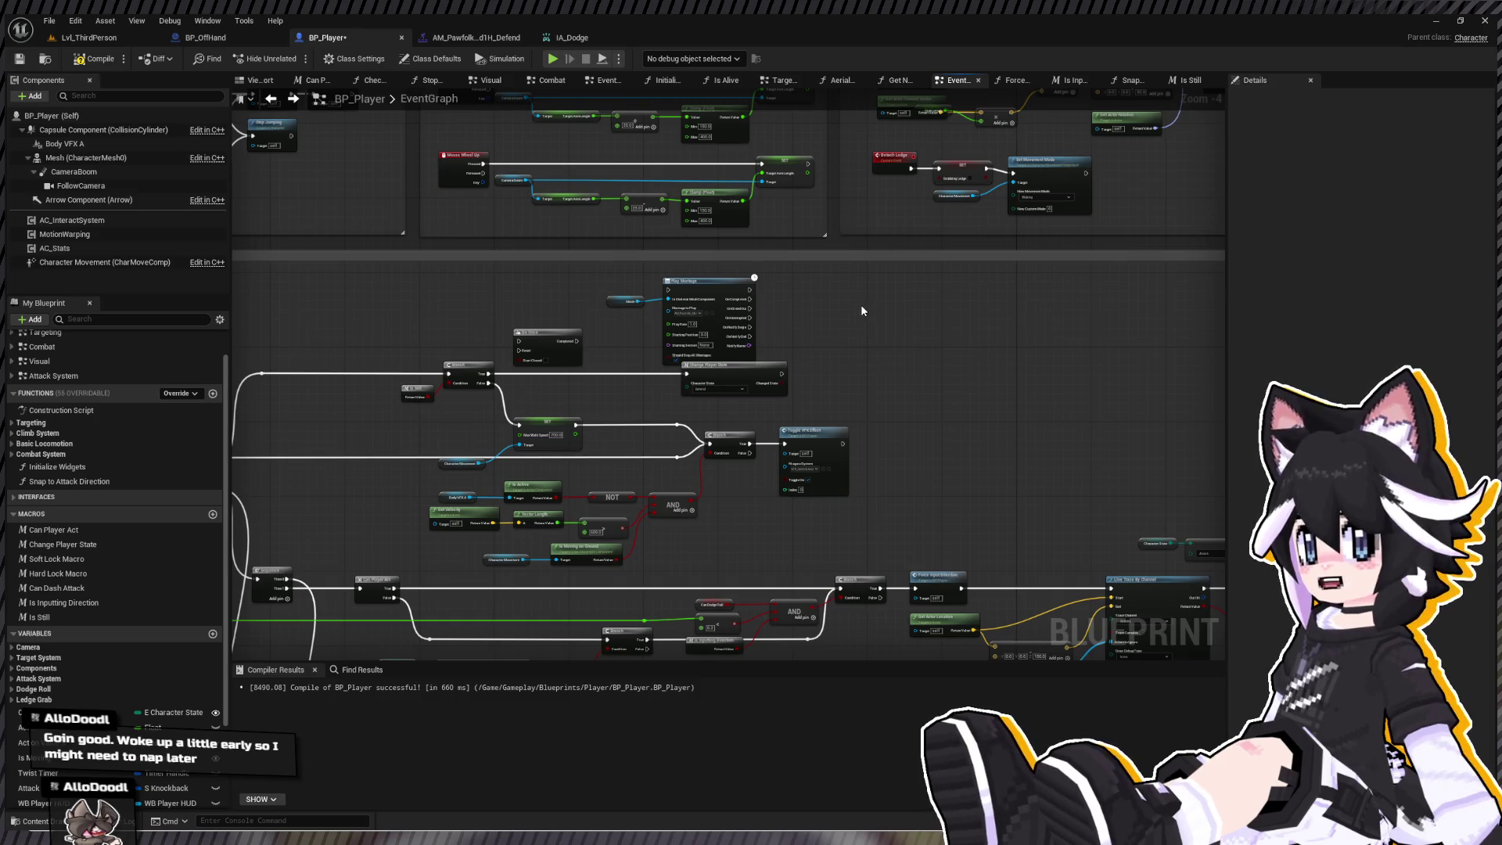
key("ctrl+z")
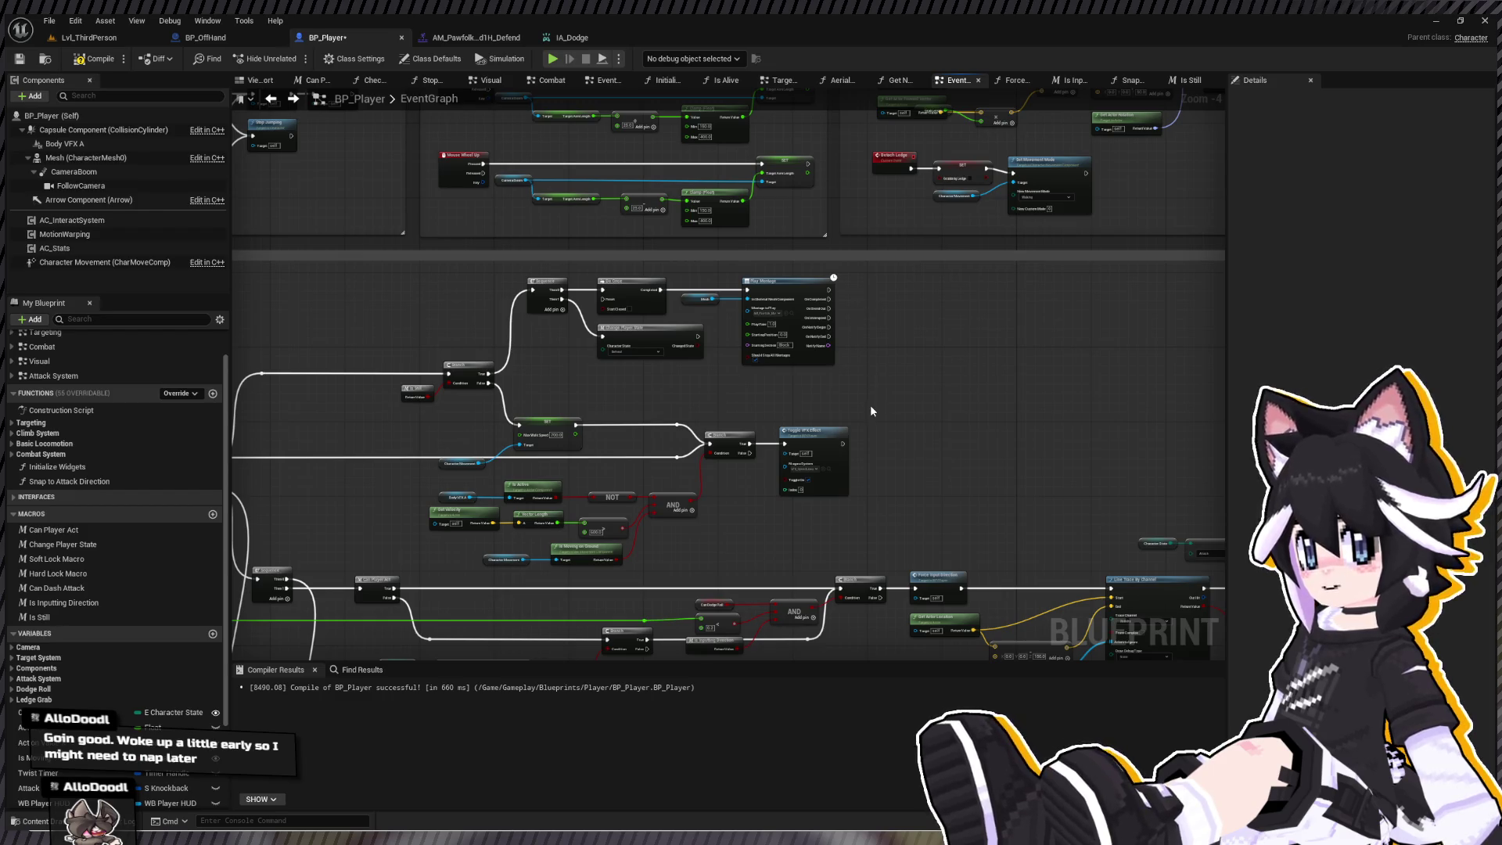
left_click_drag(674, 137, 997, 237)
left_click_drag(965, 143, 968, 161)
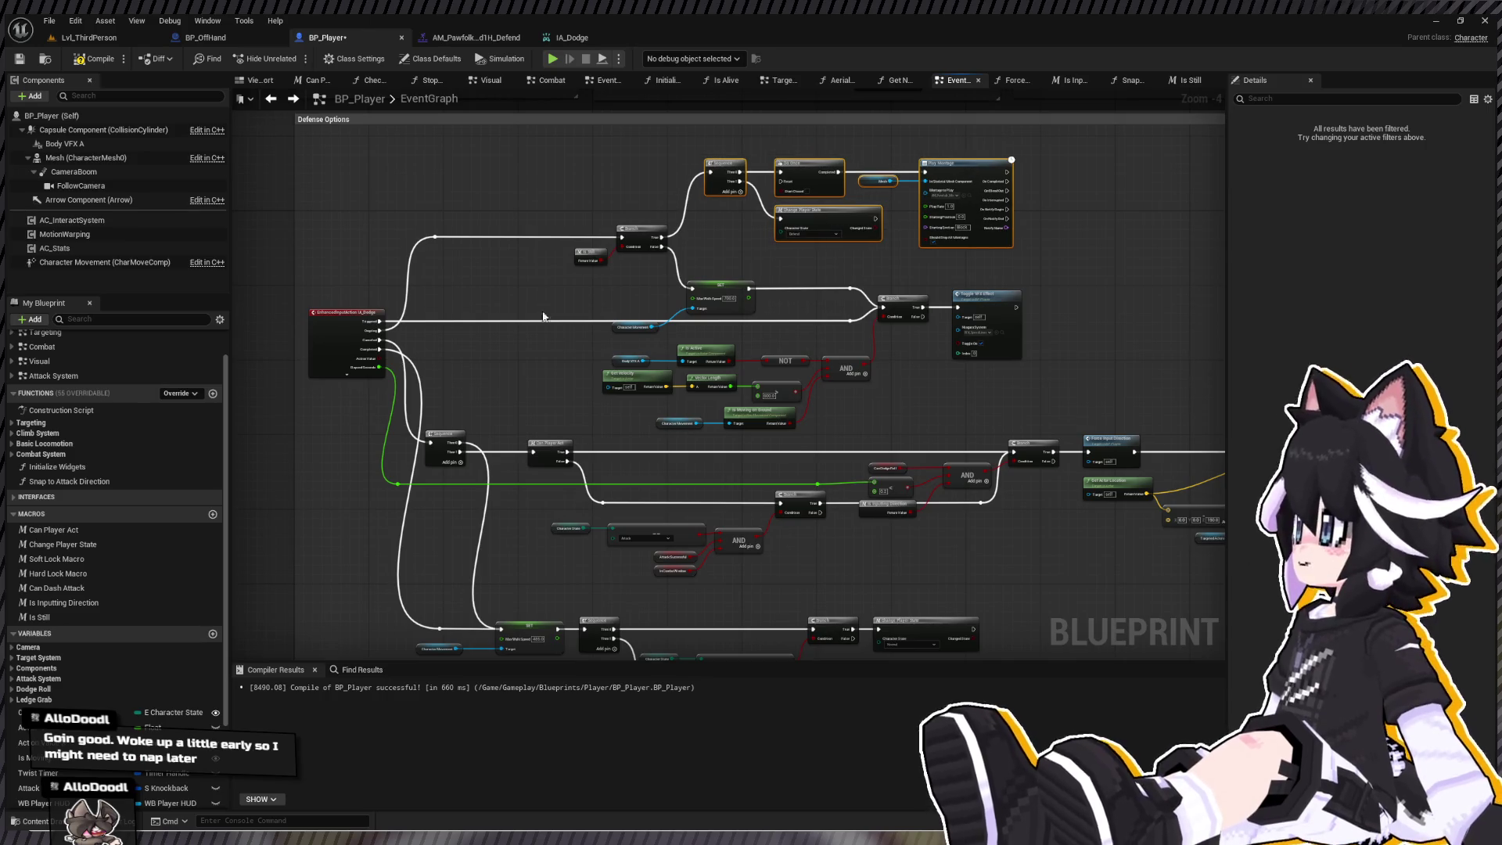
- Reposition the Sequence node and add a Then 2 output pin to it
scroll(342, 245, "up", 3)
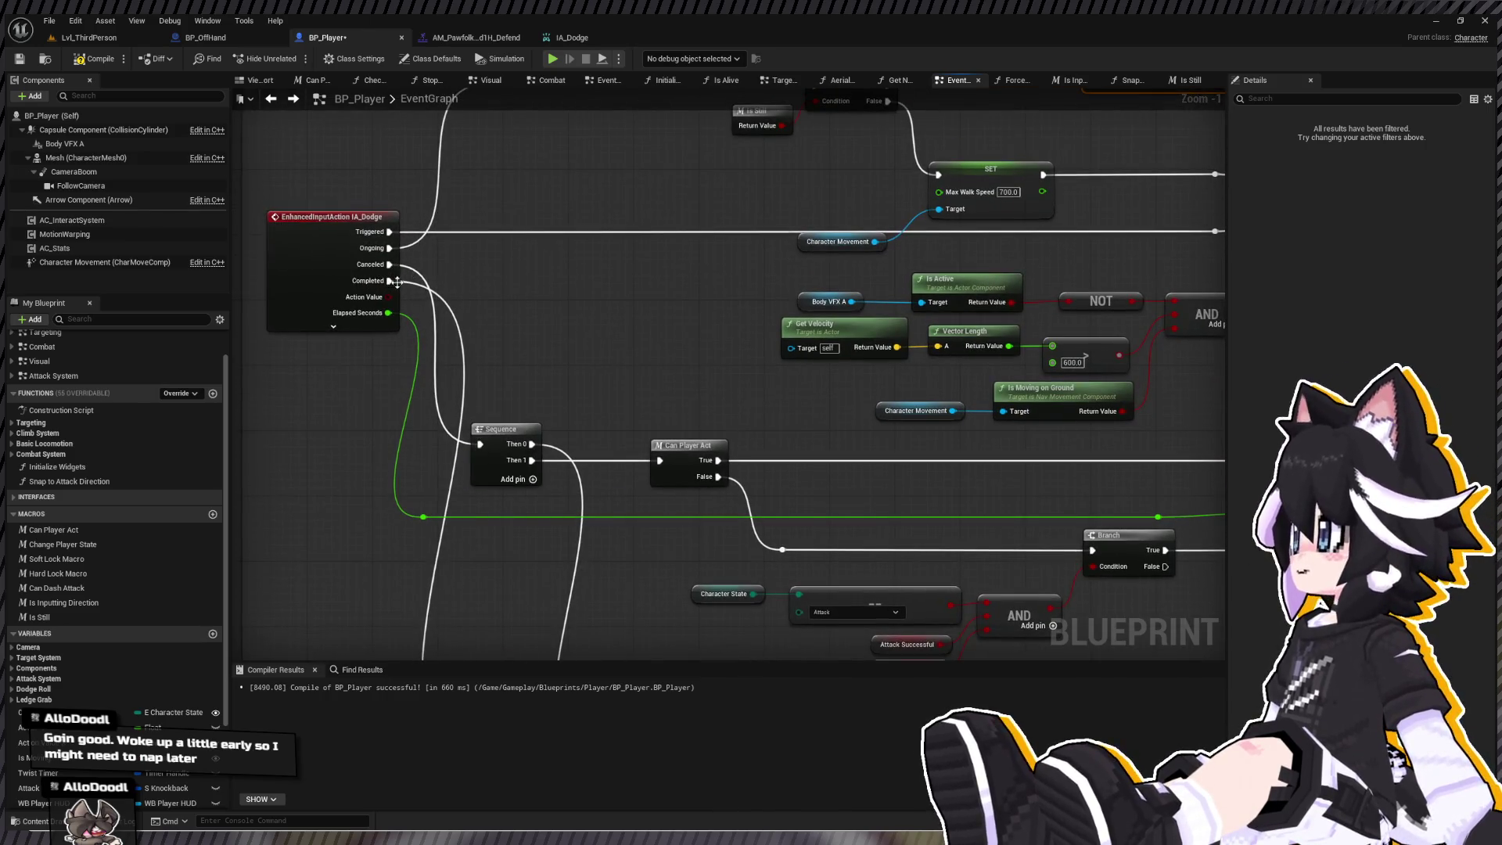
left_click_drag(389, 265, 314, 369)
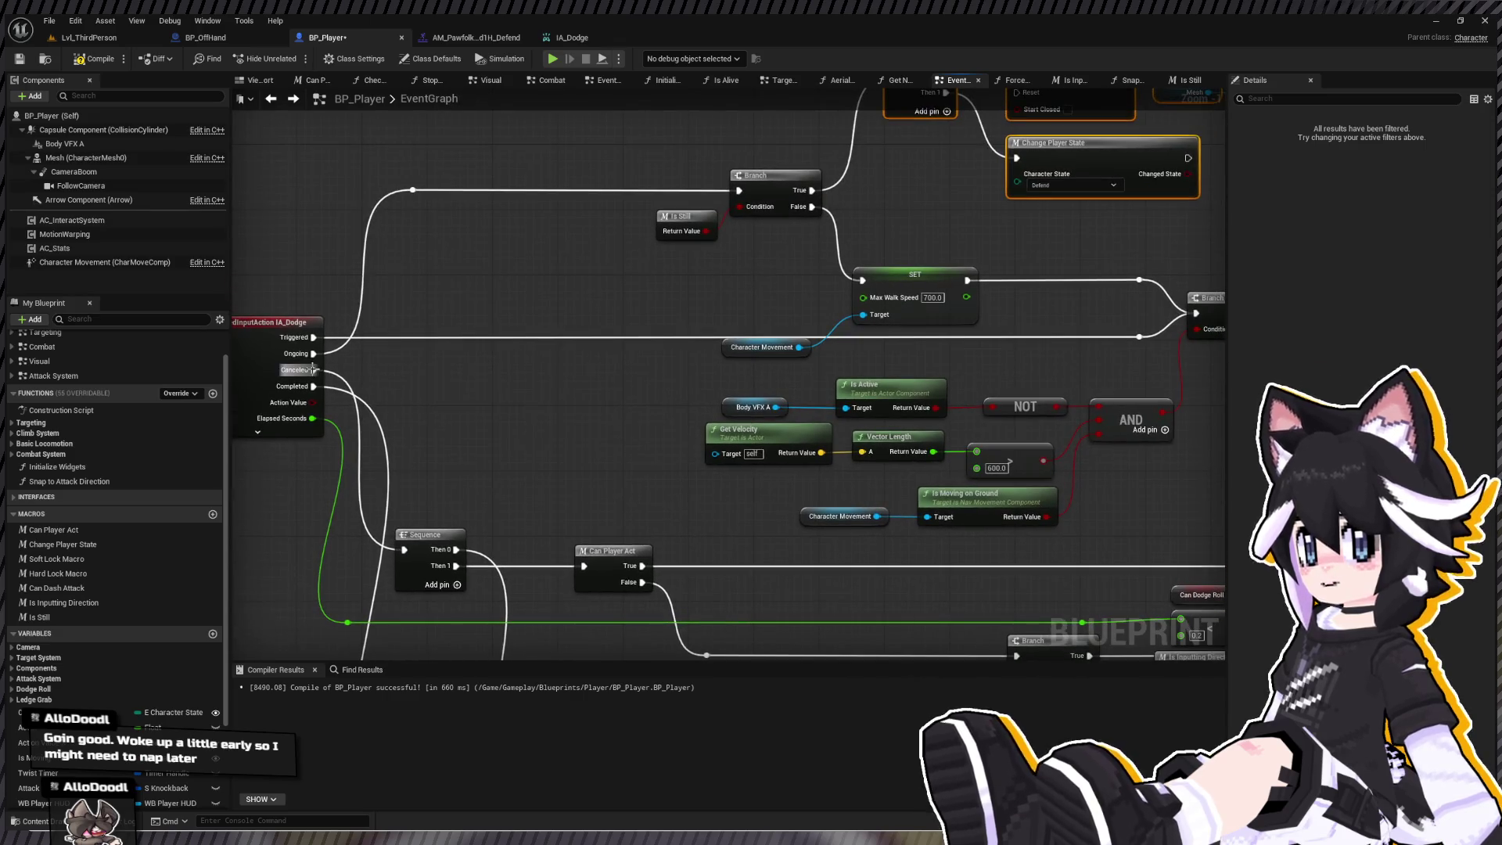
left_click(452, 527)
mouse_move(452, 527)
left_mouse_down()
mouse_move(462, 580)
mouse_move(837, 118)
mouse_move(1016, 134)
left_mouse_up()
left_click(458, 585)
- Reroute the Do Once wire and place a copy of the Sequence beside IA_Dodge
double_click(711, 440)
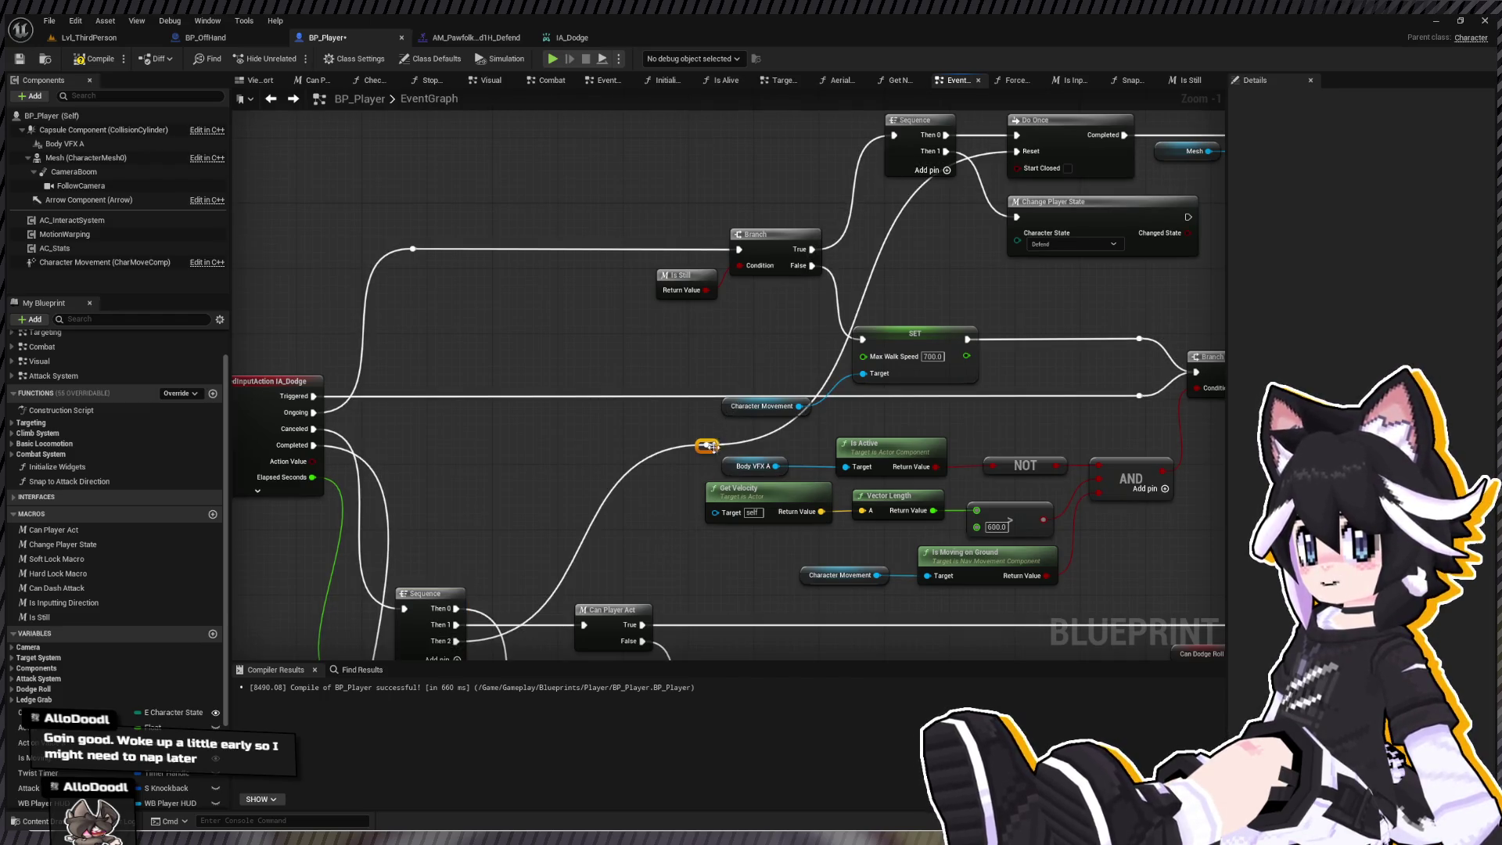
mouse_move(723, 444)
left_mouse_down()
mouse_move(591, 450)
mouse_move(698, 150)
mouse_move(677, 159)
left_mouse_up()
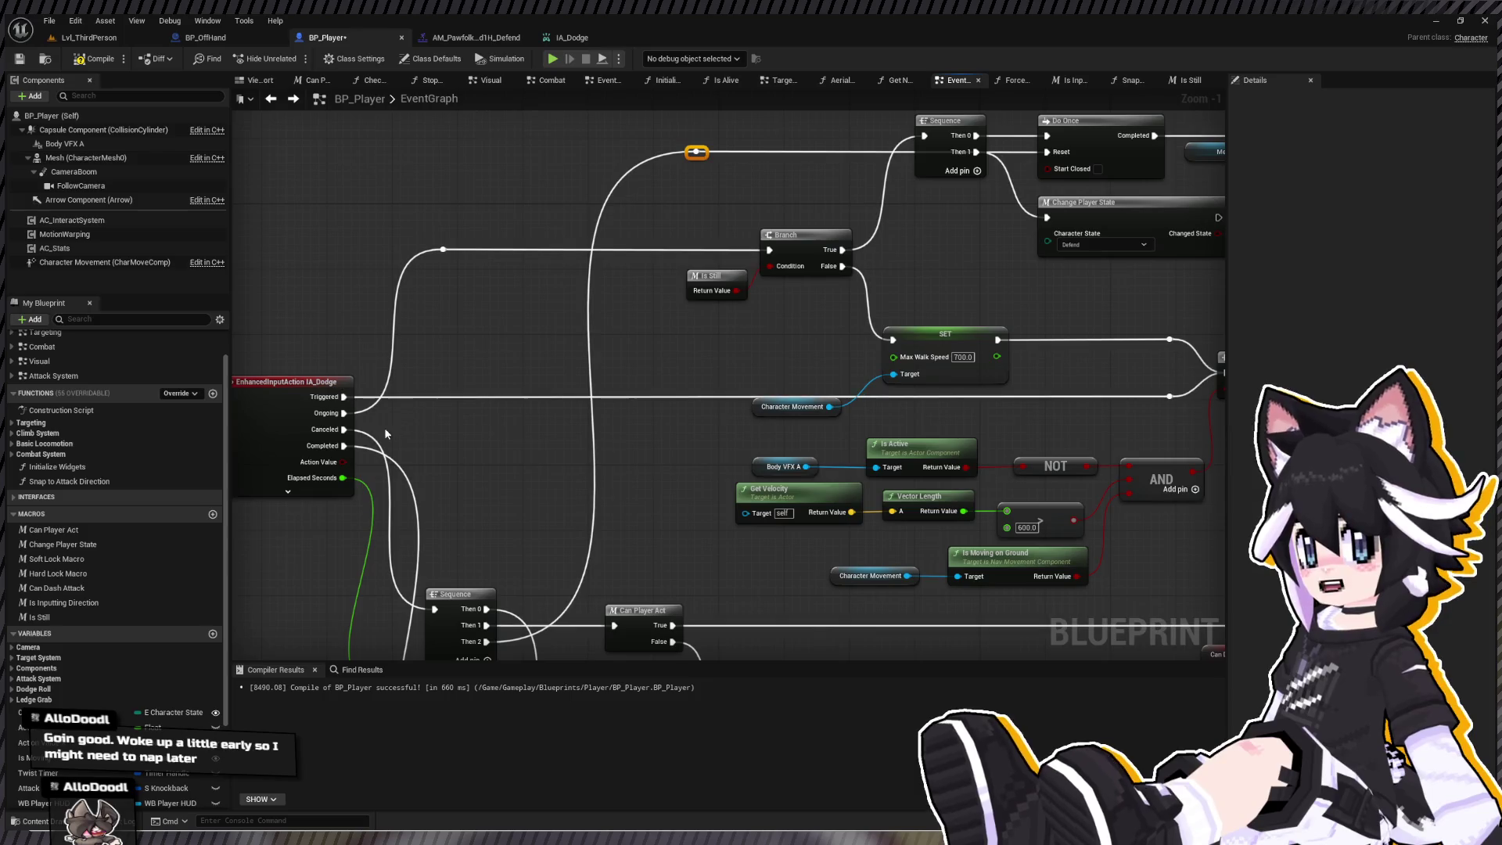
left_click_drag(383, 427, 349, 357)
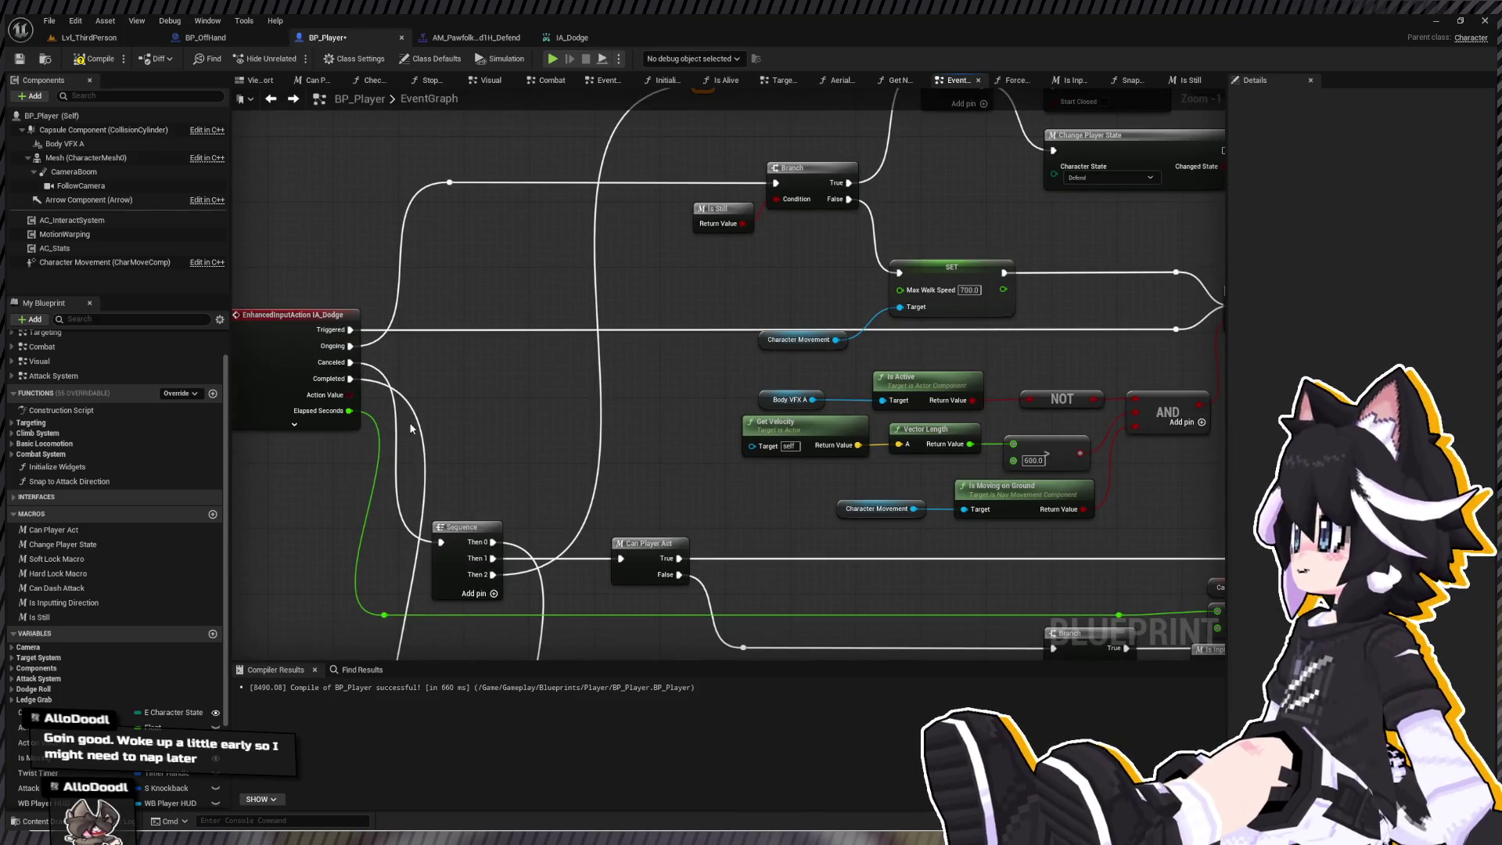
mouse_move(467, 545)
left_mouse_down()
mouse_move(539, 468)
mouse_move(515, 329)
left_mouse_up()
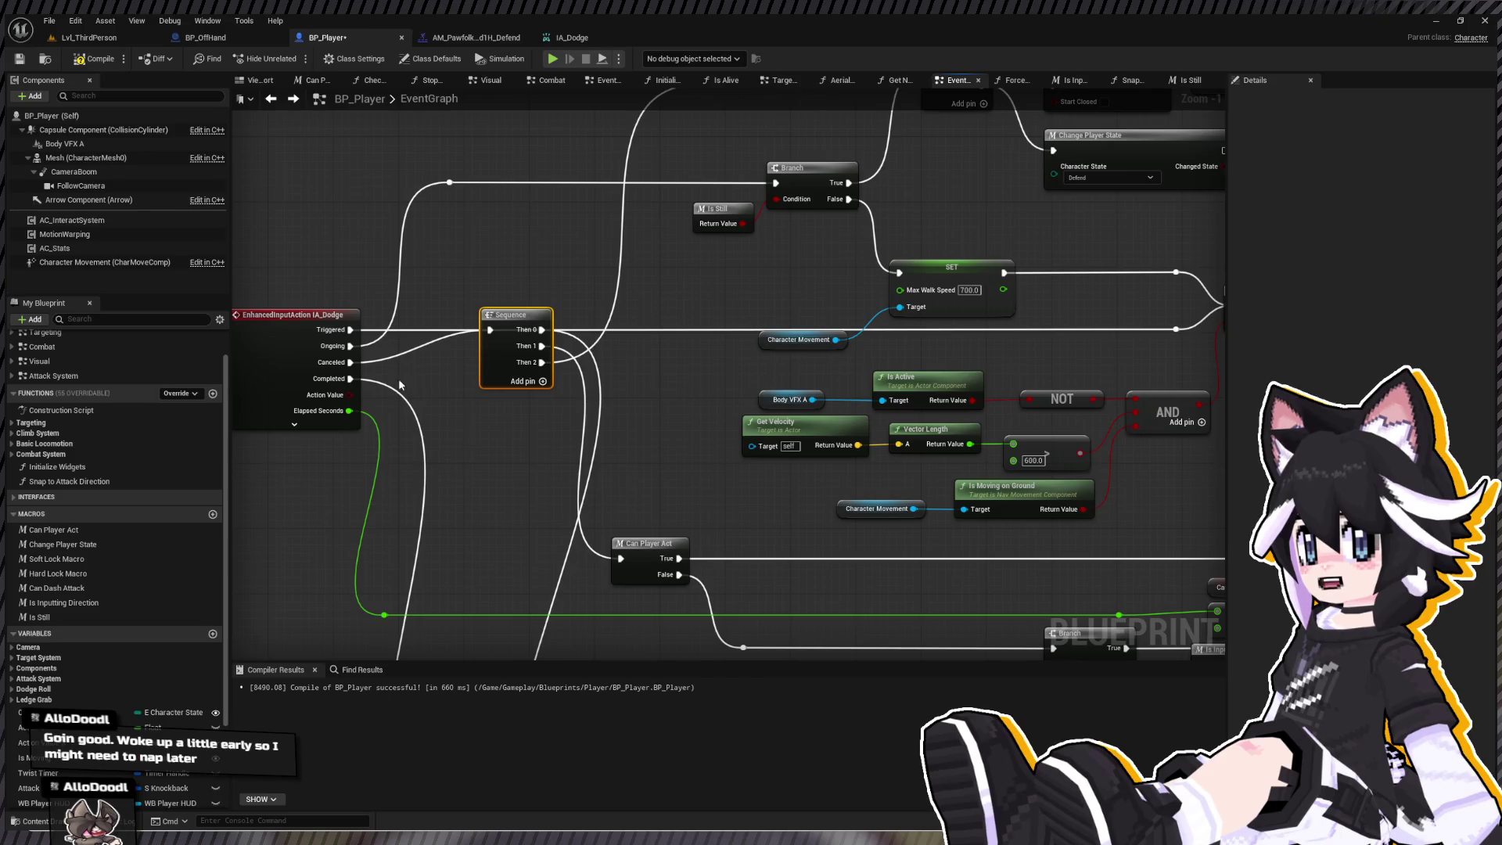
key("ctrl+z")
mouse_move(351, 378)
left_mouse_down()
mouse_move(500, 386)
mouse_move(399, 381)
mouse_move(432, 351)
mouse_move(436, 363)
left_mouse_up()
- Wire the new Sequence's Then 0 onward, playtest Lvl_ThirdPerson, then go back to BP_Player
mouse_move(530, 372)
left_mouse_down()
mouse_move(359, 453)
mouse_move(524, 163)
mouse_move(637, 162)
mouse_move(530, 165)
left_mouse_up()
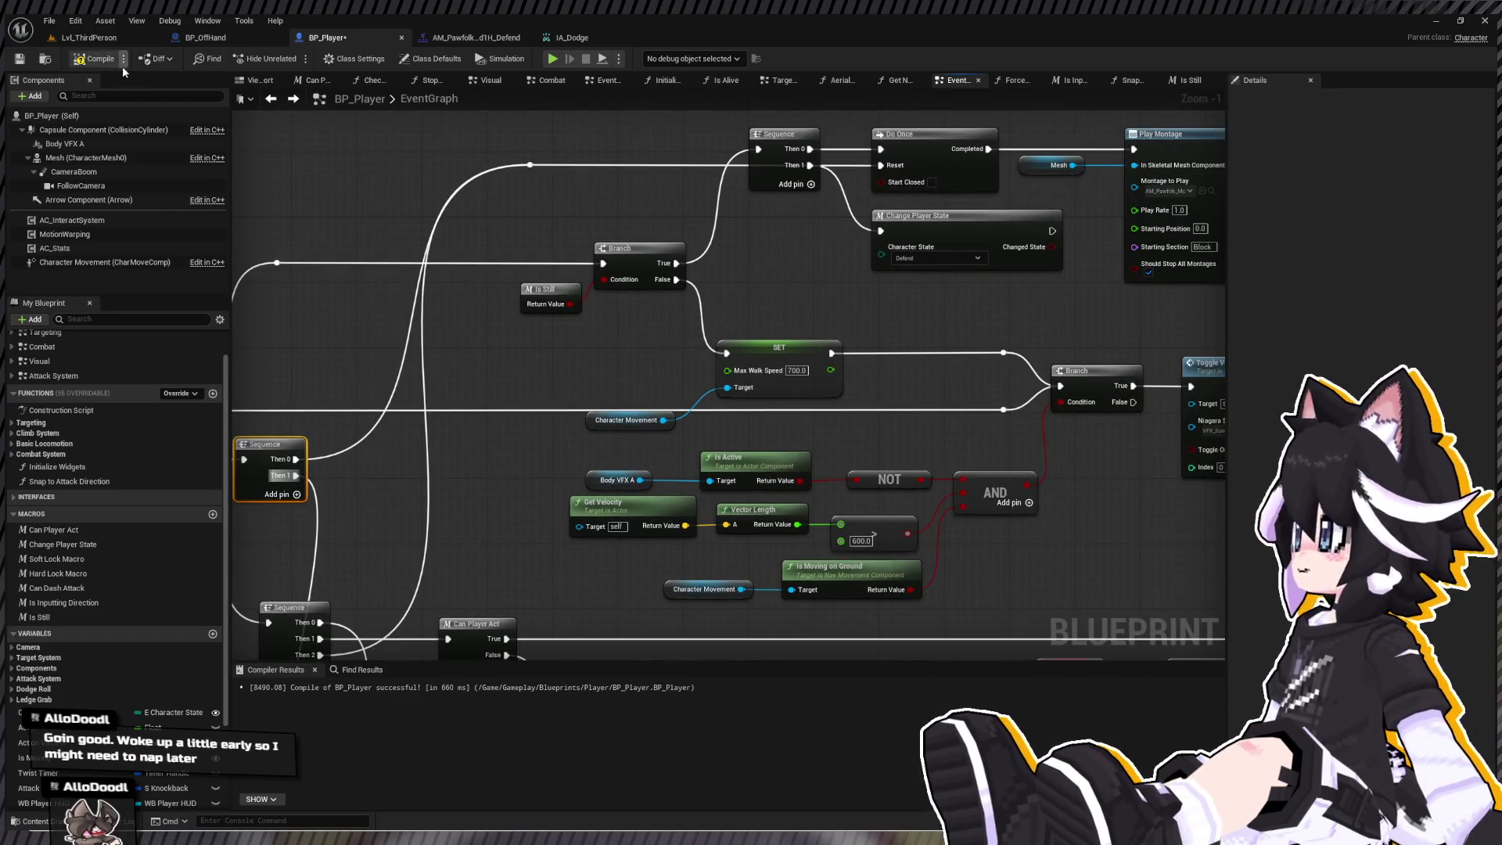
left_click(86, 45)
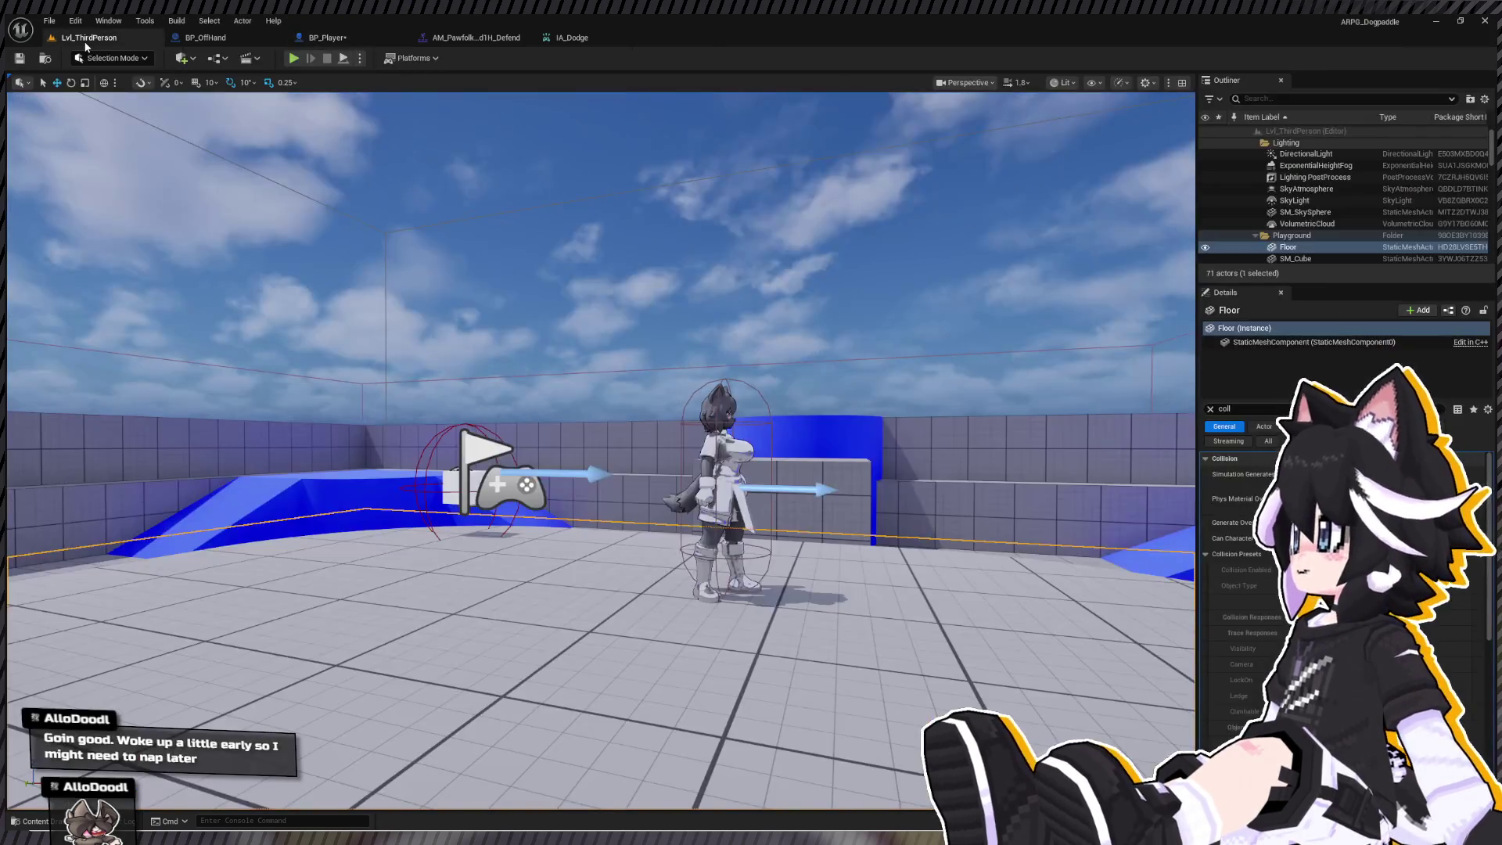
left_click(293, 59)
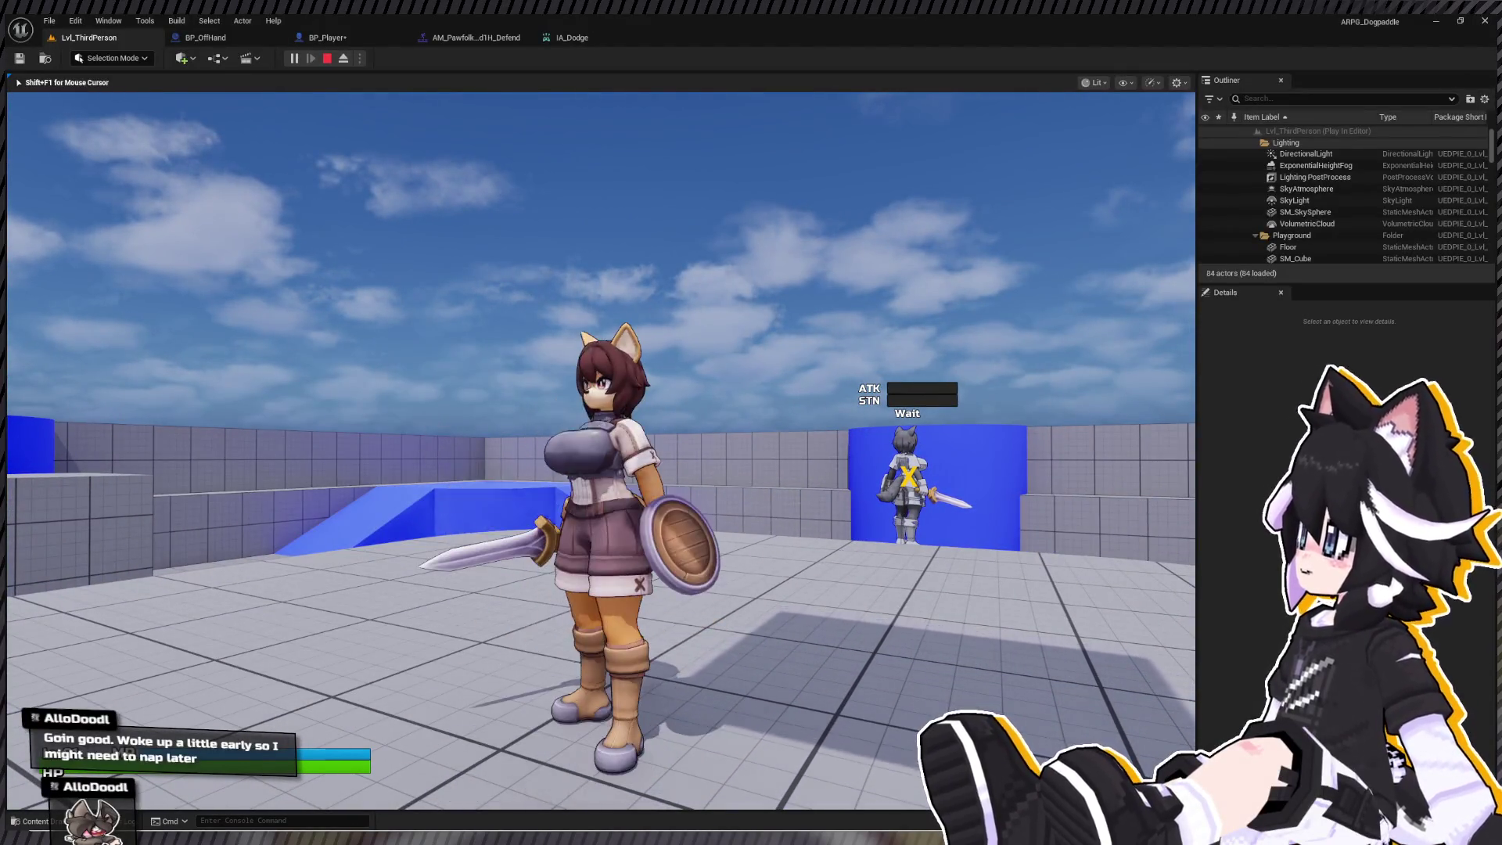
key("Escape")
left_click(348, 37)
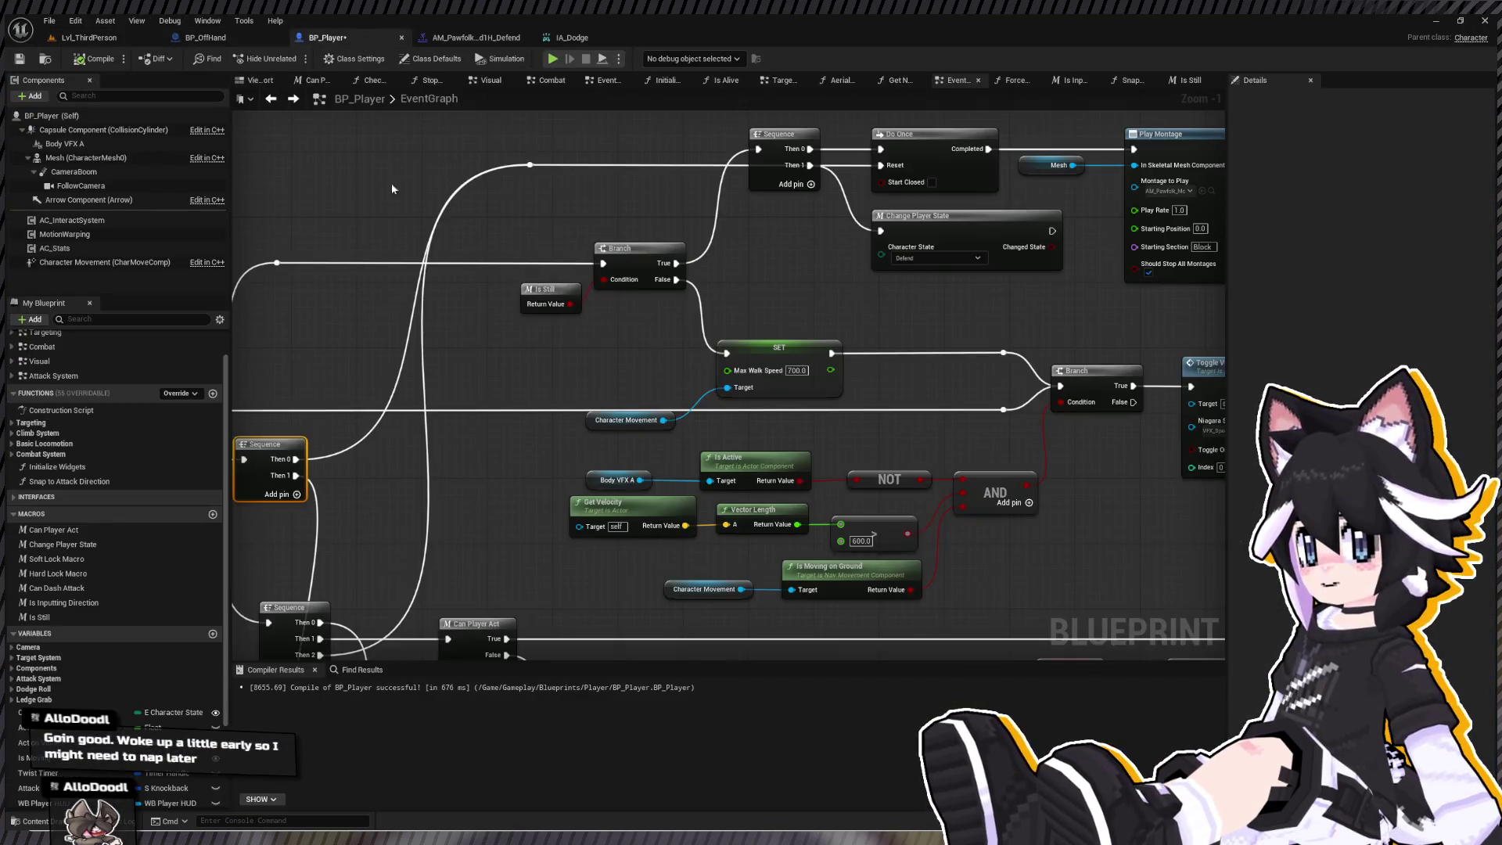
mouse_move(606, 344)
left_mouse_down()
mouse_move(678, 348)
mouse_move(716, 253)
mouse_move(587, 223)
mouse_move(730, 244)
left_mouse_up()
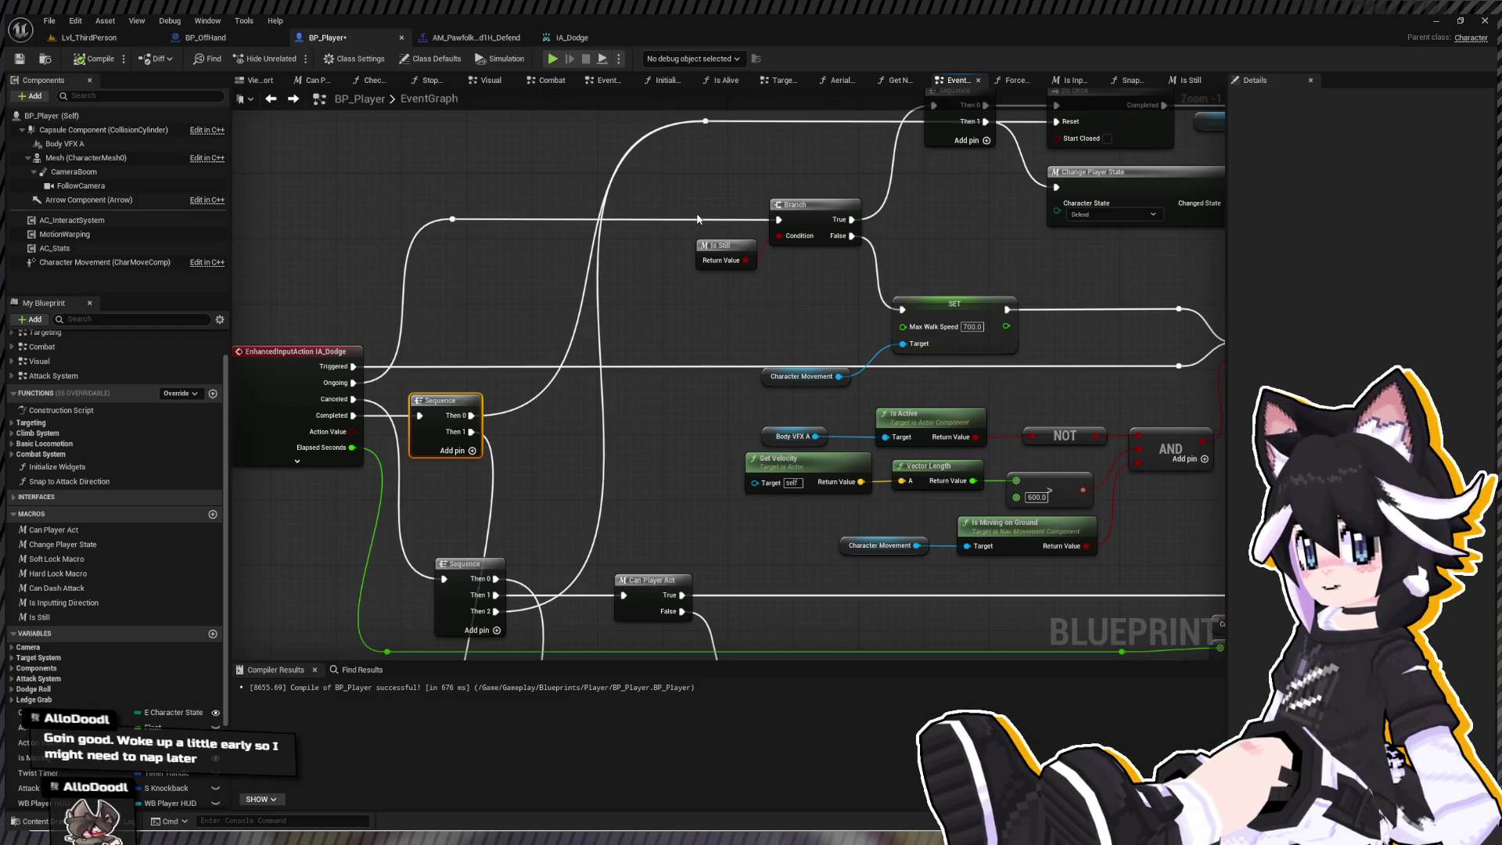
double_click(719, 249)
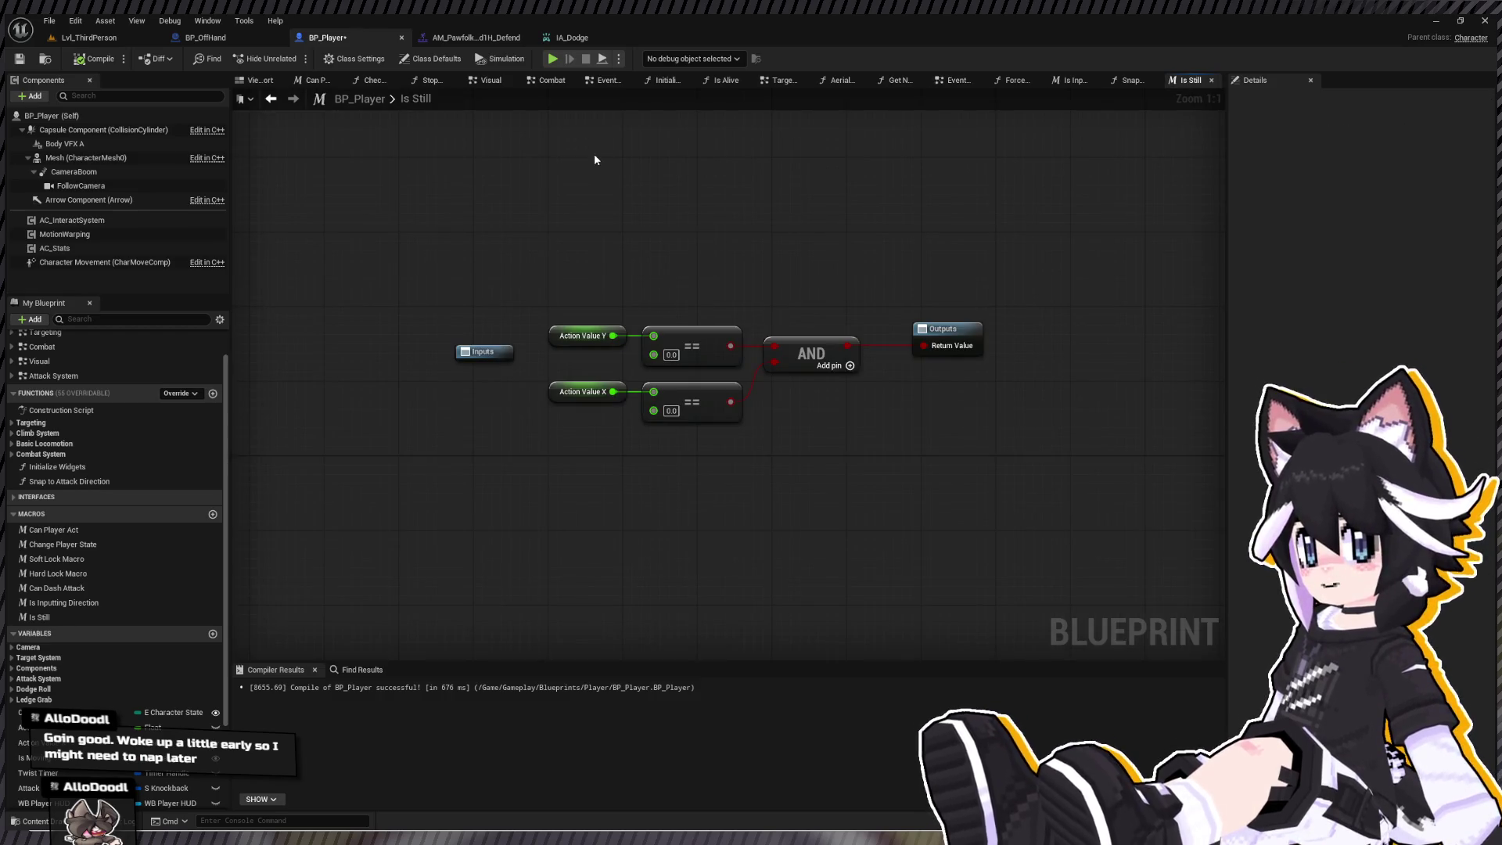
left_click(271, 102)
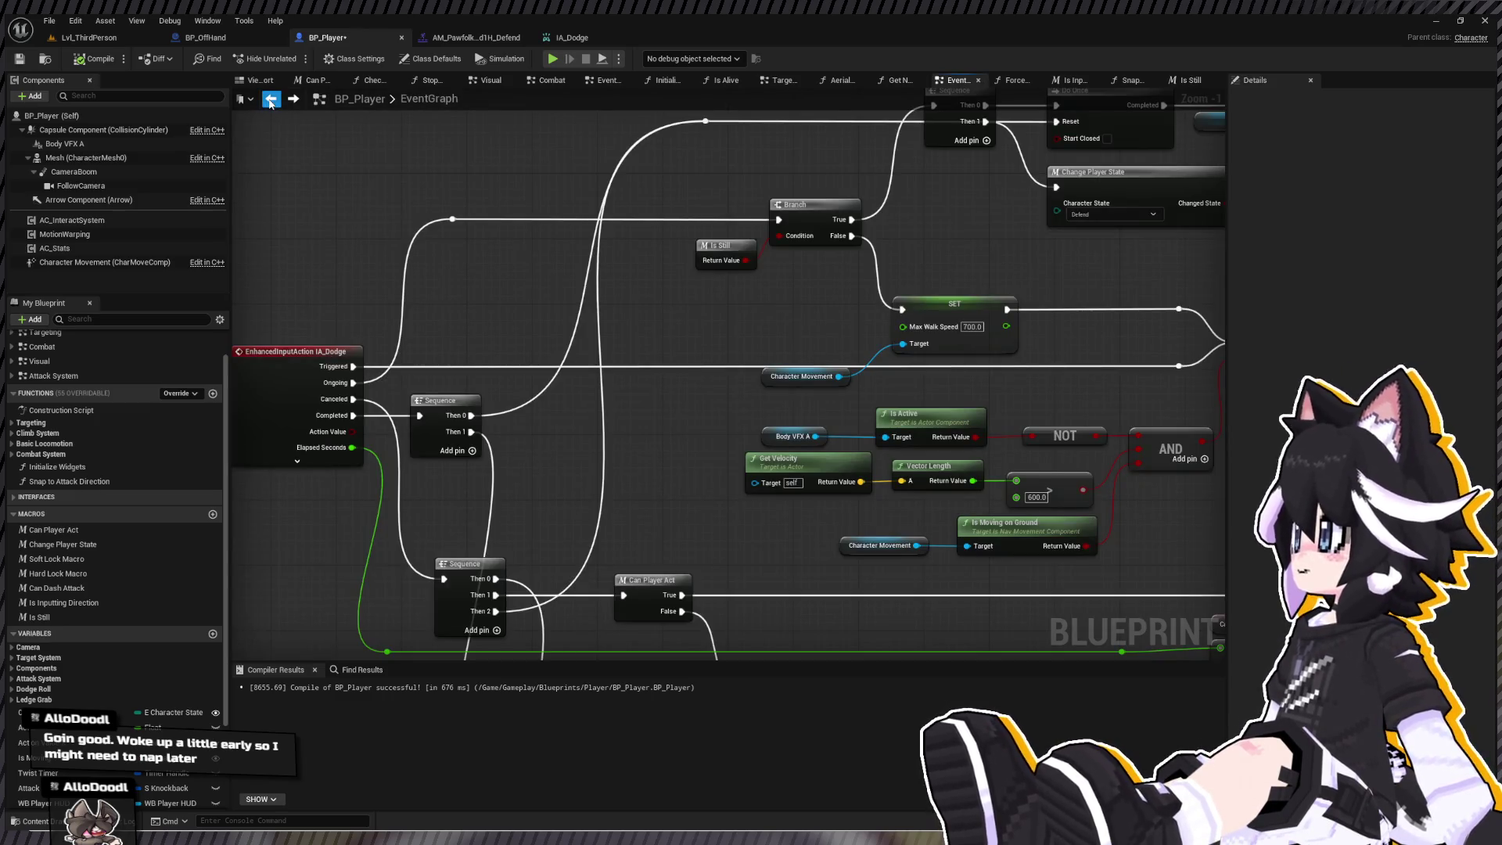
mouse_move(578, 231)
left_mouse_down()
mouse_move(704, 281)
mouse_move(553, 454)
left_mouse_up()
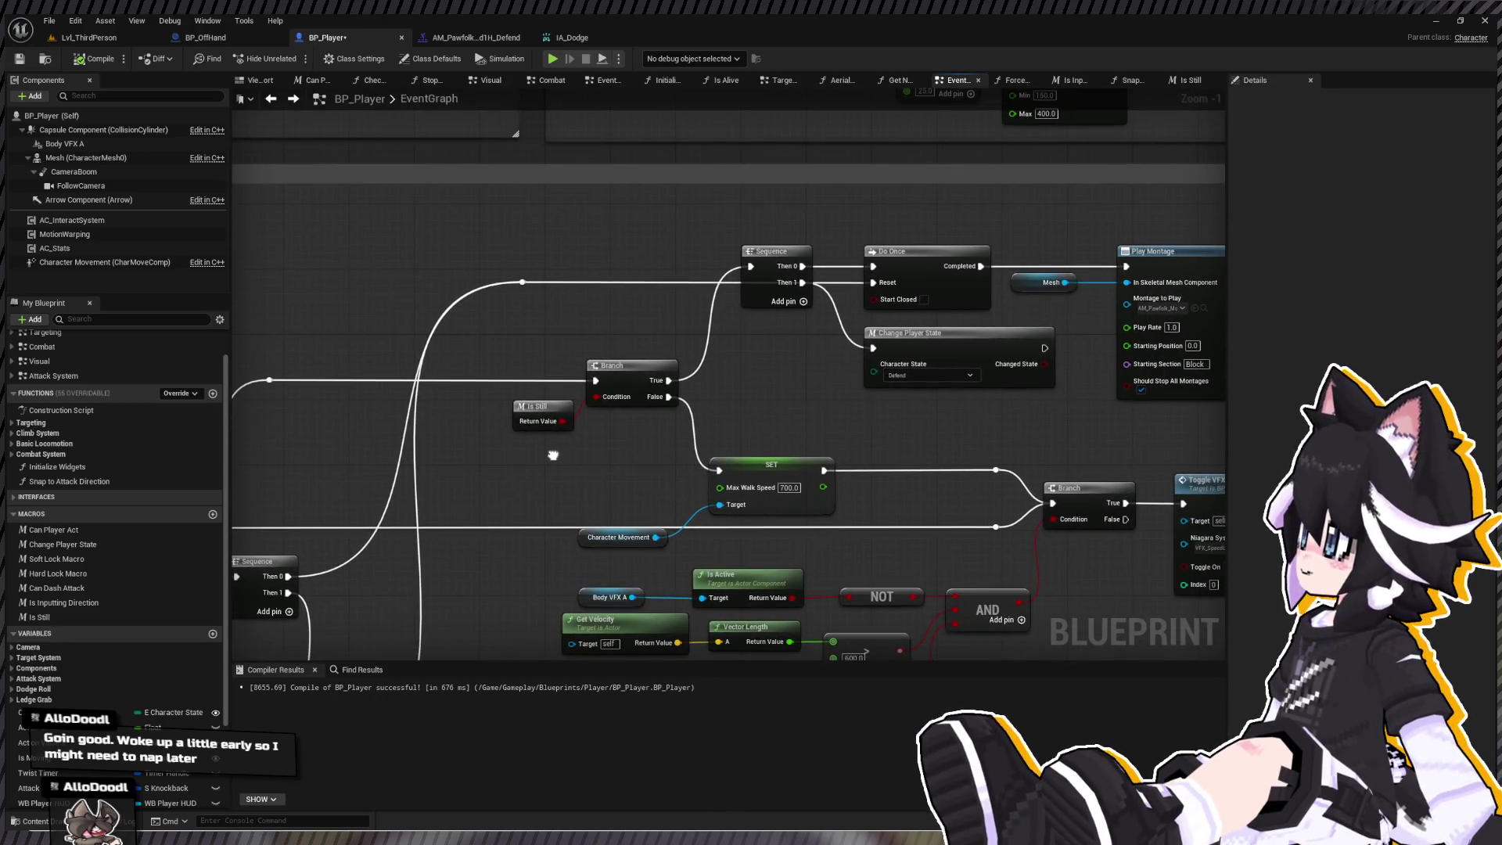
scroll(552, 454, "down", 3)
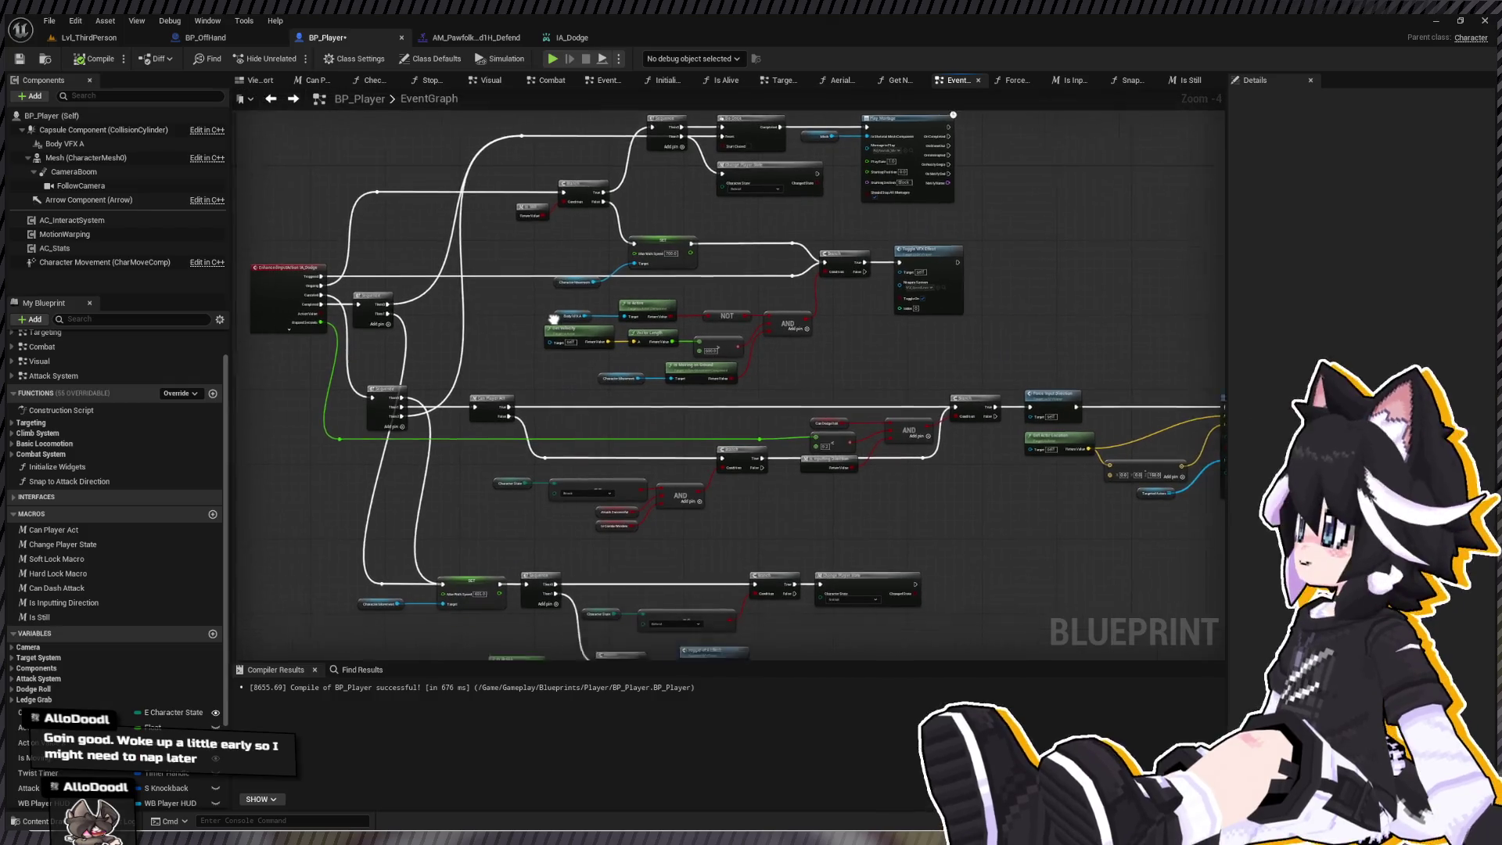
mouse_move(560, 306)
left_mouse_down()
mouse_move(110, 295)
mouse_move(111, 309)
left_mouse_up()
- Undo the Sequence wiring and the Do Once and Play Montage additions in Defense Options
mouse_move(560, 307)
left_mouse_down()
mouse_move(670, 295)
mouse_move(538, 288)
mouse_move(712, 467)
left_mouse_up()
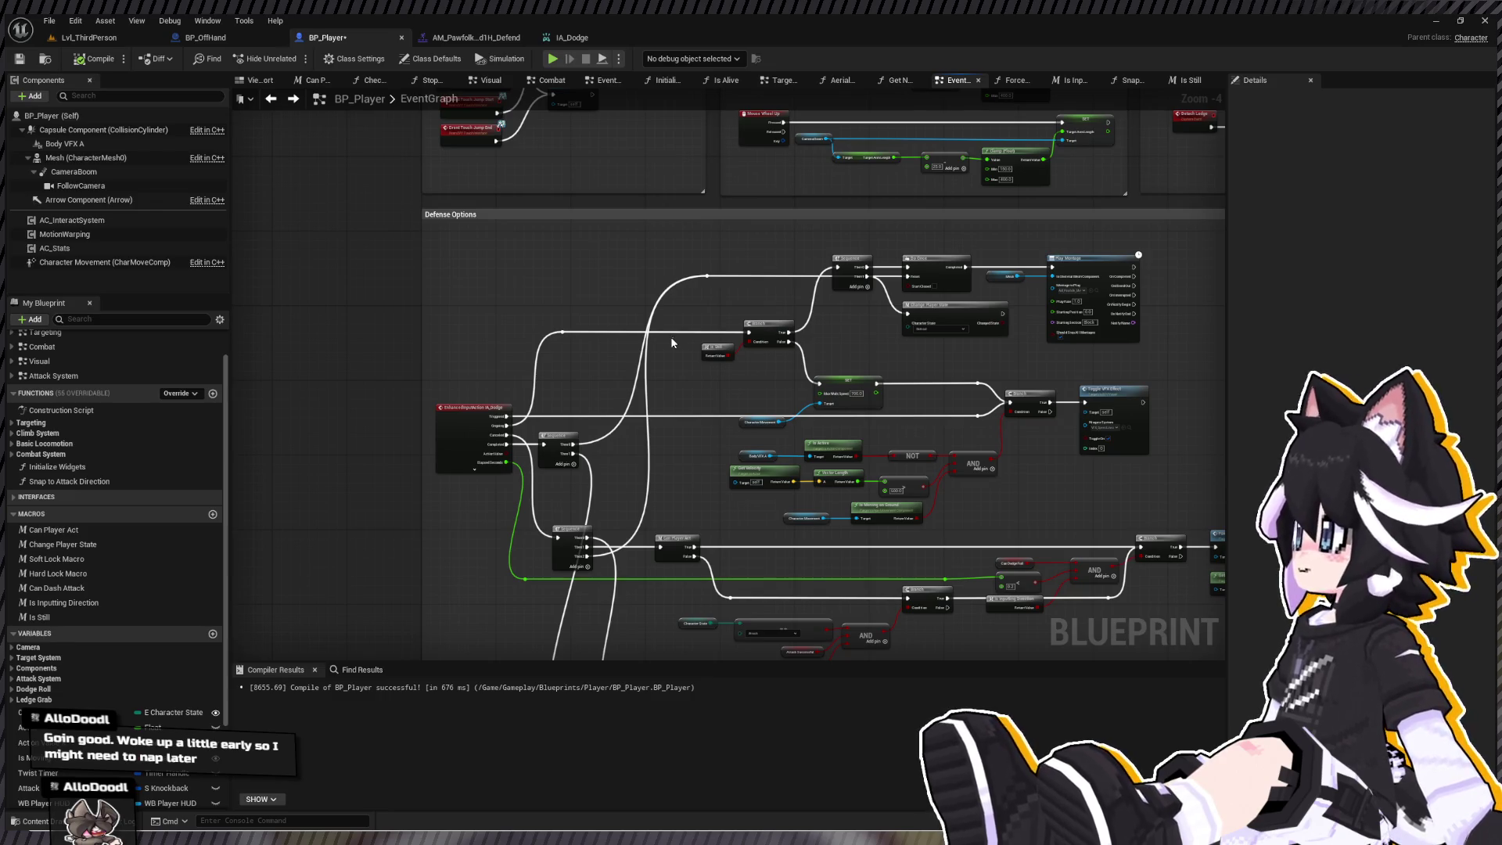
key("ctrl+z")
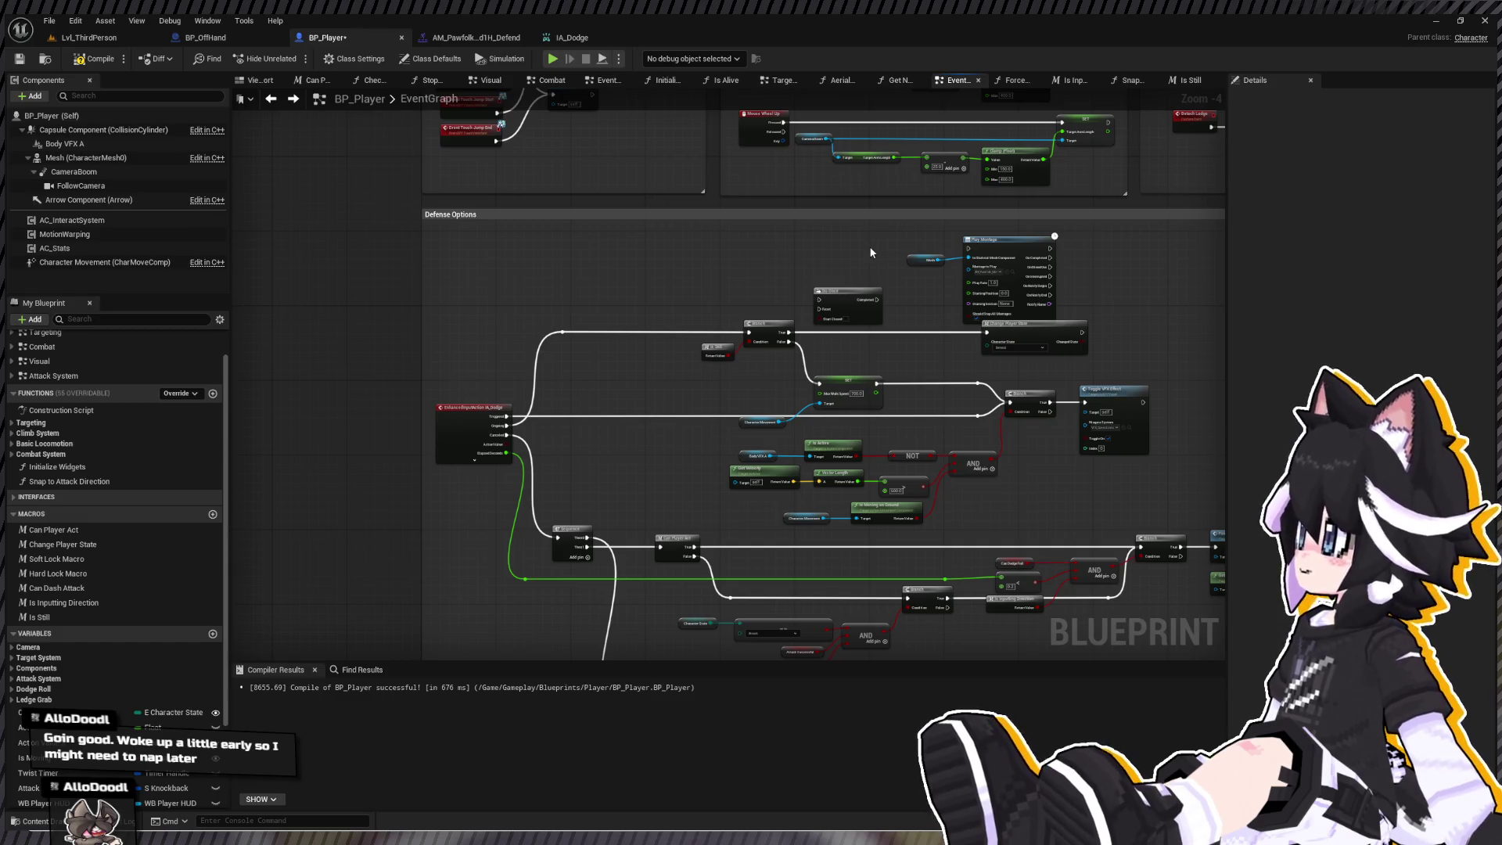
key("ctrl+z")
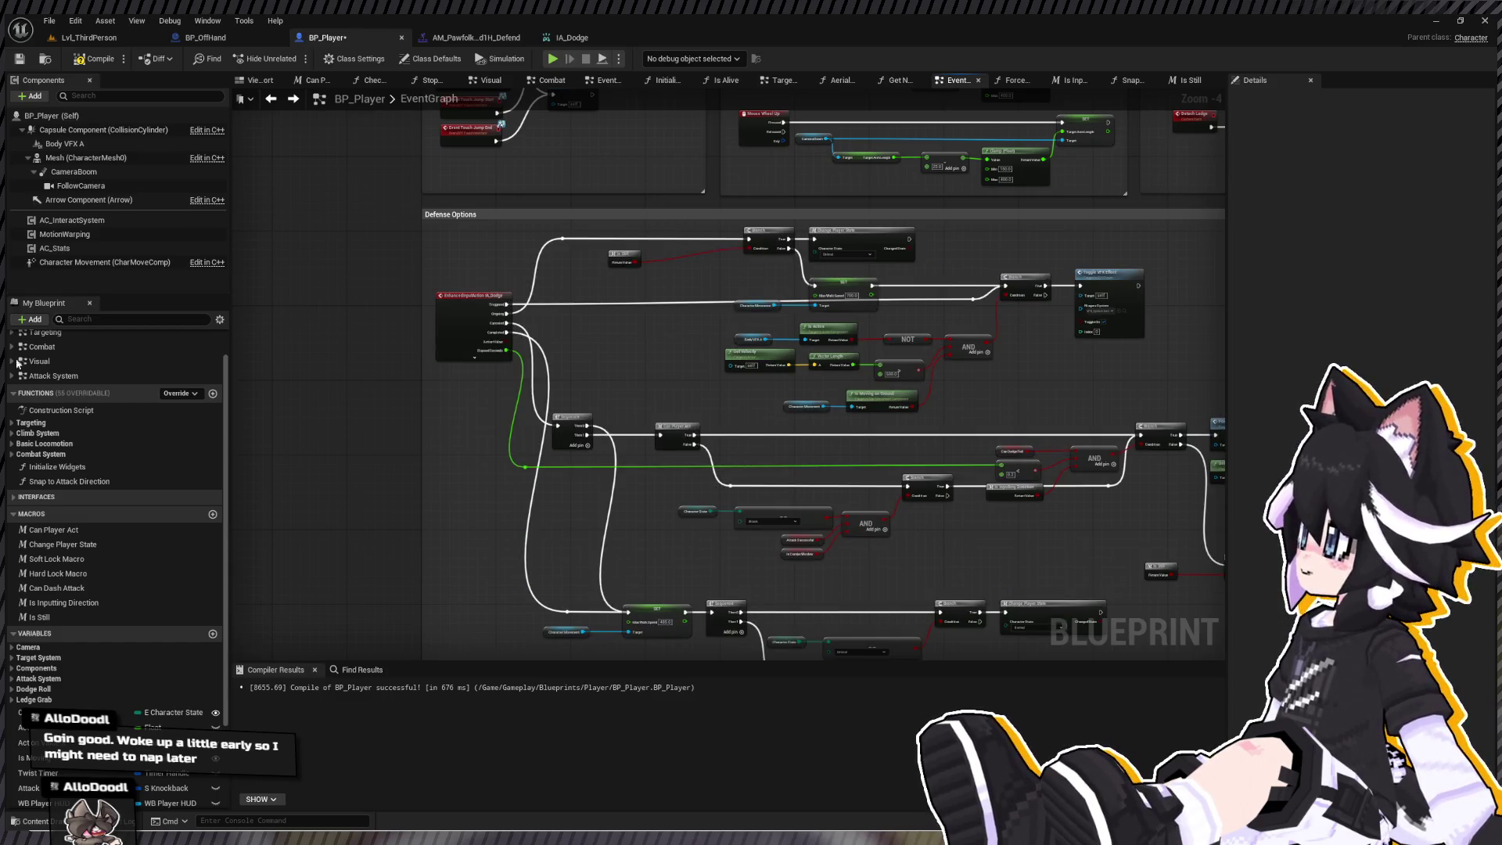
- Undo back to the version of the dodge logic using the Is Inputting Direction check
left_click_drag(666, 227, 566, 254)
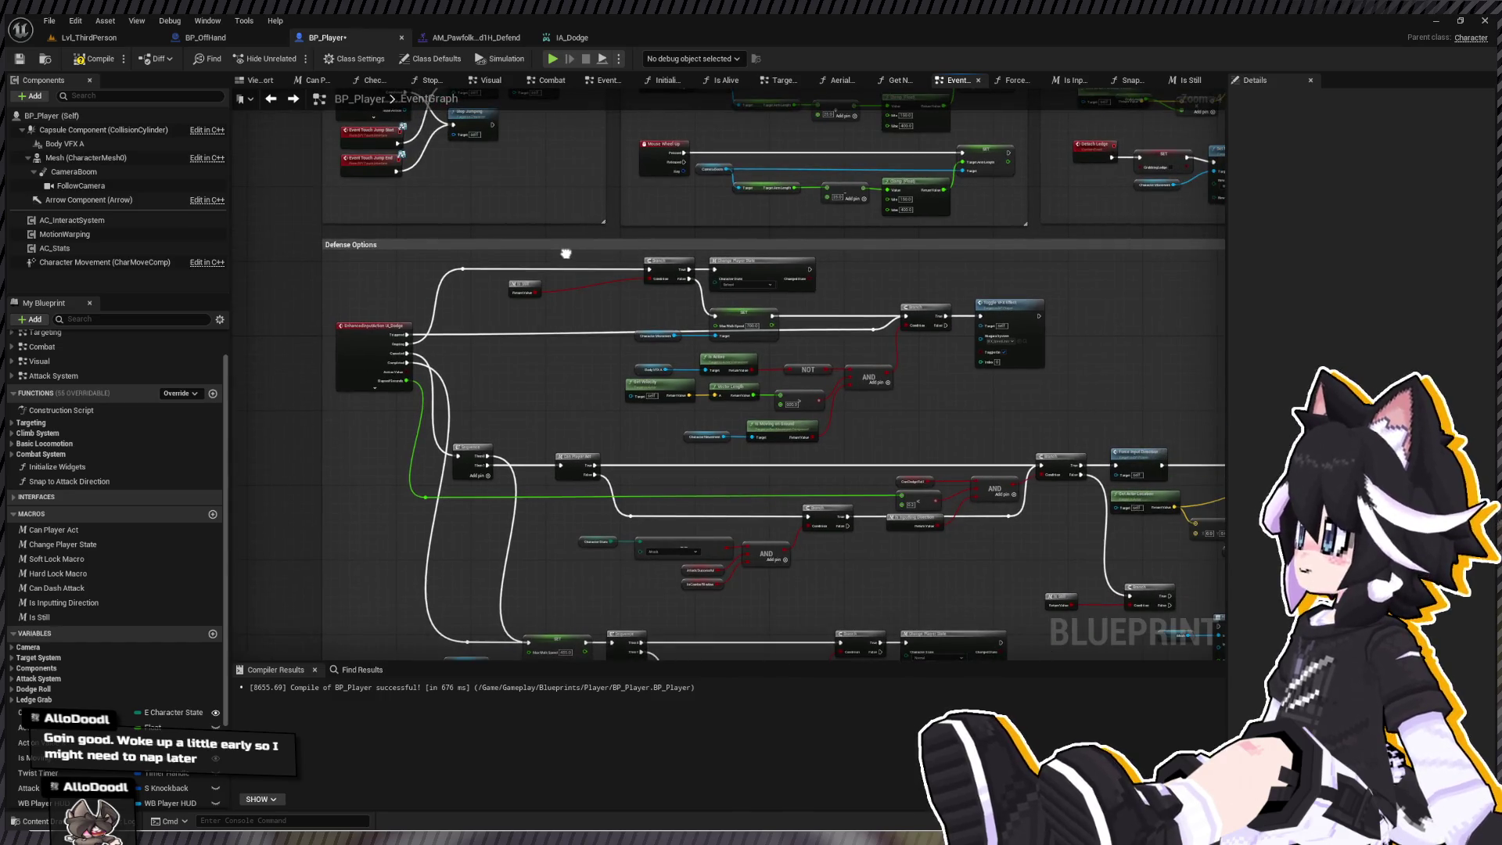
scroll(566, 254, "up", 1)
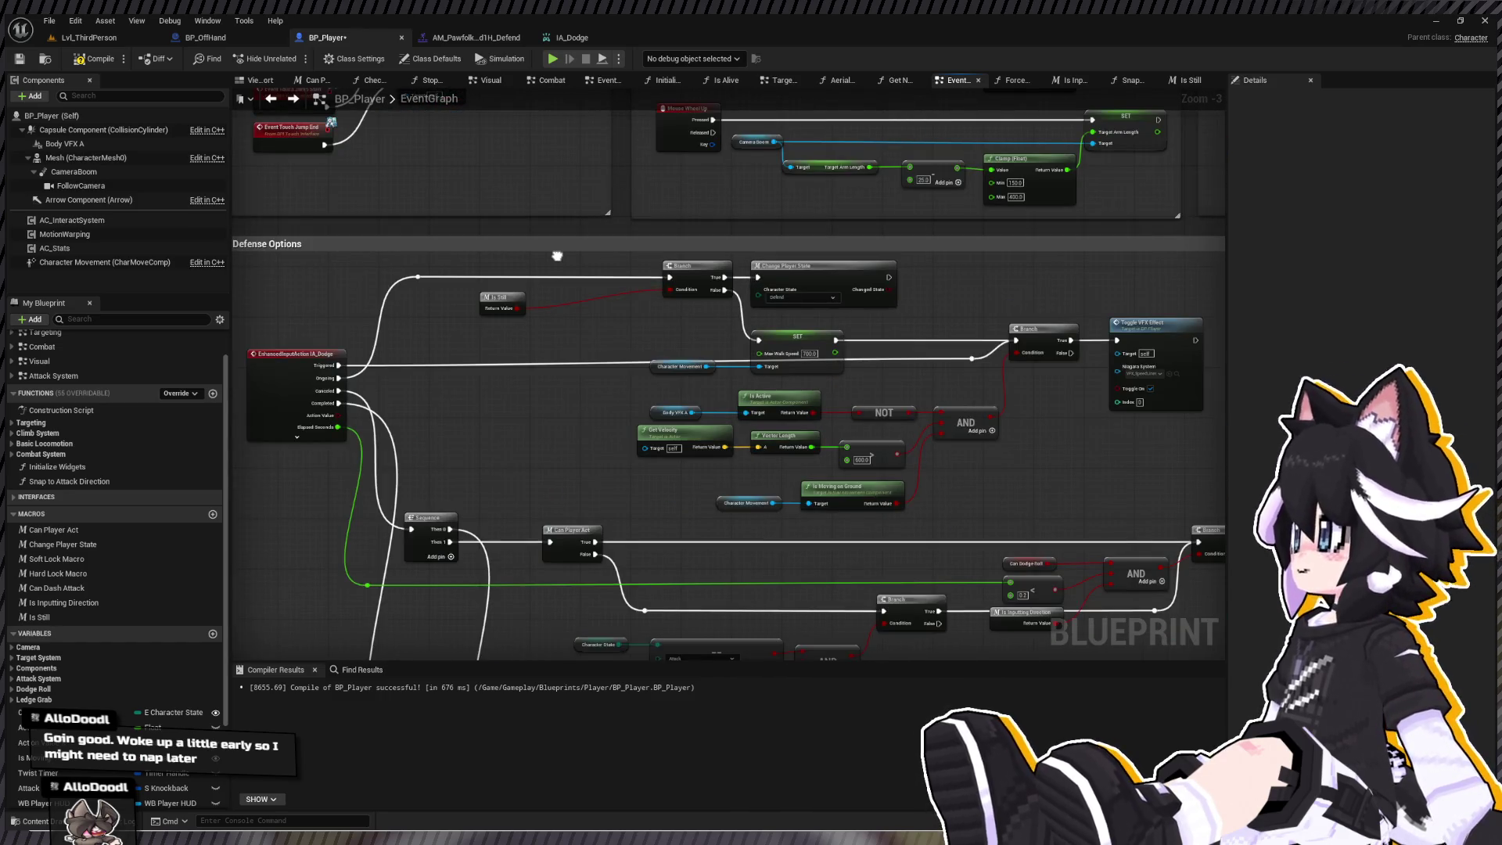
left_click_drag(557, 256, 521, 227)
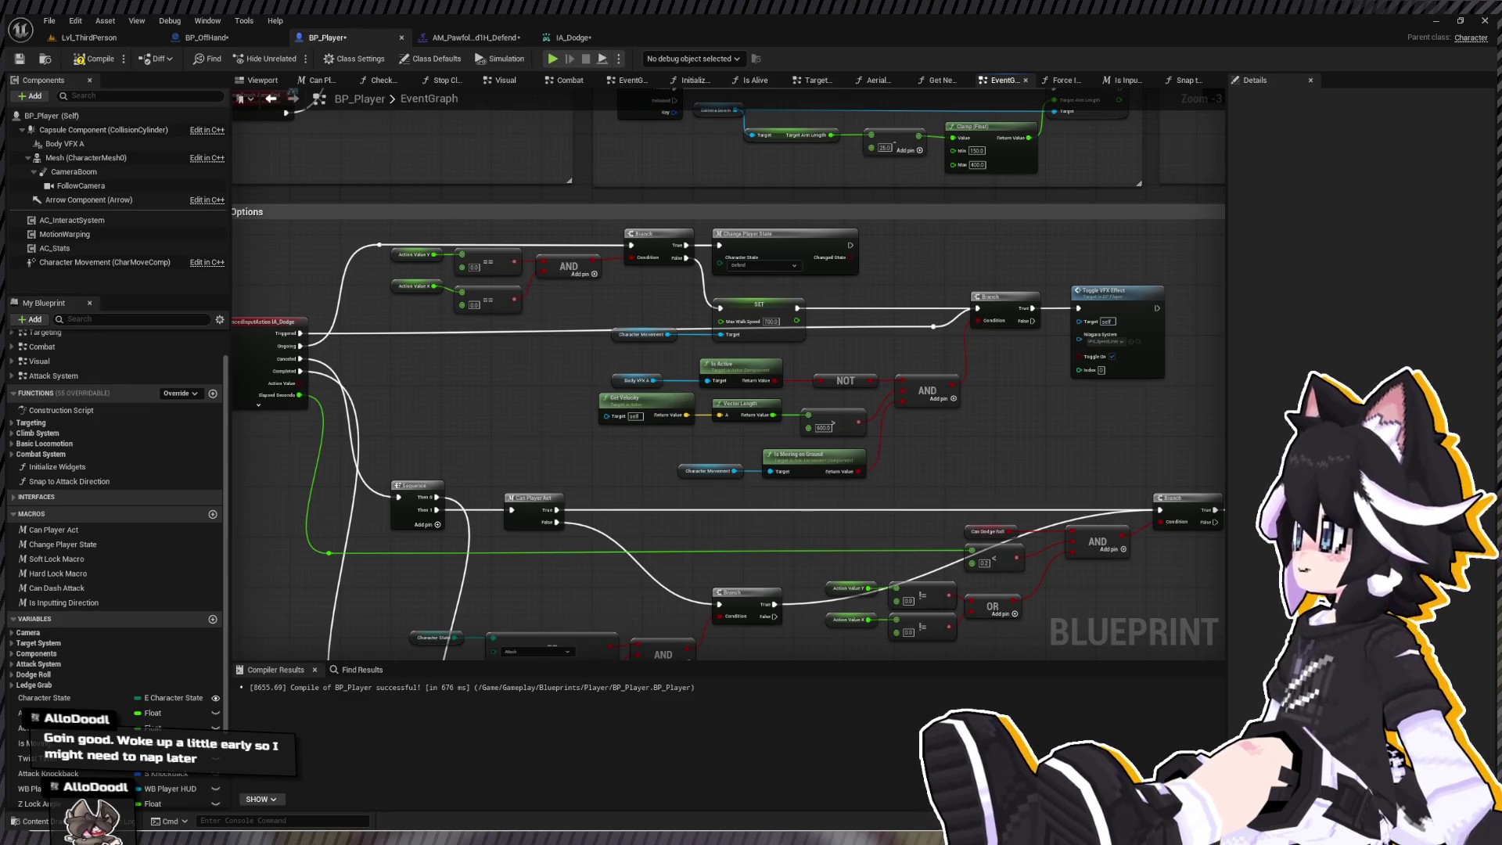
scroll(560, 360, "down", 3)
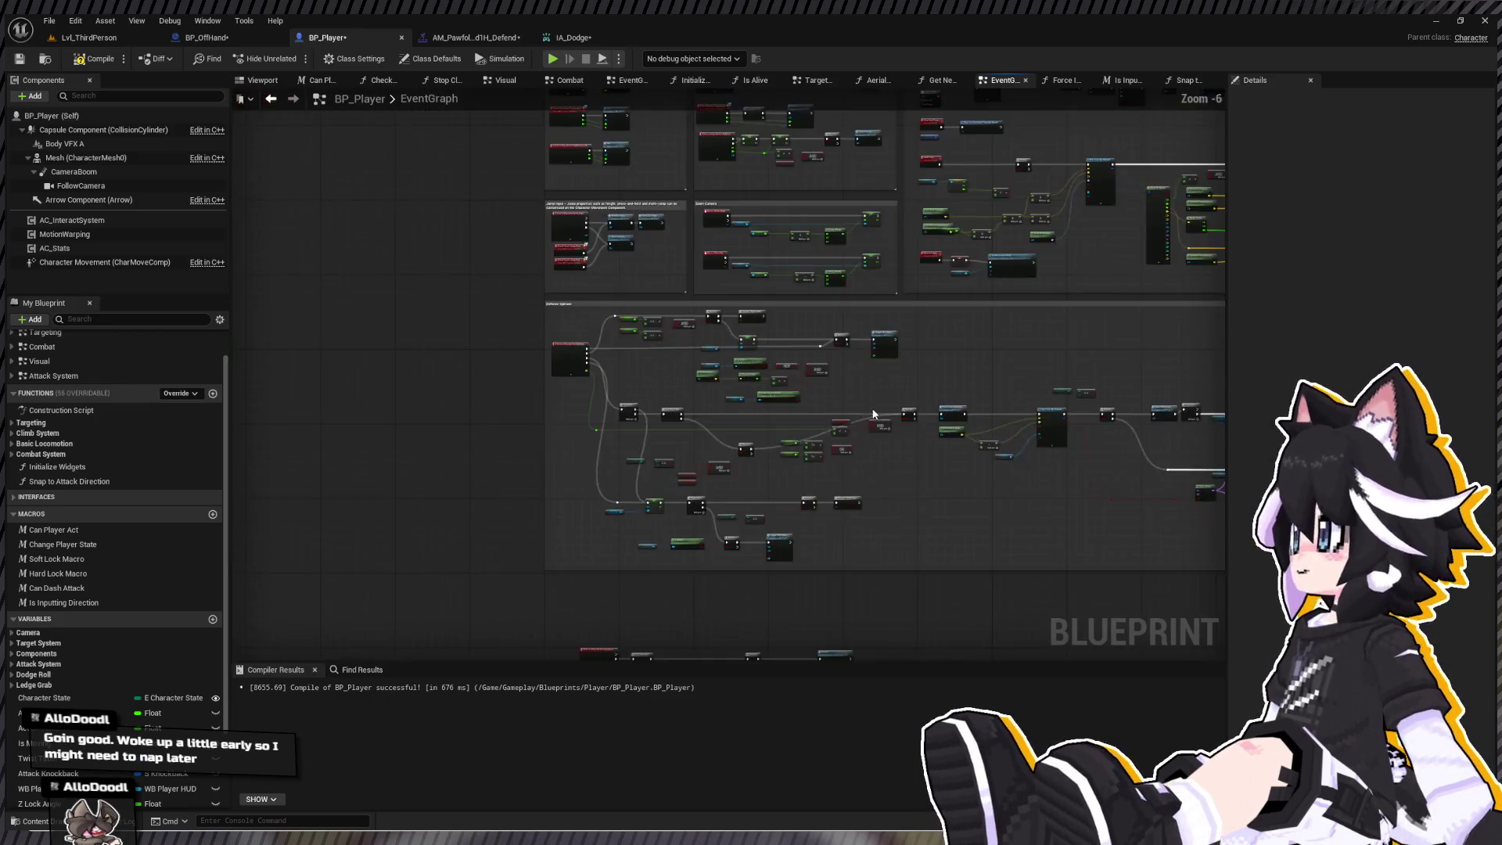
scroll(599, 354, "up", 4)
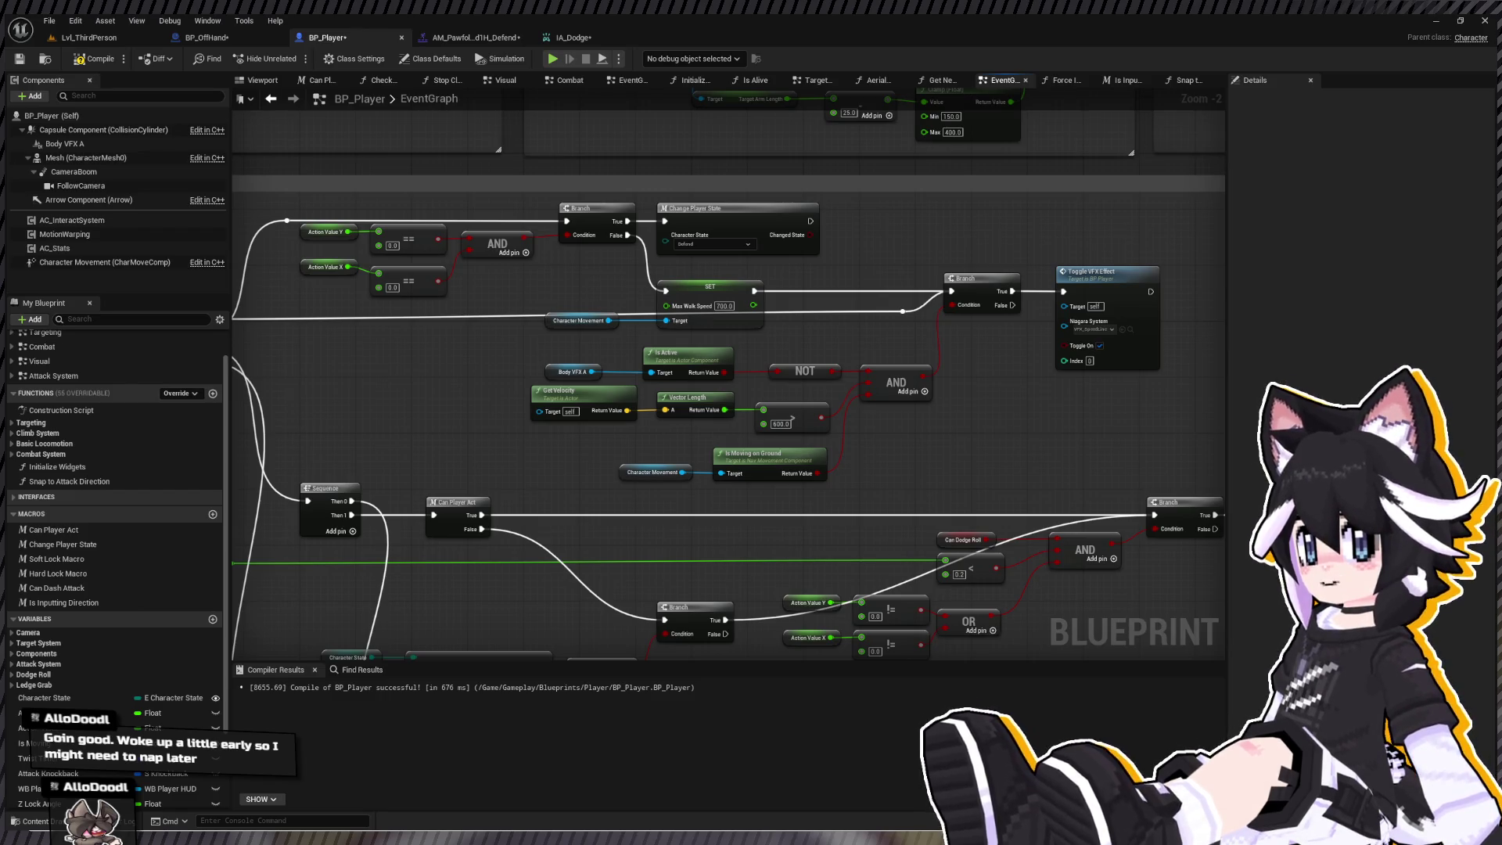
key("ctrl+z")
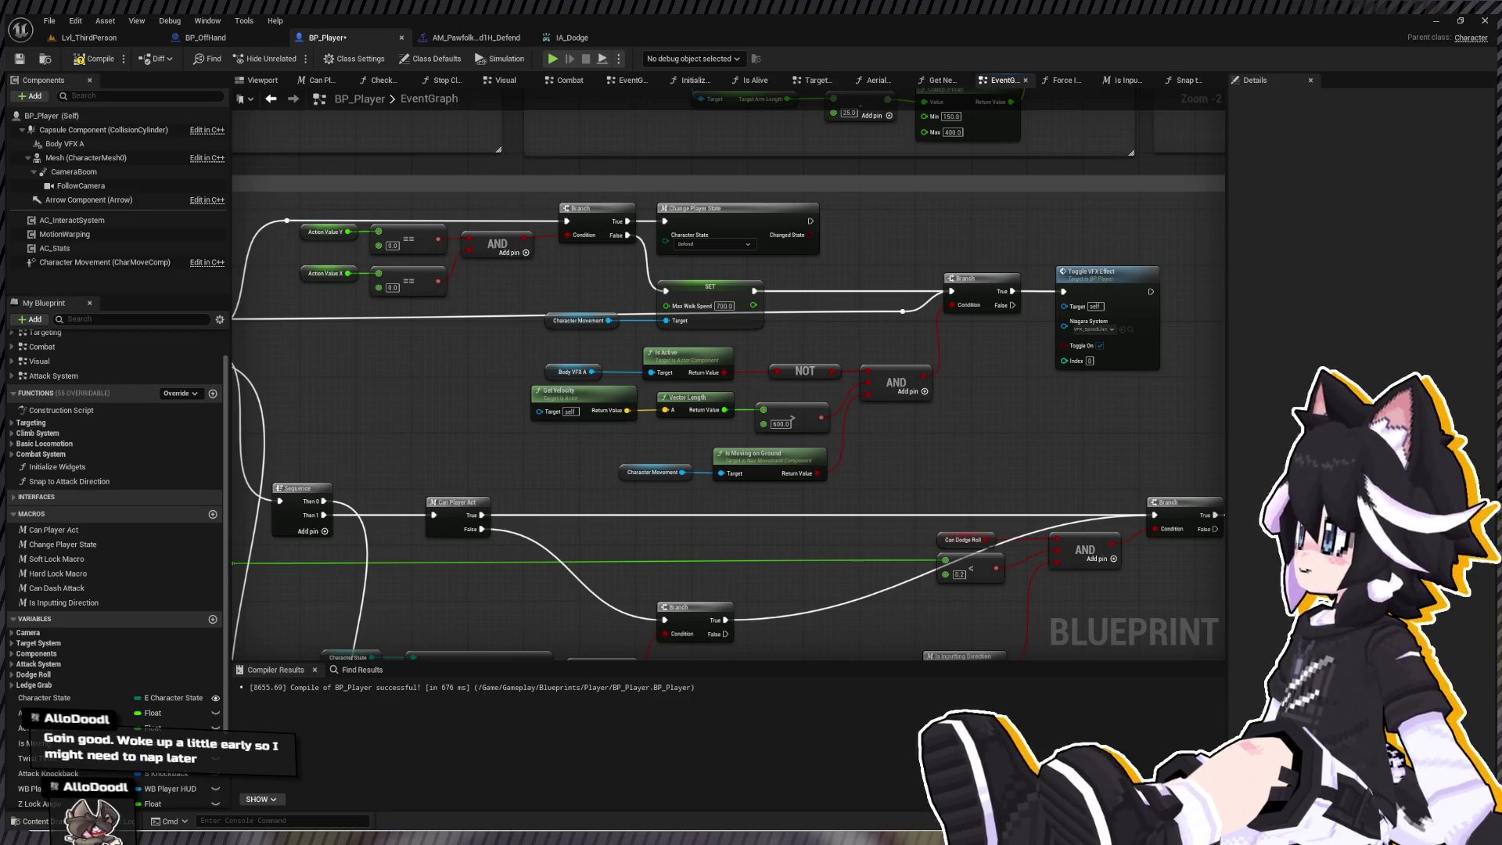
scroll(665, 405, "down", 4)
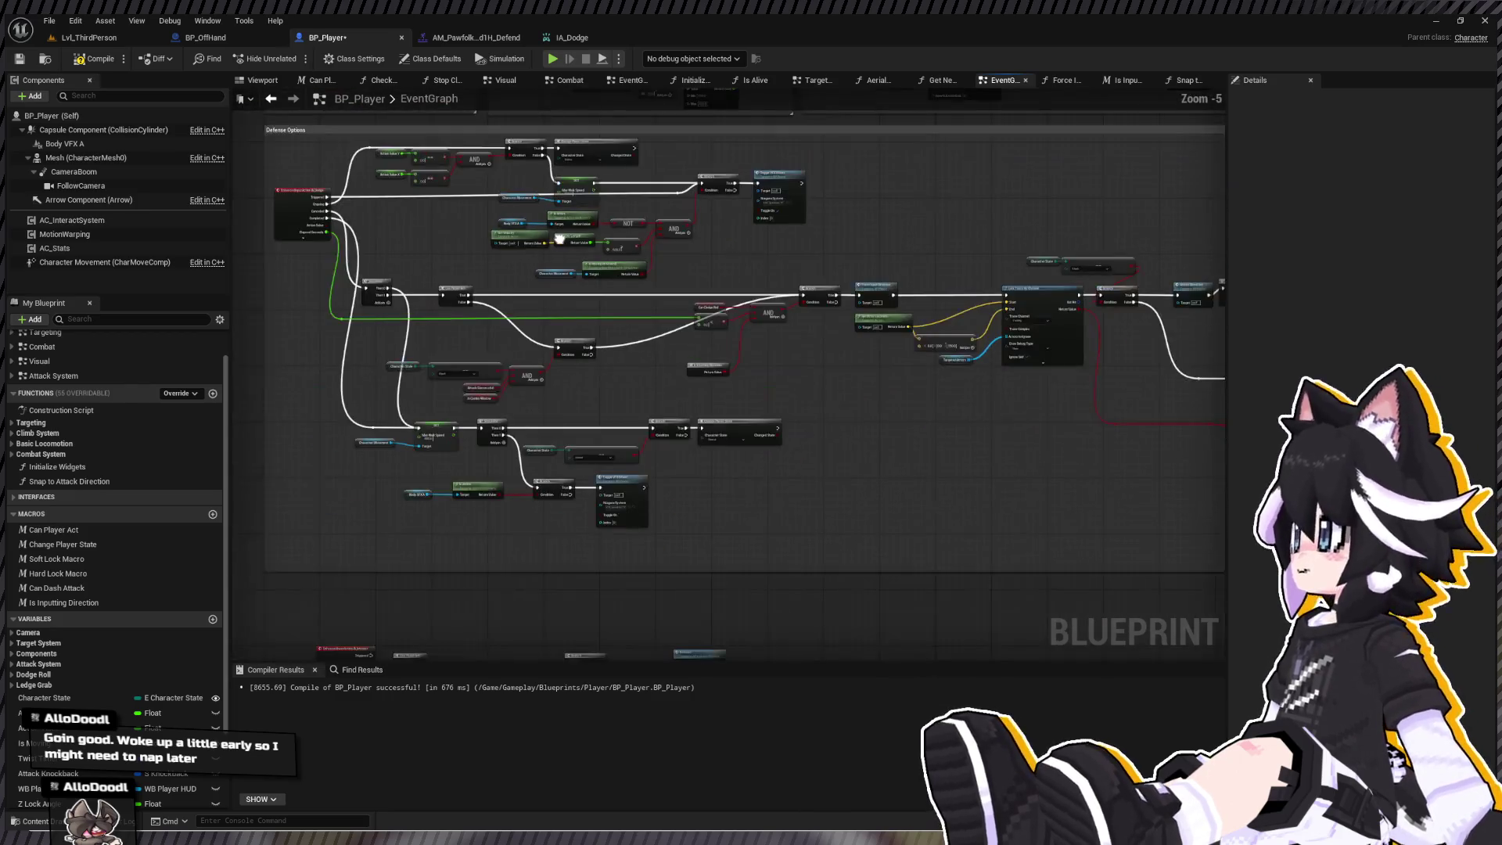
scroll(704, 350, "up", 3)
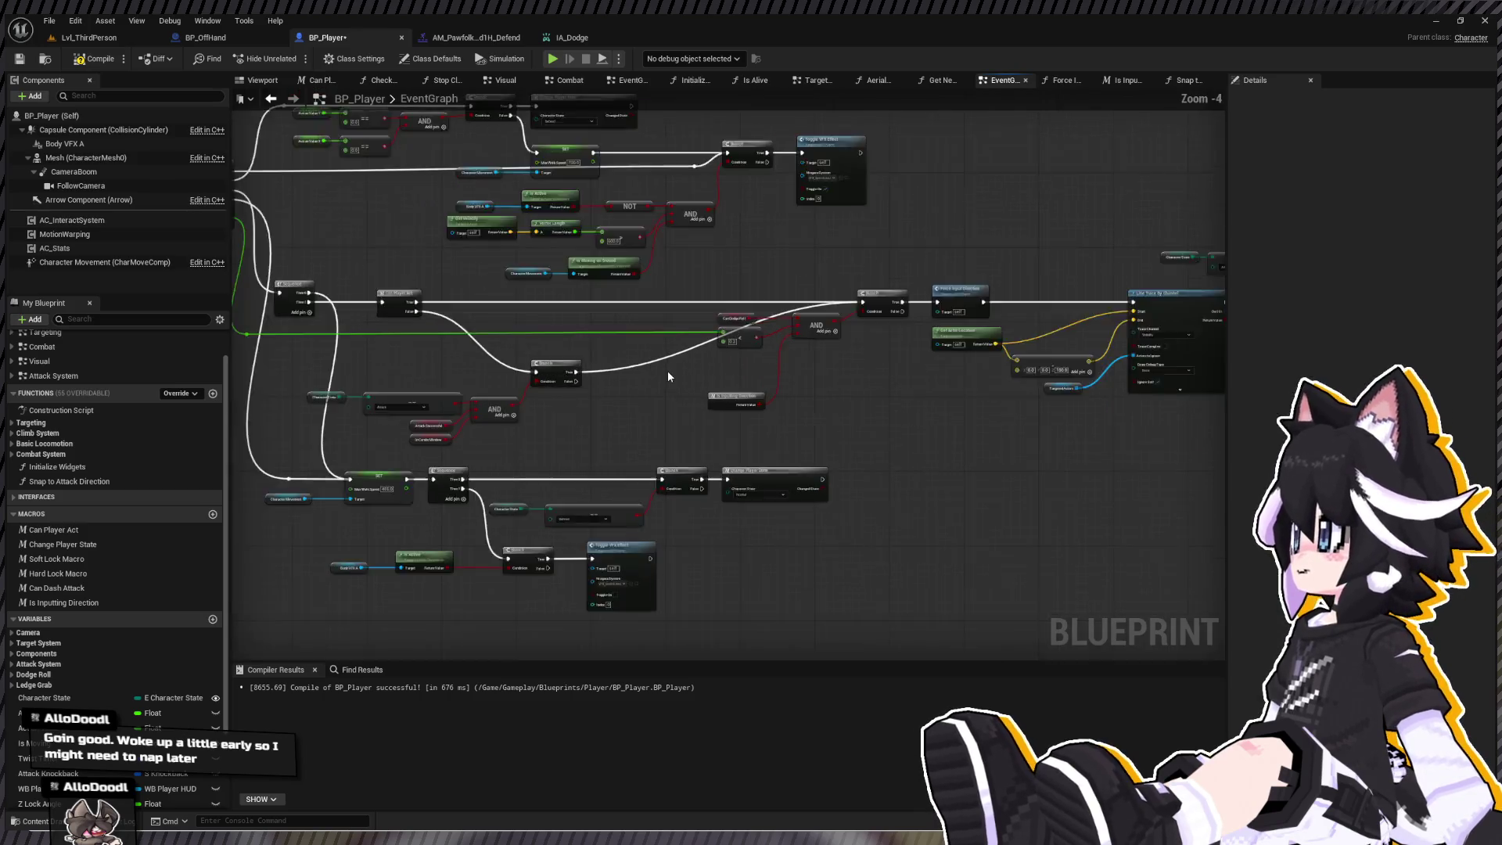
- Move the Is Inputting Direction node up and switch to the Lvl_ThirdPerson level
left_click_drag(750, 408, 751, 351)
scroll(194, 533, "down", 1)
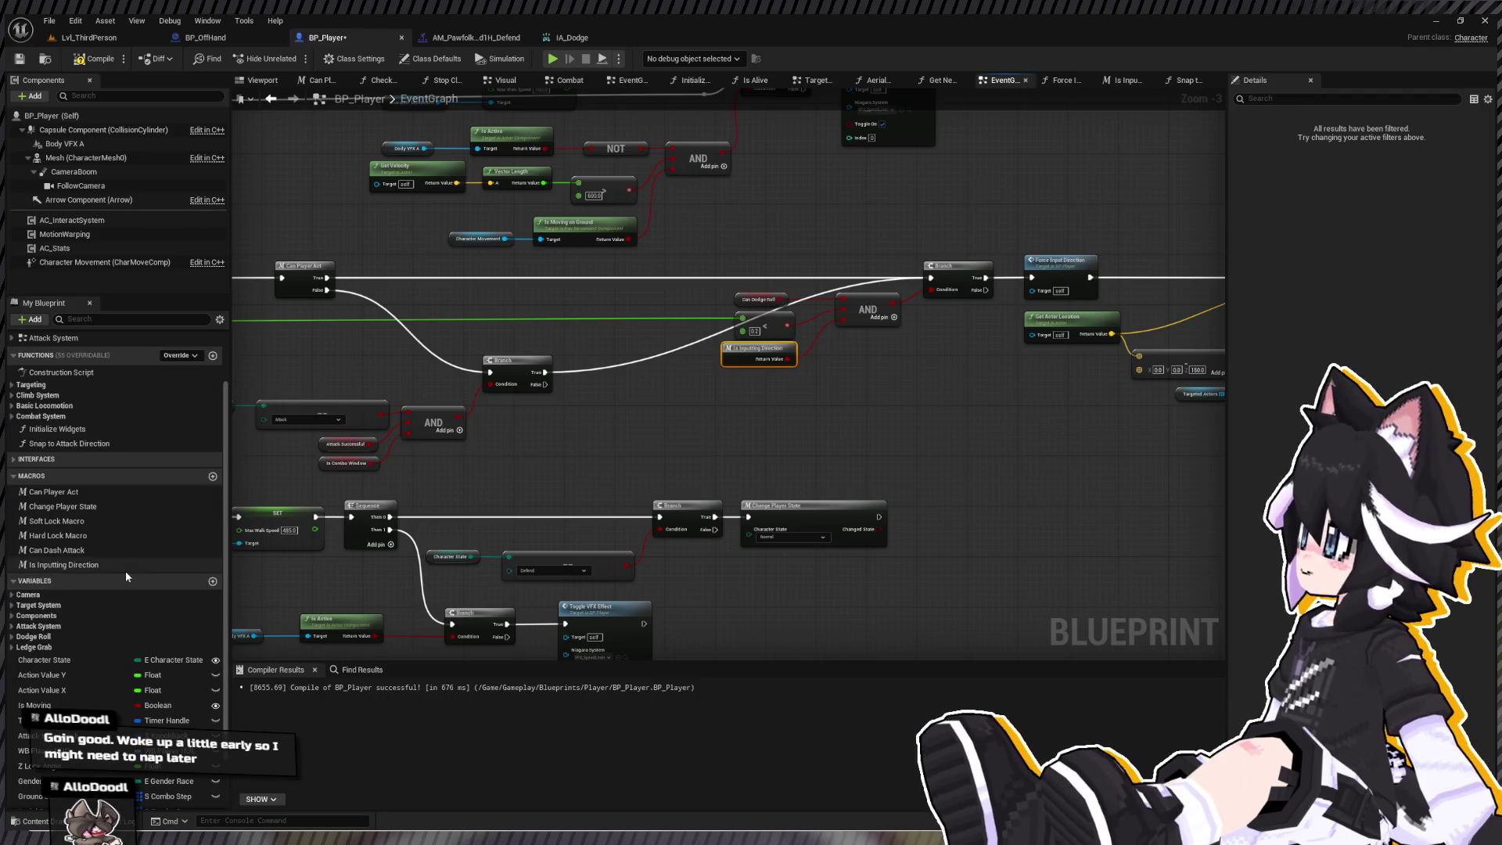
left_click_drag(355, 390, 494, 574)
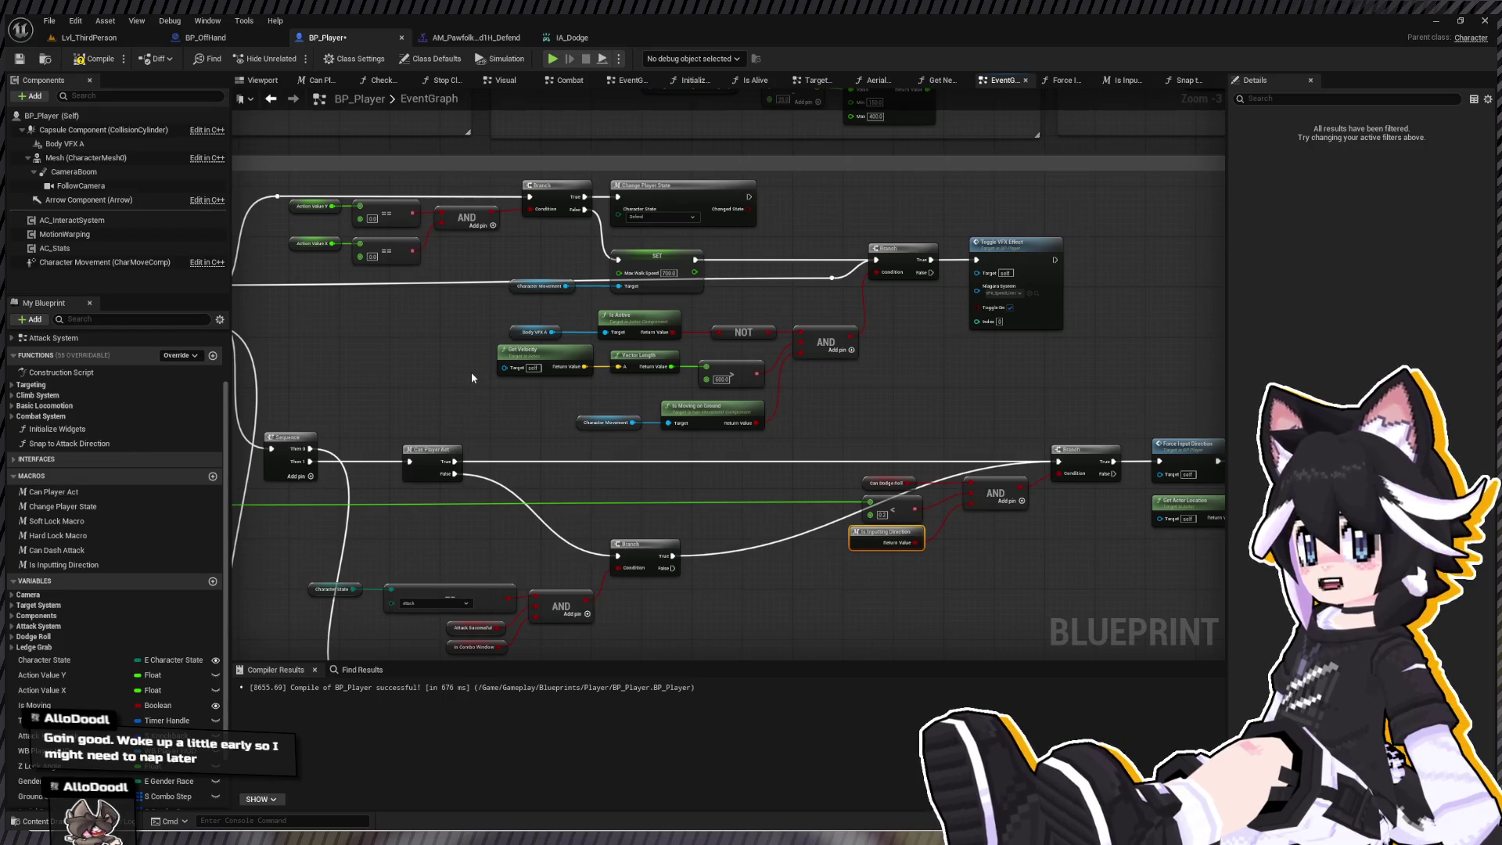
left_click(88, 37)
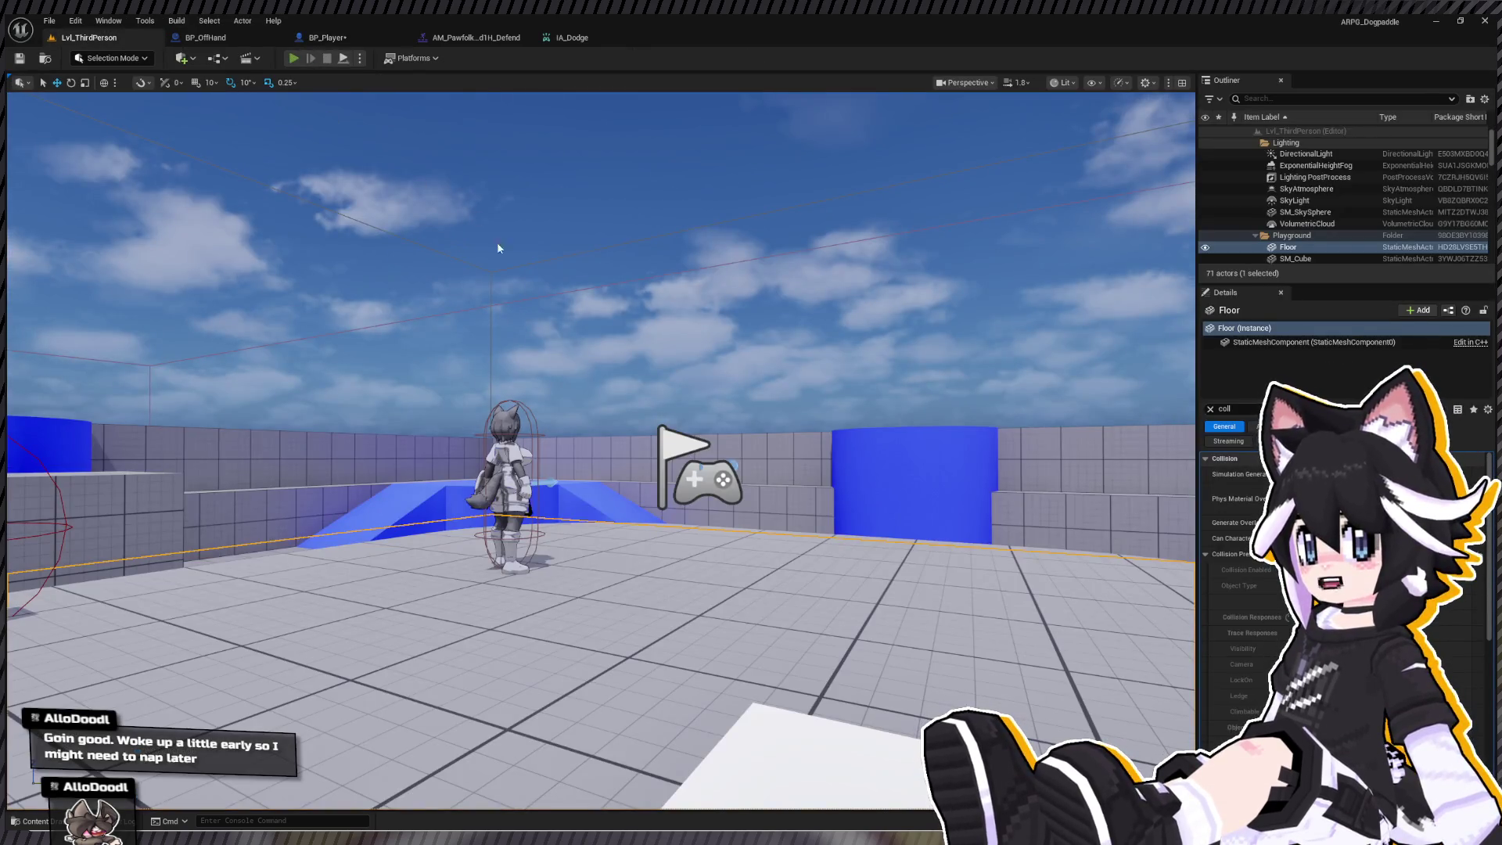
- Playtest the level with an S dodge roll, stop it, and return to BP_Player's graph
key("alt+p")
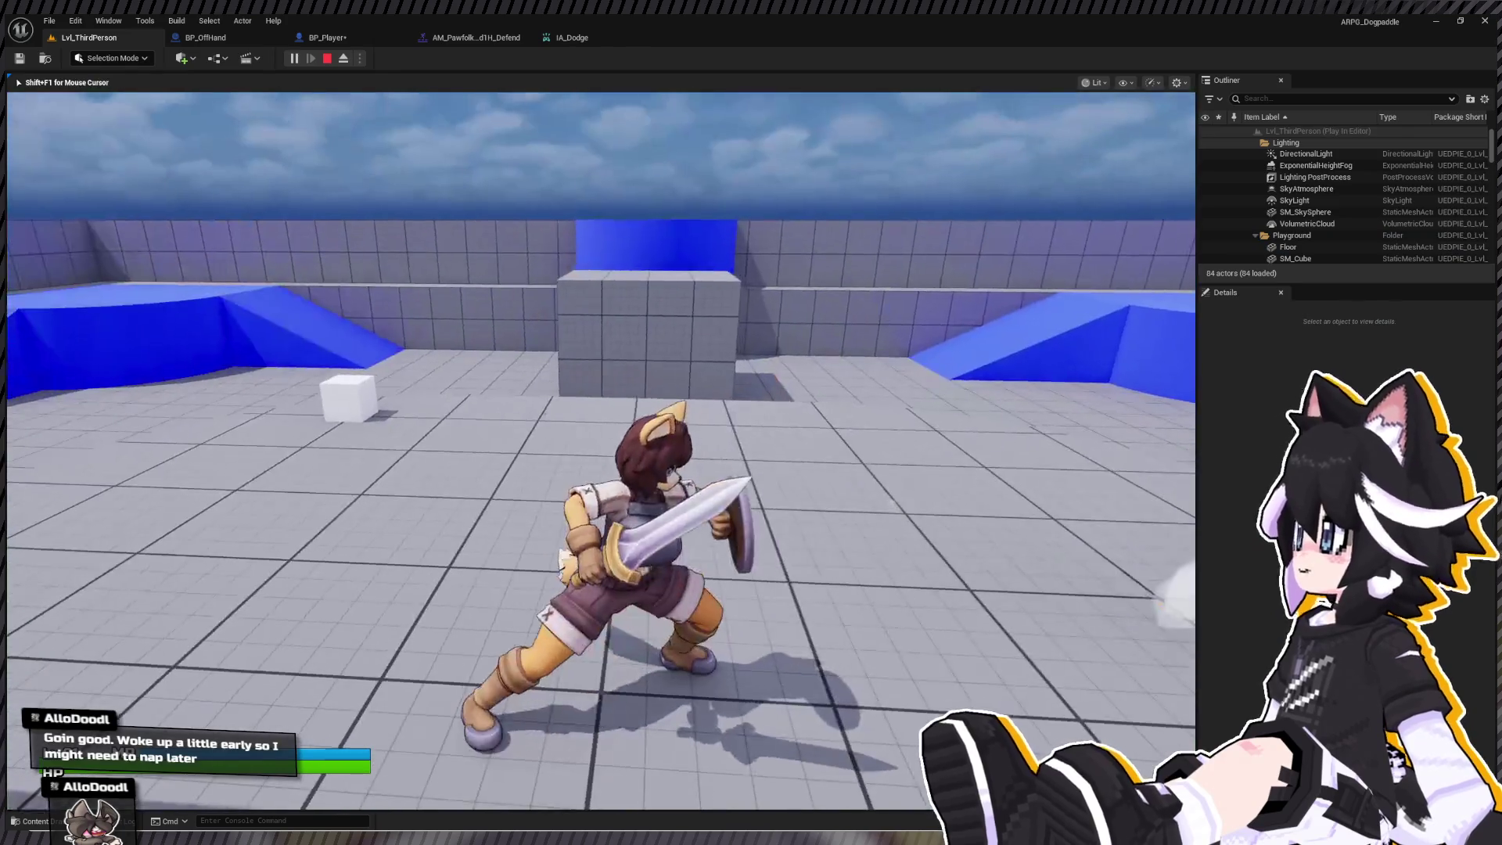
key("s")
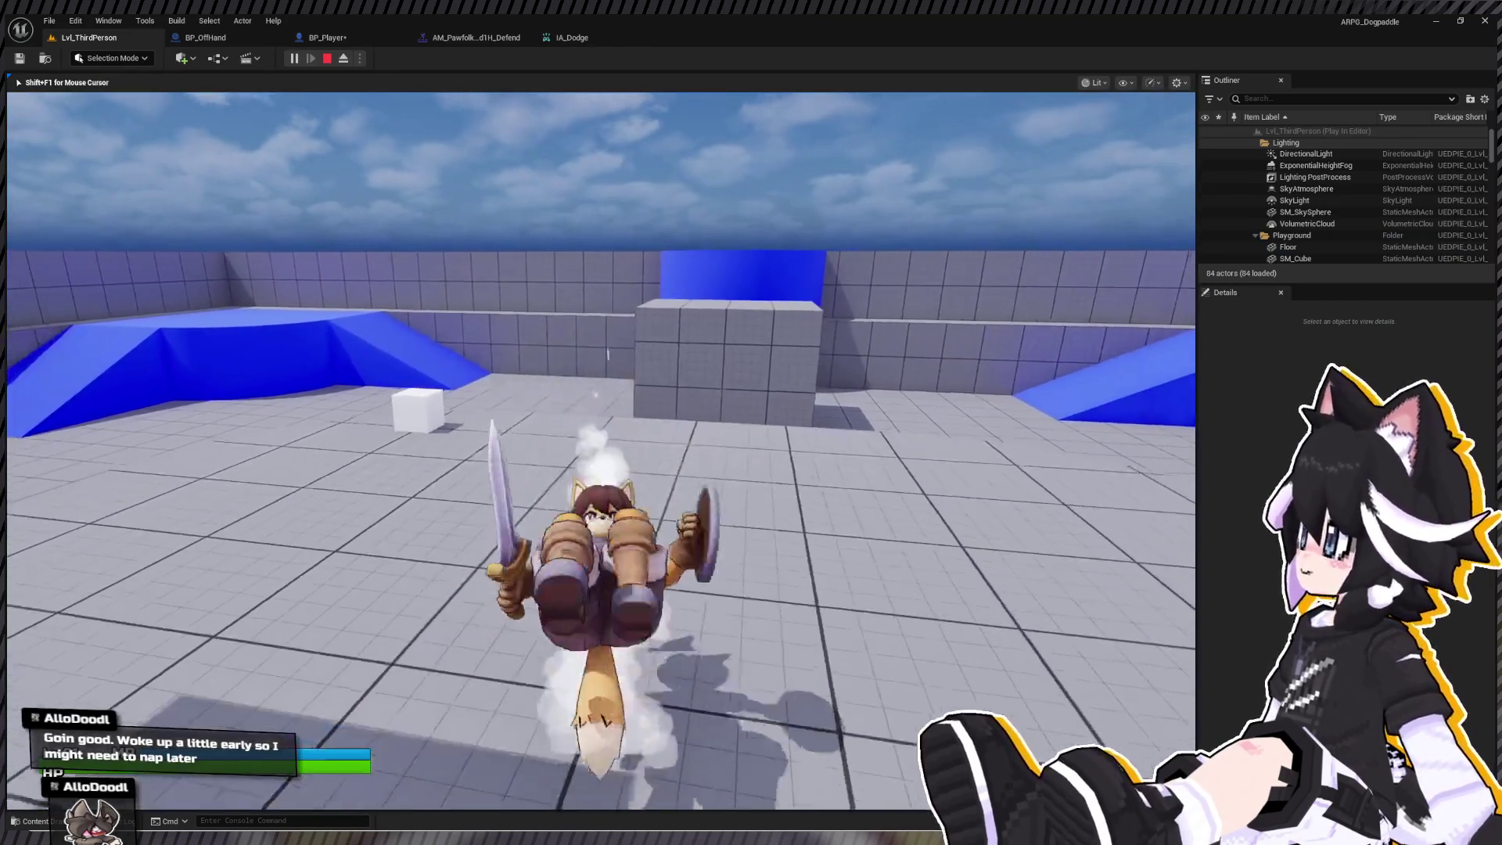
key("Escape")
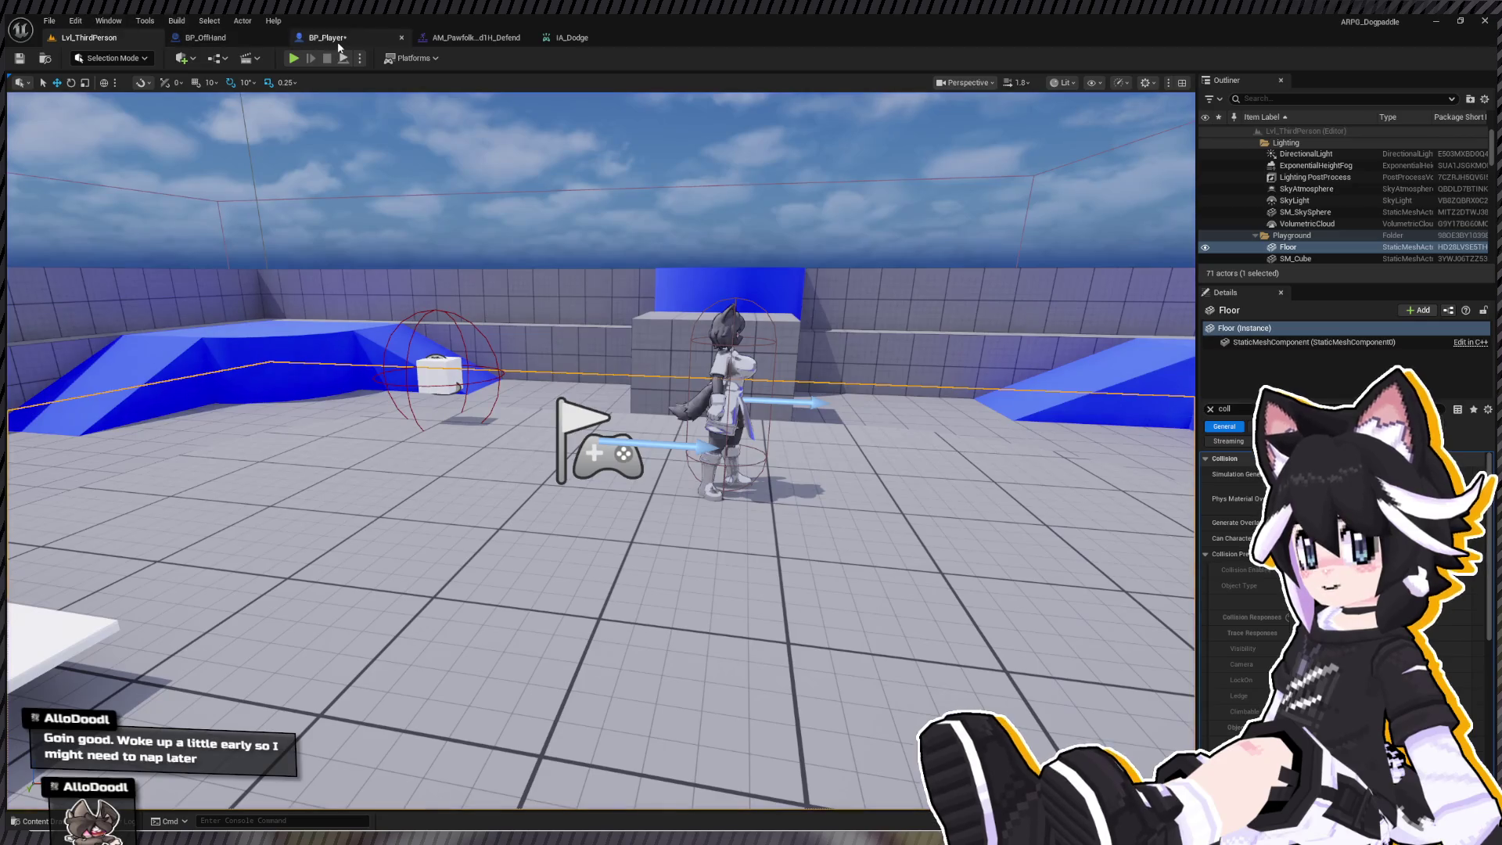
left_click(330, 40)
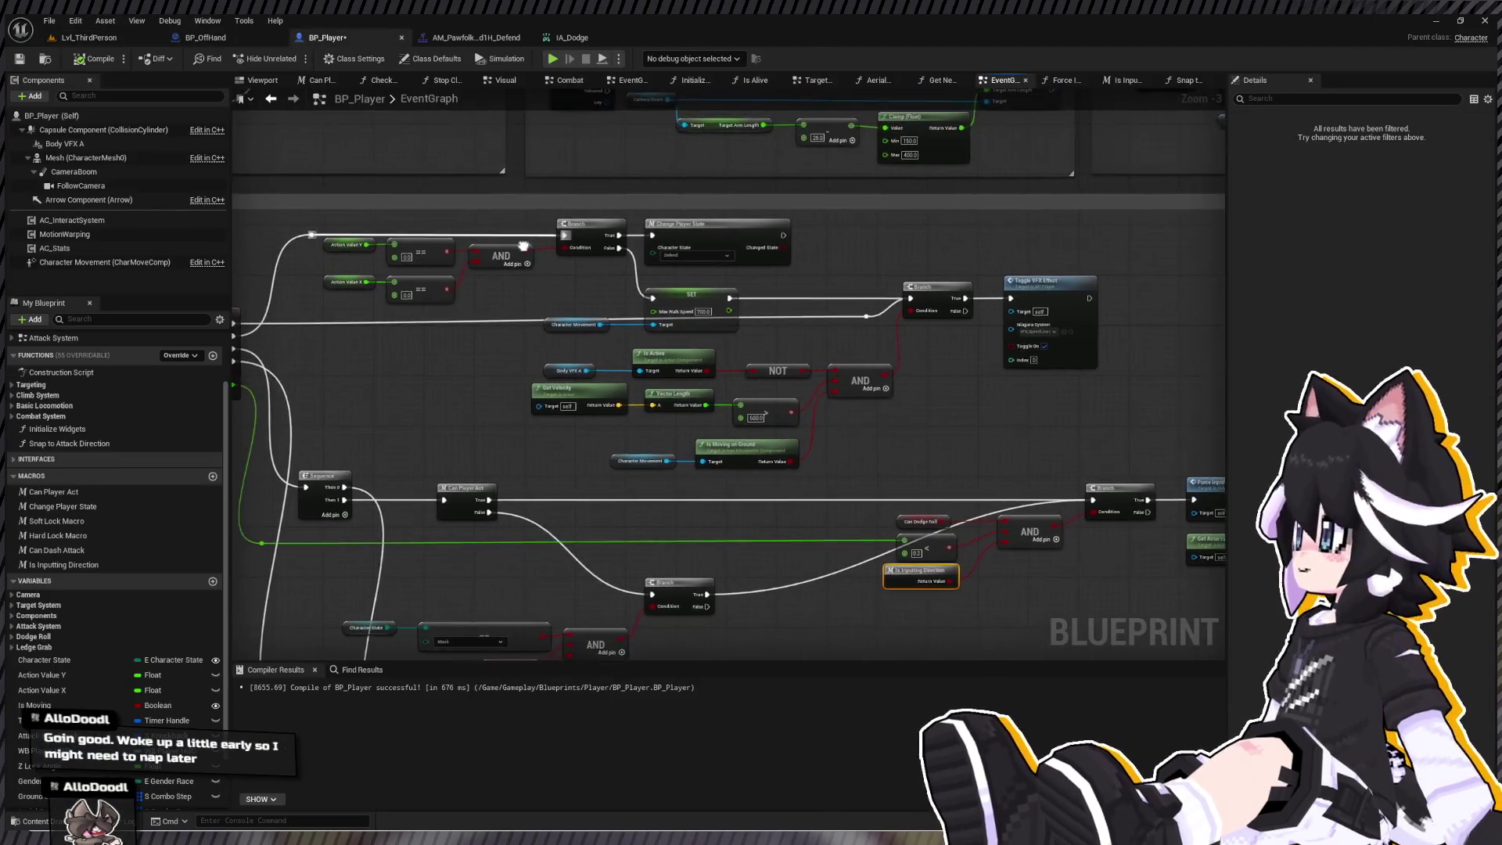
- Select the block of Defense Options nodes and move it down slightly
left_click(906, 305)
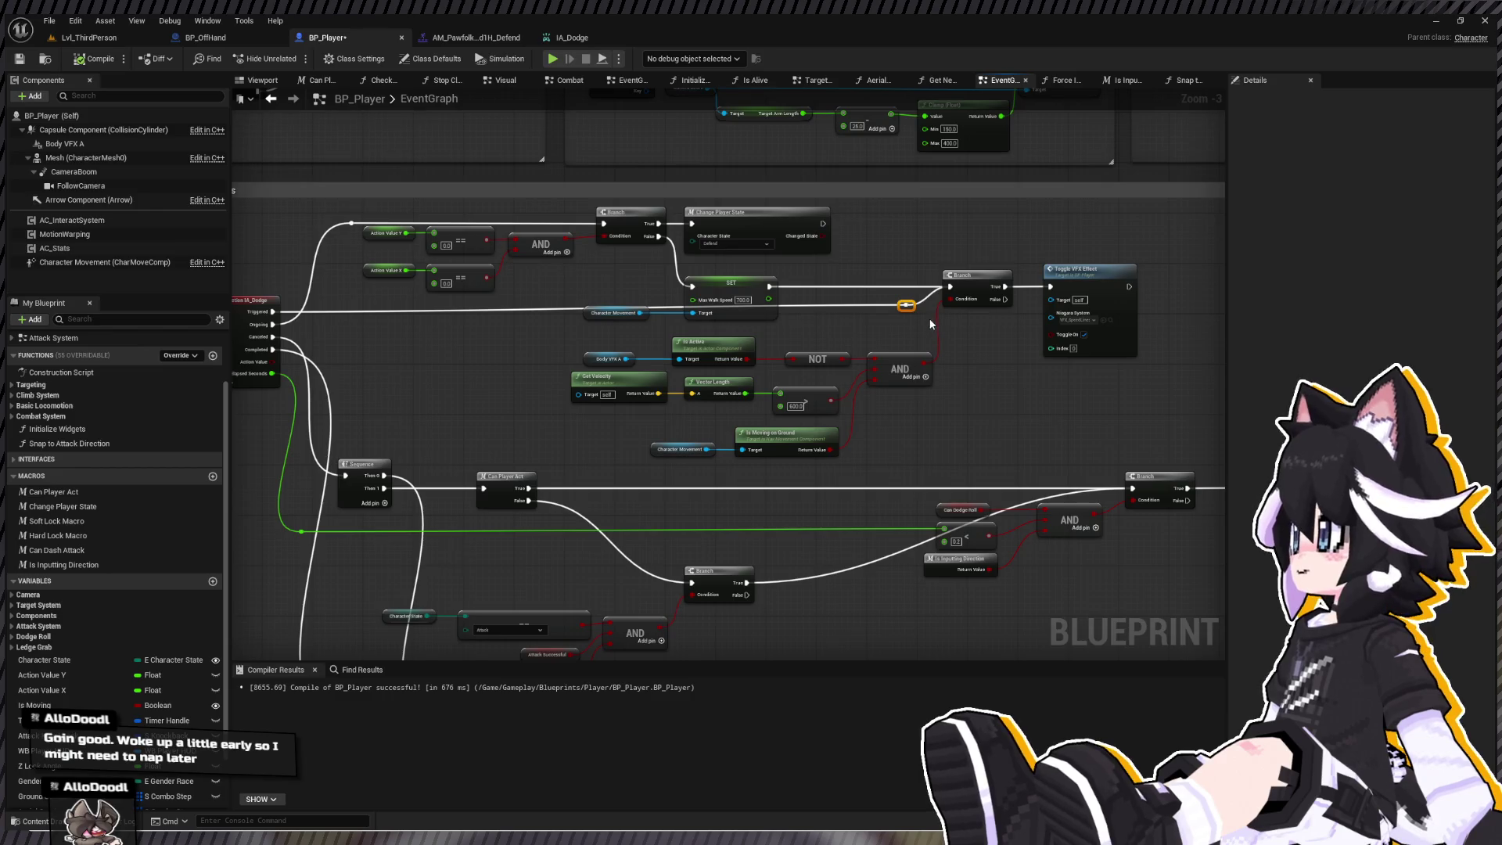
mouse_move(798, 251)
left_mouse_down()
mouse_move(655, 323)
mouse_move(1108, 288)
left_mouse_up()
scroll(677, 309, "down", 2)
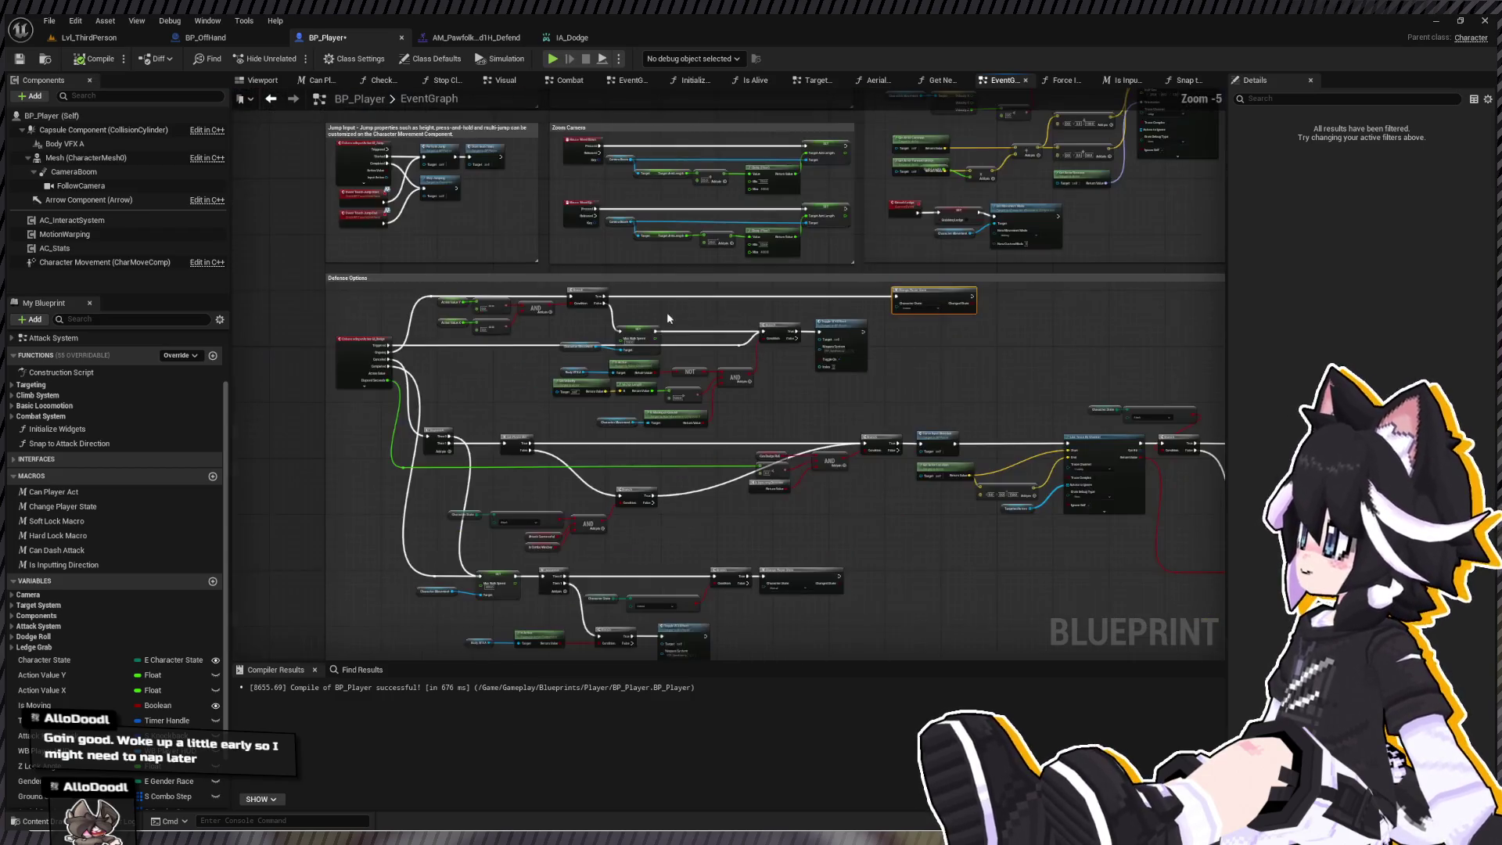
mouse_move(463, 317)
left_mouse_down()
mouse_move(810, 400)
mouse_move(789, 383)
left_mouse_up()
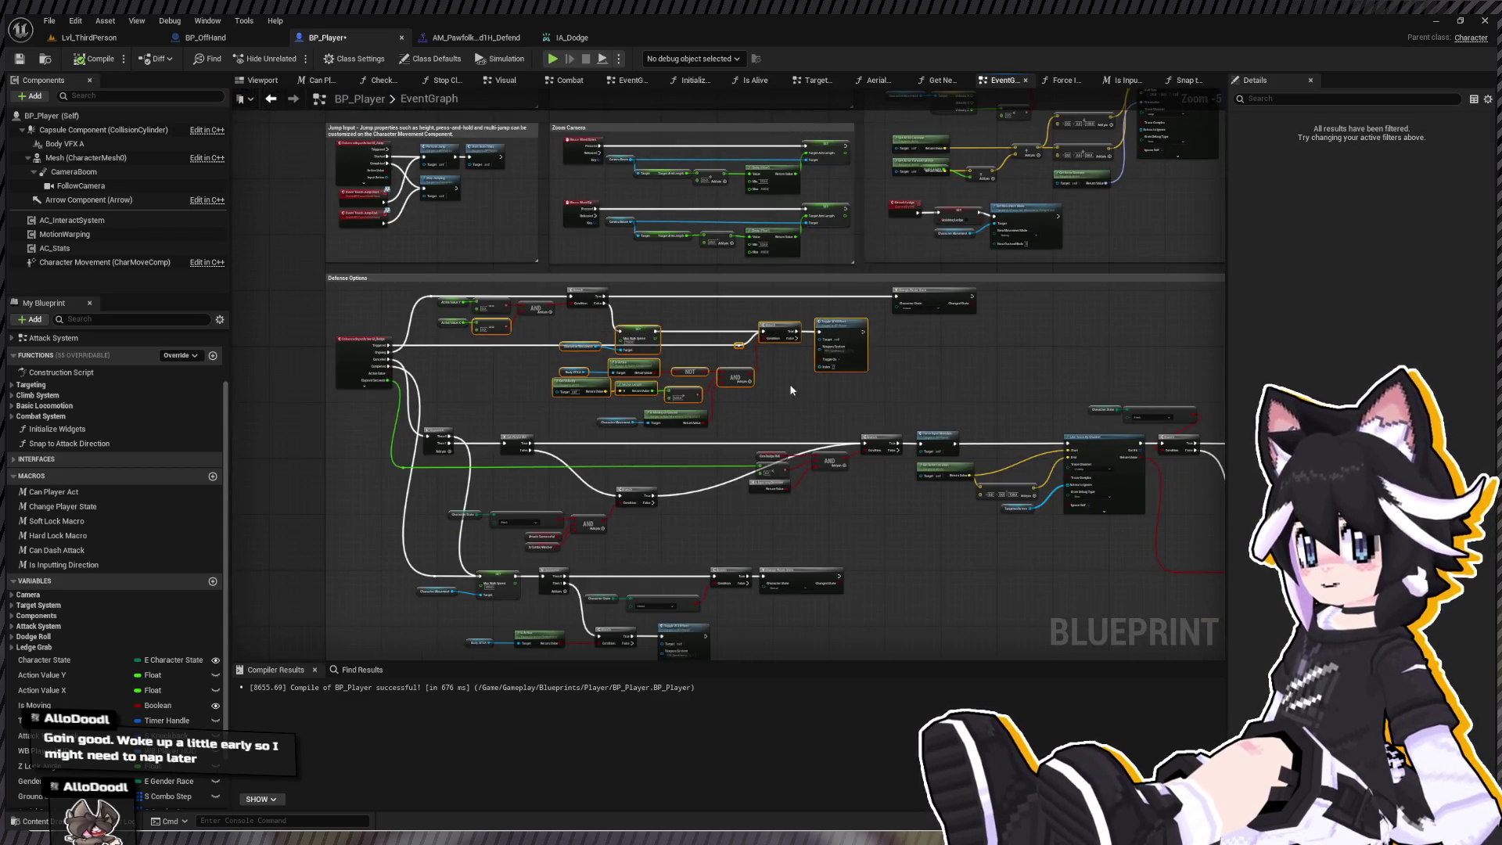
scroll(790, 384, "down", 2)
left_click_drag(702, 396, 504, 410)
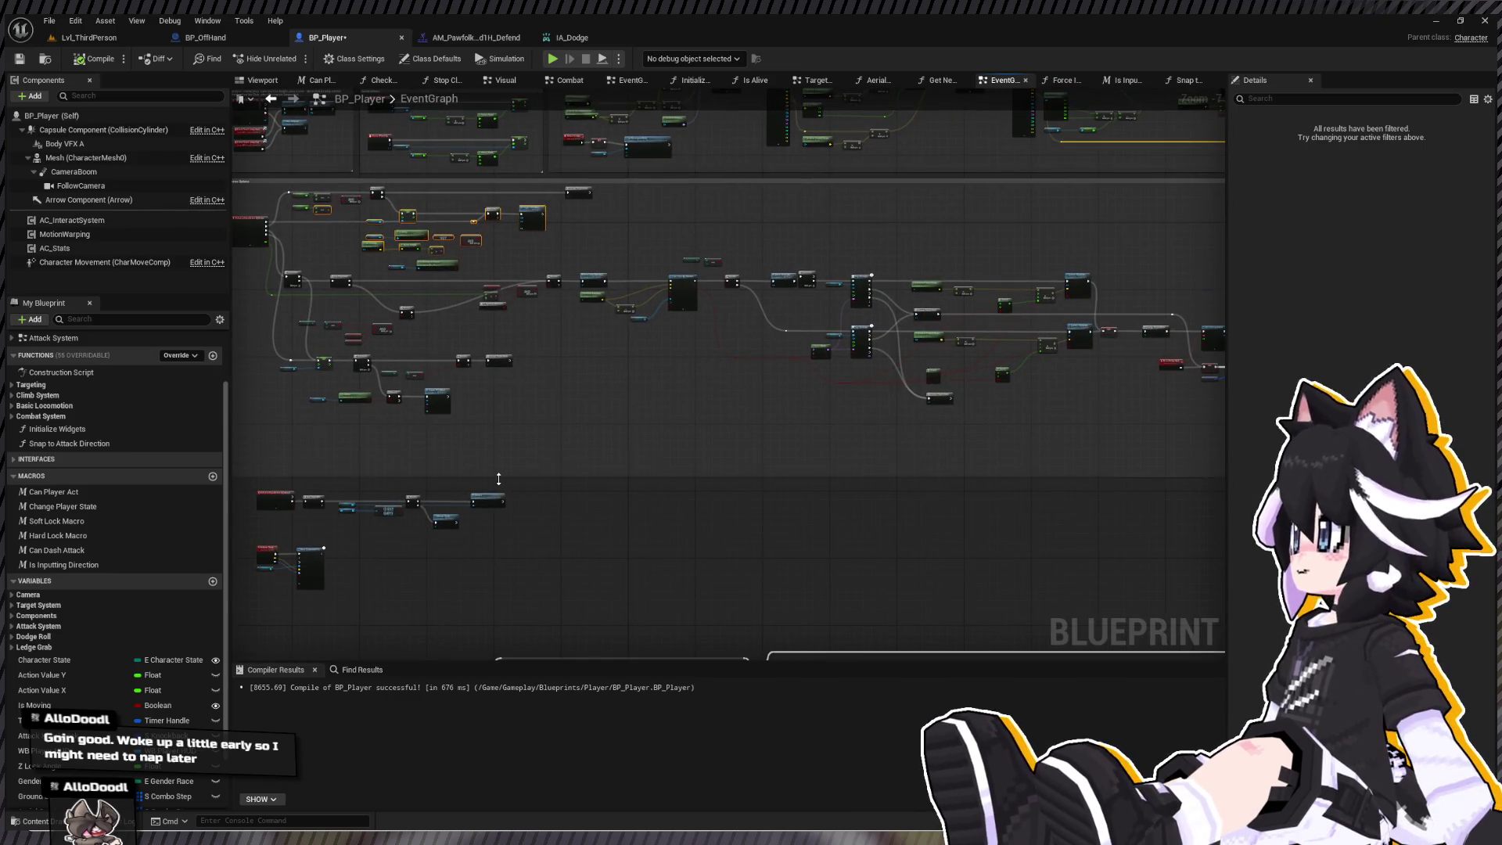
scroll(485, 433, "down", 3)
mouse_move(334, 453)
left_mouse_down()
mouse_move(461, 399)
mouse_move(923, 320)
mouse_move(1001, 278)
left_mouse_up()
scroll(472, 278, "up", 6)
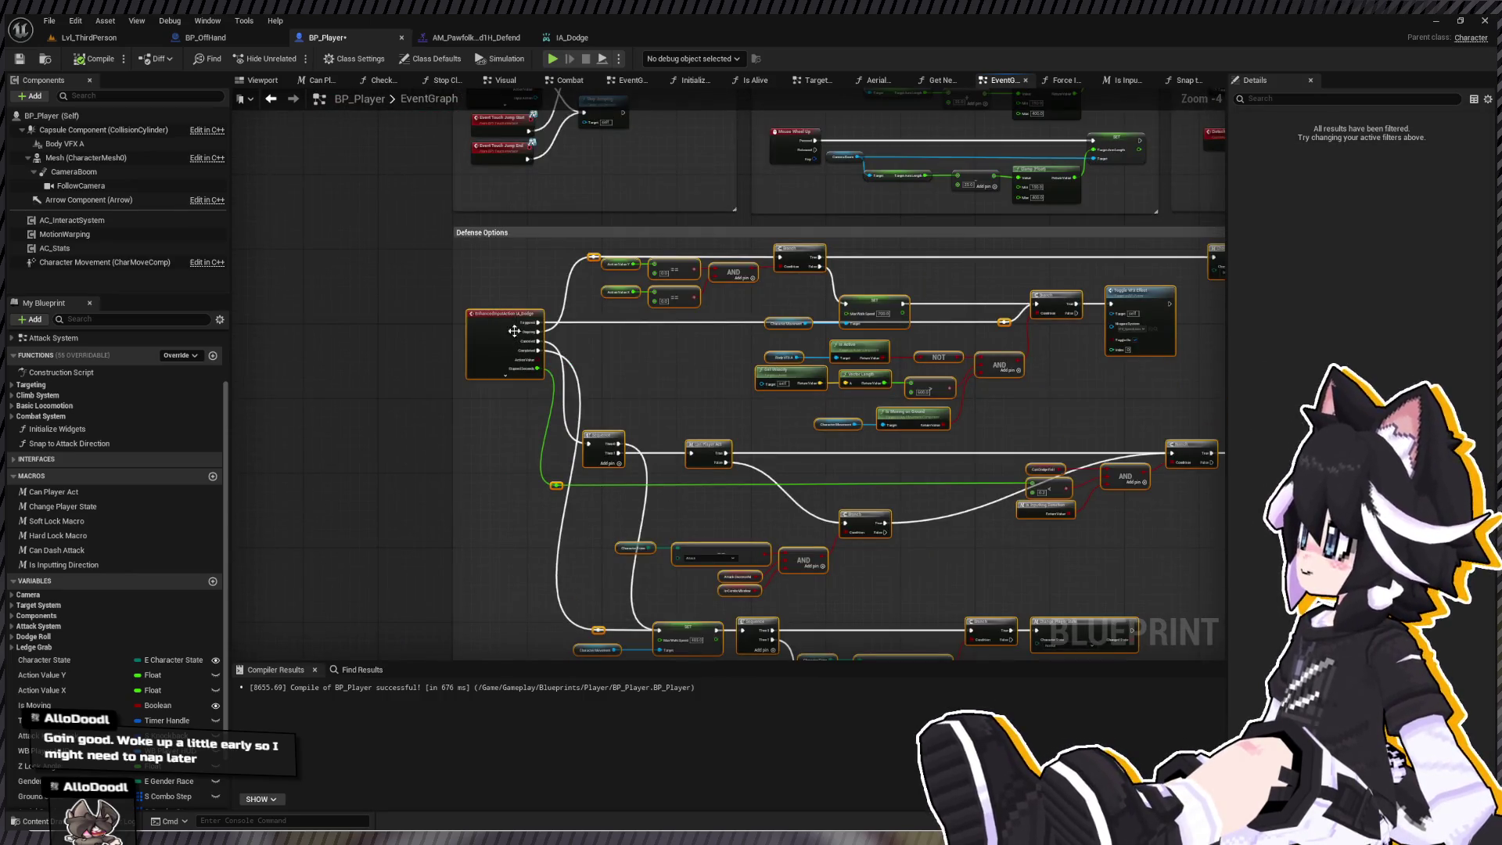
left_click_drag(513, 344, 513, 377)
- Nudge both rows of Defense Options nodes up and push Change Player State further right
mouse_move(409, 244)
left_mouse_down()
mouse_move(1087, 360)
mouse_move(1133, 284)
mouse_move(1086, 313)
left_mouse_up()
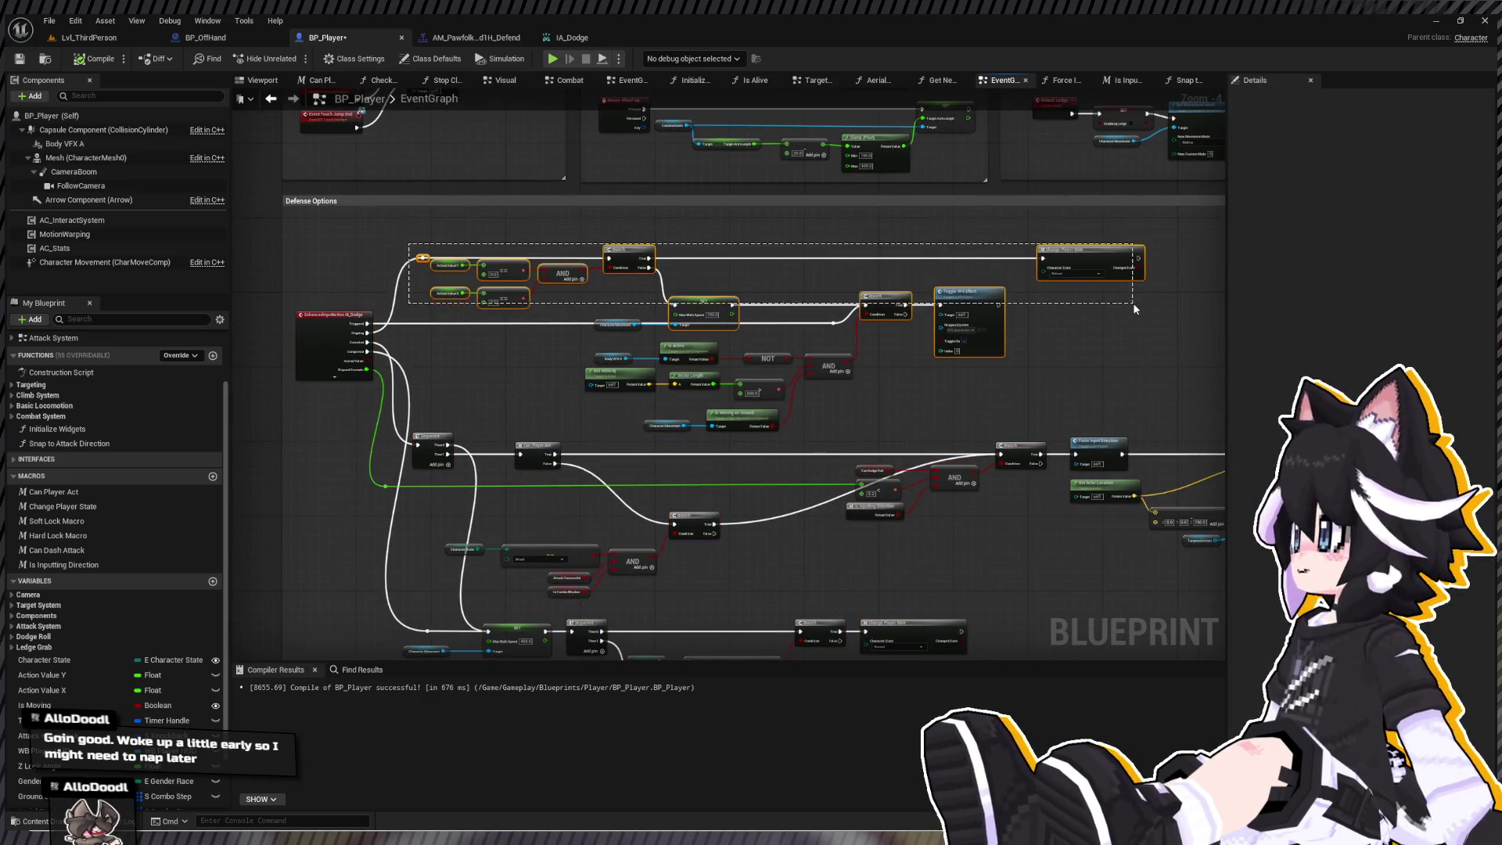
left_click(618, 324, "ctrl")
left_click_drag(700, 303, 699, 284)
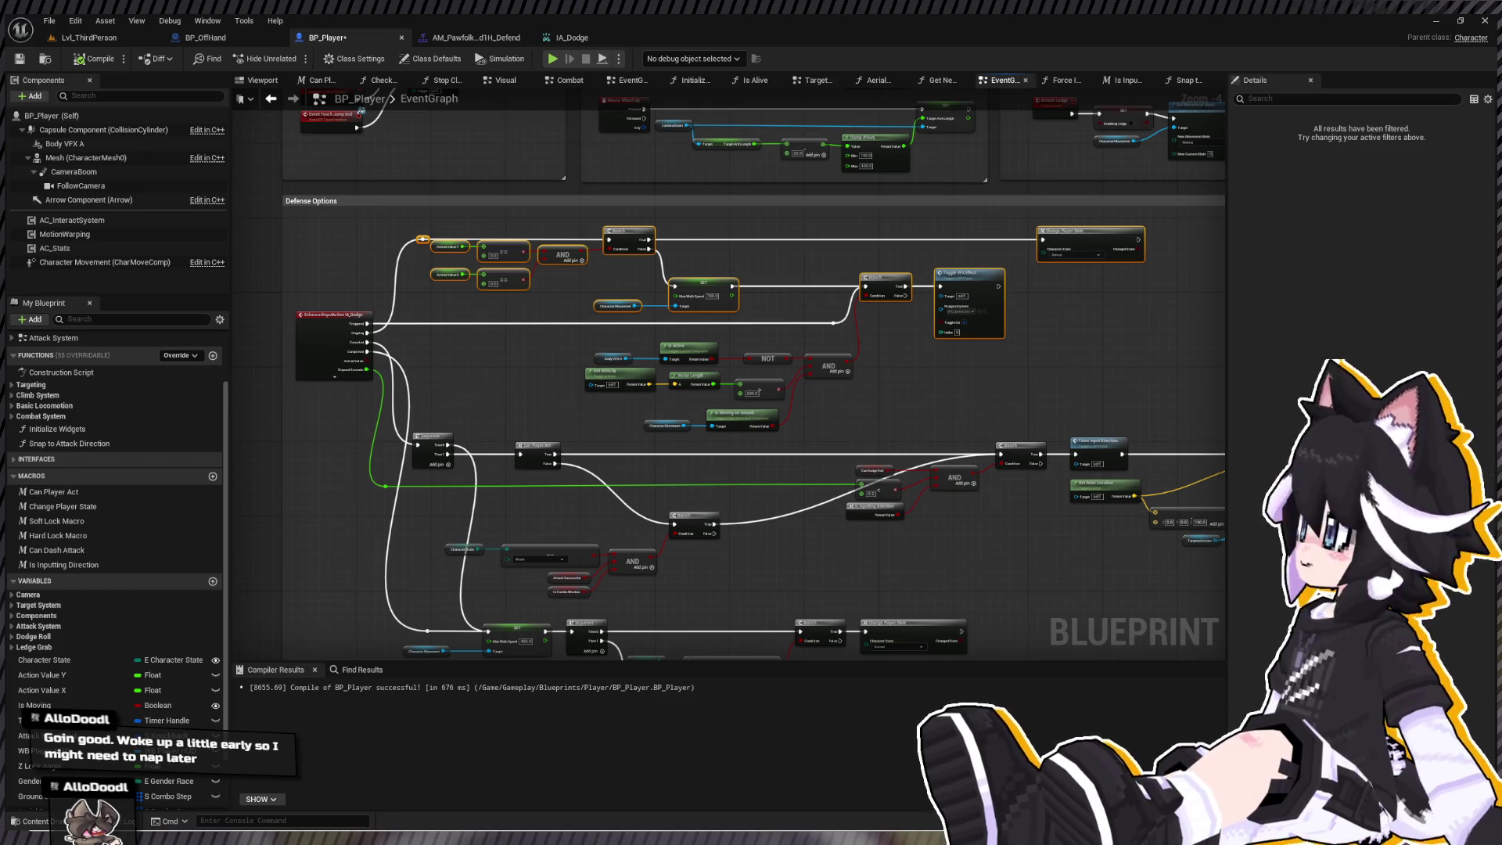
mouse_move(1068, 256)
left_mouse_down()
mouse_move(837, 344)
mouse_move(789, 328)
mouse_move(864, 339)
mouse_move(807, 353)
mouse_move(1001, 355)
left_mouse_up()
left_click(807, 353)
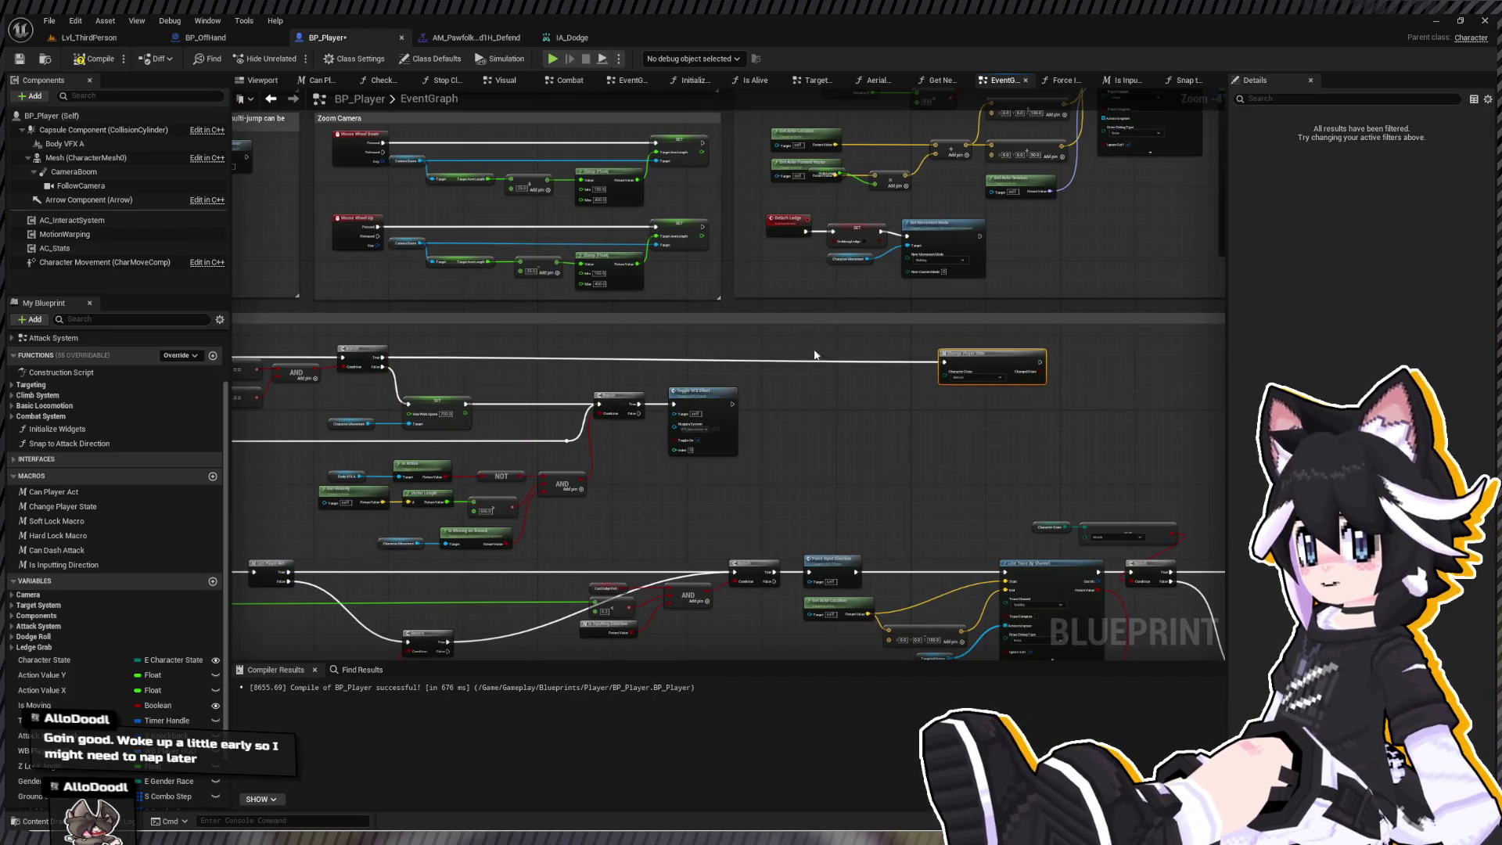
- Add a Do Once node on a new wire from the Branch True output
mouse_move(382, 358)
left_mouse_down()
mouse_move(819, 373)
mouse_move(944, 362)
left_mouse_up()
left_click(961, 367)
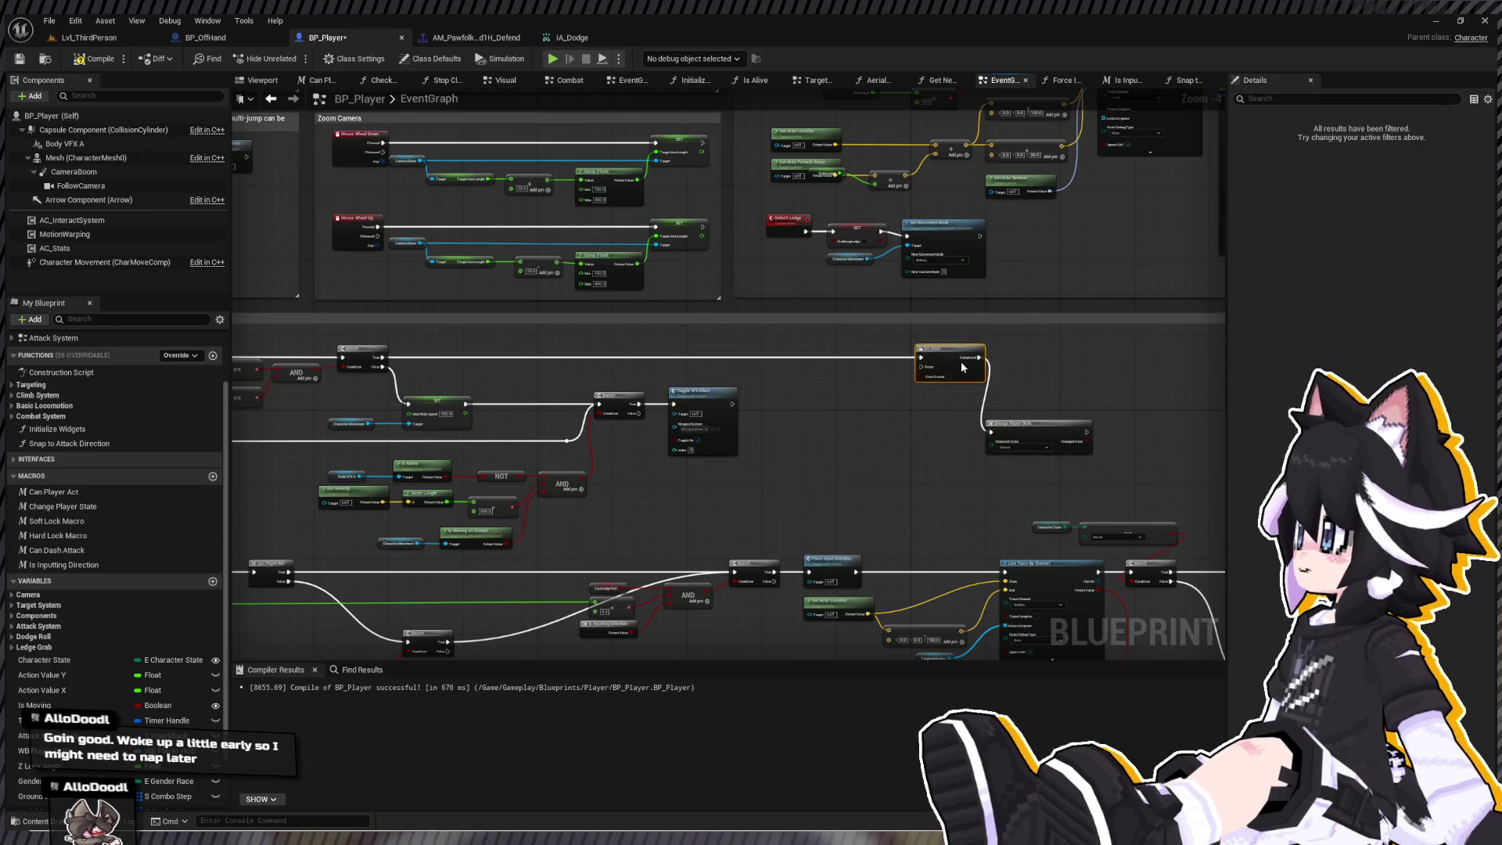
left_click_drag(1022, 423, 1048, 342)
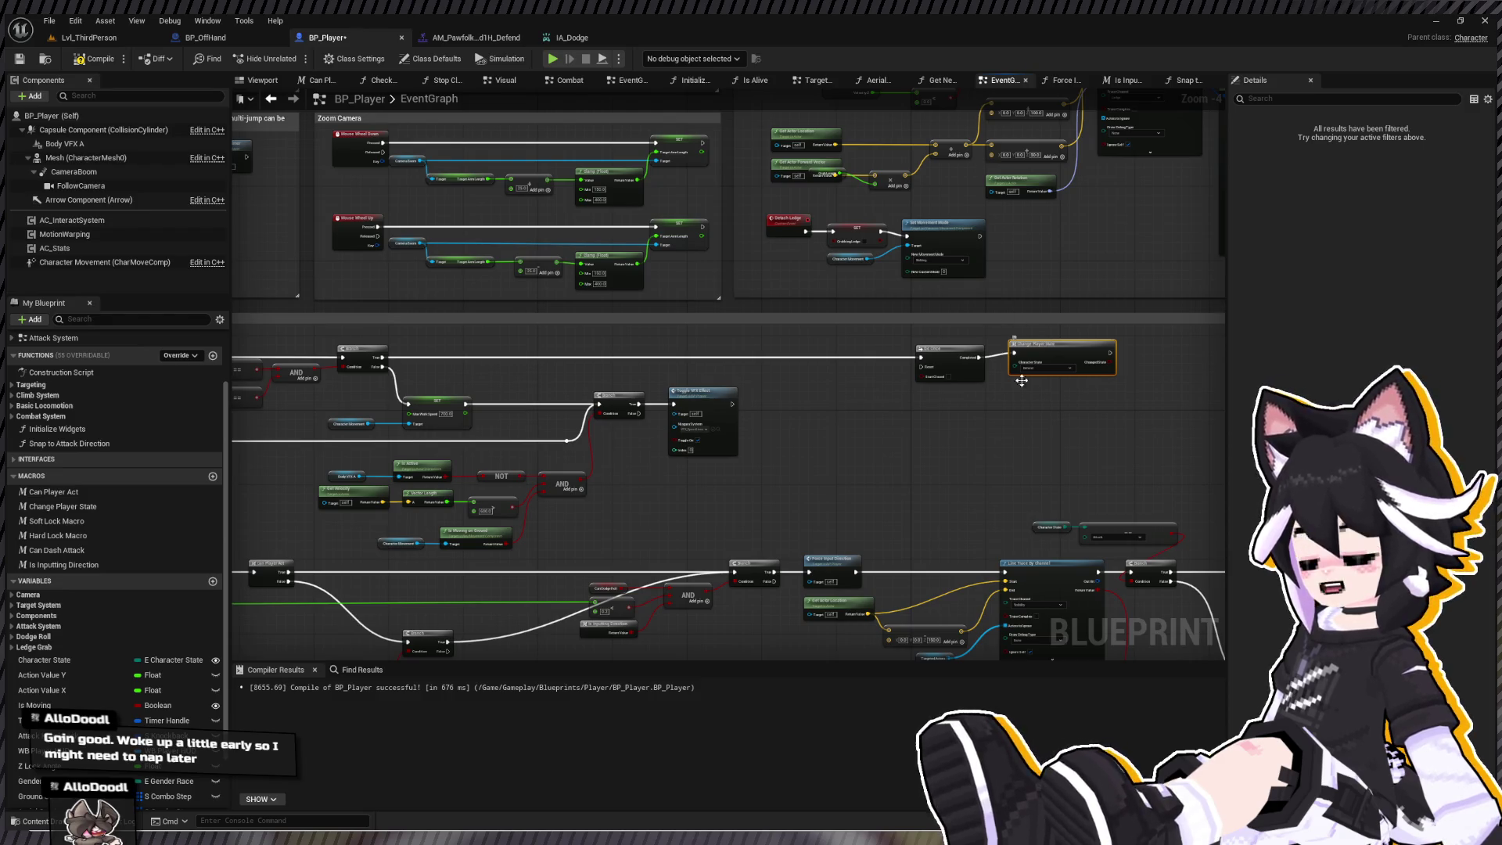
- Move Change Player State before Do Once and wire Branch True → Change Player State → Do Once
scroll(1048, 342, "up", 5)
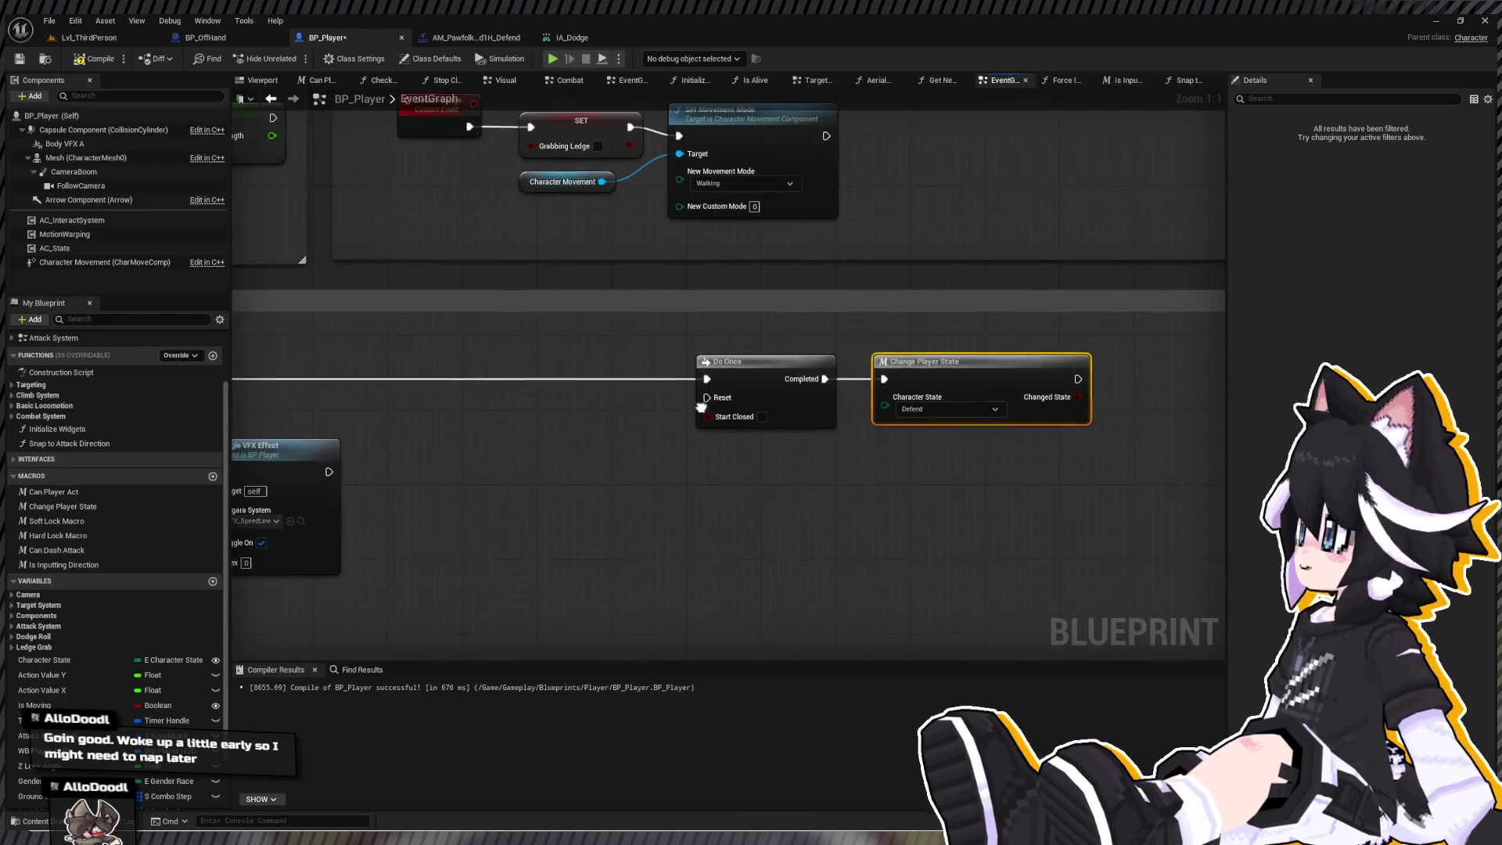
left_click_drag(603, 342, 731, 398)
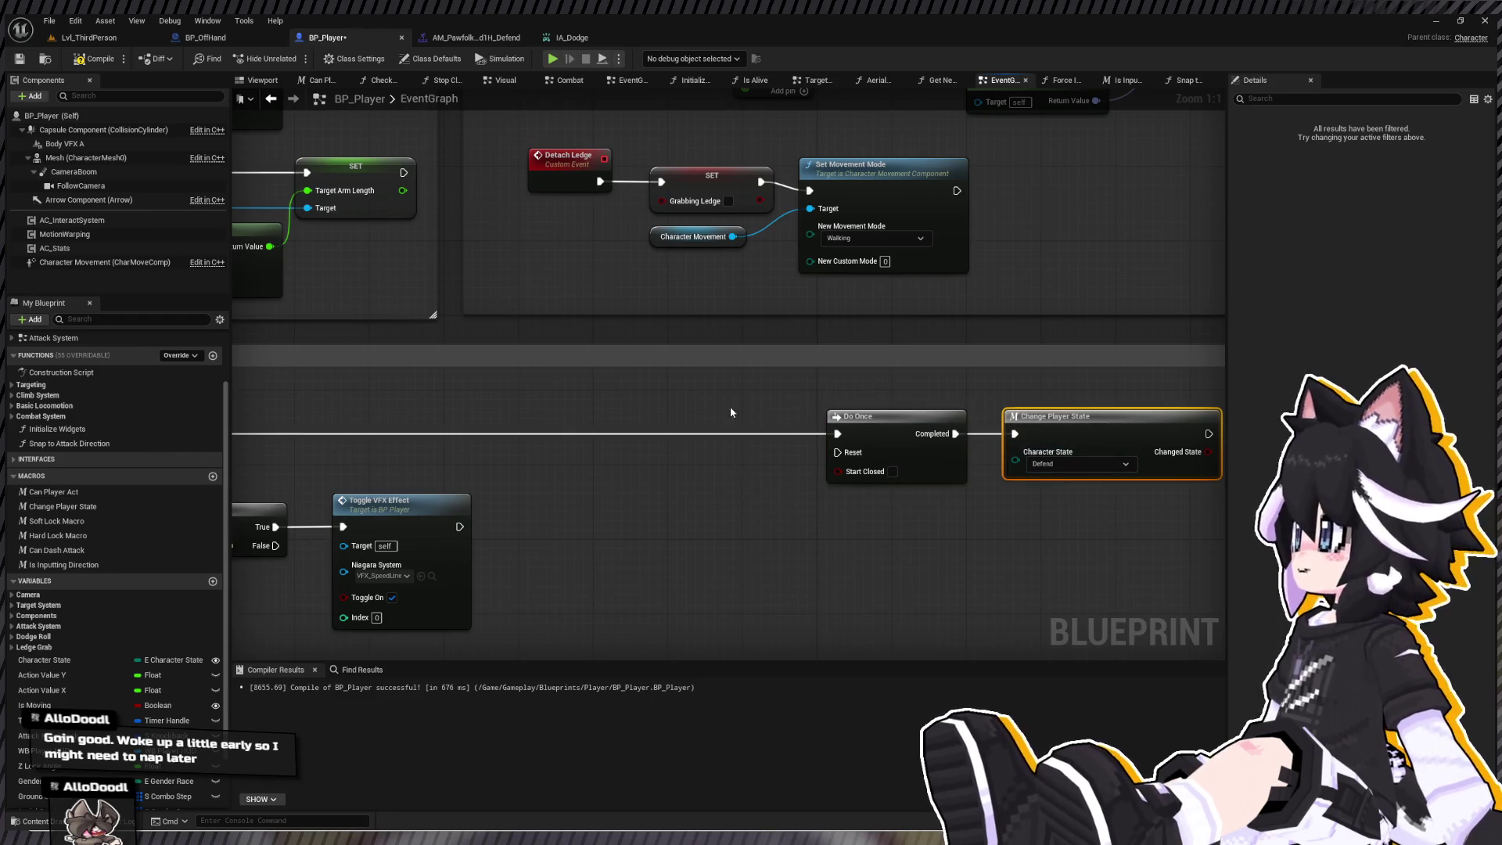
key("ctrl+x")
key("ctrl+v")
scroll(799, 438, "down", 2)
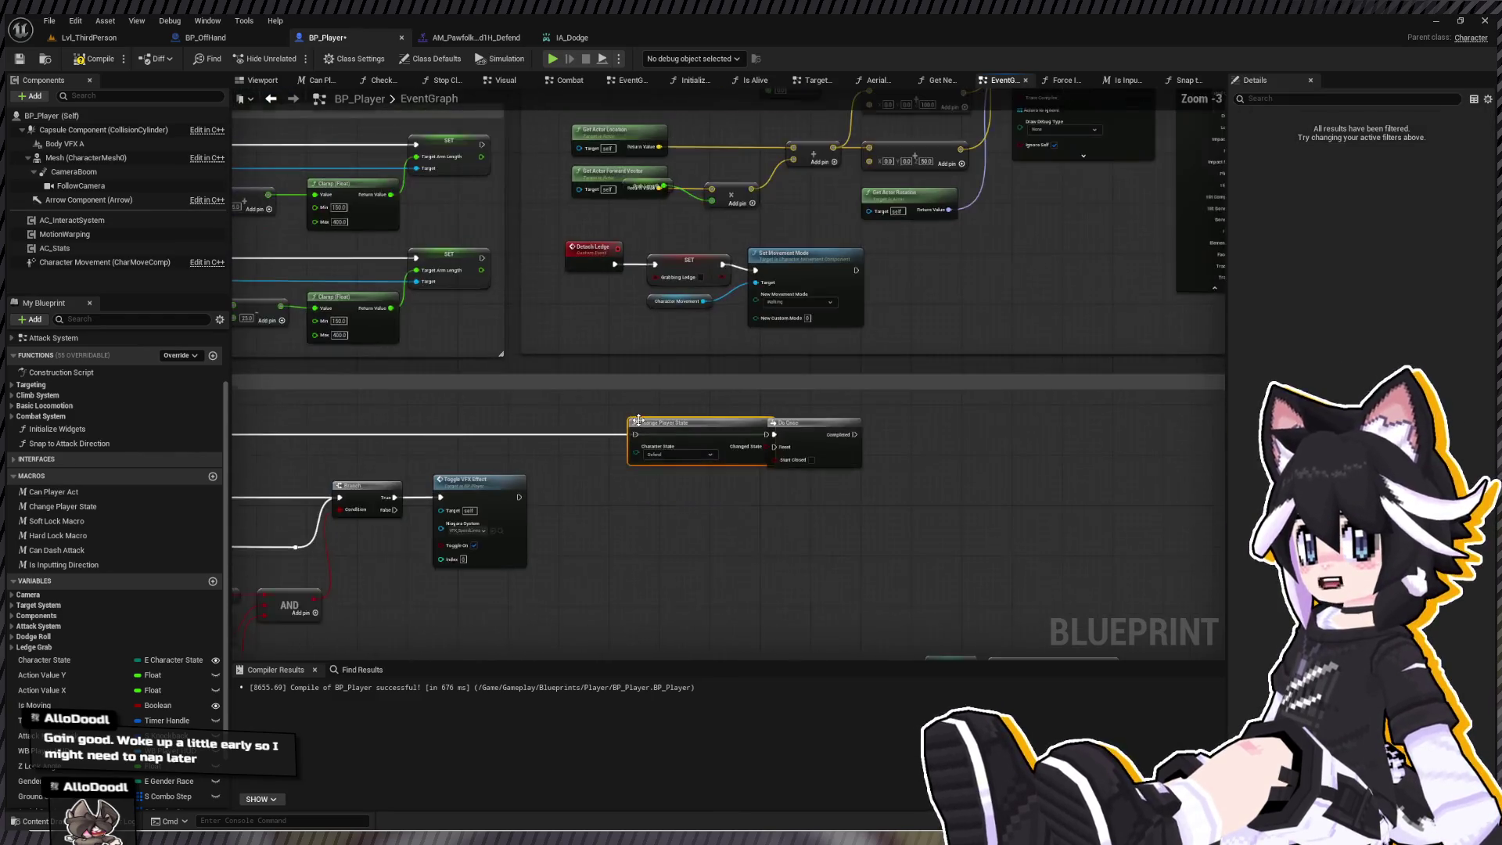
scroll(799, 438, "up", 2)
left_click_drag(798, 438, 751, 438)
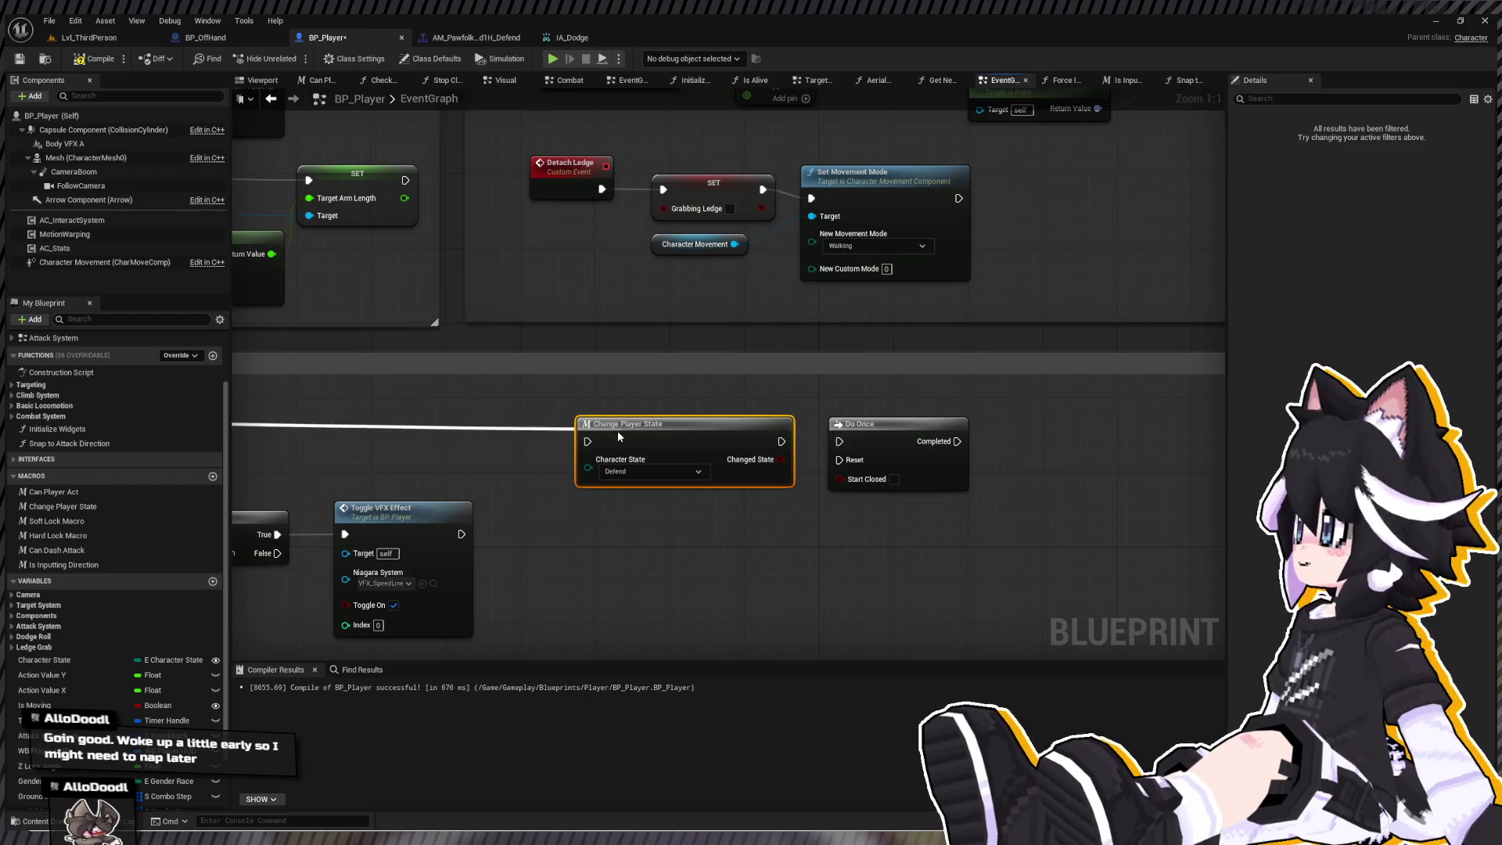
left_click_drag(781, 441, 839, 441)
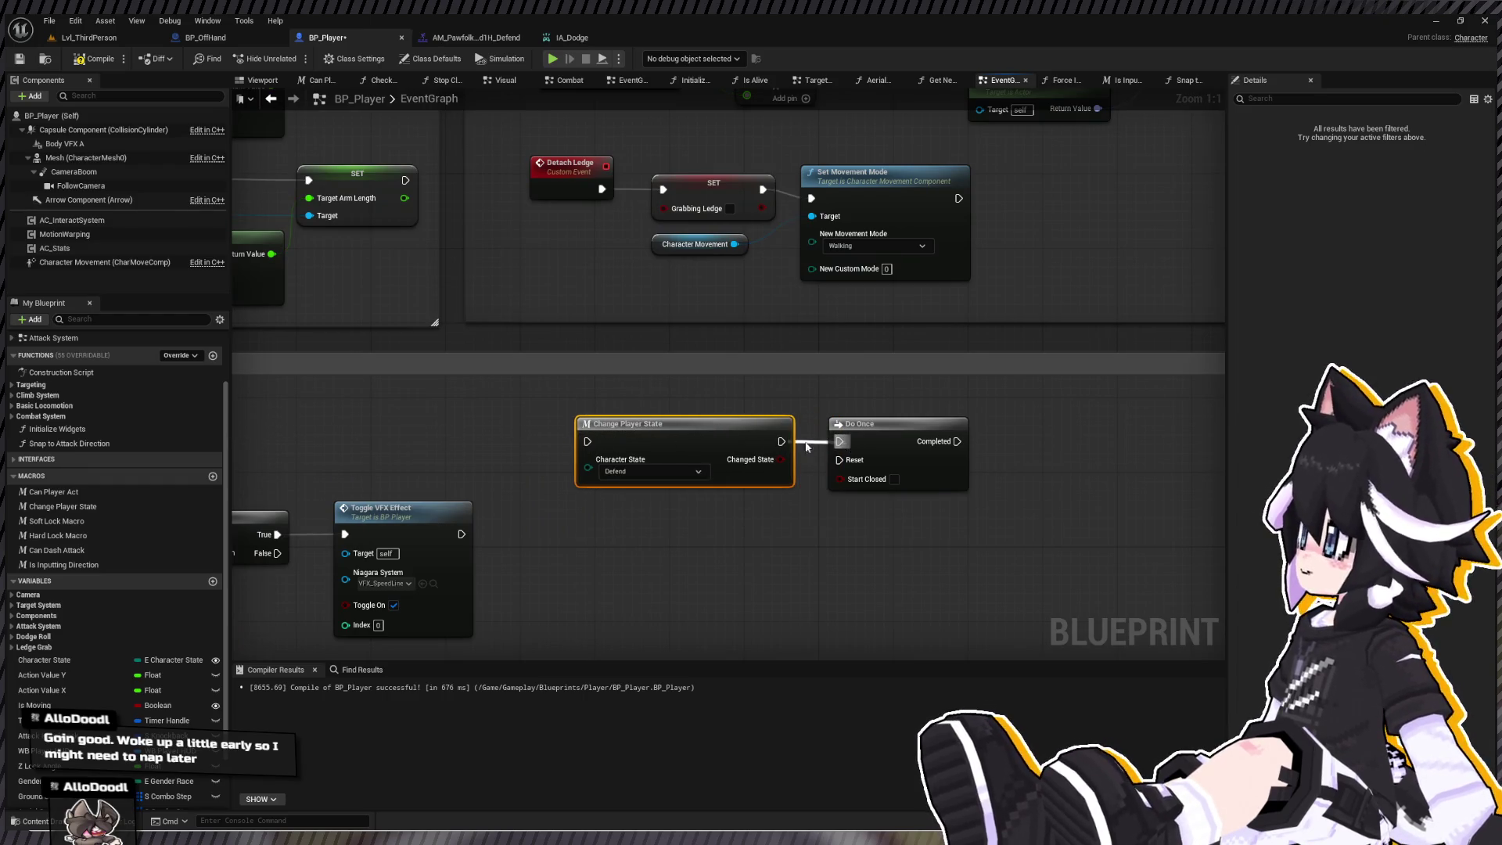
scroll(691, 402, "down", 2)
mouse_move(431, 429)
left_mouse_down()
mouse_move(1050, 429)
mouse_move(876, 337)
left_mouse_up()
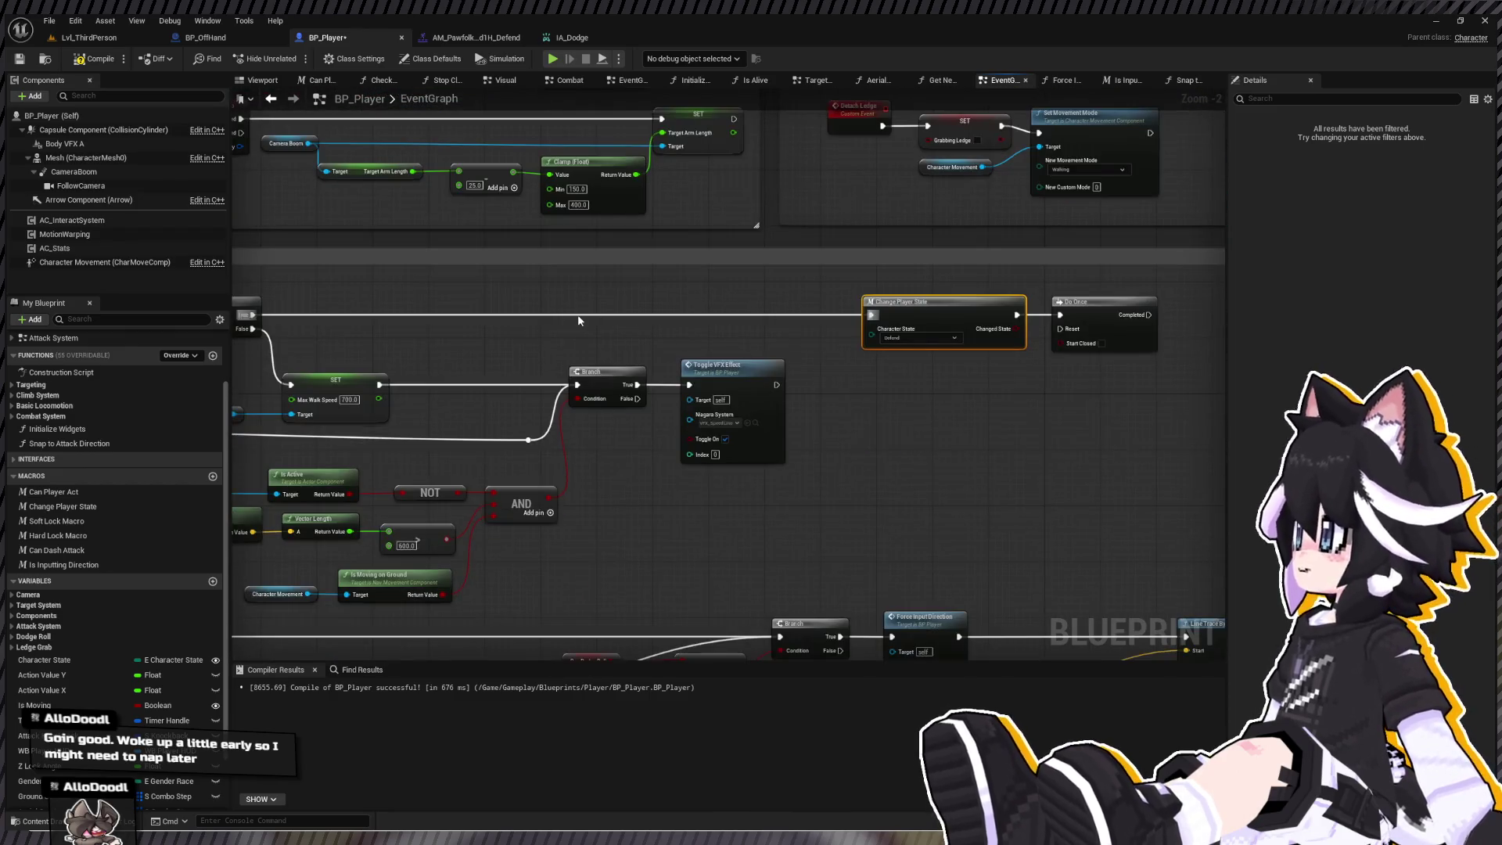
mouse_move(642, 416)
left_mouse_down()
mouse_move(714, 412)
mouse_move(701, 401)
left_mouse_up()
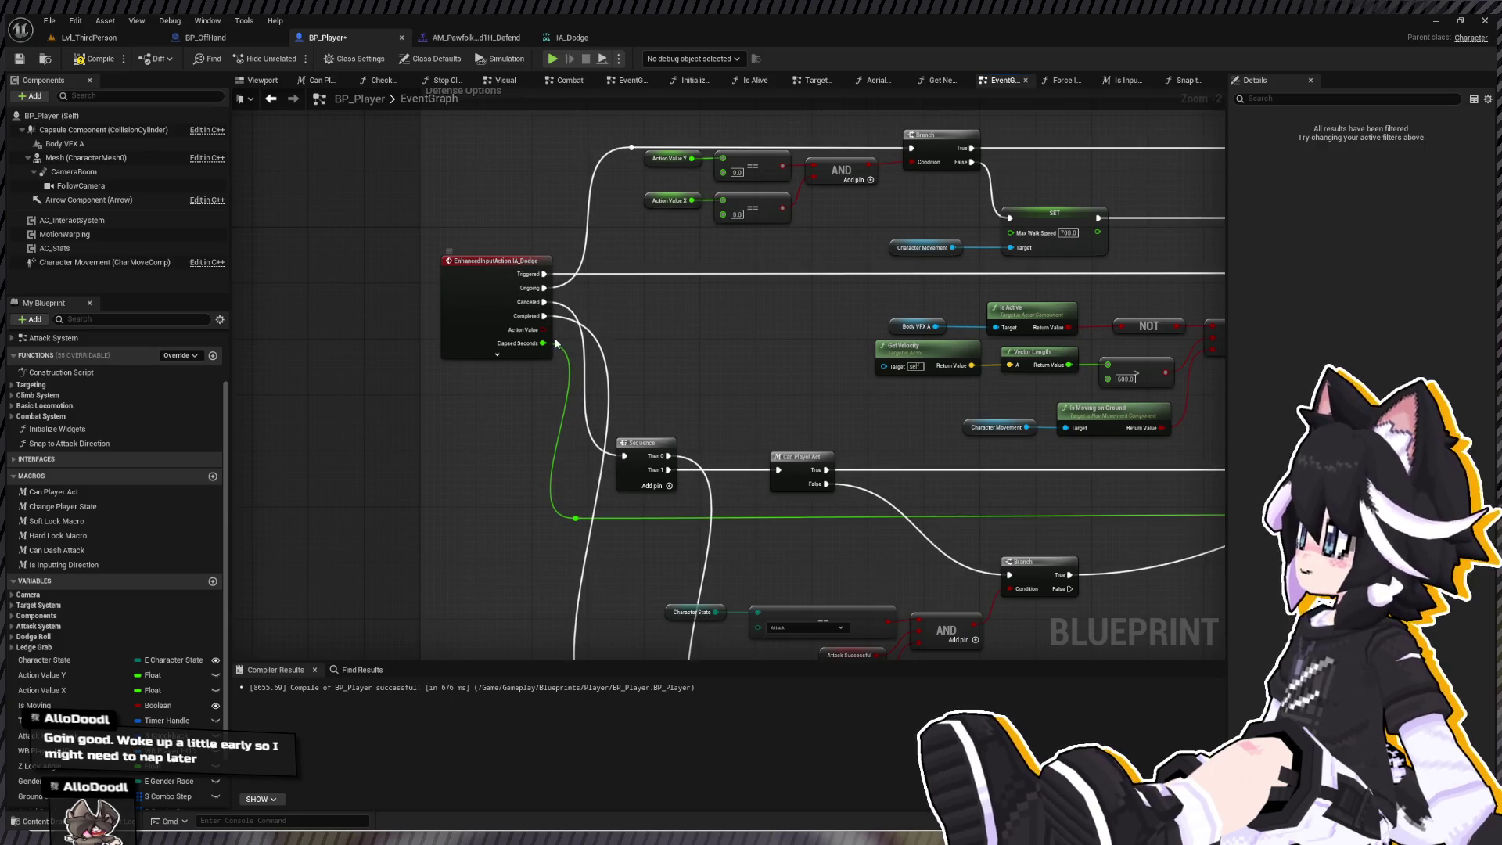
- Add a Sequence node after IA_Dodge's Completed output, moving the old logic onto its second output
mouse_move(698, 469)
left_mouse_down()
mouse_move(672, 466)
mouse_move(661, 378)
mouse_move(481, 323)
left_mouse_up()
scroll(667, 422, "down", 1)
mouse_move(571, 287)
left_mouse_down()
mouse_move(472, 317)
mouse_move(555, 316)
left_mouse_up()
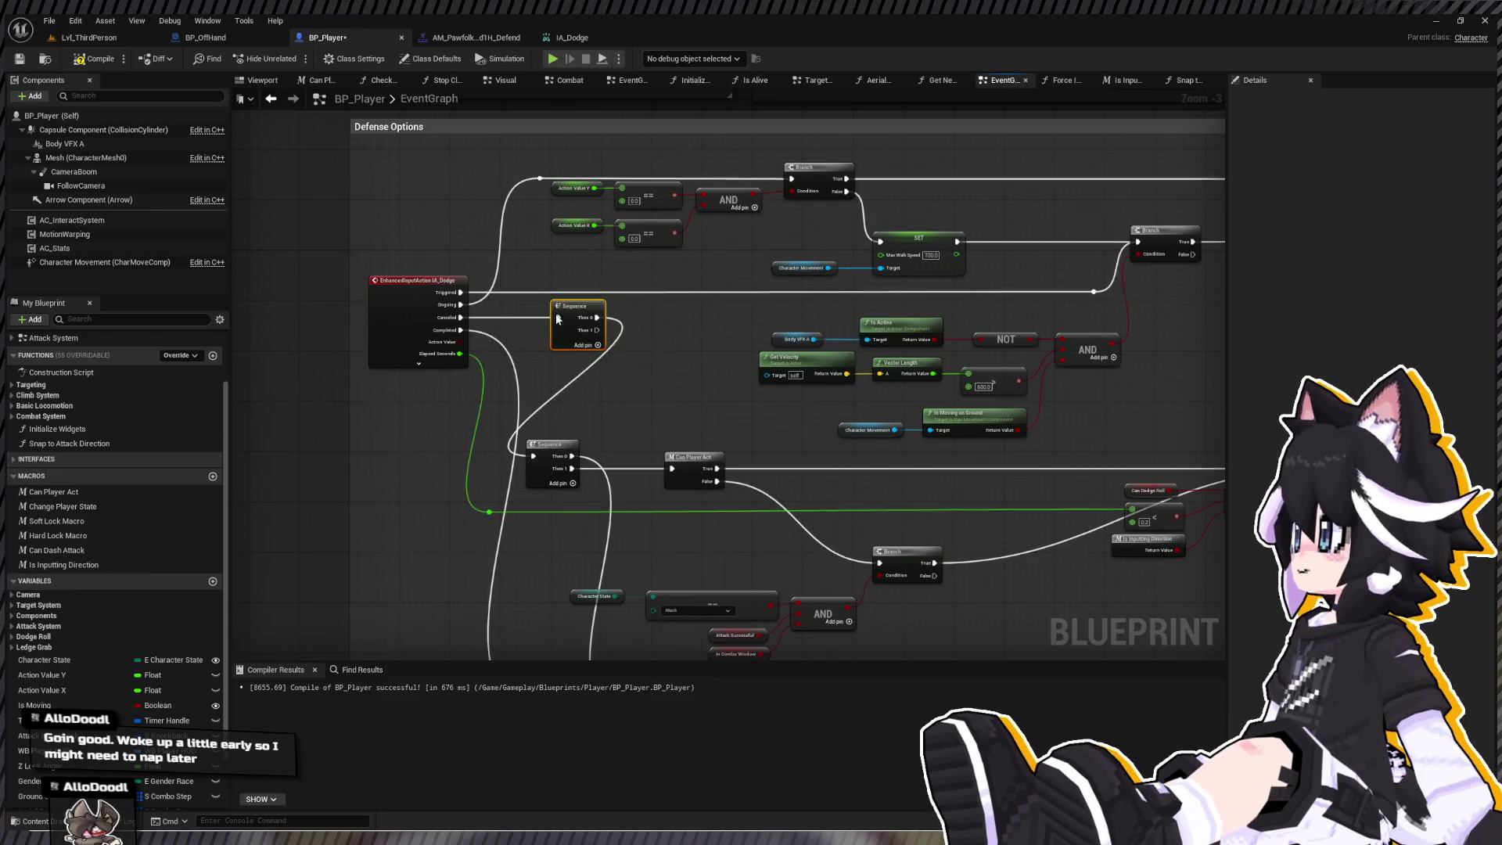
left_click_drag(455, 330, 537, 380)
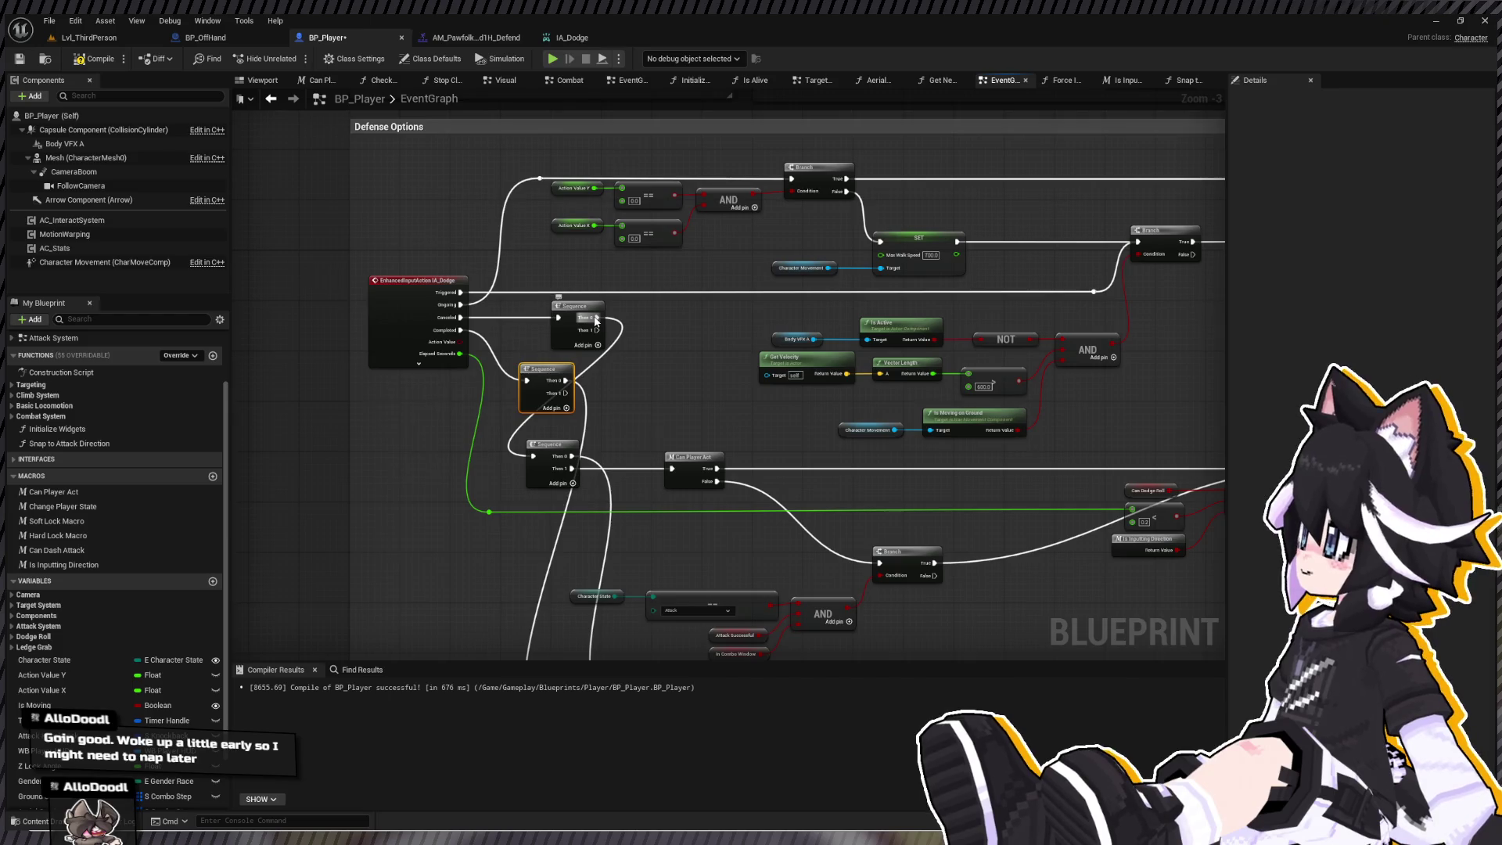
left_click_drag(596, 316, 563, 385)
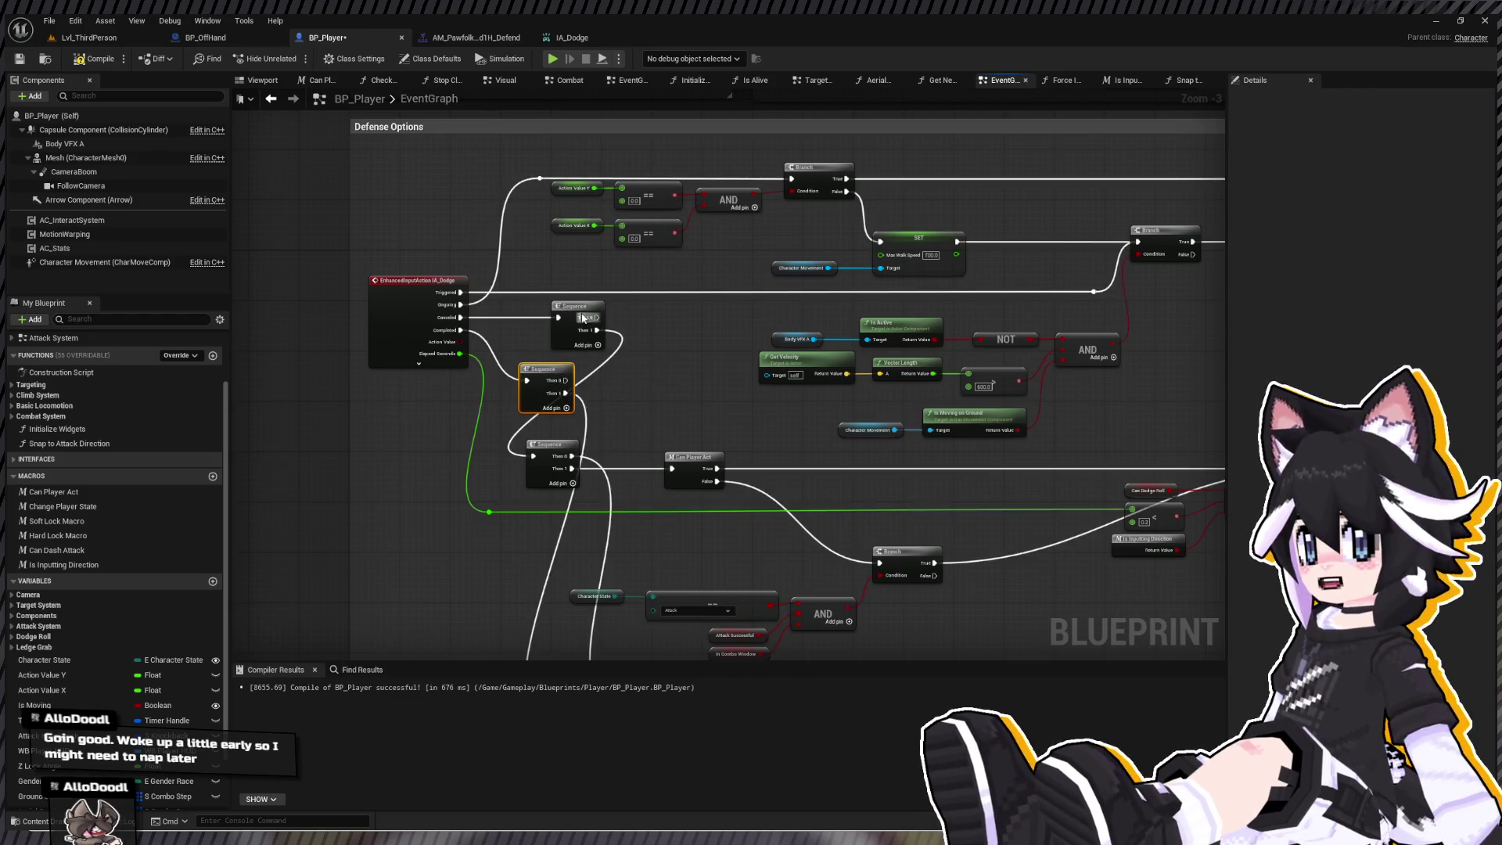
left_click_drag(569, 314, 482, 335)
mouse_move(593, 414)
left_mouse_down()
mouse_move(495, 335)
mouse_move(585, 356)
left_mouse_up()
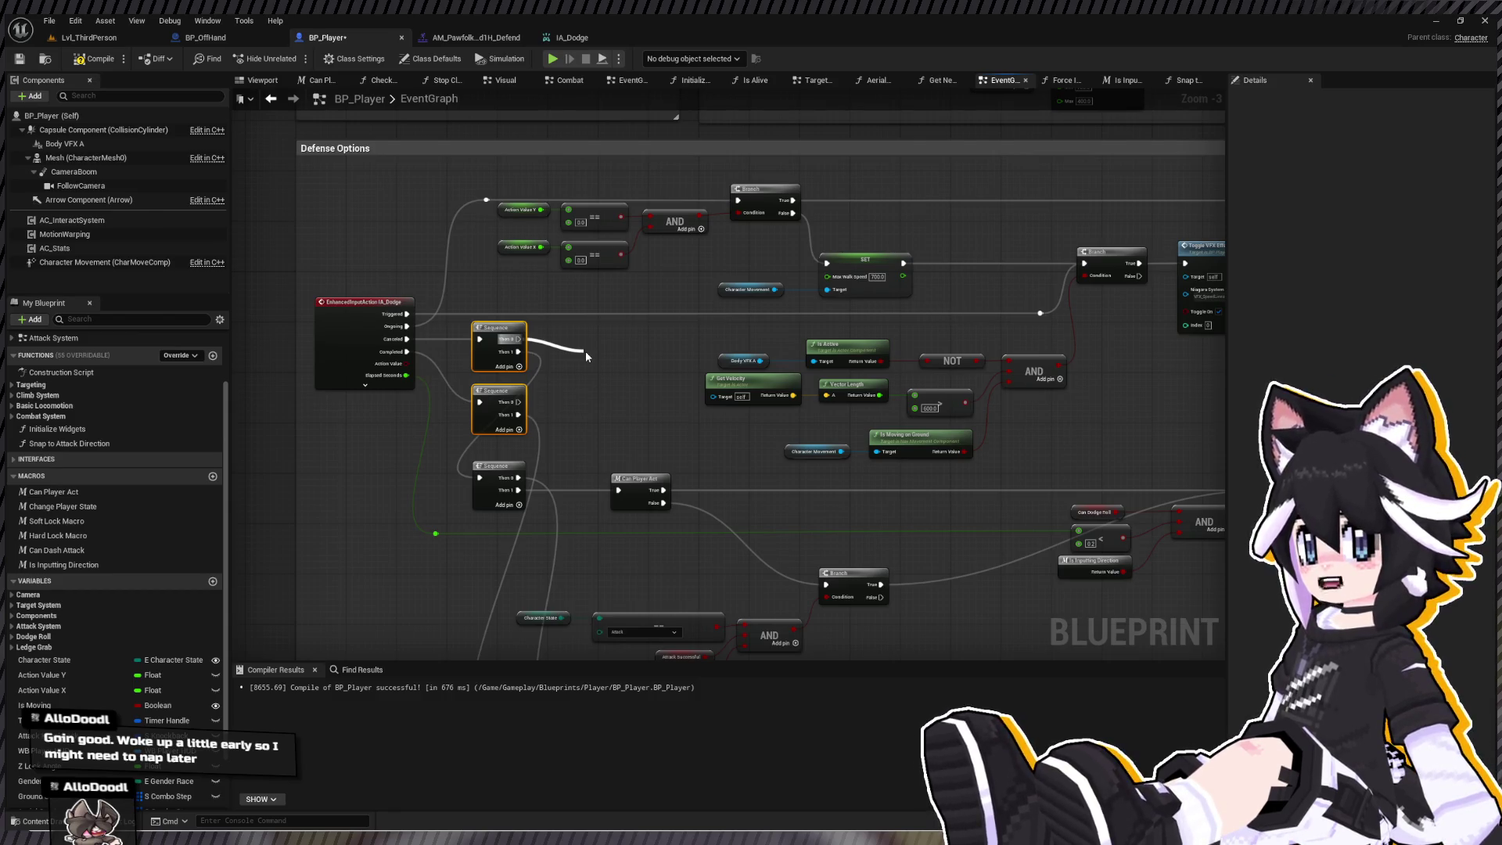
- Route the Sequence's first output through a reroute point over toward Do Once
left_click_drag(585, 350, 519, 402)
mouse_move(605, 363)
left_mouse_down()
mouse_move(361, 382)
mouse_move(378, 395)
mouse_move(367, 429)
mouse_move(397, 359)
mouse_move(393, 372)
mouse_move(1001, 337)
mouse_move(1165, 238)
mouse_move(962, 264)
mouse_move(977, 259)
left_mouse_up()
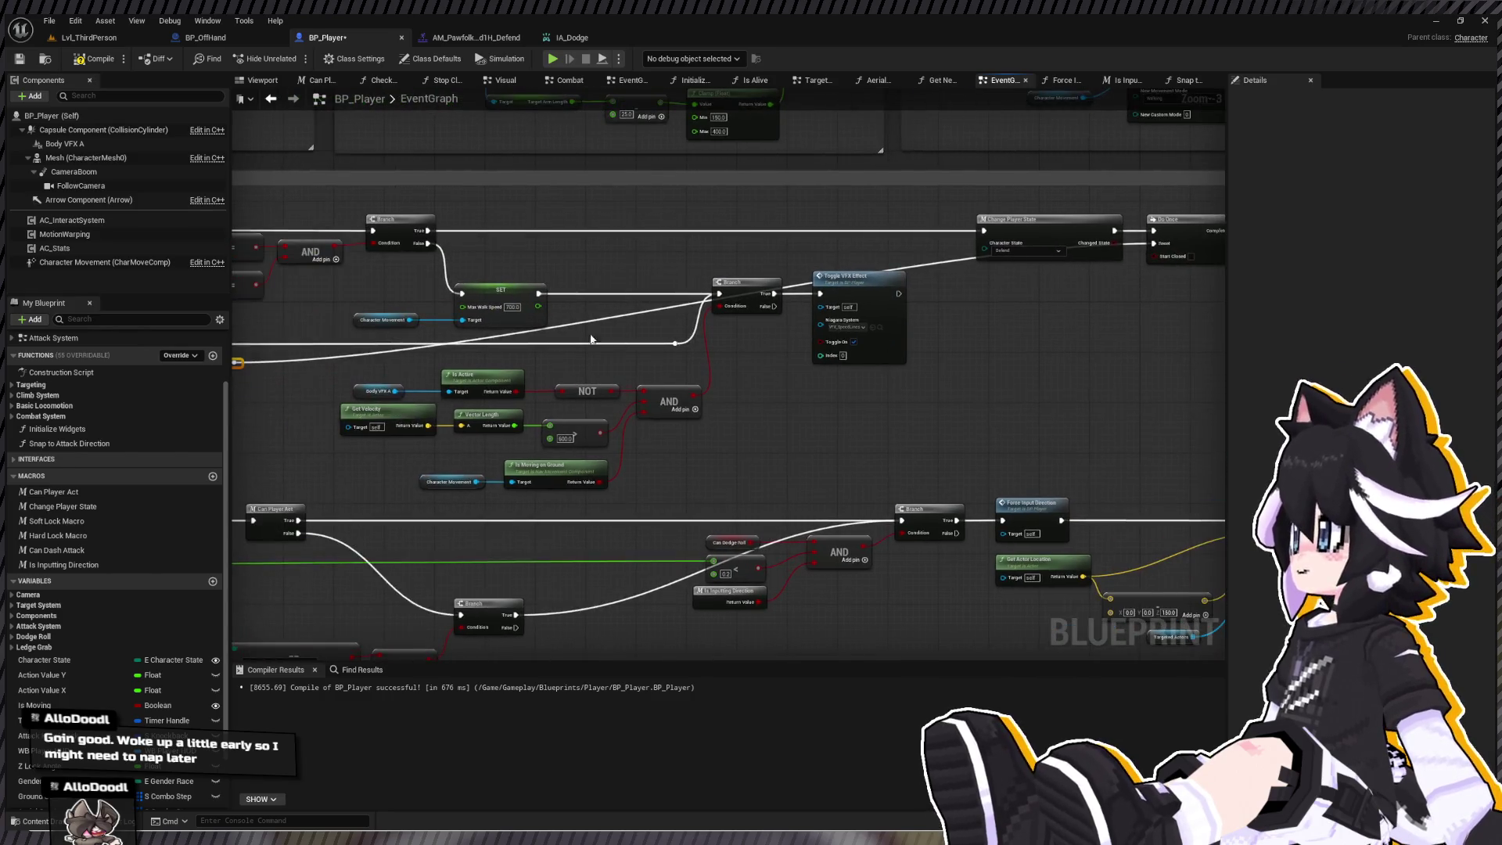
left_click_drag(588, 321, 975, 360)
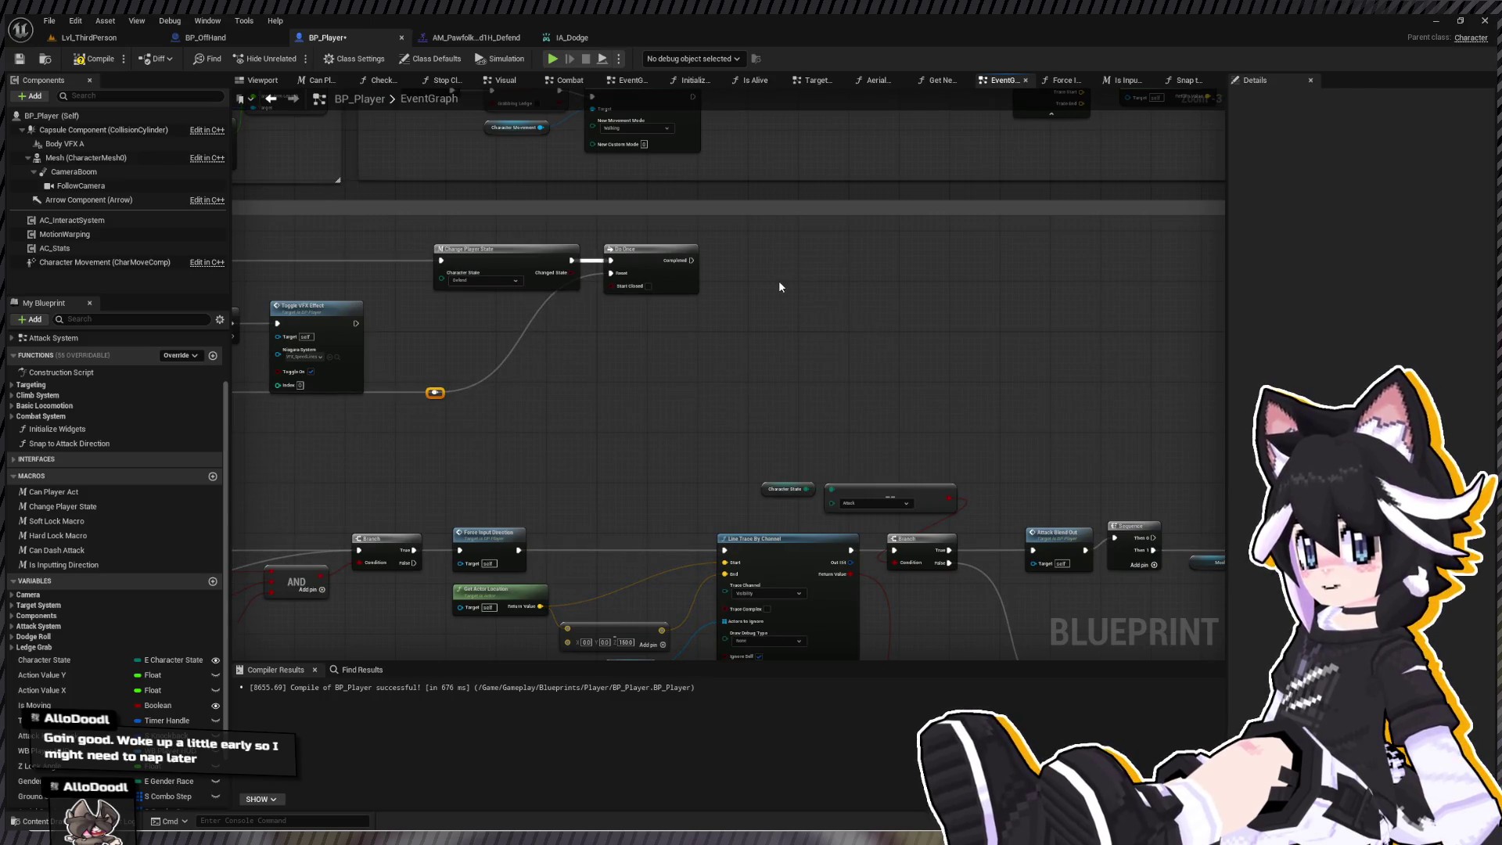
- Attach a debug Print String to Do Once's Completed output and launch a playtest
key("ctrl+v")
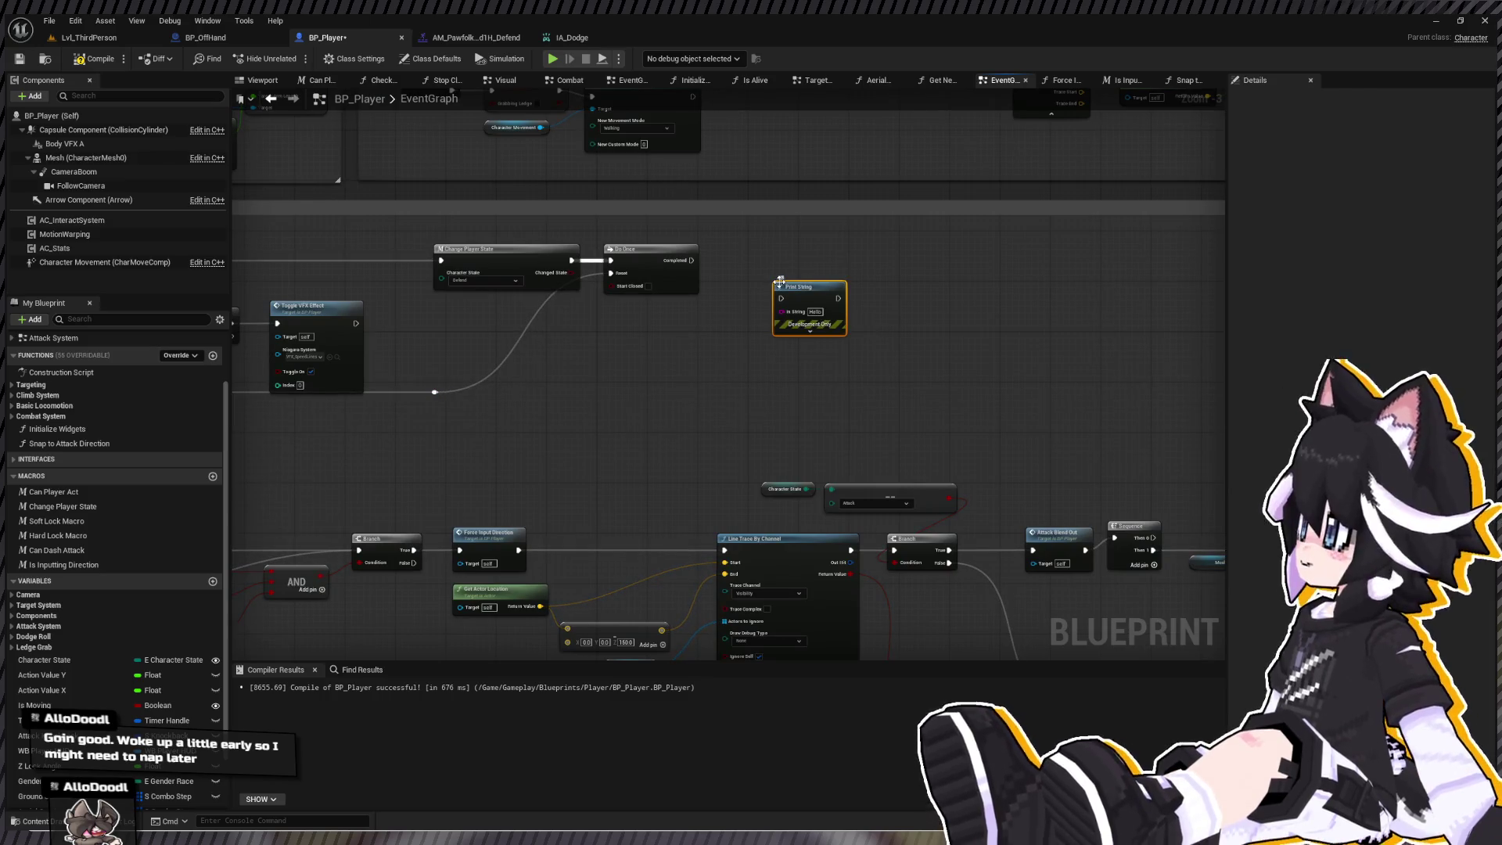
left_click_drag(692, 260, 780, 298)
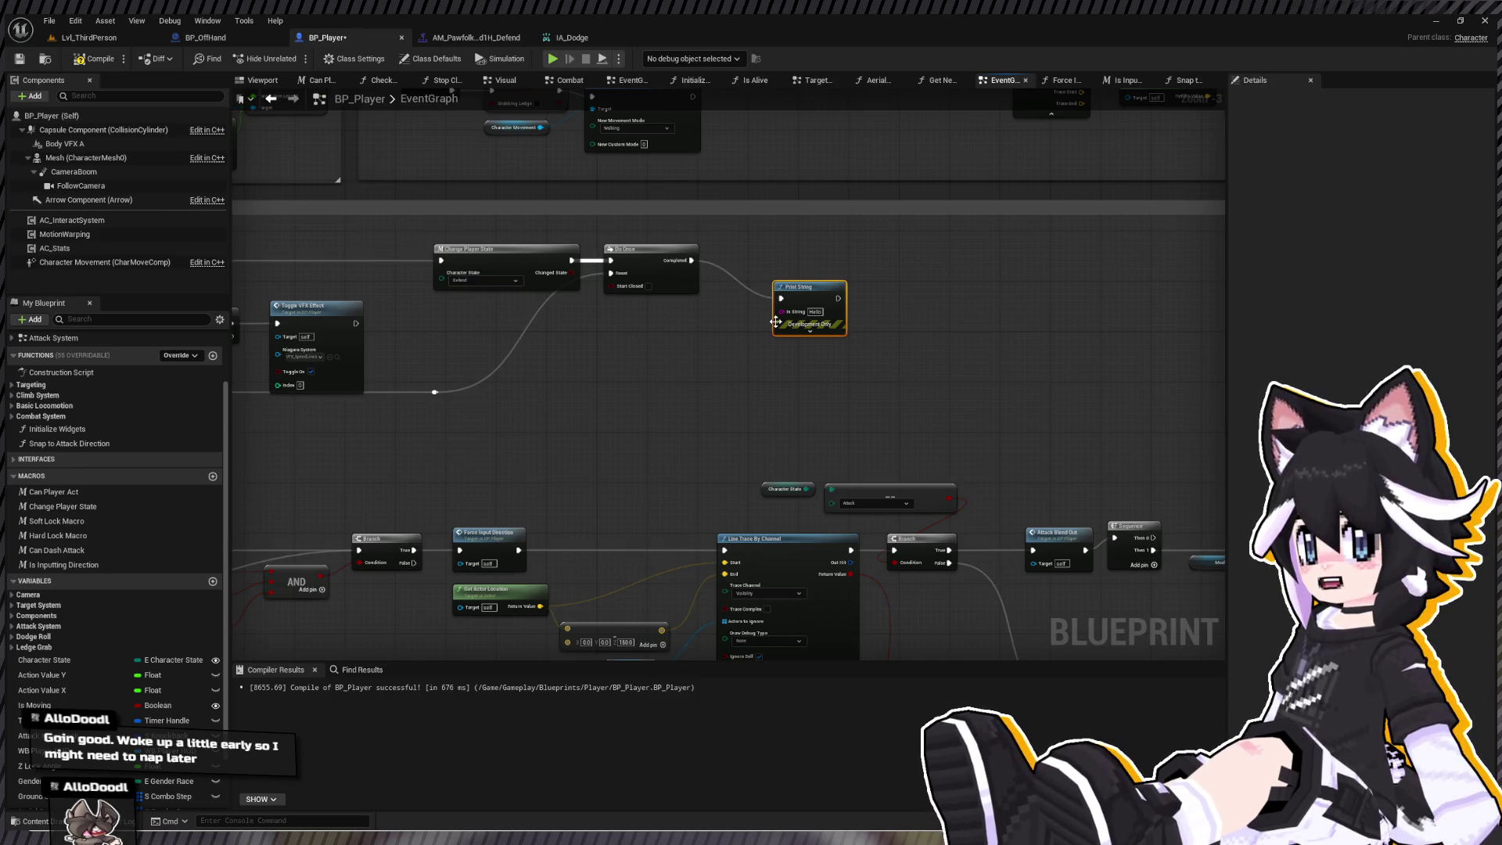
left_click(89, 37)
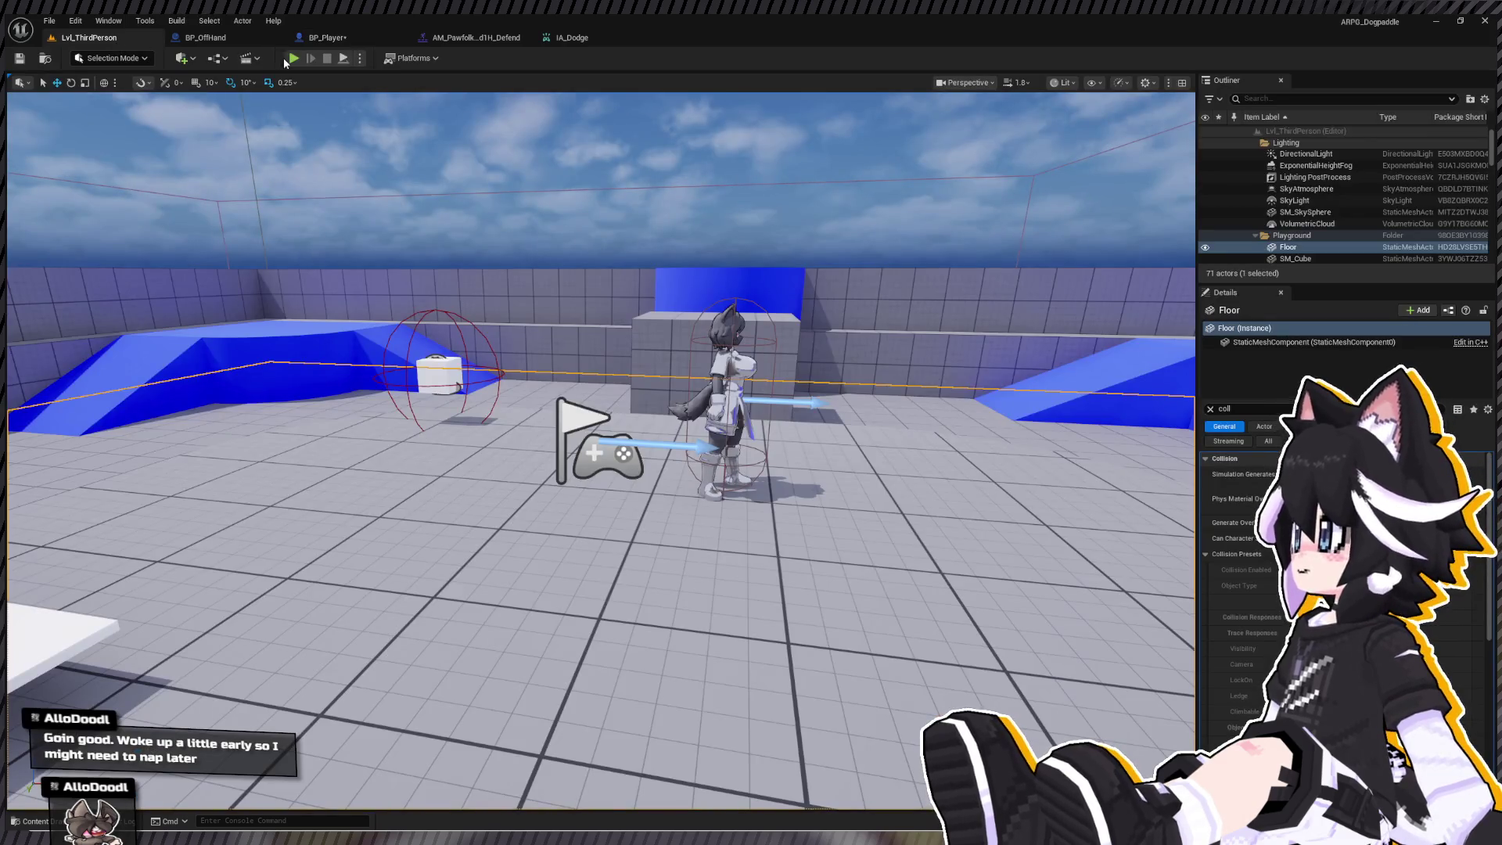
key("alt+p")
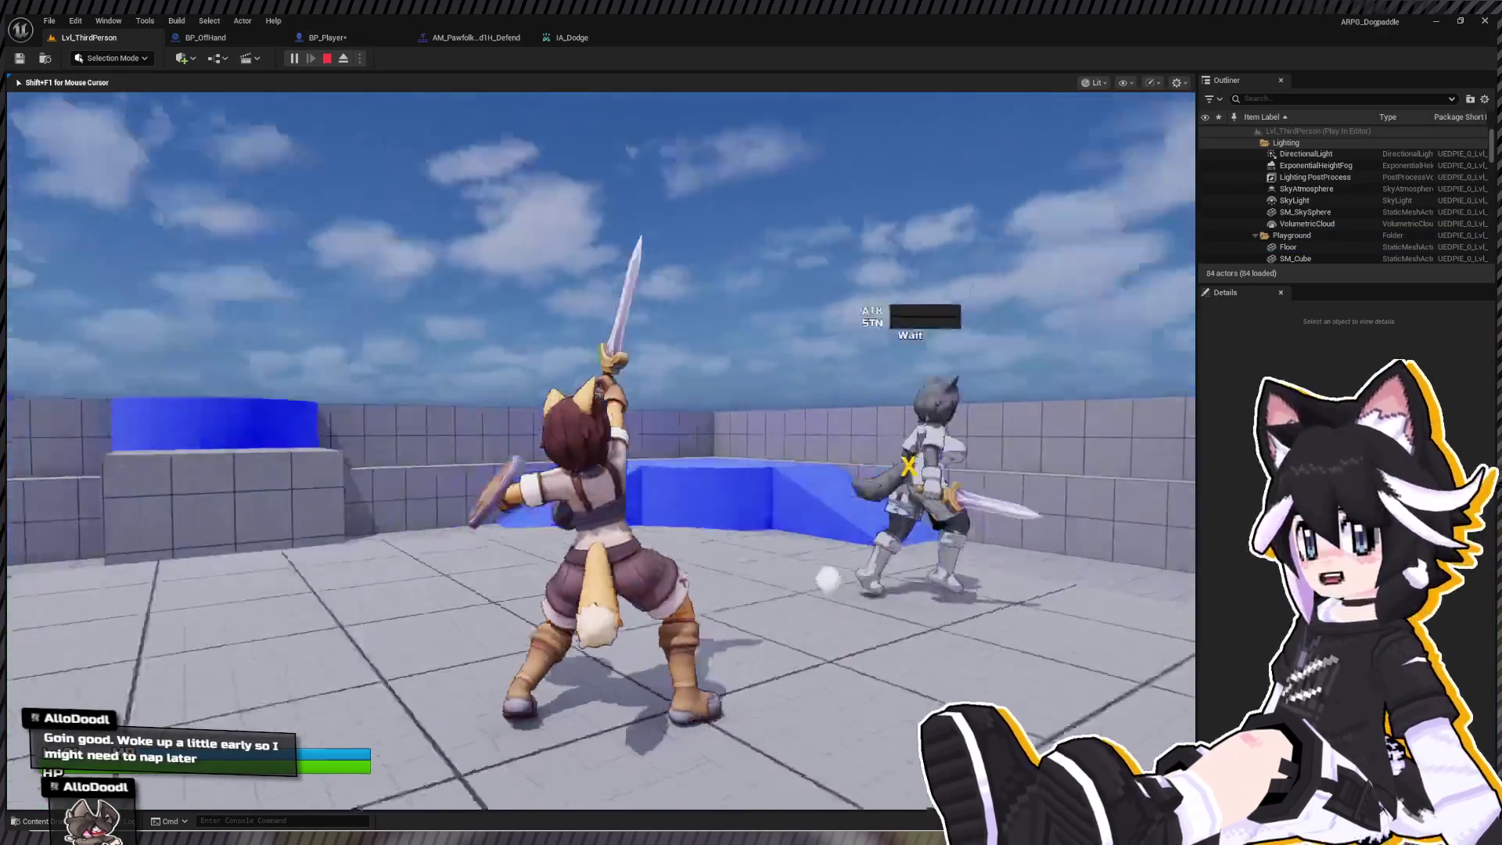
- Trigger the block with Space and E, stop the test, and move Print String aside in BP_Player
key("space")
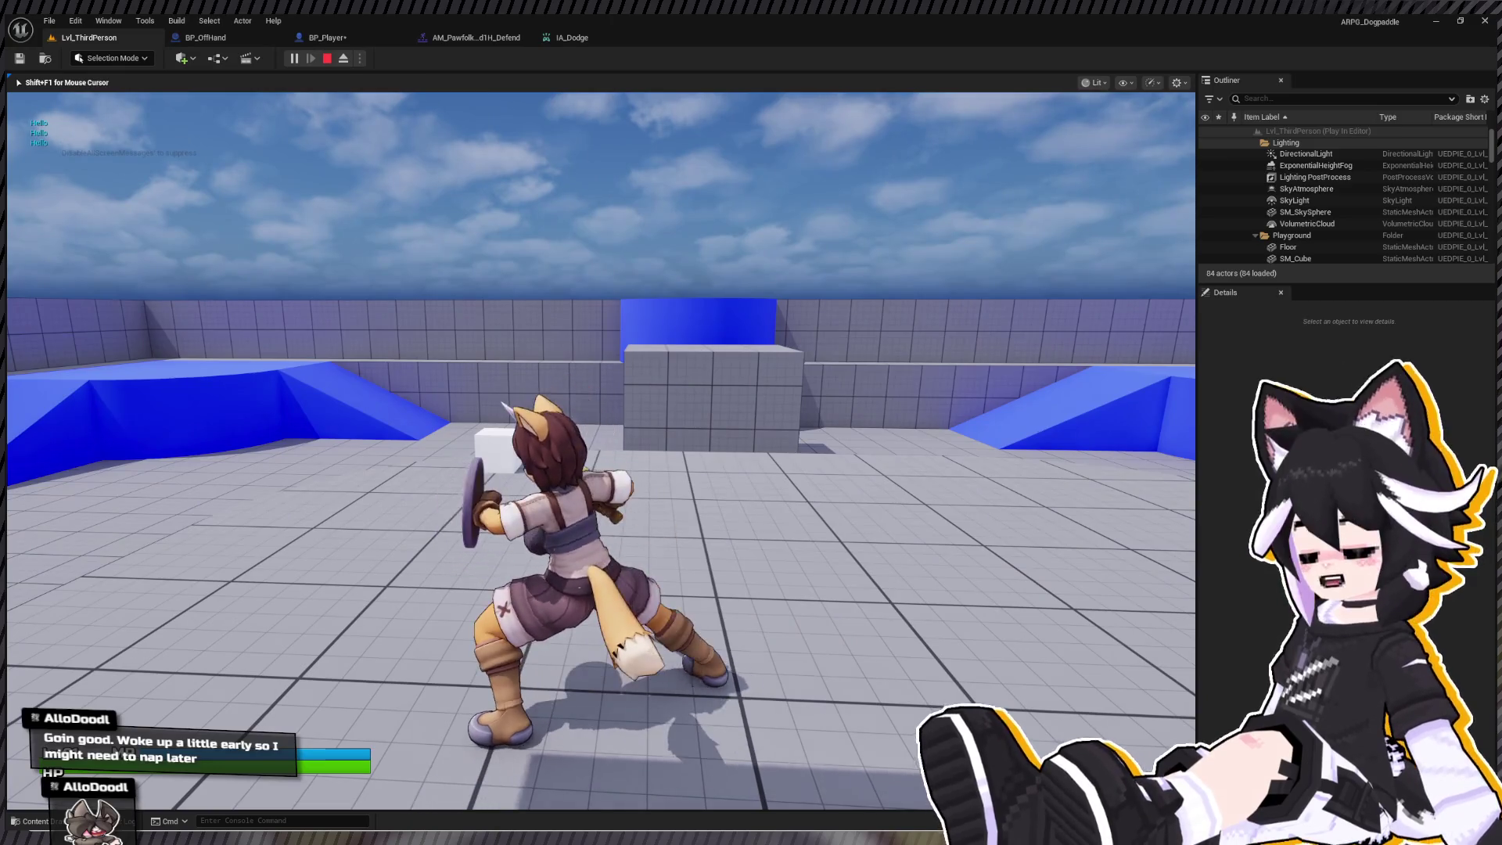
key("e")
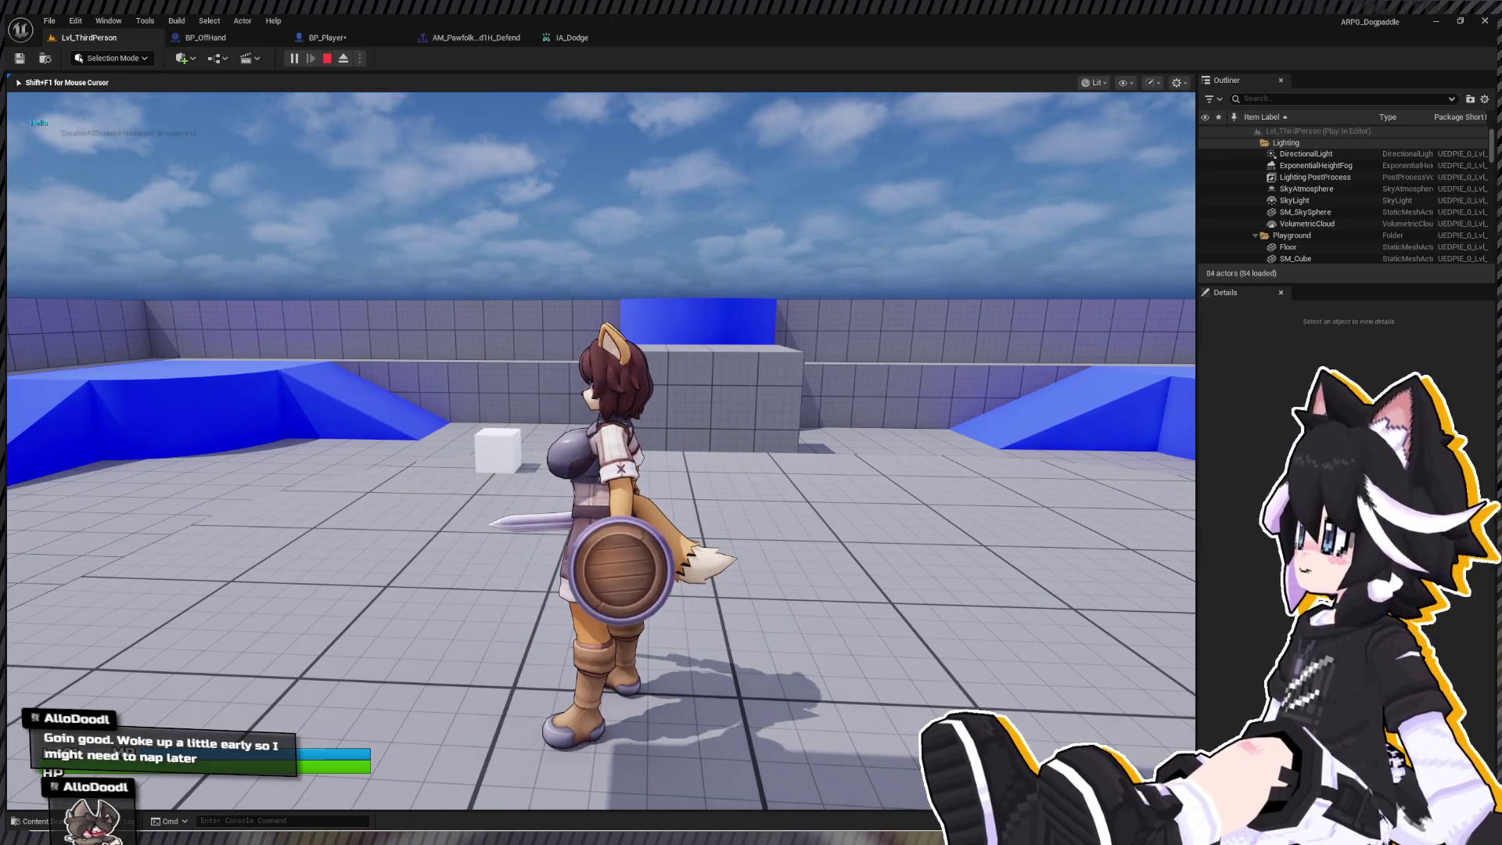
key("e")
key("Escape")
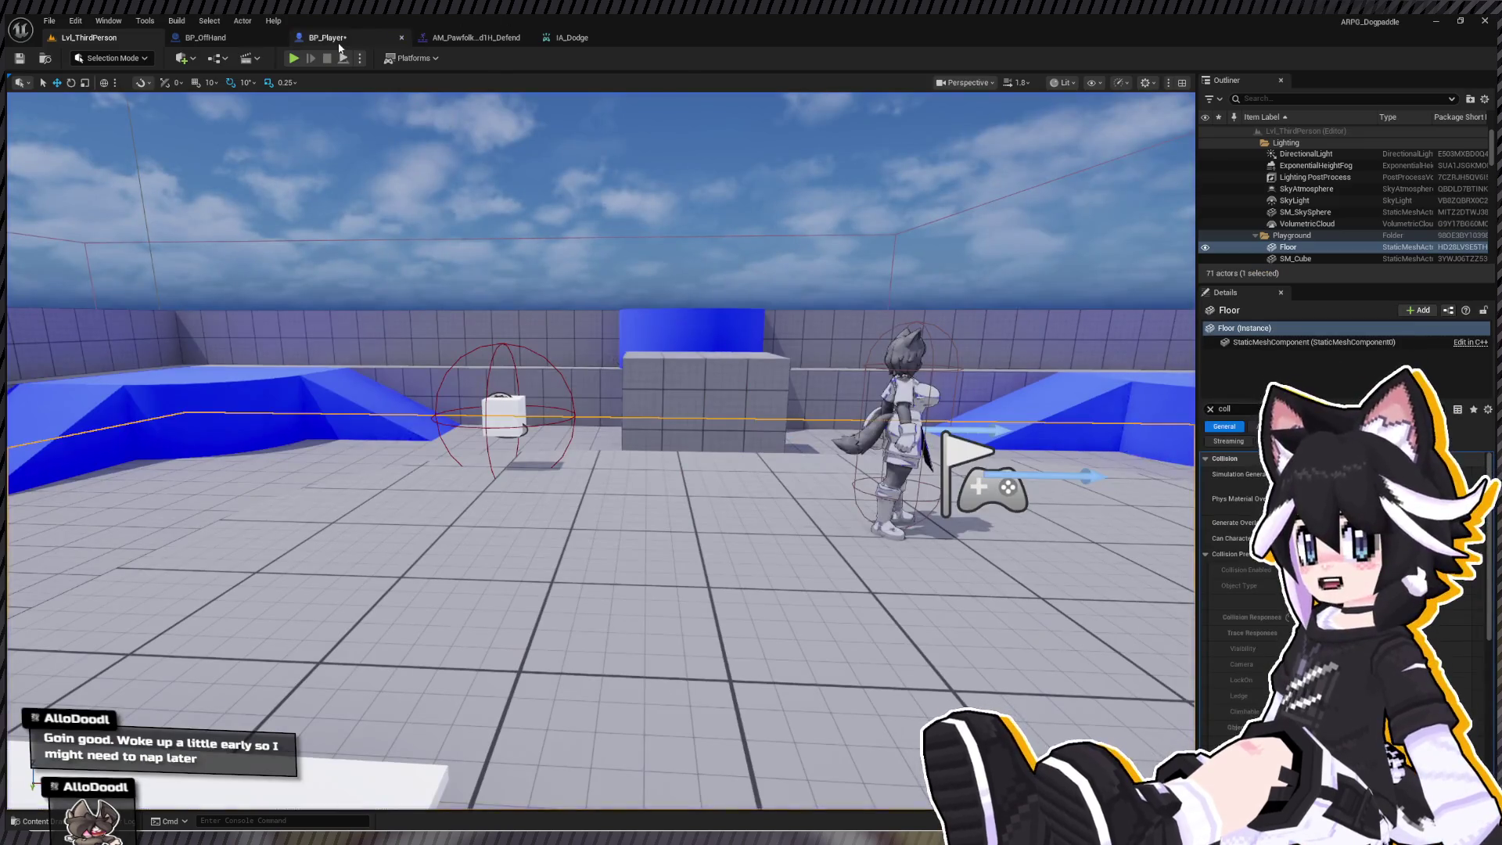
left_click(328, 38)
left_click_drag(813, 287, 902, 262)
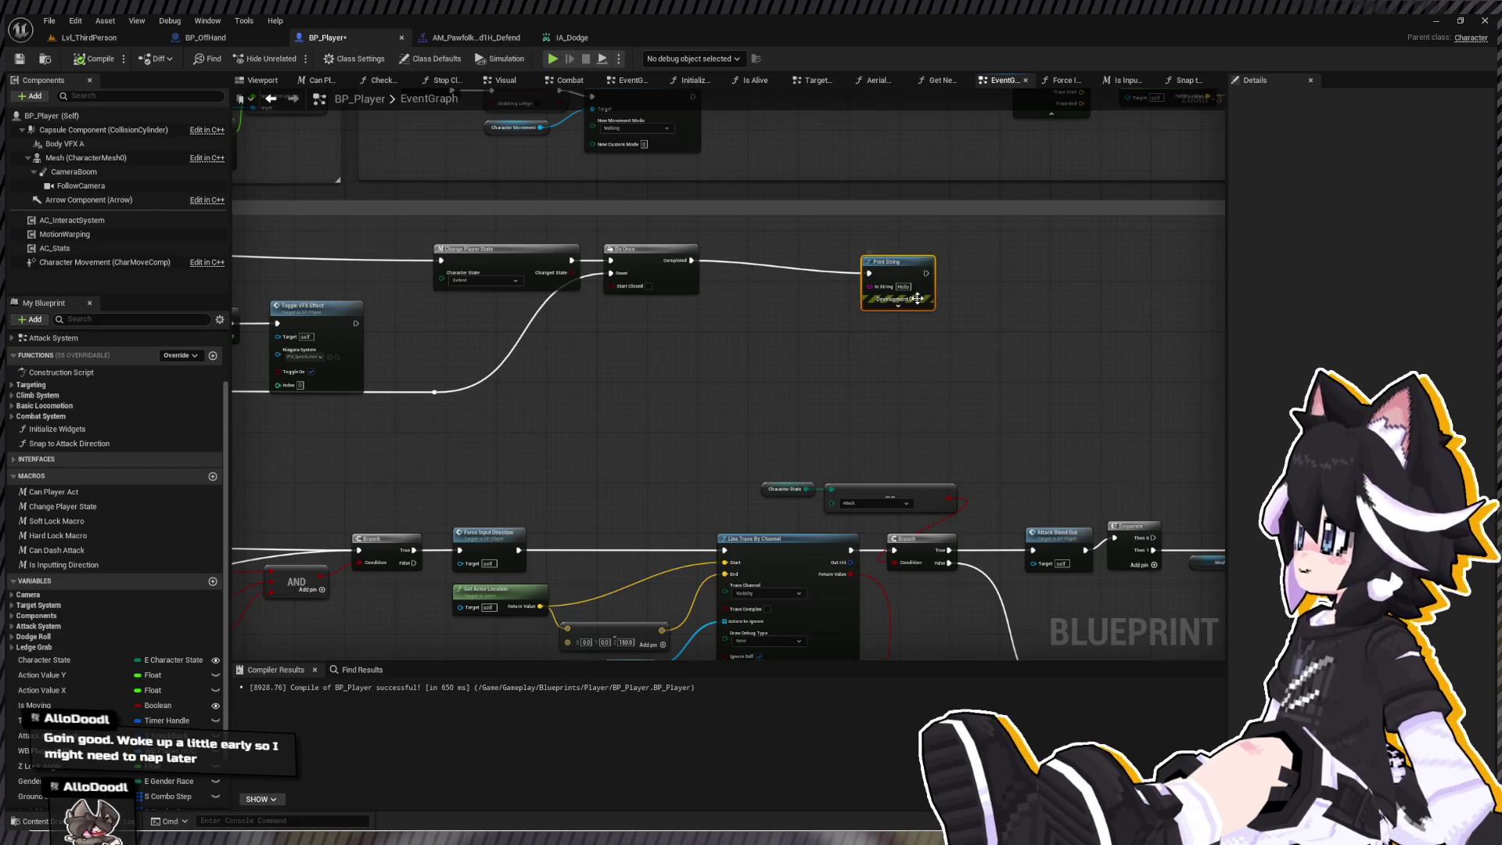
- Wire a pasted Mesh and Play Montage copy to Do Once's Completed, starting section Block, and compile
mouse_move(945, 451)
left_mouse_down()
mouse_move(576, 307)
mouse_move(613, 336)
left_mouse_up()
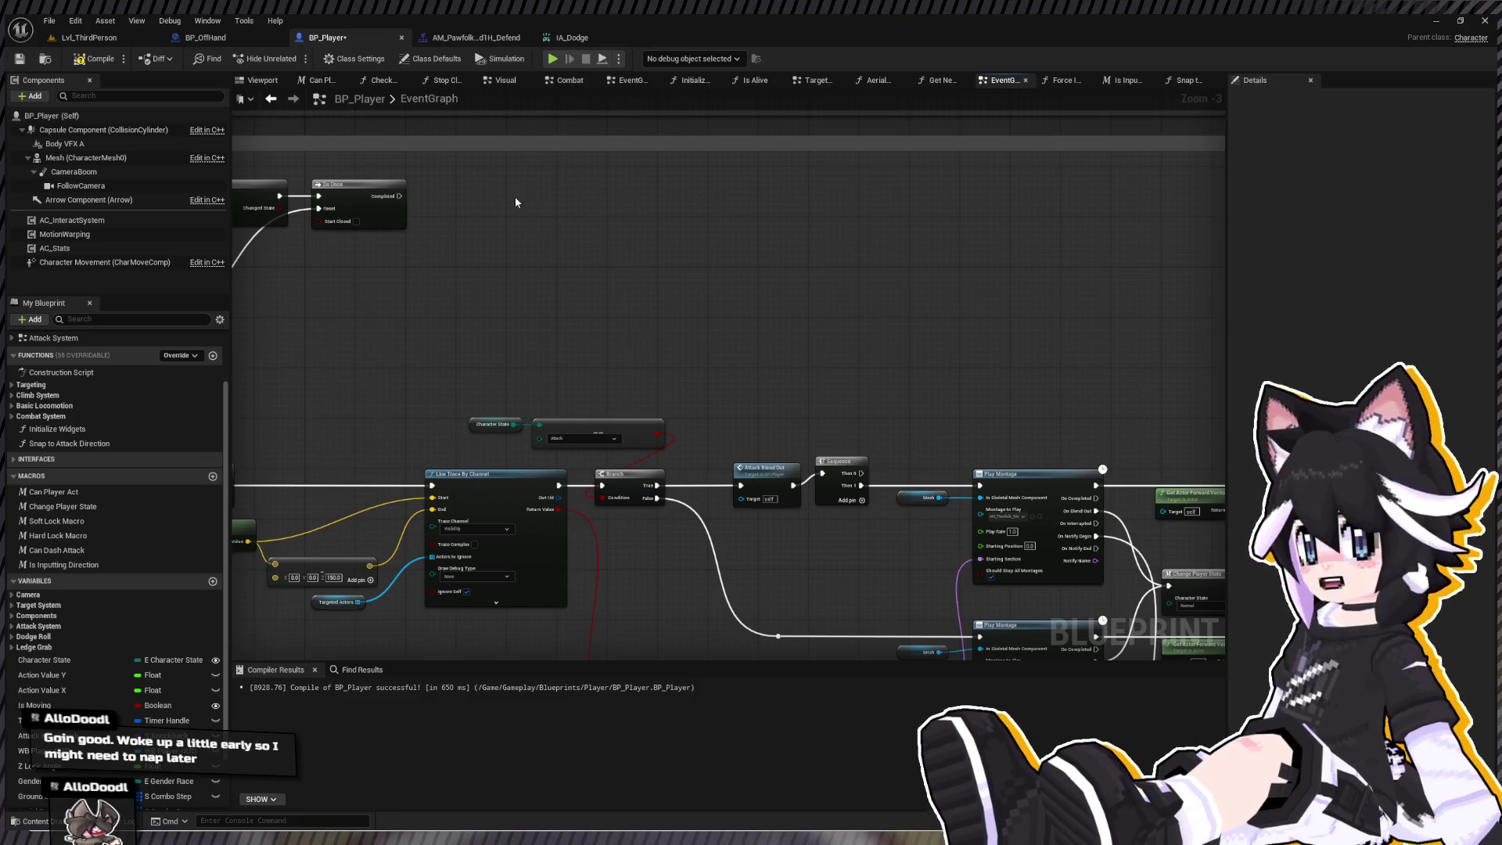
key("ctrl+v")
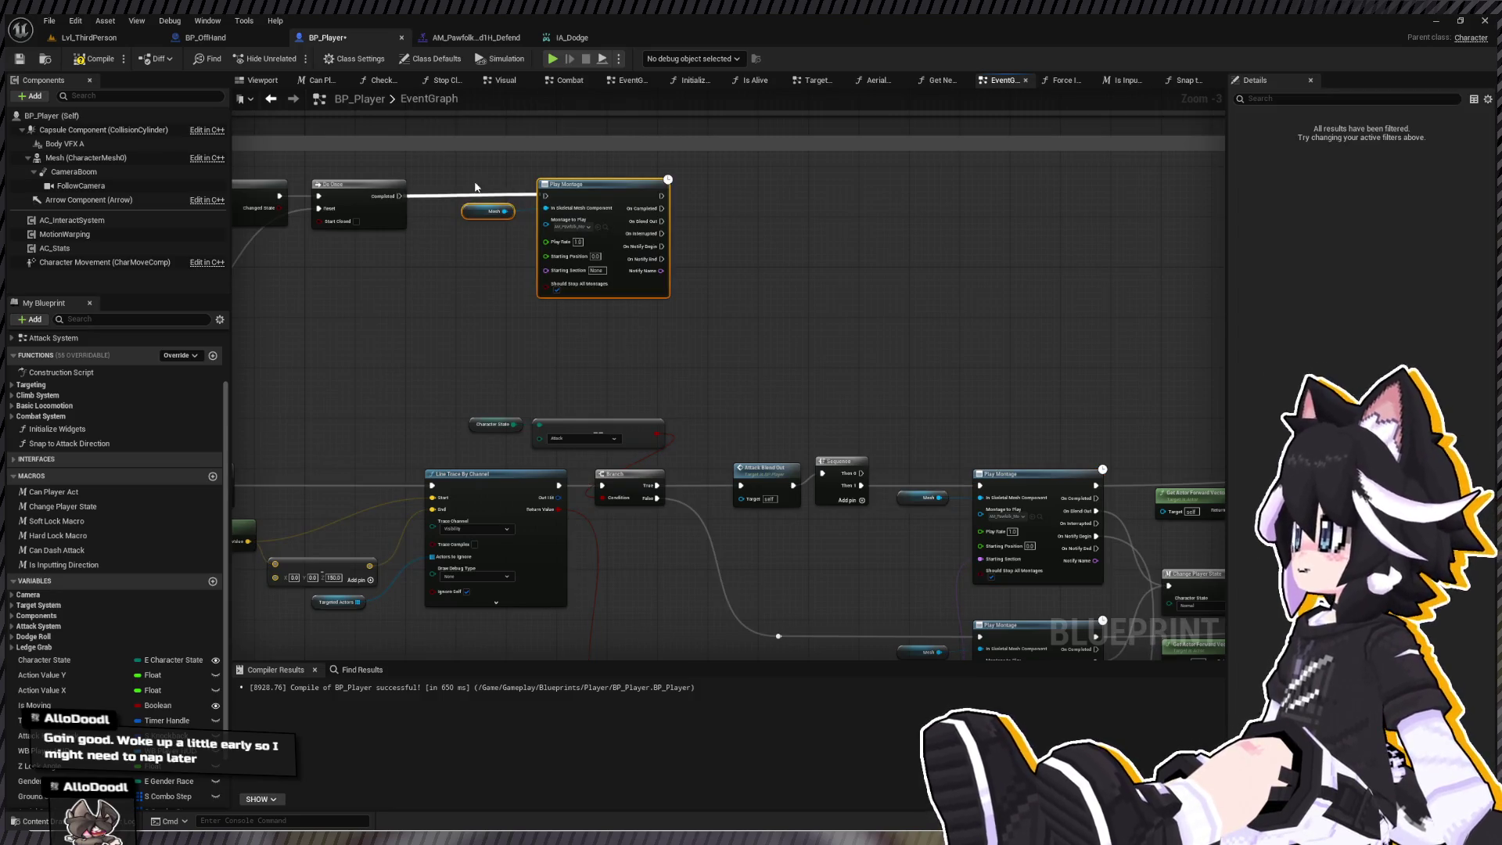
left_click_drag(399, 195, 545, 201)
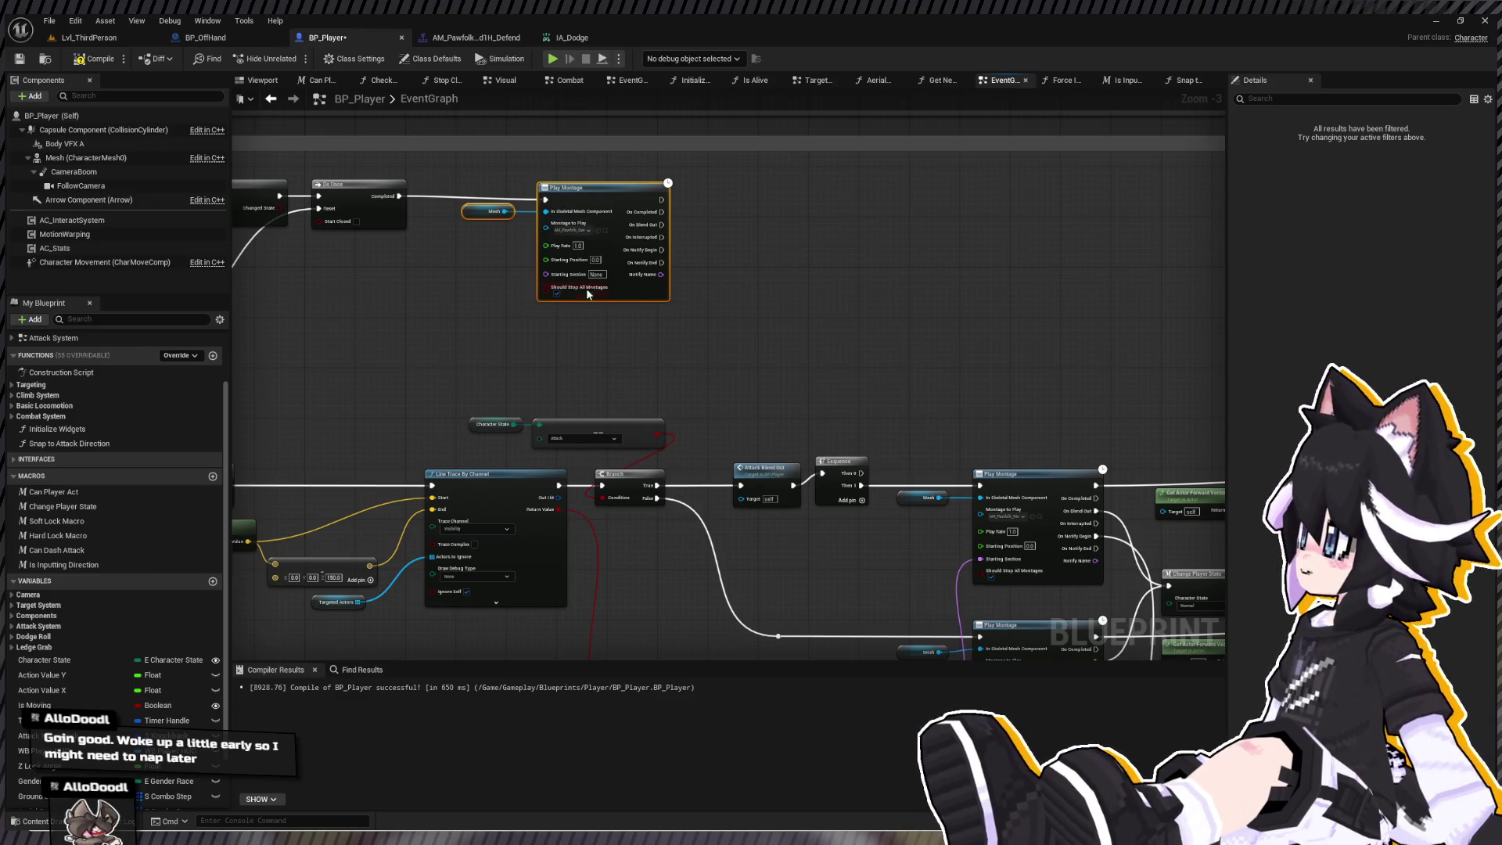
type("Block")
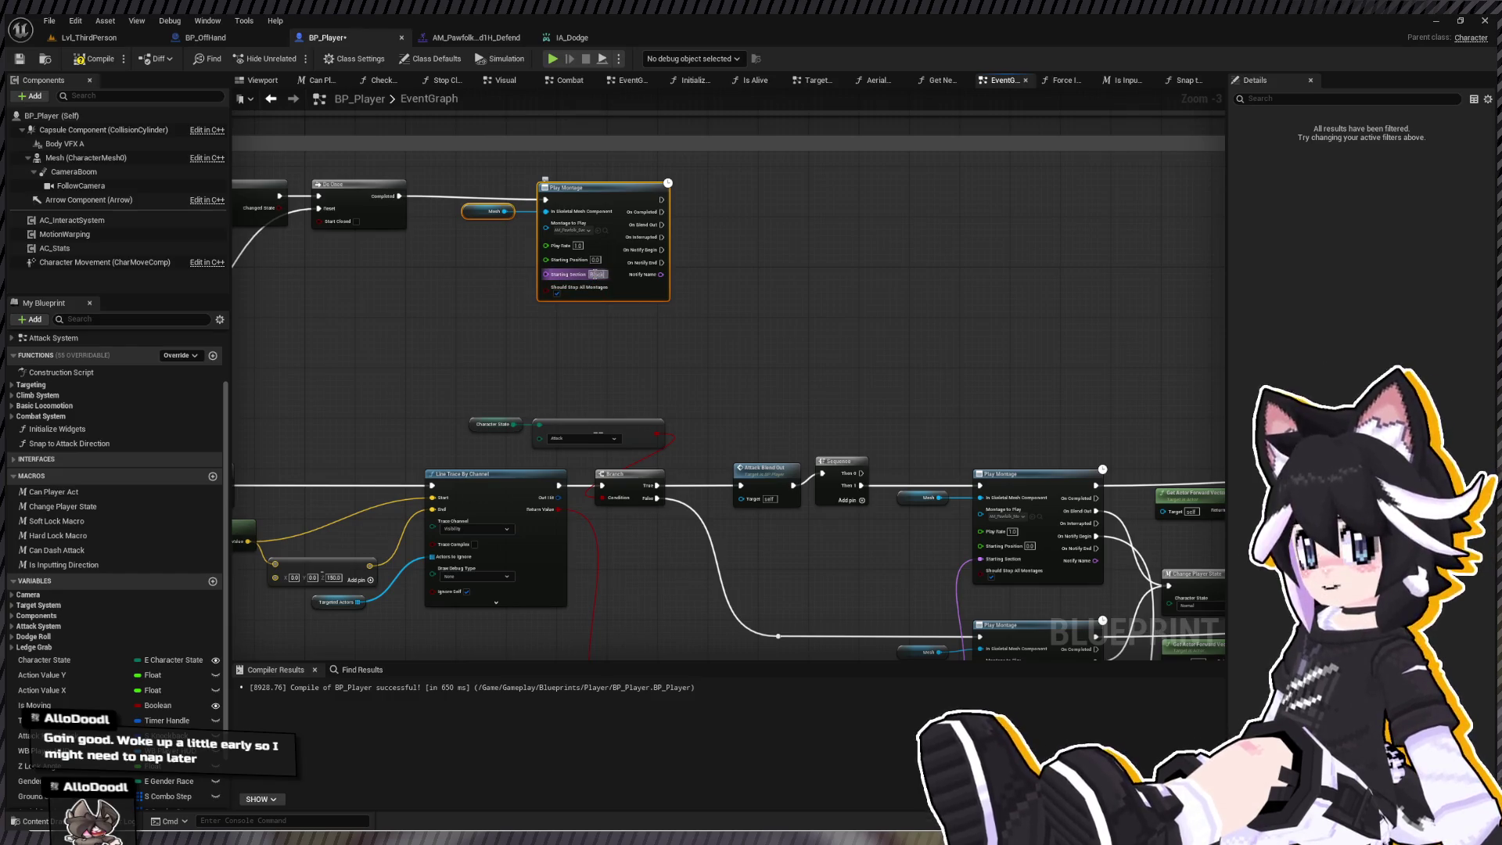
key("Return")
scroll(614, 235, "up", 1)
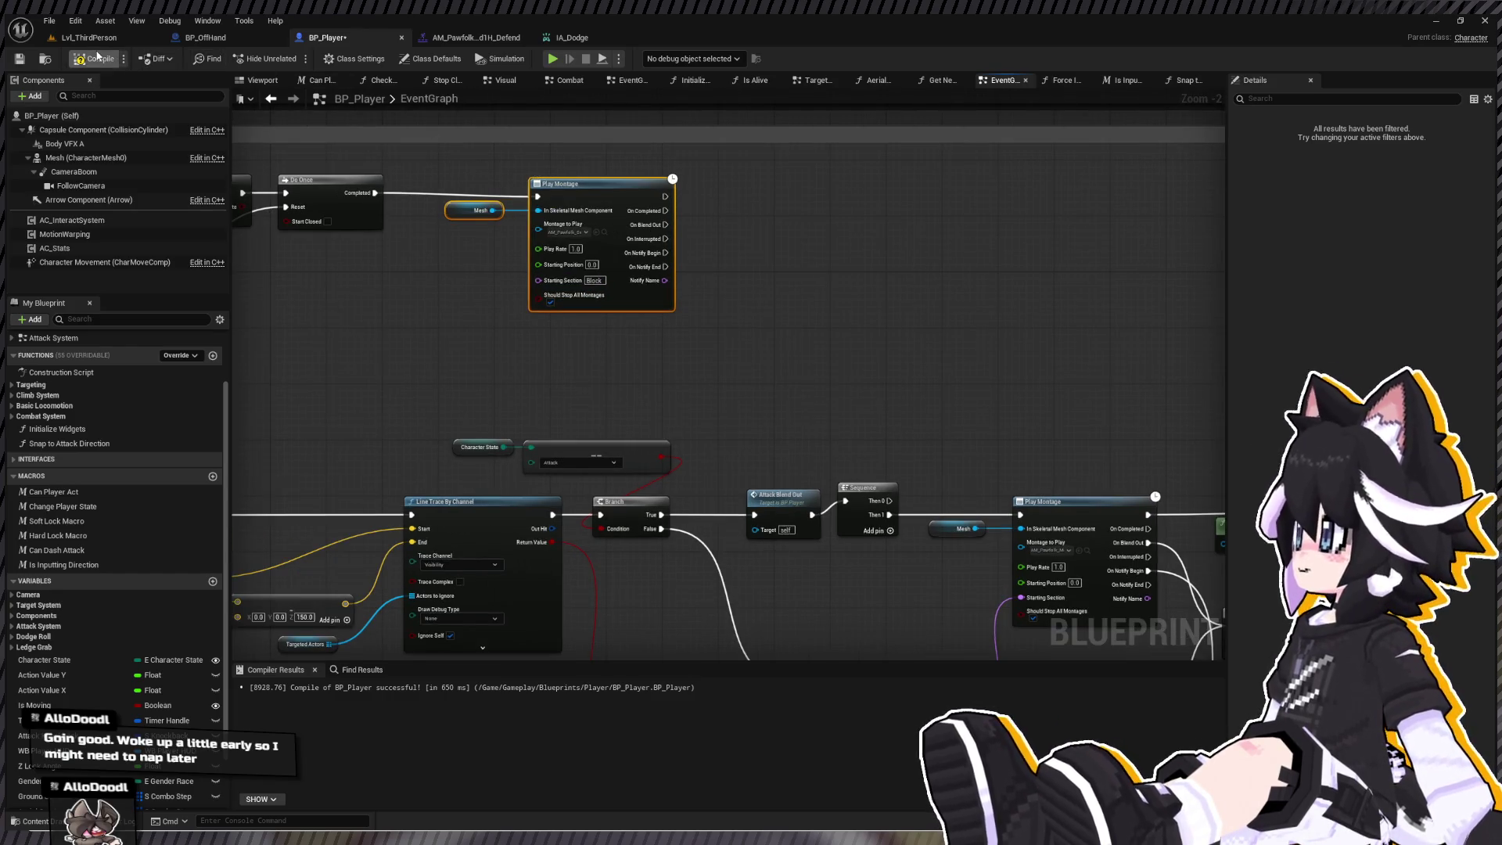
left_click(98, 56)
left_click(95, 38)
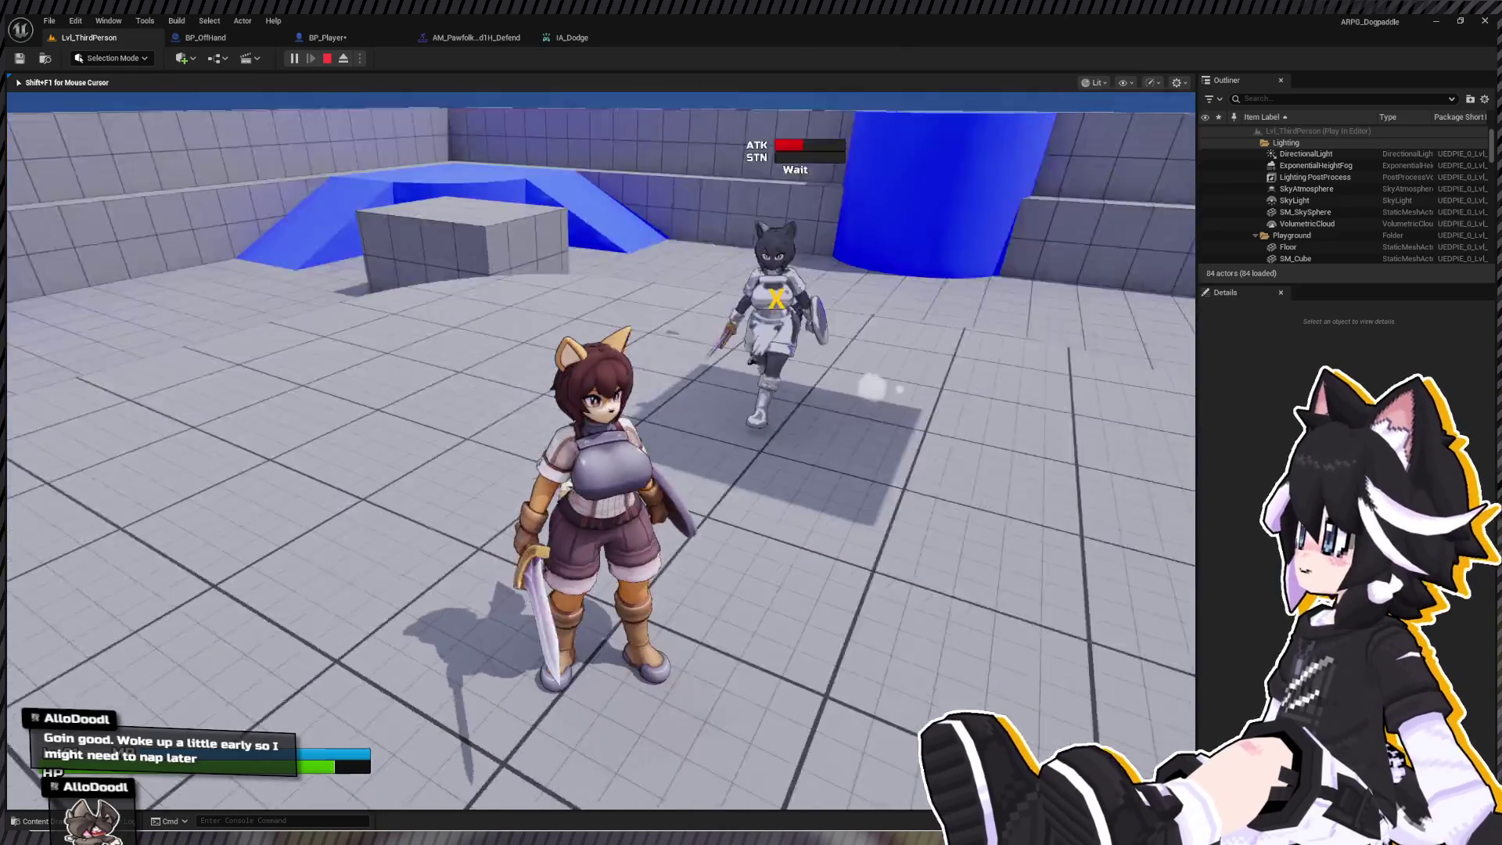
- Stop the Play In Editor block test with Escape
key("Escape")
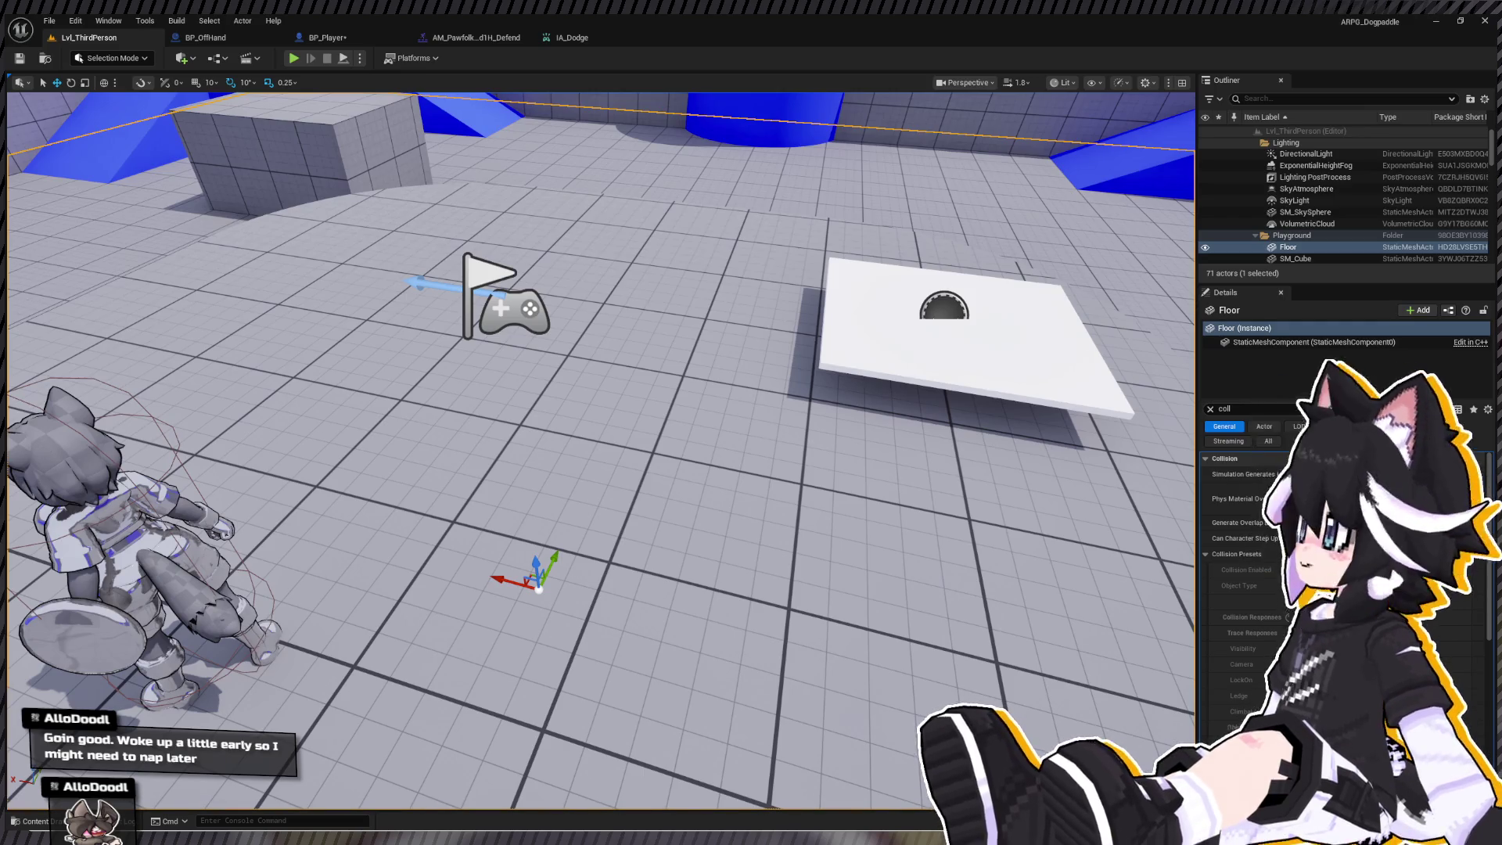
- Play the Combat - Defend Block action in Blender from the left side, then start another Unreal playtest
key("alt+Tab")
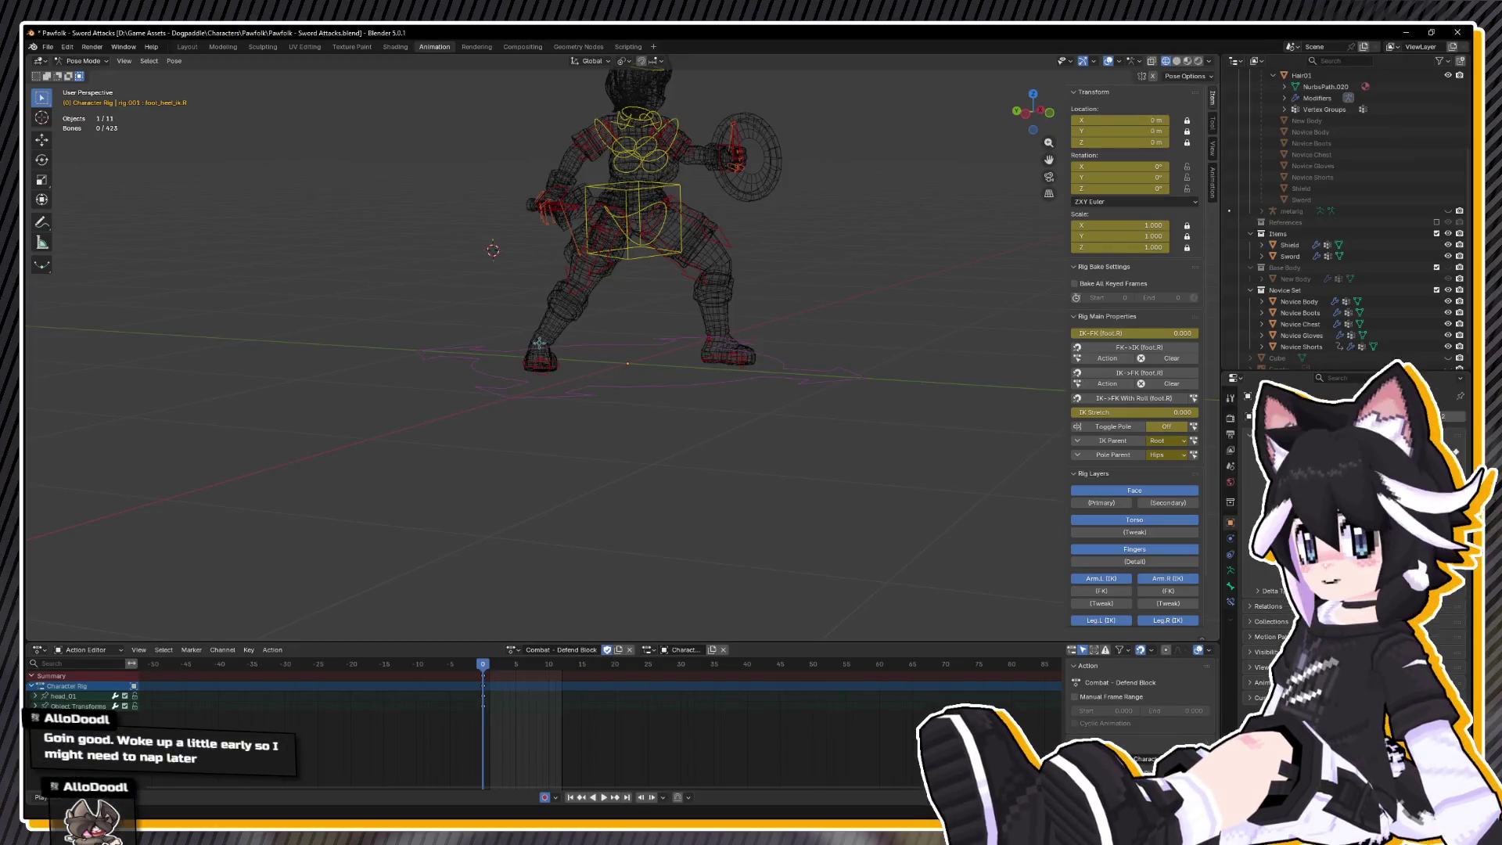
key("space")
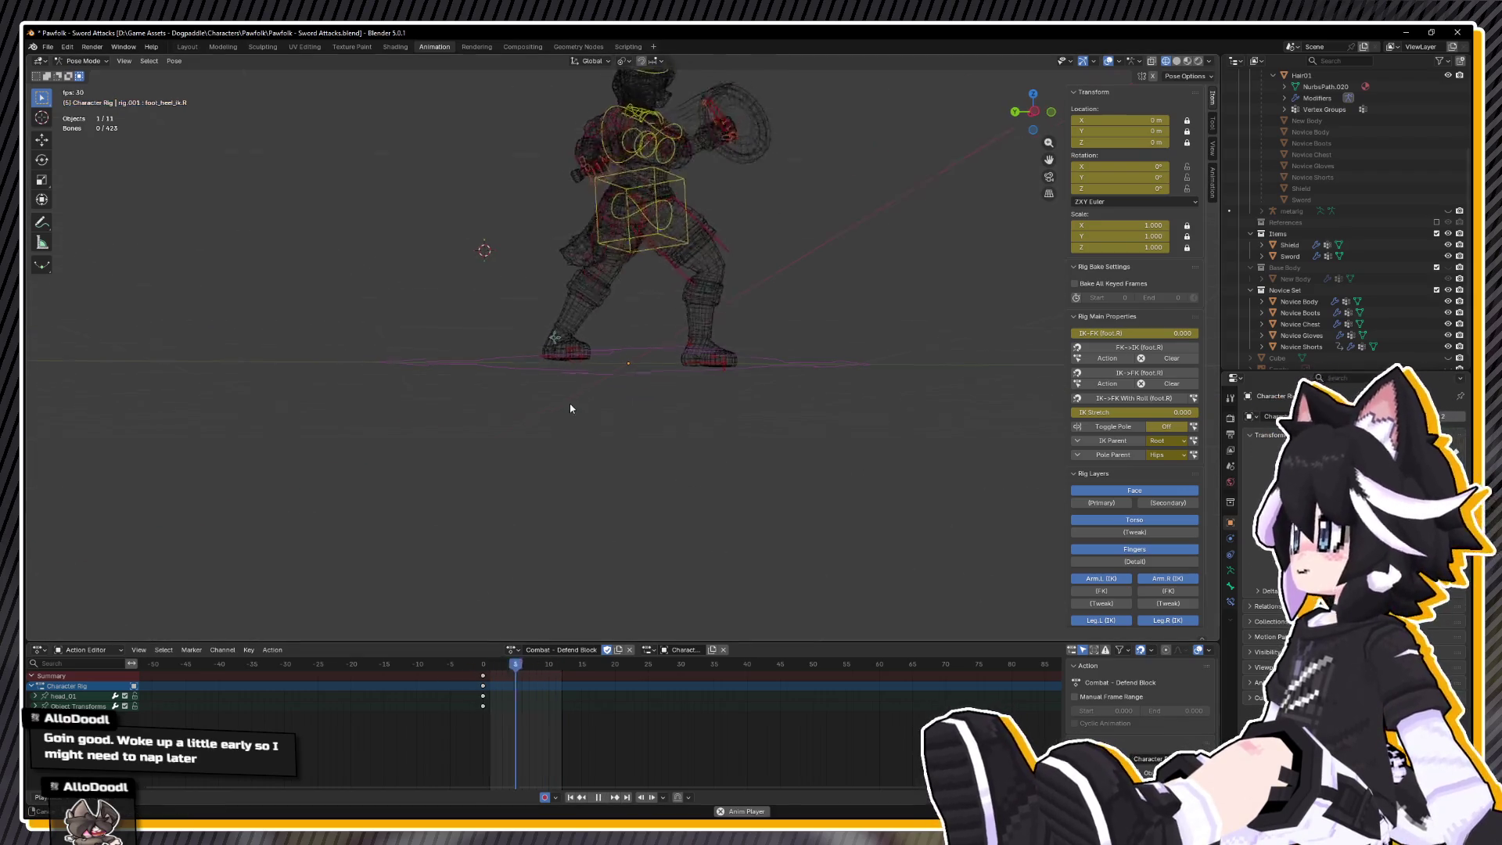
key("ctrl+KP_3")
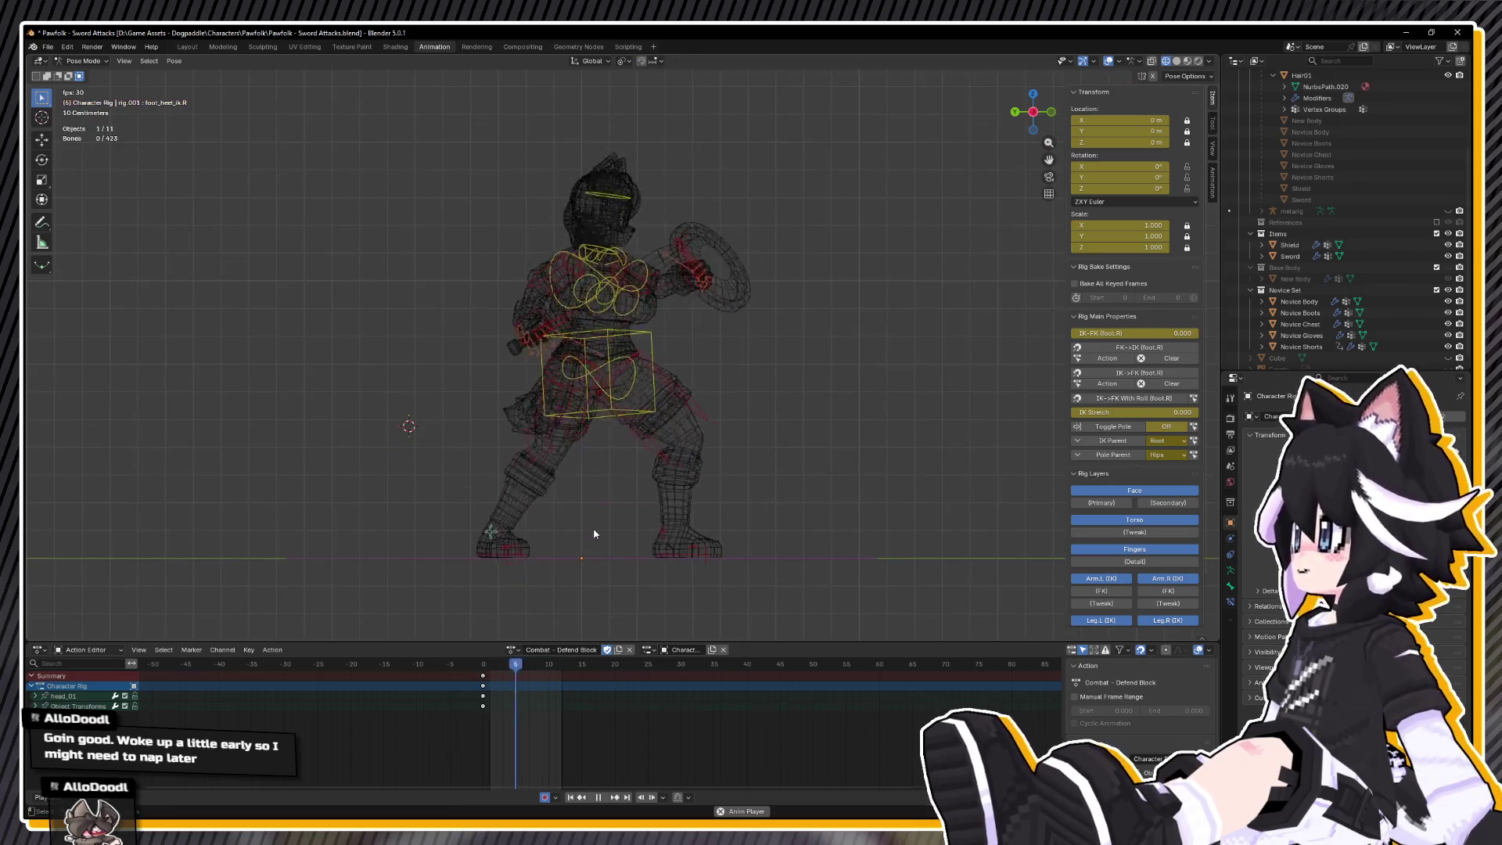
key("space")
key("space")
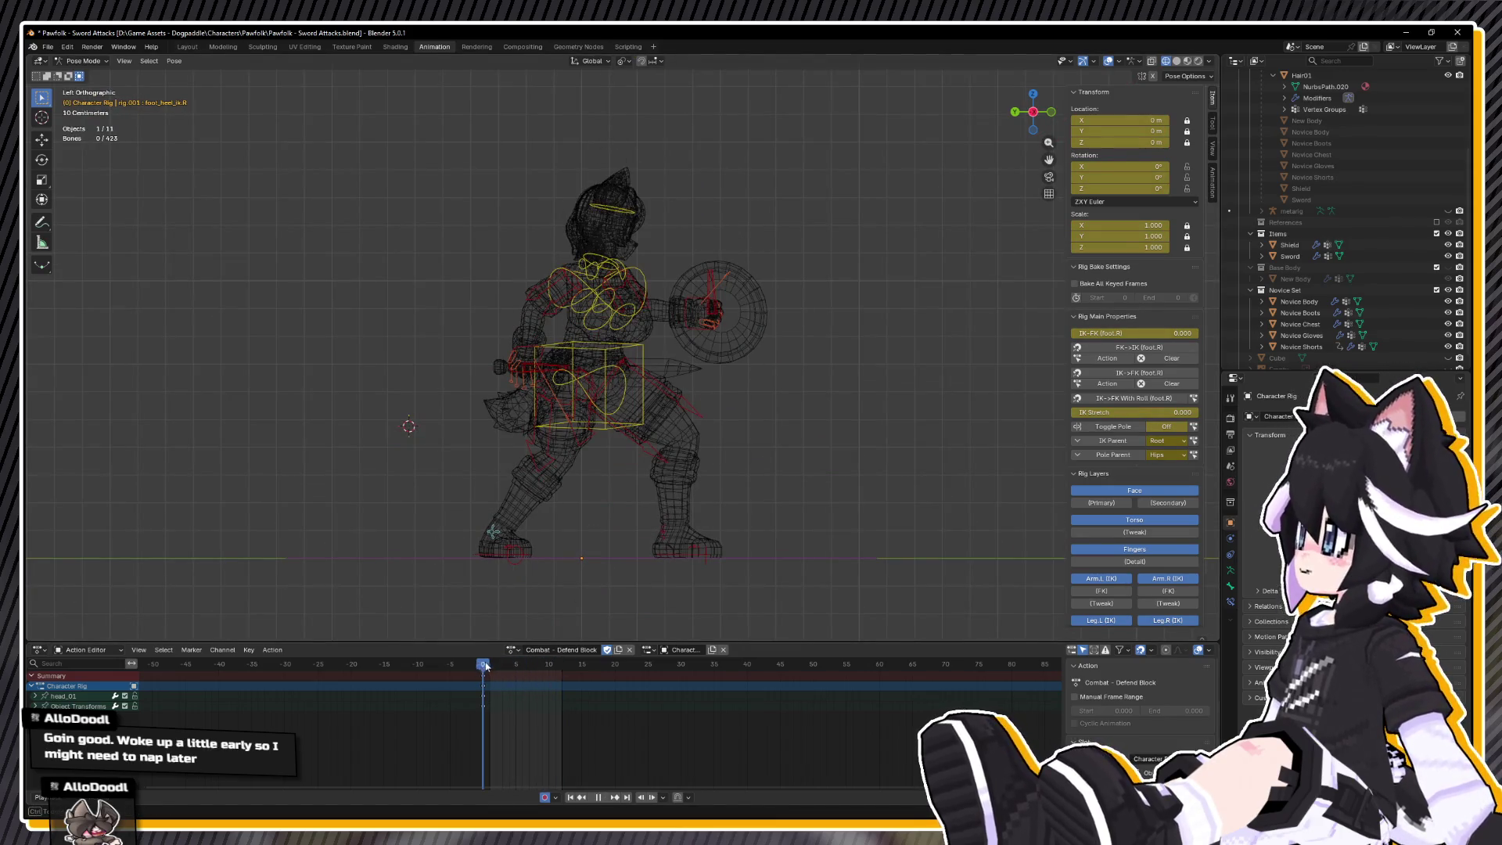
key("space")
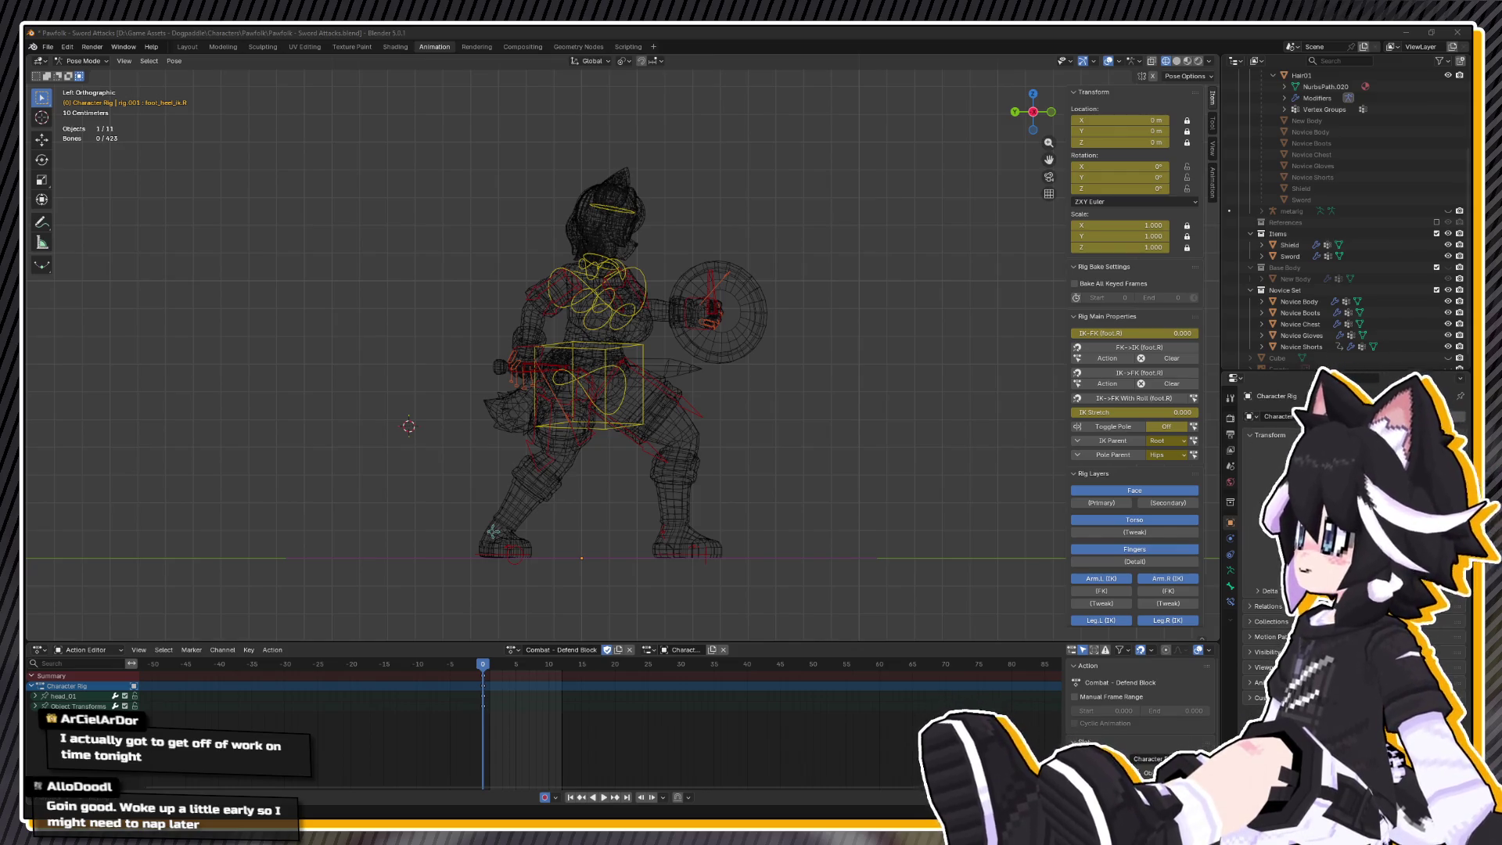
key("alt+Tab")
key("alt+p")
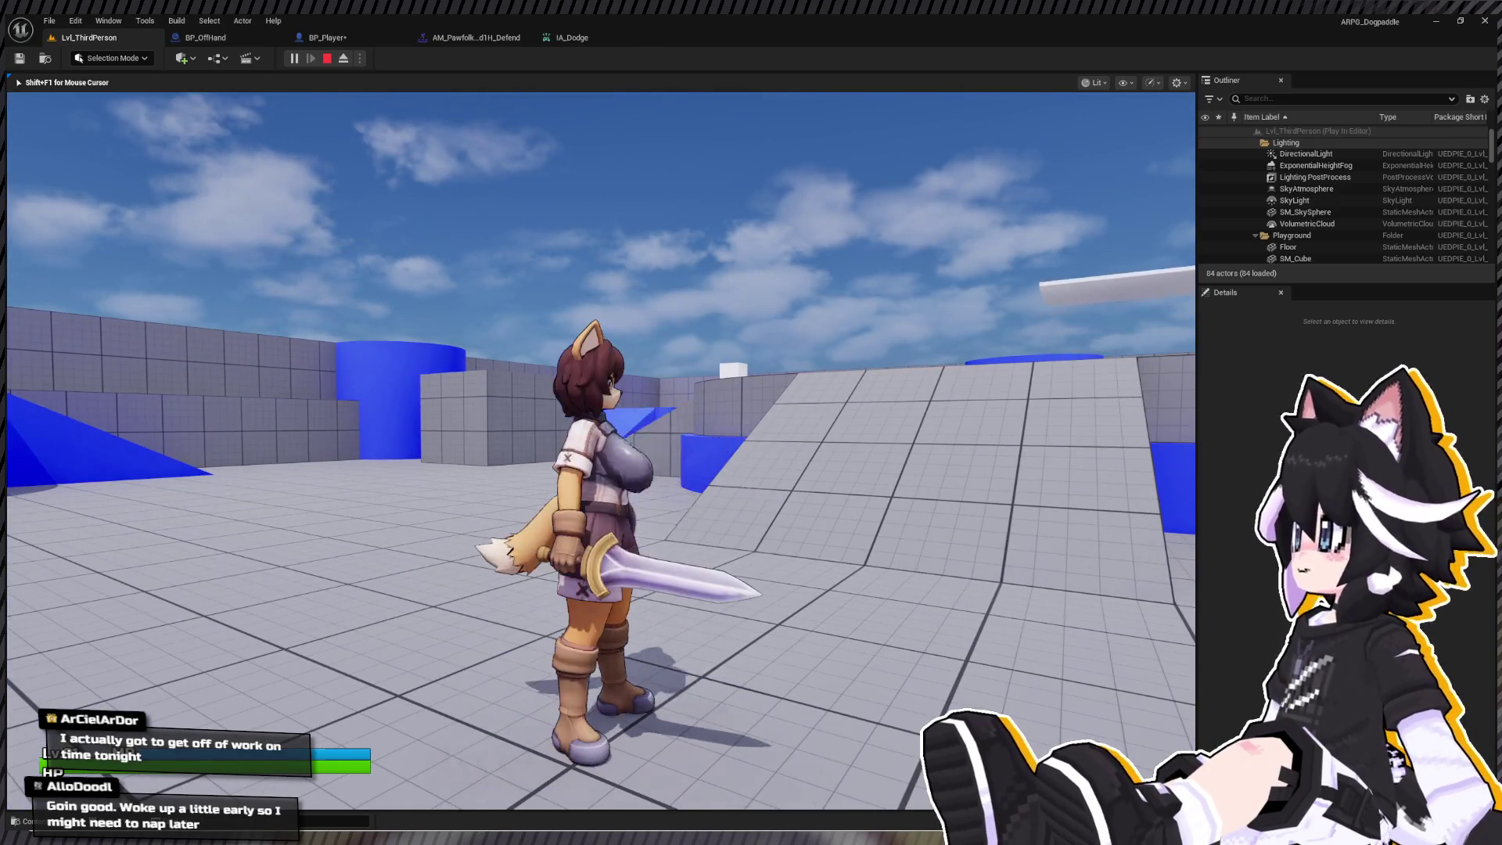
- Set the AM_Pawfolk_Sword1H_Defend montage's Rate Scale to 1.2
key("Escape")
double_click(424, 669)
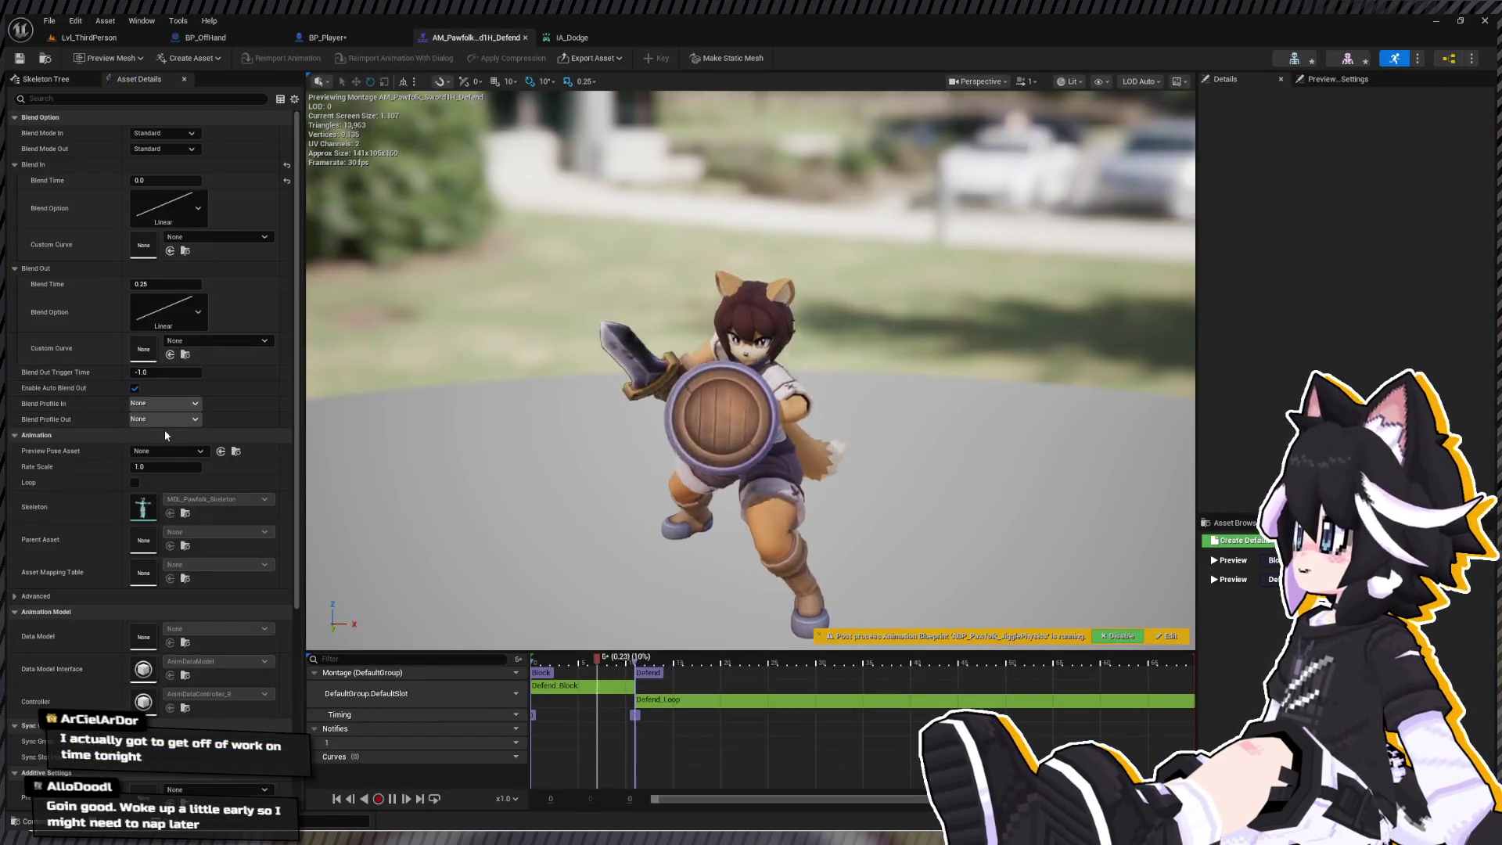
left_click(167, 464)
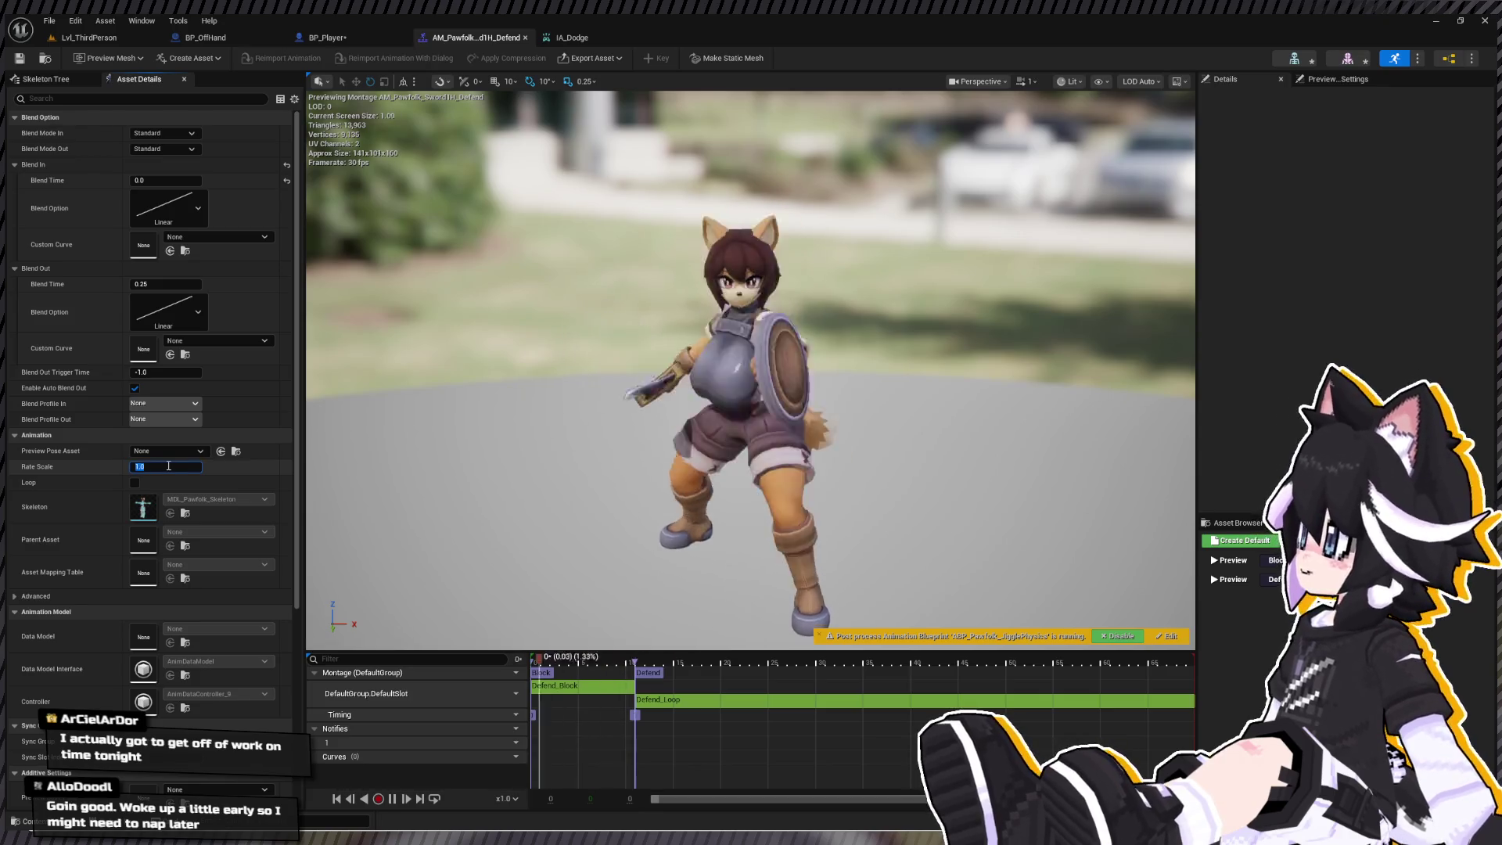
type("1.2")
key("Return")
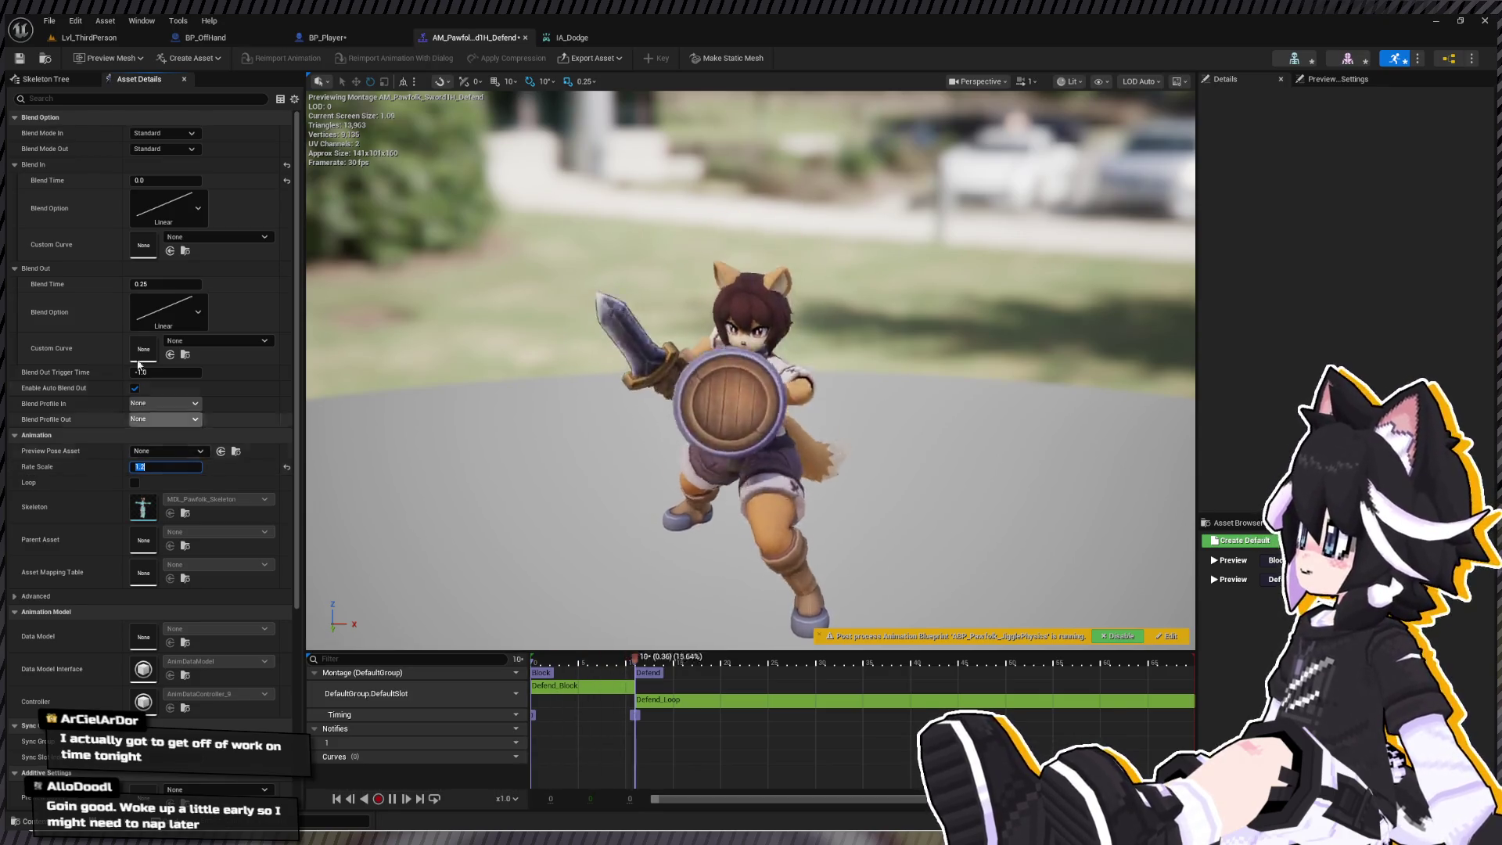
- Playtest the faster dodge and block in Lvl_ThirdPerson, then stop the game
left_click(76, 37)
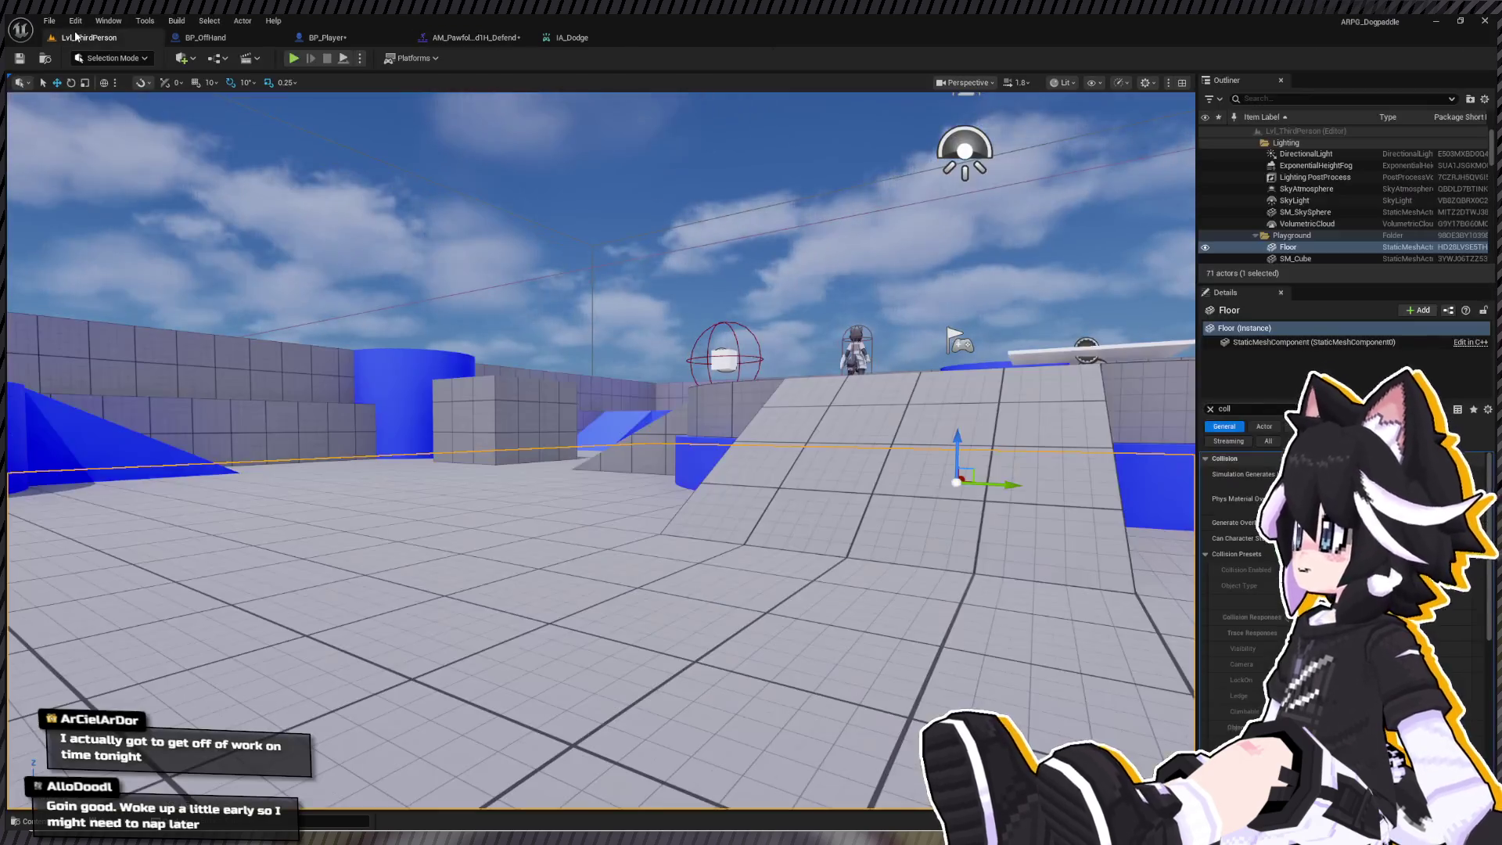
left_click(295, 60)
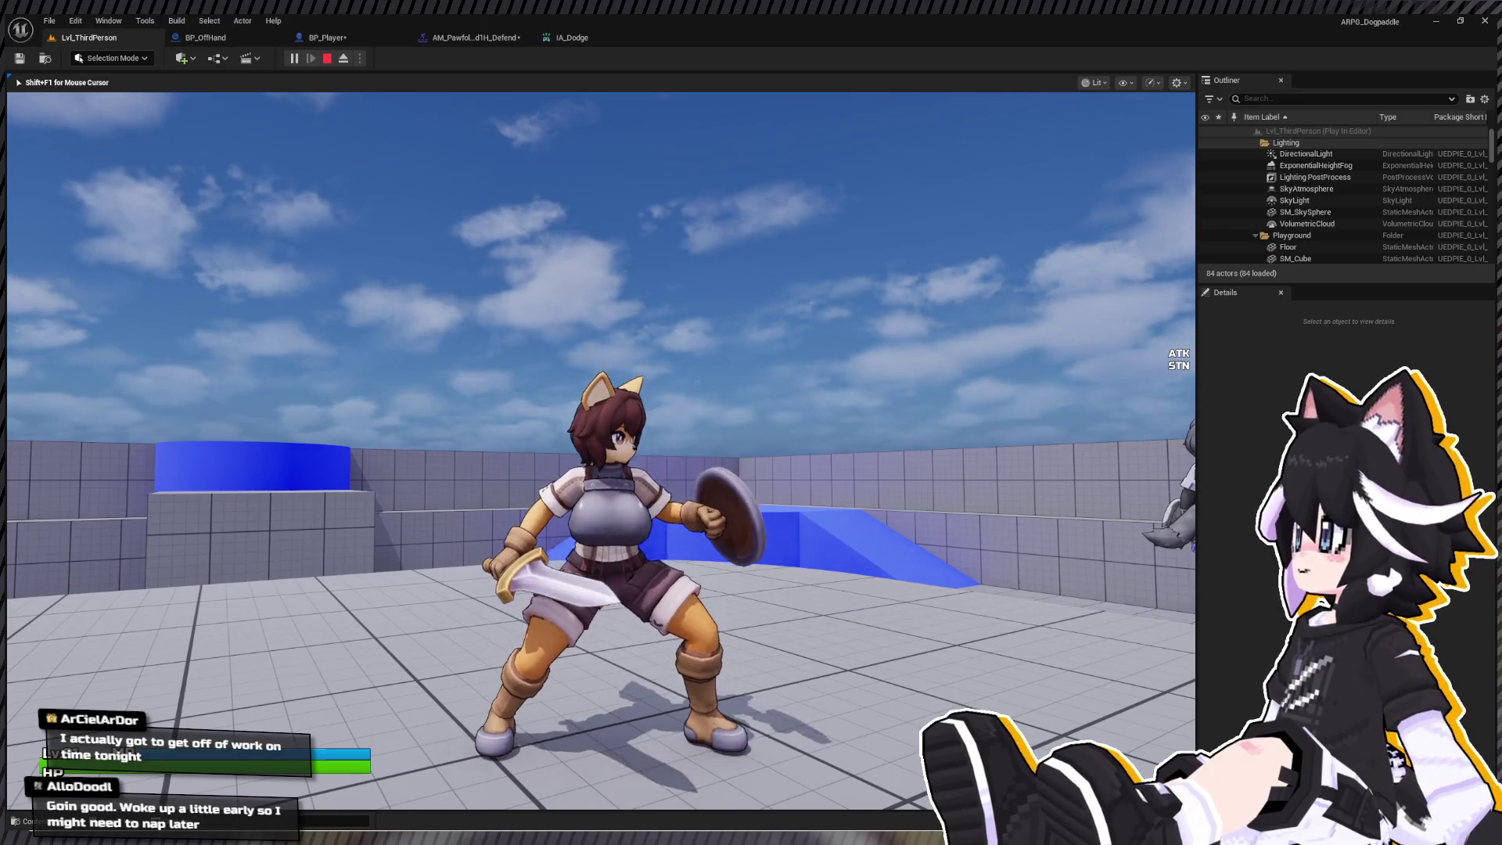
key("w")
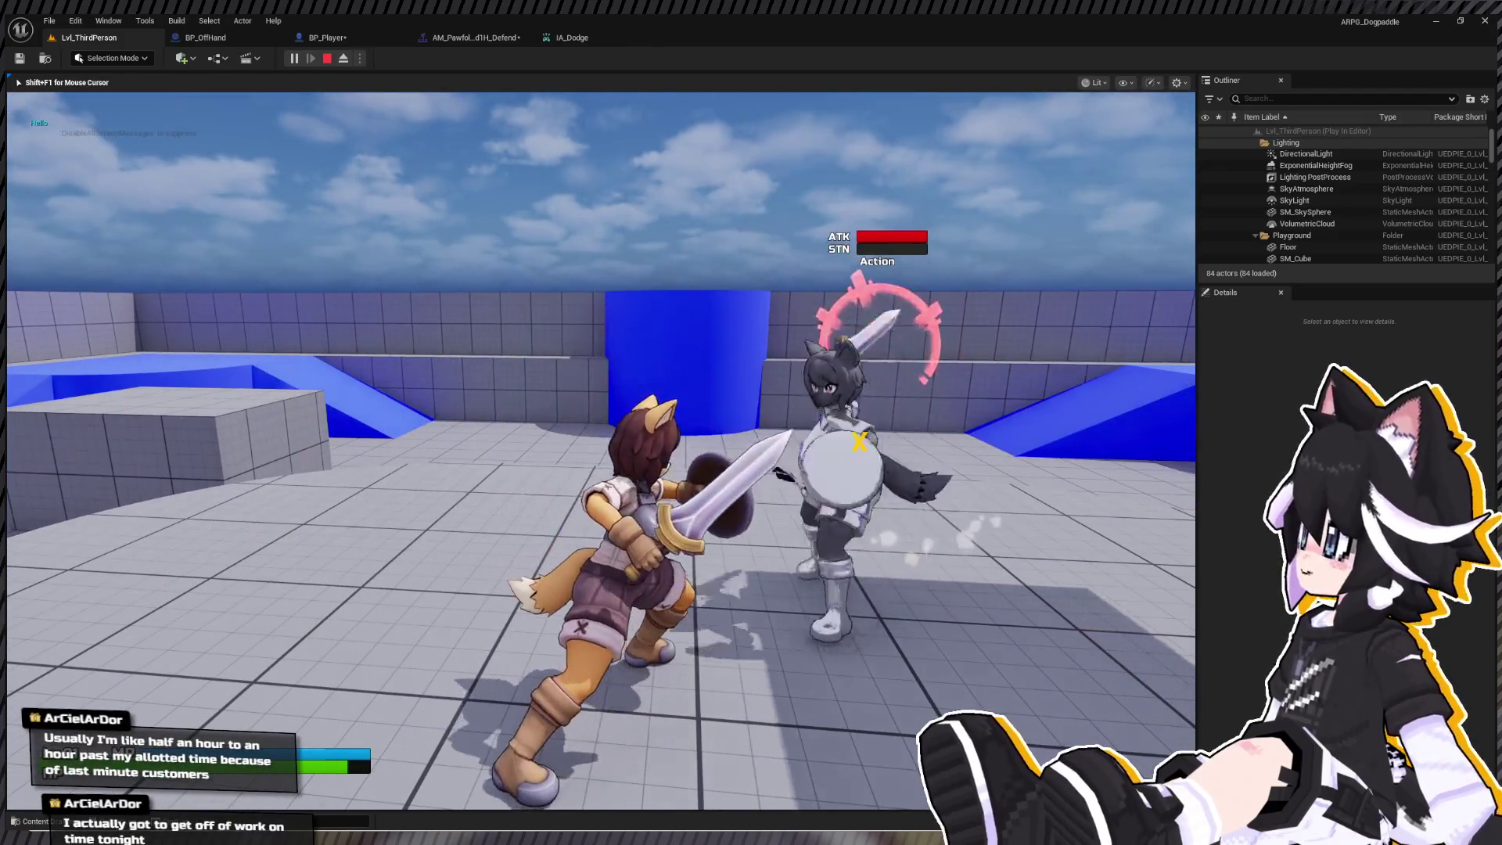
key("Escape")
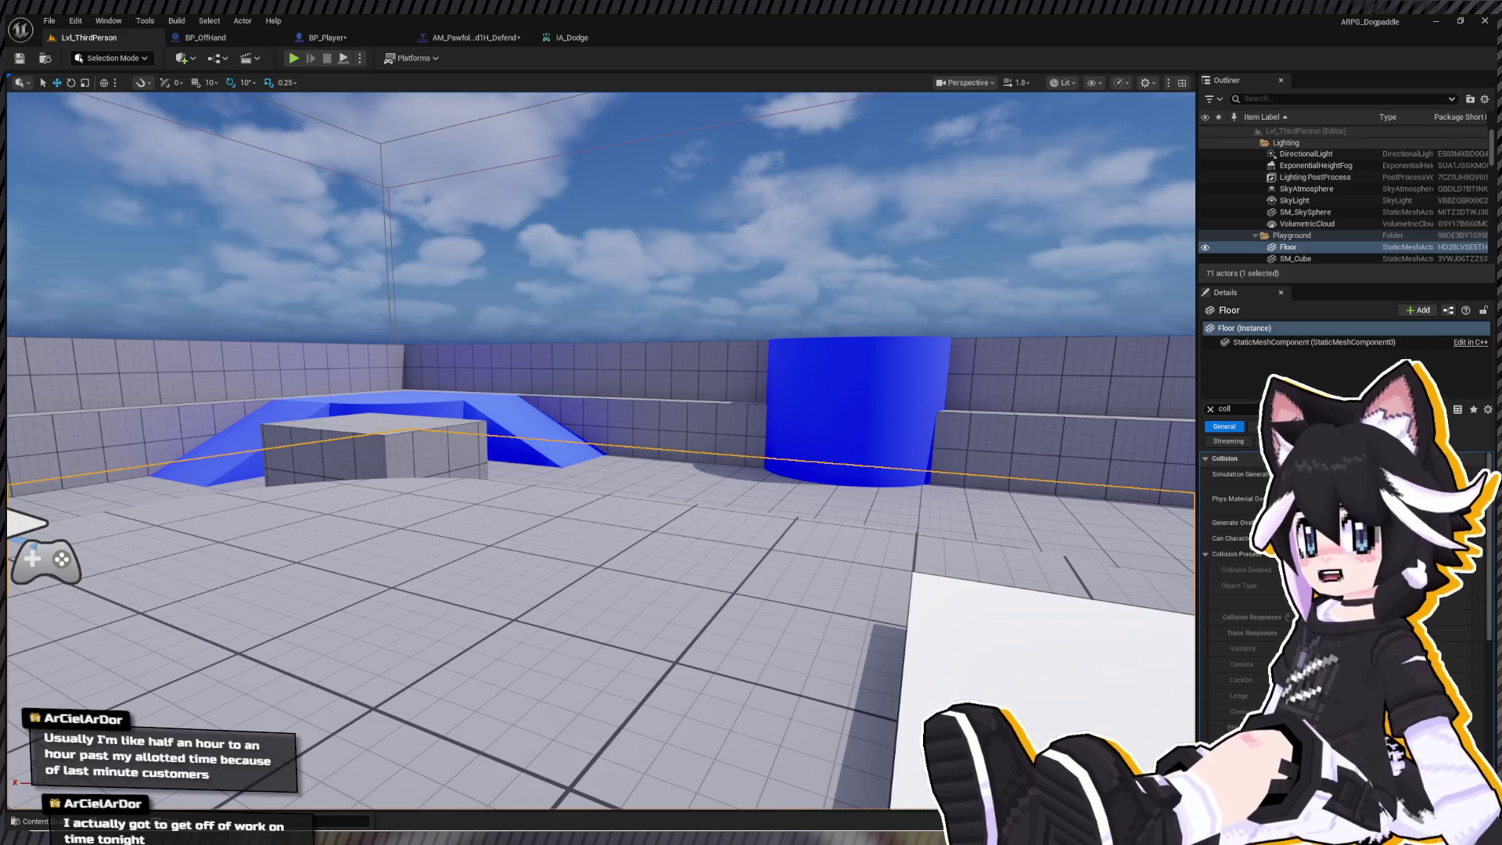
key("alt+Tab")
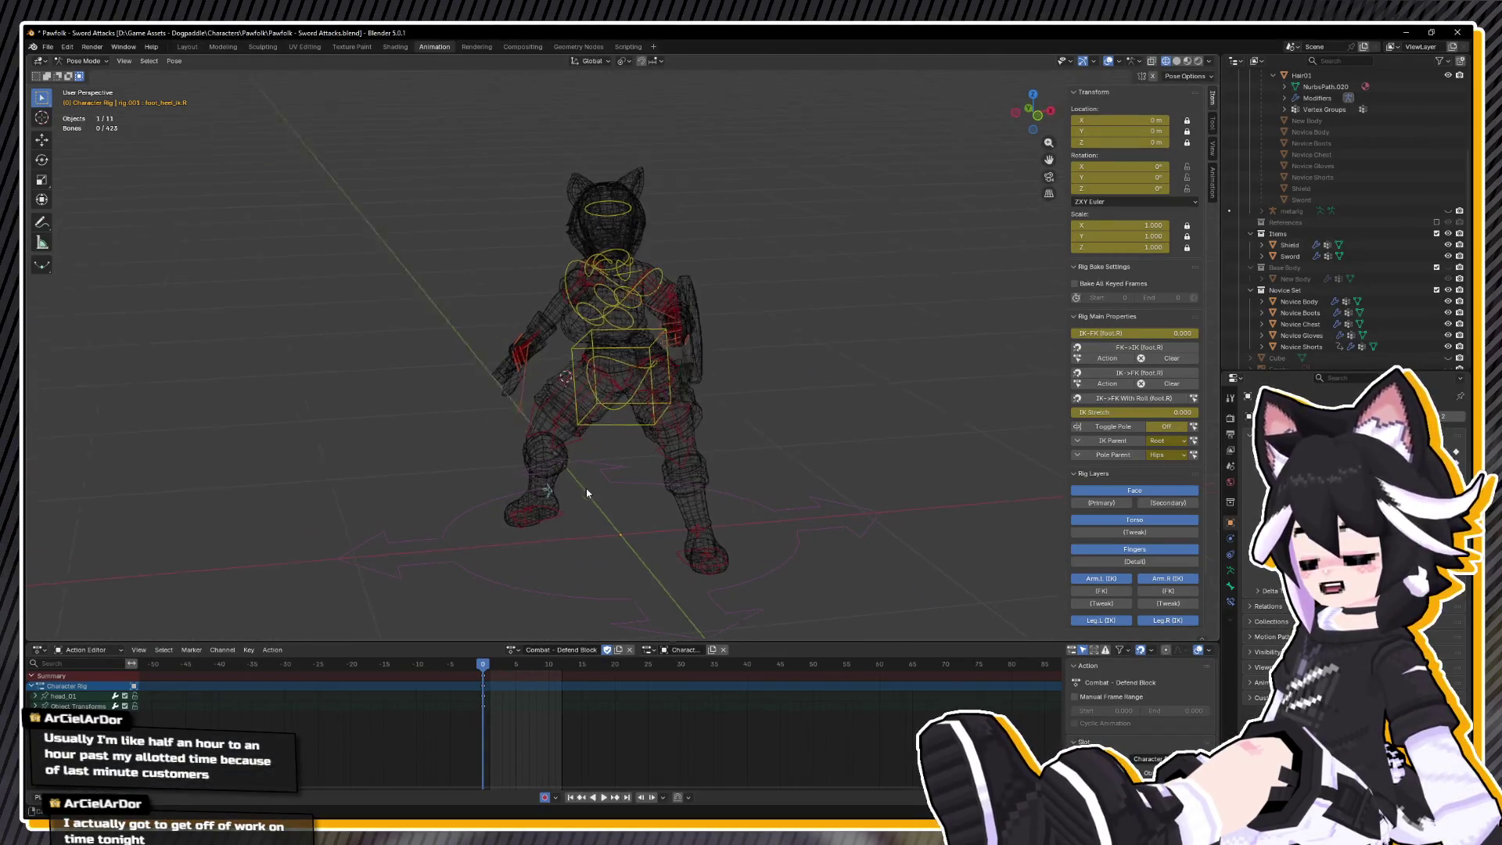
- Key all bones at frame 4 then undo it, replay Defend Block, and select the frame 10 and 13 keys
key("a")
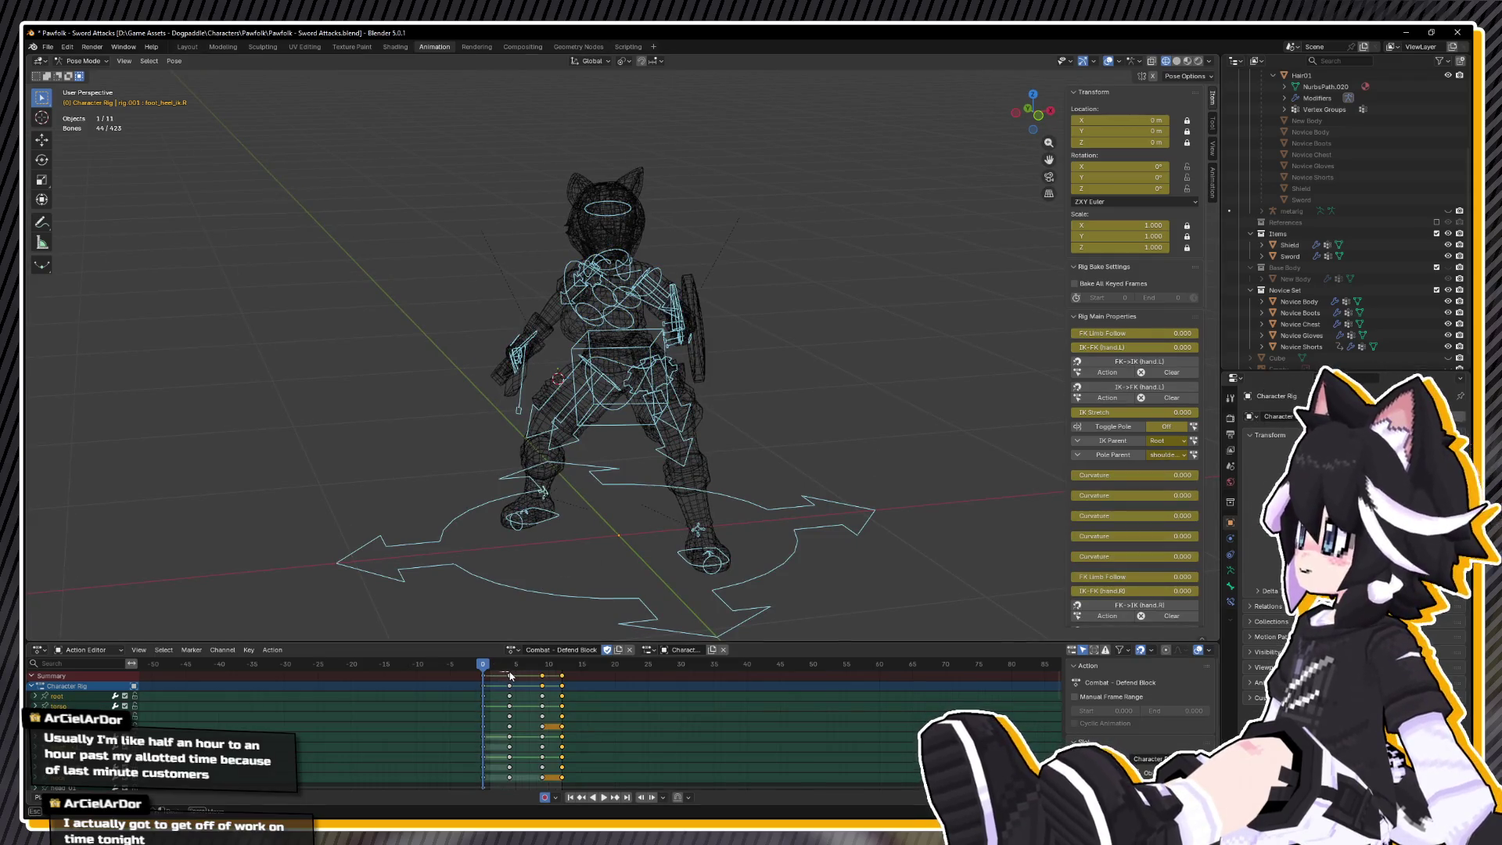
left_click(509, 674)
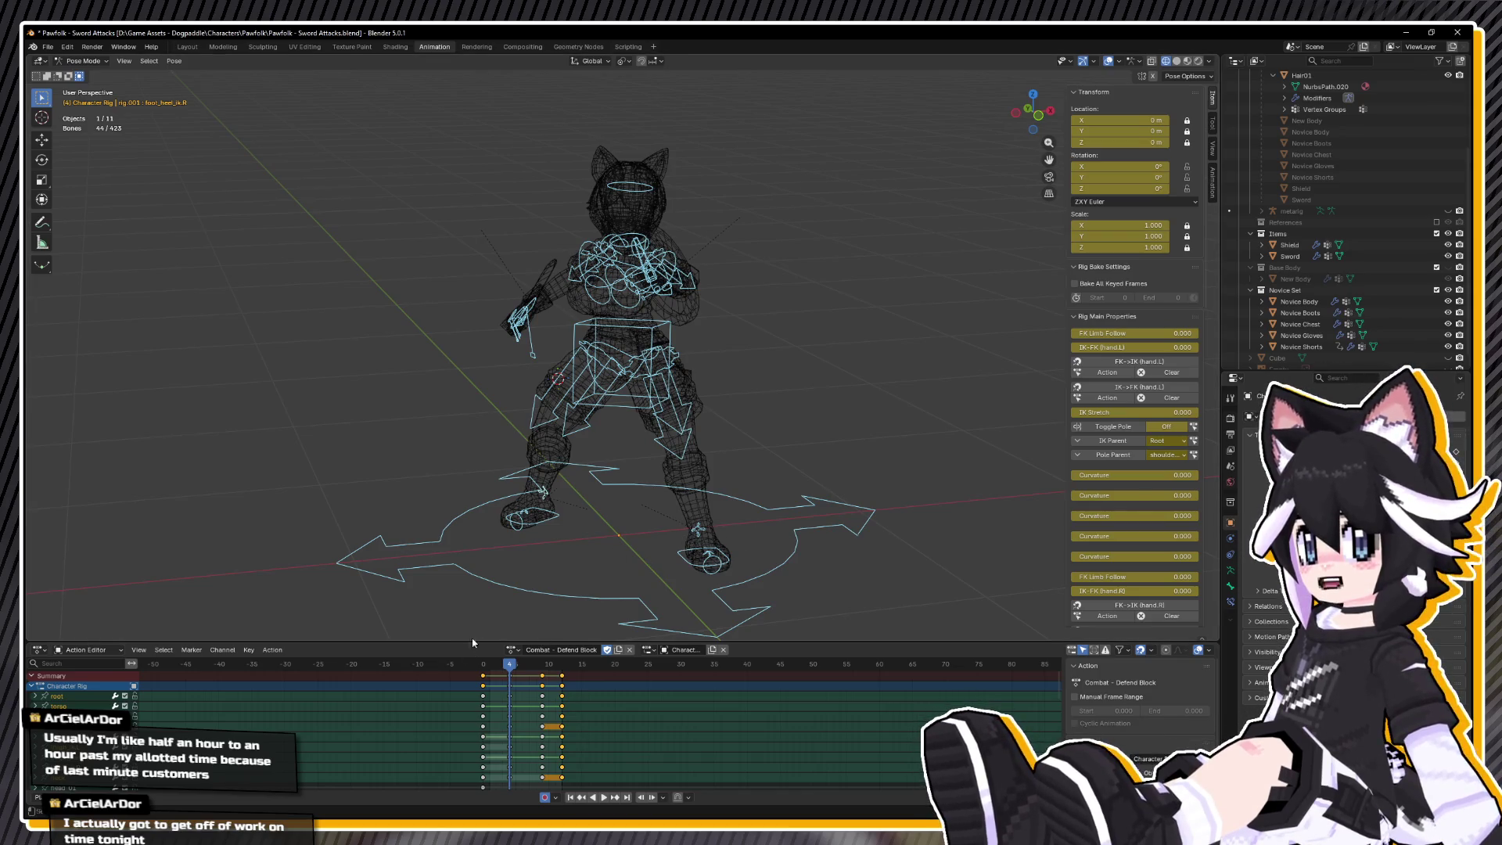
key("i")
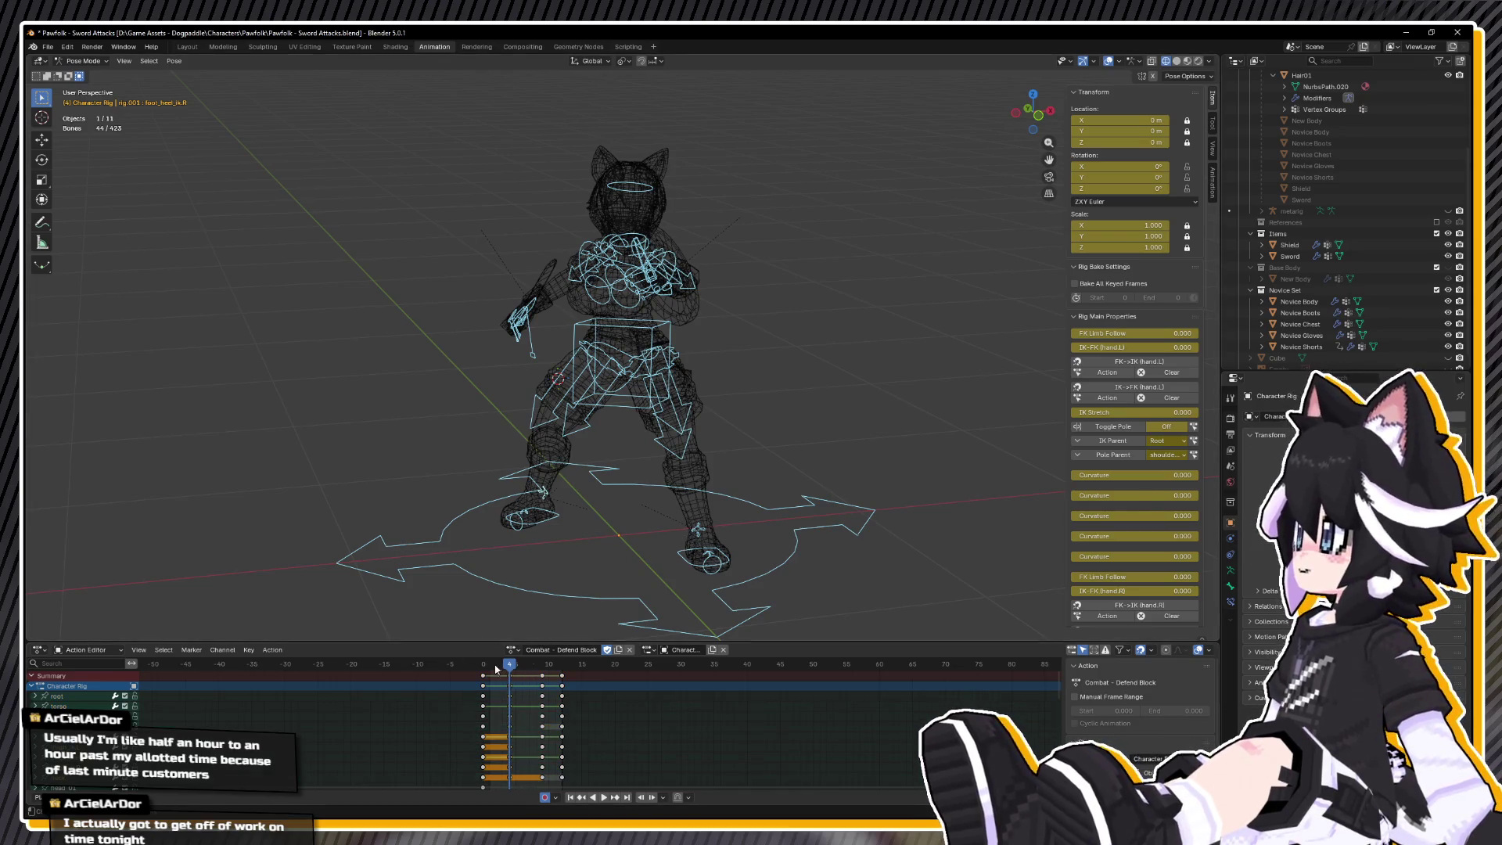
key("ctrl+z")
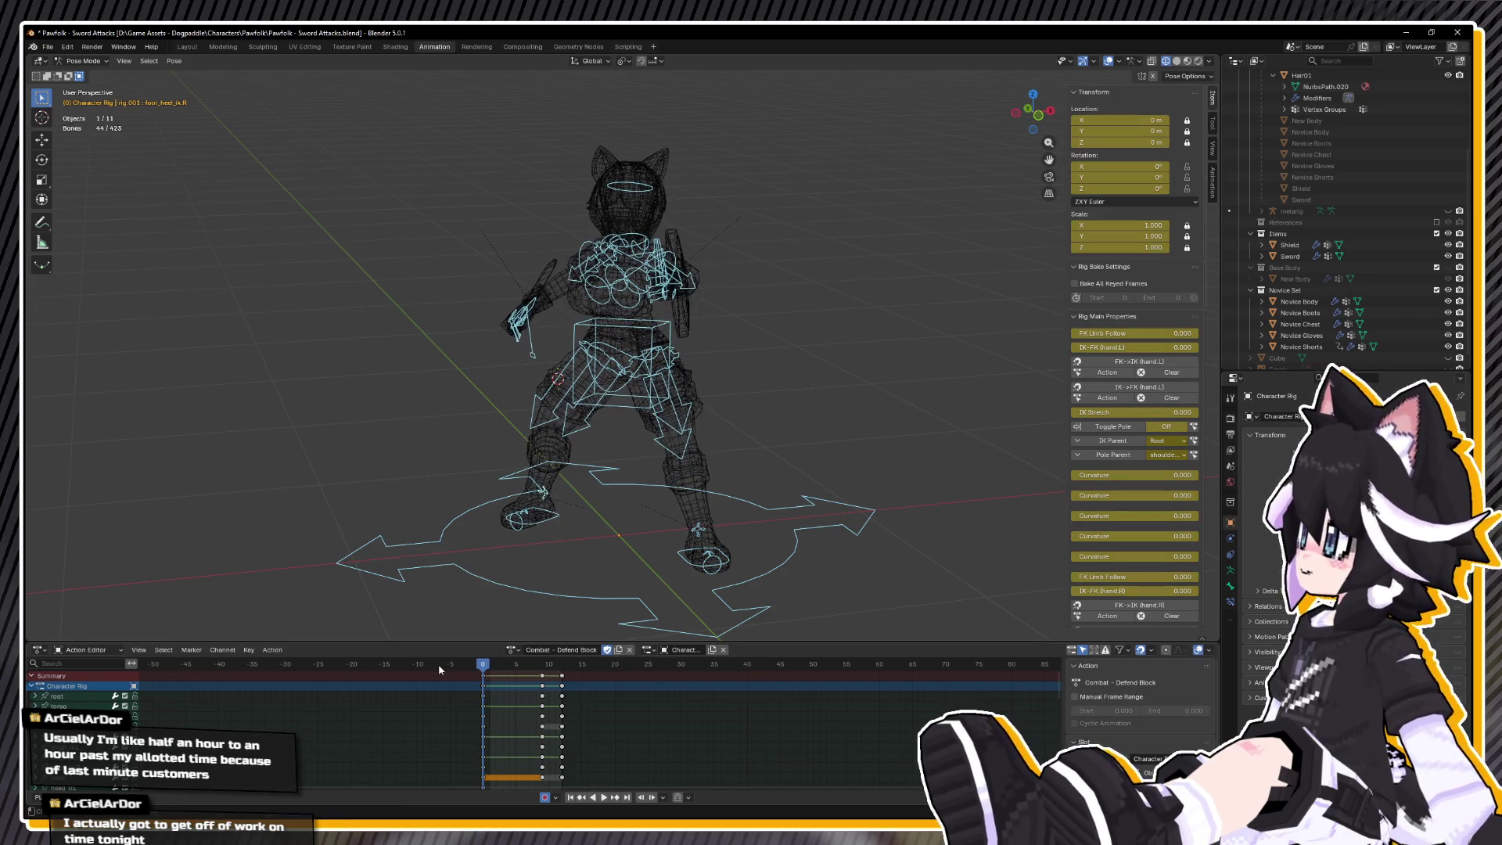
key("space")
key("space")
left_click(609, 683, "ctrl")
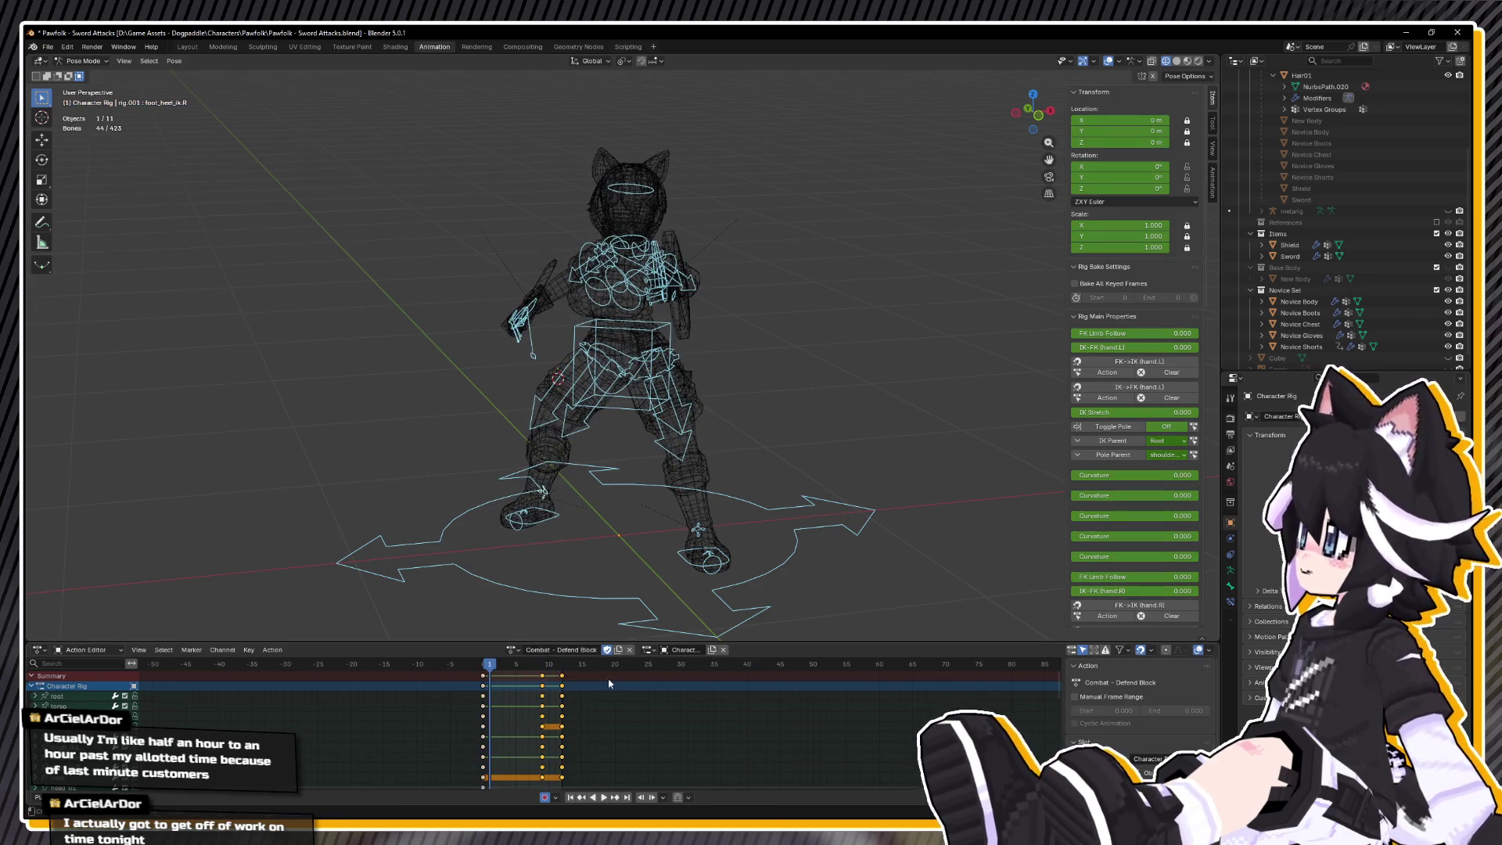